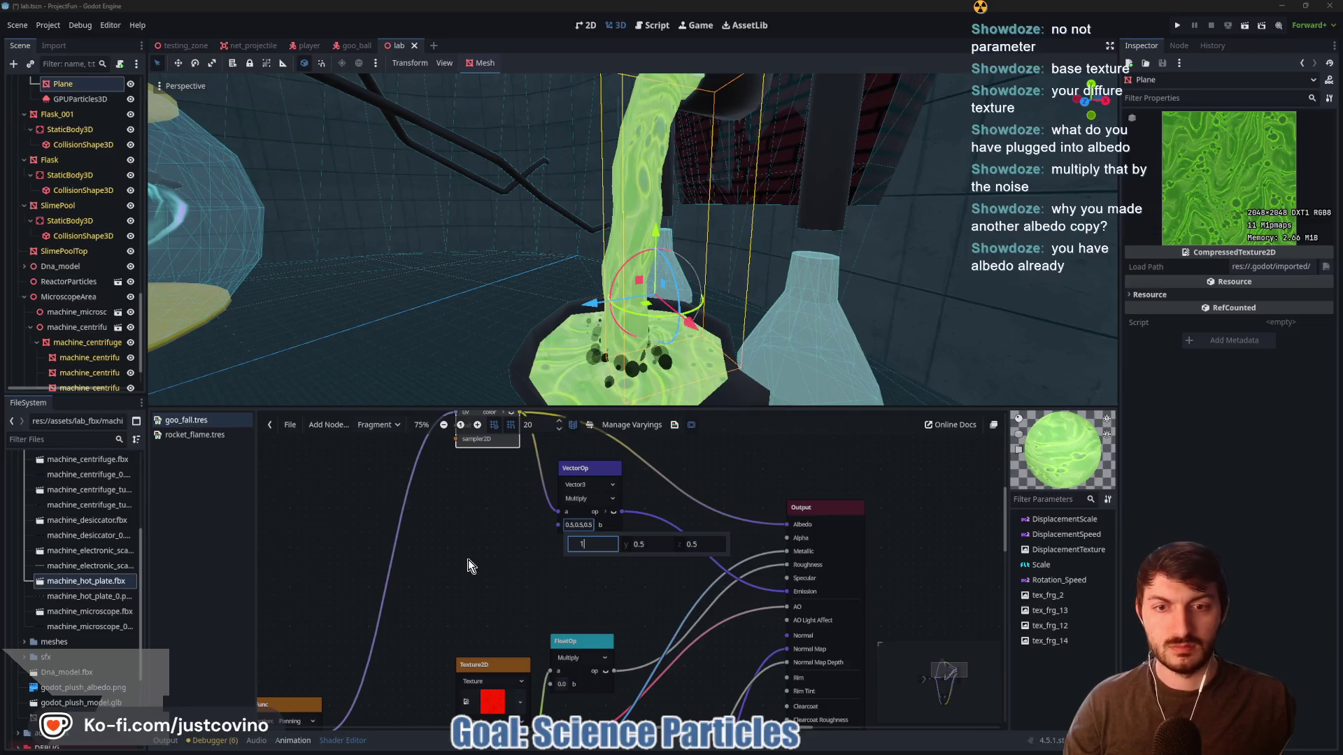
pyautogui.press('Tab')
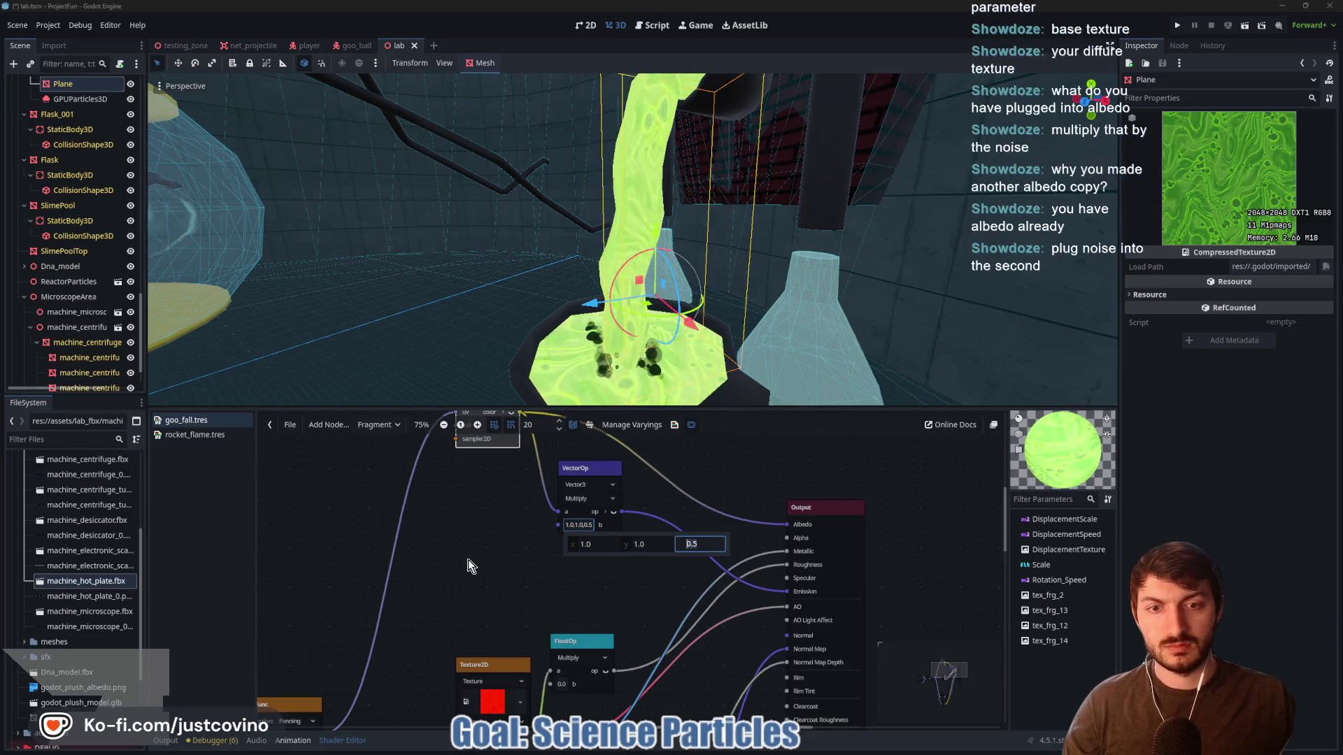
pyautogui.write('1')
# Set the Multiply b vector to 1,1,1 and feed it a new Texture2D node holding a NoiseTexture2D
pyautogui.press('Return')
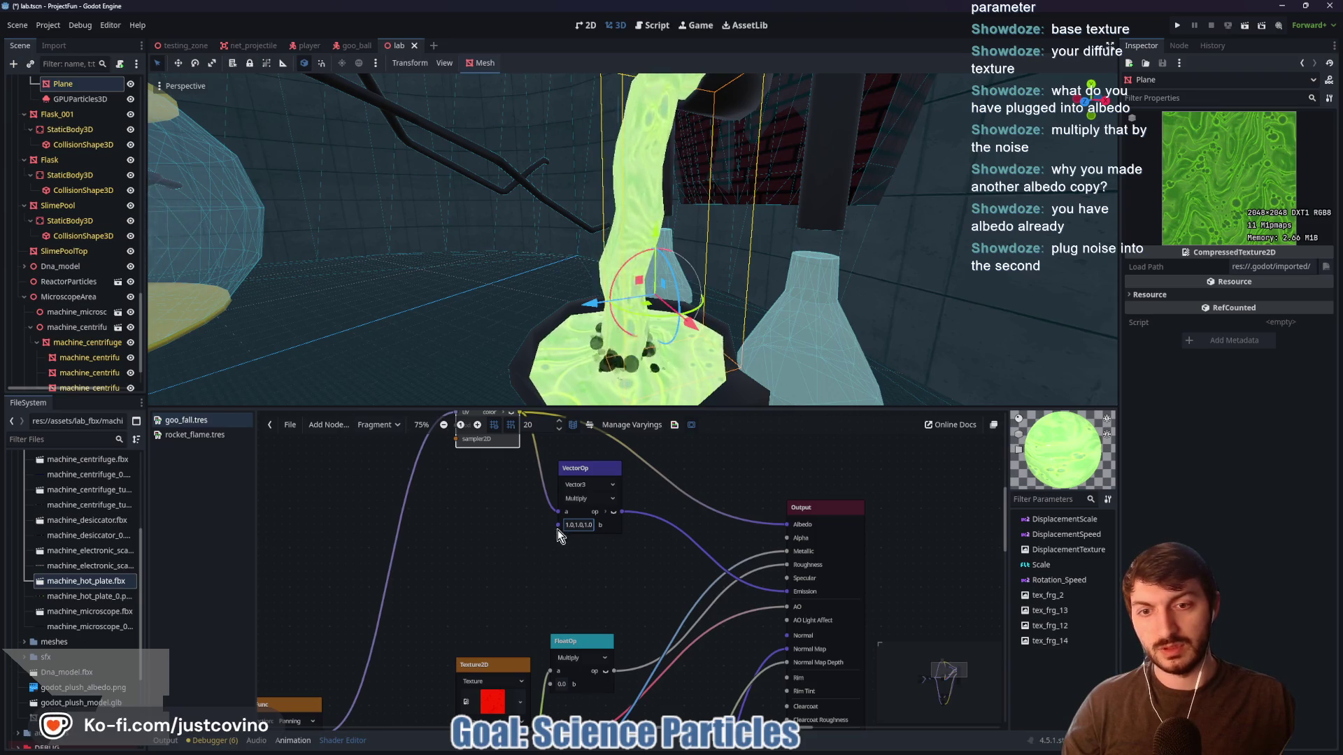
pyautogui.moveTo(558, 526); pyautogui.dragTo(498, 552)
pyautogui.write('texture')
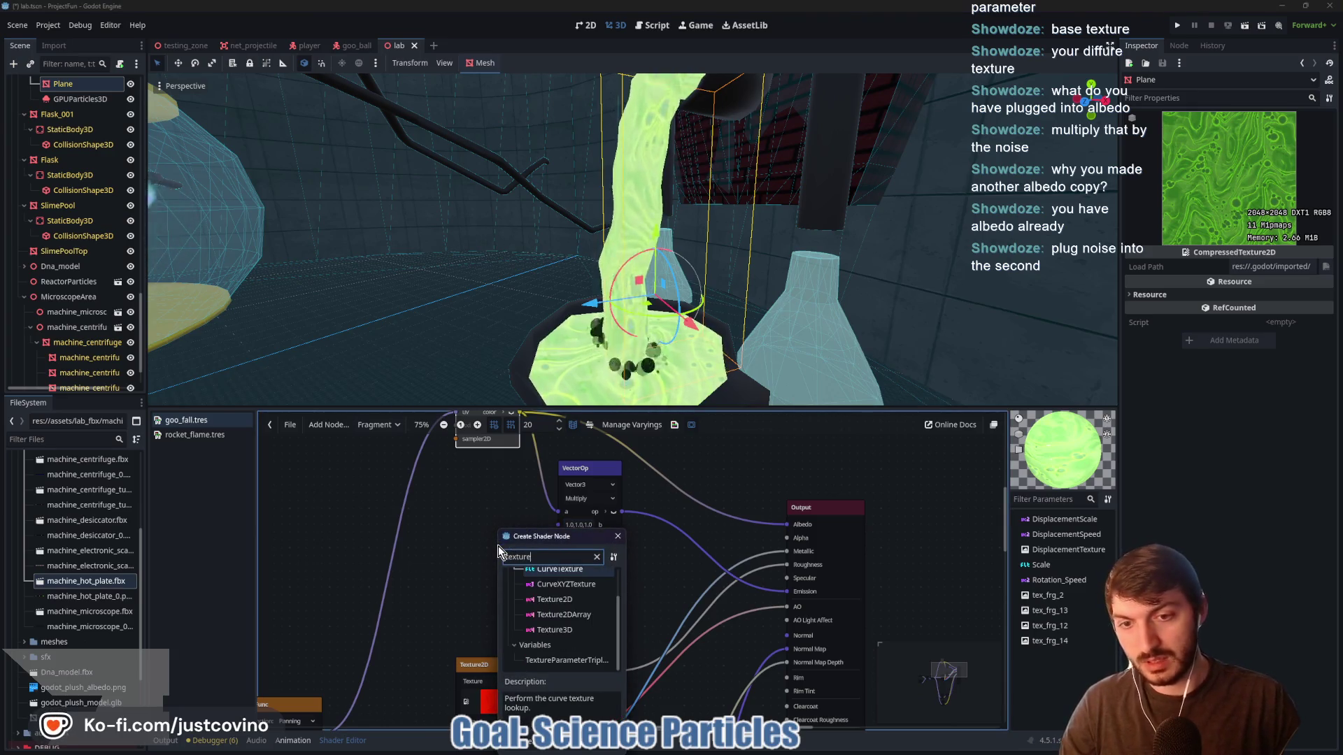
pyautogui.write('multiply')
pyautogui.press('Return')
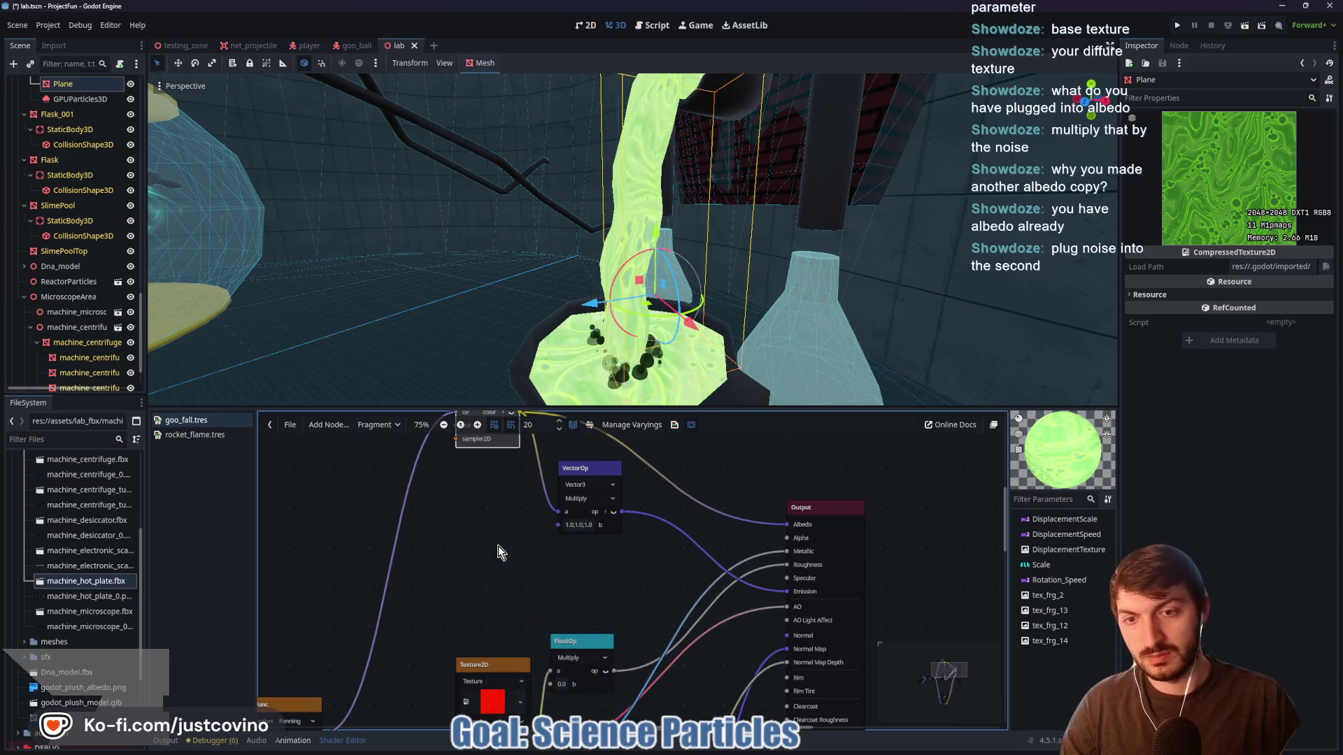
pyautogui.moveTo(494, 530); pyautogui.dragTo(473, 502)
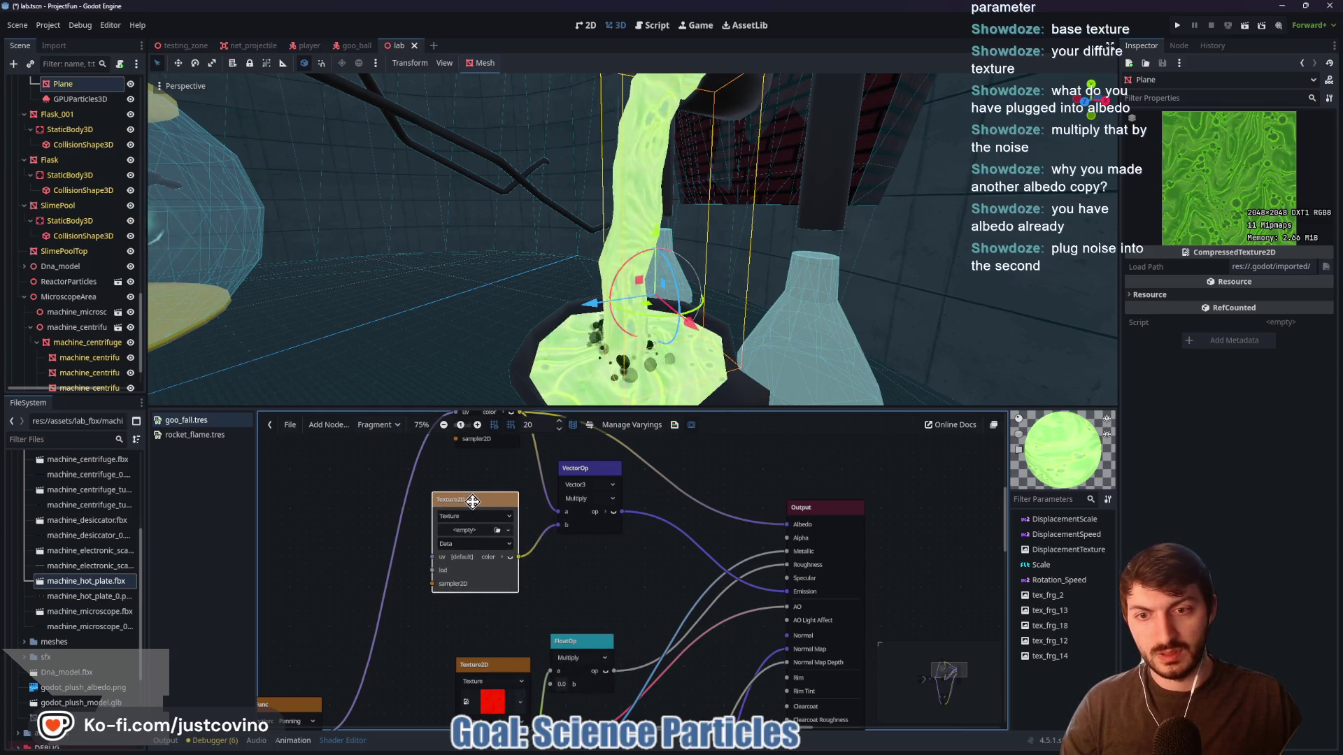
pyautogui.click(478, 533)
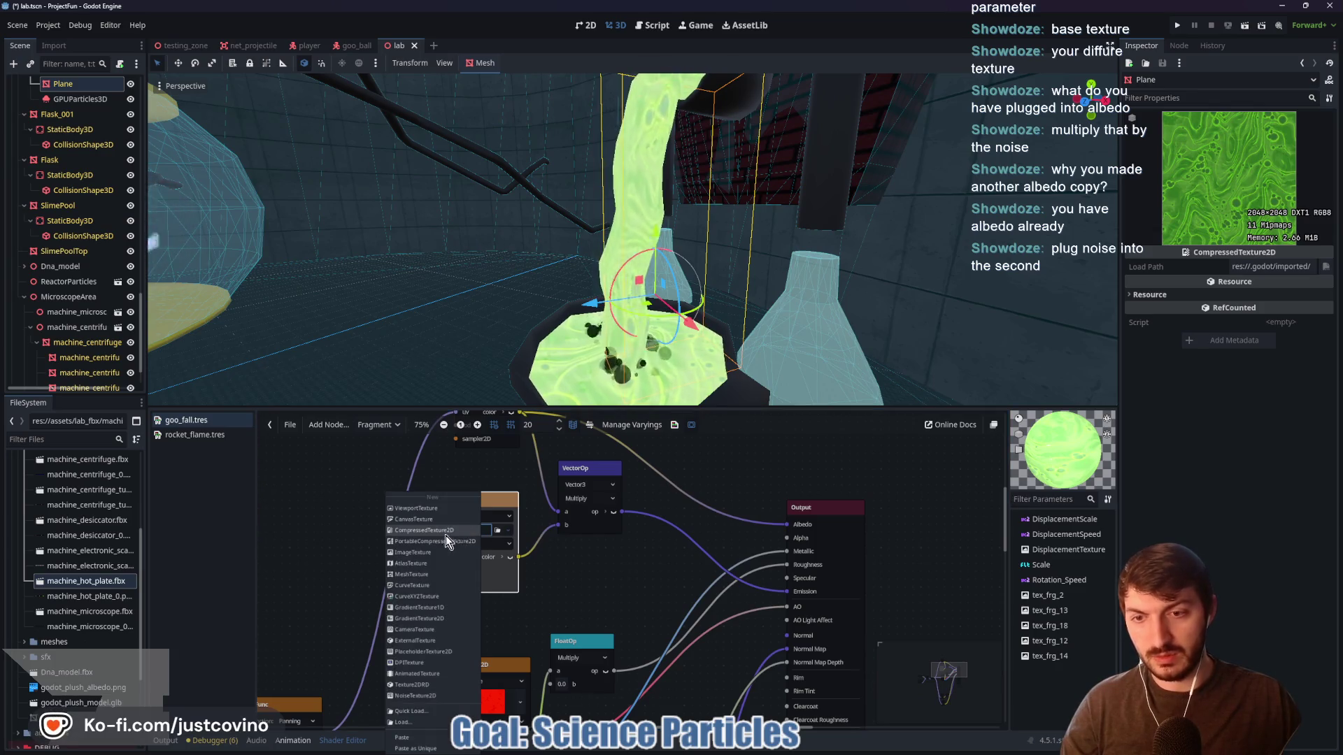
pyautogui.click(415, 696)
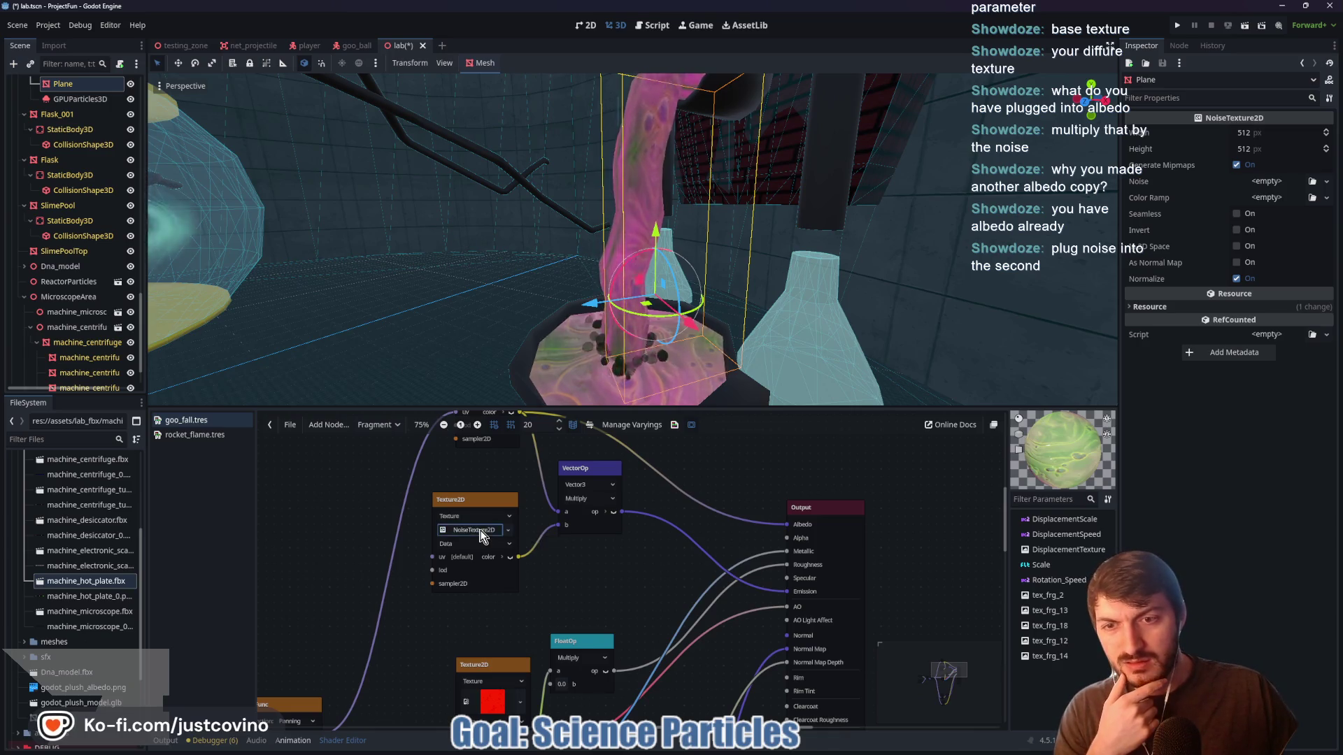
# Give the noise texture a new FastNoiseLite with seed 75 and turn on Seamless
pyautogui.click(1269, 182)
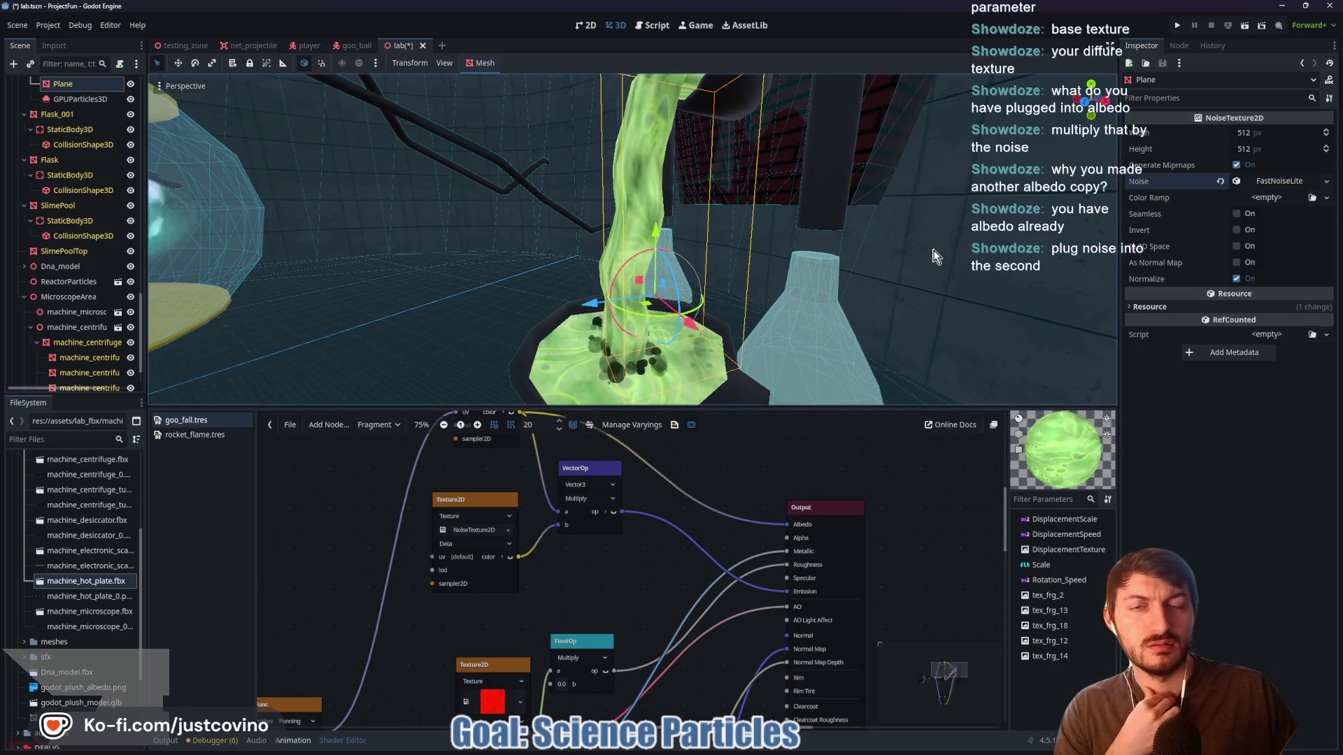
pyautogui.scroll(-3, 928, 254)
pyautogui.scroll(3, 938, 256)
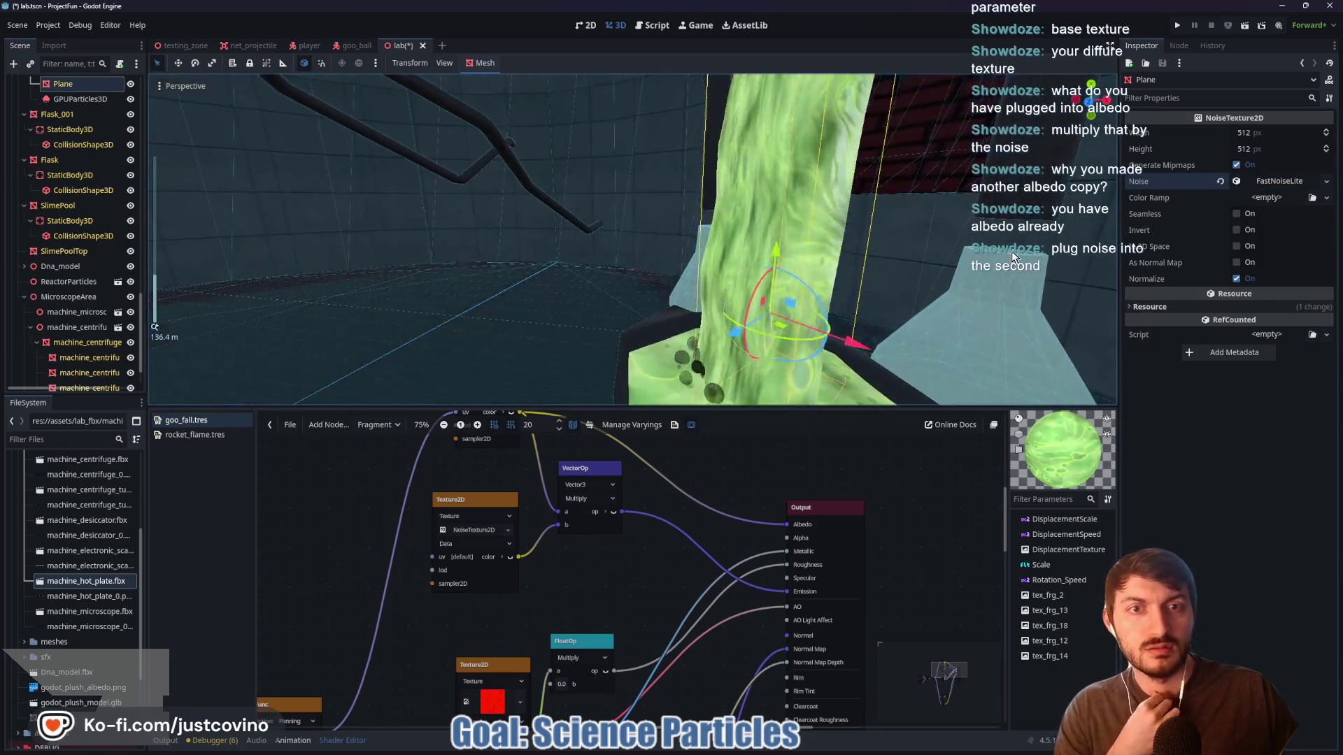
pyautogui.click(1272, 183)
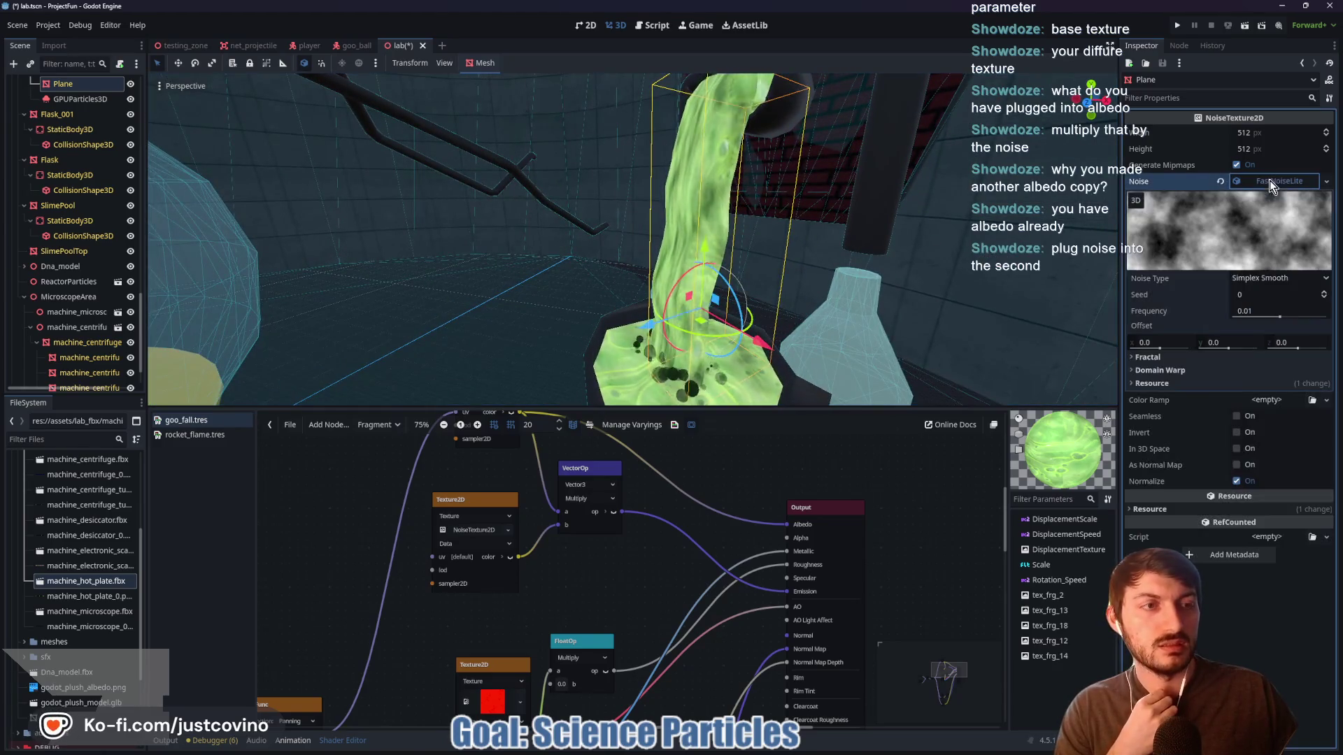
pyautogui.moveTo(1256, 299); pyautogui.dragTo(1308, 300)
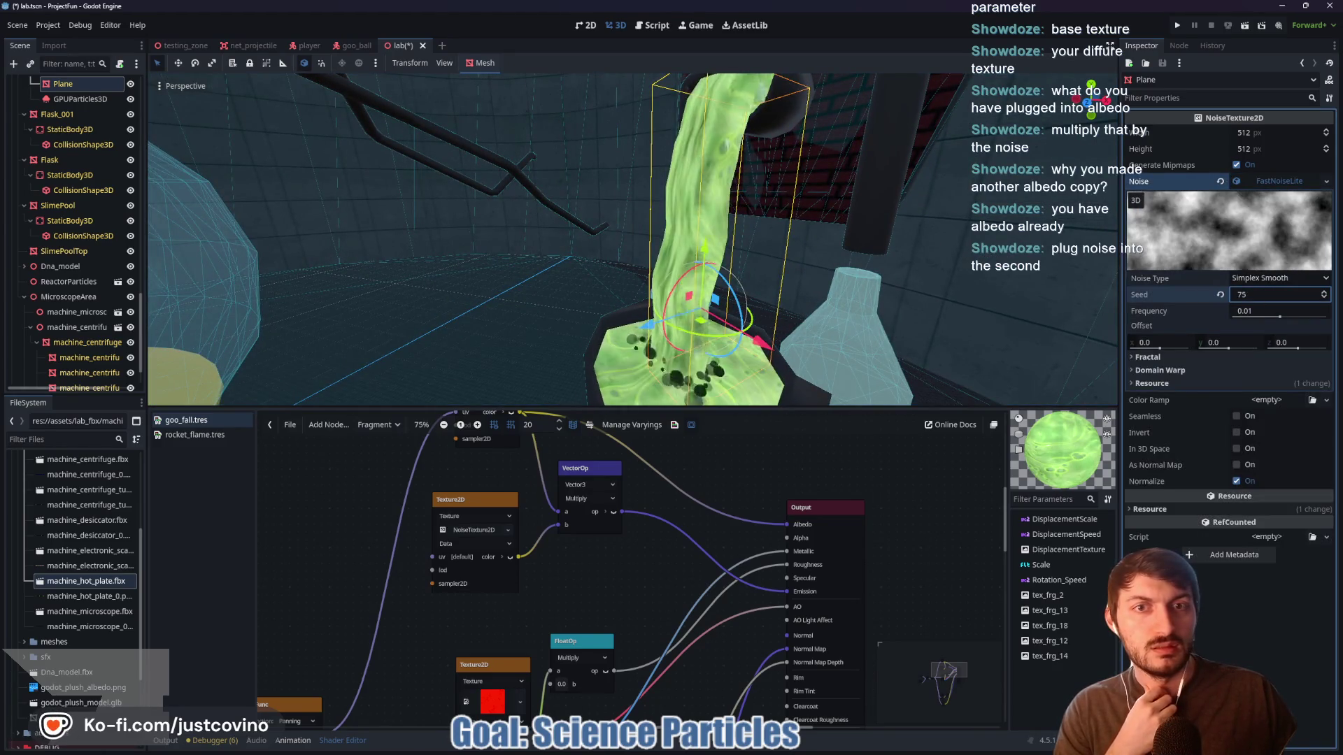
pyautogui.moveTo(993, 269); pyautogui.dragTo(982, 270)
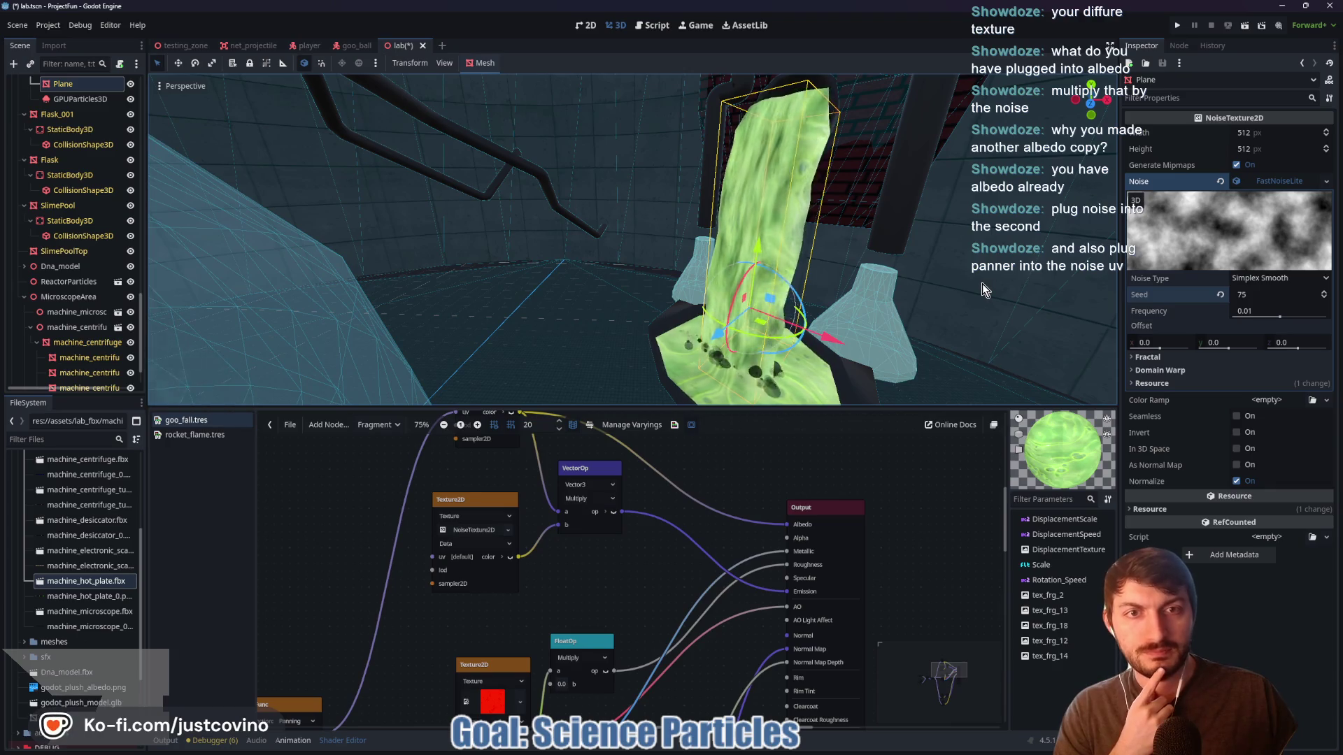
pyautogui.click(1258, 280)
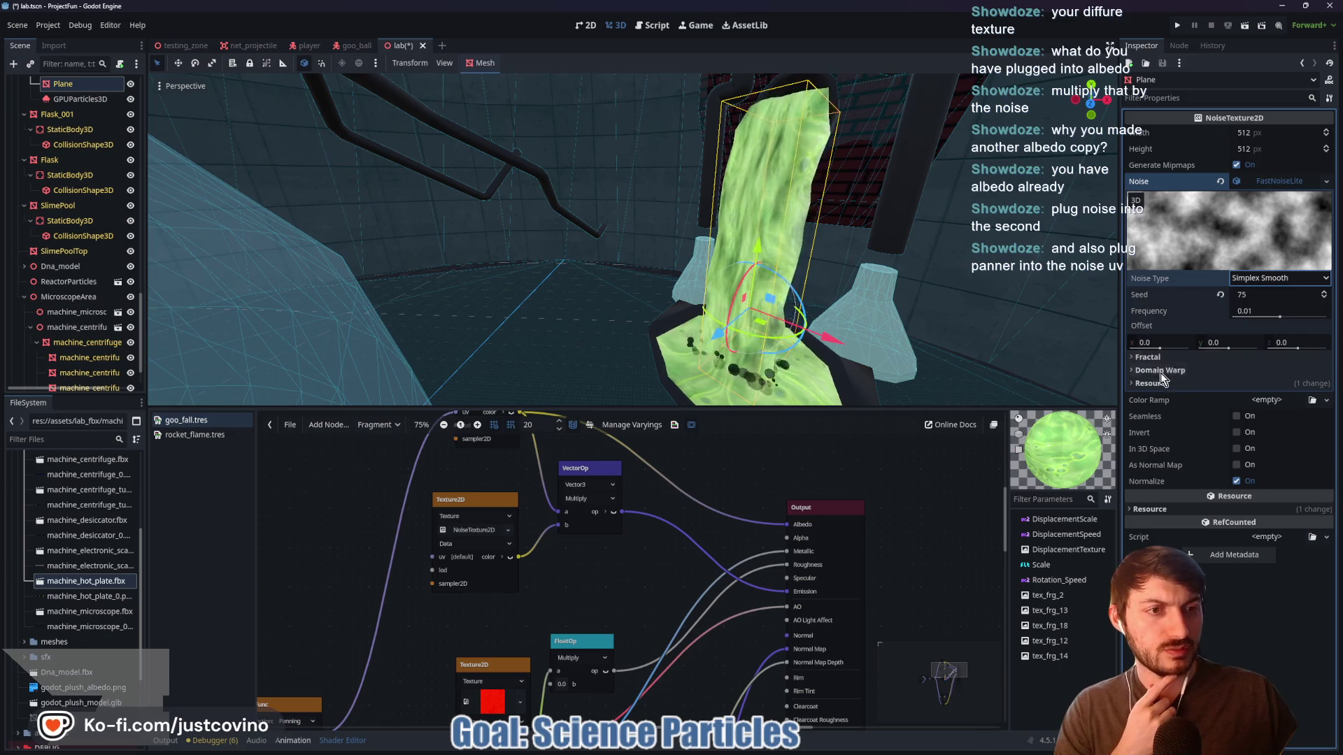
pyautogui.click(1237, 418)
pyautogui.click(1270, 401)
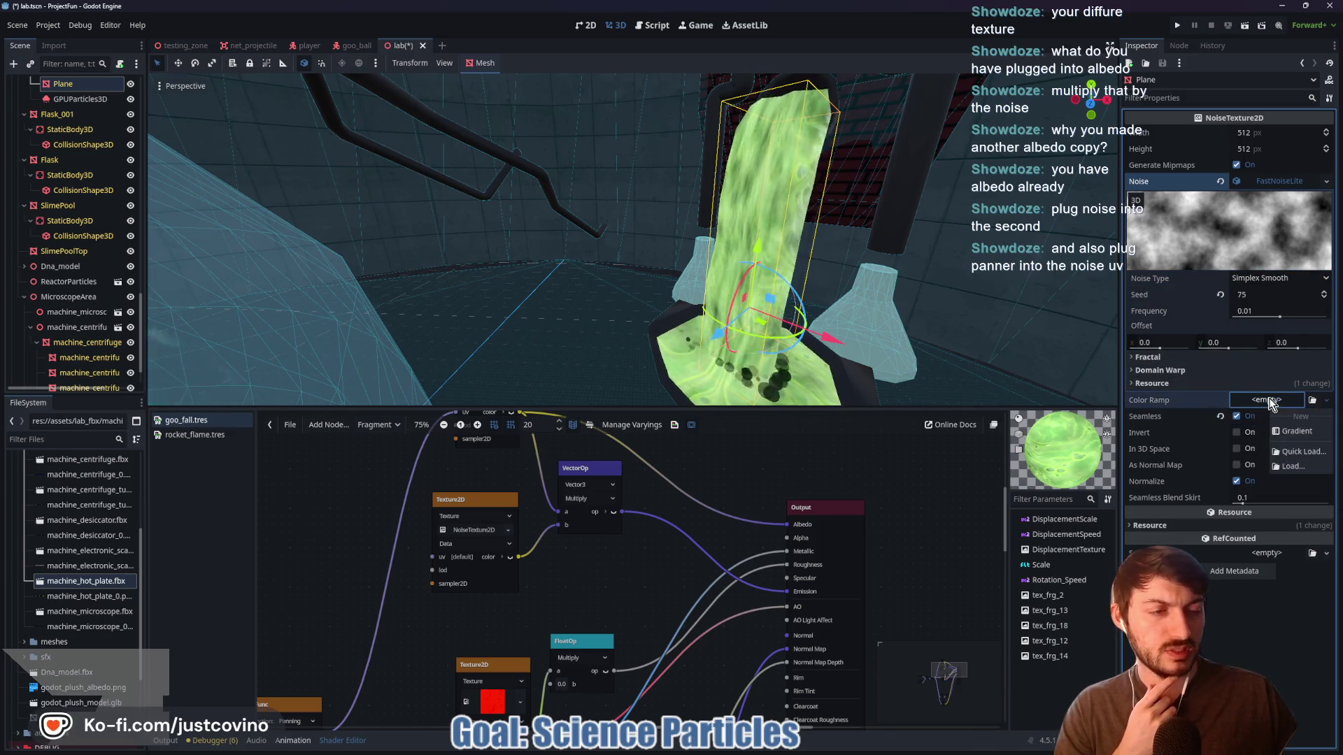
# Create a color ramp gradient: left stop eyedropped green from the albedo texture, right stop darkened to grey
pyautogui.click(1291, 432)
pyautogui.click(1264, 400)
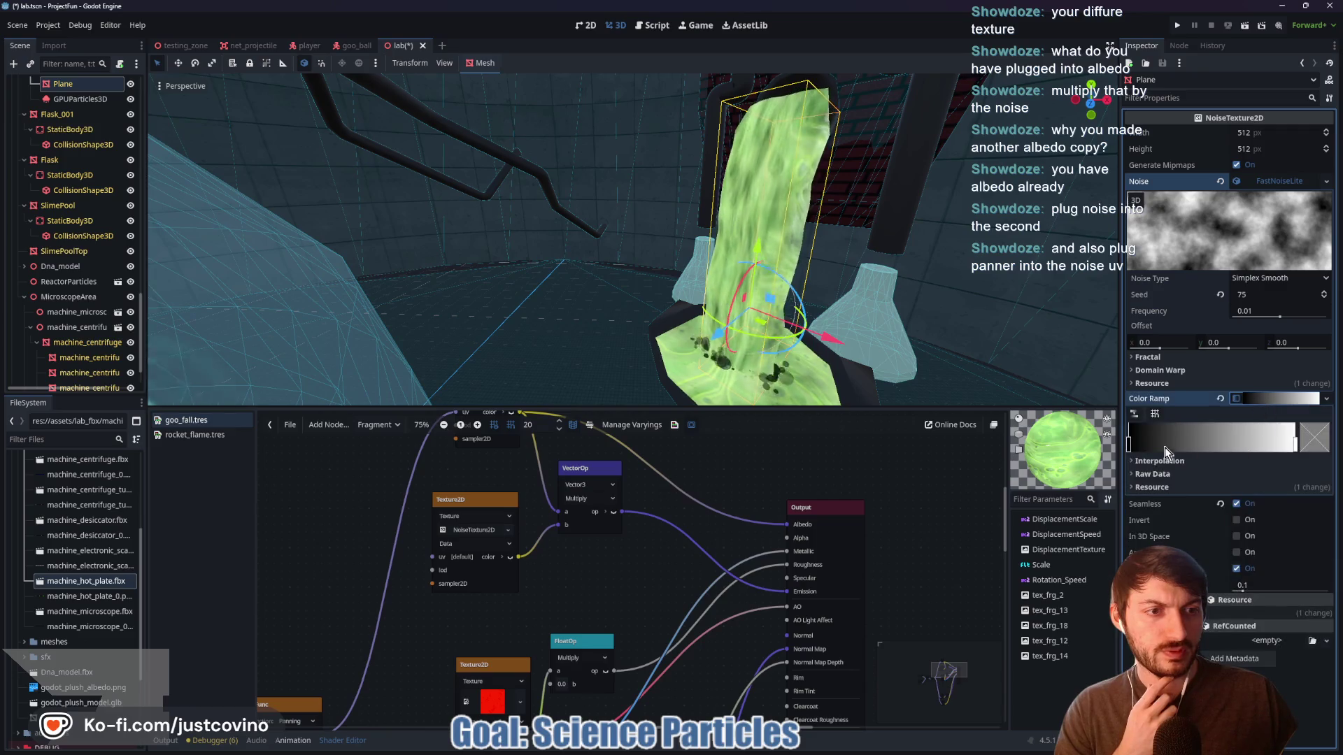
pyautogui.click(1129, 442)
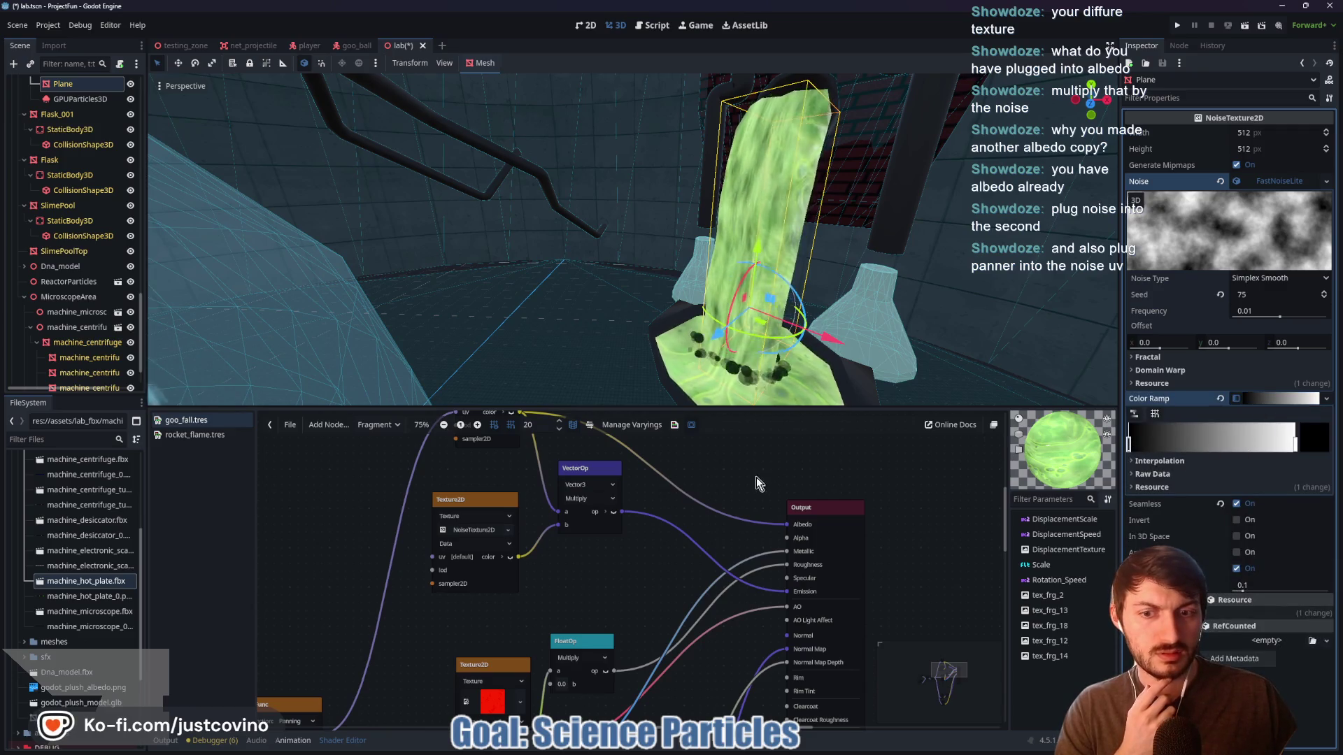
pyautogui.moveTo(760, 467); pyautogui.dragTo(767, 570)
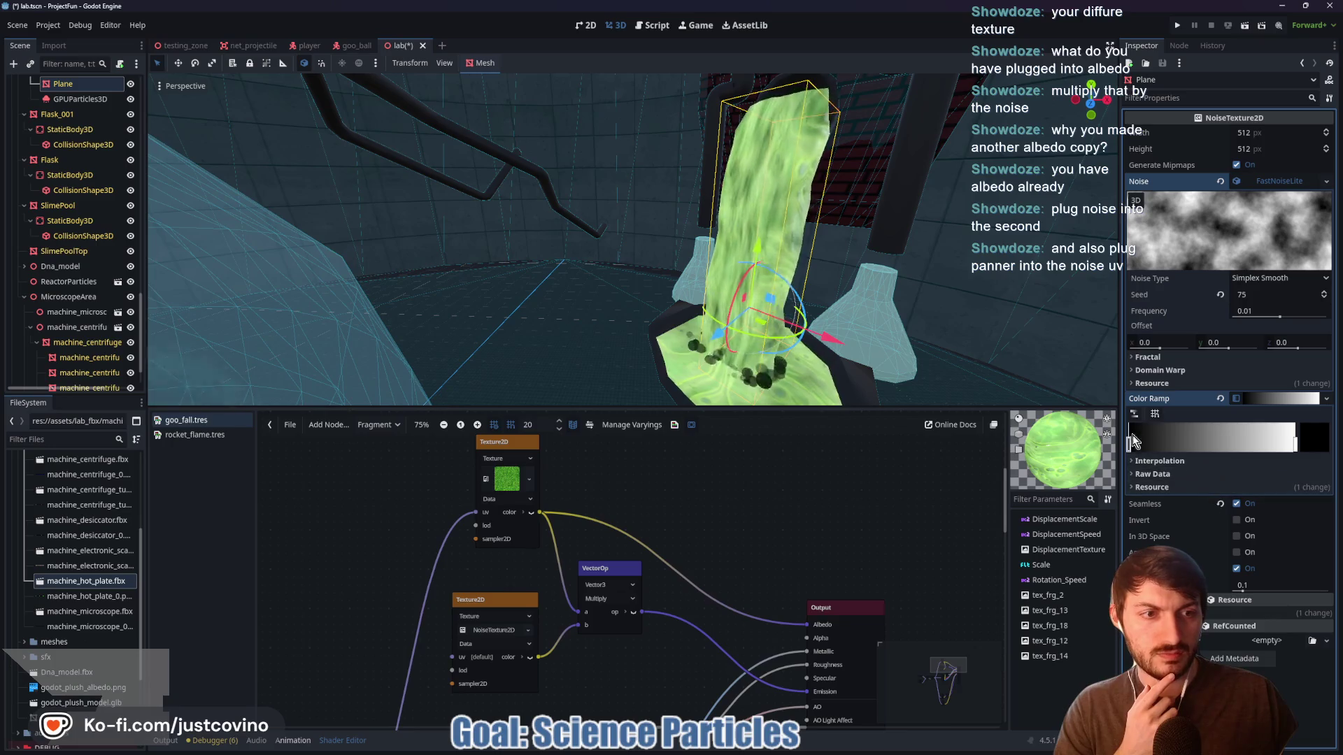
pyautogui.click(1312, 447)
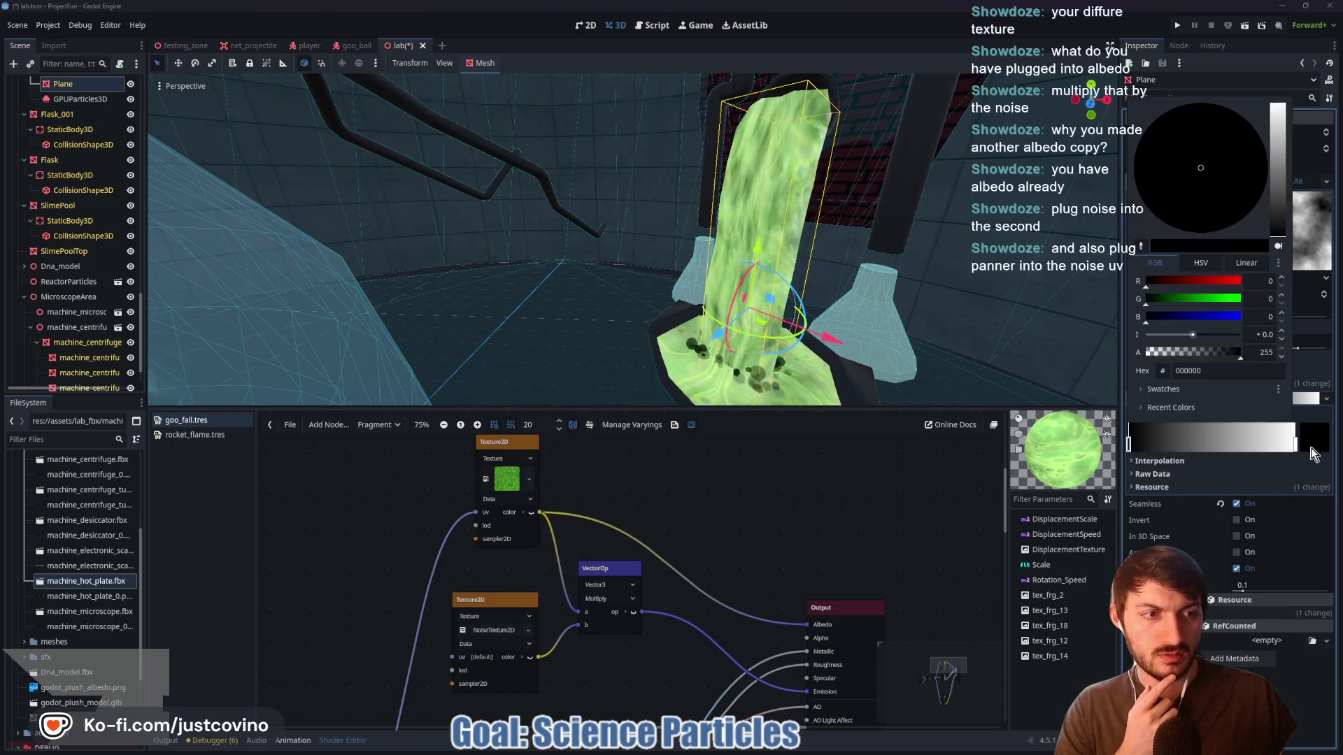
pyautogui.click(1142, 247)
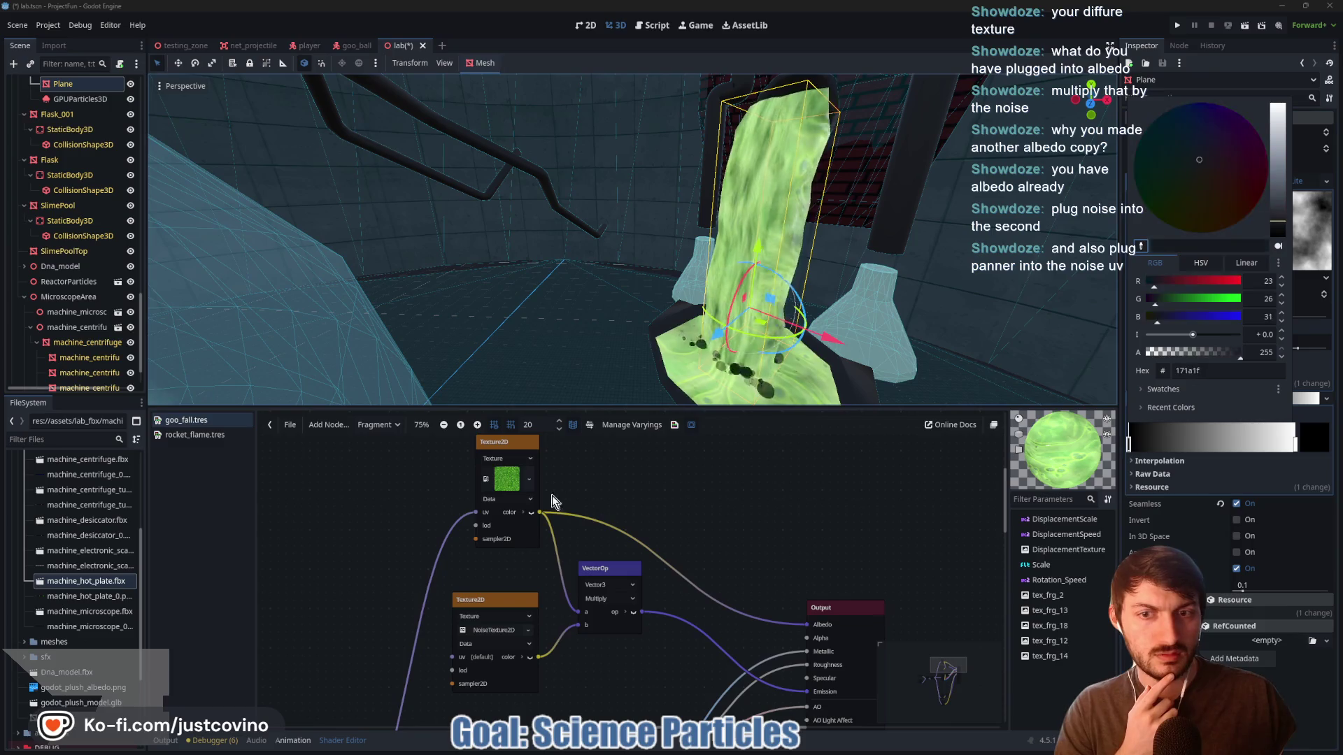
pyautogui.click(518, 493)
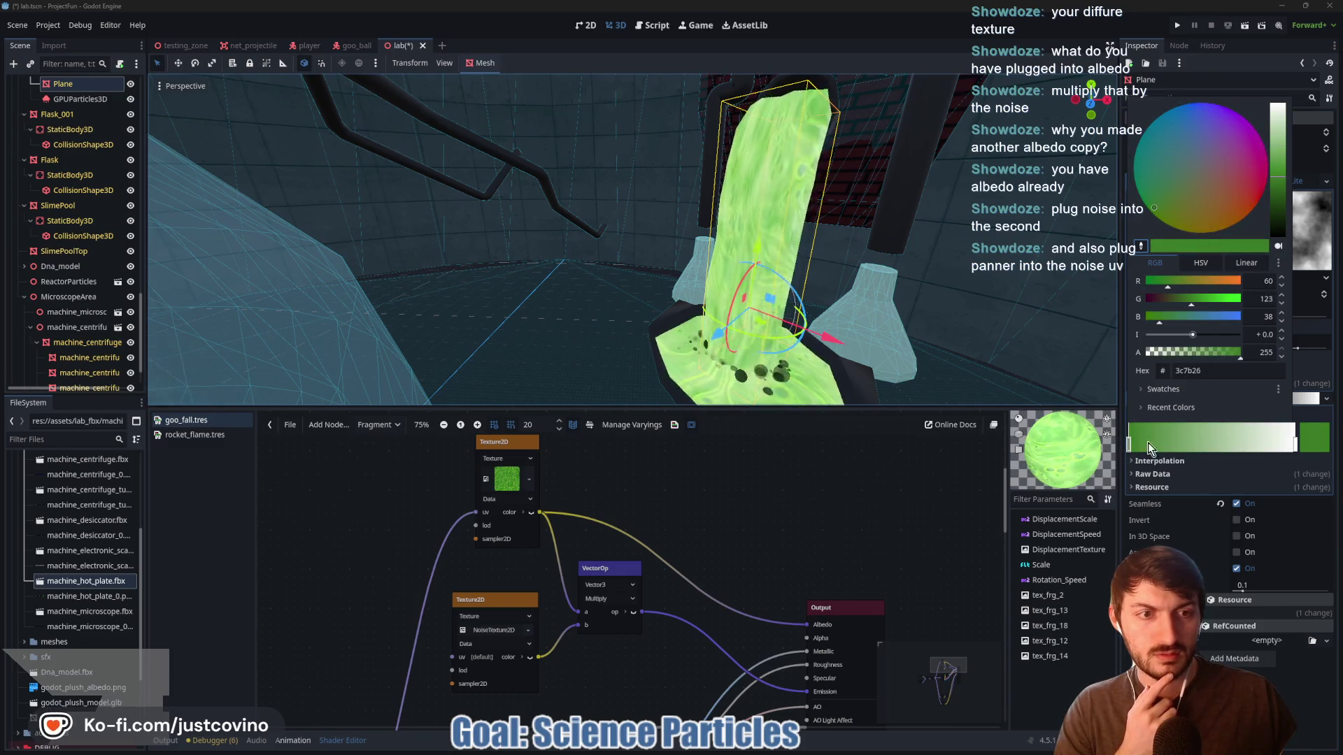
pyautogui.click(1295, 444)
pyautogui.click(1314, 437)
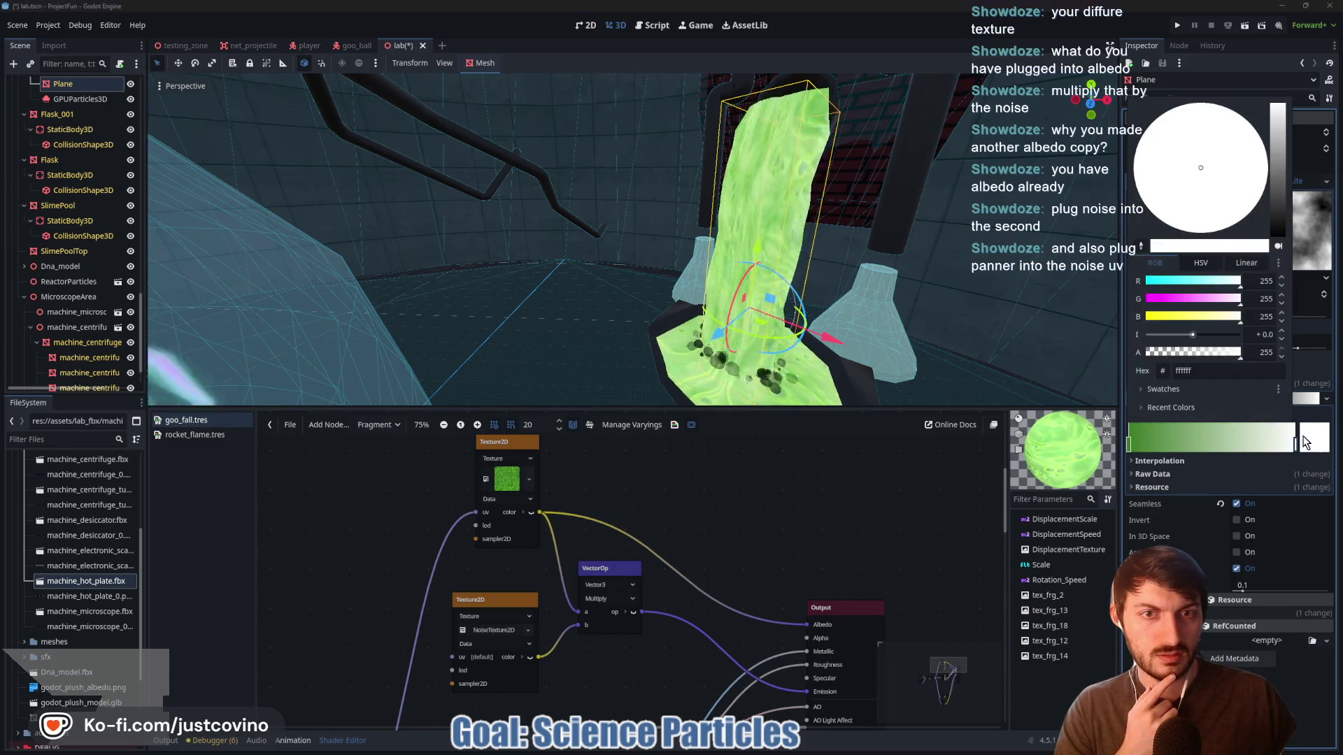
pyautogui.moveTo(1275, 125); pyautogui.dragTo(1280, 198)
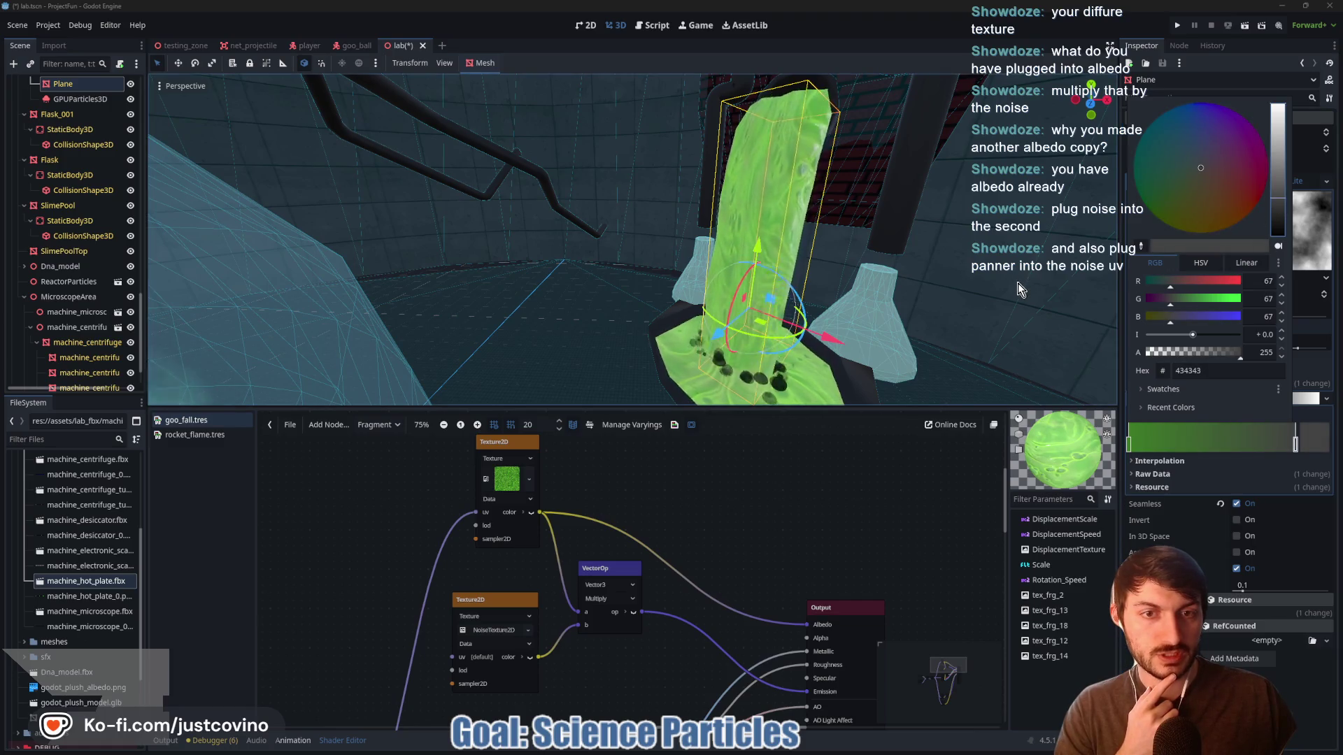
pyautogui.click(1314, 439)
pyautogui.moveTo(960, 315)
pyautogui.mouseDown()
pyautogui.moveTo(918, 305)
pyautogui.moveTo(1094, 380)
pyautogui.mouseUp()
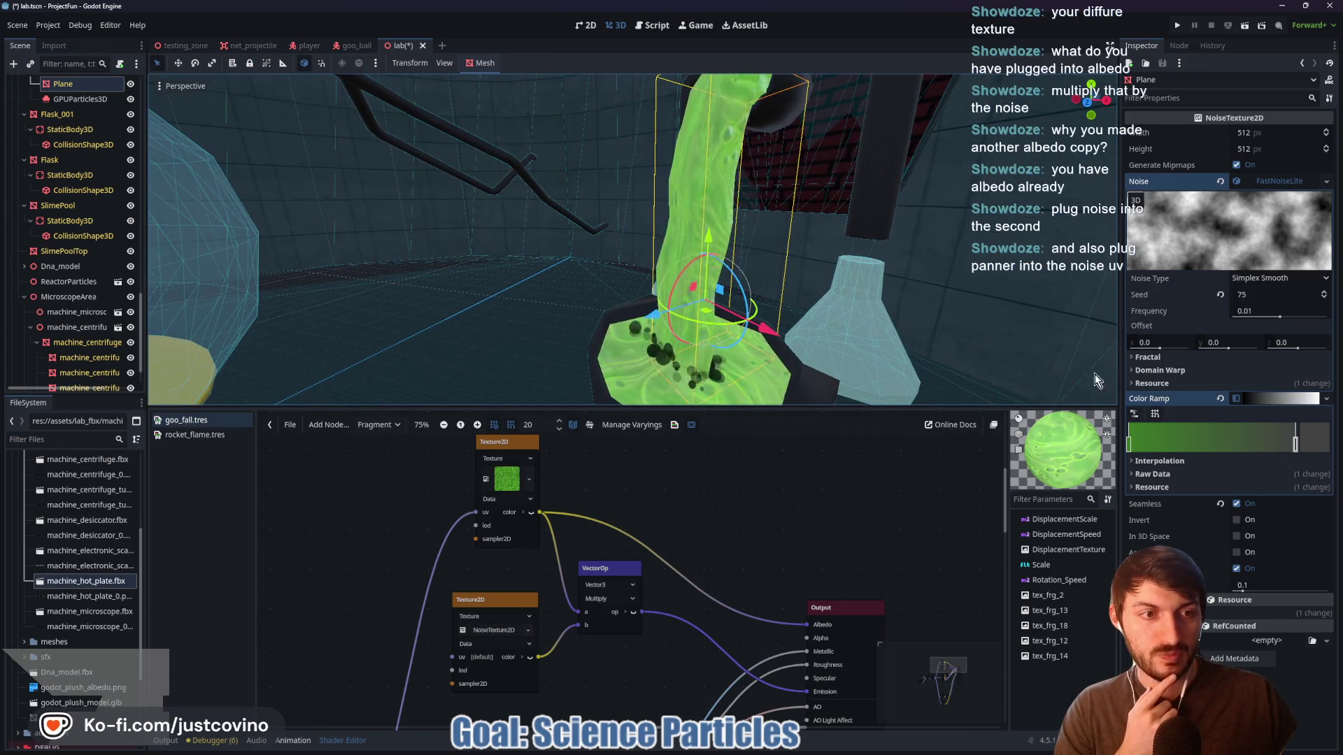
pyautogui.click(1274, 398)
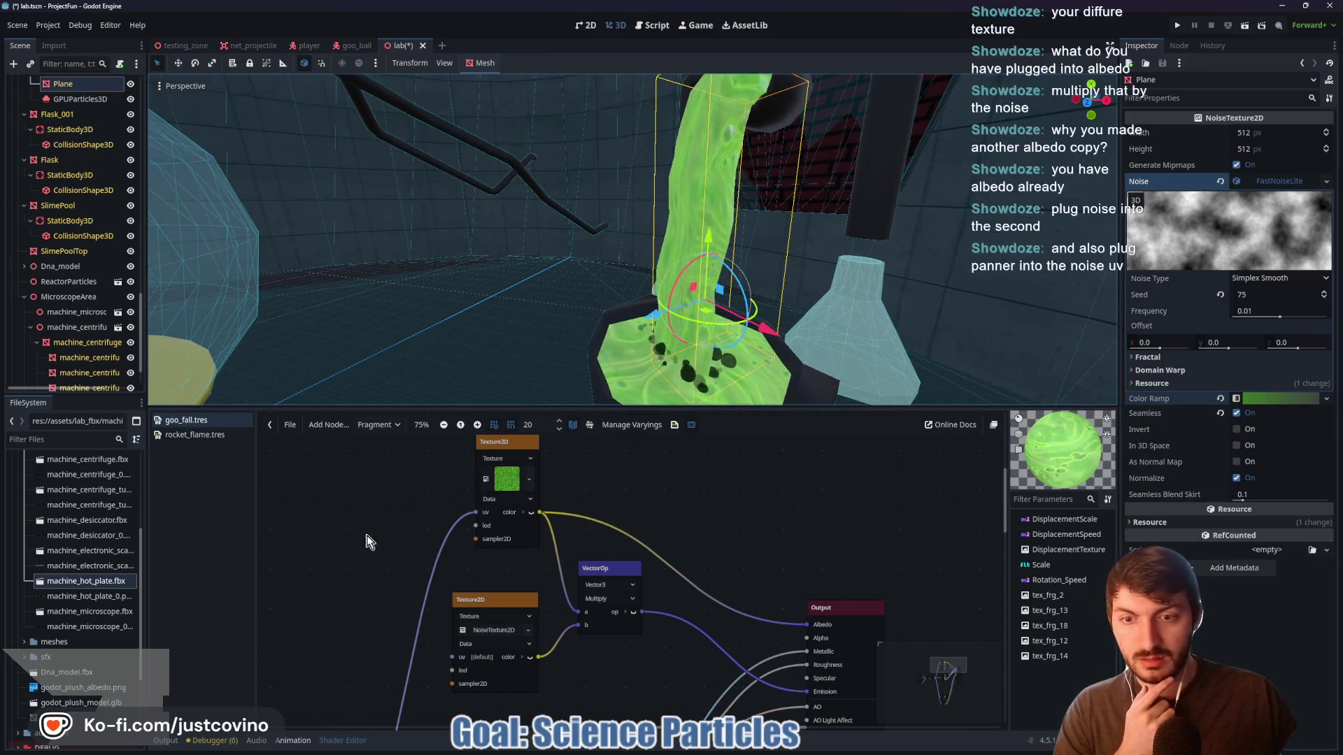
# Connect the panning UVFunc output to the Texture2D node's uv input
pyautogui.hscroll(-5, 368, 542)
pyautogui.scroll(-5, 585, 577)
pyautogui.scroll(2, 574, 573)
pyautogui.hscroll(2, 557, 527)
pyautogui.moveTo(518, 667)
pyautogui.mouseDown()
pyautogui.moveTo(581, 504)
pyautogui.moveTo(602, 487)
pyautogui.mouseUp()
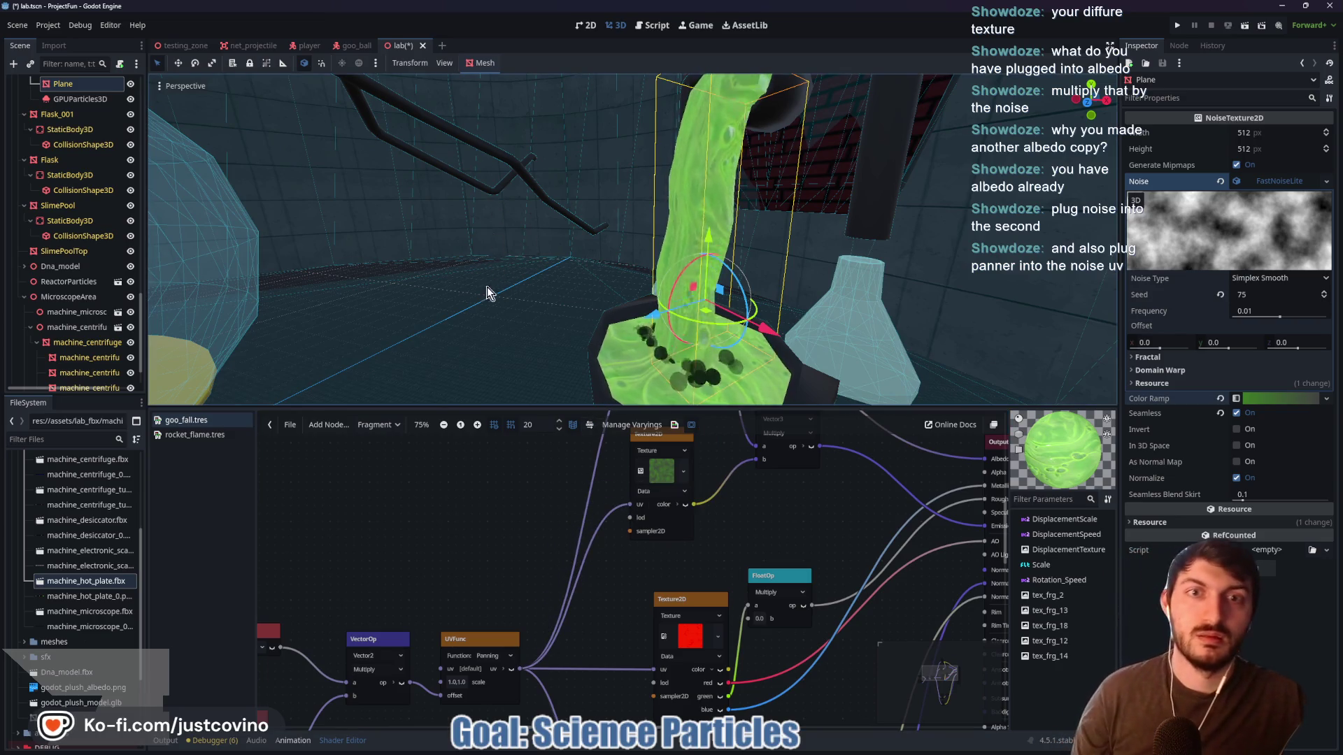
# Save the scene, inspect the slime column in the viewport, and select the GPUParticles3D node
pyautogui.hotkey('ctrl', 's')
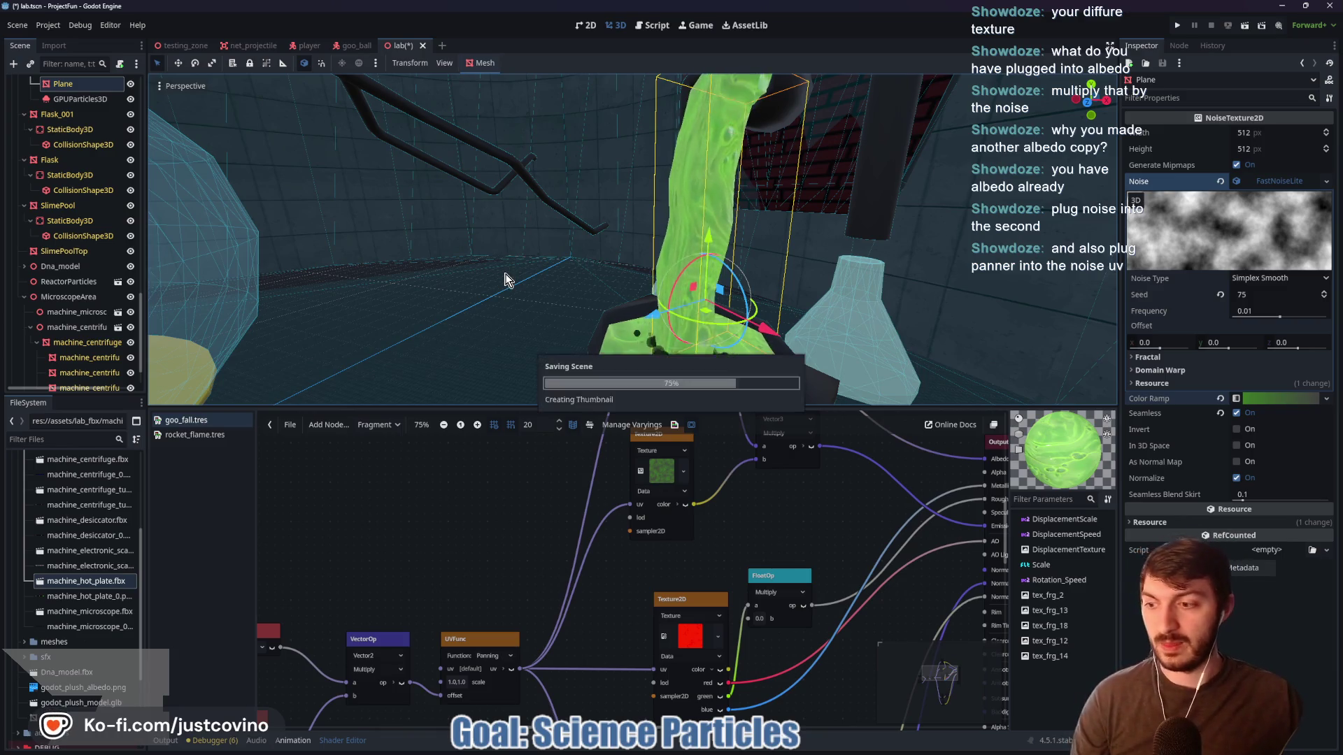
pyautogui.moveTo(504, 278); pyautogui.dragTo(462, 264)
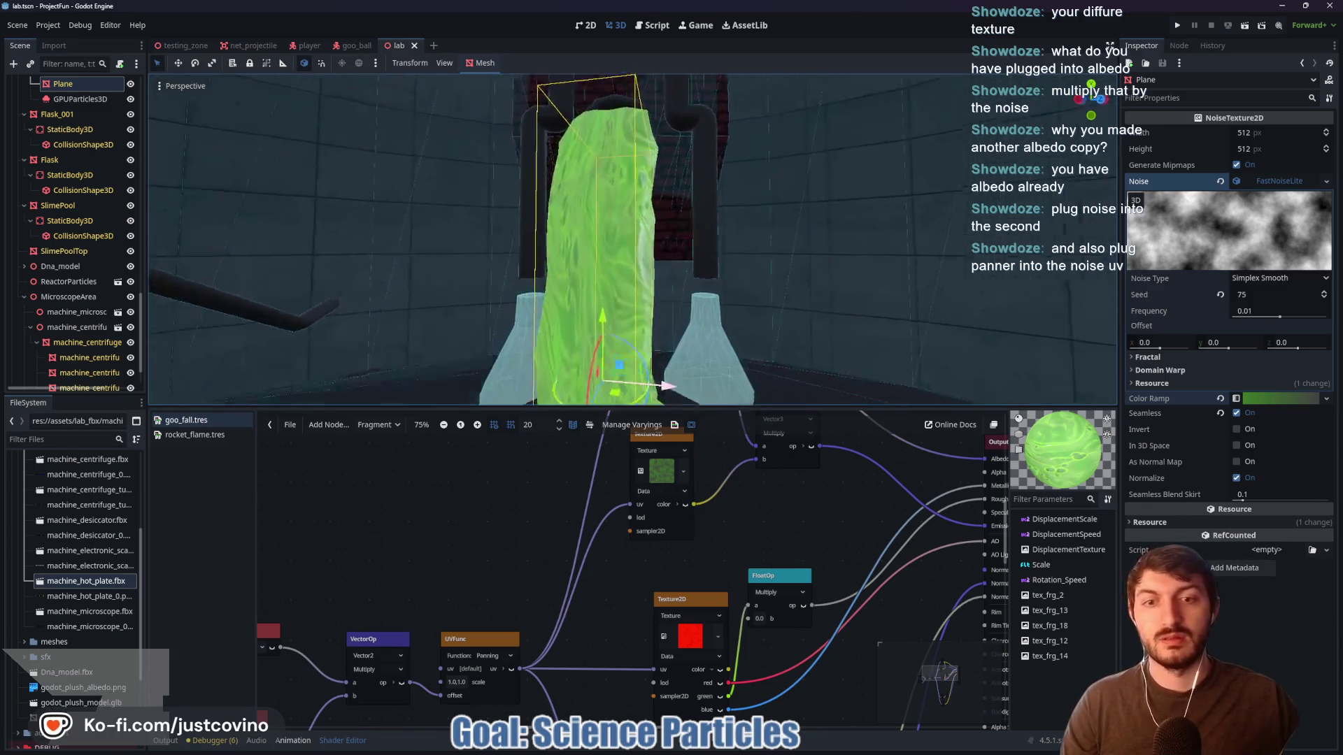
pyautogui.scroll(3, 633, 240)
pyautogui.moveTo(632, 240)
pyautogui.mouseDown()
pyautogui.moveTo(577, 239)
pyautogui.moveTo(626, 245)
pyautogui.moveTo(640, 203)
pyautogui.moveTo(651, 287)
pyautogui.moveTo(721, 309)
pyautogui.mouseUp()
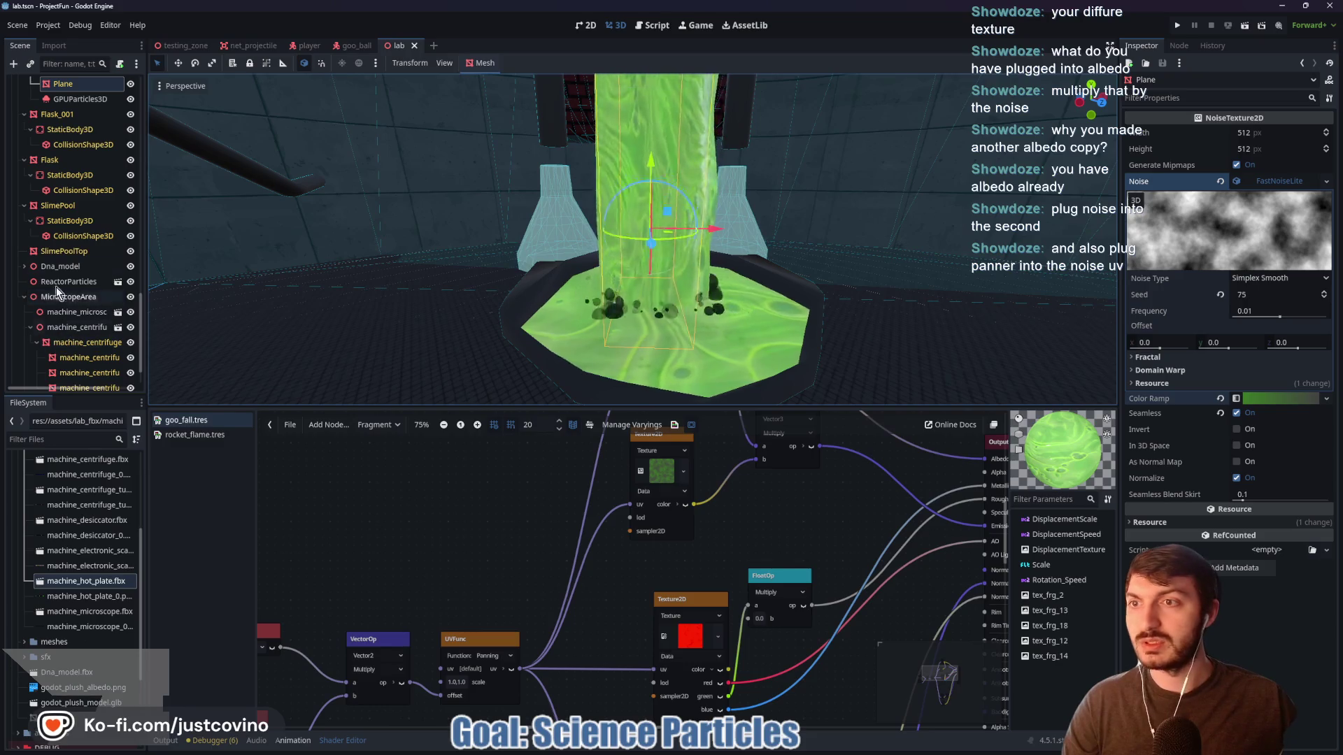
pyautogui.click(79, 99)
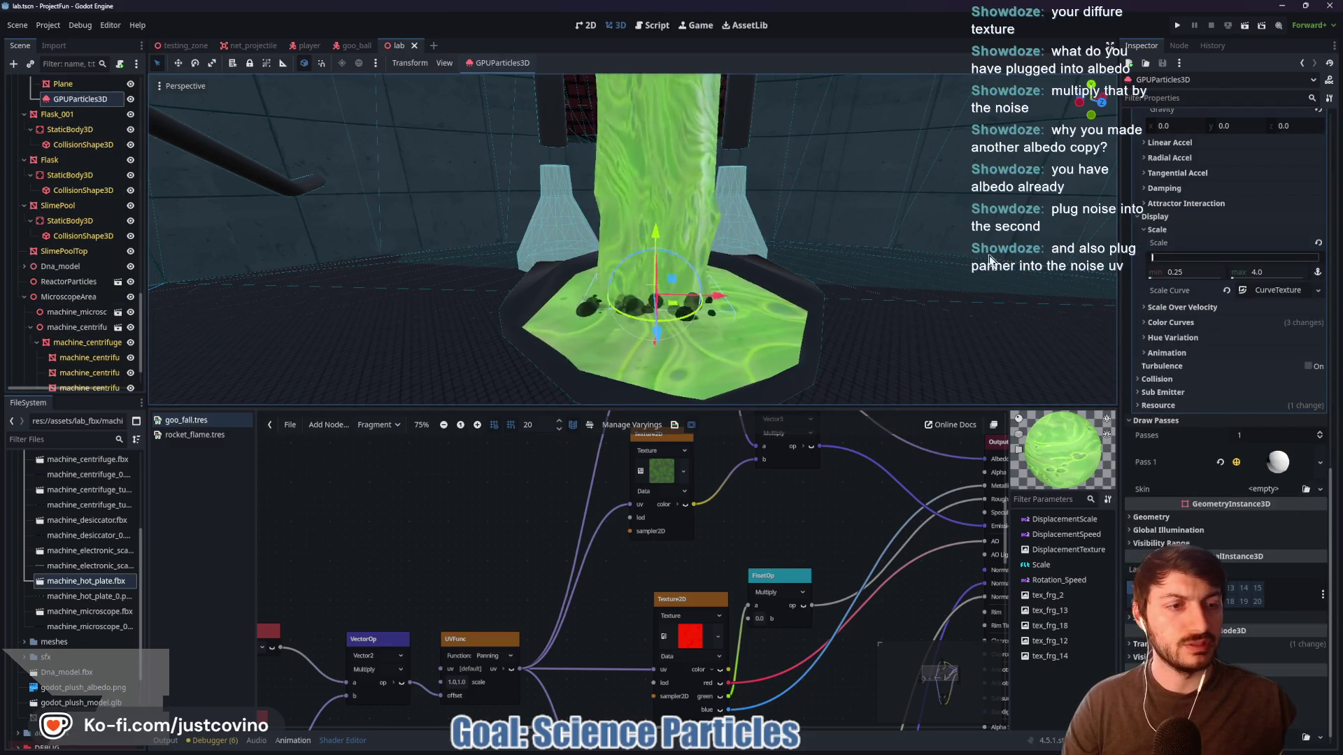
# Make the particles' Color Ramp gradient stops a brighter, more saturated green
pyautogui.click(1182, 322)
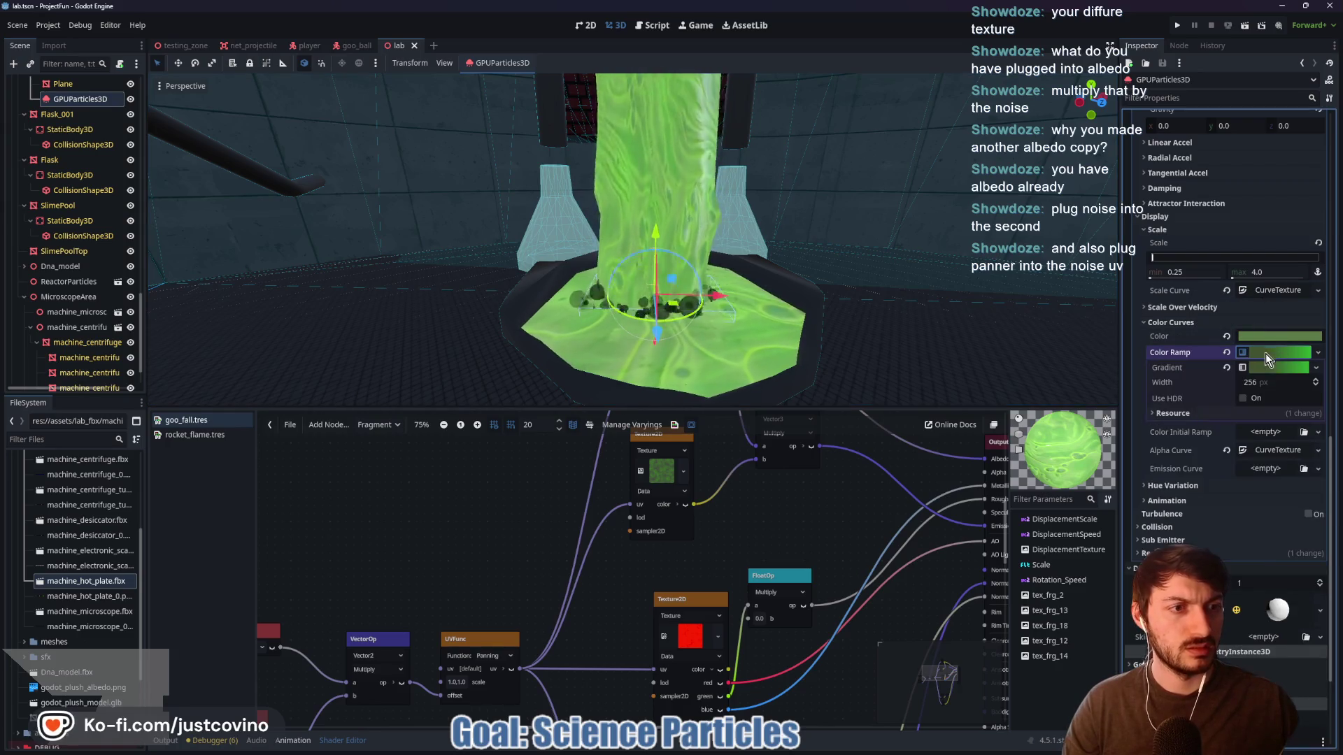
pyautogui.click(1278, 367)
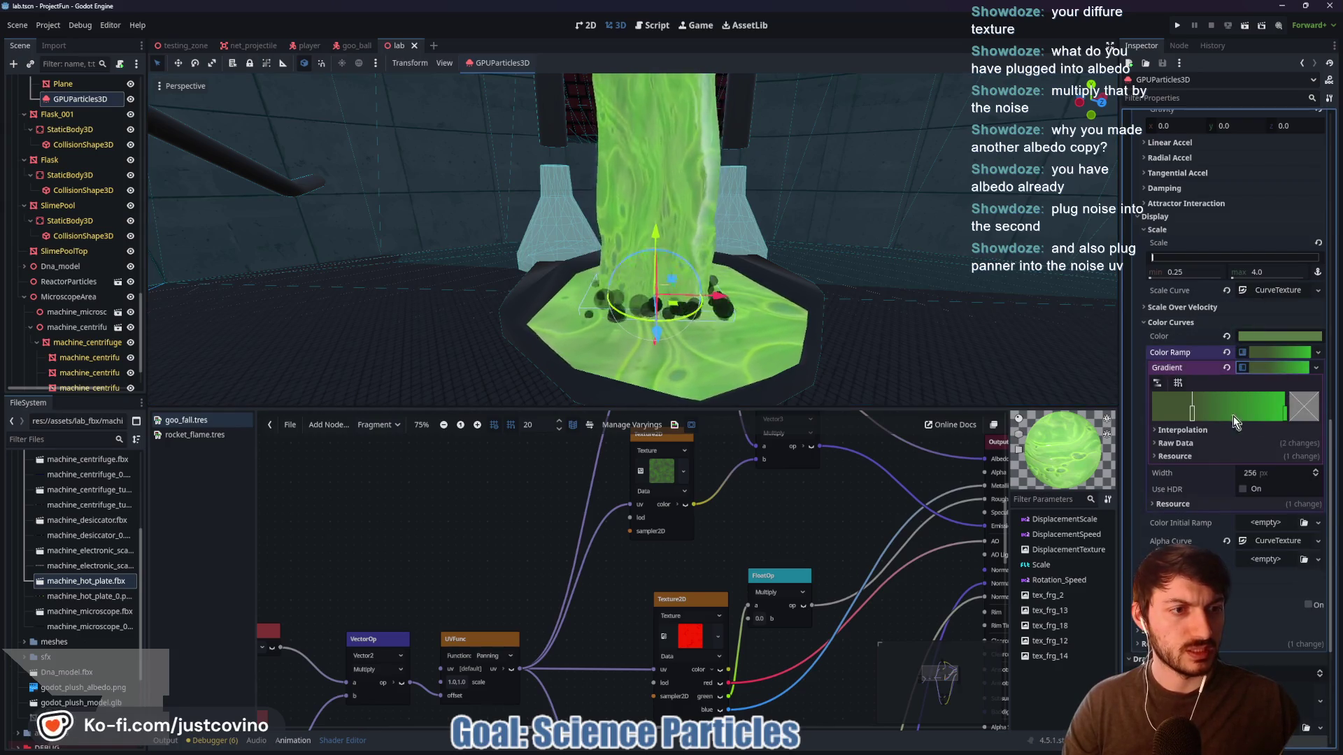
pyautogui.click(1298, 418)
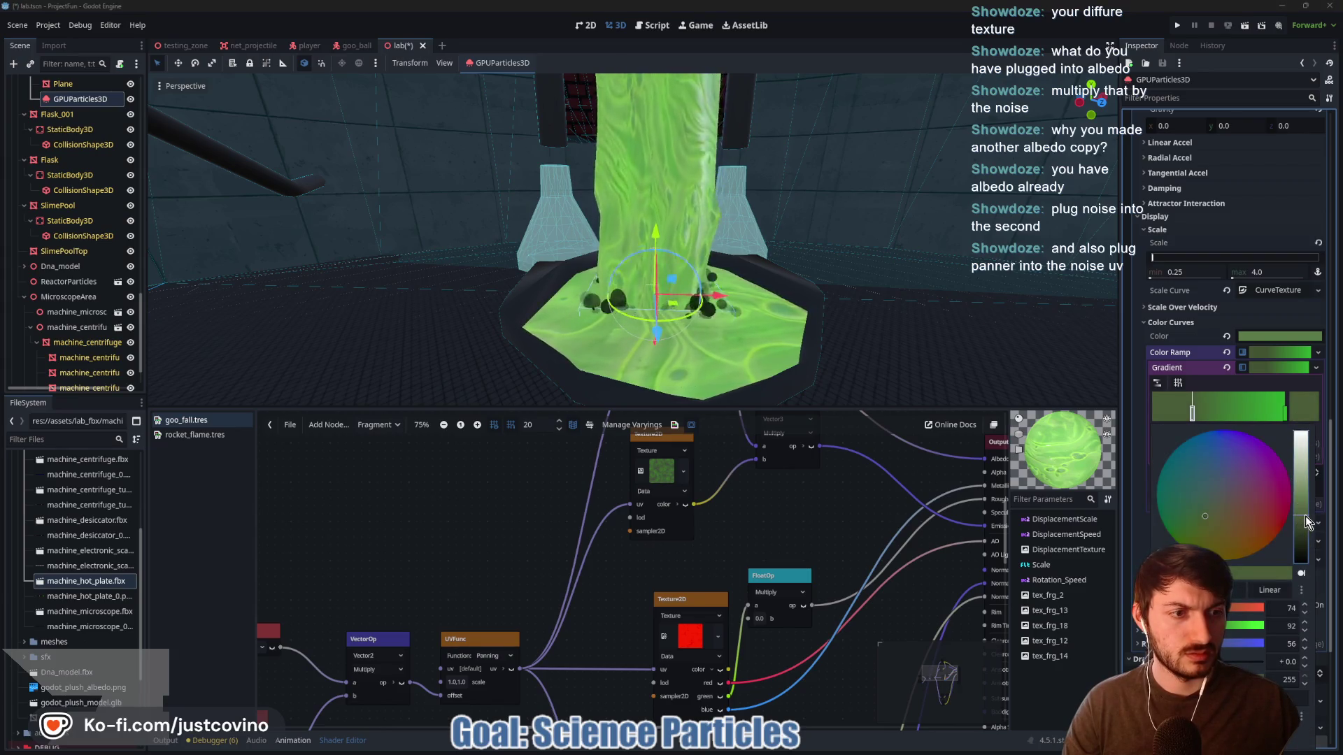
pyautogui.moveTo(1305, 519); pyautogui.dragTo(1310, 490)
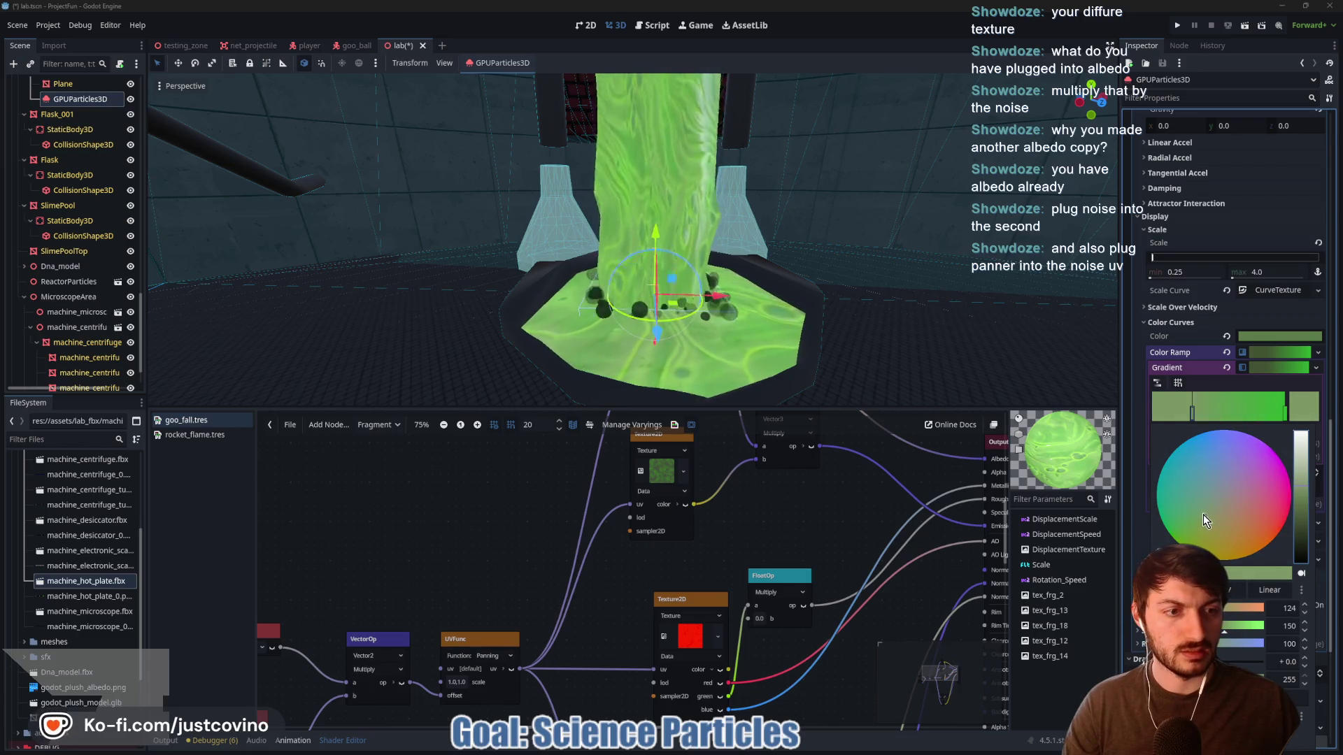
pyautogui.click(1301, 572)
pyautogui.click(1300, 589)
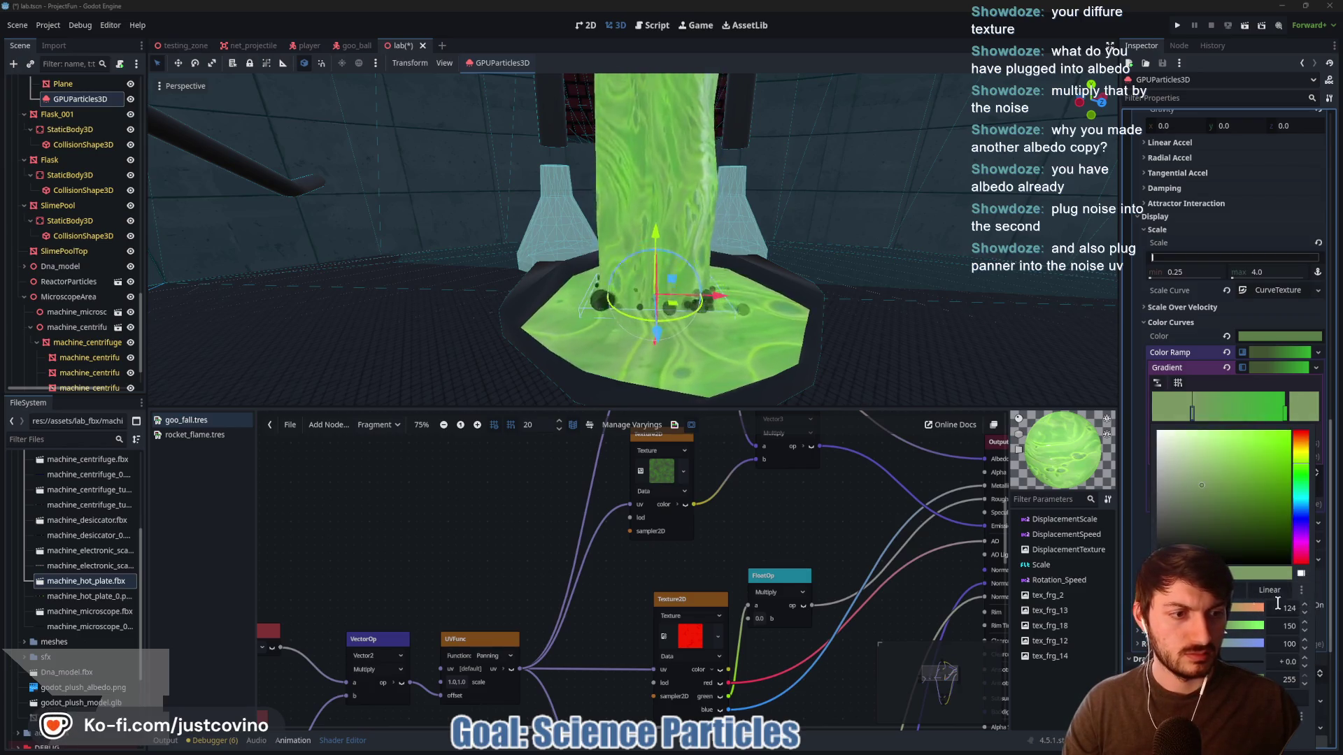
pyautogui.moveTo(1218, 486); pyautogui.dragTo(1275, 478)
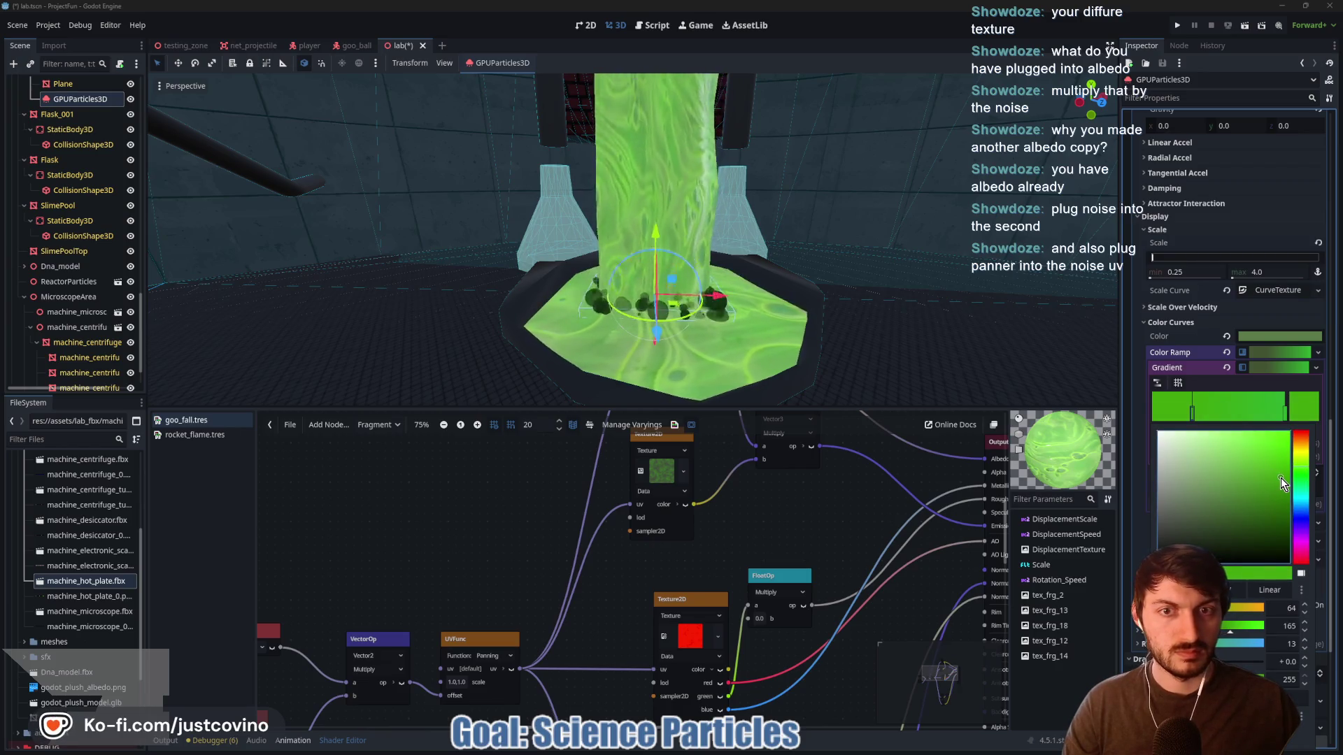
pyautogui.click(1285, 416)
pyautogui.doubleClick(1286, 416)
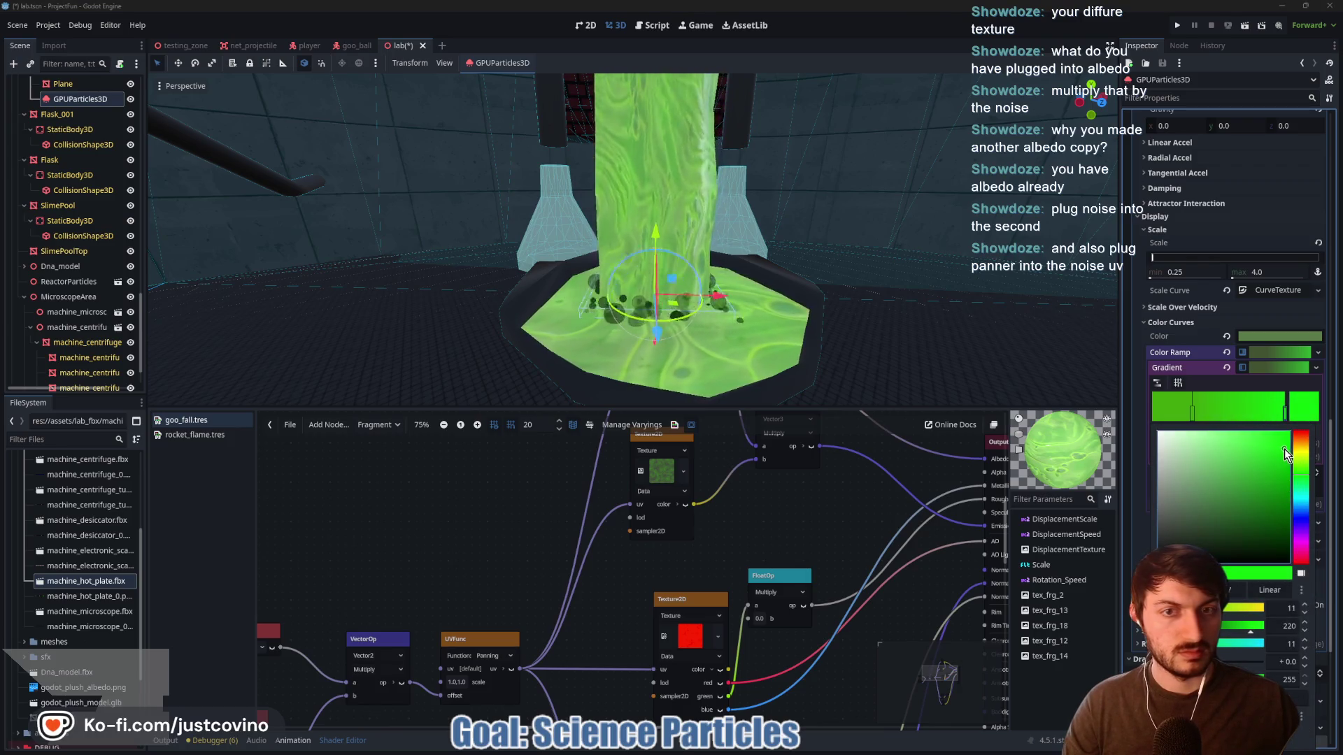
pyautogui.click(1304, 416)
pyautogui.click(1303, 403)
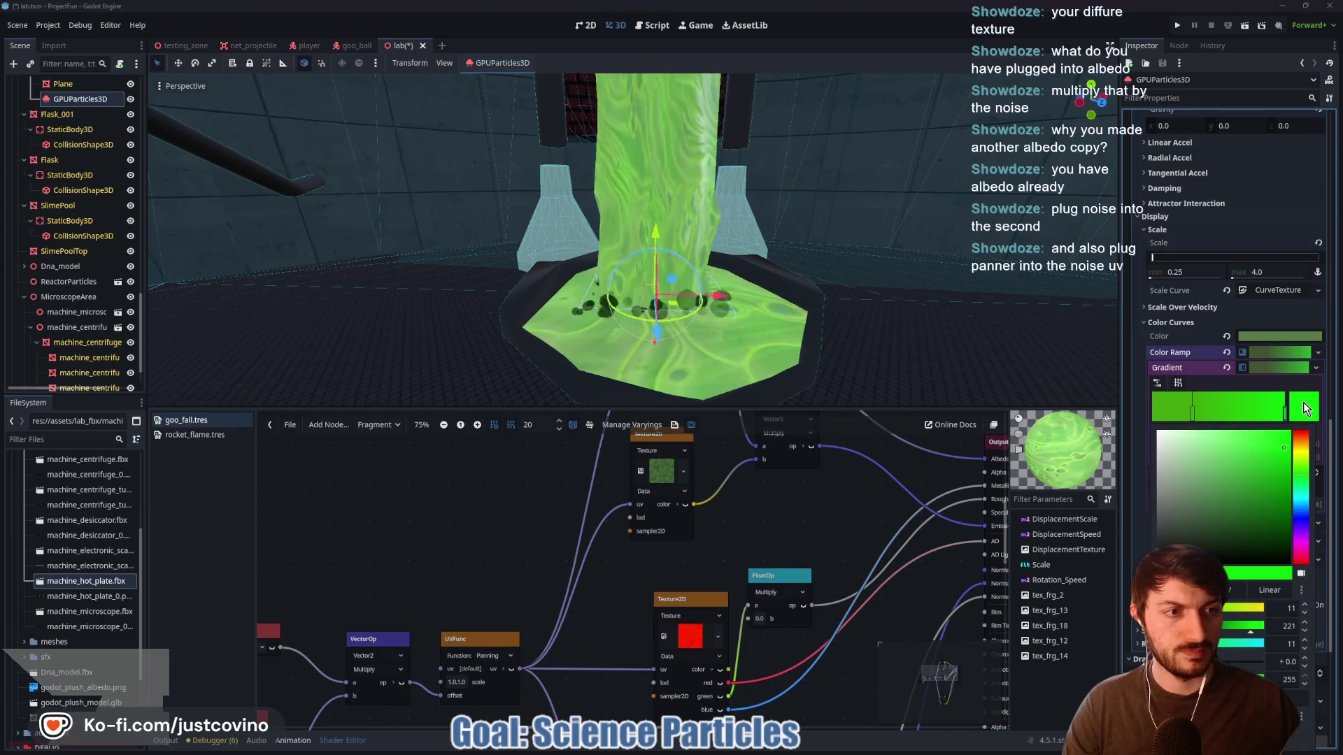
pyautogui.click(1269, 342)
# Set the particles' base Color to white
pyautogui.click(1270, 341)
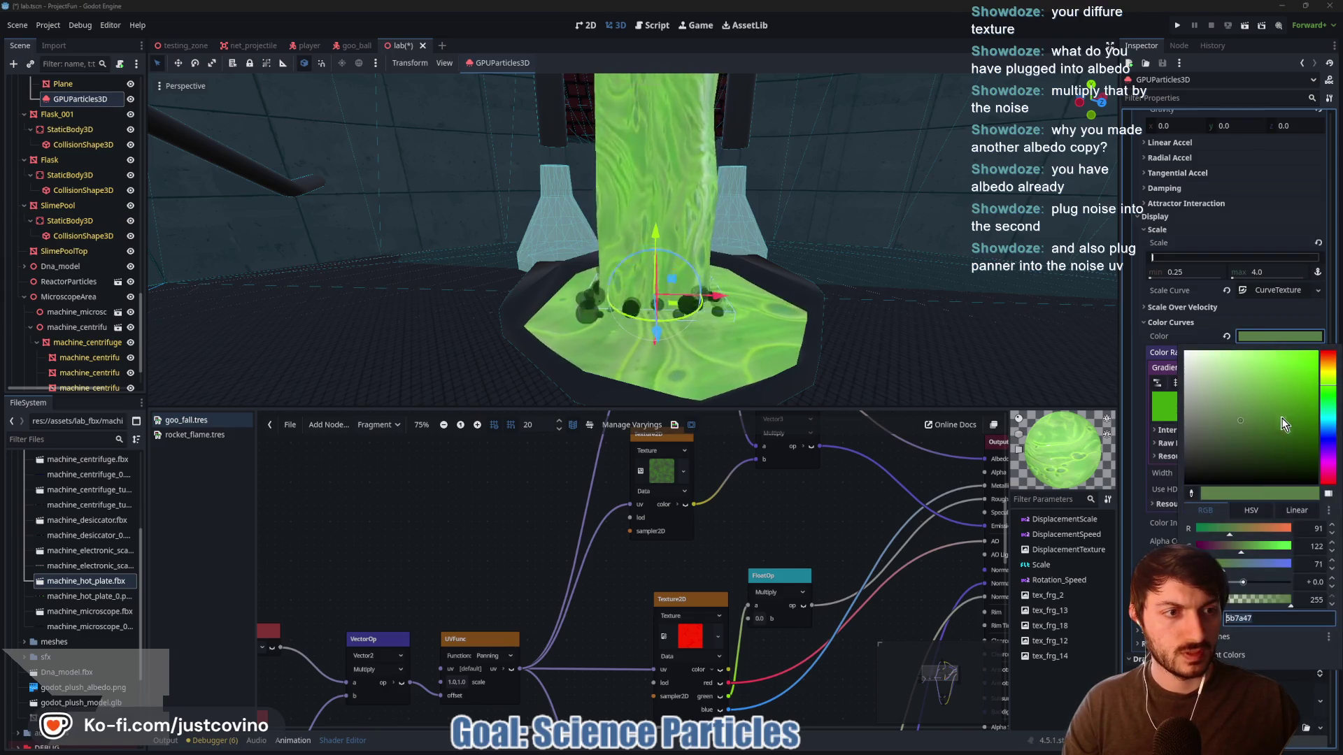
pyautogui.moveTo(1242, 423)
pyautogui.mouseDown()
pyautogui.moveTo(1302, 393)
pyautogui.moveTo(1168, 347)
pyautogui.mouseUp()
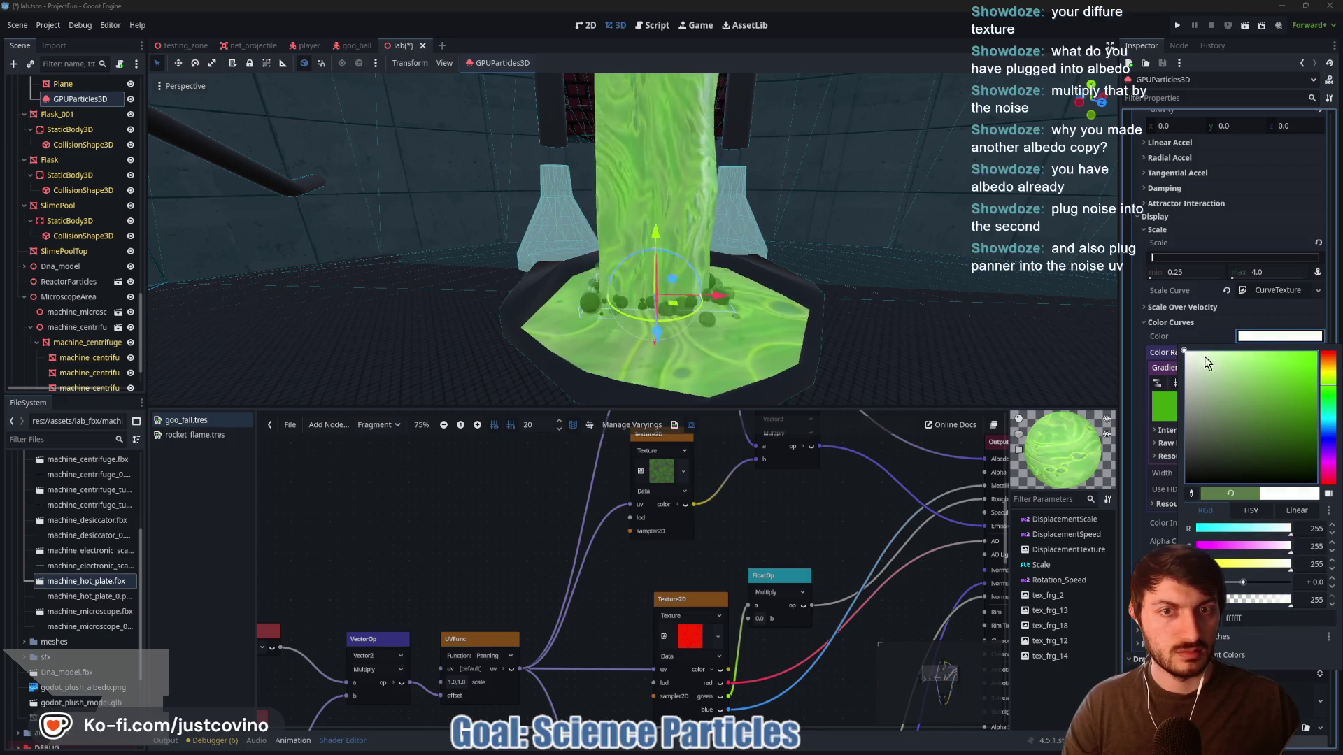
pyautogui.click(1278, 338)
pyautogui.click(1286, 366)
pyautogui.click(1275, 349)
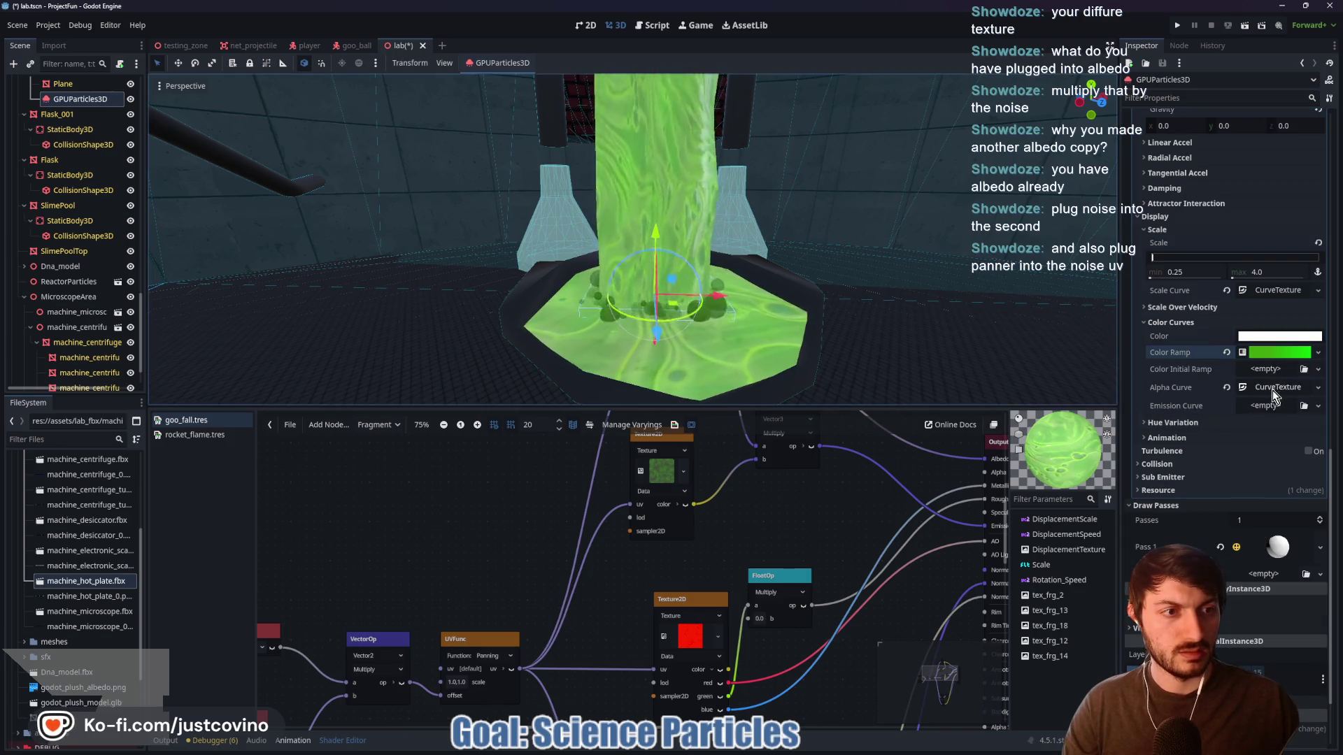
pyautogui.click(1273, 388)
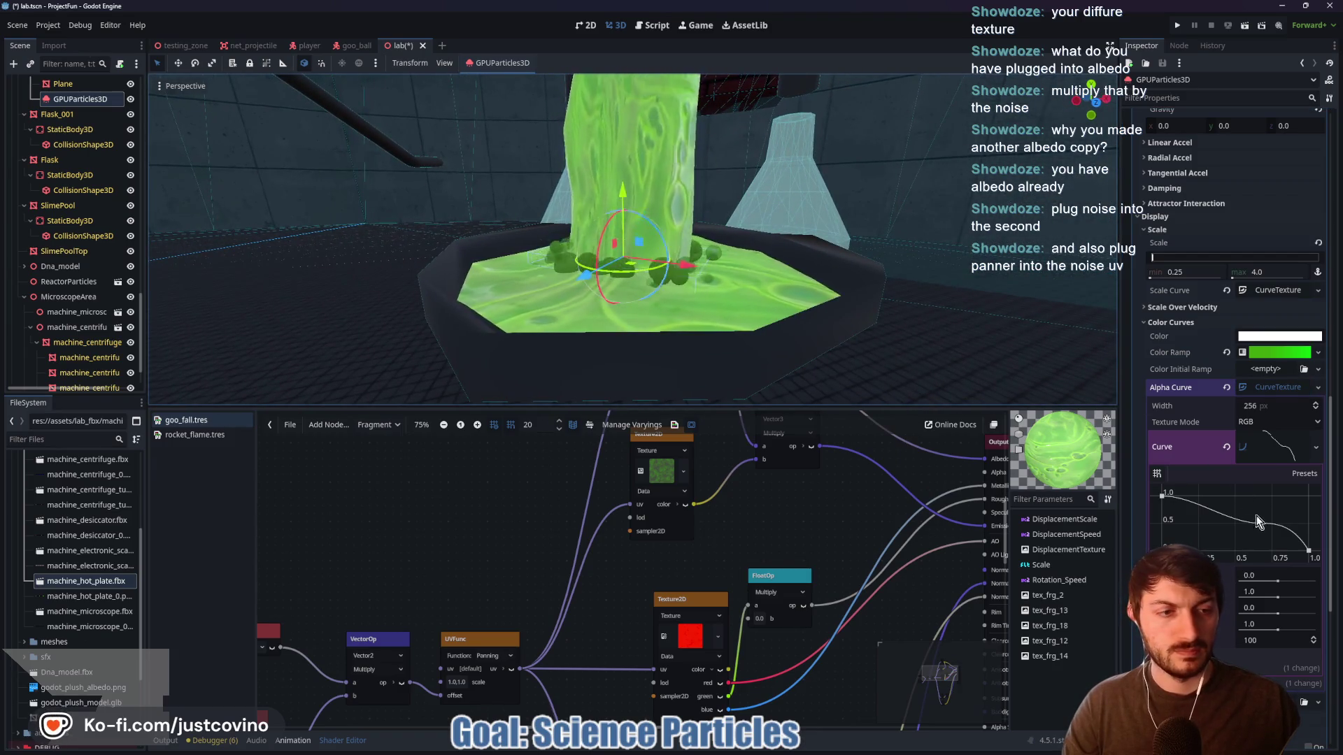
# Raise the Alpha Curve's middle point to about (0.67, 0.86)
pyautogui.moveTo(1260, 523); pyautogui.dragTo(1252, 511)
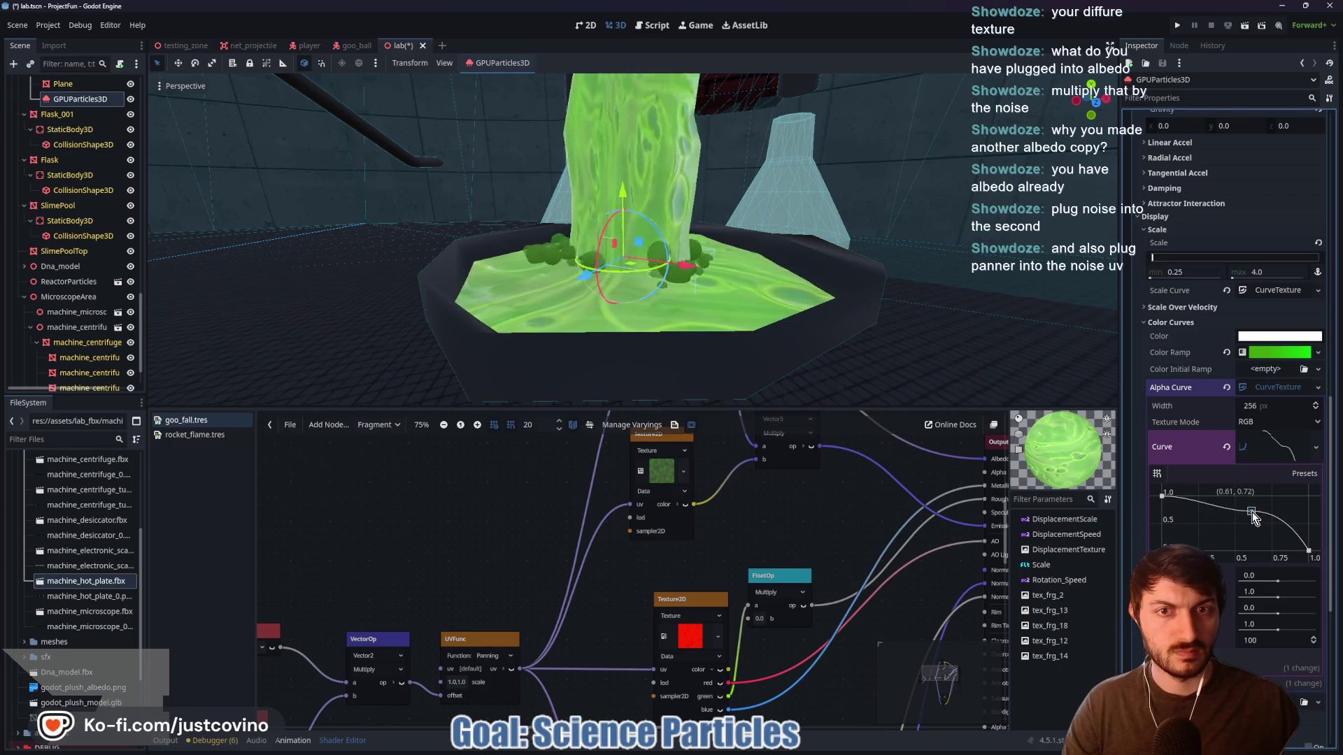
pyautogui.click(1261, 505)
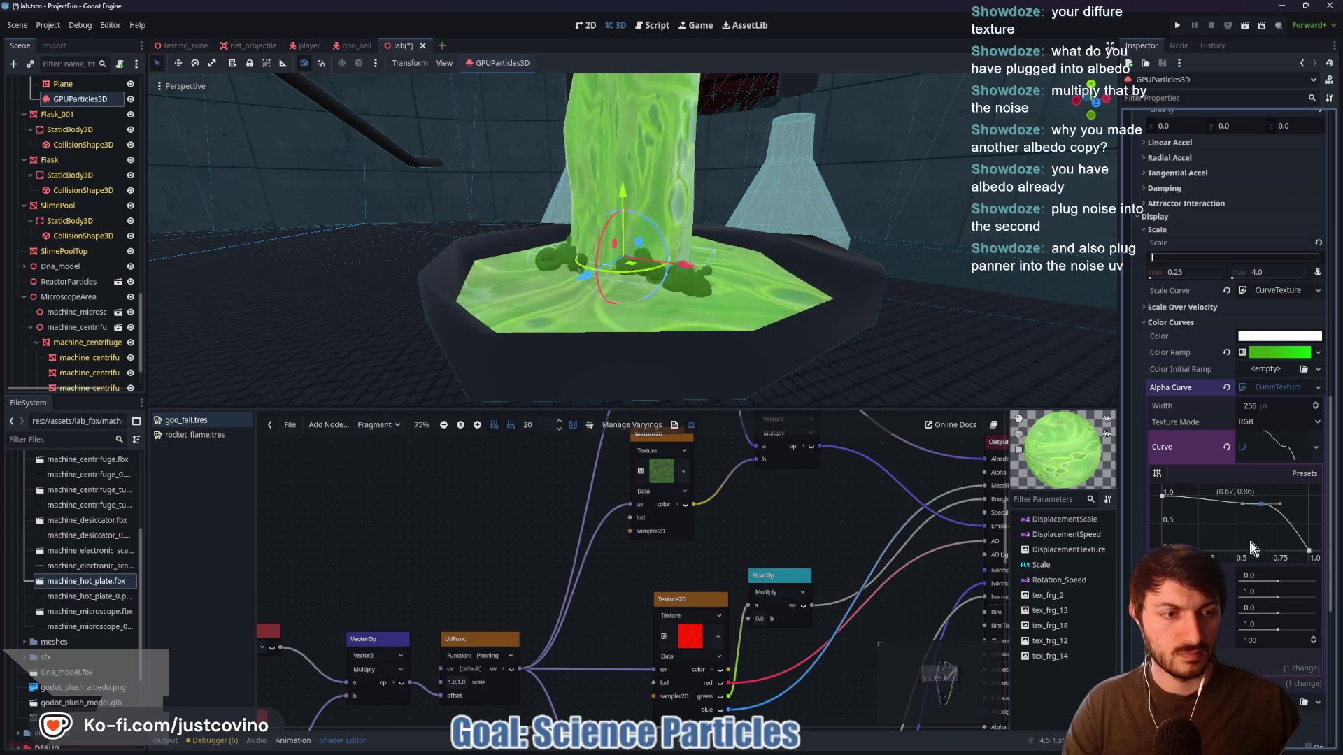
pyautogui.click(1275, 442)
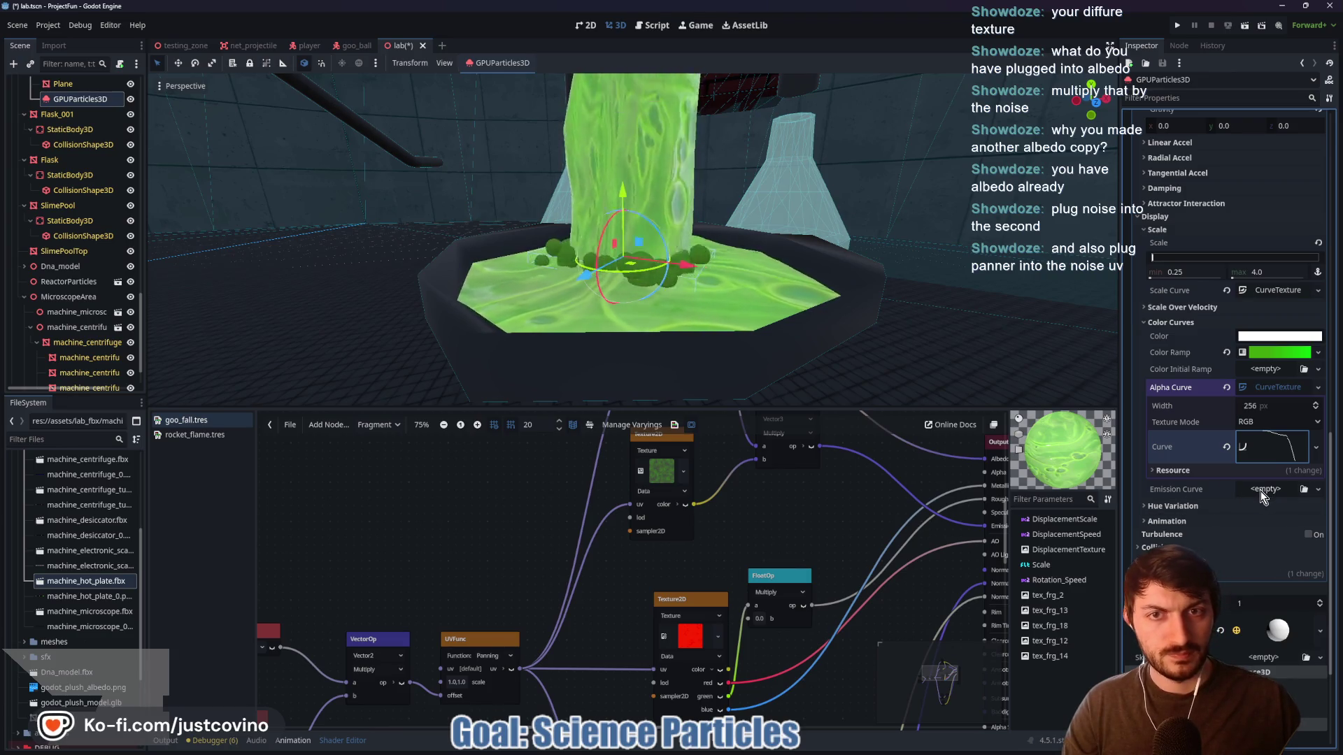
pyautogui.click(1260, 491)
pyautogui.press('Escape')
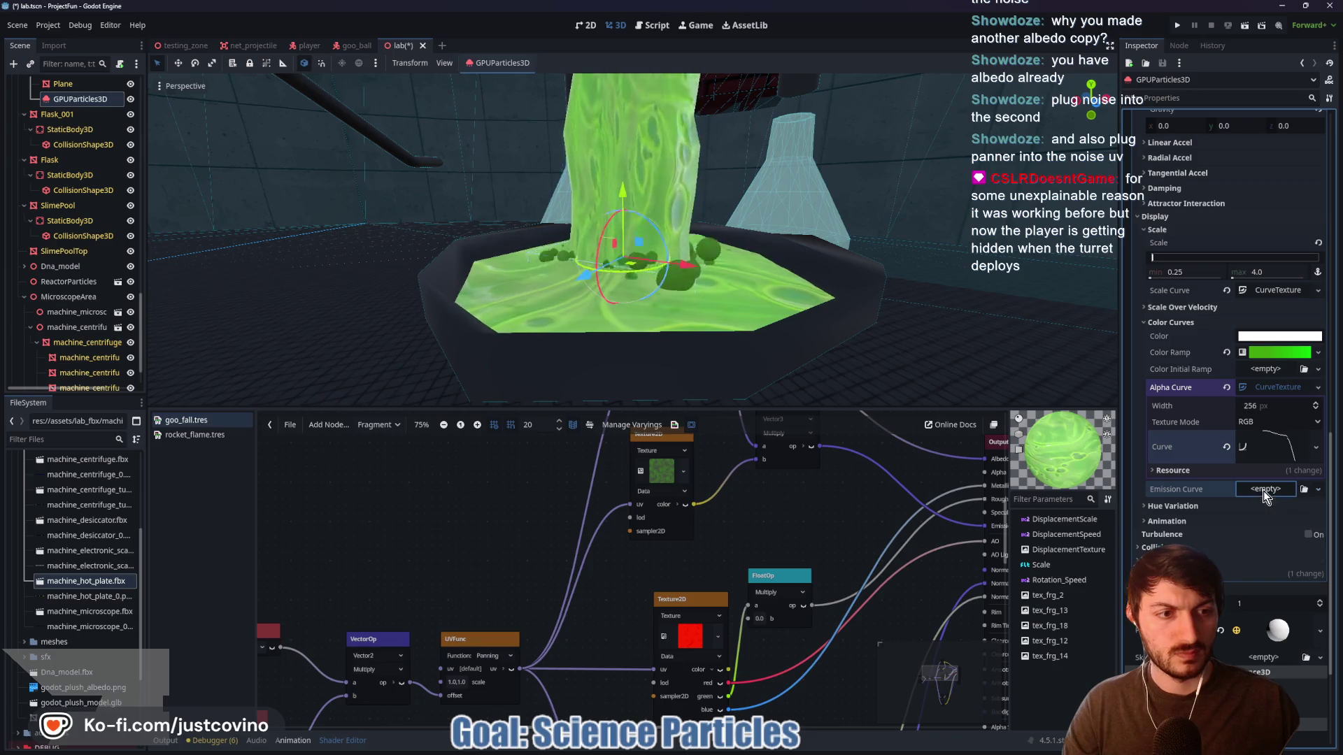
# Save the lab scene and select the microscope model
pyautogui.hotkey('ctrl', 's')
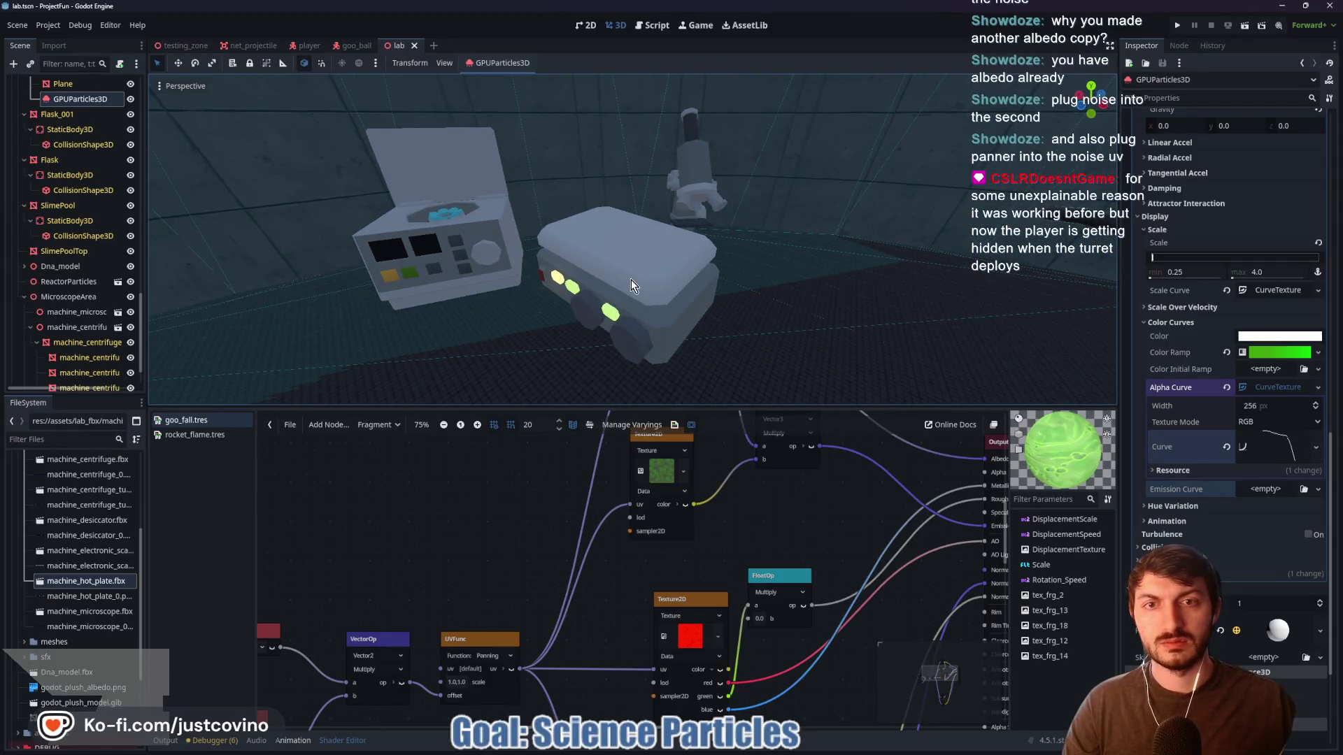
pyautogui.click(631, 286)
pyautogui.click(700, 194)
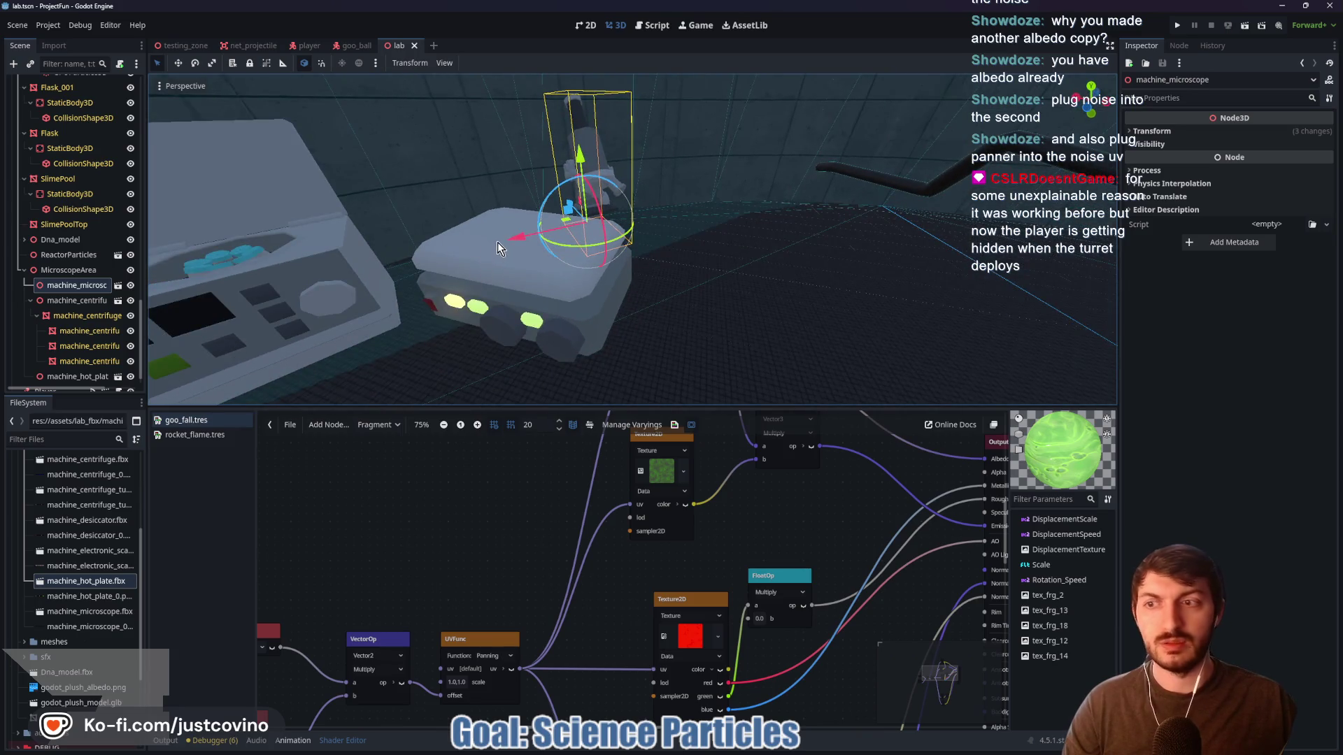
# Move the microscope right along X and drag machine_hot_plate higher in the Scene tree
pyautogui.moveTo(505, 247)
pyautogui.mouseDown()
pyautogui.moveTo(717, 237)
pyautogui.moveTo(692, 229)
pyautogui.moveTo(703, 213)
pyautogui.moveTo(582, 300)
pyautogui.moveTo(596, 283)
pyautogui.moveTo(490, 252)
pyautogui.moveTo(574, 273)
pyautogui.moveTo(538, 258)
pyautogui.mouseUp()
pyautogui.click(596, 278)
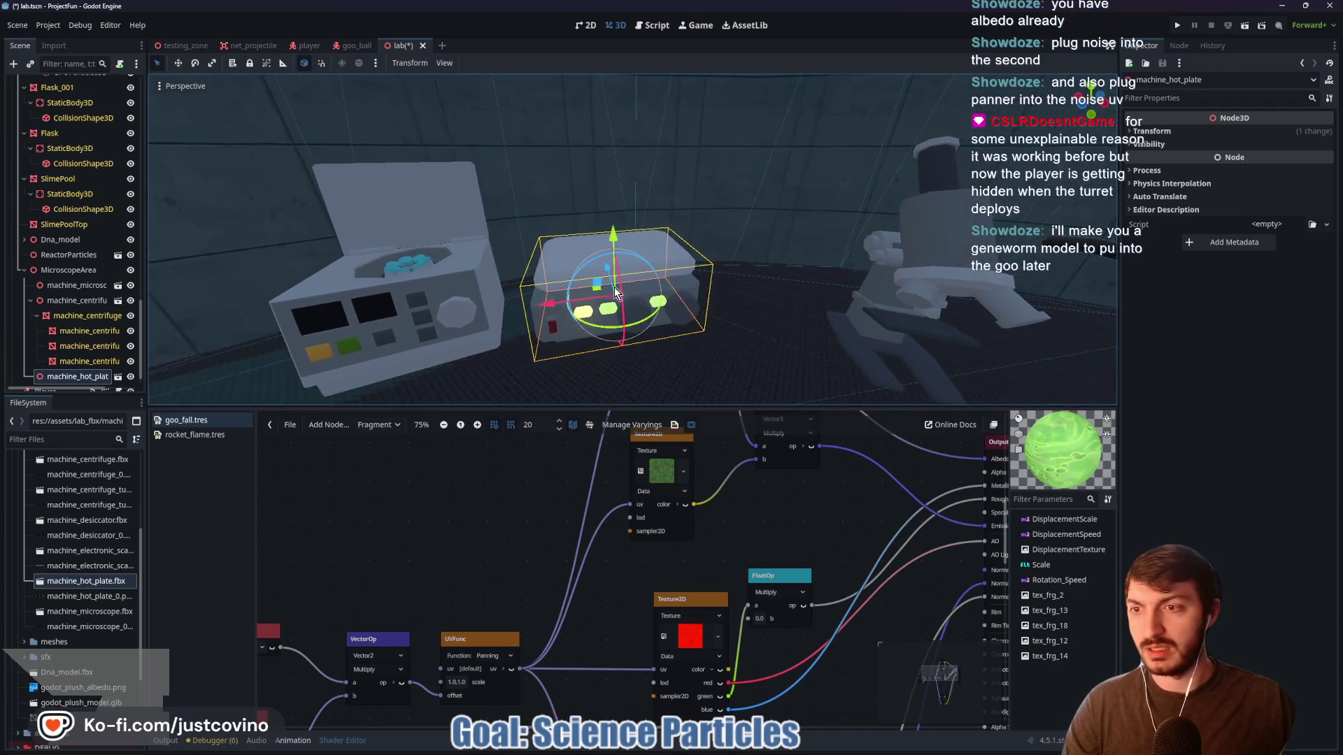
pyautogui.moveTo(53, 363); pyautogui.dragTo(61, 315)
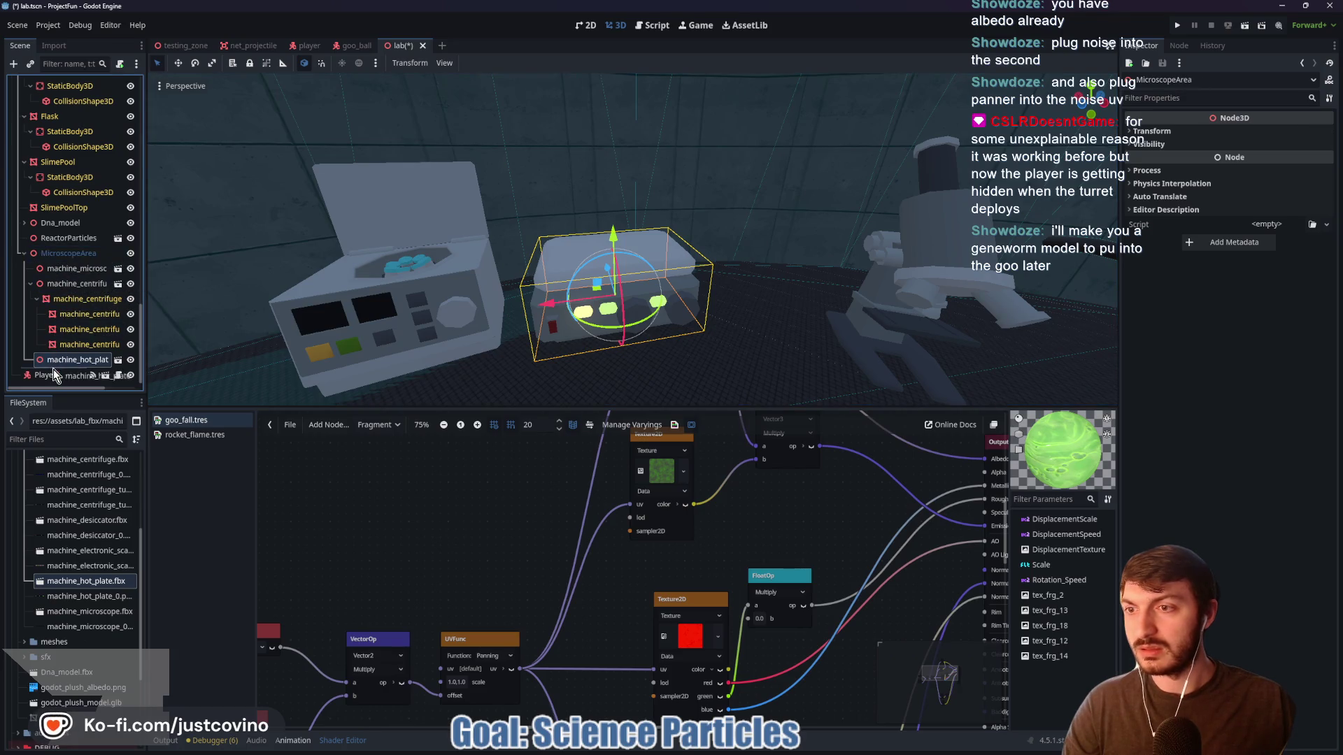
pyautogui.click(30, 284)
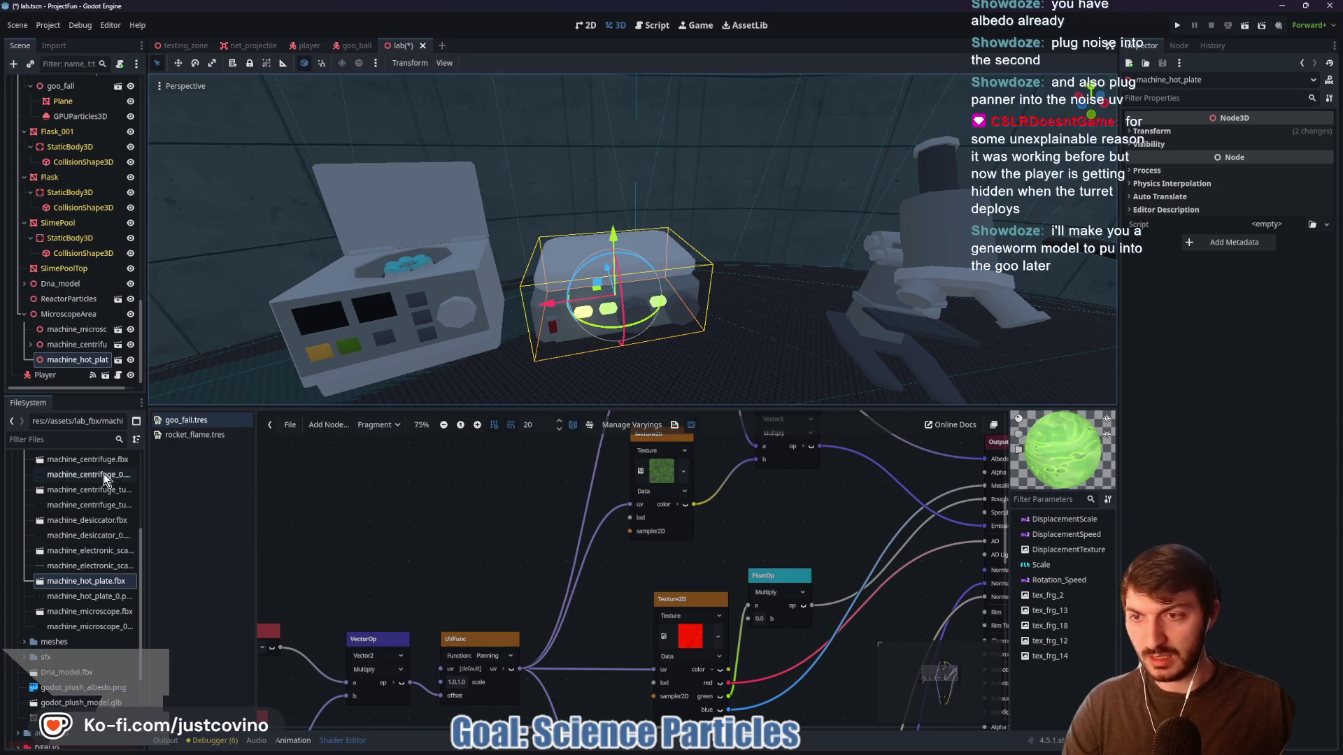
pyautogui.click(206, 743)
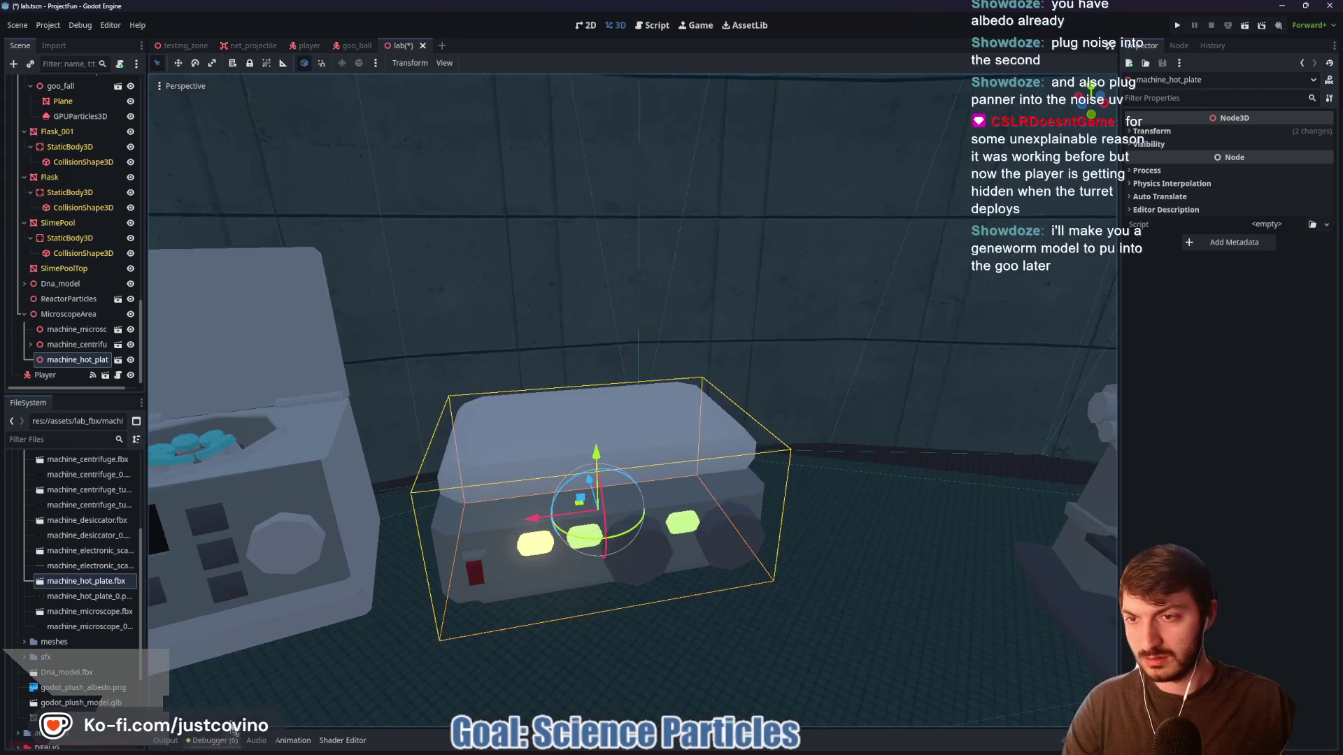
pyautogui.press('w')
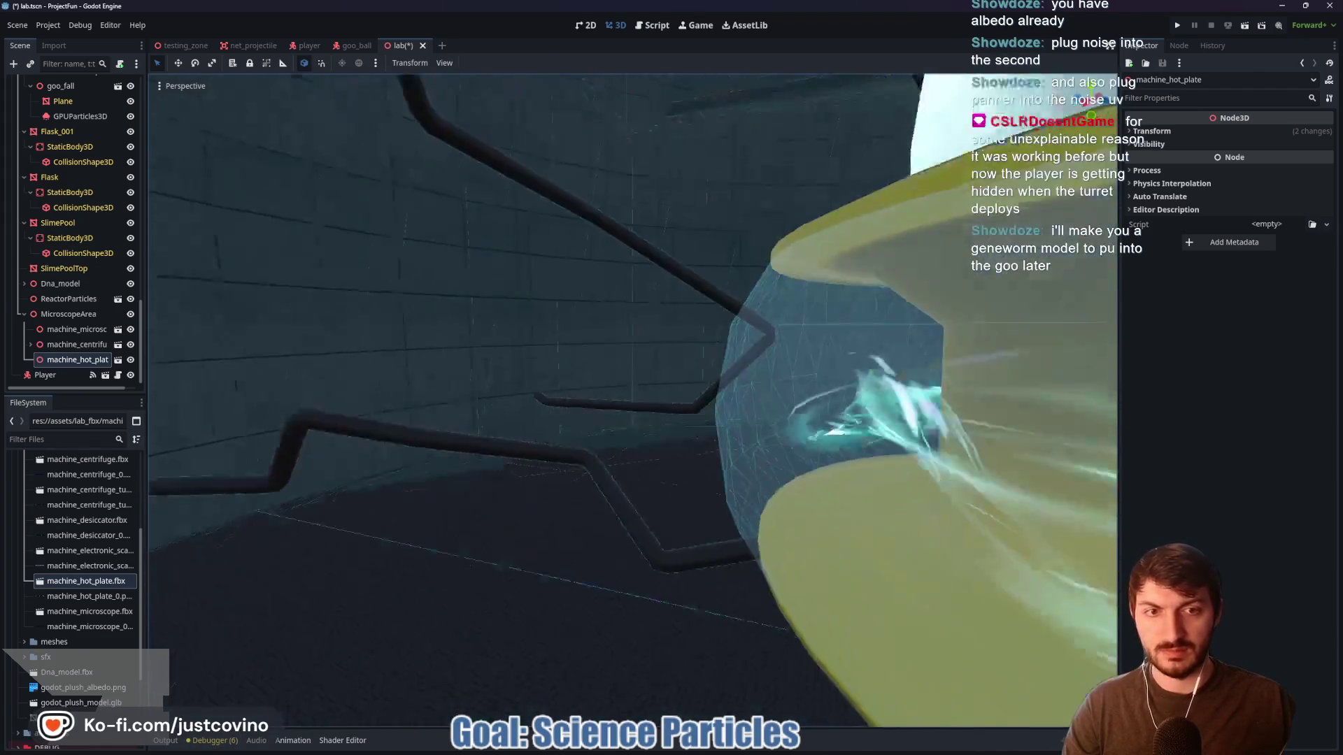
pyautogui.press('w')
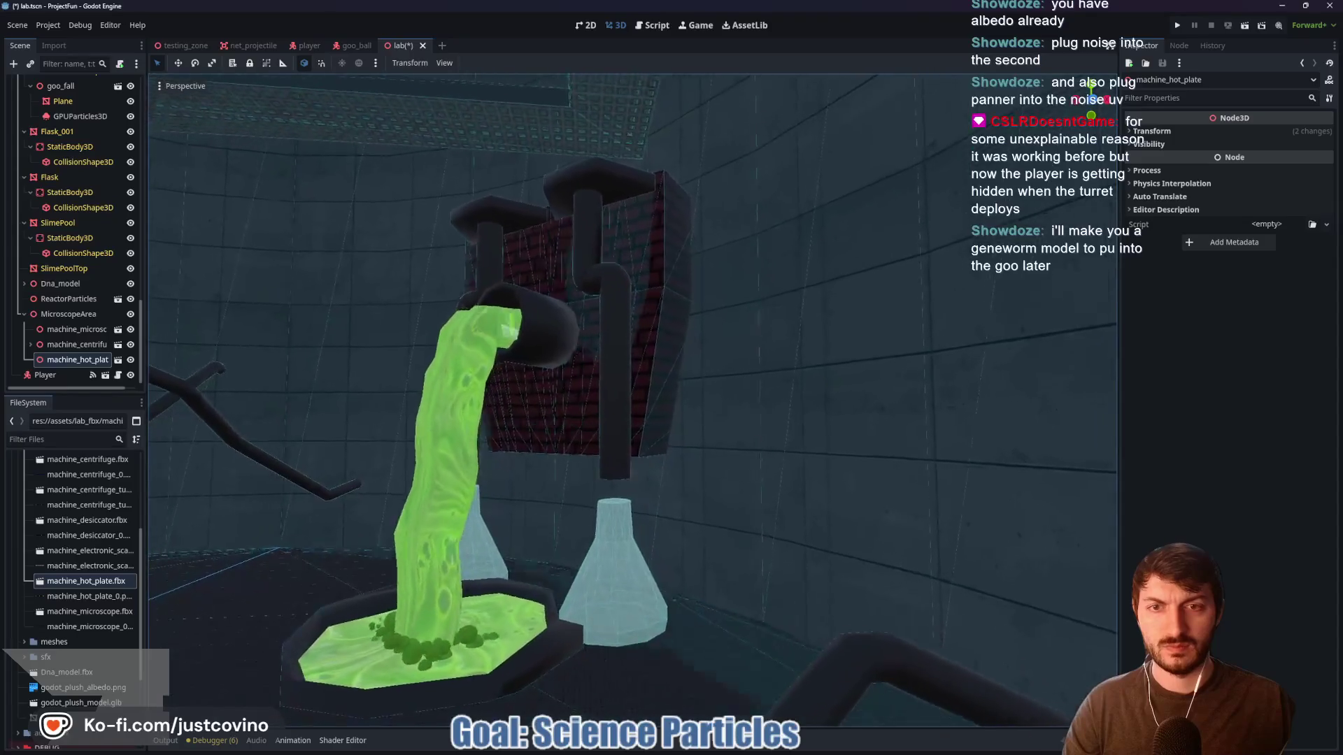
pyautogui.press('s')
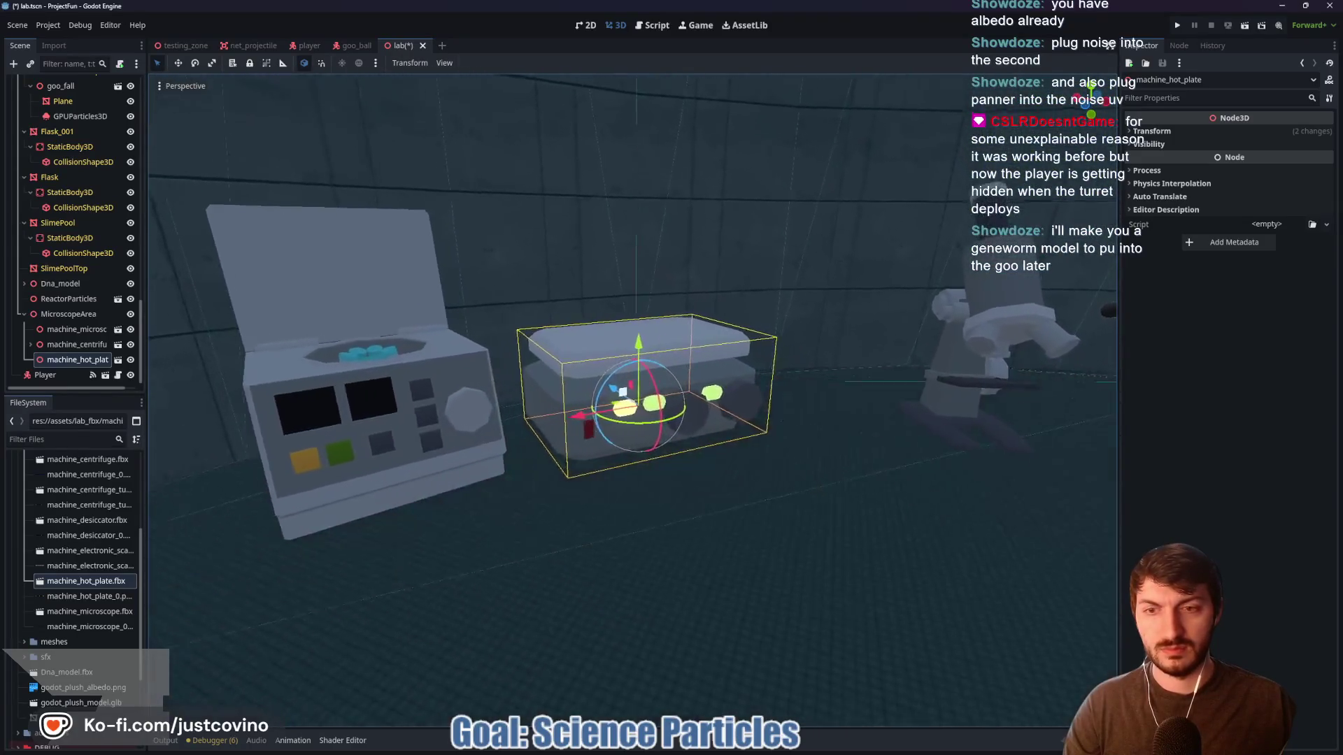
pyautogui.press('e')
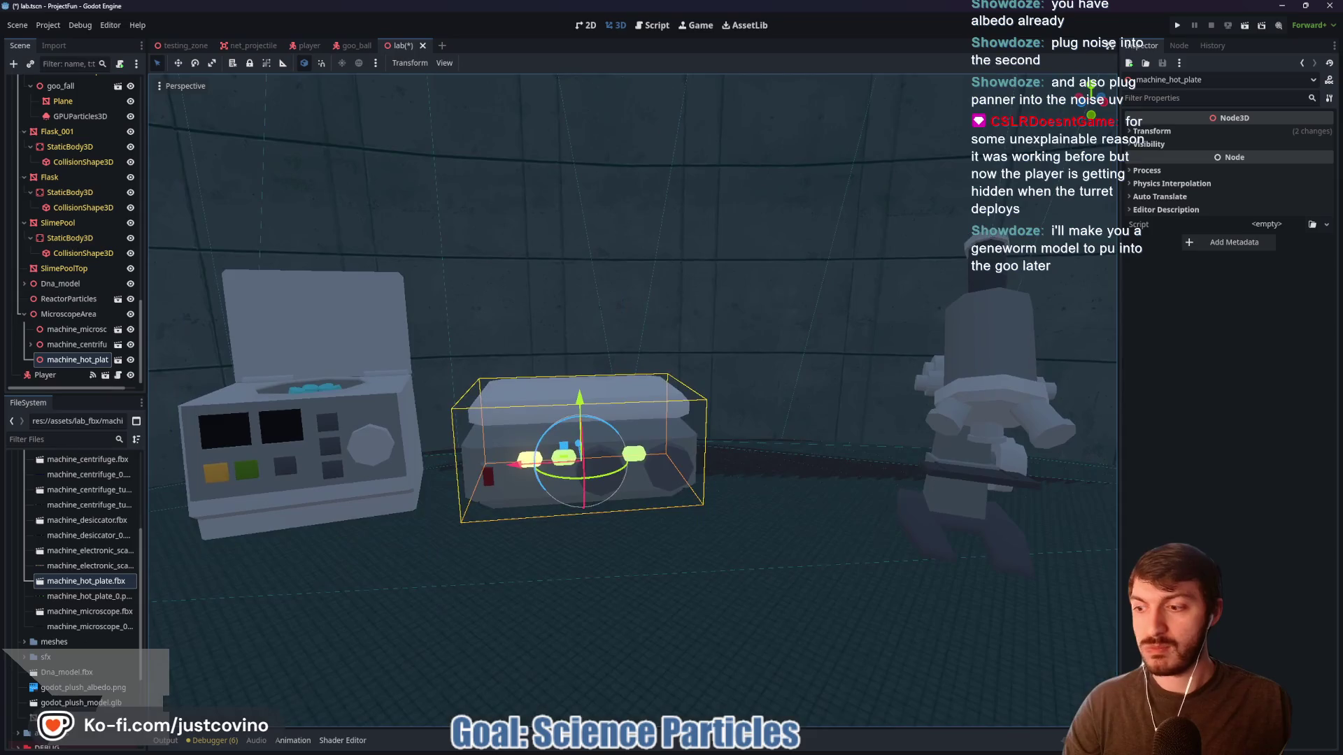
pyautogui.press('a')
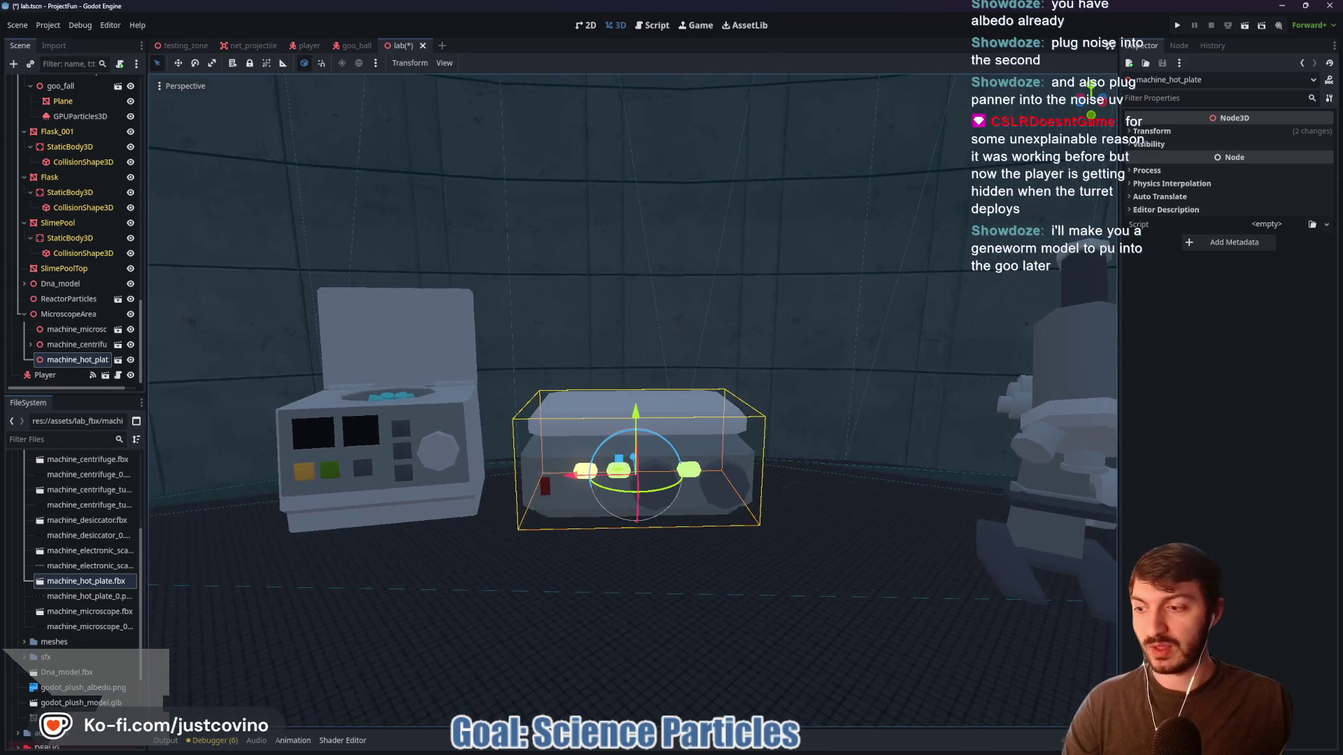
pyautogui.press('d')
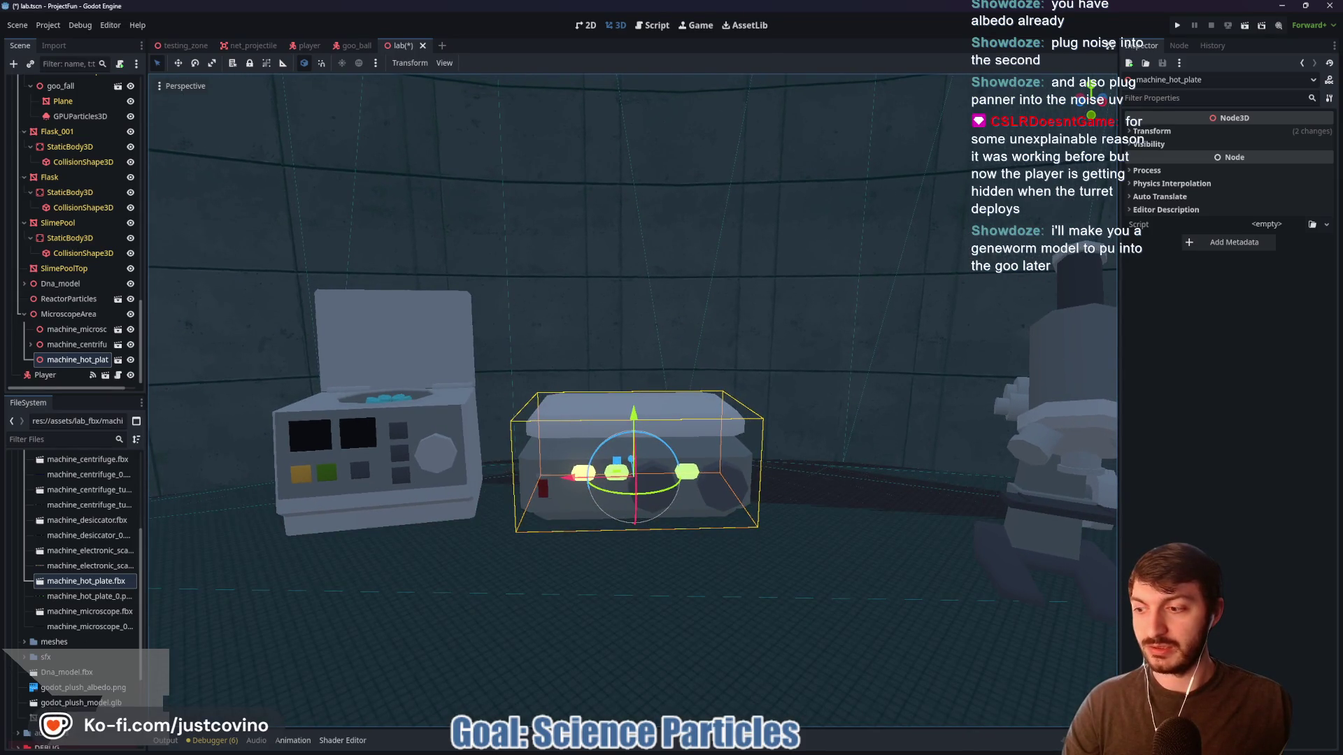
pyautogui.press('d')
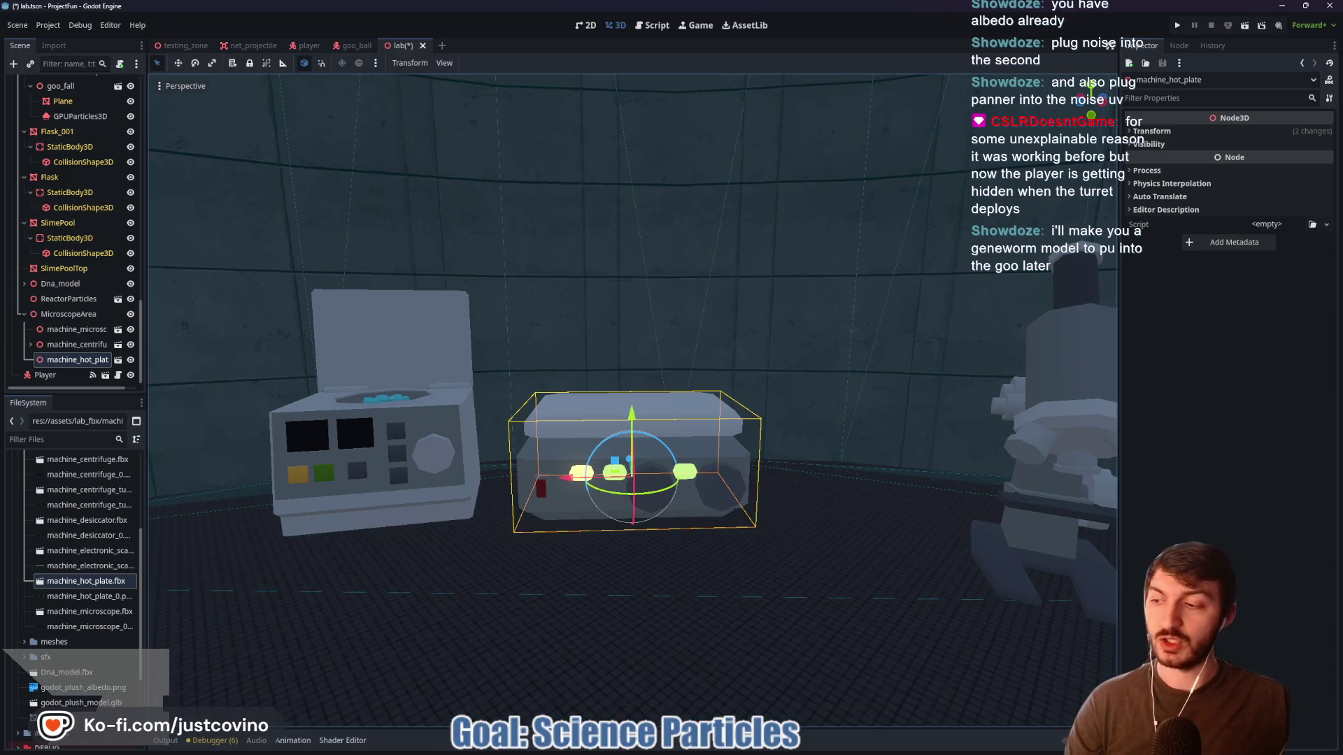
pyautogui.press('e')
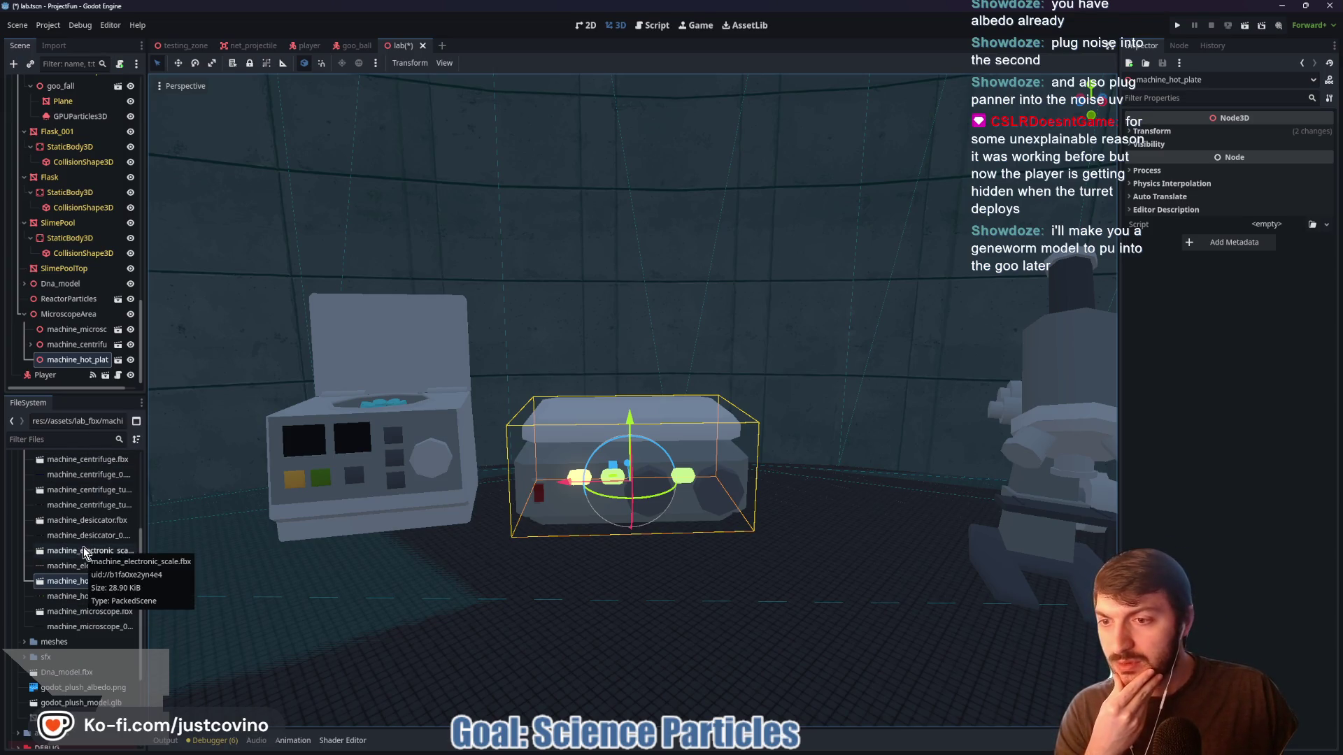
pyautogui.click(83, 520)
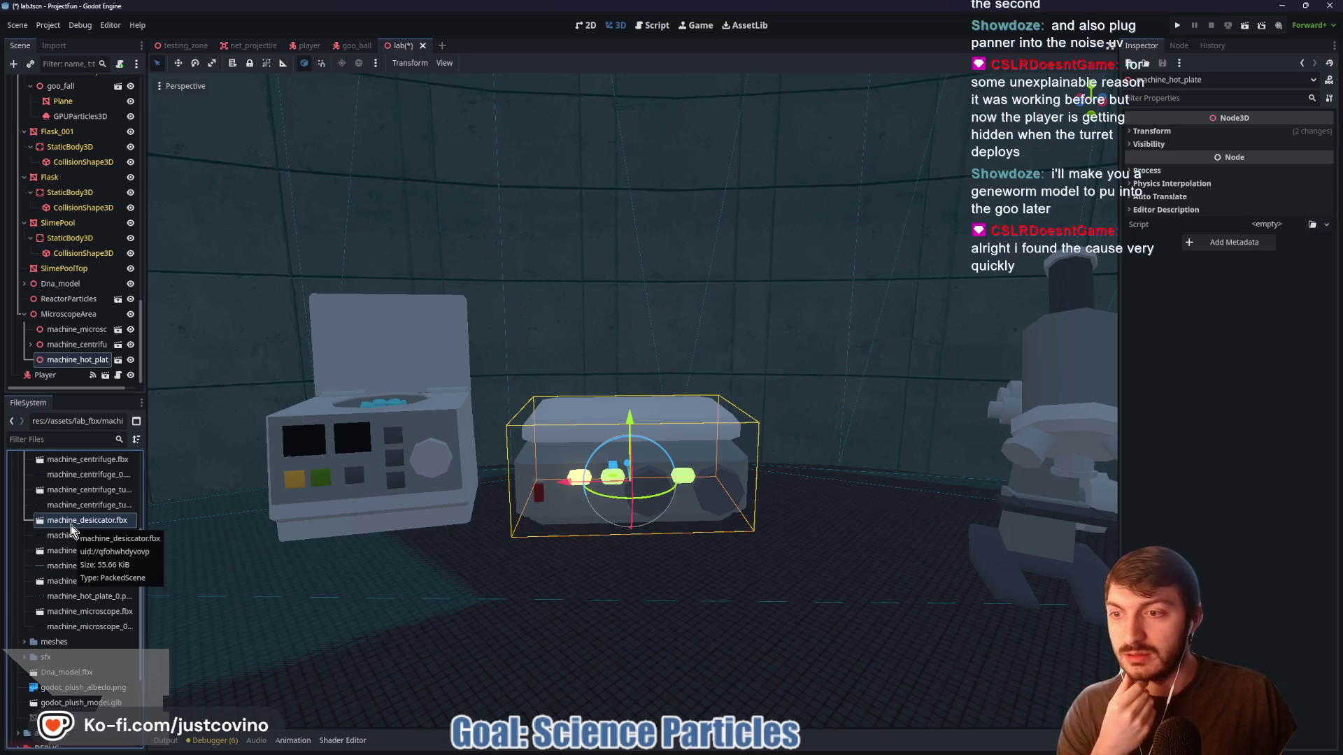
# Place the desiccator model in the scene, shifted right and lowered onto the hot plate
pyautogui.moveTo(72, 530)
pyautogui.mouseDown()
pyautogui.moveTo(179, 526)
pyautogui.moveTo(609, 420)
pyautogui.moveTo(614, 344)
pyautogui.mouseUp()
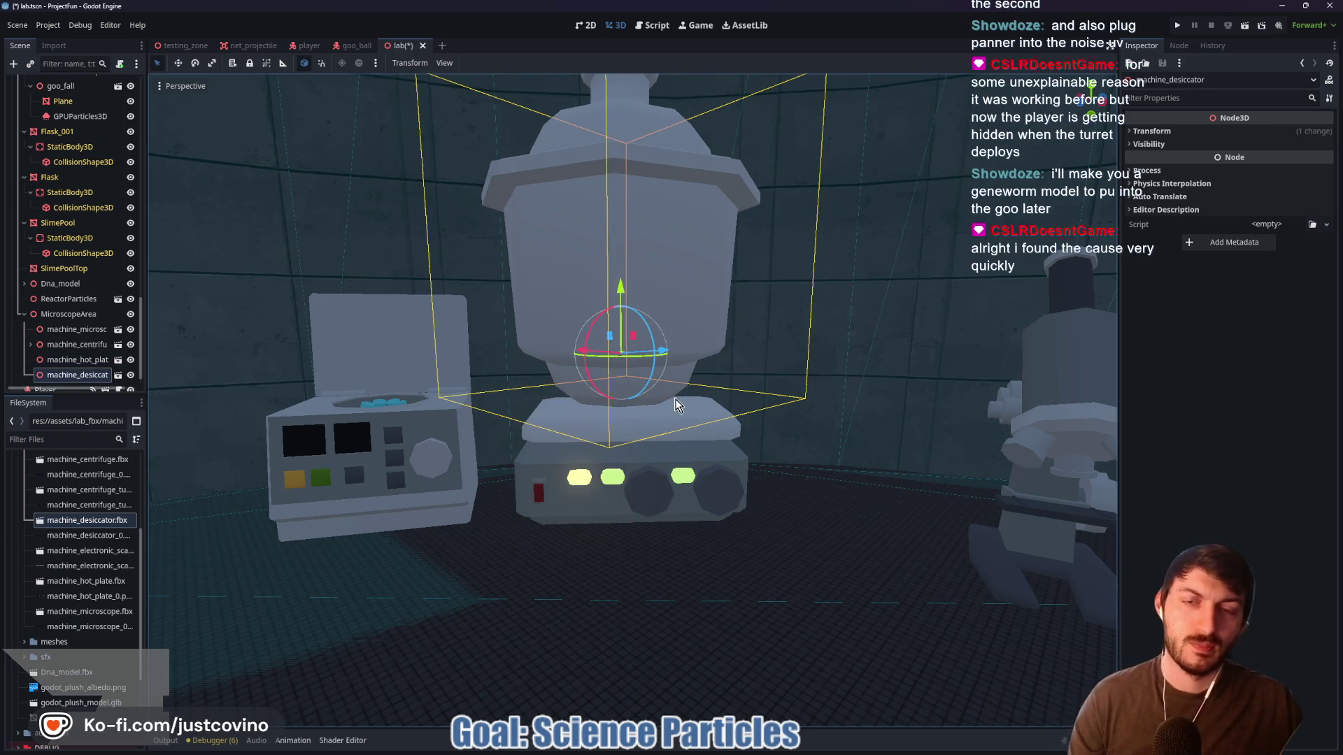
pyautogui.moveTo(585, 356); pyautogui.dragTo(670, 353)
pyautogui.moveTo(634, 283); pyautogui.dragTo(635, 305)
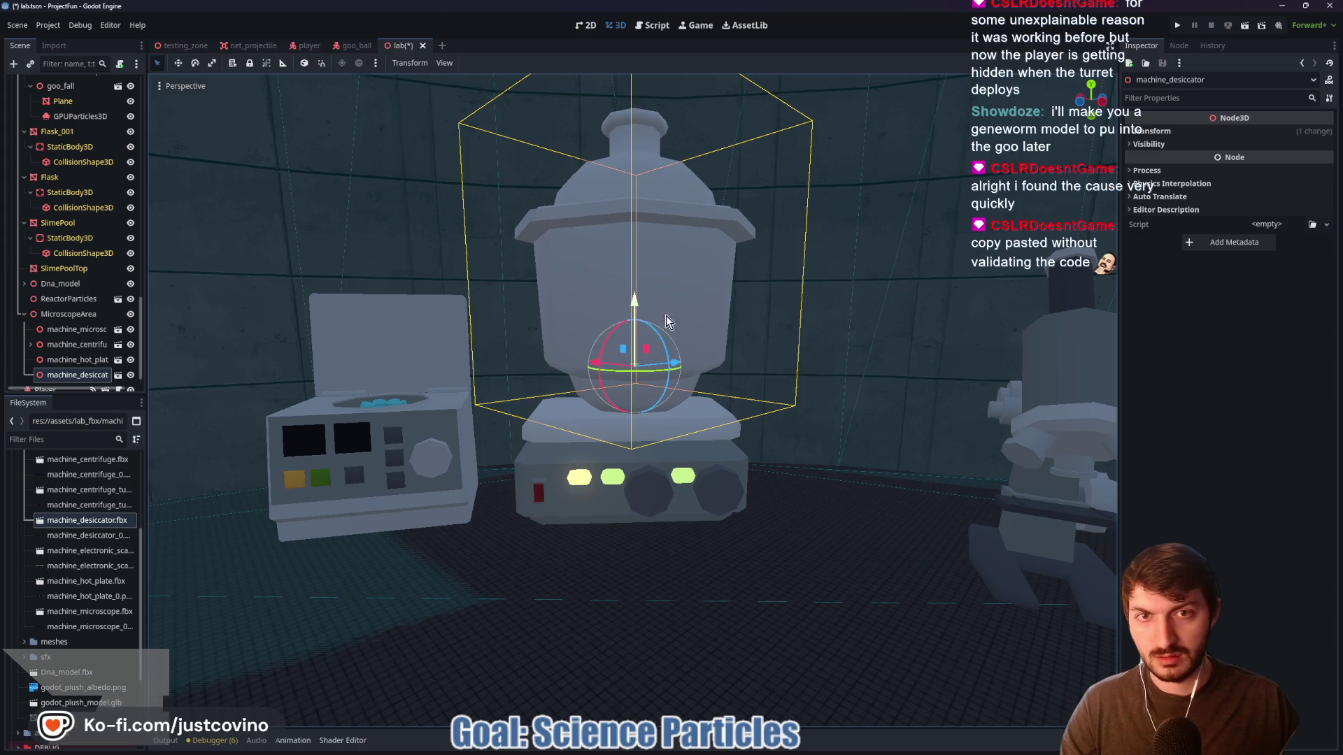
pyautogui.scroll(5, 1110, 45)
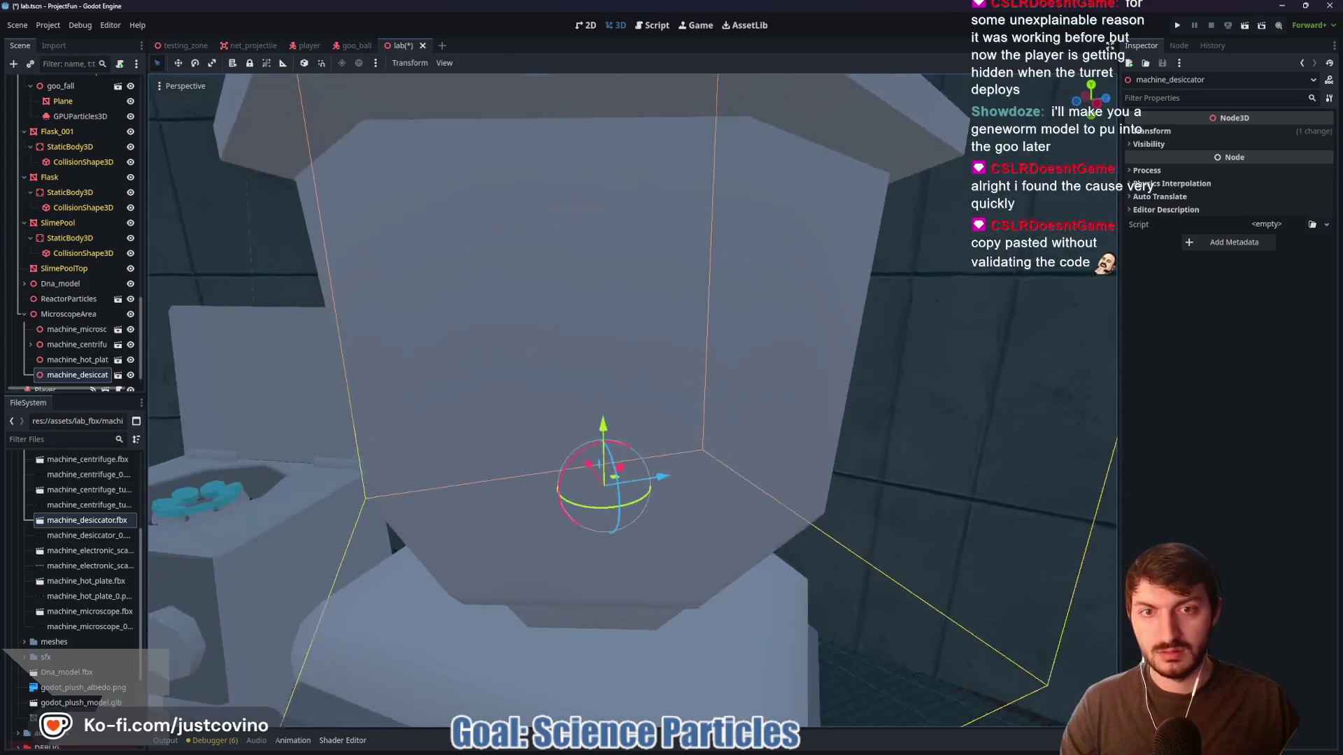
pyautogui.press('f')
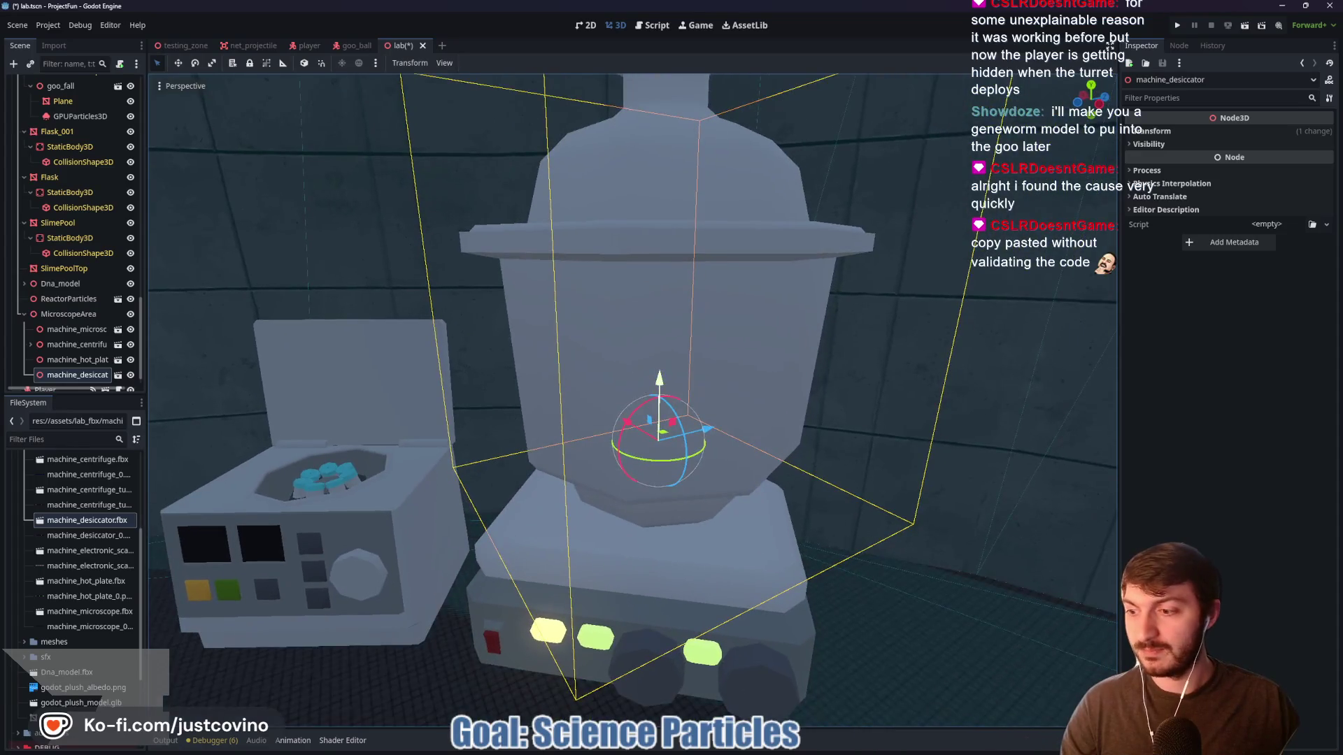
pyautogui.scroll(3, 806, 368)
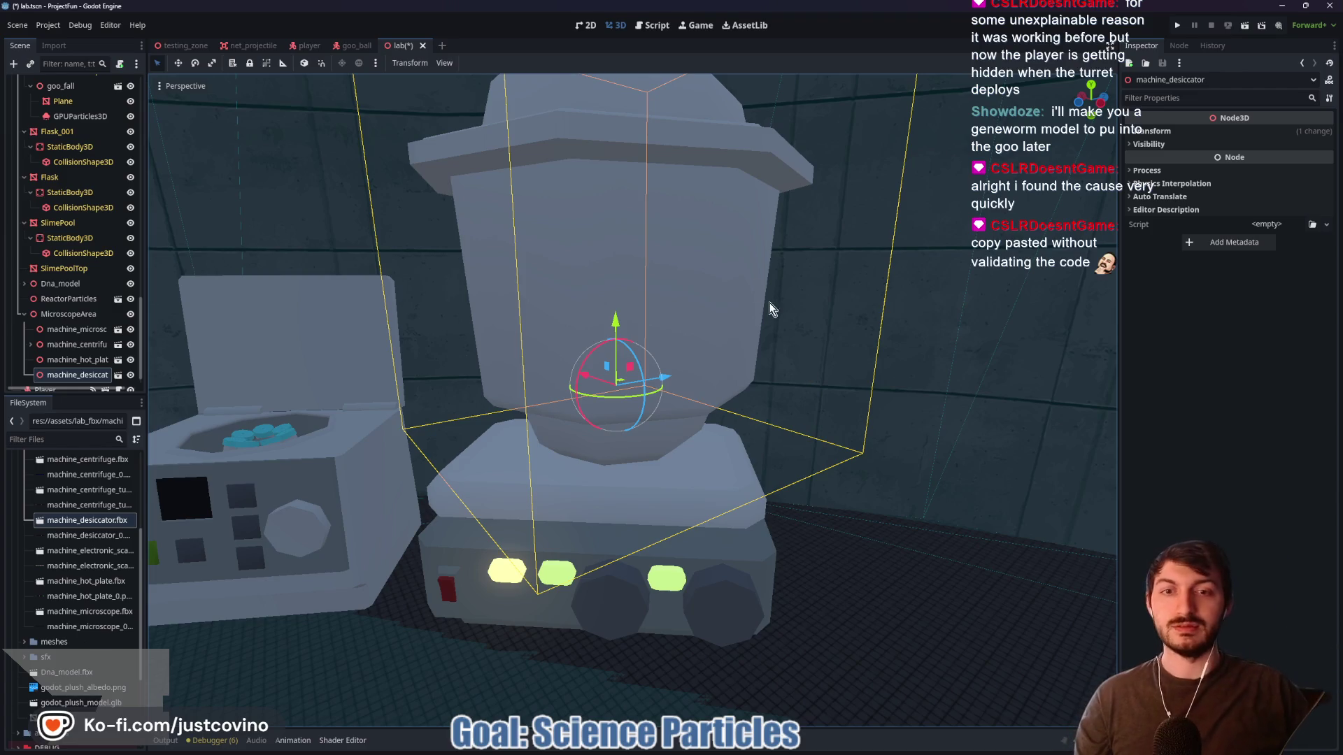
# Rotate the desiccator about 98 degrees and slide it along its X axis
pyautogui.moveTo(628, 407); pyautogui.dragTo(596, 413)
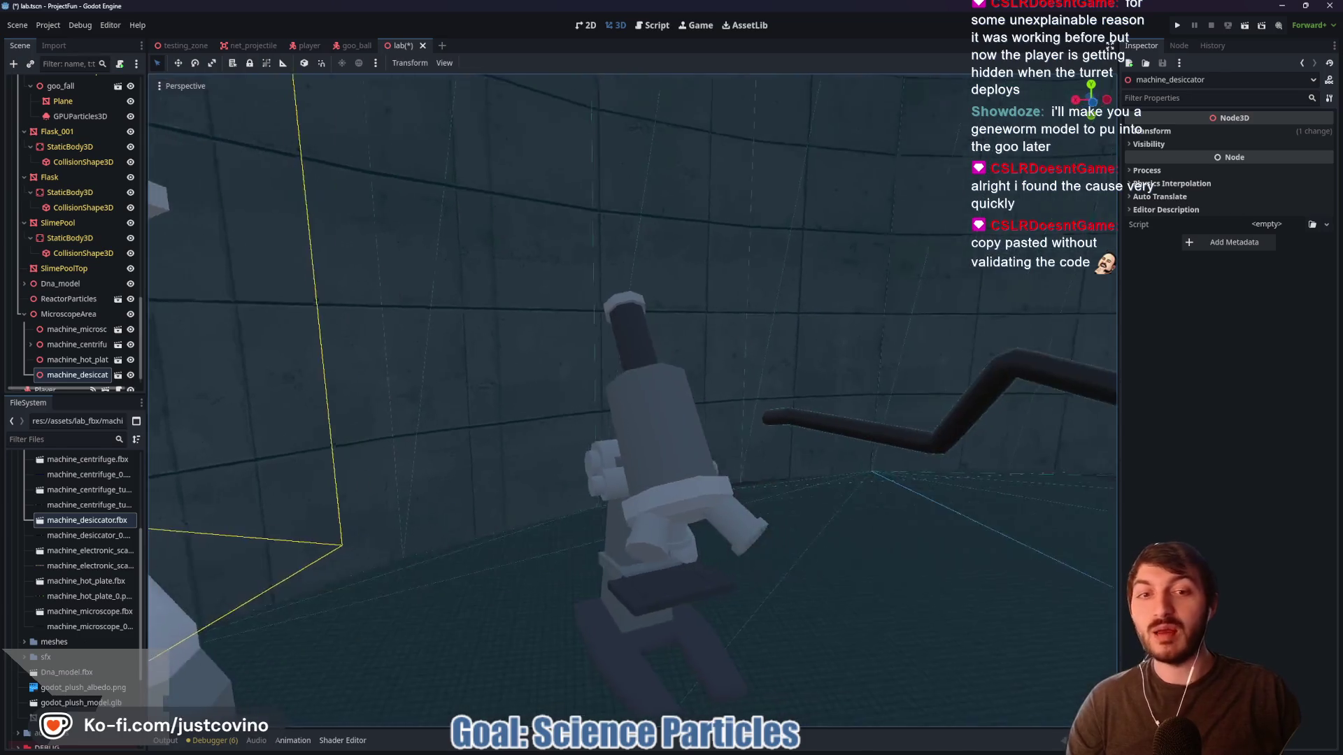
pyautogui.press('f')
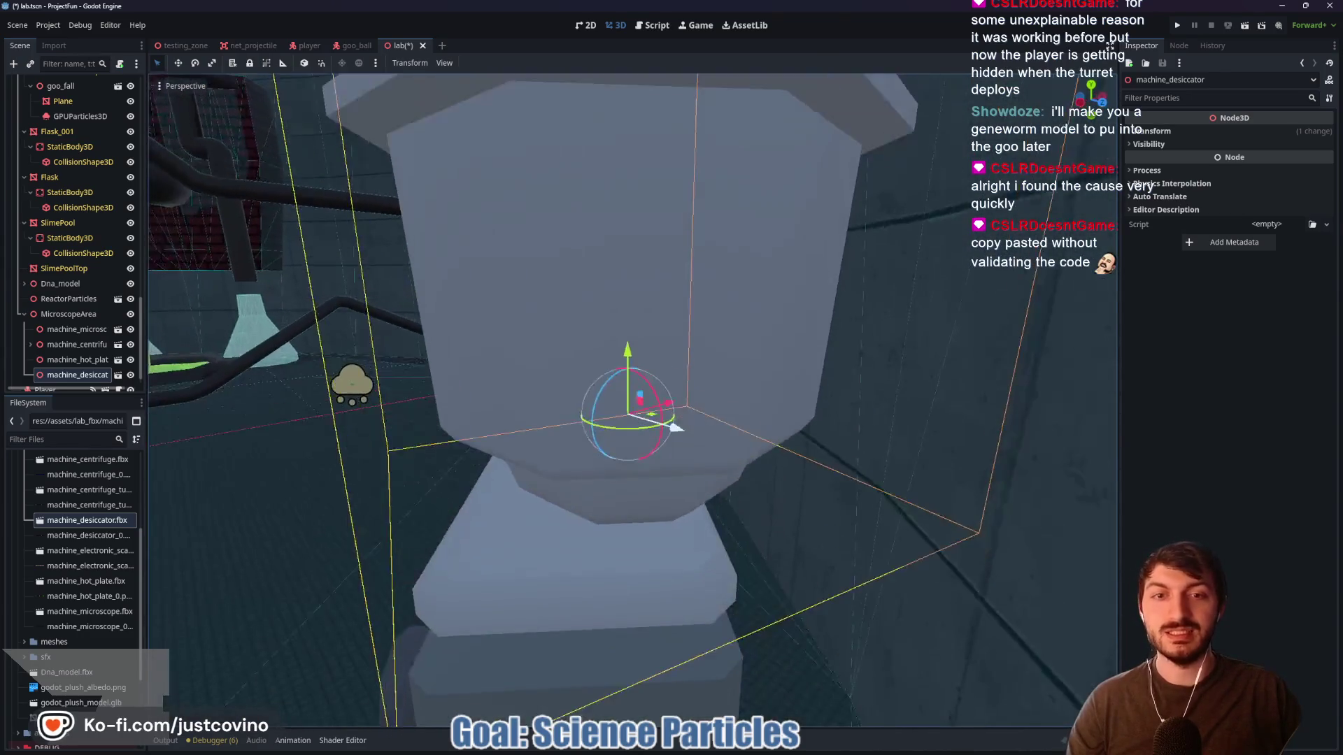
pyautogui.moveTo(682, 400); pyautogui.dragTo(639, 427)
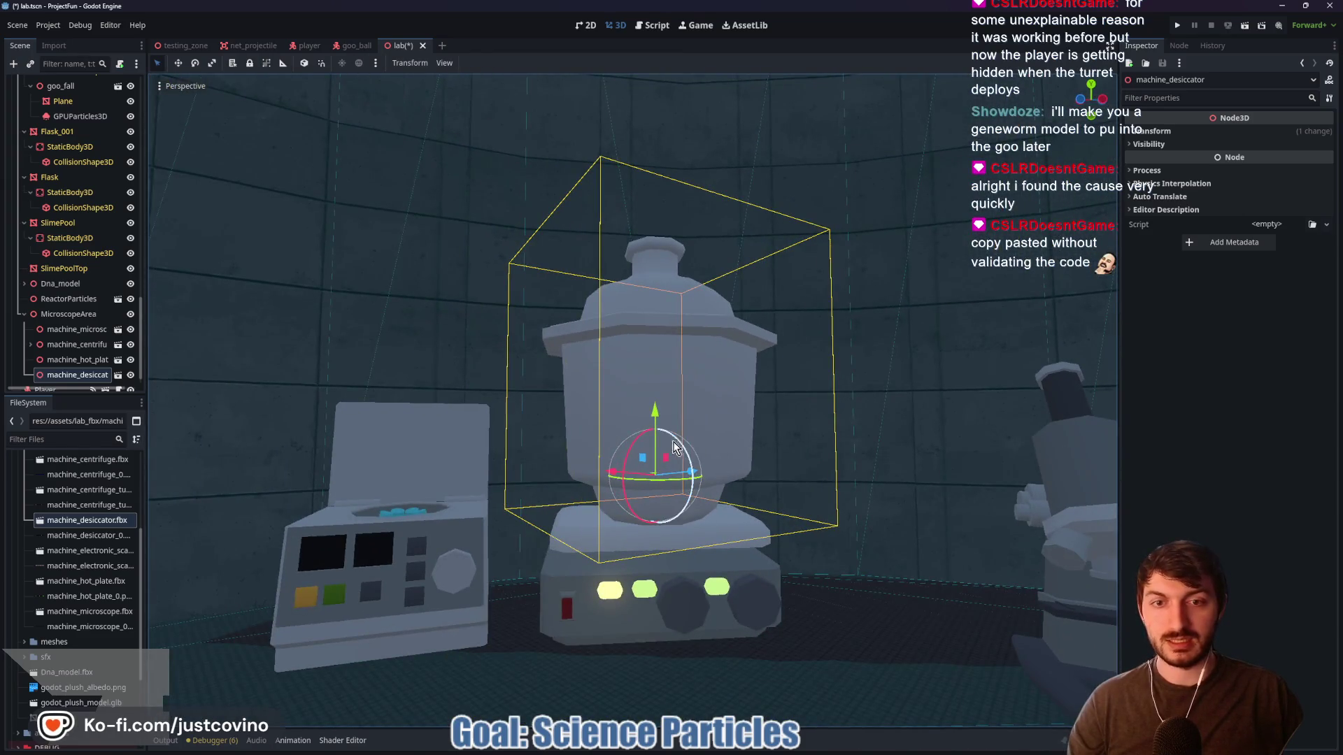
# Delete the machine_desiccator node and remove machine_desiccator.fbx from the project
pyautogui.press('Delete')
pyautogui.press('Return')
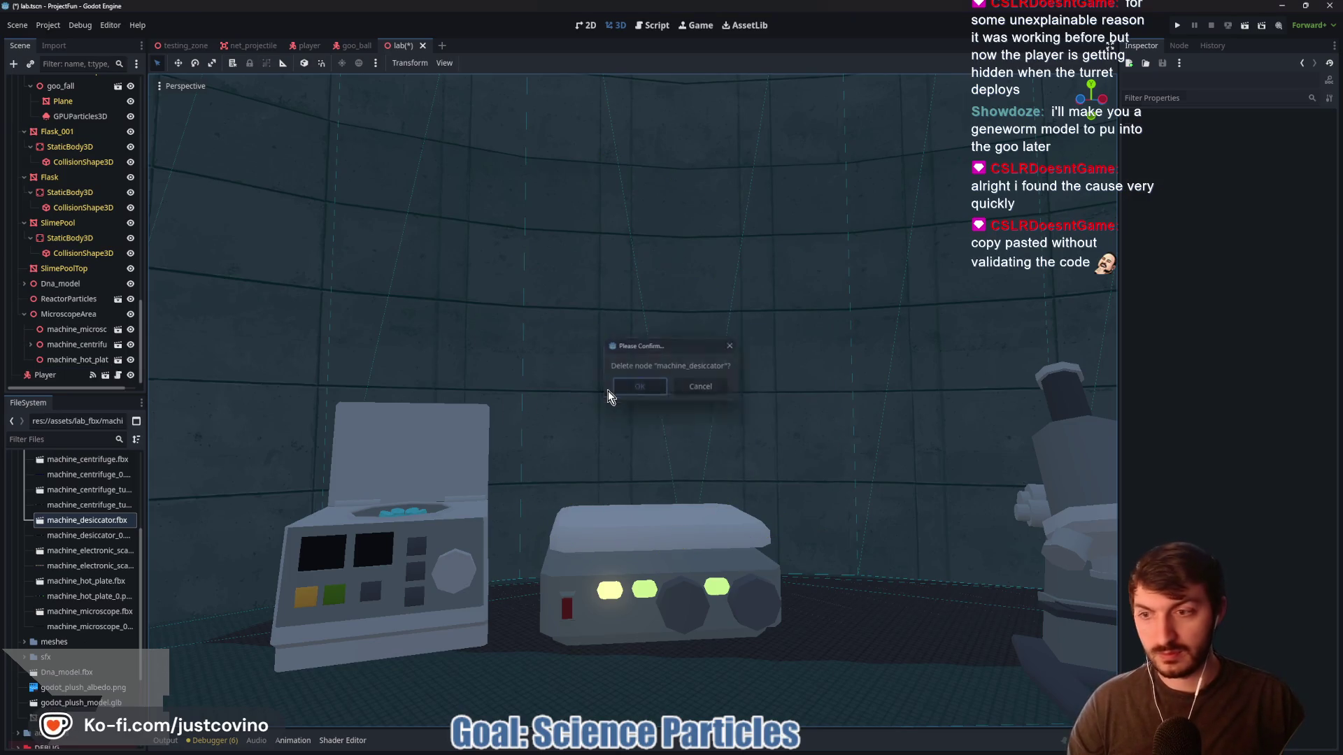
pyautogui.click(84, 522)
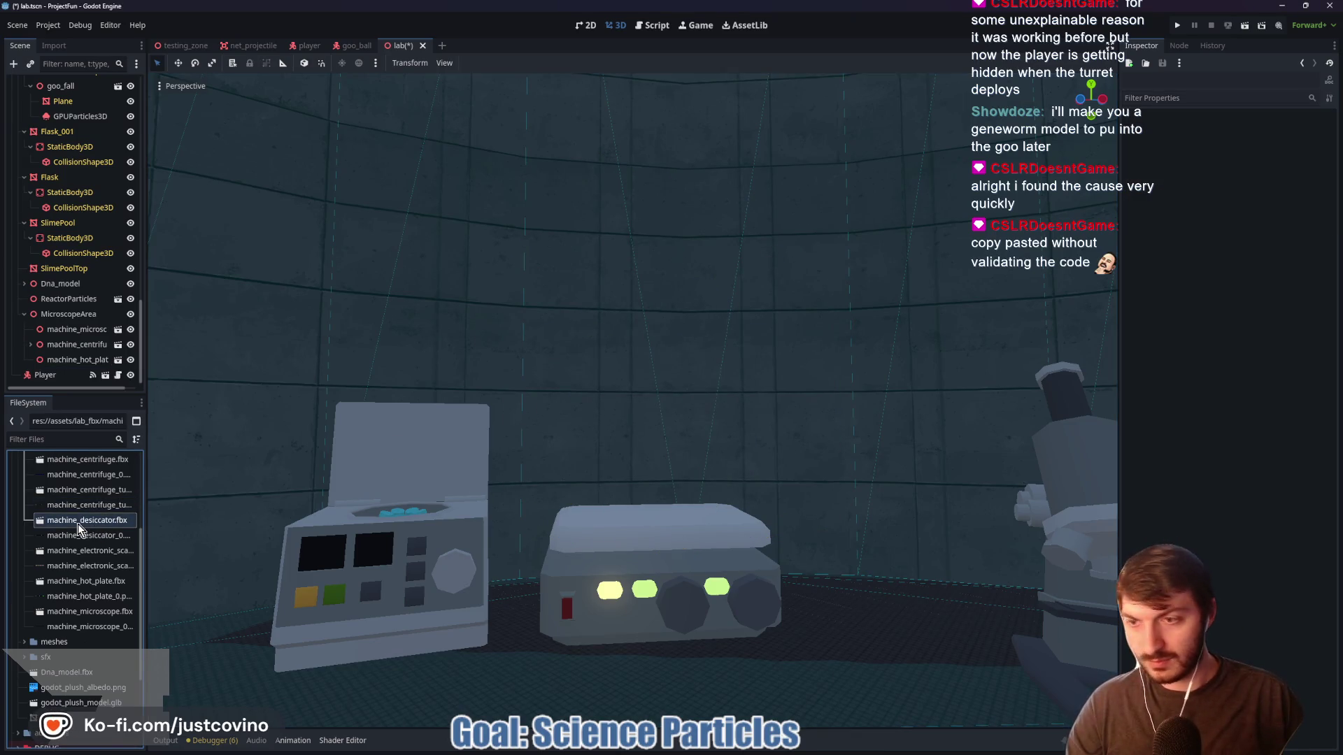
pyautogui.press('Delete')
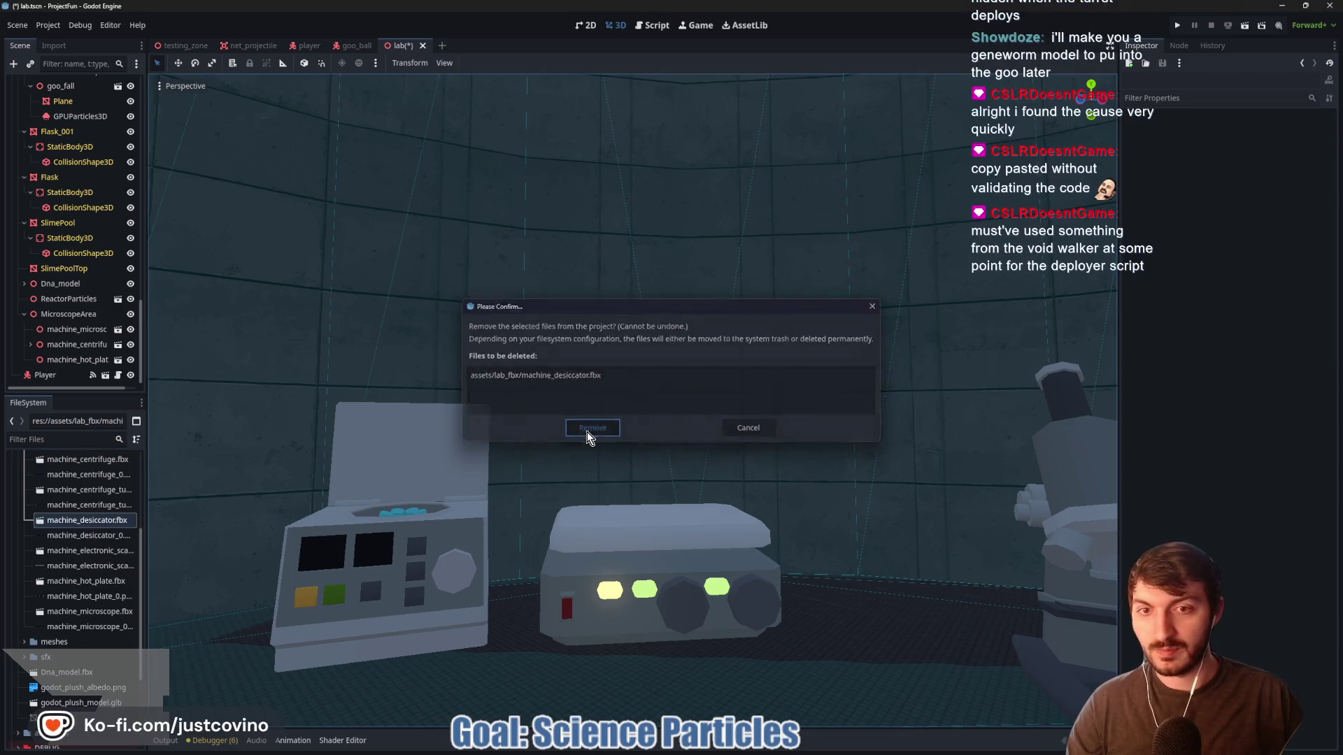
pyautogui.click(584, 432)
# Remove the machine_desiccator_0.png texture file from the project
pyautogui.click(100, 521)
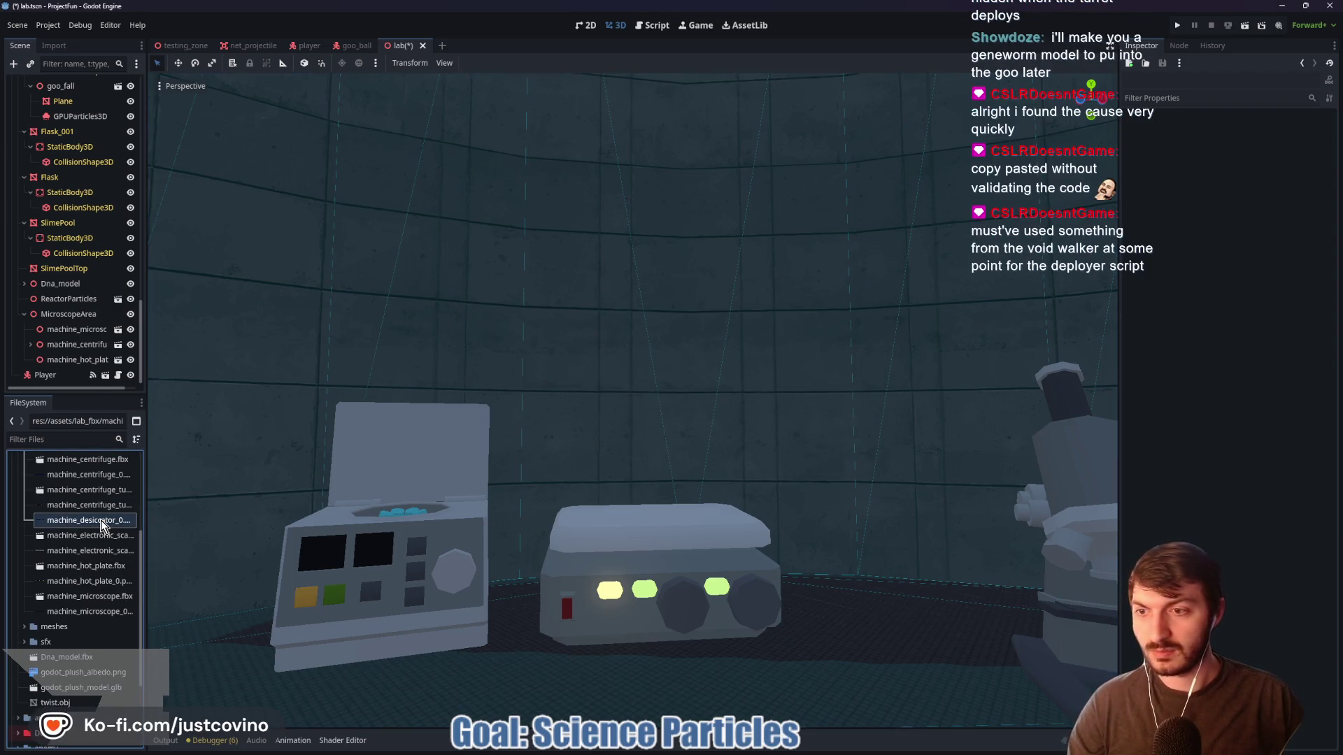
pyautogui.press('Delete')
pyautogui.click(587, 428)
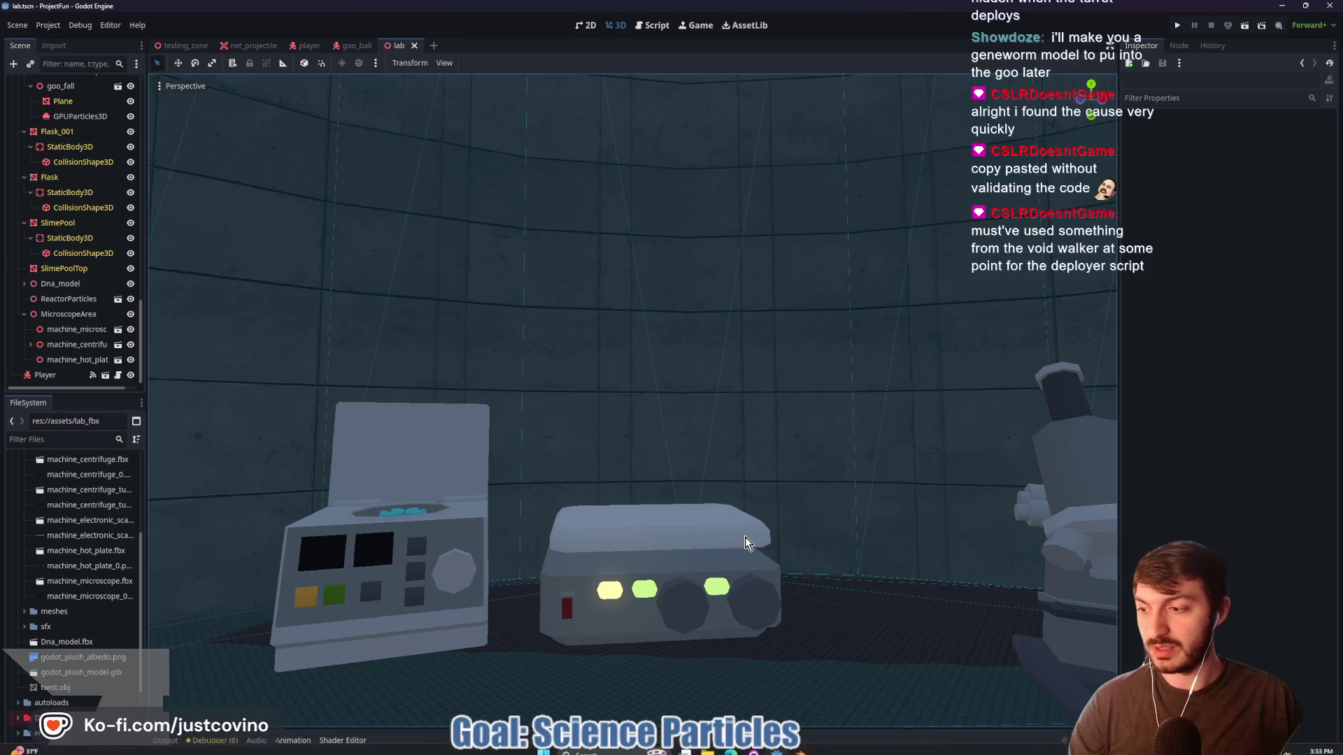
# Commit all 54 changed files to main in GitHub Desktop, then return to Godot
pyautogui.moveTo(763, 749)
pyautogui.moveTo(768, 719)
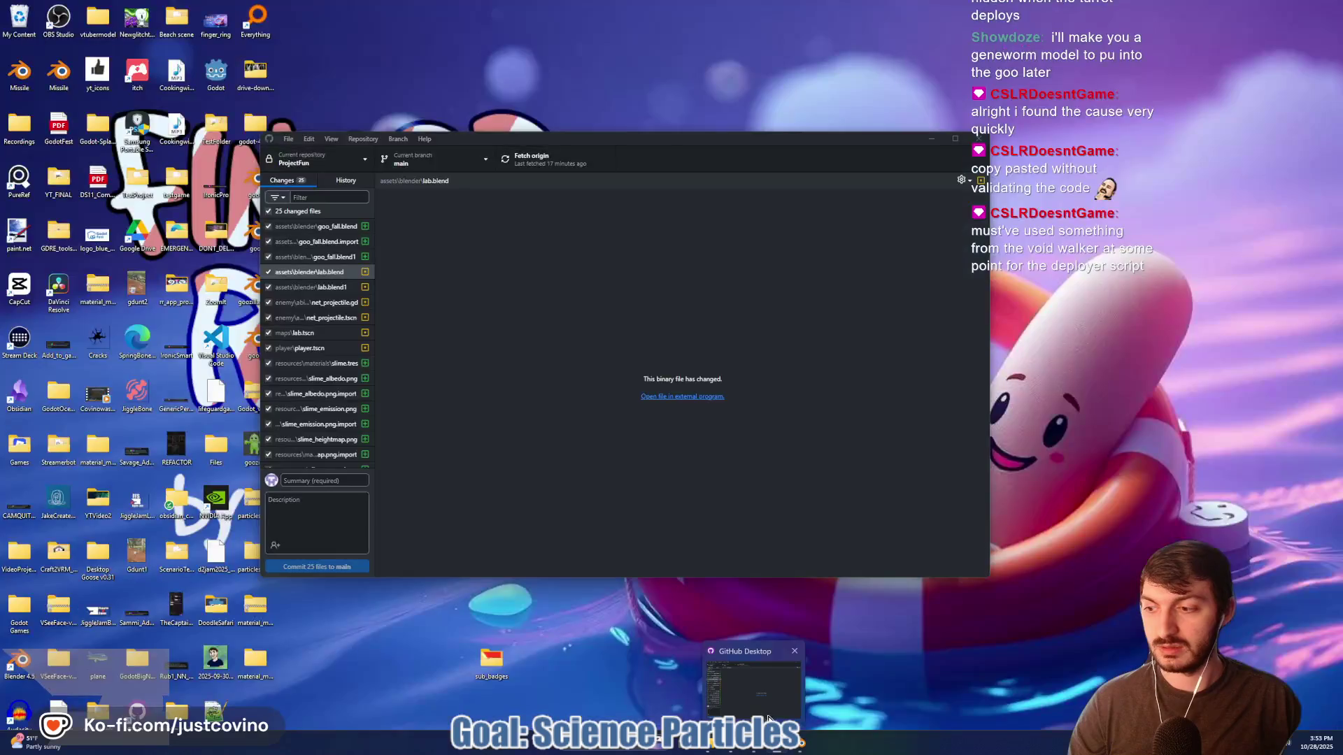
pyautogui.moveTo(808, 748)
pyautogui.click(762, 749)
pyautogui.write('Goo Sewer Juiced')
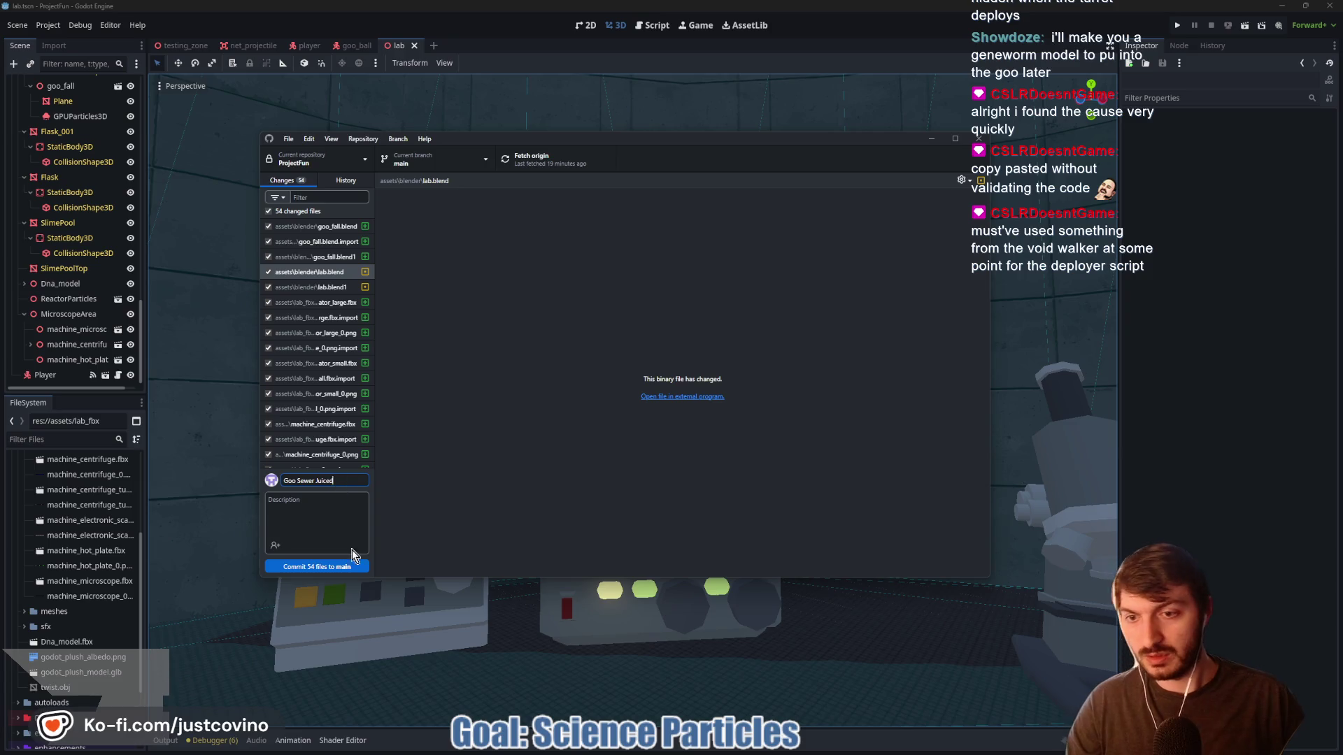
pyautogui.click(356, 567)
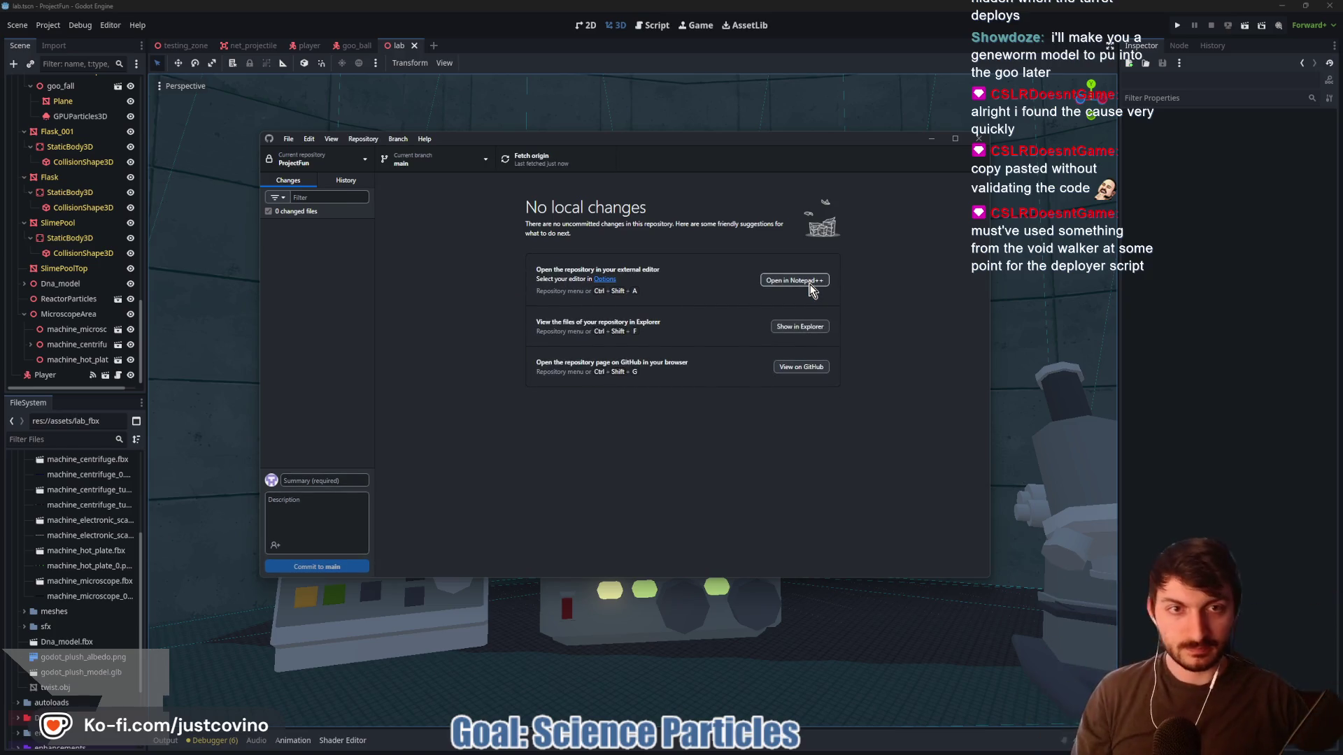
pyautogui.click(1216, 250)
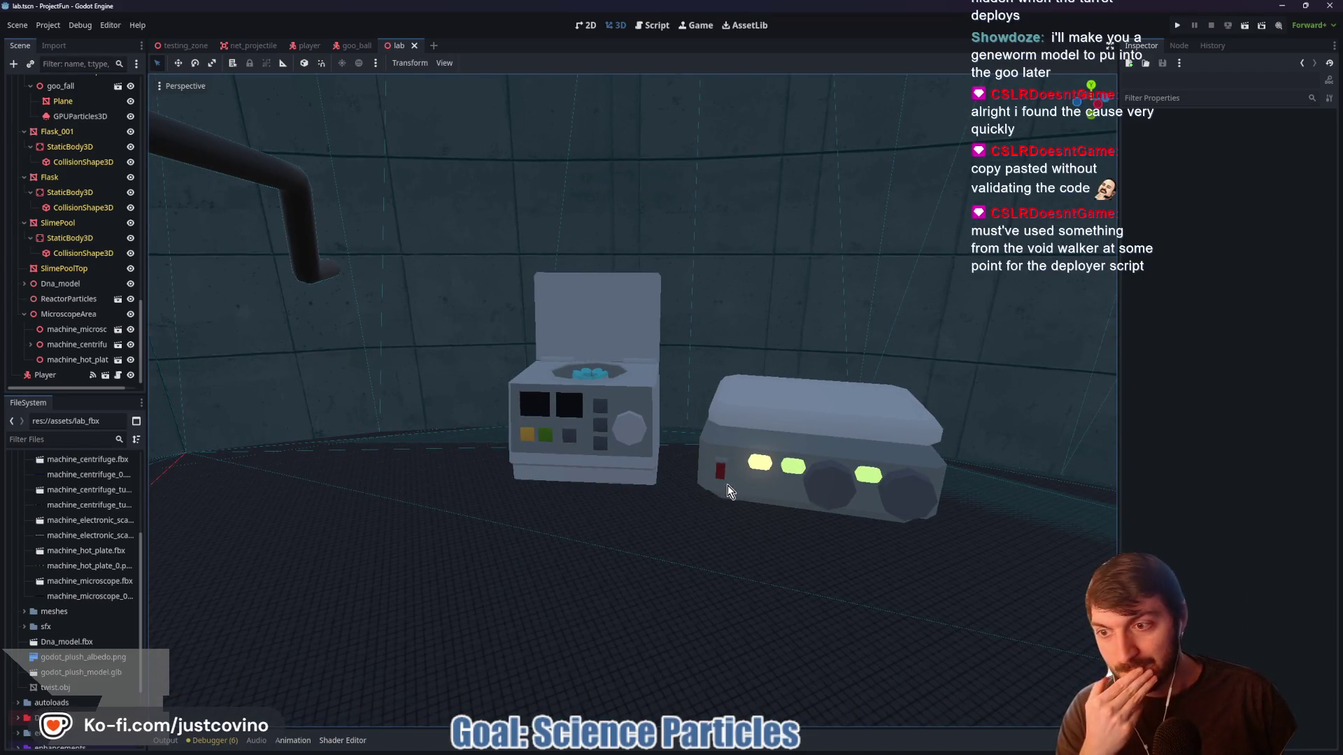
pyautogui.scroll(5, 77, 560)
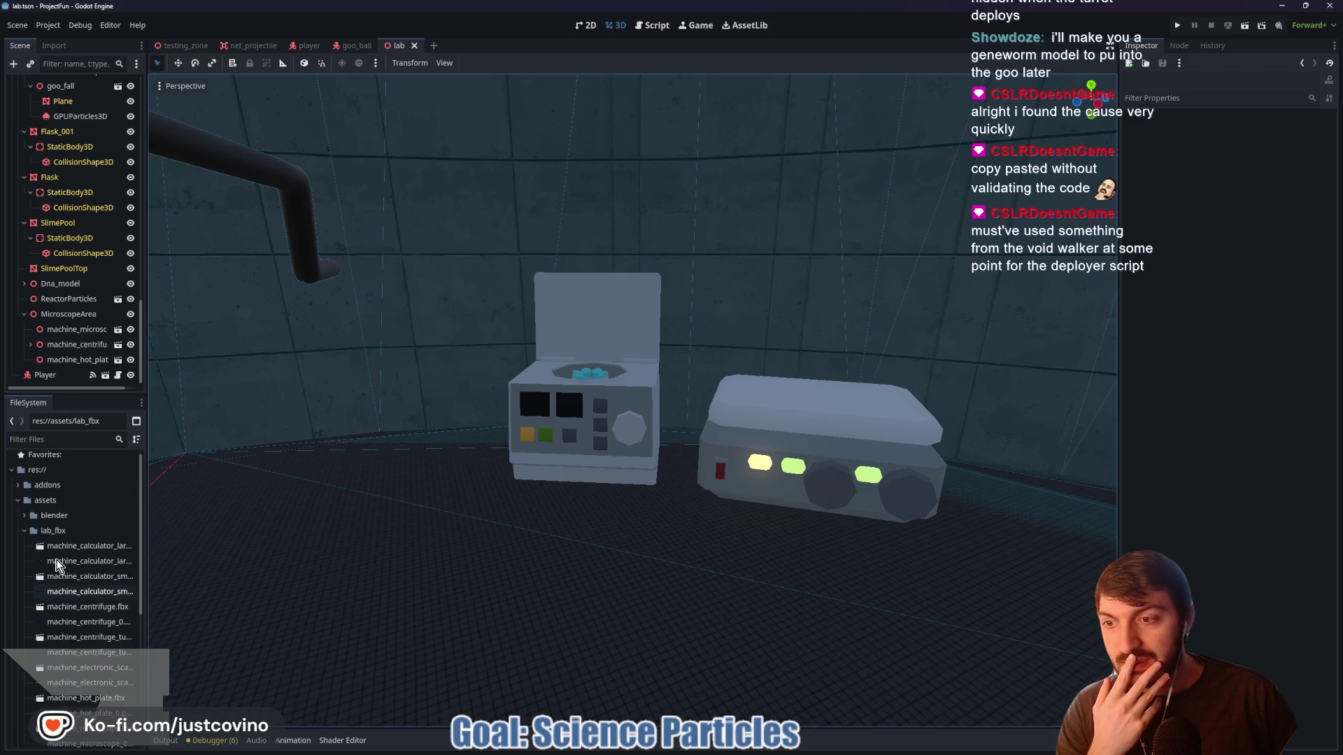
# Open the project's lab_fbx folder in File Explorer next to the downloaded Machines asset folder
pyautogui.click(25, 531)
pyautogui.click(44, 533)
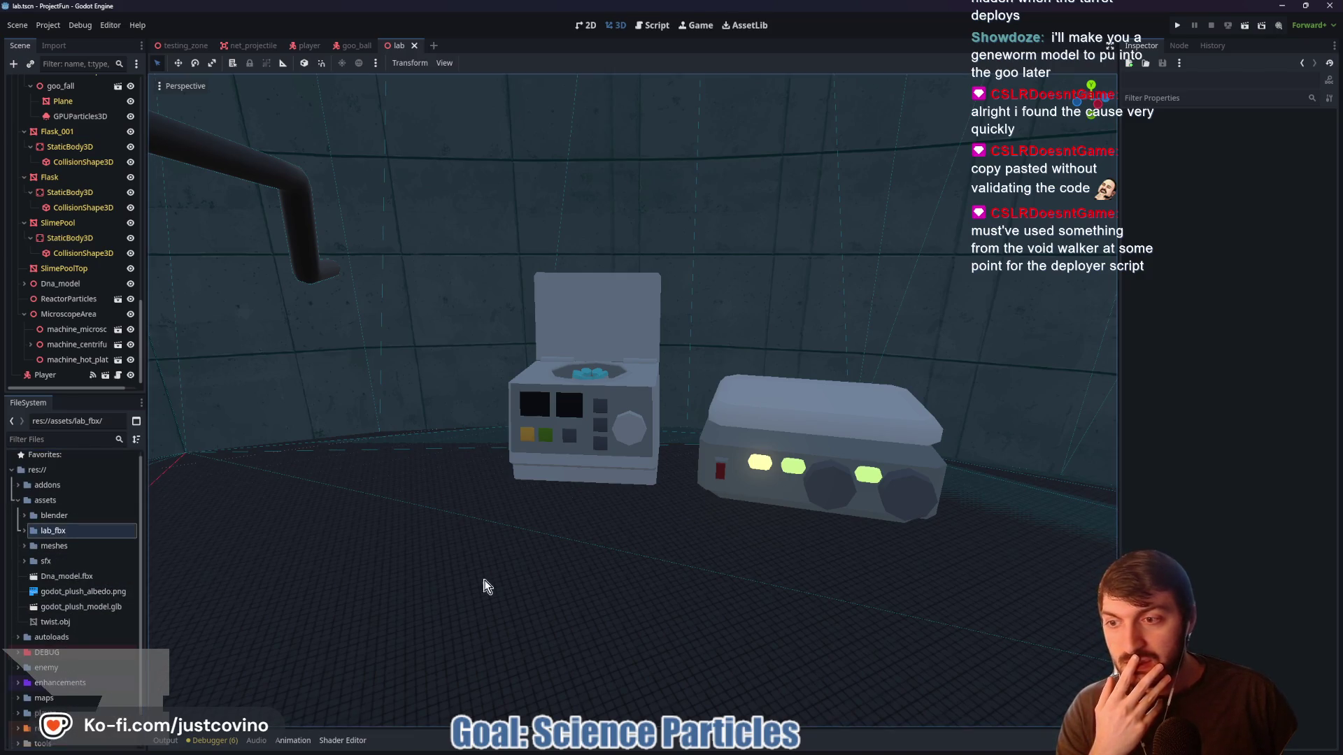
pyautogui.click(703, 750)
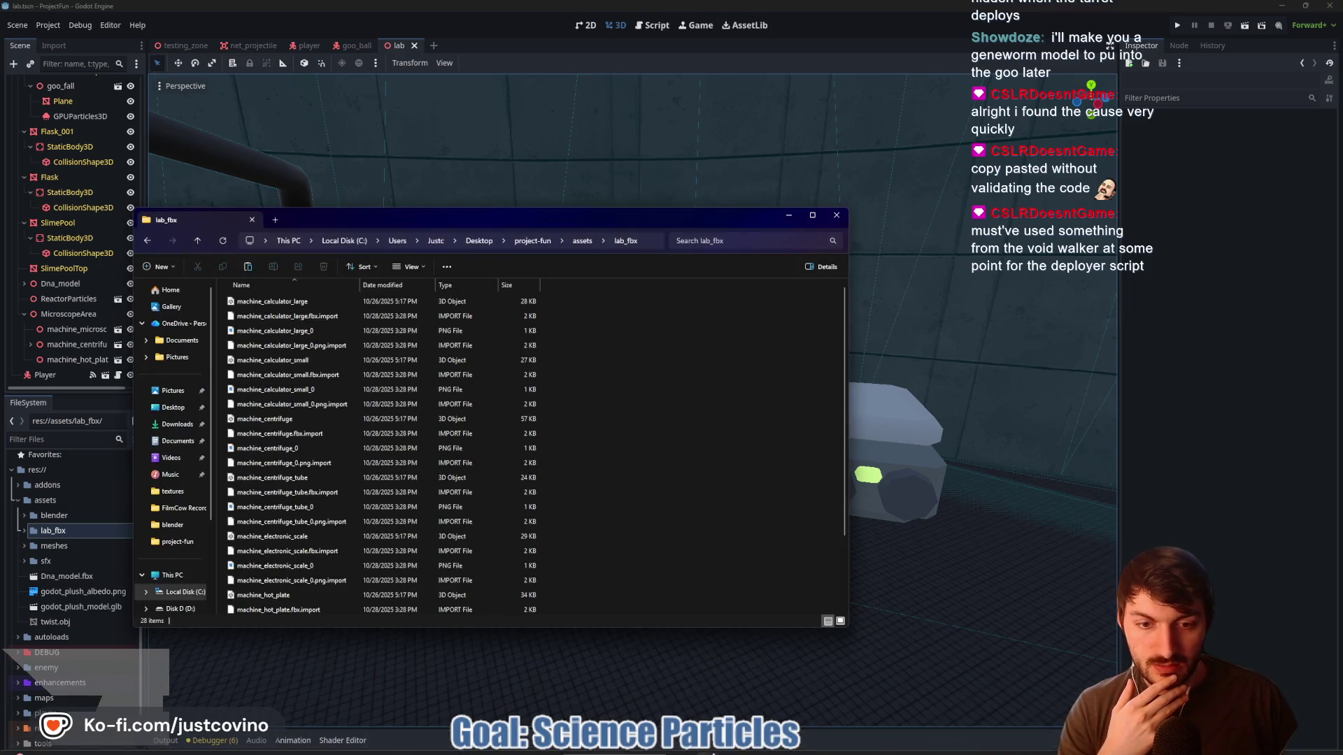
pyautogui.click(710, 702)
pyautogui.click(668, 448)
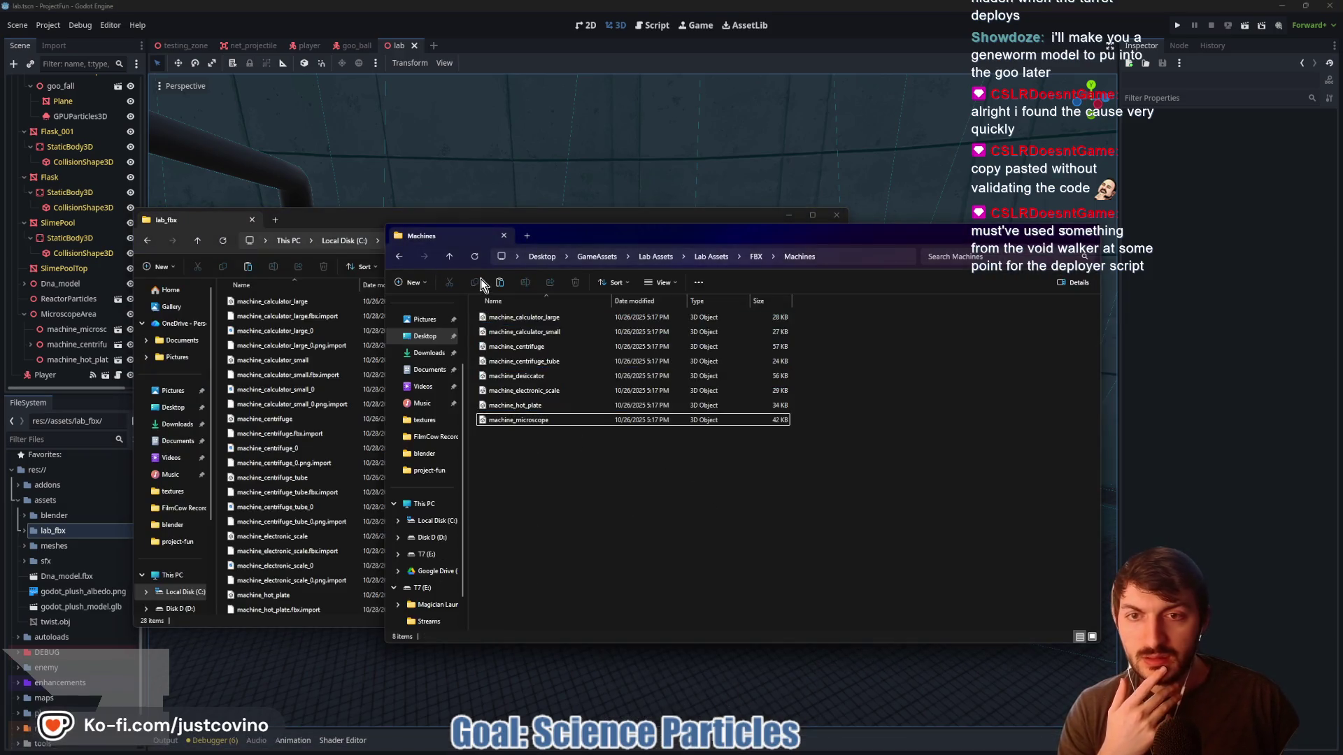
# In the Lab Assets FBX folder, select and copy every category folder except All
pyautogui.click(448, 257)
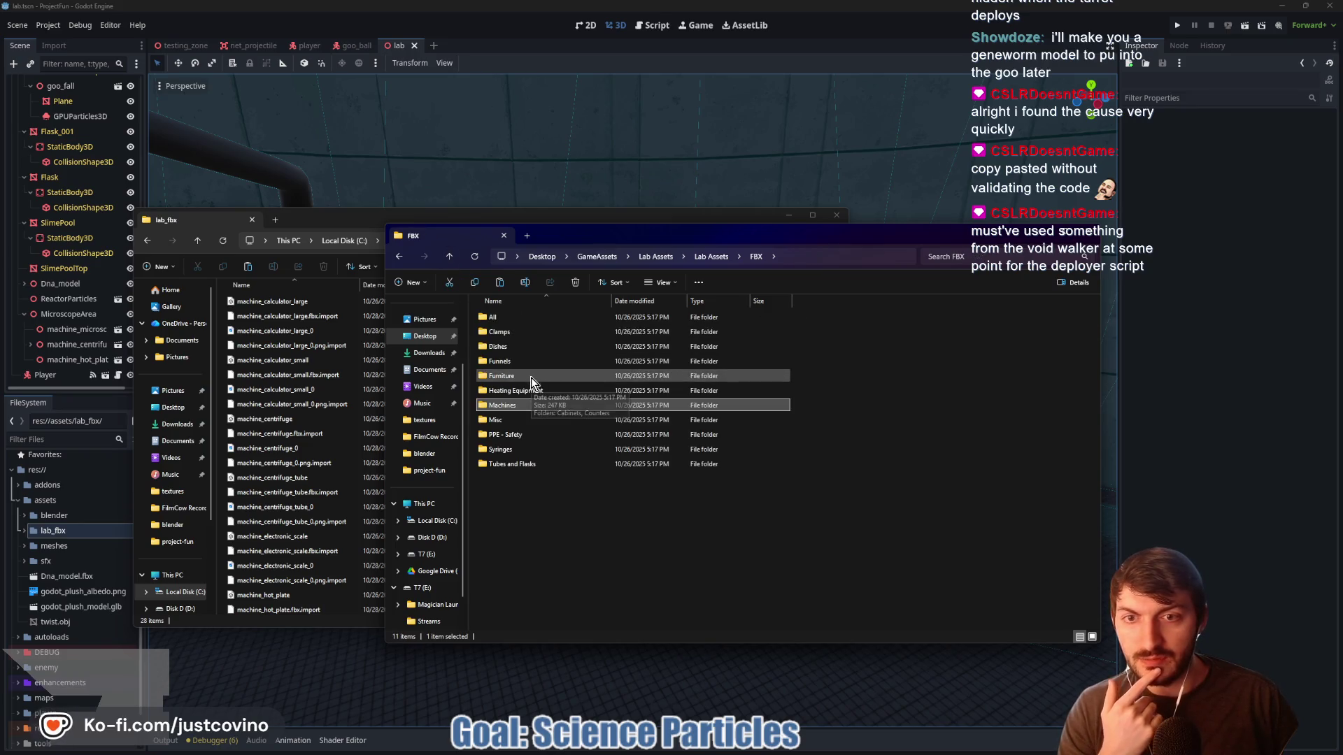
pyautogui.doubleClick(530, 377)
pyautogui.doubleClick(514, 332)
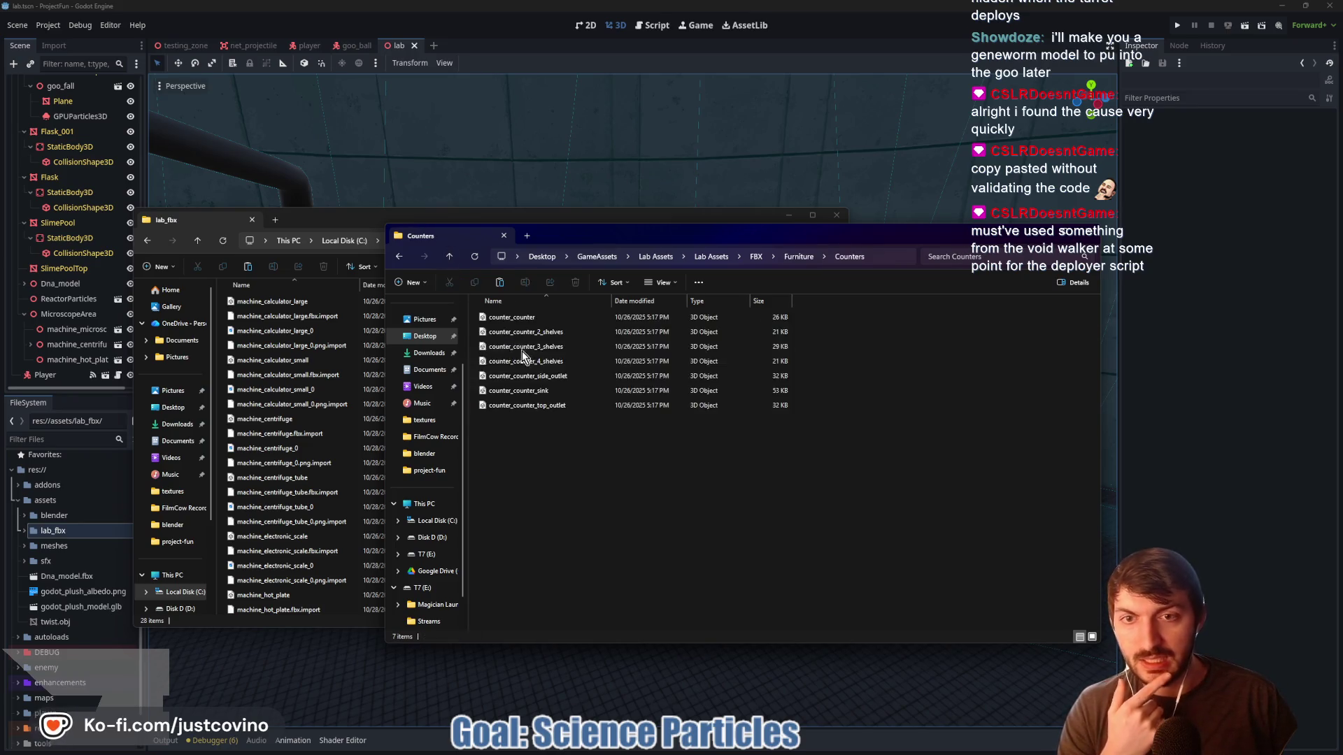
pyautogui.moveTo(539, 440); pyautogui.dragTo(524, 306)
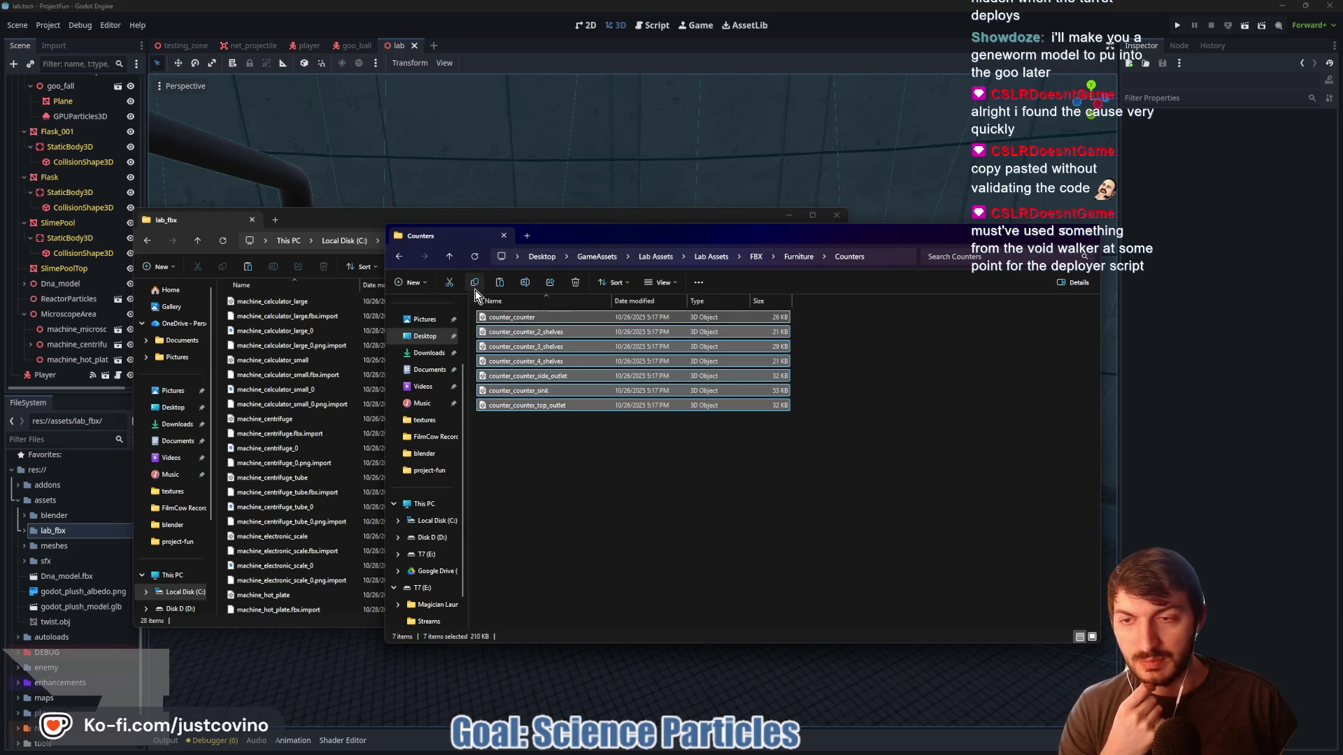
pyautogui.click(450, 261)
pyautogui.click(450, 261)
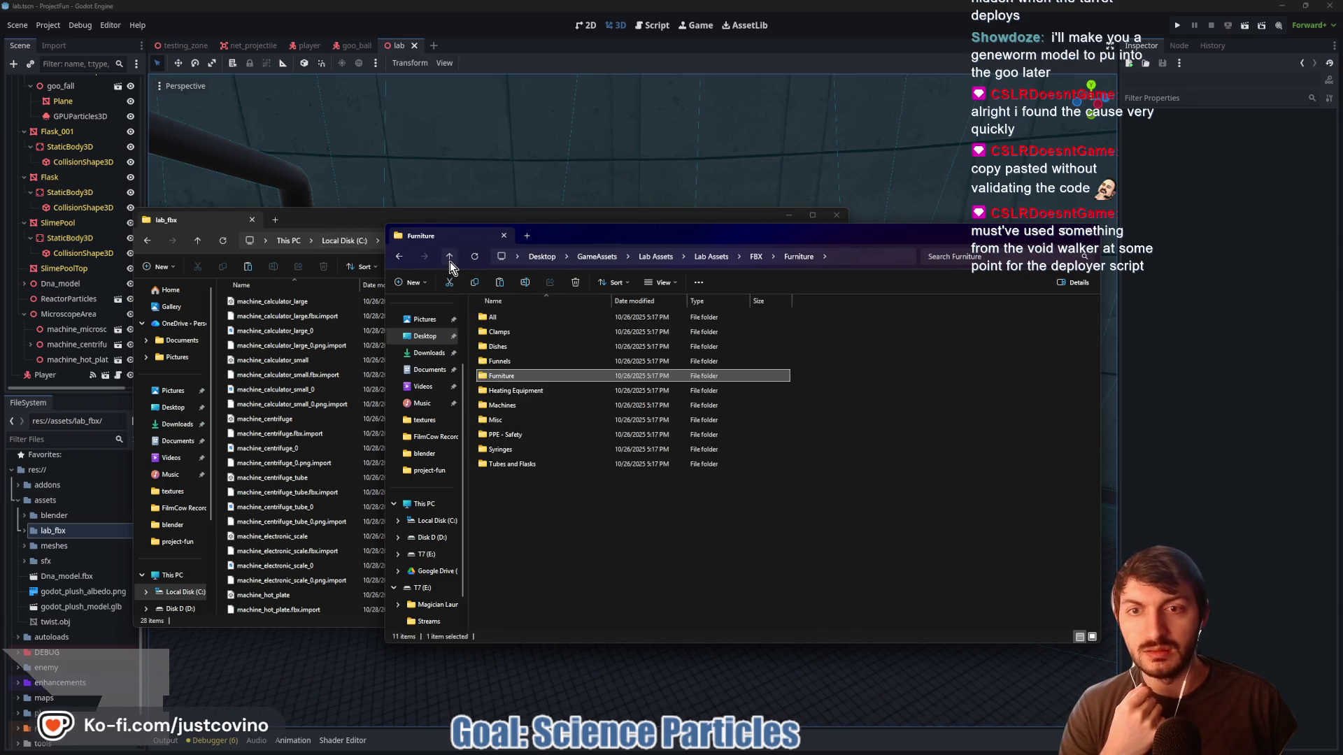
pyautogui.moveTo(524, 512); pyautogui.dragTo(507, 329)
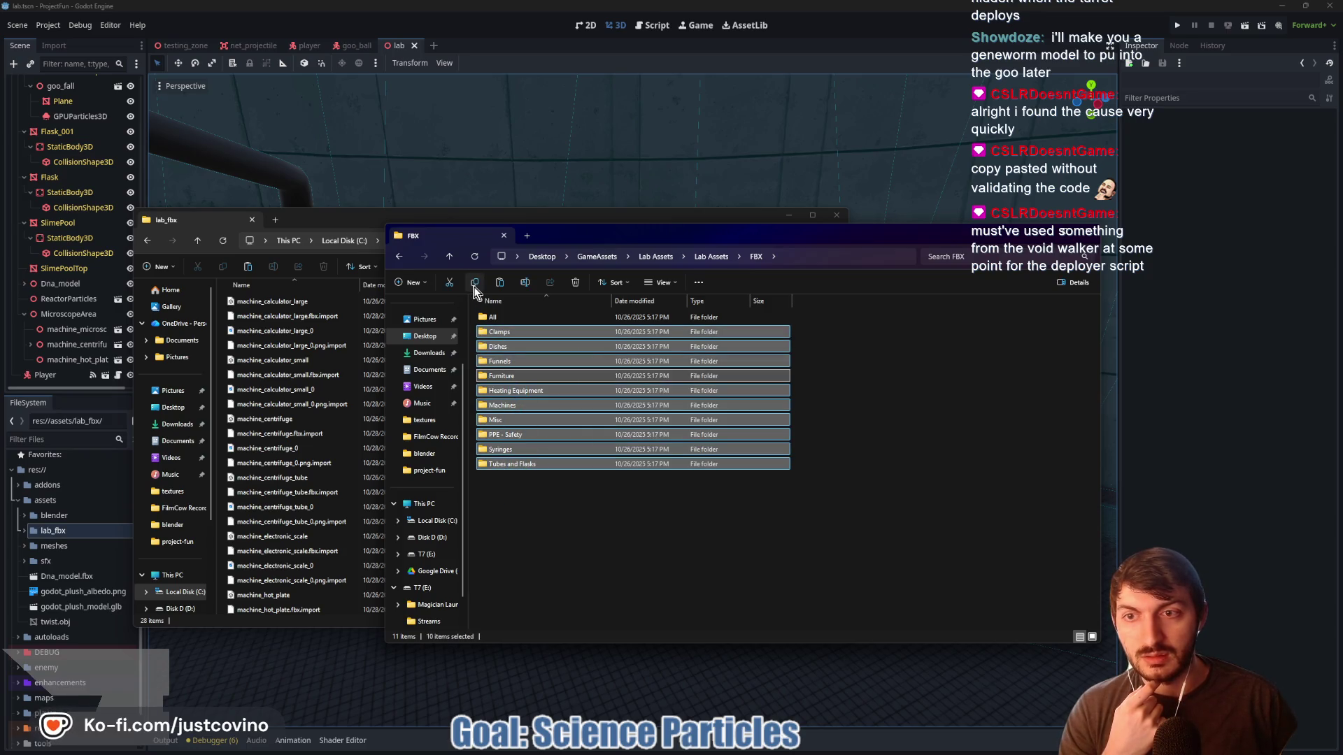
# Paste the copied category folders into the project's lab_fbx folder
pyautogui.click(473, 287)
pyautogui.click(304, 216)
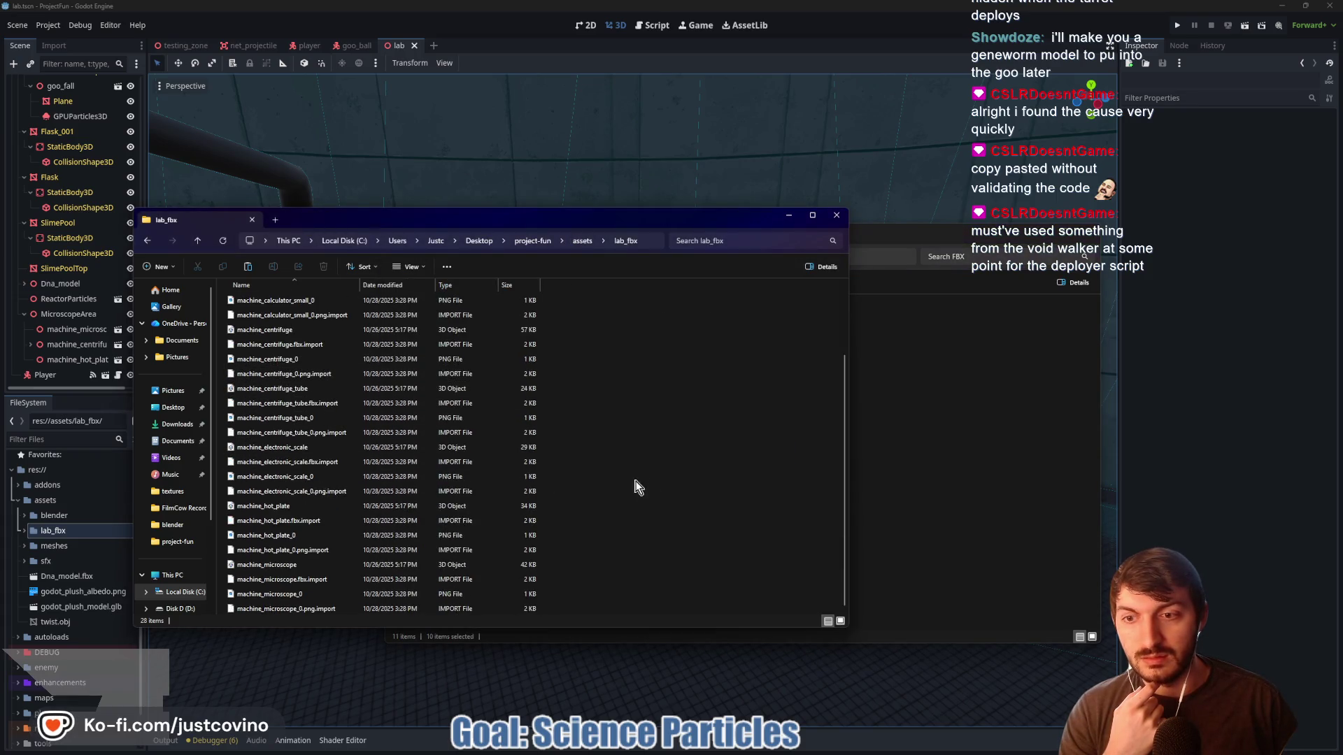
pyautogui.click(249, 267)
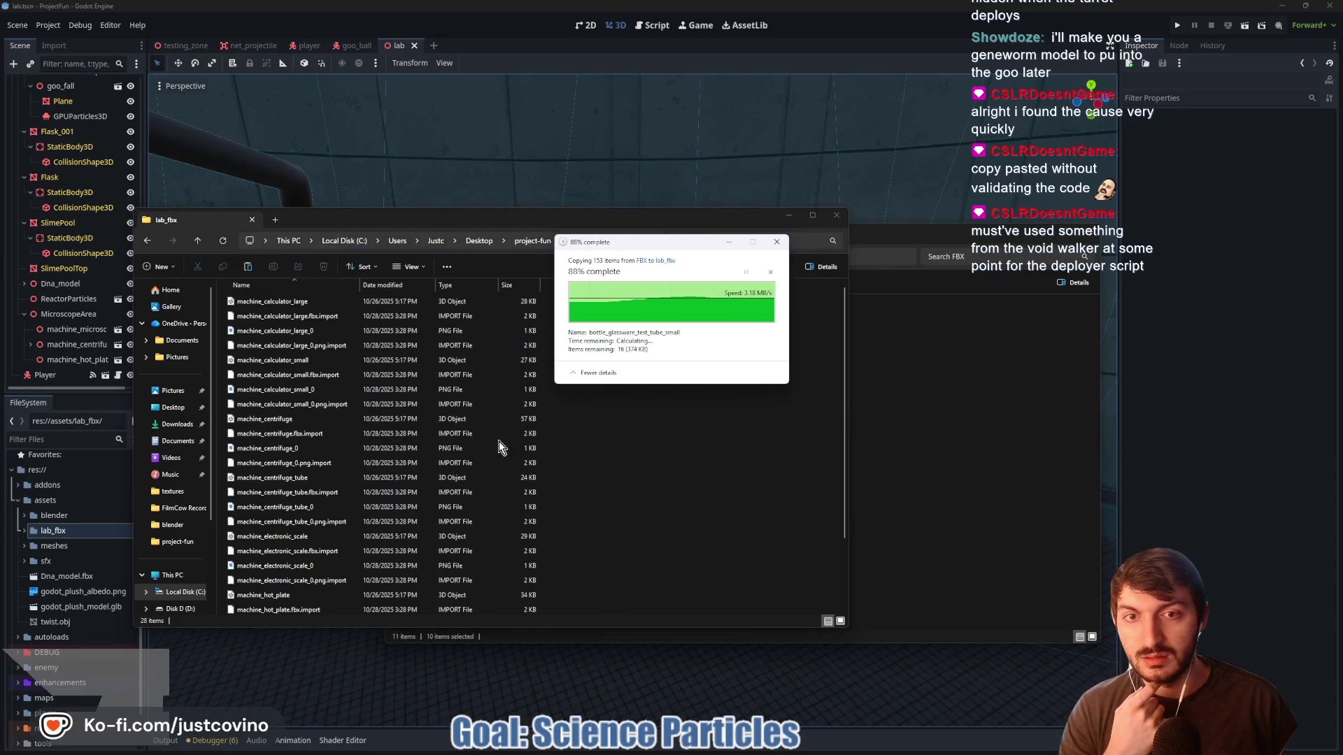
# Delete the old loose machine files from lab_fbx and return to Godot
pyautogui.click(634, 458)
pyautogui.moveTo(598, 448)
pyautogui.mouseDown()
pyautogui.moveTo(482, 456)
pyautogui.moveTo(334, 582)
pyautogui.moveTo(325, 606)
pyautogui.mouseUp()
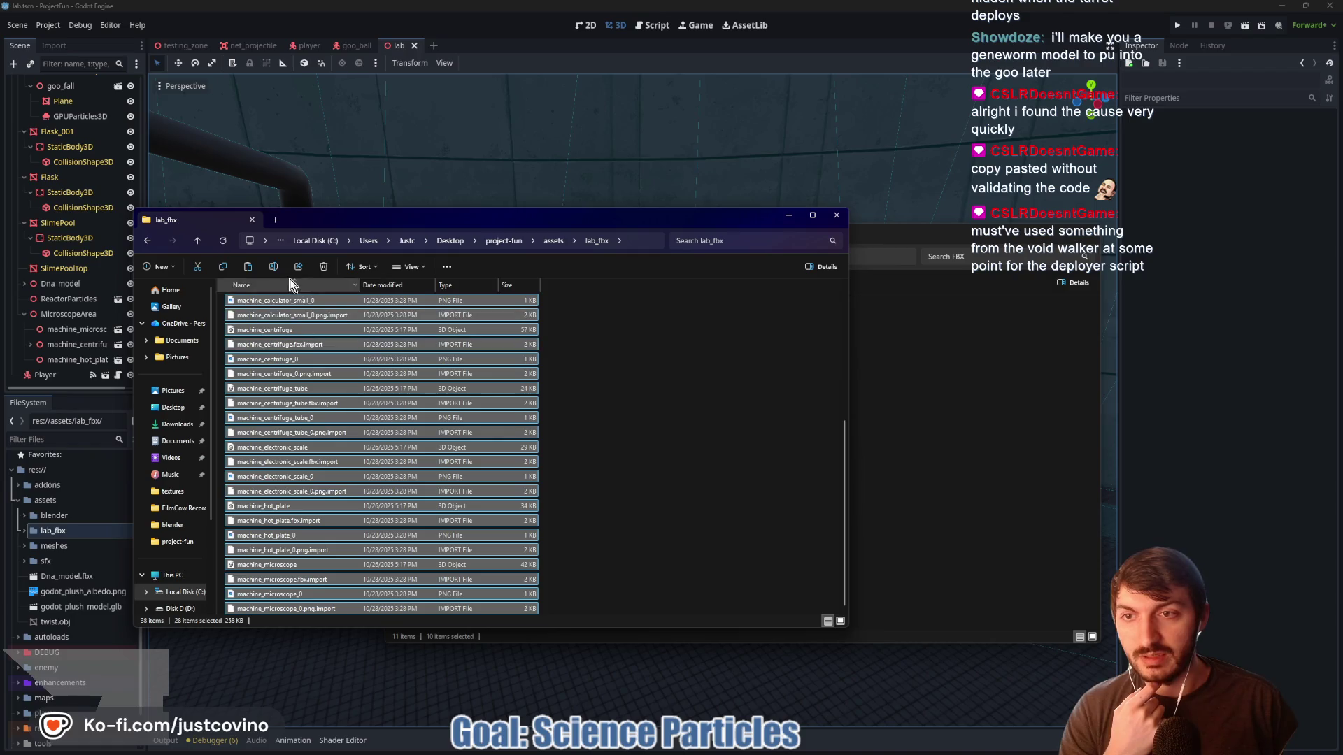
pyautogui.click(324, 271)
pyautogui.click(757, 305)
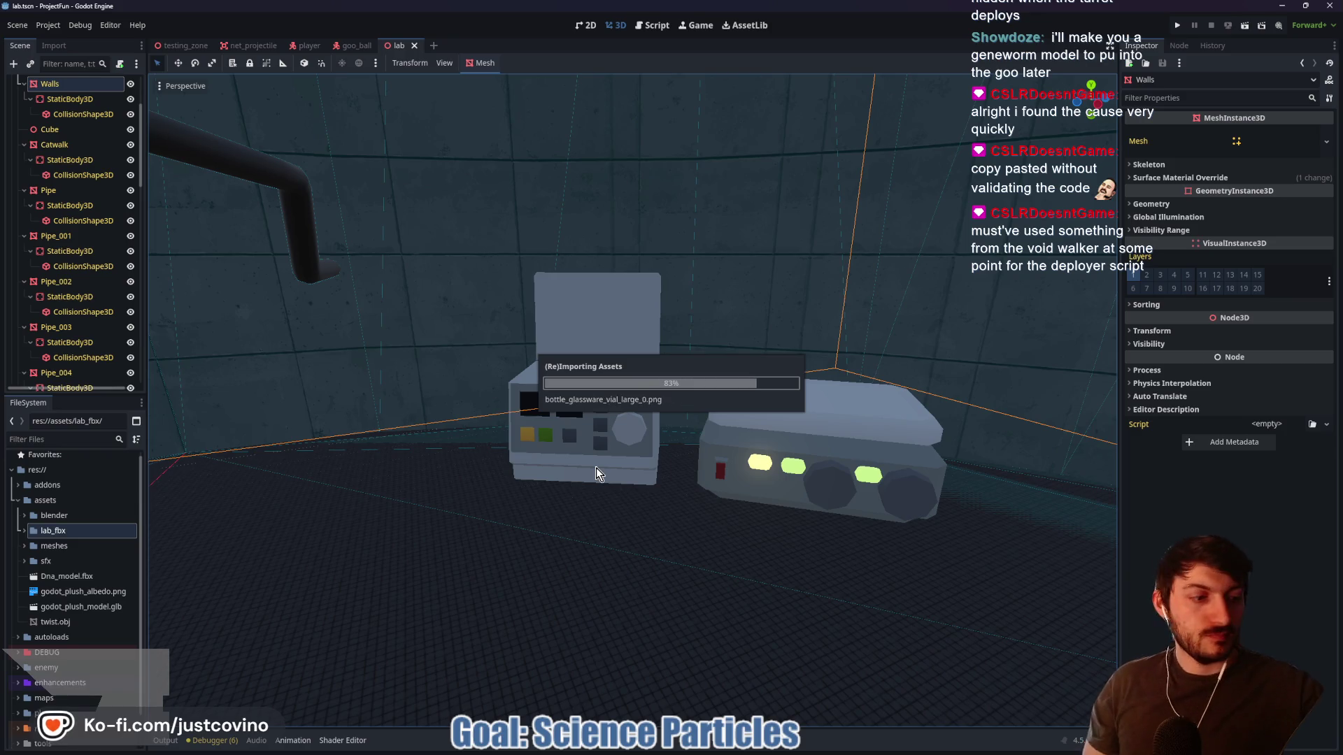
# After the reimport, select the centrifuge and expand lab_fbx > Furniture > Counters in FileSystem
pyautogui.click(591, 437)
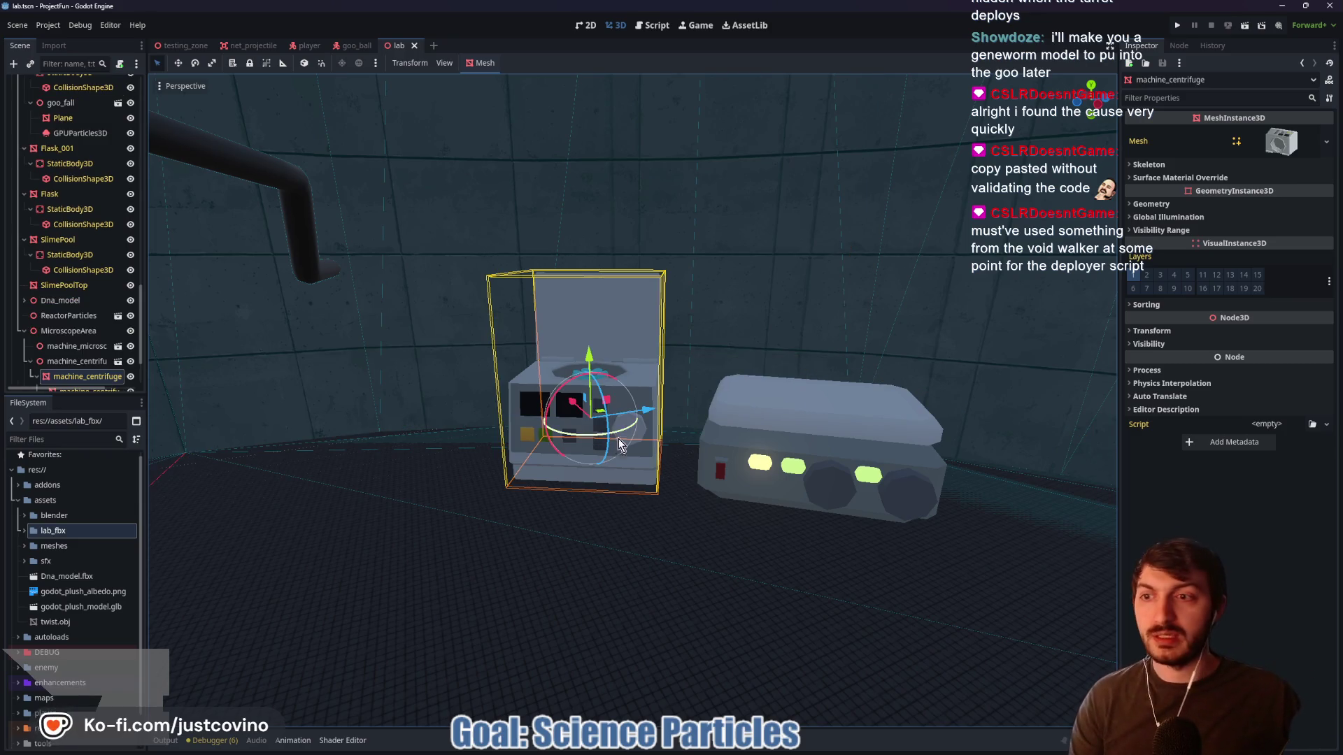
pyautogui.moveTo(475, 494)
pyautogui.mouseDown()
pyautogui.moveTo(574, 489)
pyautogui.moveTo(425, 467)
pyautogui.mouseUp()
pyautogui.doubleClick(44, 531)
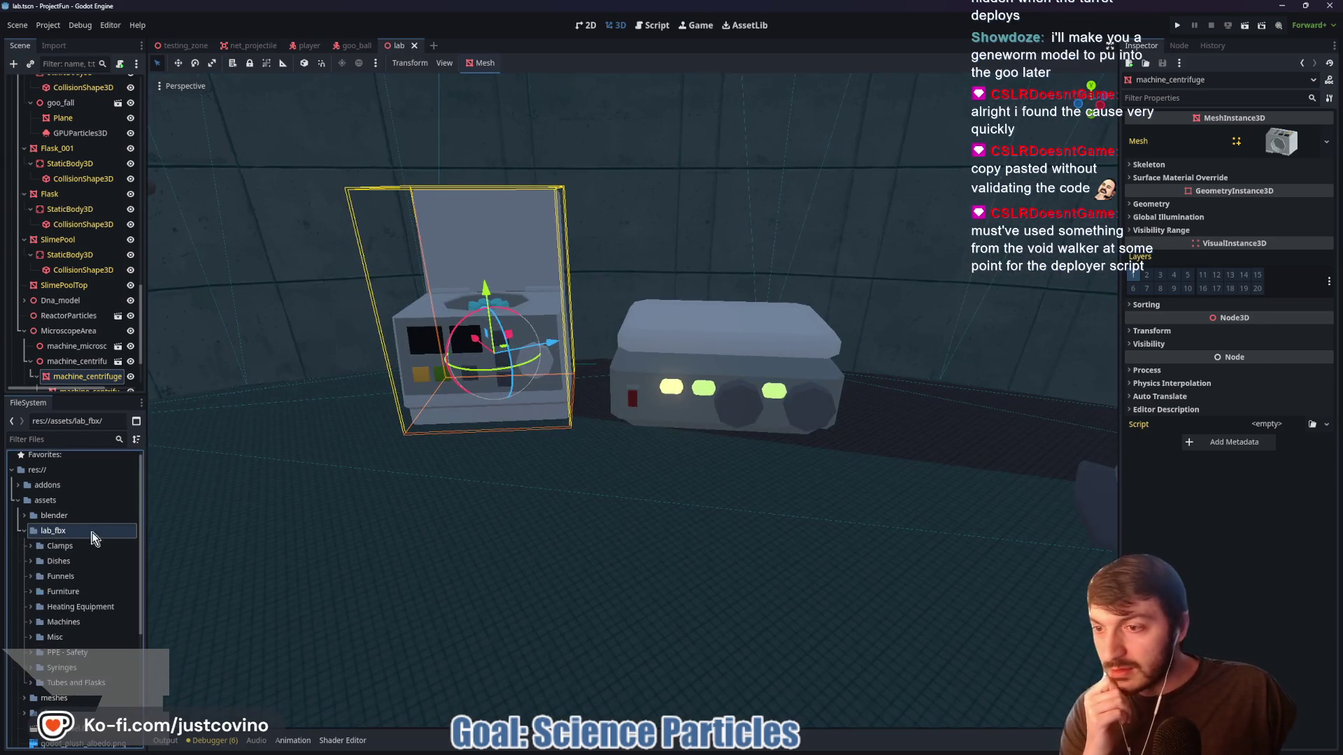
pyautogui.scroll(-1, 90, 557)
pyautogui.click(32, 554)
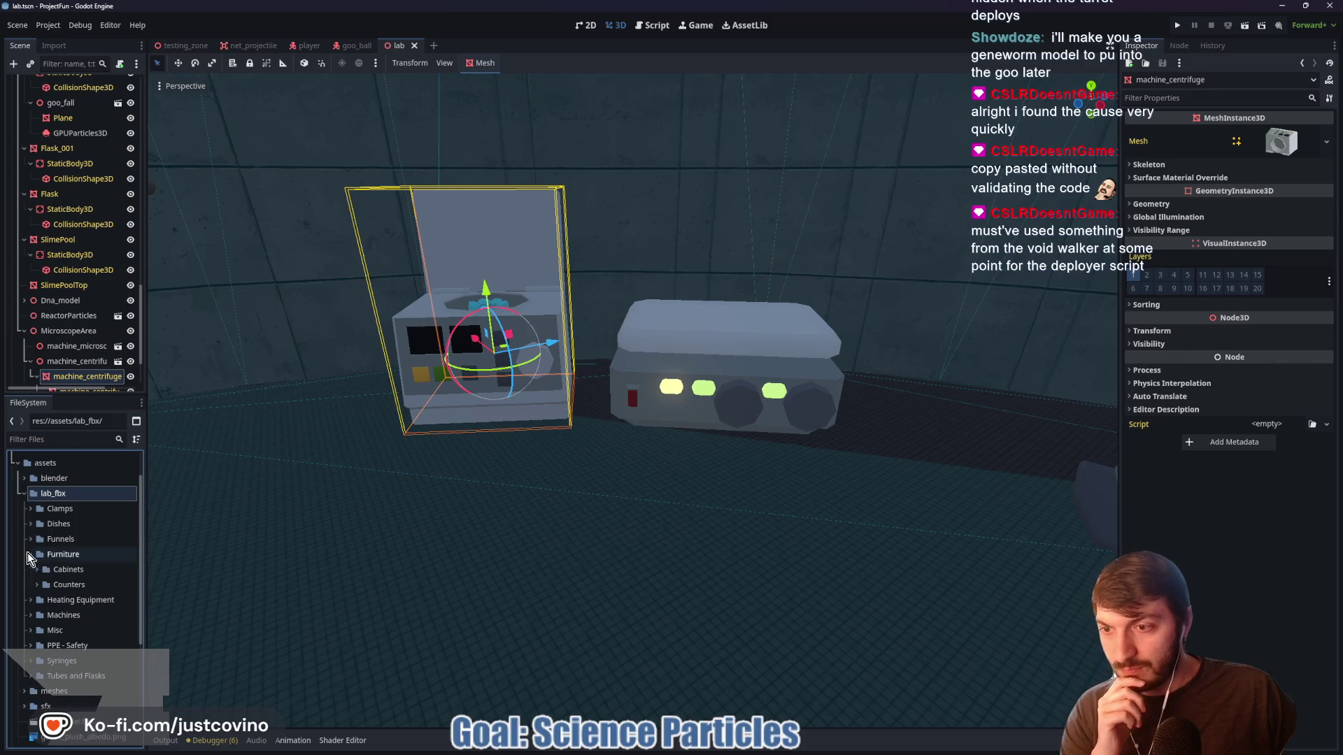
pyautogui.click(37, 585)
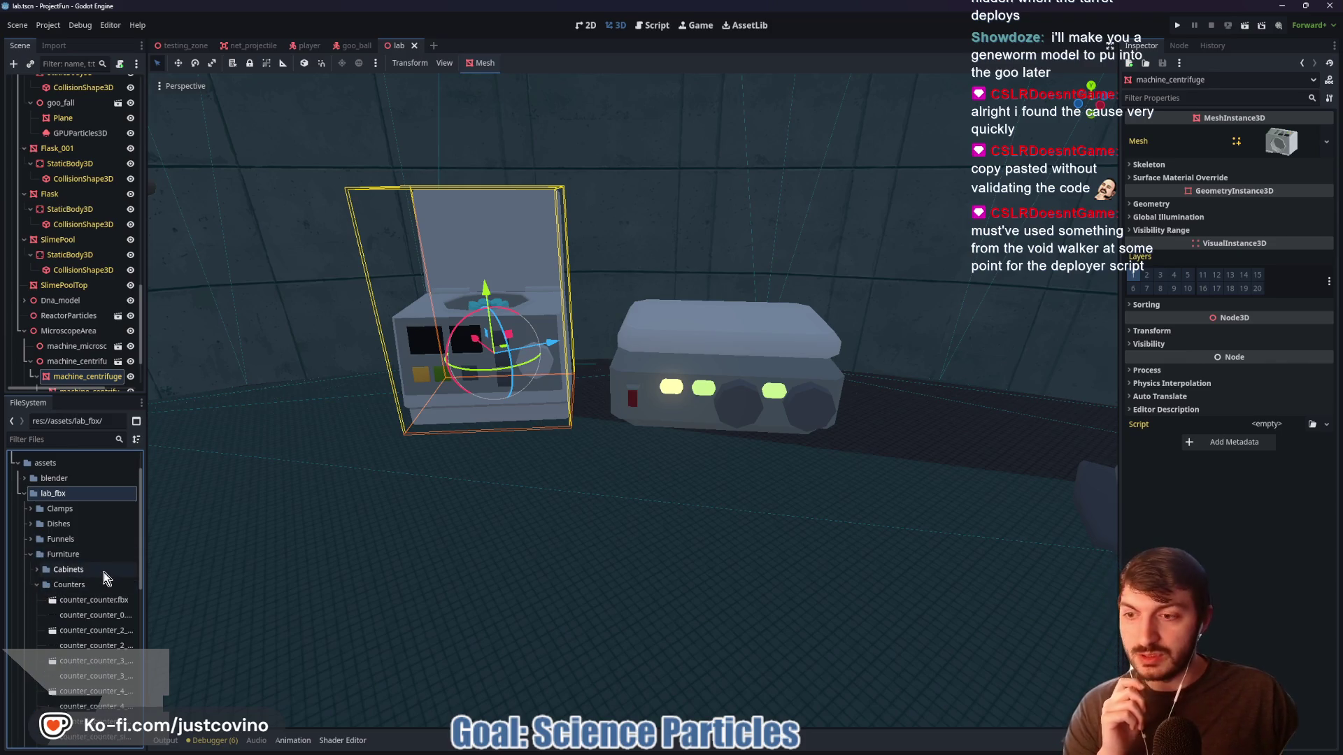
pyautogui.click(136, 440)
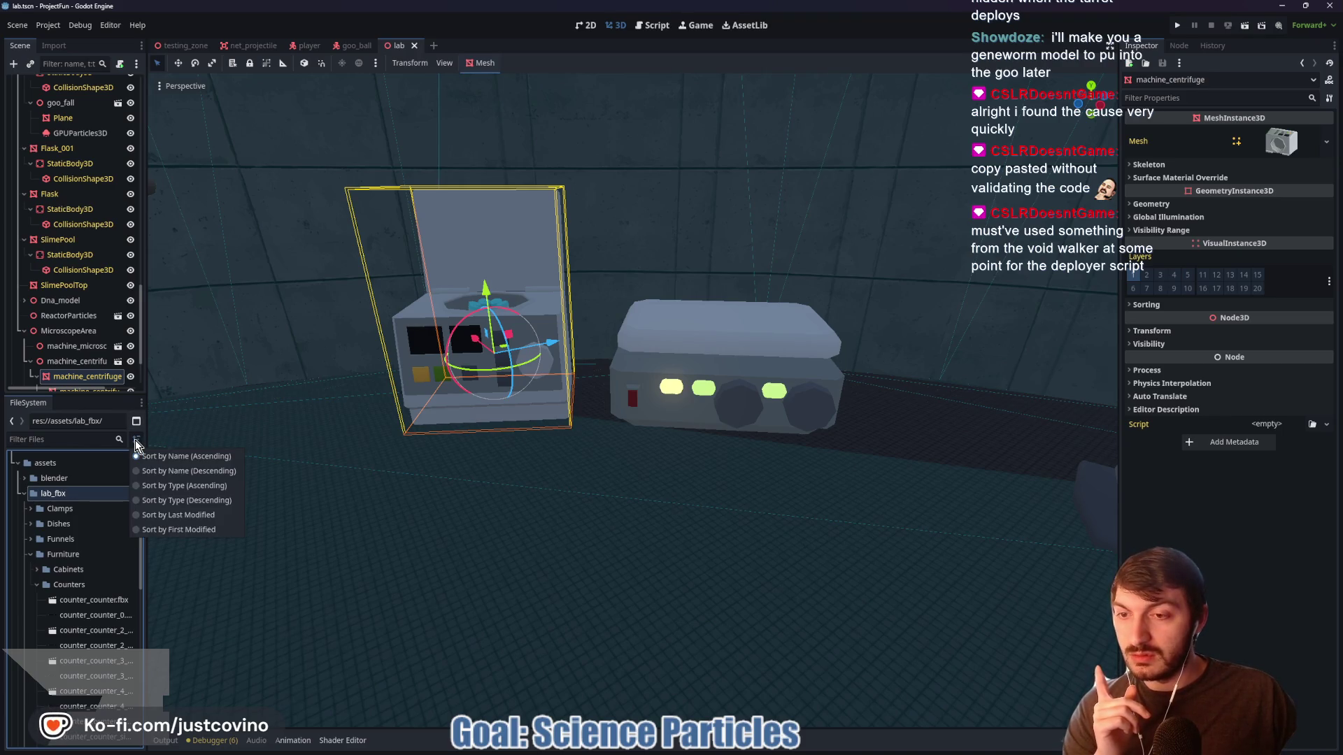
pyautogui.click(135, 440)
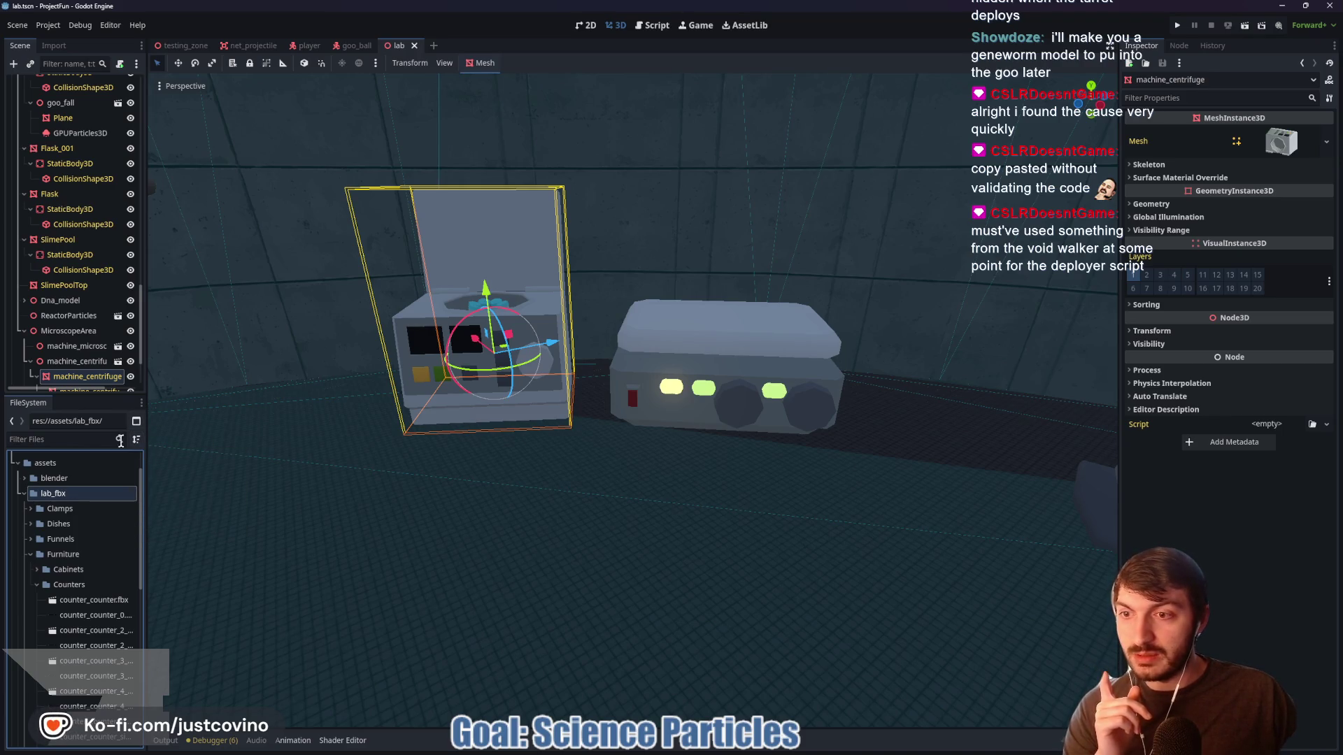
pyautogui.click(141, 405)
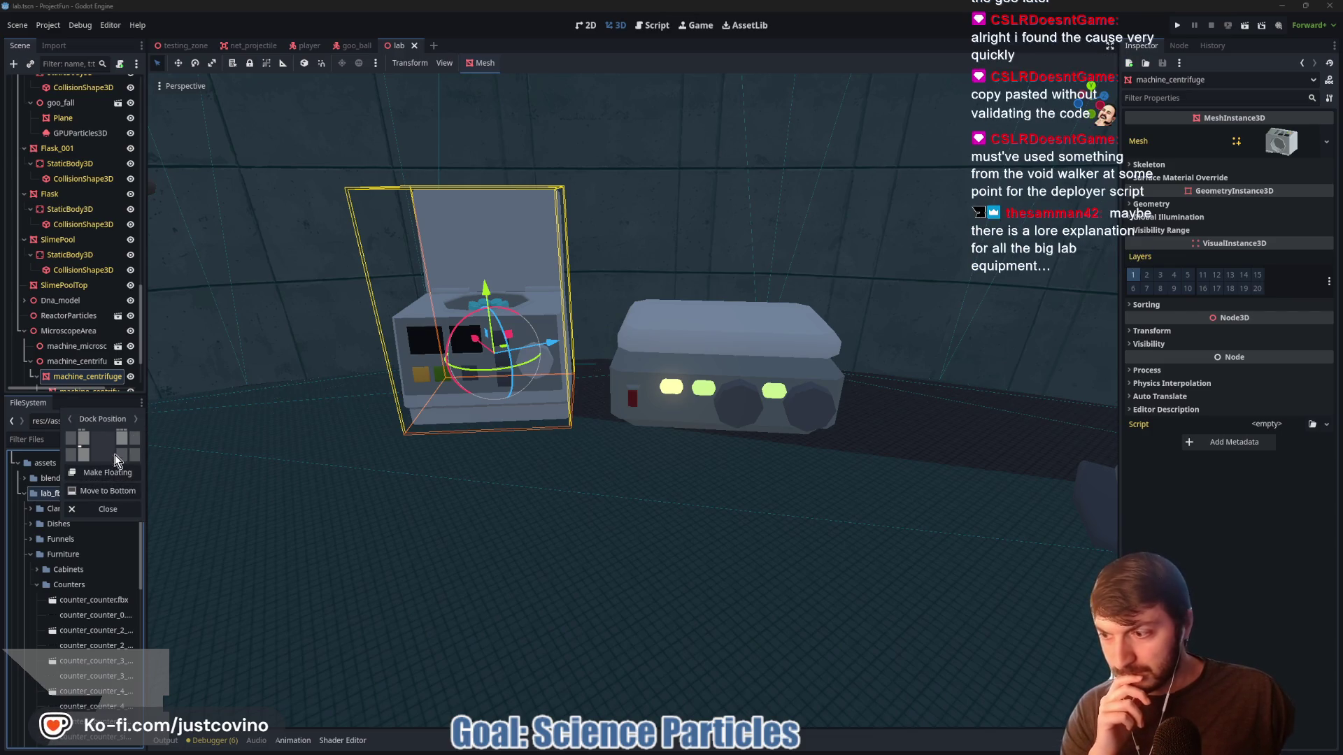
pyautogui.click(120, 410)
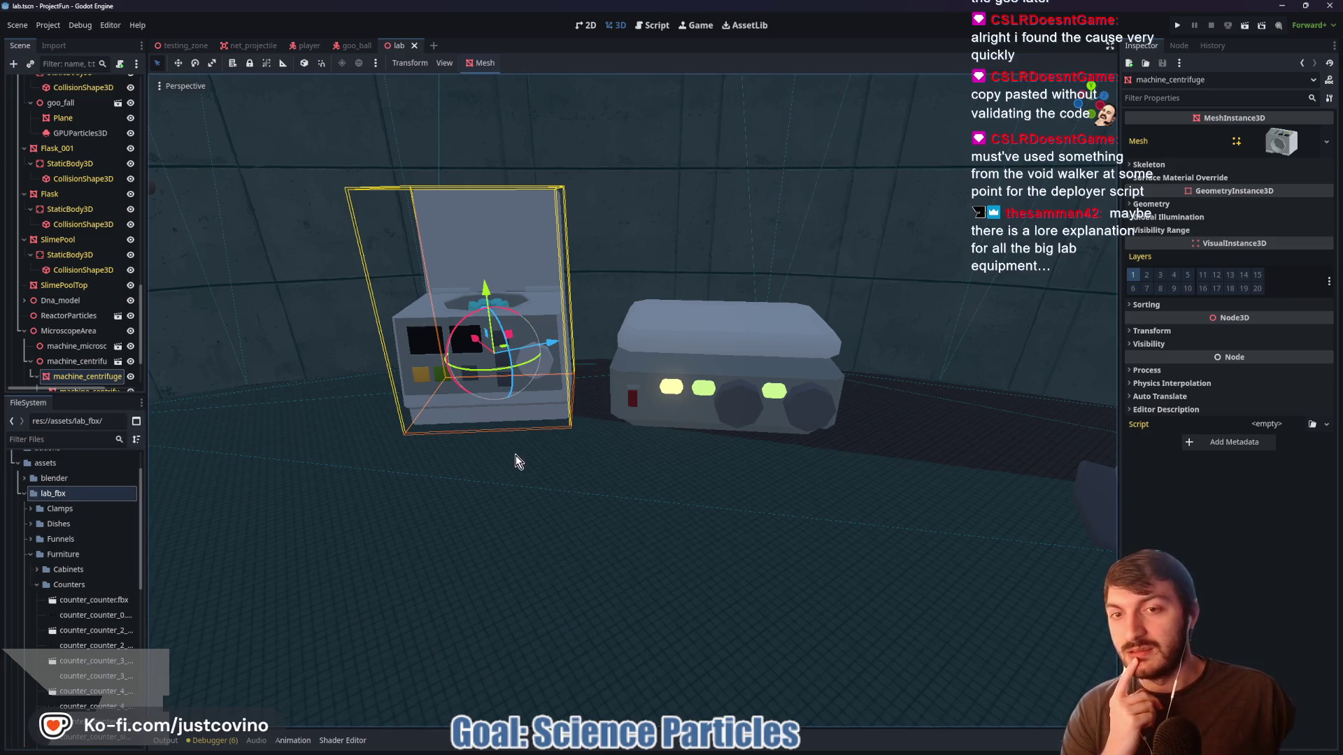
pyautogui.moveTo(500, 498); pyautogui.dragTo(500, 498)
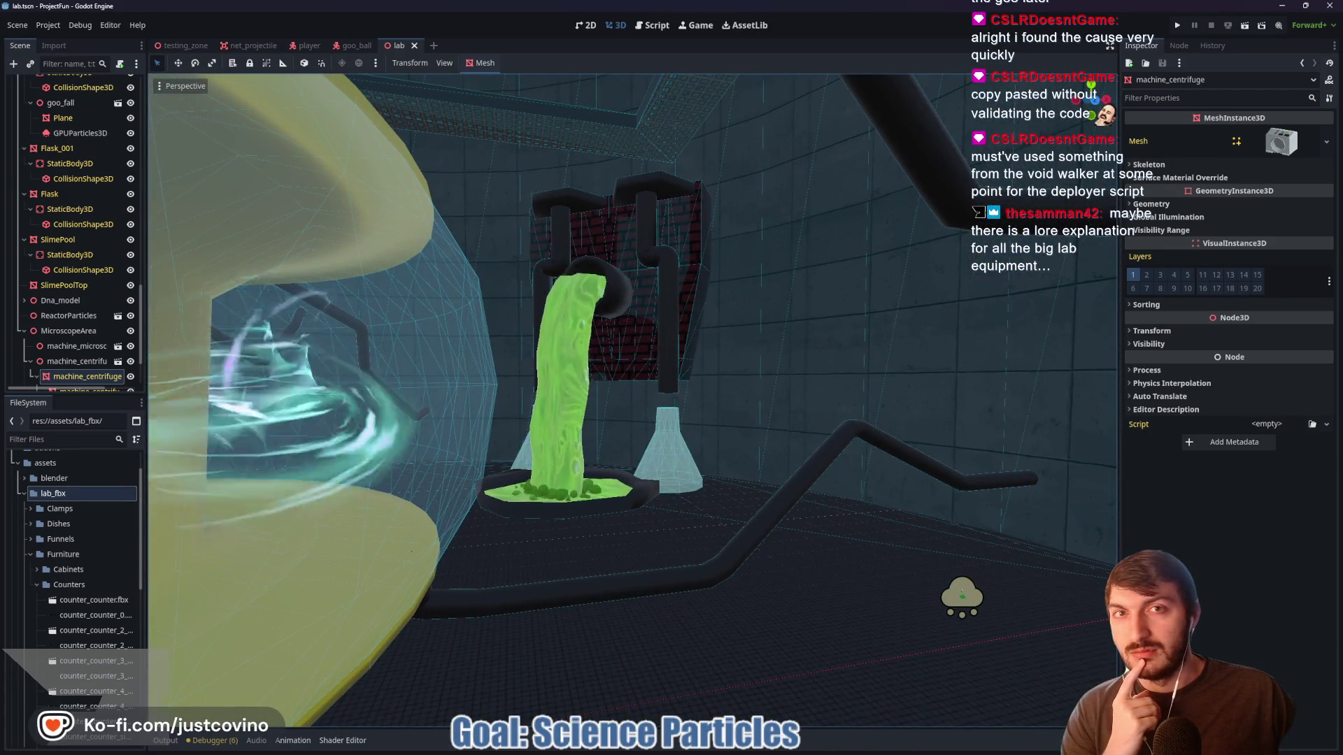
pyautogui.moveTo(499, 498); pyautogui.dragTo(500, 498)
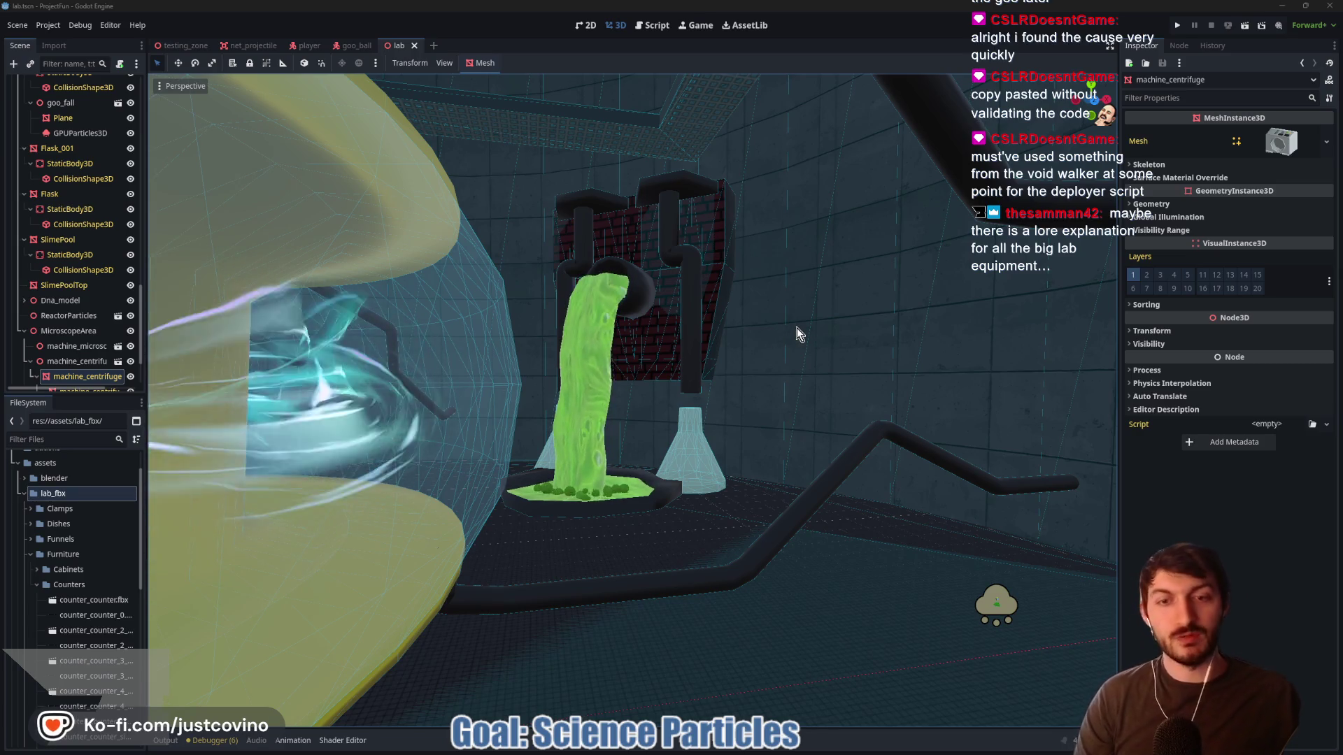
pyautogui.moveTo(788, 330)
pyautogui.mouseDown()
pyautogui.moveTo(525, 336)
pyautogui.moveTo(755, 314)
pyautogui.moveTo(434, 323)
pyautogui.moveTo(465, 328)
pyautogui.mouseUp()
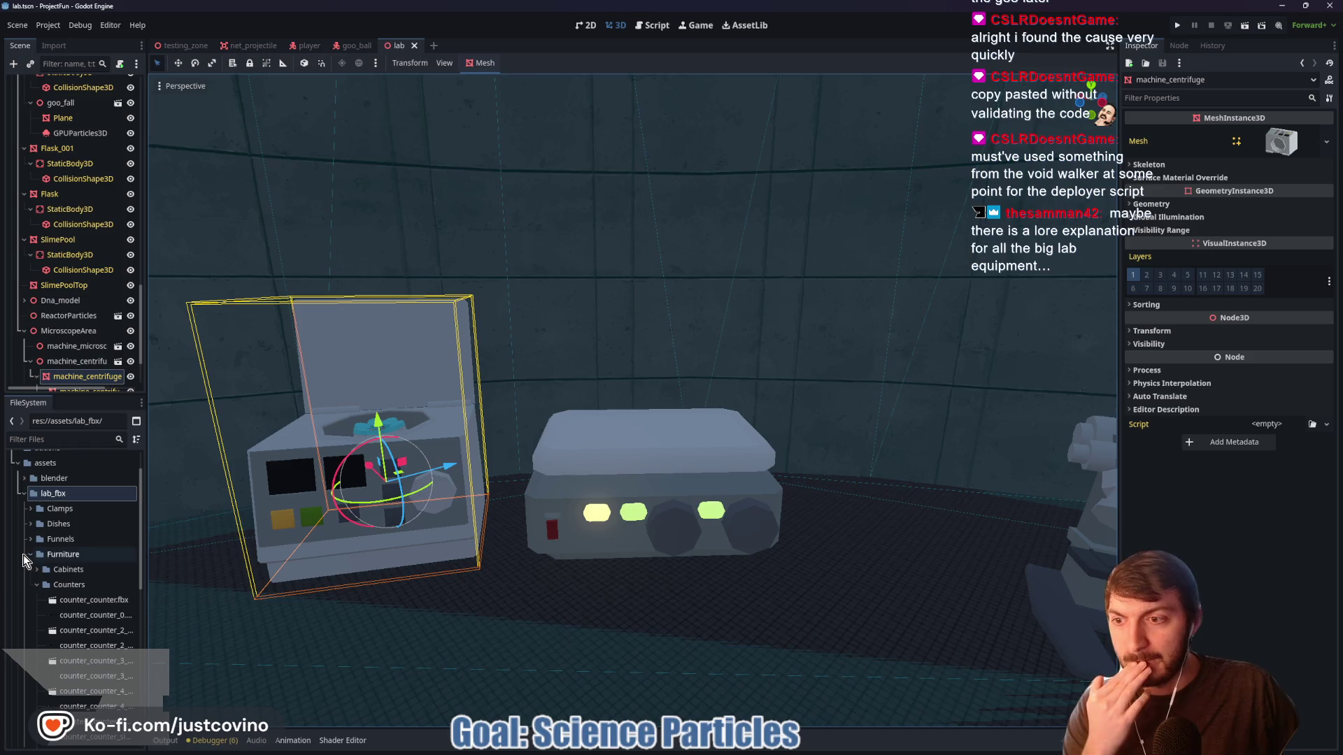
pyautogui.scroll(-2, 63, 580)
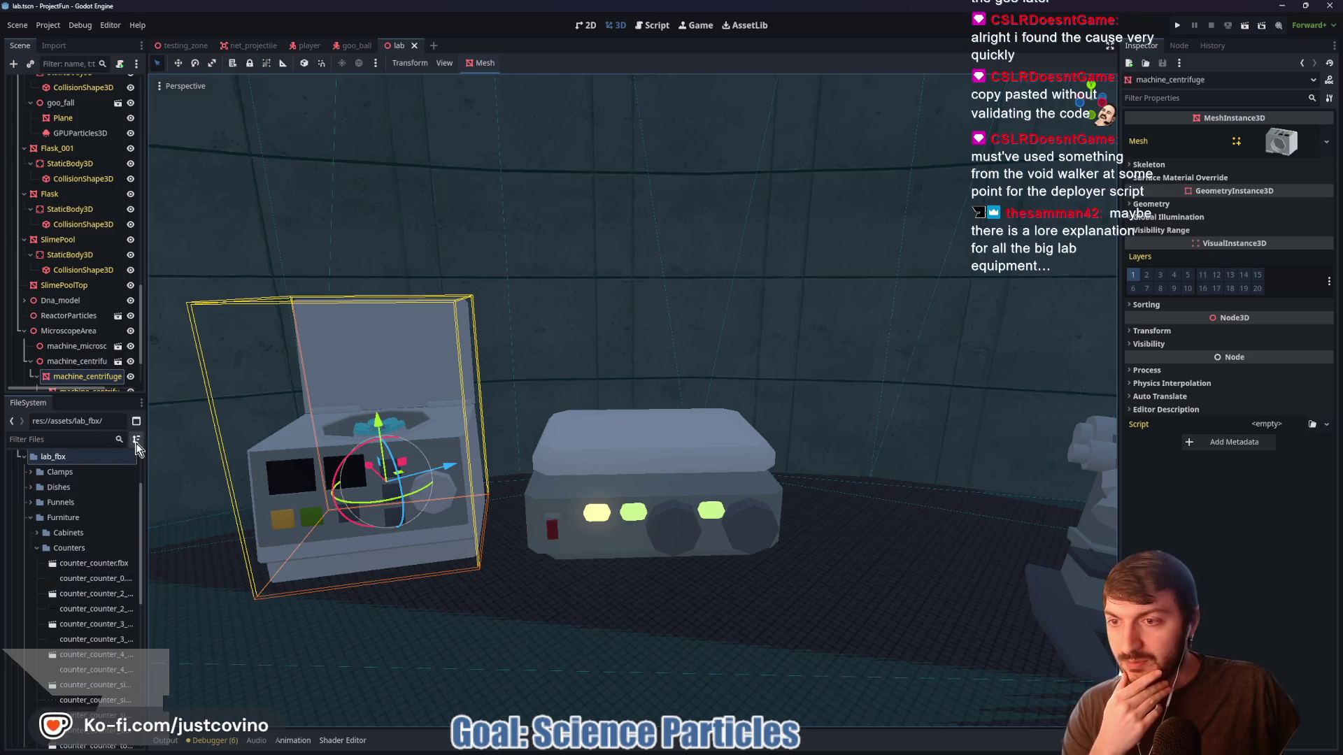
pyautogui.click(137, 441)
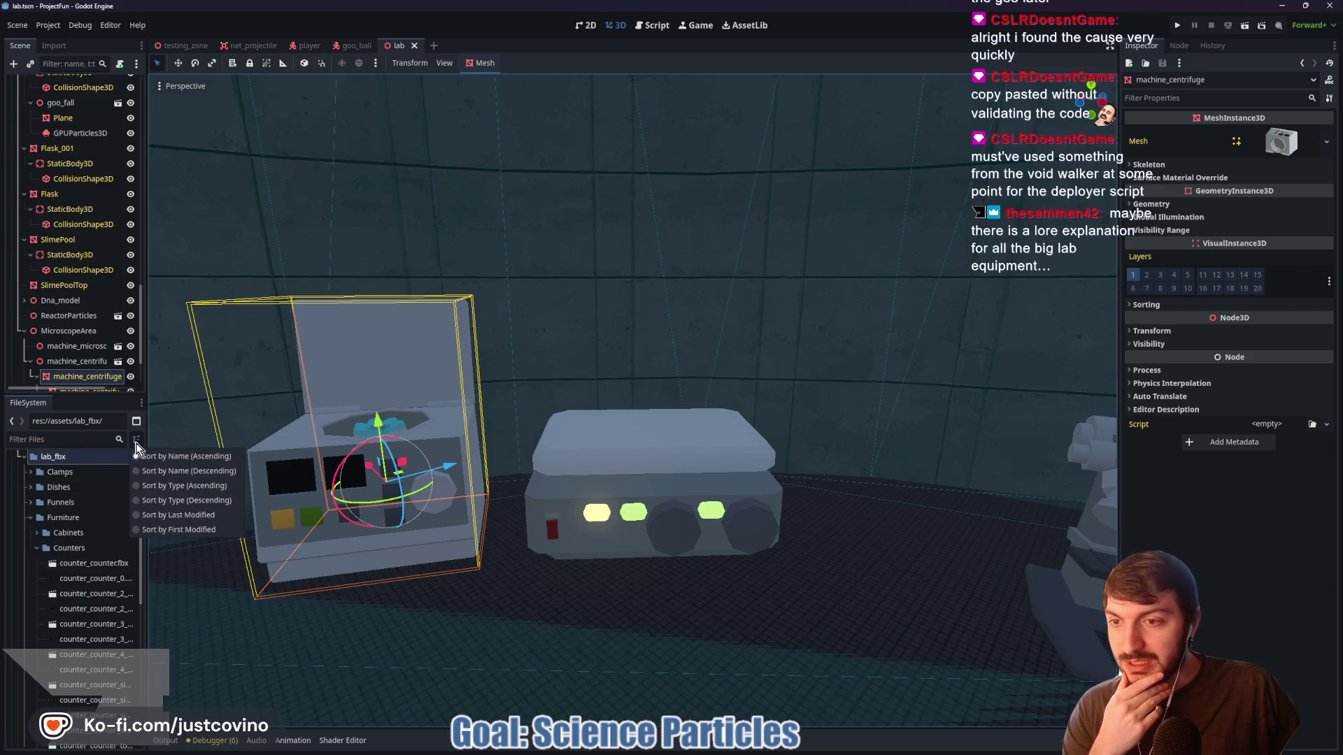
pyautogui.click(112, 405)
pyautogui.click(140, 404)
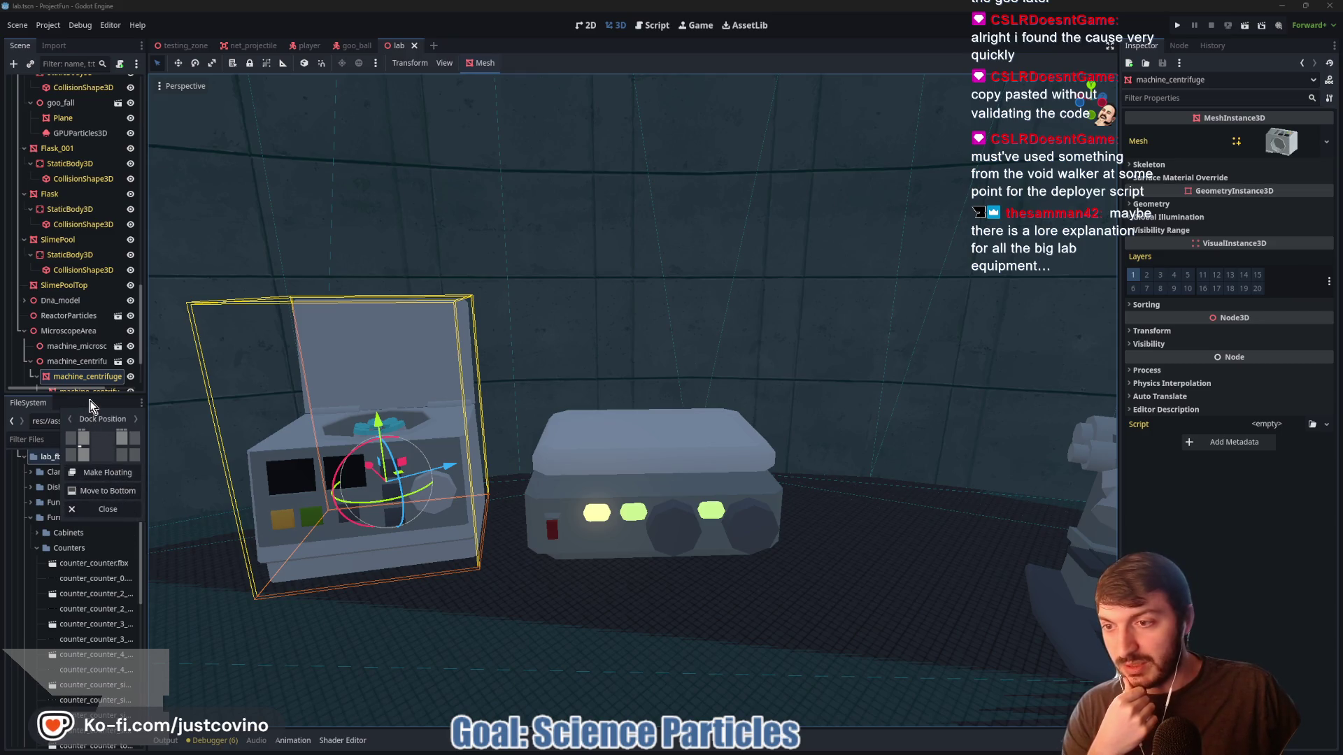
pyautogui.click(90, 406)
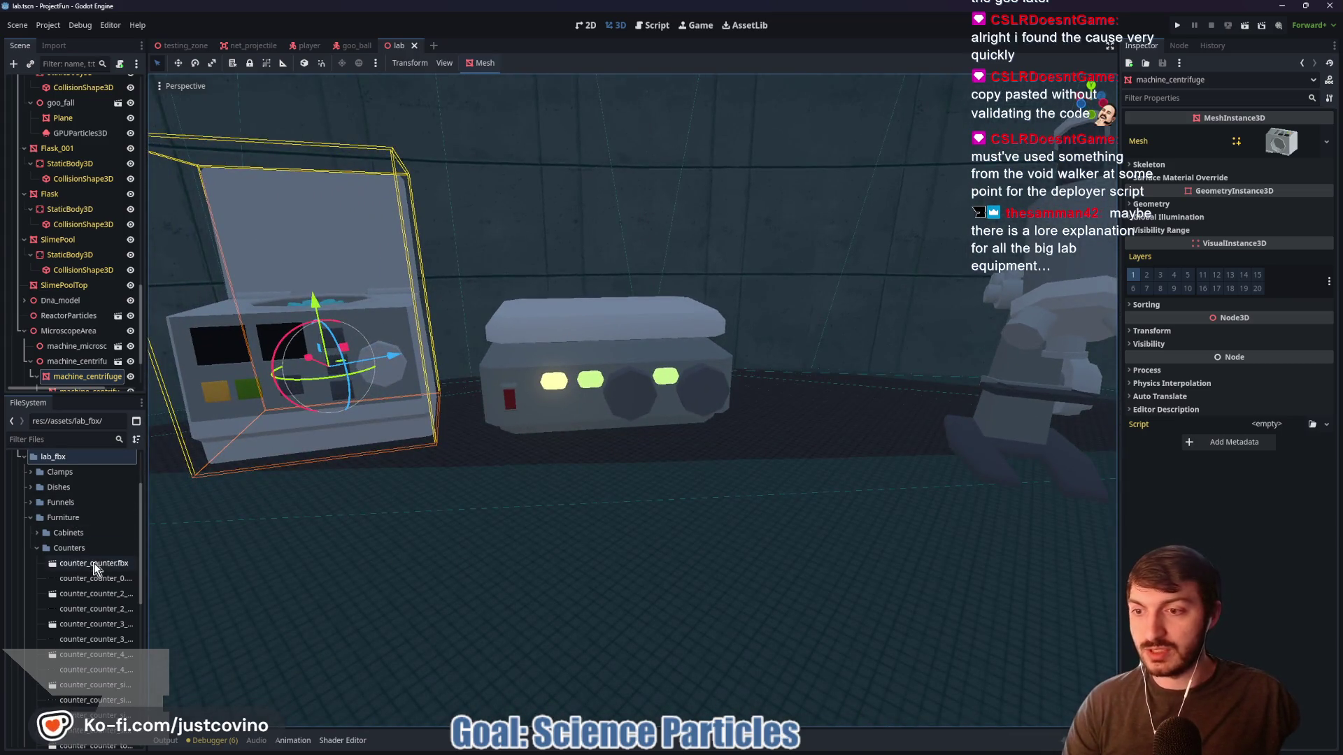
pyautogui.moveTo(96, 568); pyautogui.dragTo(639, 506)
pyautogui.press('f')
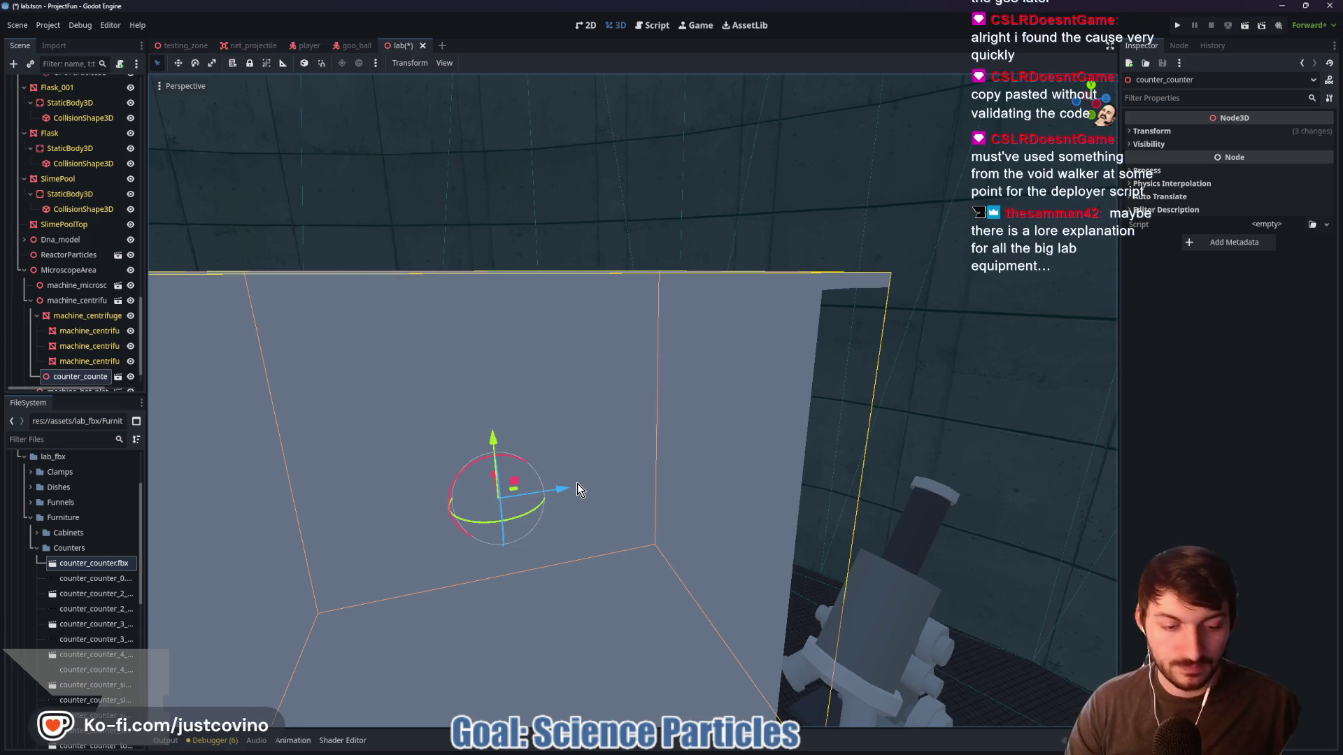
pyautogui.press('Delete')
pyautogui.click(633, 389)
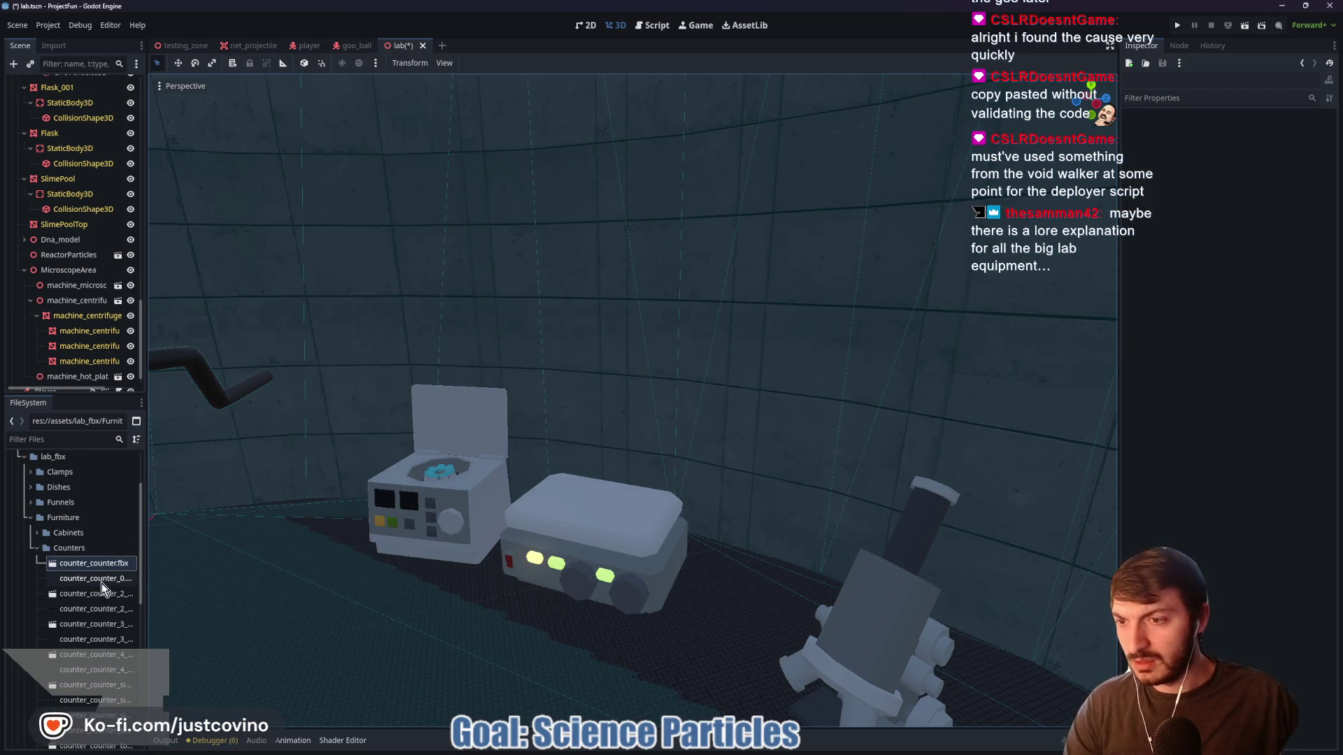
pyautogui.moveTo(88, 598); pyautogui.dragTo(507, 611)
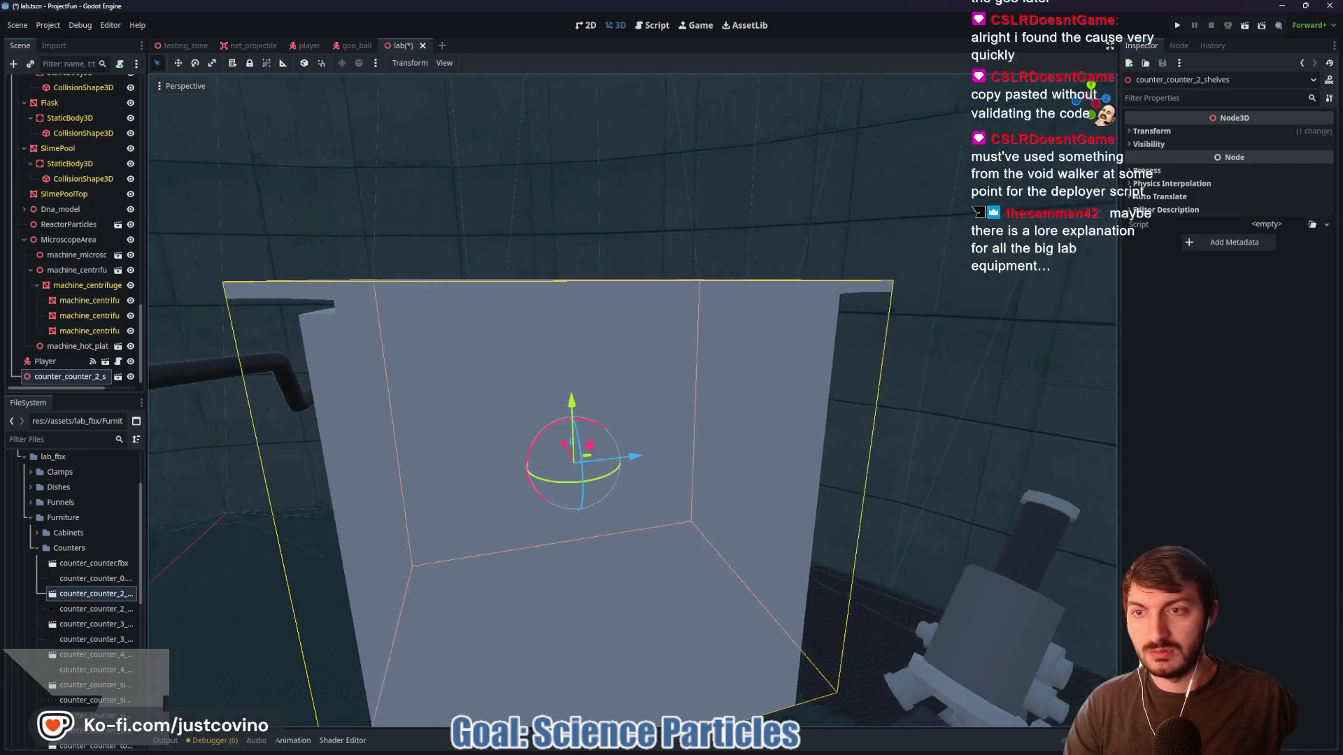
pyautogui.press('w')
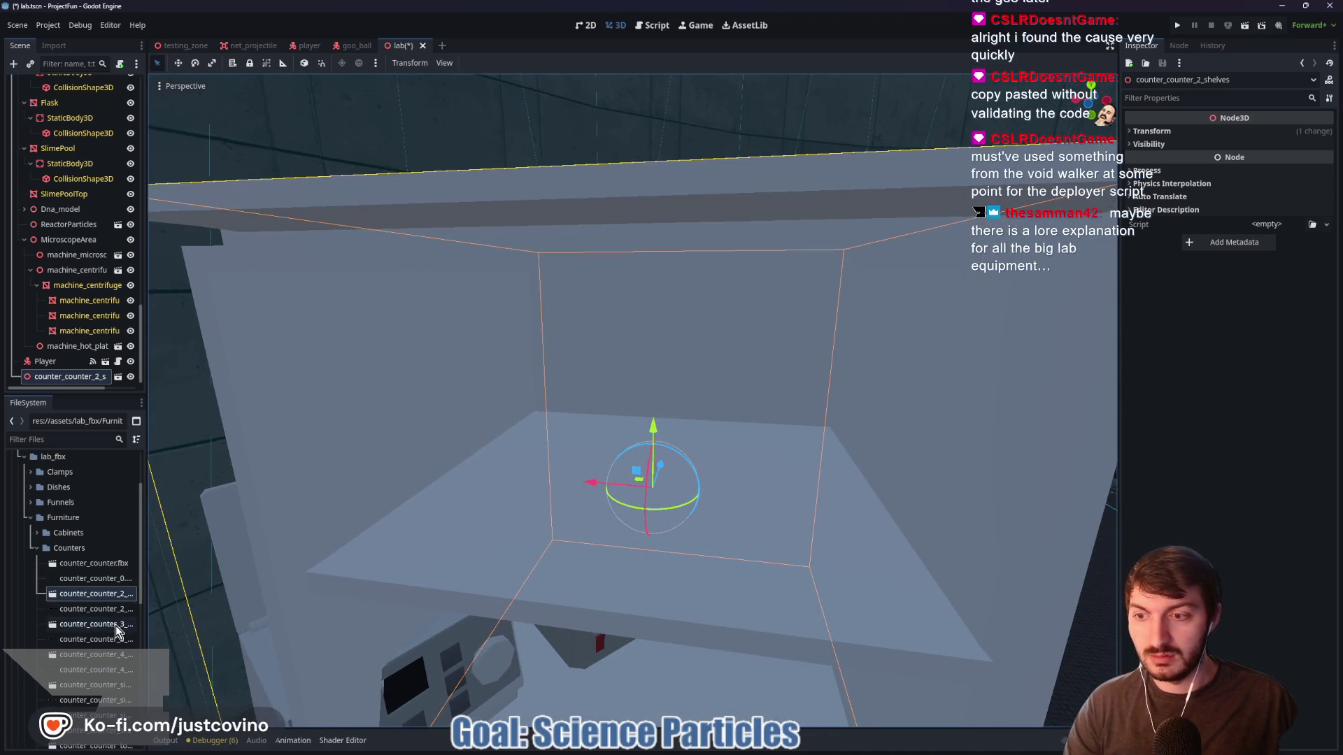
pyautogui.press('Delete')
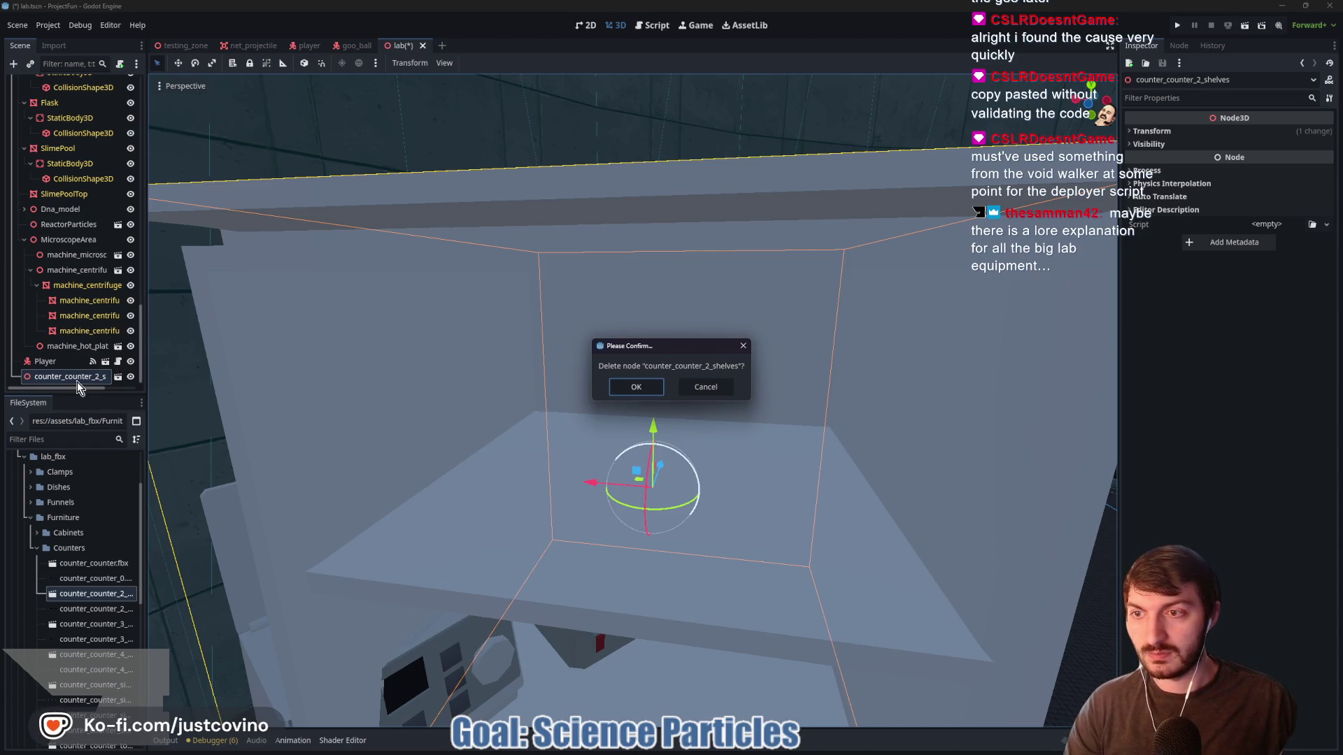
pyautogui.press('Escape')
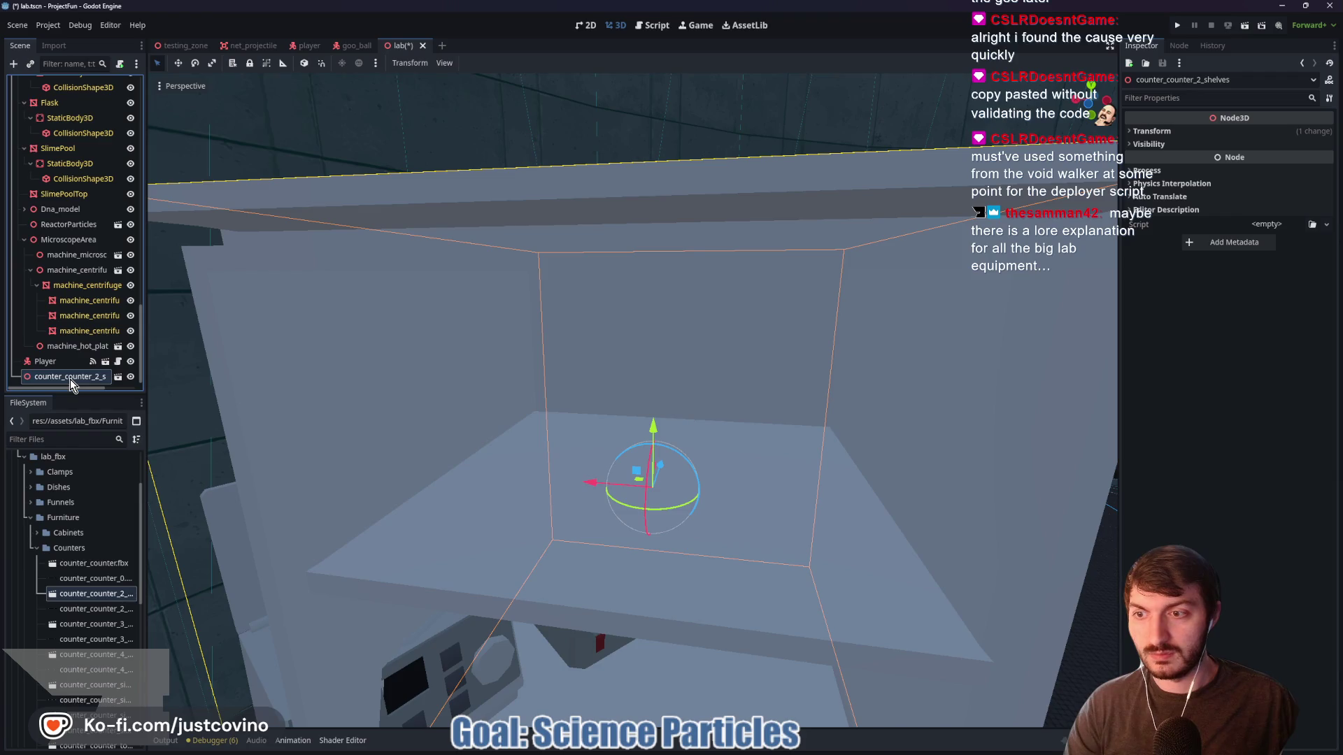
pyautogui.press('Delete')
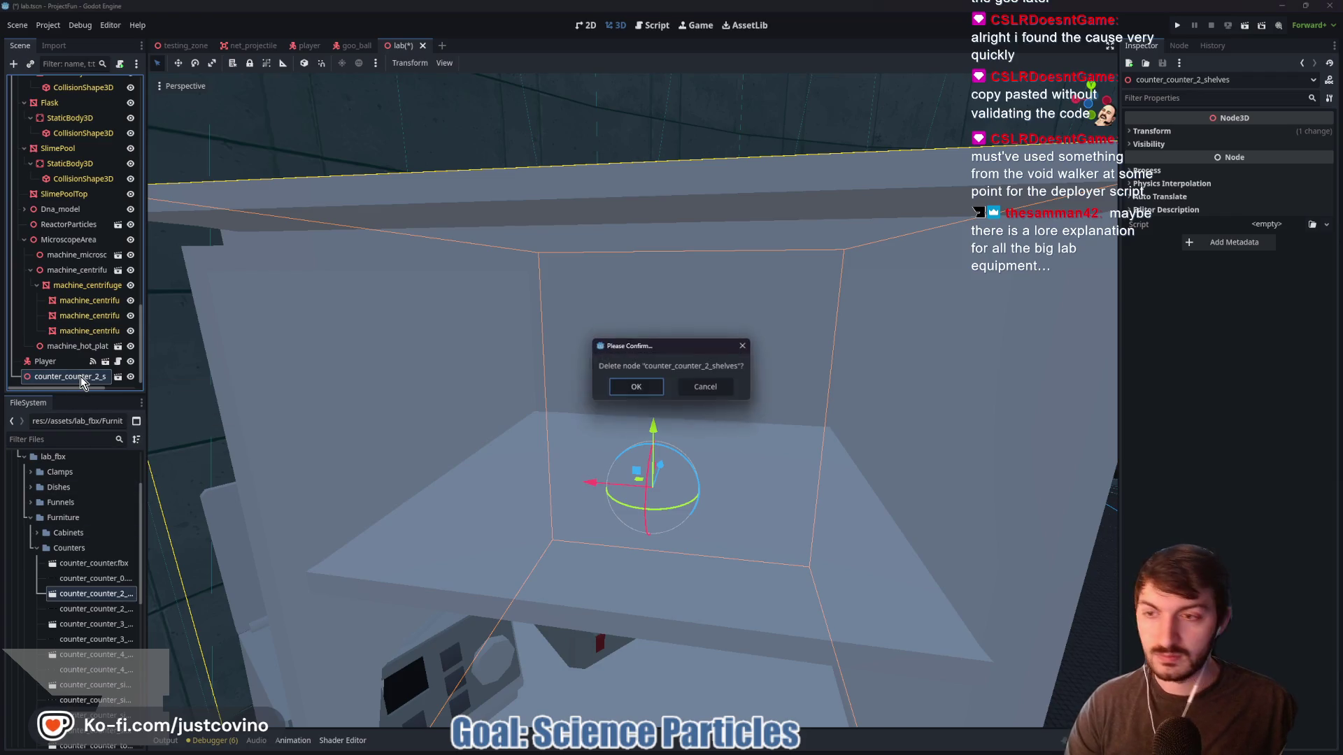
pyautogui.click(652, 390)
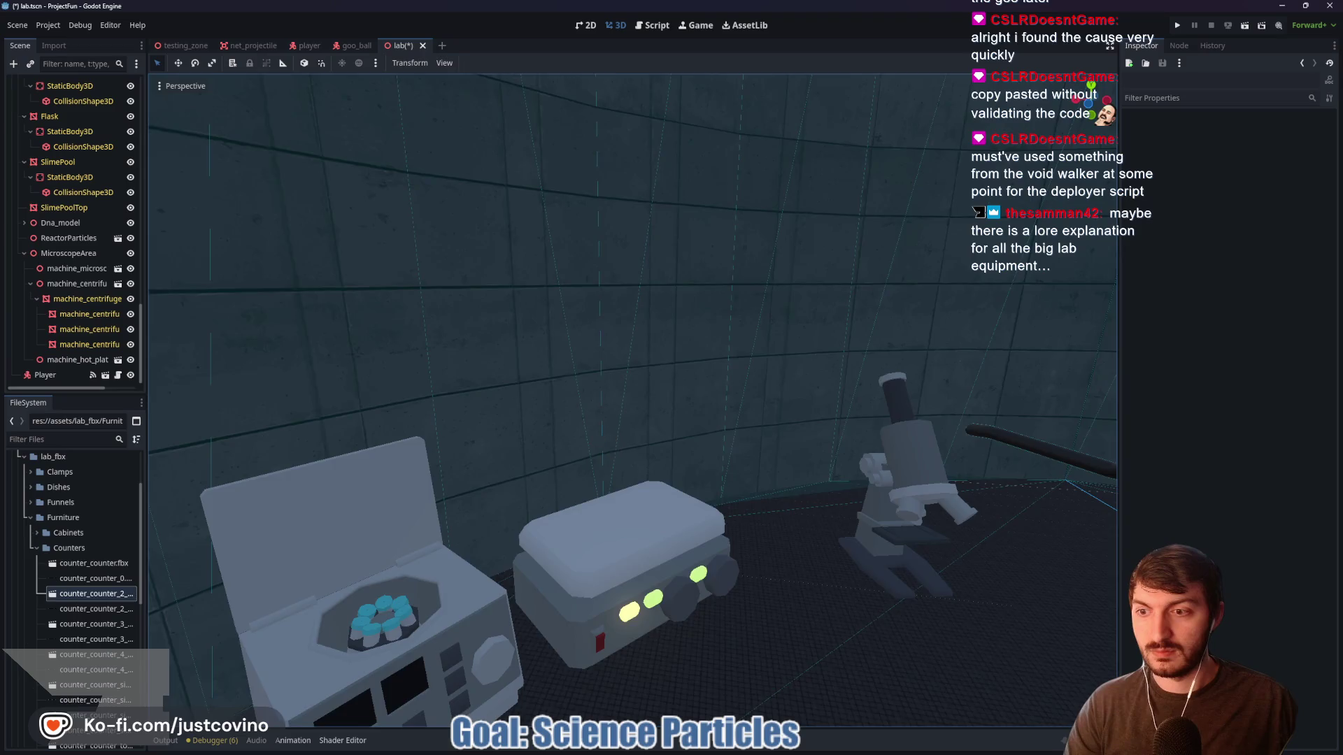
pyautogui.press('s')
pyautogui.moveTo(81, 628)
pyautogui.mouseDown()
pyautogui.moveTo(406, 625)
pyautogui.moveTo(740, 588)
pyautogui.moveTo(740, 602)
pyautogui.moveTo(711, 615)
pyautogui.moveTo(509, 524)
pyautogui.moveTo(607, 466)
pyautogui.moveTo(776, 570)
pyautogui.moveTo(683, 578)
pyautogui.moveTo(614, 614)
pyautogui.moveTo(645, 518)
pyautogui.mouseUp()
# Delete the newly added cabinet node and try saving the lab scene
pyautogui.press('f')
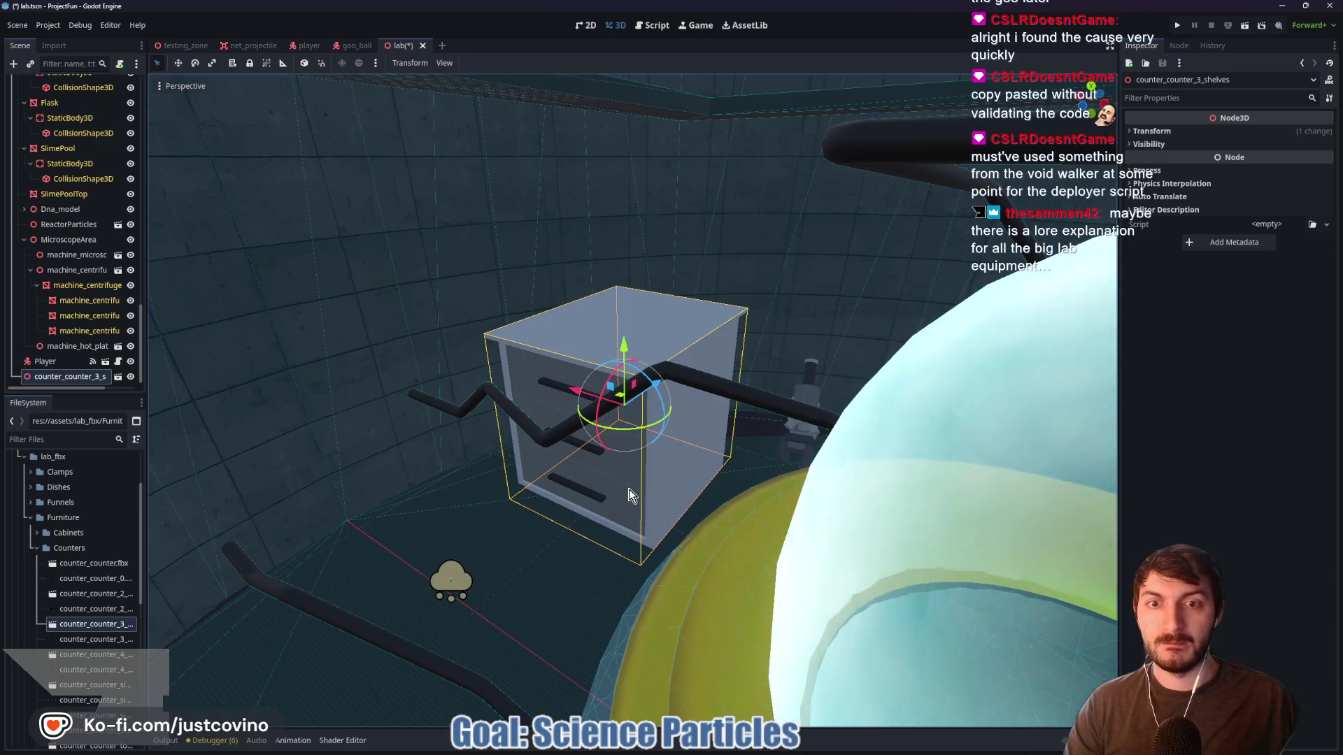
pyautogui.click(45, 361)
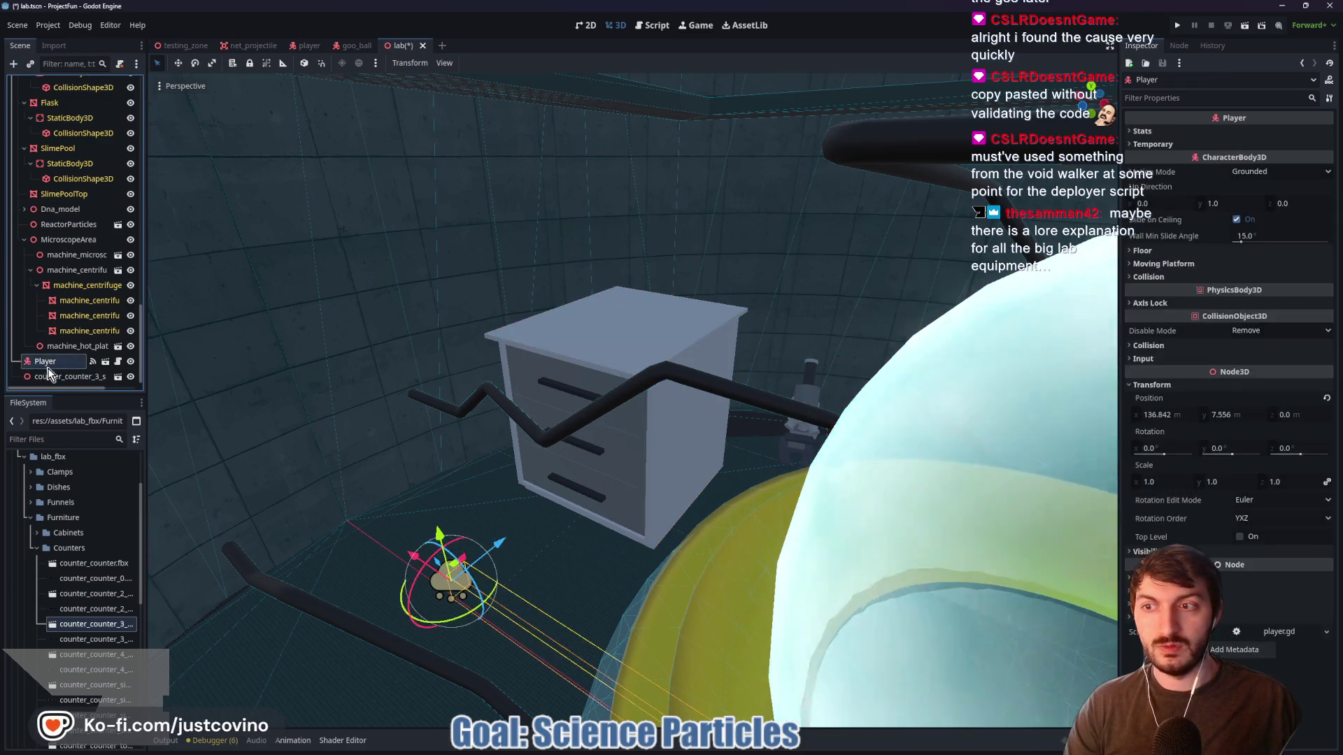
pyautogui.click(56, 376)
pyautogui.press('Delete')
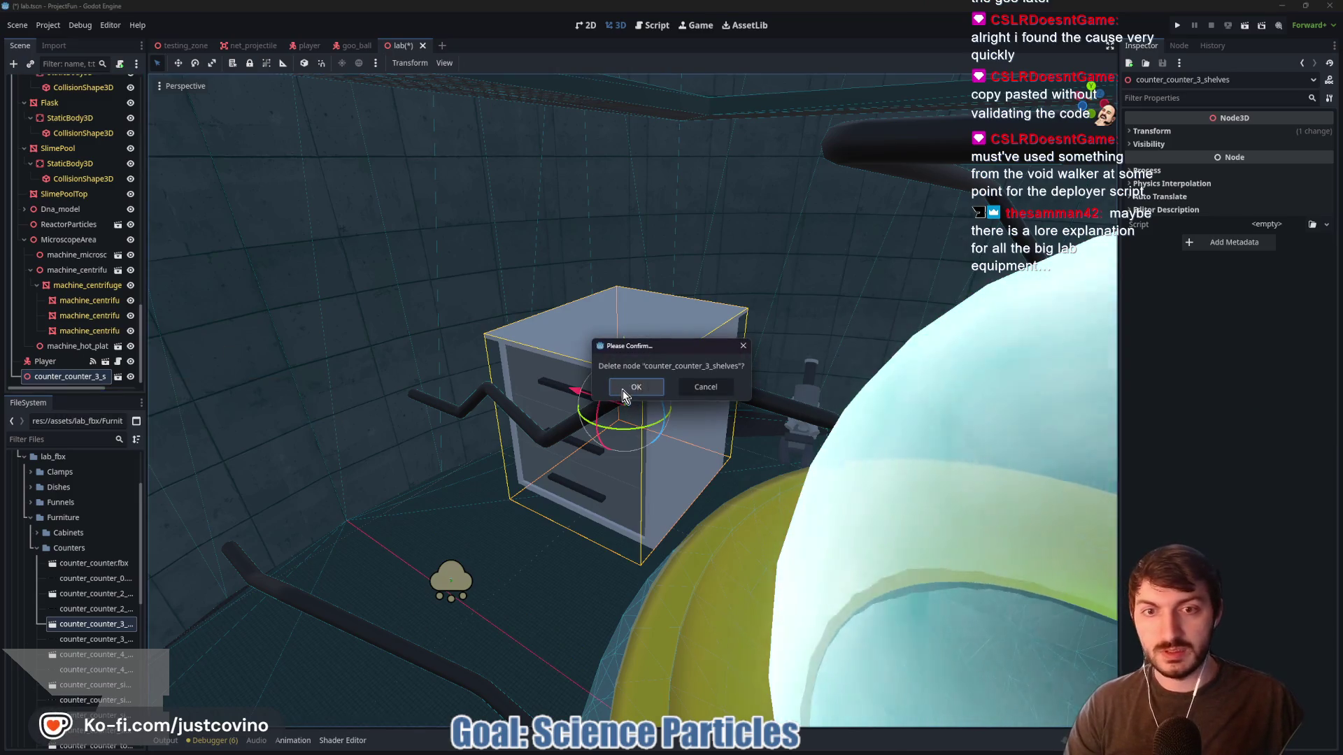
pyautogui.click(636, 387)
pyautogui.hotkey('ctrl', 's')
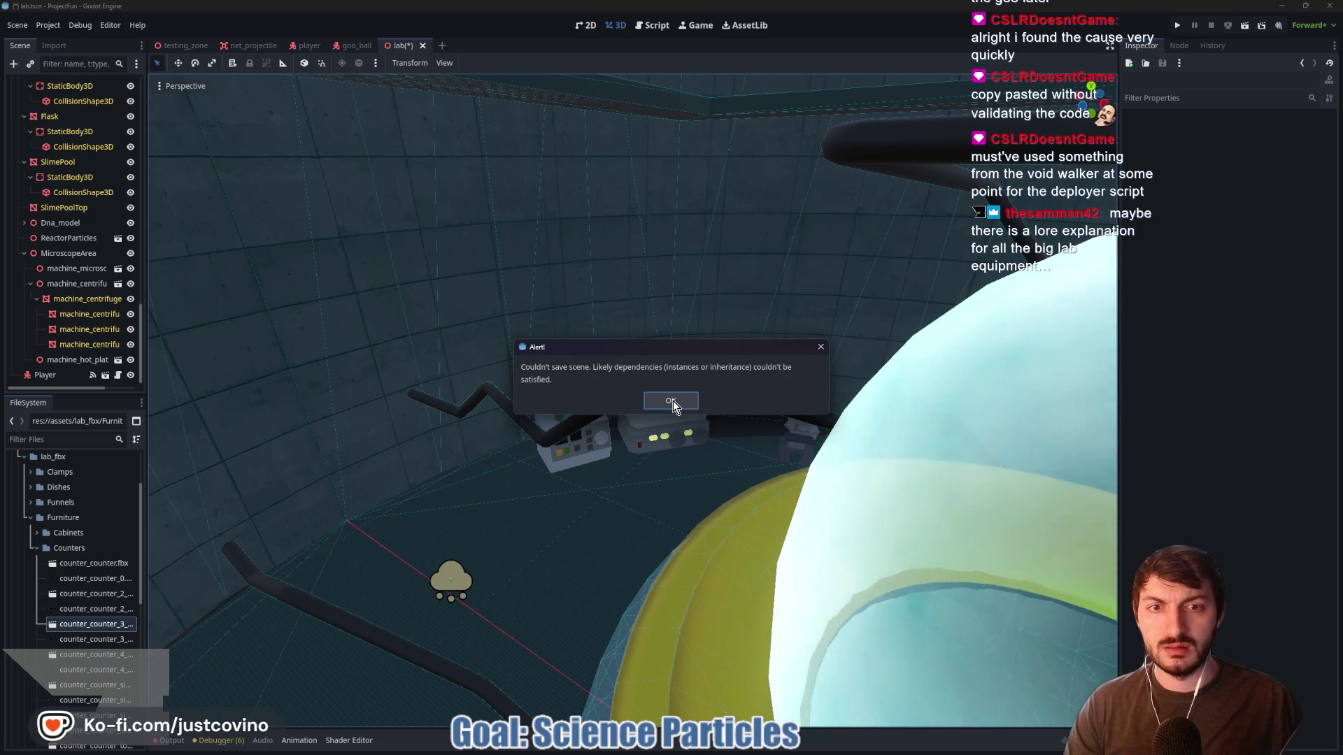
pyautogui.click(672, 401)
# Delete the microscope, centrifuge and hot plate nodes, save, and start a new Node3D scene
pyautogui.click(572, 442)
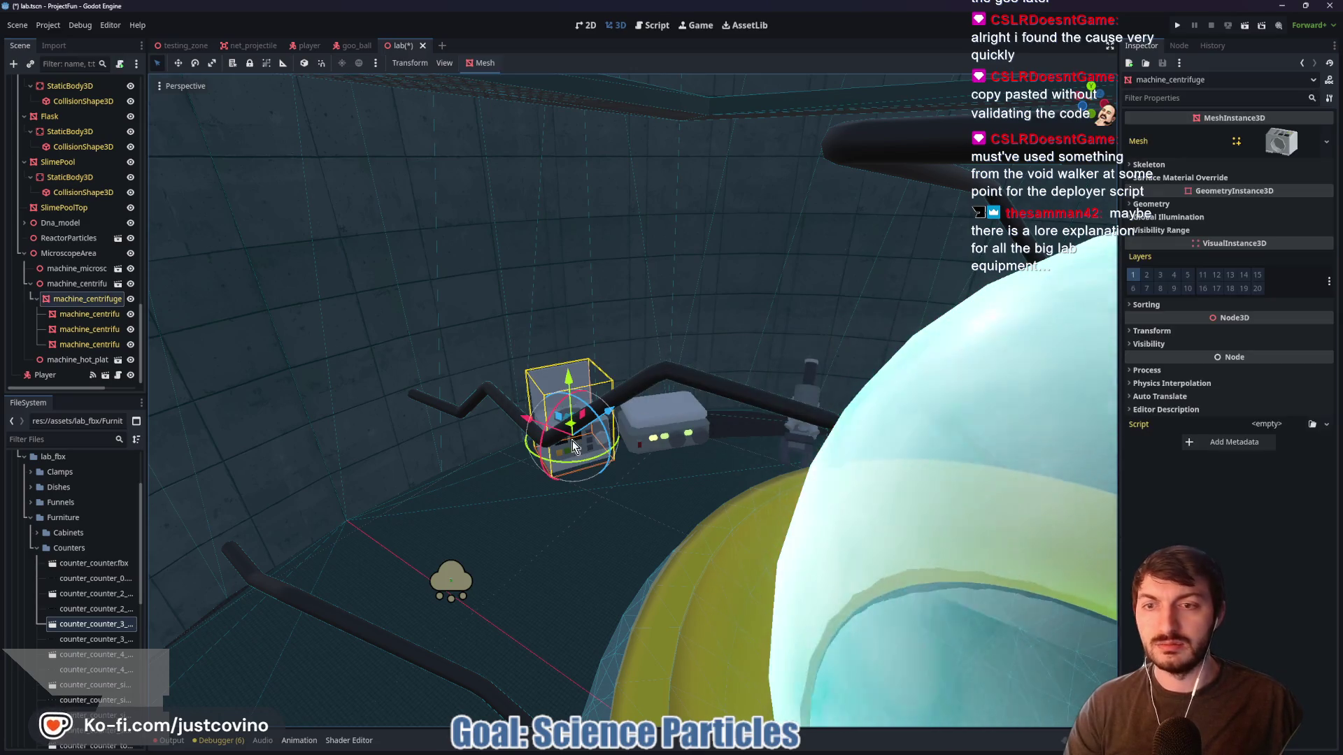
pyautogui.click(63, 268)
pyautogui.keyDown('shift'); pyautogui.click(72, 361); pyautogui.keyUp('shift')
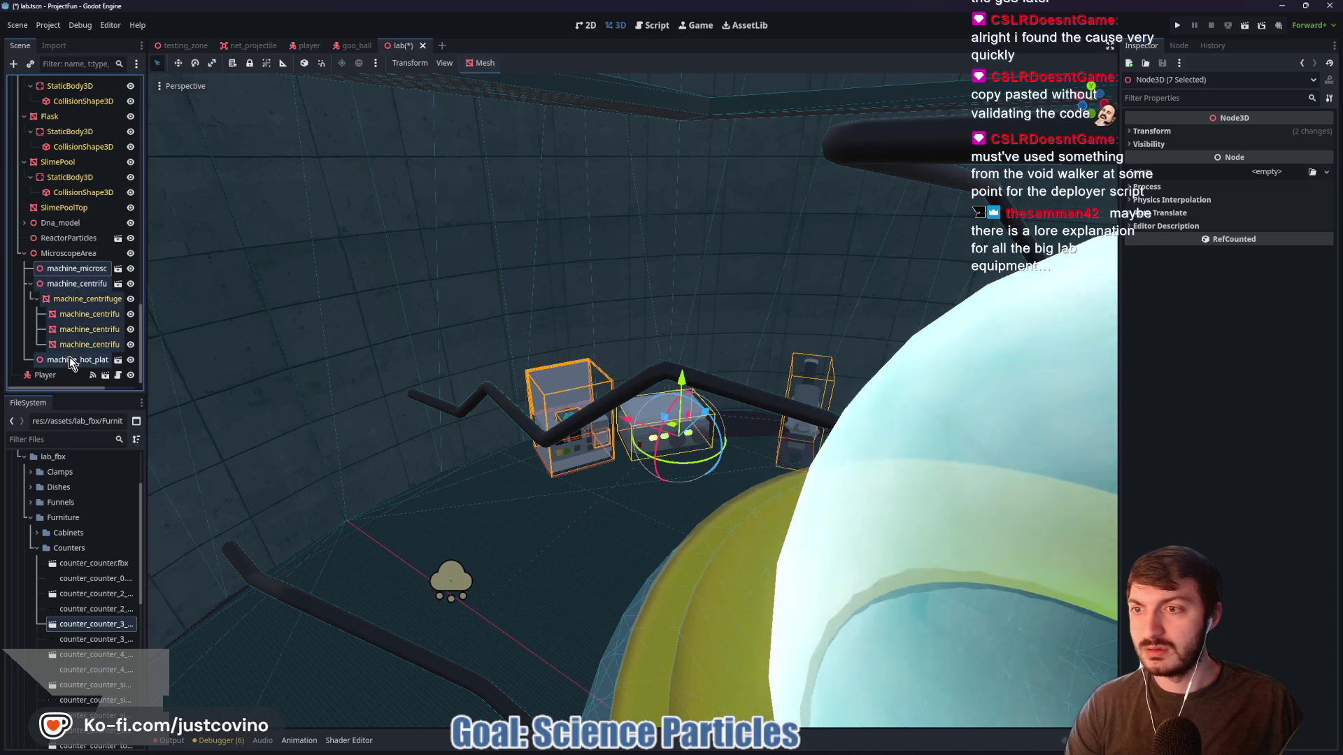
pyautogui.press('Delete')
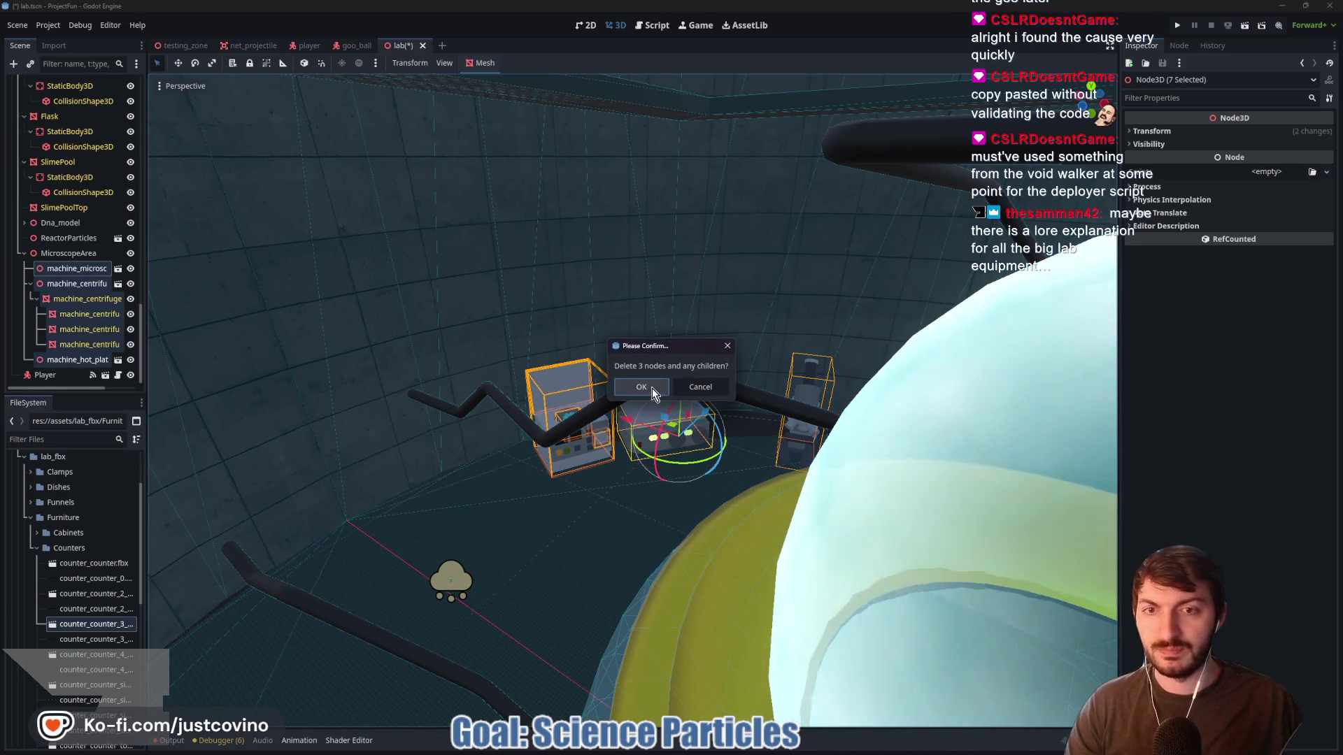
pyautogui.click(652, 388)
pyautogui.hotkey('ctrl', 's')
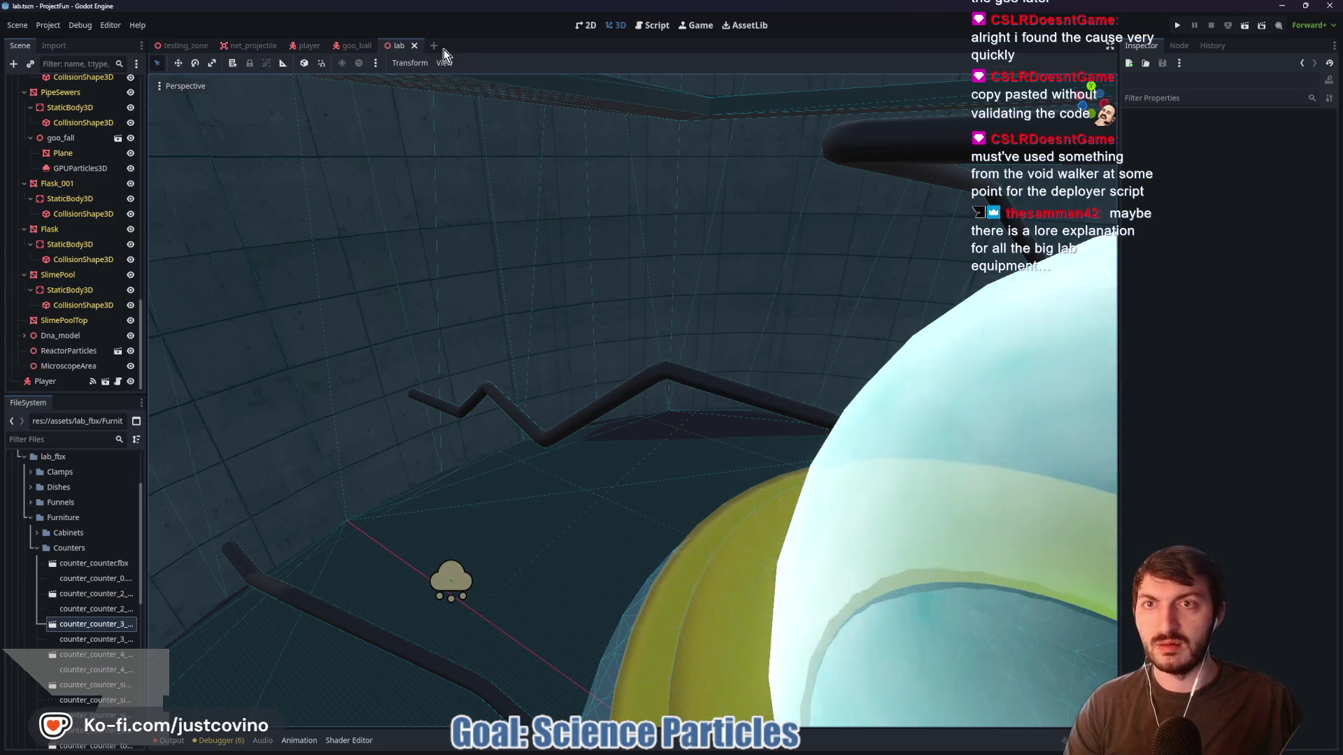
pyautogui.click(439, 46)
pyautogui.click(70, 124)
pyautogui.write('LabTable')
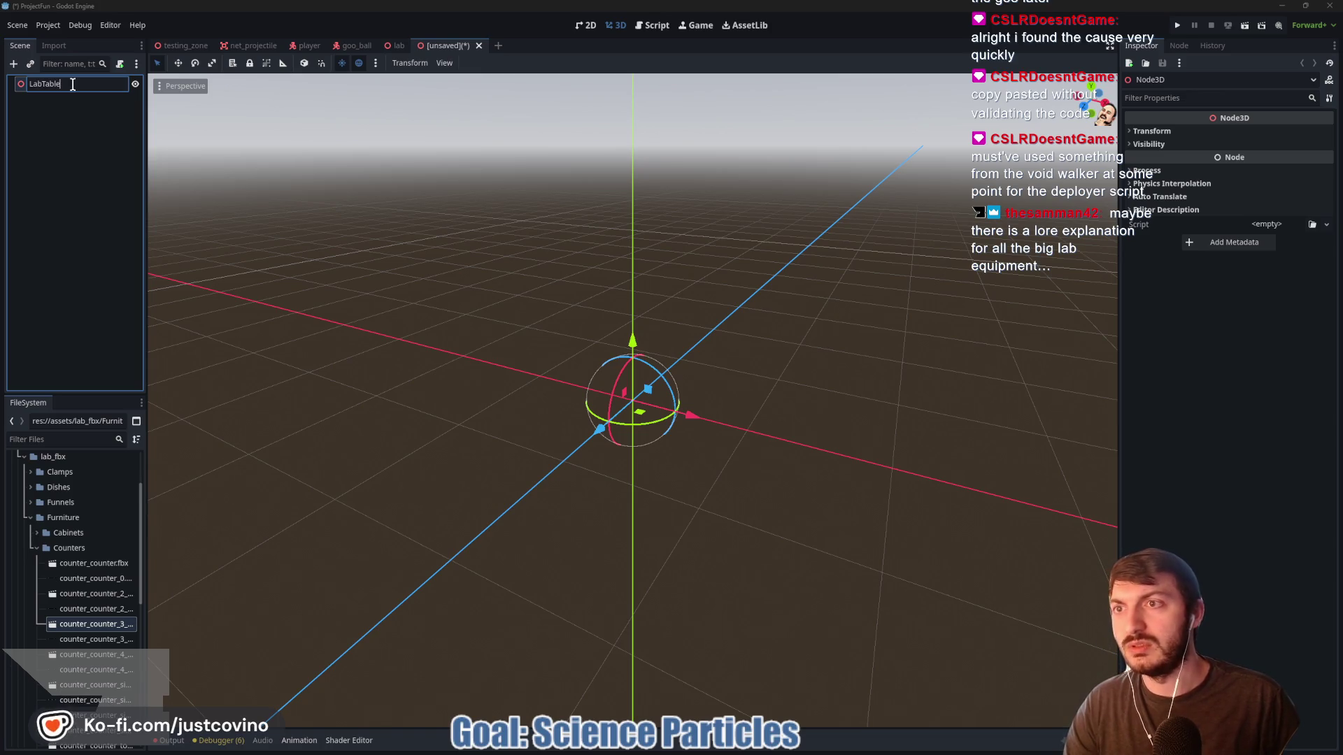
# Name the root LabTable and add counter_counter_3_shelves under it with editable children
pyautogui.press('Return')
pyautogui.moveTo(665, 329)
pyautogui.mouseDown()
pyautogui.moveTo(736, 358)
pyautogui.moveTo(323, 363)
pyautogui.mouseUp()
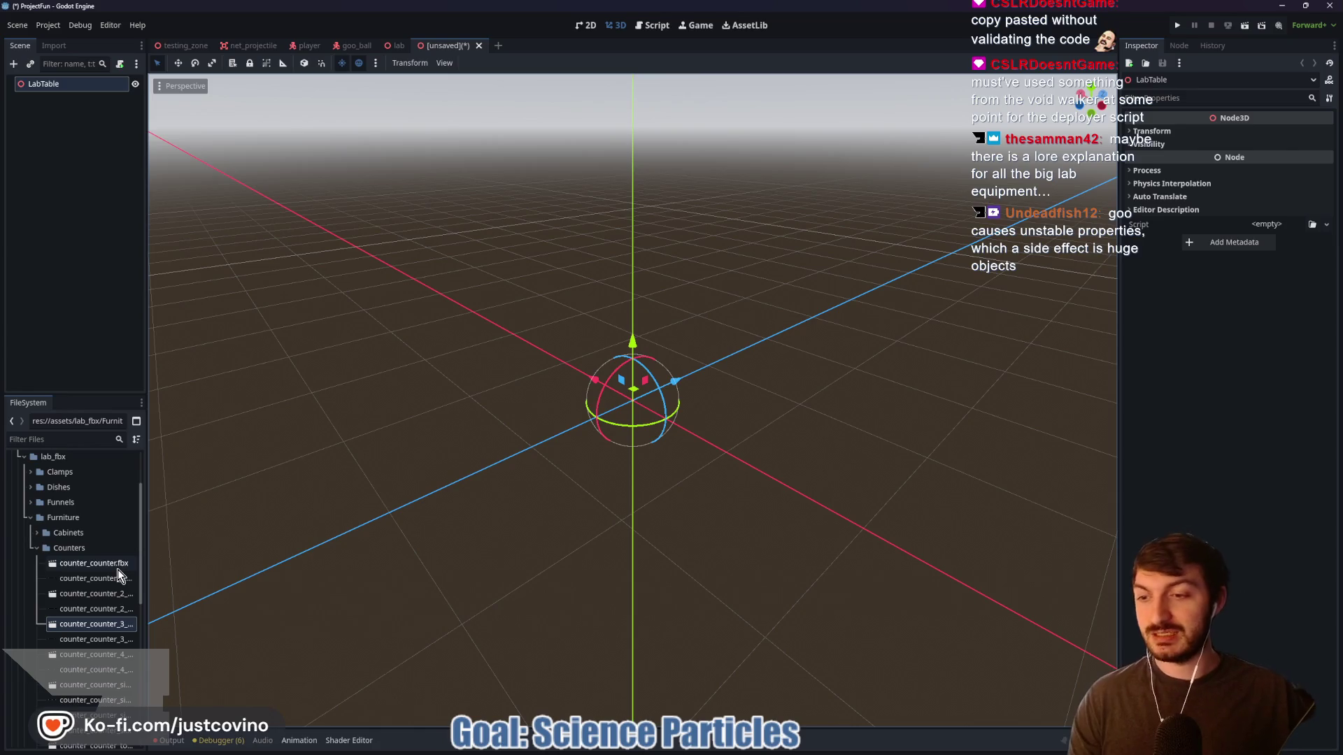
pyautogui.moveTo(89, 626)
pyautogui.mouseDown()
pyautogui.moveTo(641, 384)
pyautogui.moveTo(670, 323)
pyautogui.mouseUp()
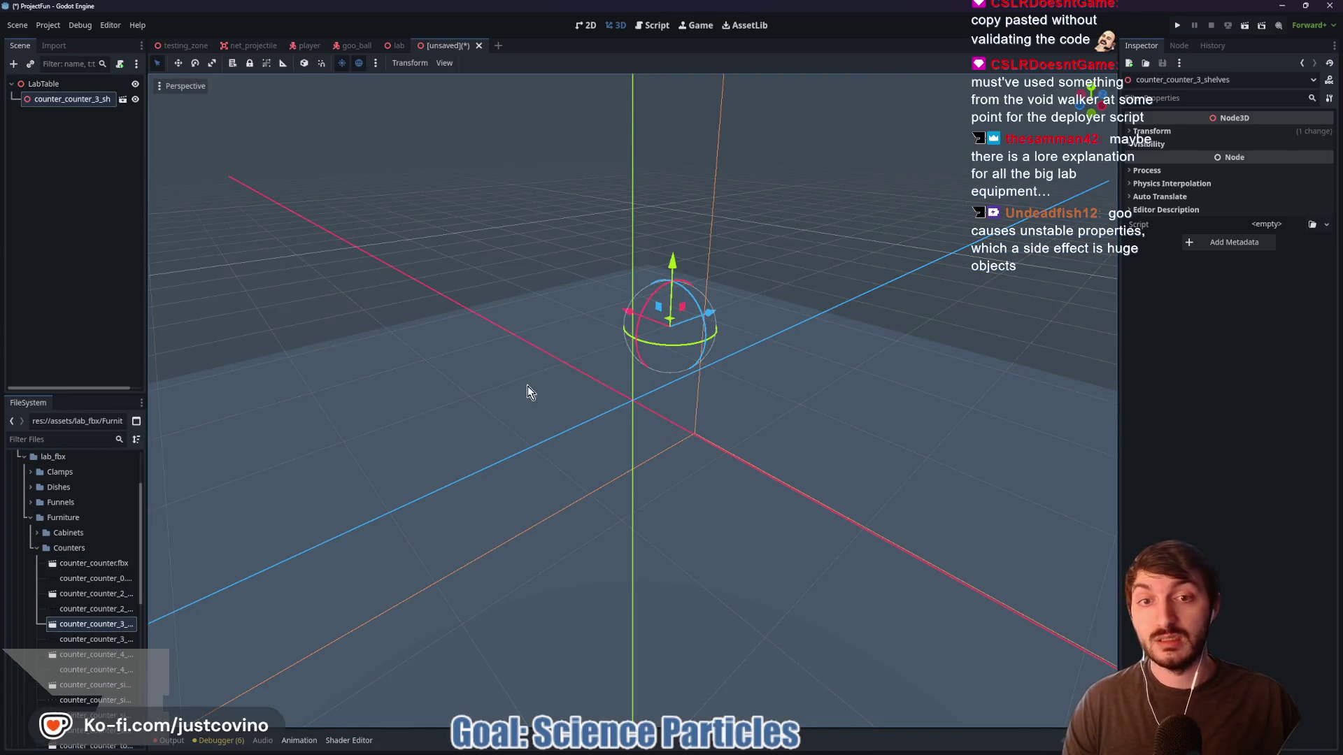
pyautogui.rightClick(59, 99)
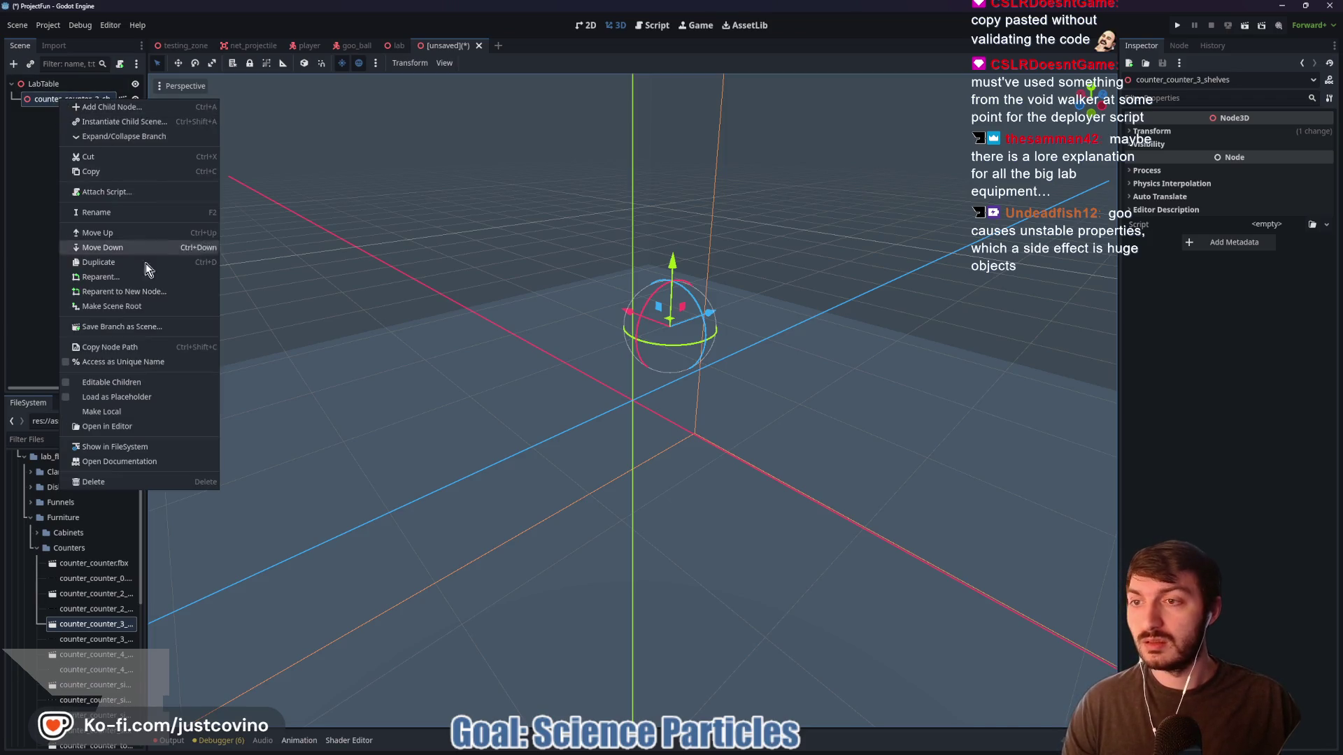
pyautogui.click(123, 382)
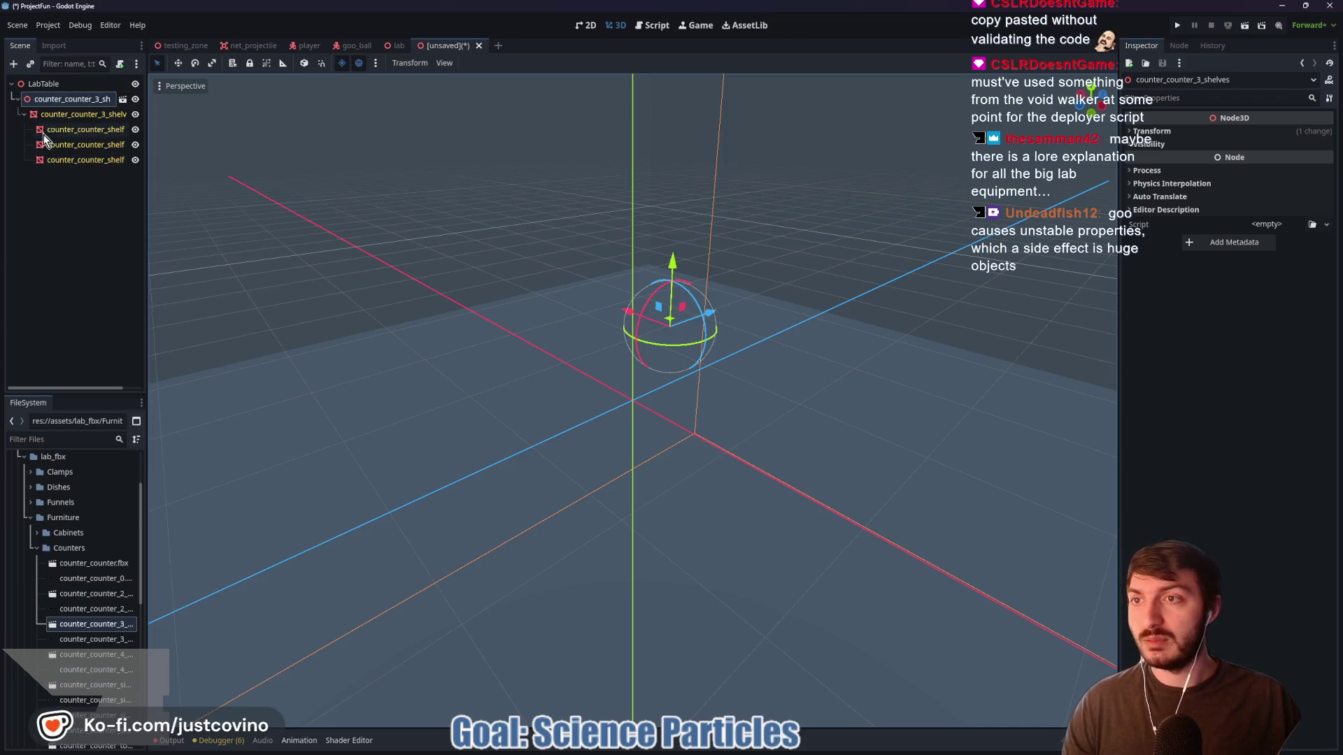
# Scale the three-shelf cabinet down to 0.013 and select the LabTable root
pyautogui.click(1161, 131)
pyautogui.click(1161, 227)
pyautogui.write('25')
pyautogui.press('Return')
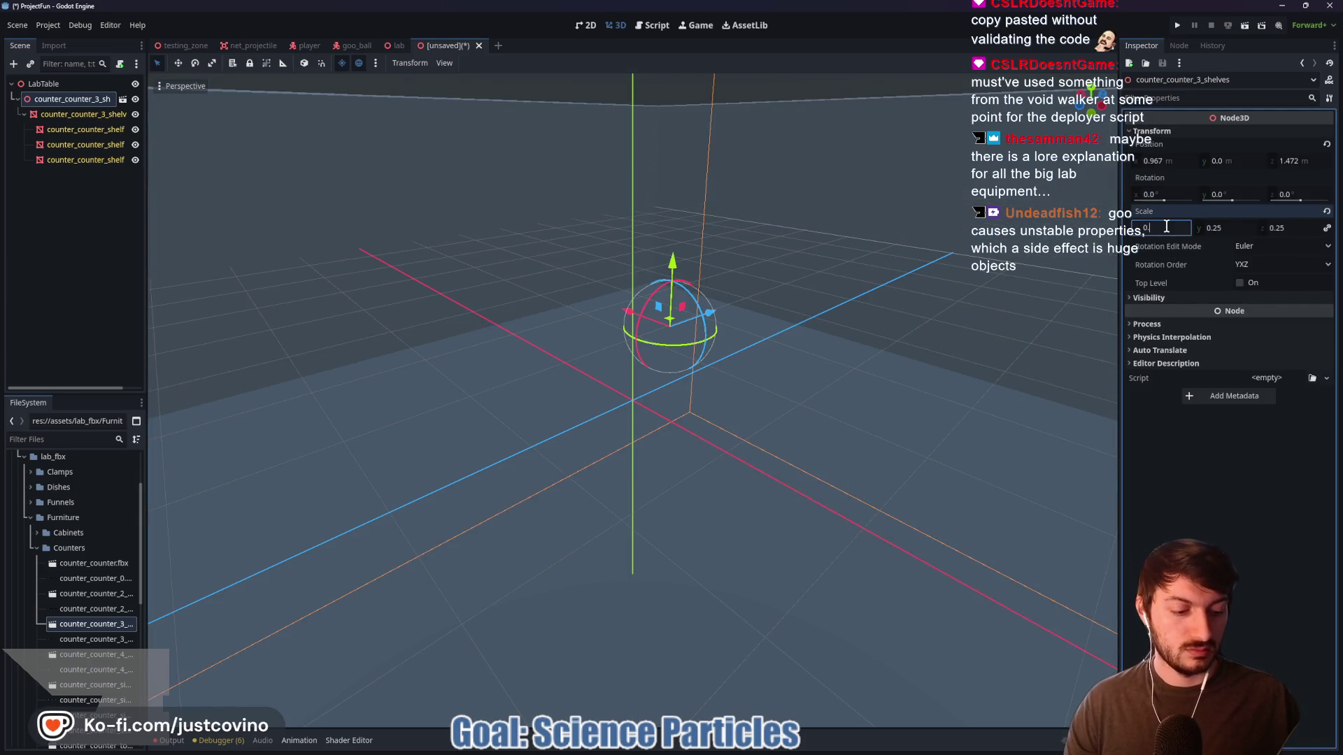
pyautogui.press('Return')
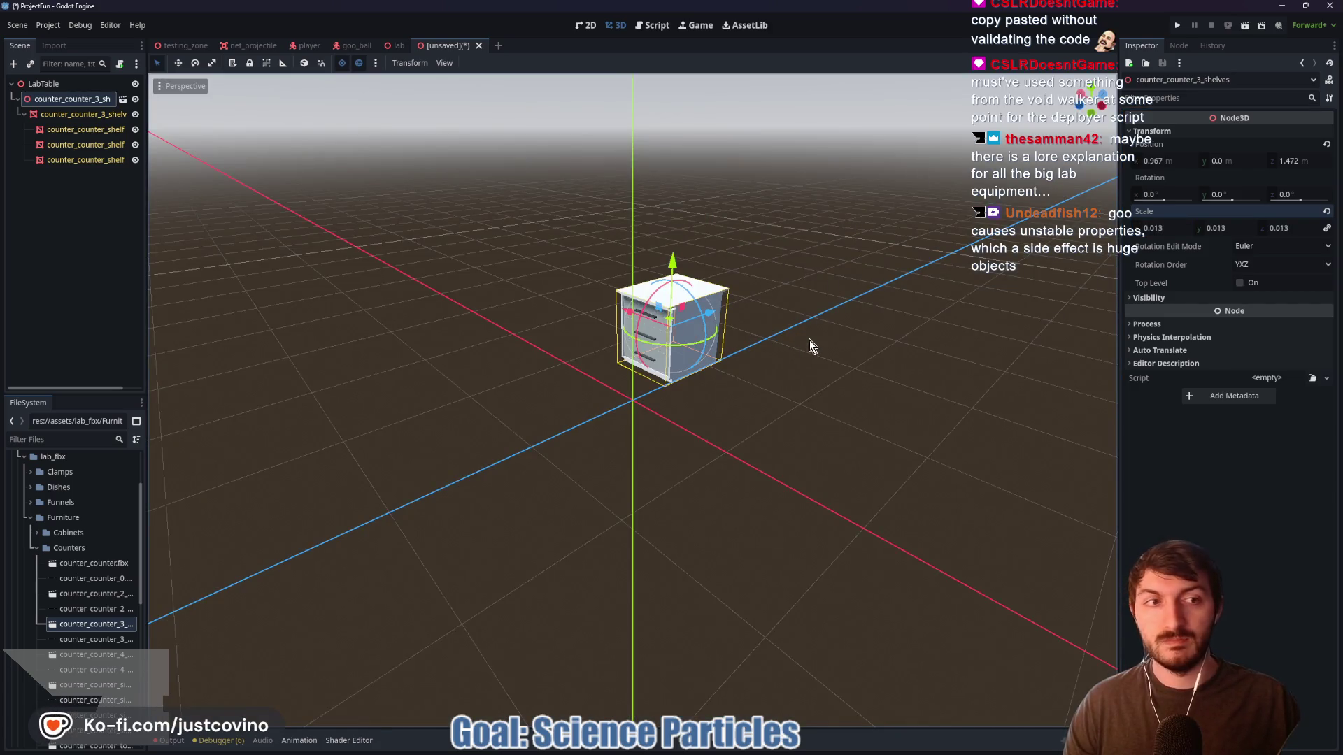
pyautogui.moveTo(794, 399)
pyautogui.mouseDown()
pyautogui.moveTo(849, 386)
pyautogui.moveTo(908, 398)
pyautogui.moveTo(790, 364)
pyautogui.mouseUp()
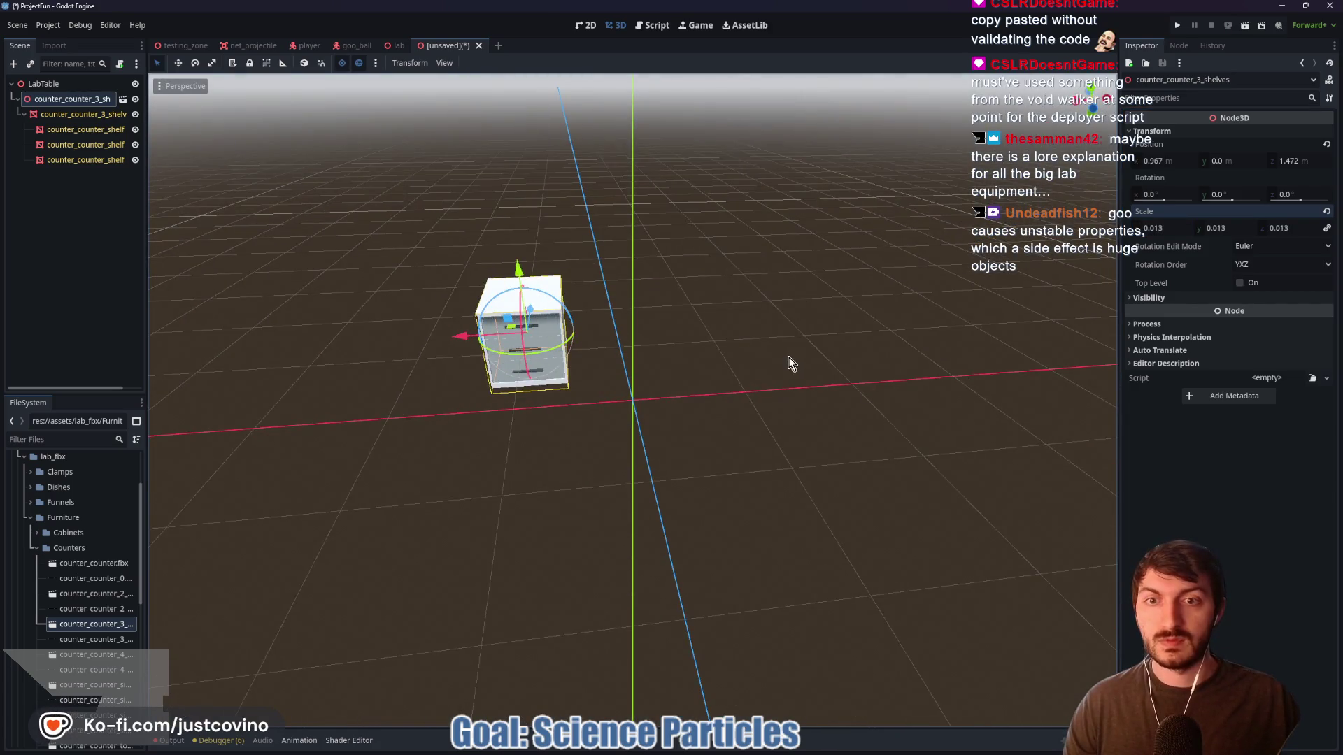
pyautogui.click(80, 83)
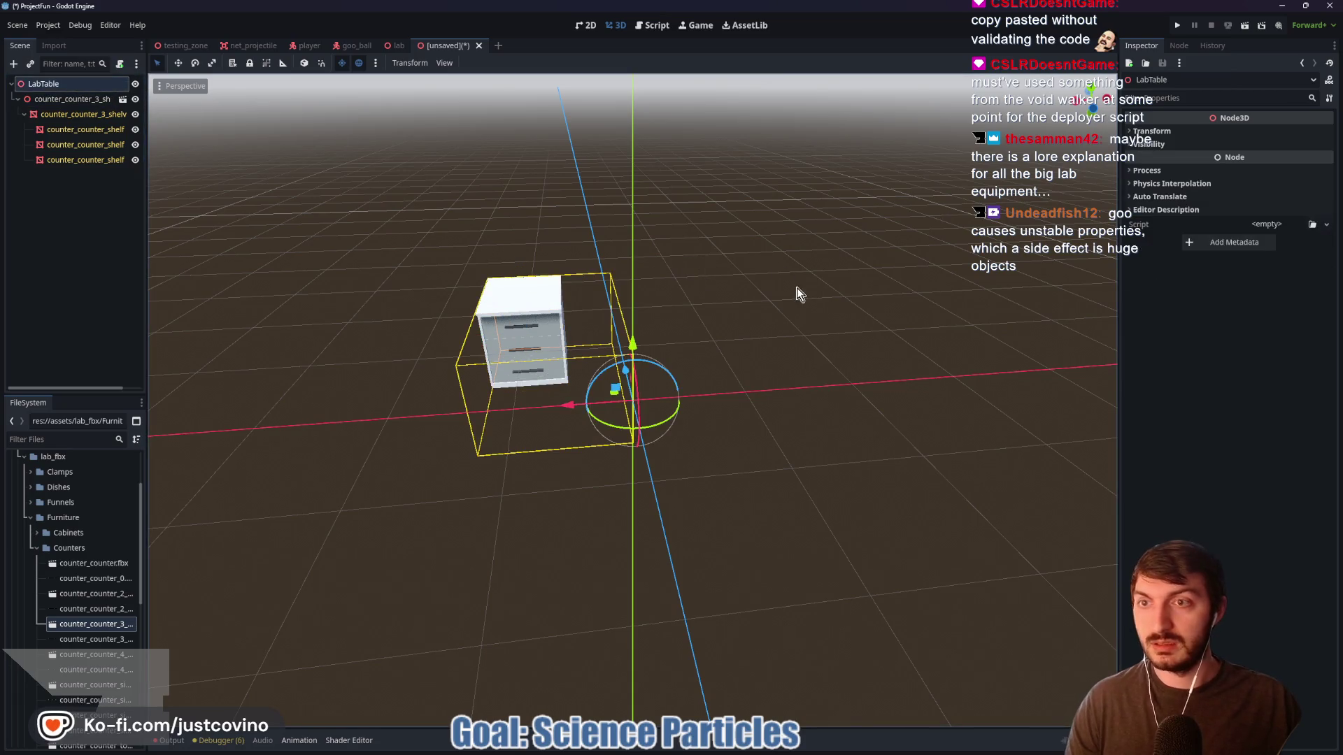
# Instance scientist.tscn as a test, raise it along Y, then delete it
pyautogui.hotkey('ctrl', 'shift', 'a')
pyautogui.write('player')
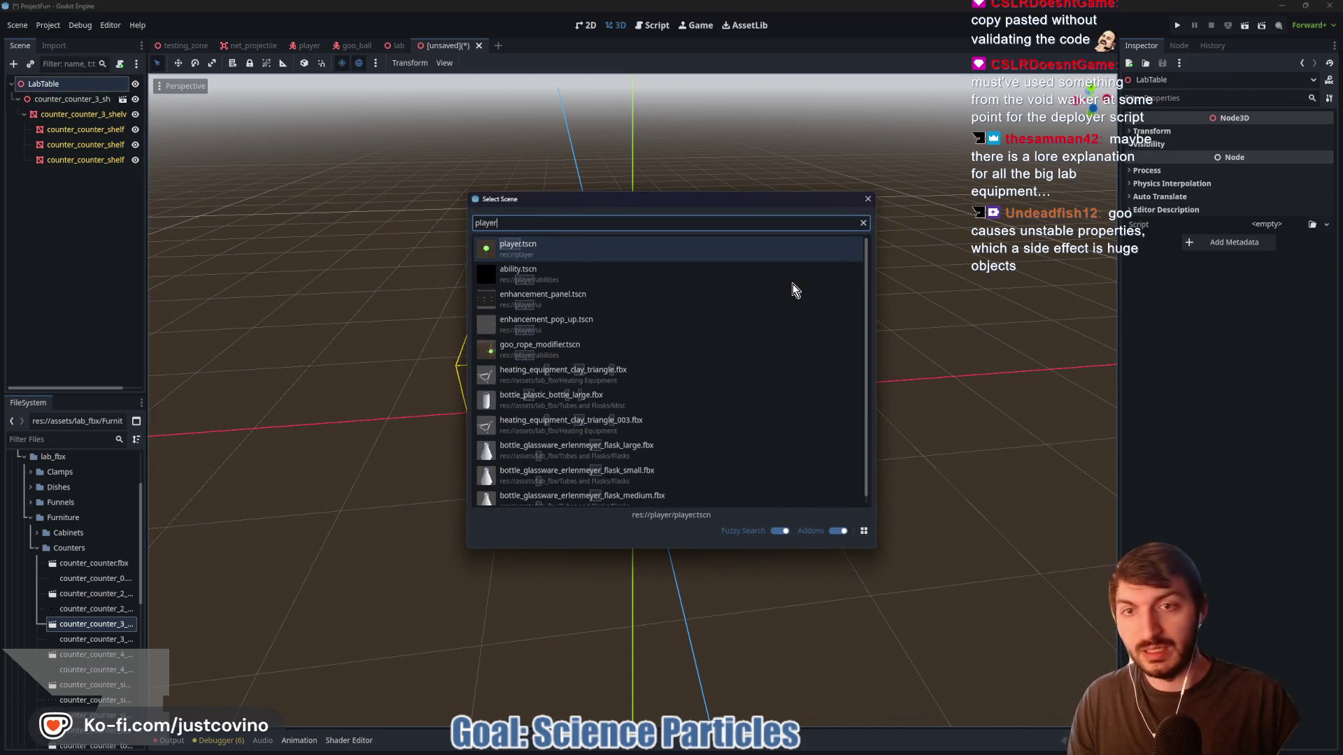
pyautogui.press('BackSpace')
pyautogui.press('BackSpace')
pyautogui.press('BackSpace')
pyautogui.write('sc')
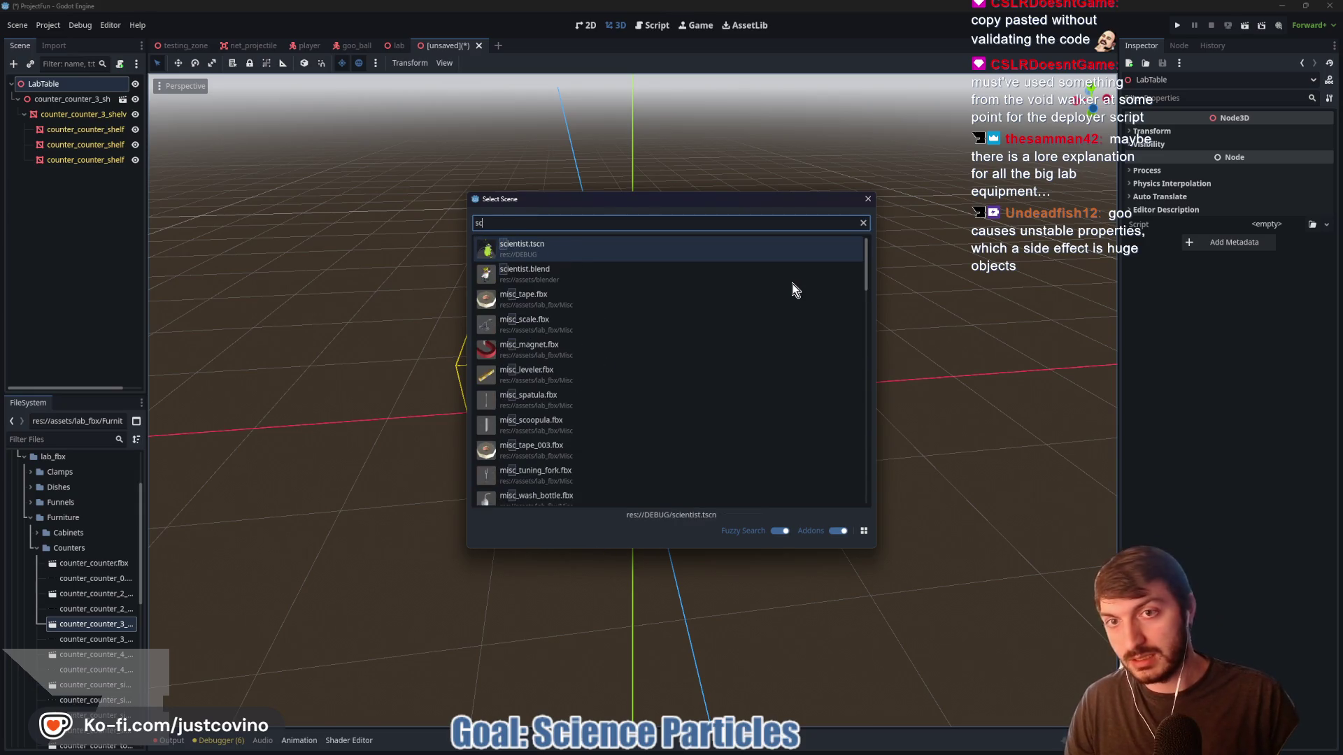
pyautogui.click(674, 250)
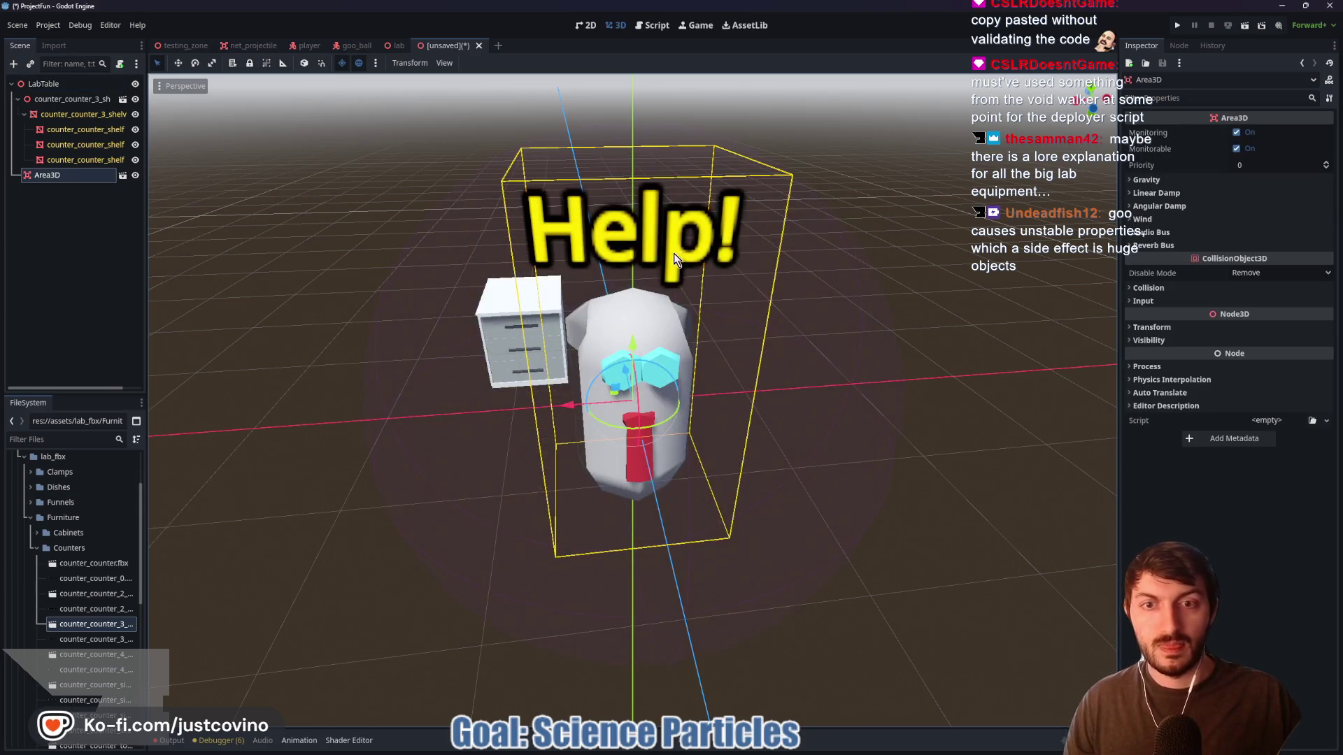
pyautogui.moveTo(815, 357); pyautogui.dragTo(810, 337)
pyautogui.moveTo(707, 305); pyautogui.dragTo(804, 303)
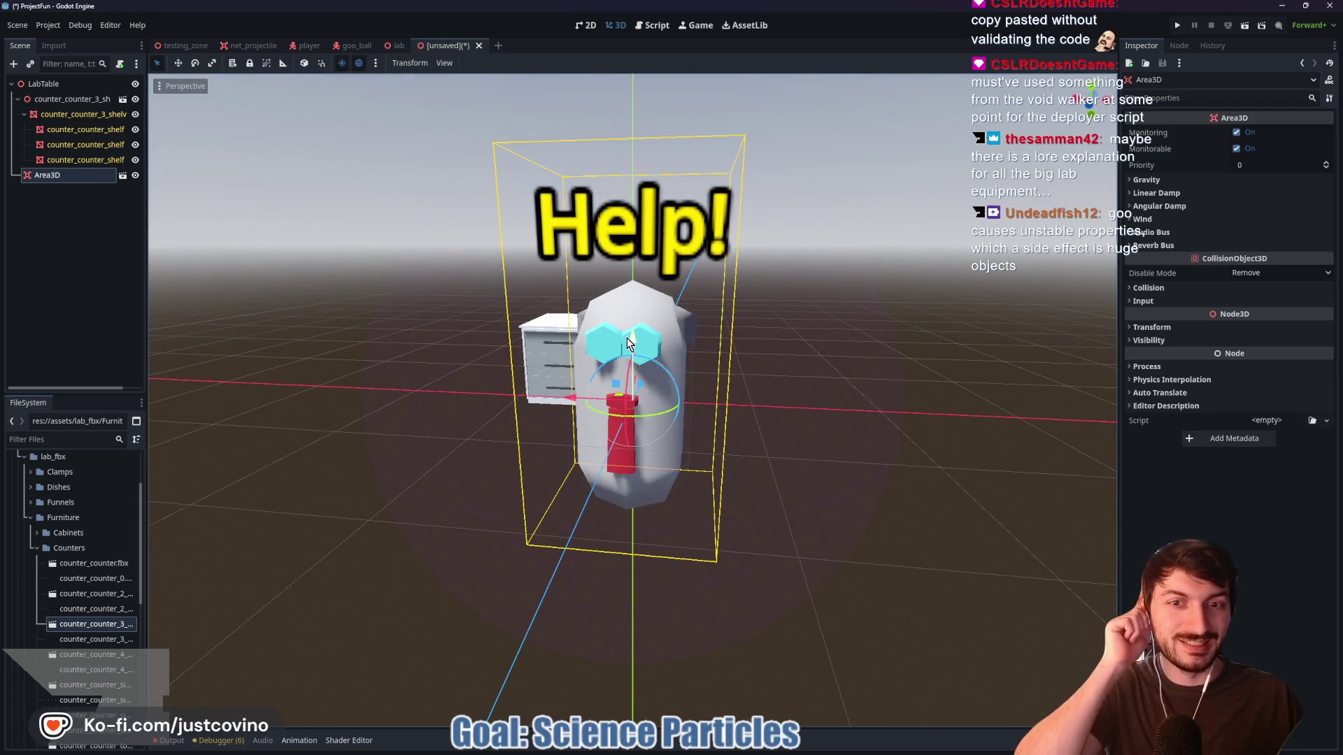
pyautogui.moveTo(627, 342); pyautogui.dragTo(619, 263)
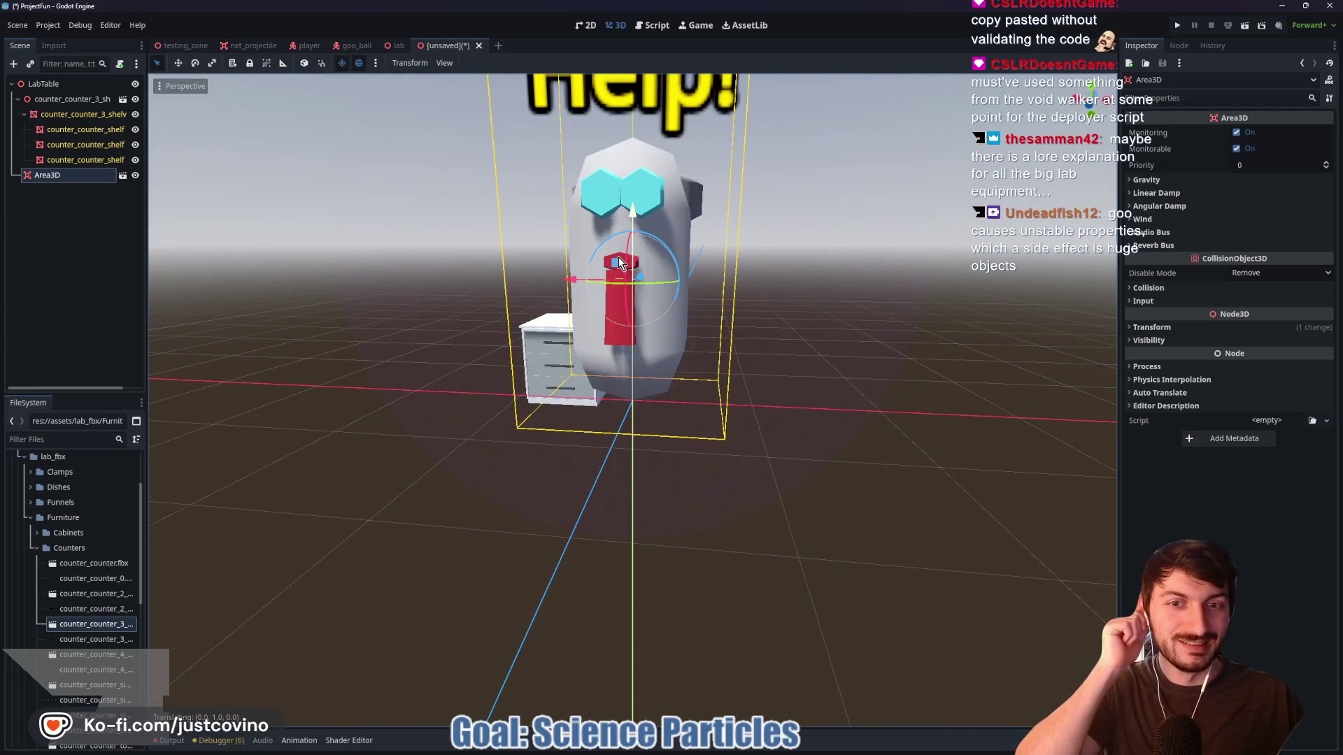
pyautogui.click(60, 162)
pyautogui.click(61, 178)
pyautogui.press('Delete')
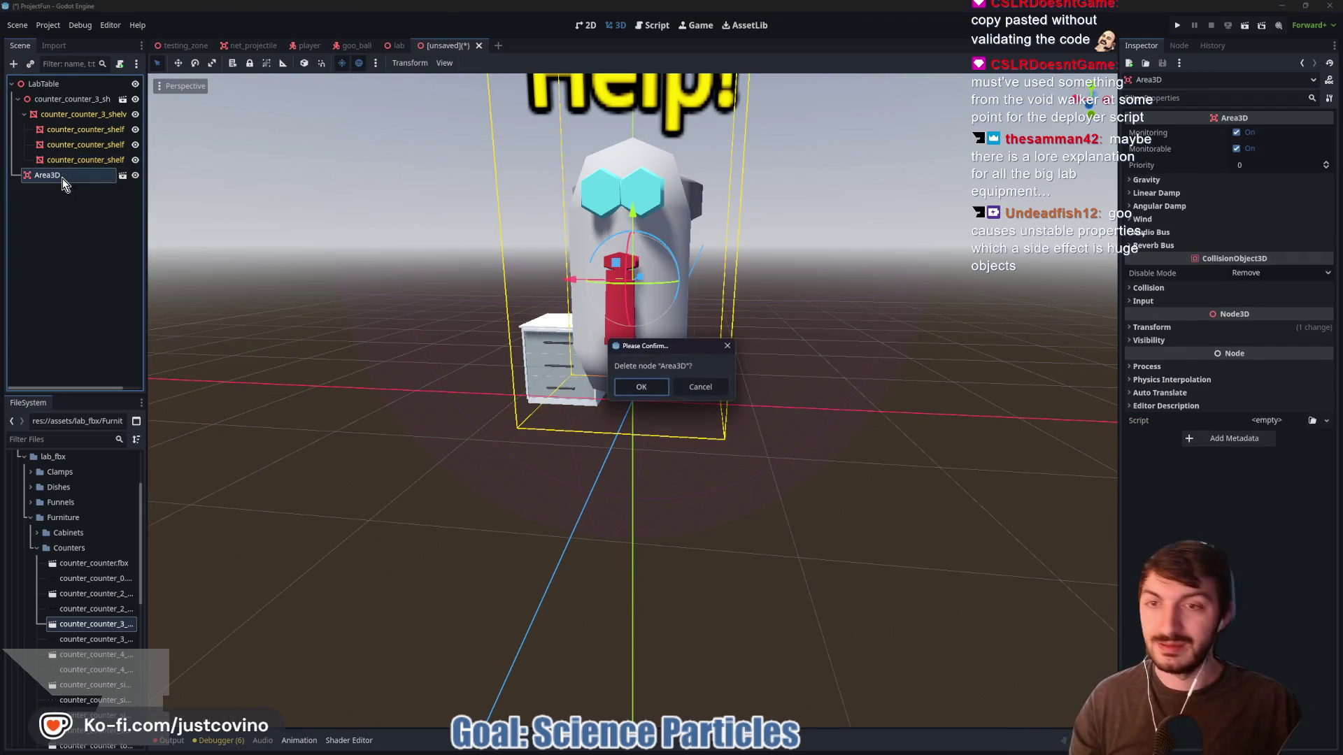
pyautogui.click(701, 391)
# Instance enemy.tscn into LabTable beside the cabinet, then select counter_counter_3_shelves
pyautogui.click(57, 86)
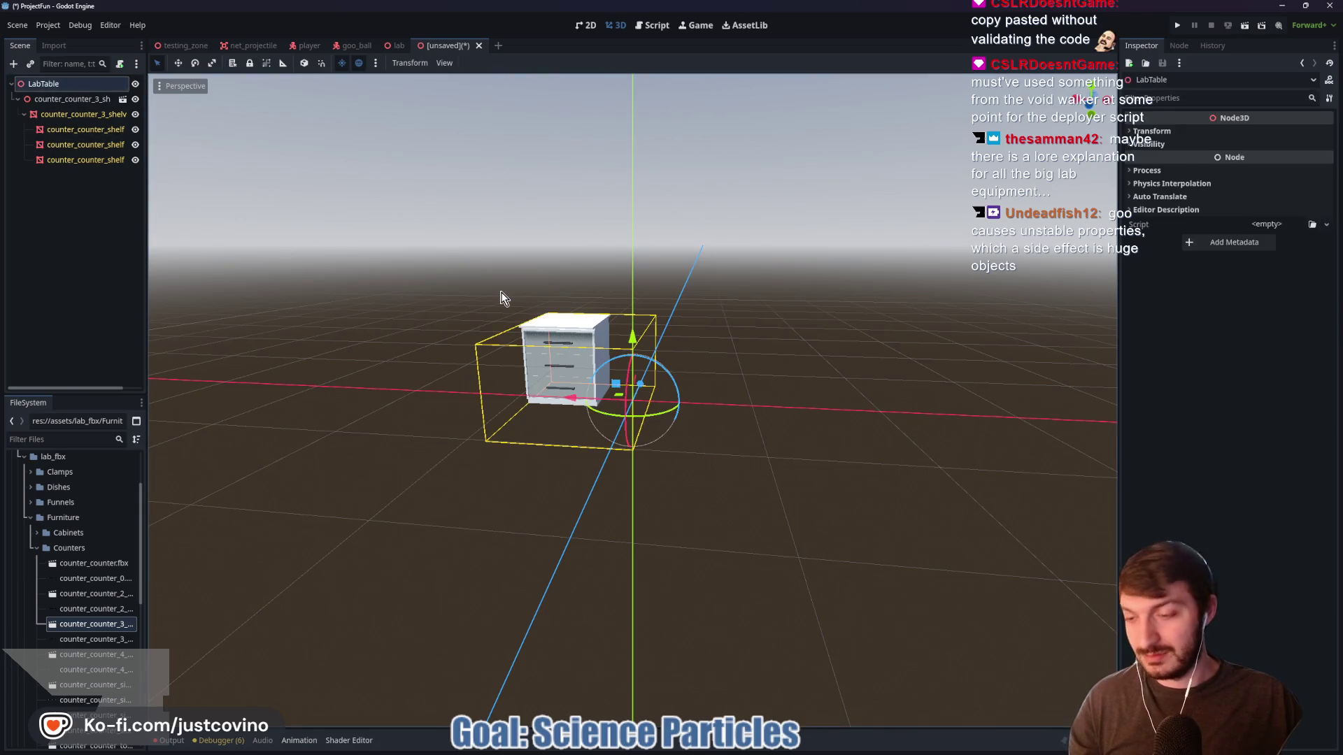
pyautogui.hotkey('ctrl', 'shift', 'a')
pyautogui.write('pl')
pyautogui.press('BackSpace')
pyautogui.press('BackSpace')
pyautogui.write('enemy')
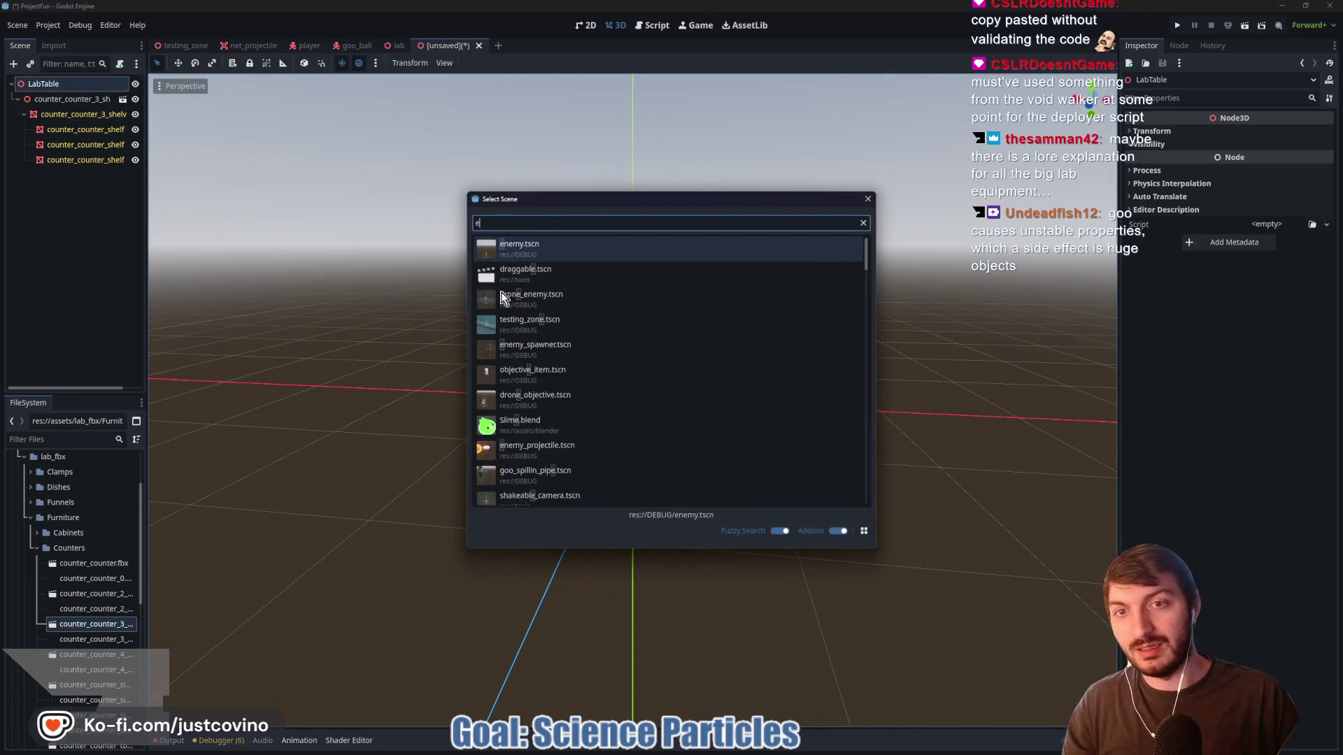
pyautogui.doubleClick(704, 260)
pyautogui.scroll(-3, 810, 281)
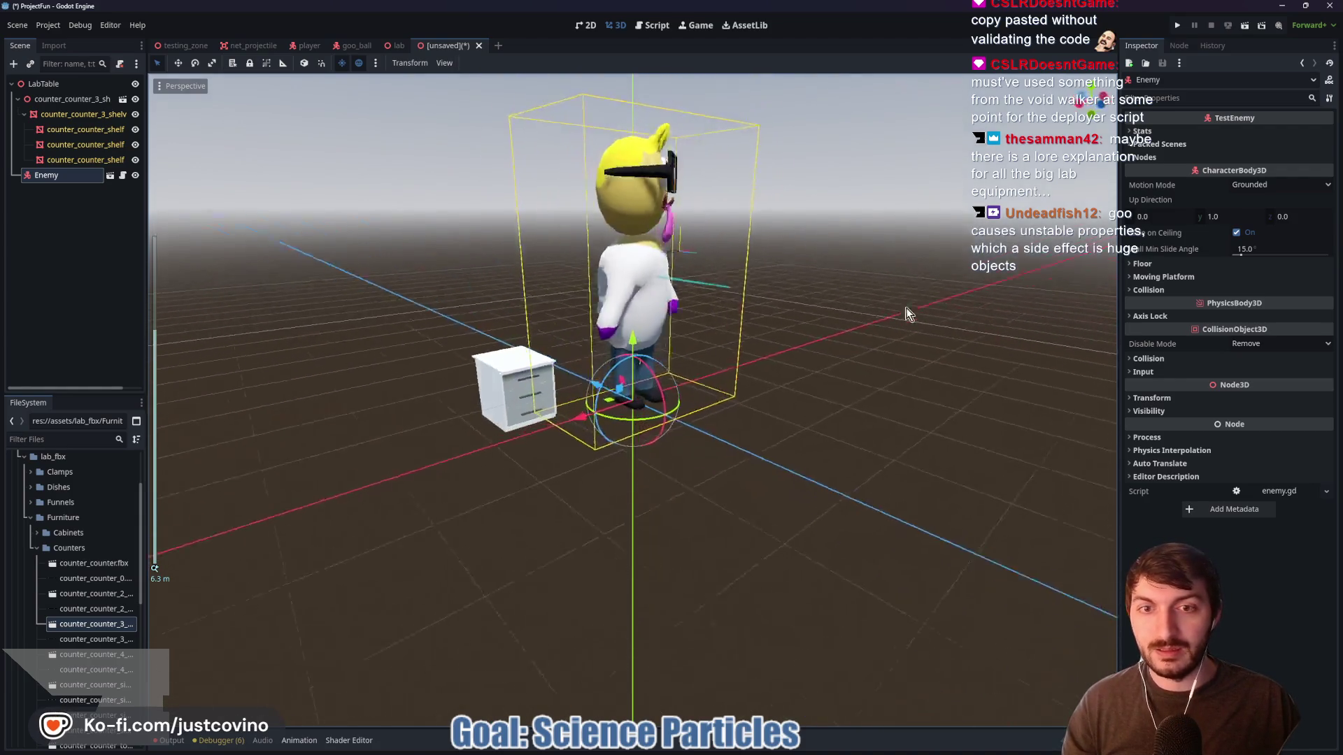
pyautogui.moveTo(929, 315); pyautogui.dragTo(498, 378)
pyautogui.click(498, 379)
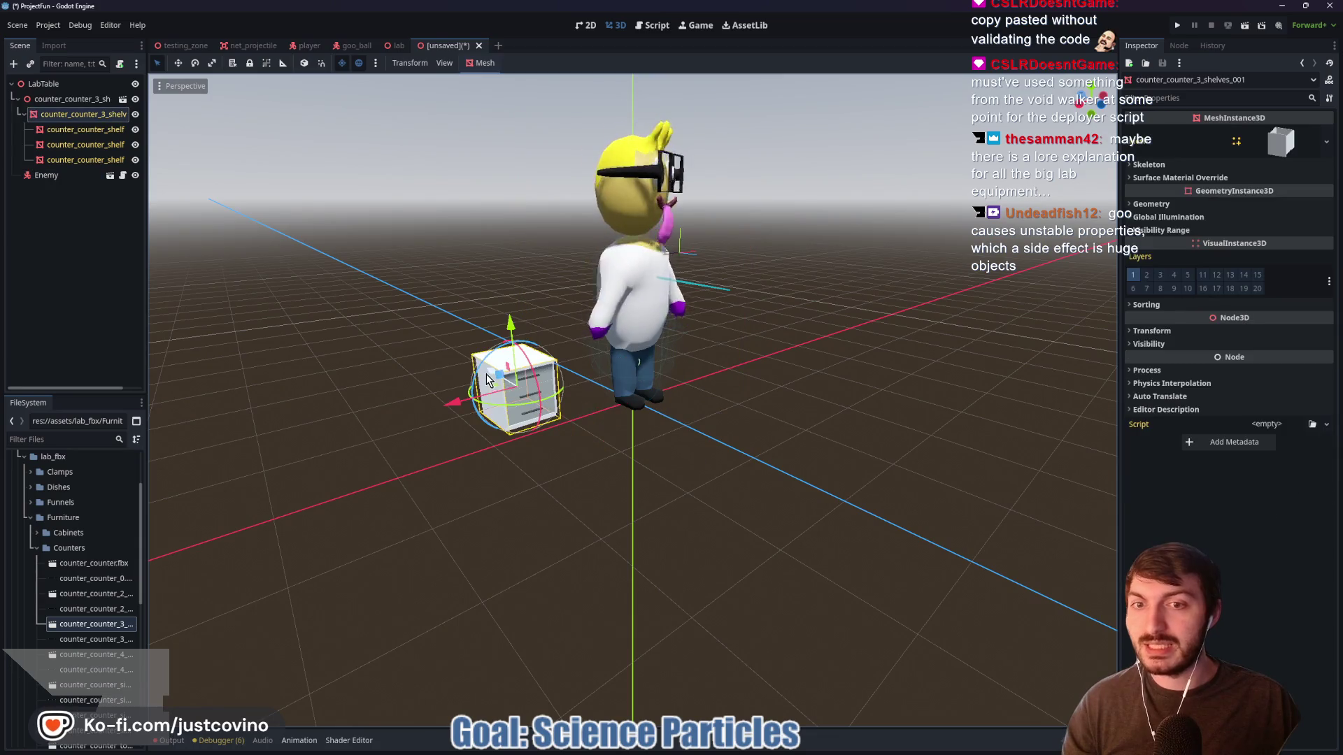
pyautogui.click(58, 99)
# Lift the cabinet along Y and try scales of 0.25 and 0.125
pyautogui.moveTo(511, 323); pyautogui.dragTo(495, 264)
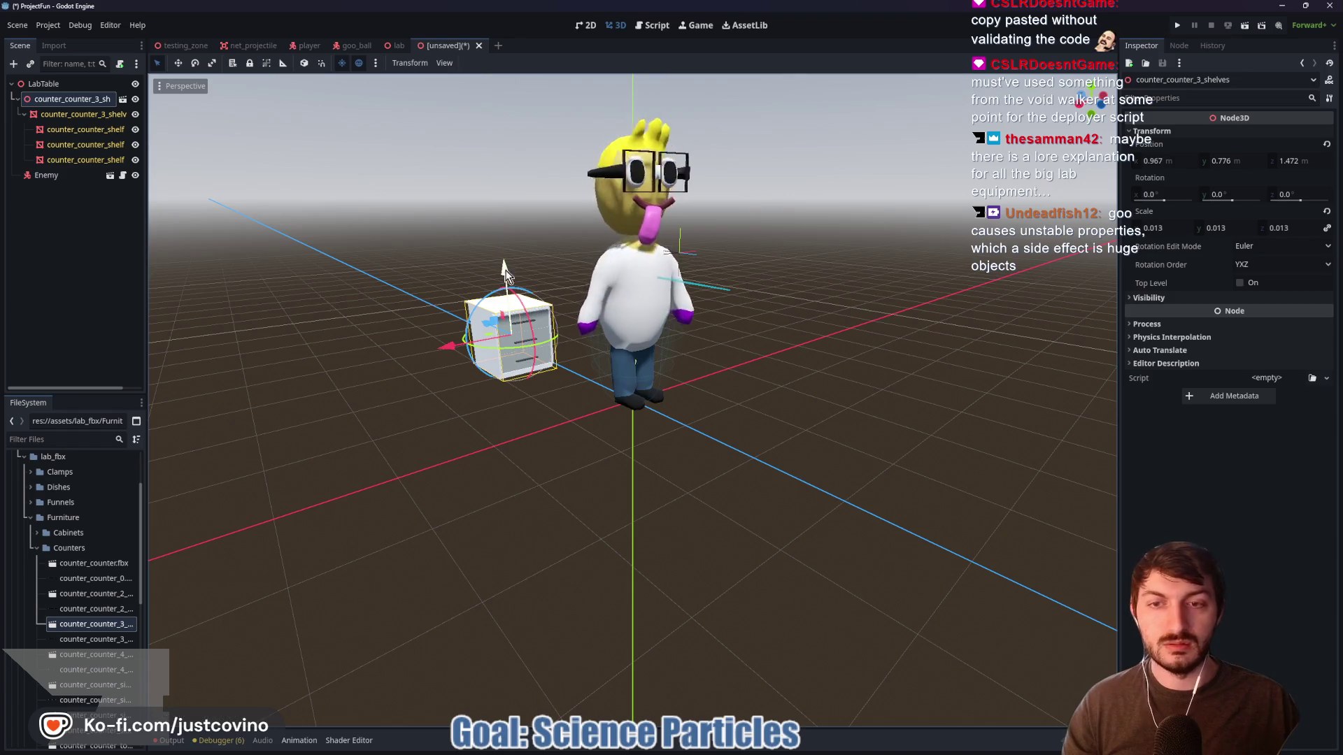
pyautogui.click(1171, 228)
pyautogui.write('0.25')
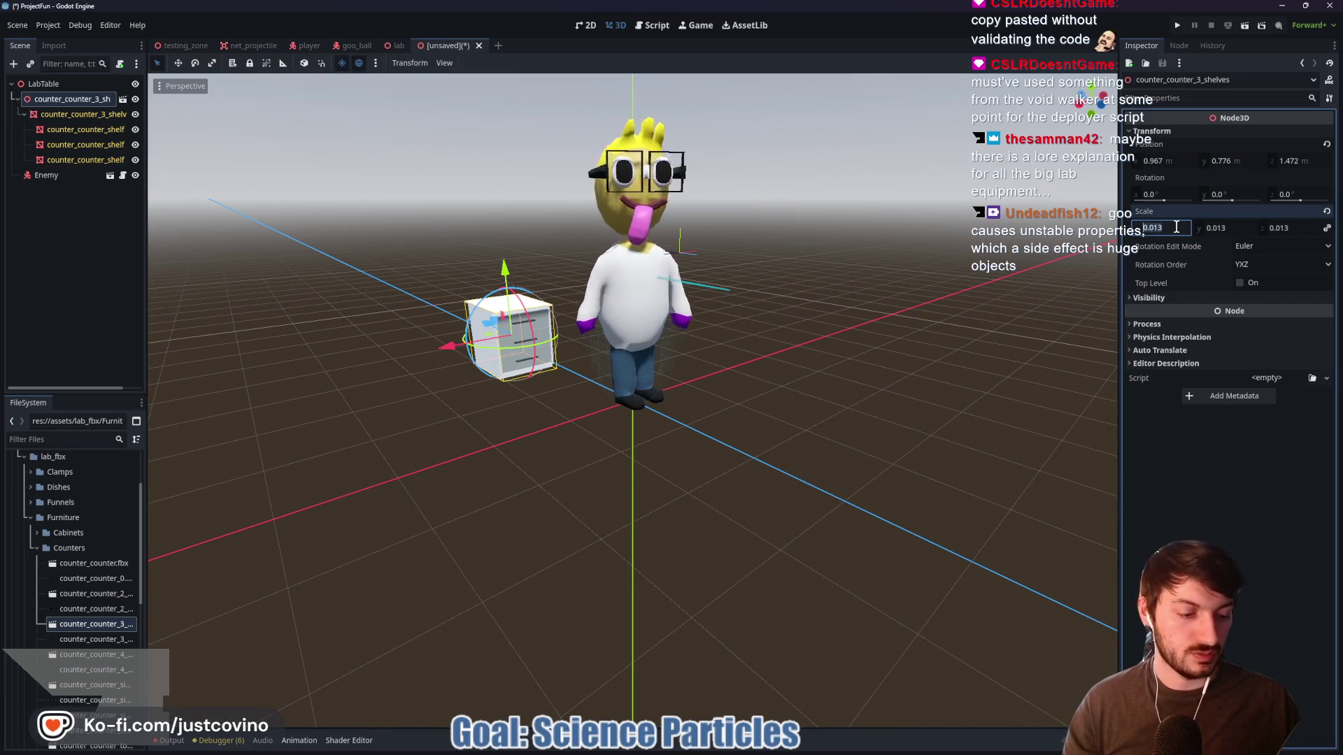
pyautogui.press('Return')
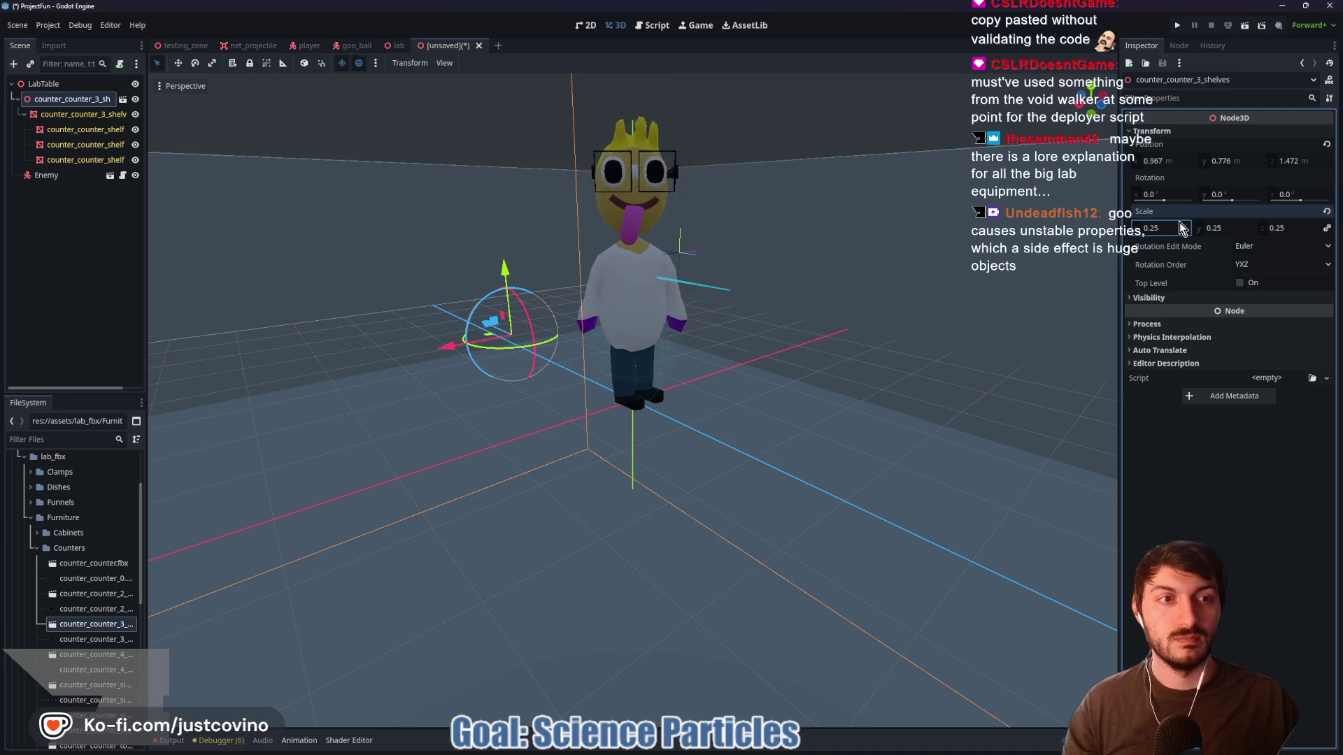
pyautogui.write('125')
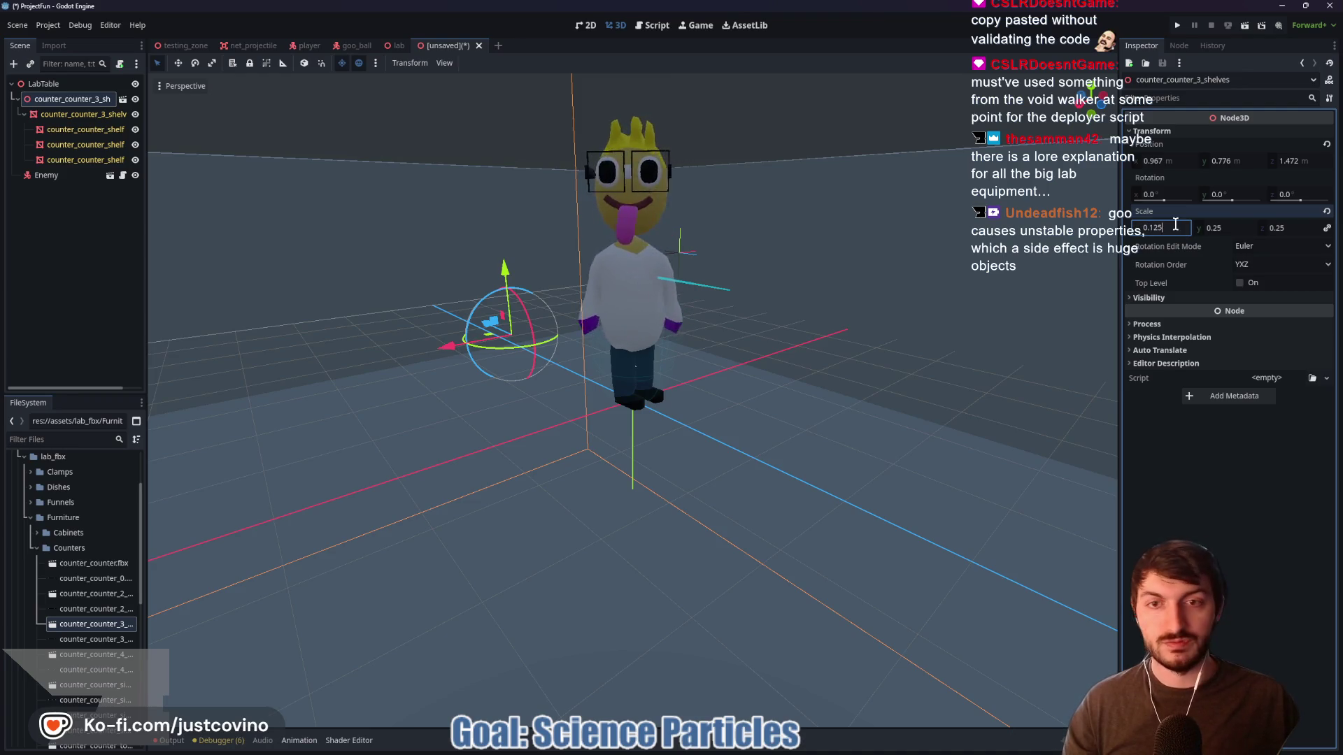
pyautogui.press('Return')
pyautogui.press('f')
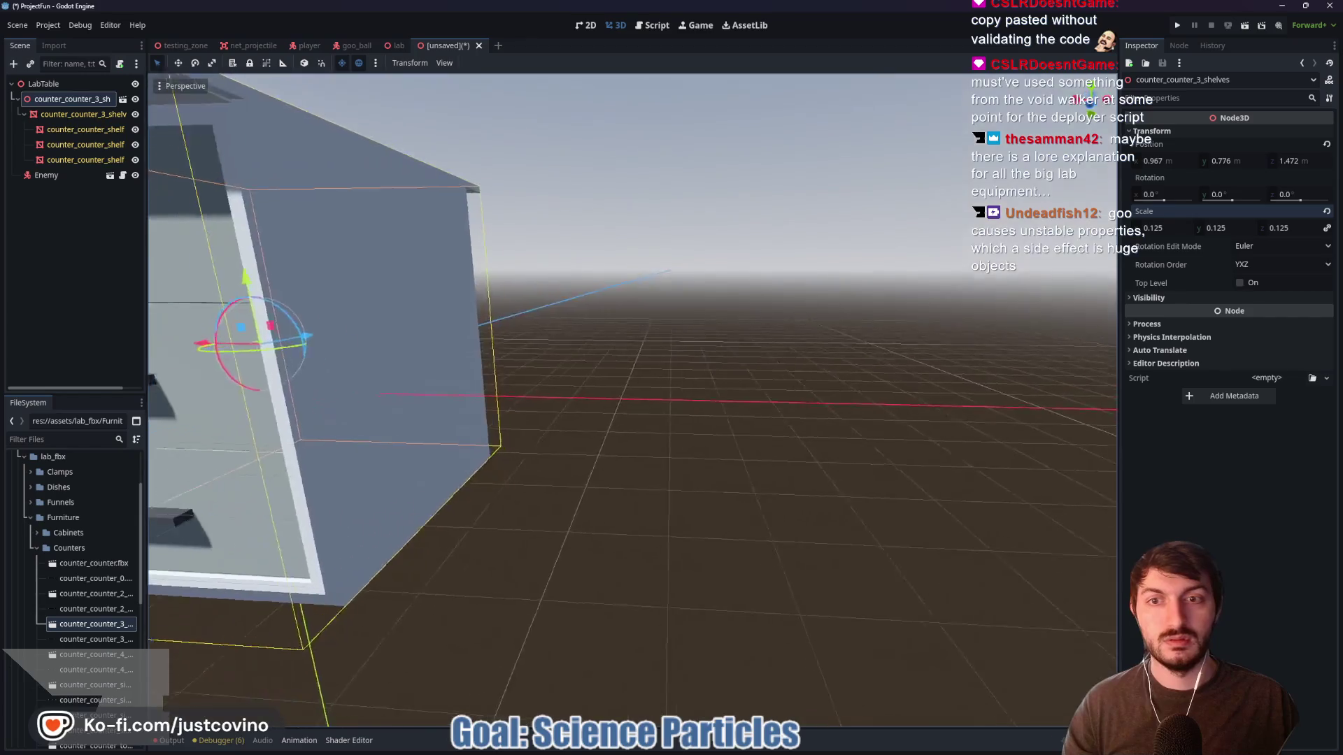
# Settle the cabinet's scale at 0.025 on all axes, comparing it with the Enemy
pyautogui.doubleClick(1172, 228)
pyautogui.write('0.025')
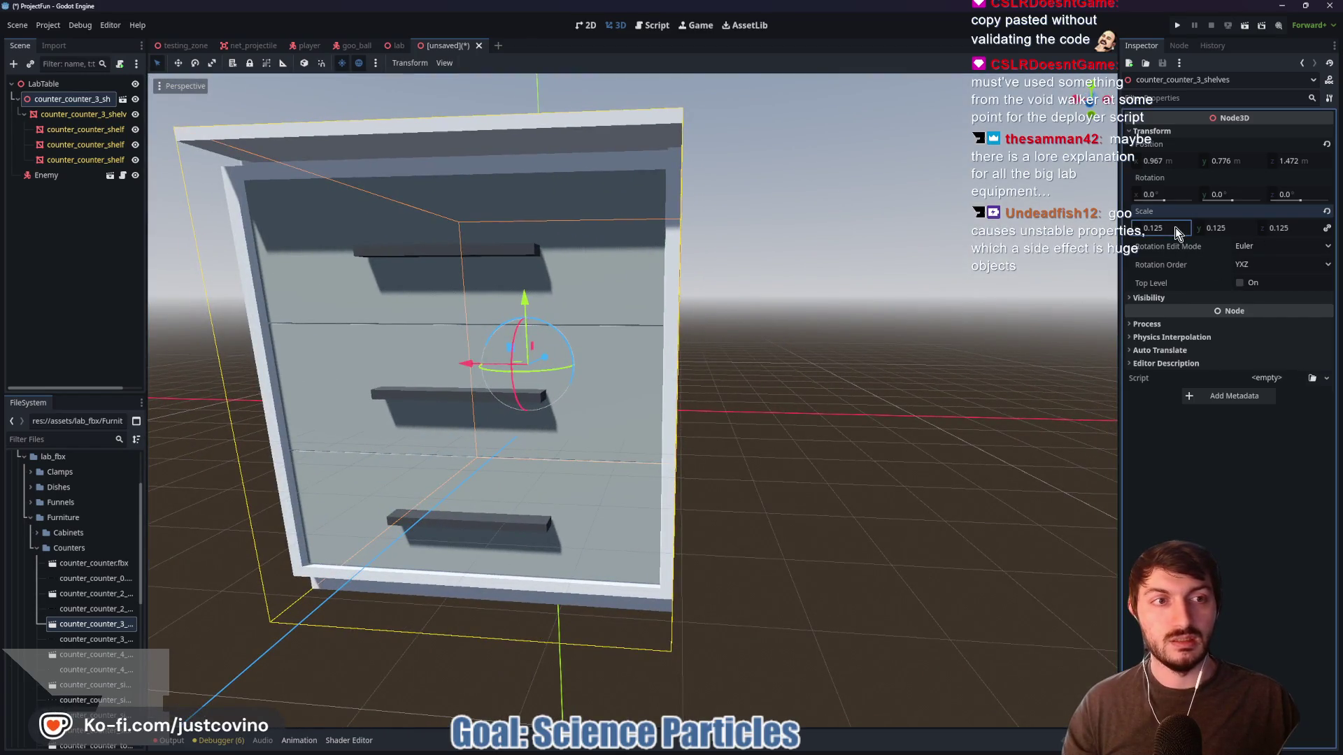
pyautogui.press('Return')
pyautogui.press('BackSpace')
pyautogui.press('Return')
pyautogui.moveTo(719, 334)
pyautogui.mouseDown()
pyautogui.moveTo(574, 322)
pyautogui.moveTo(664, 335)
pyautogui.moveTo(616, 360)
pyautogui.mouseUp()
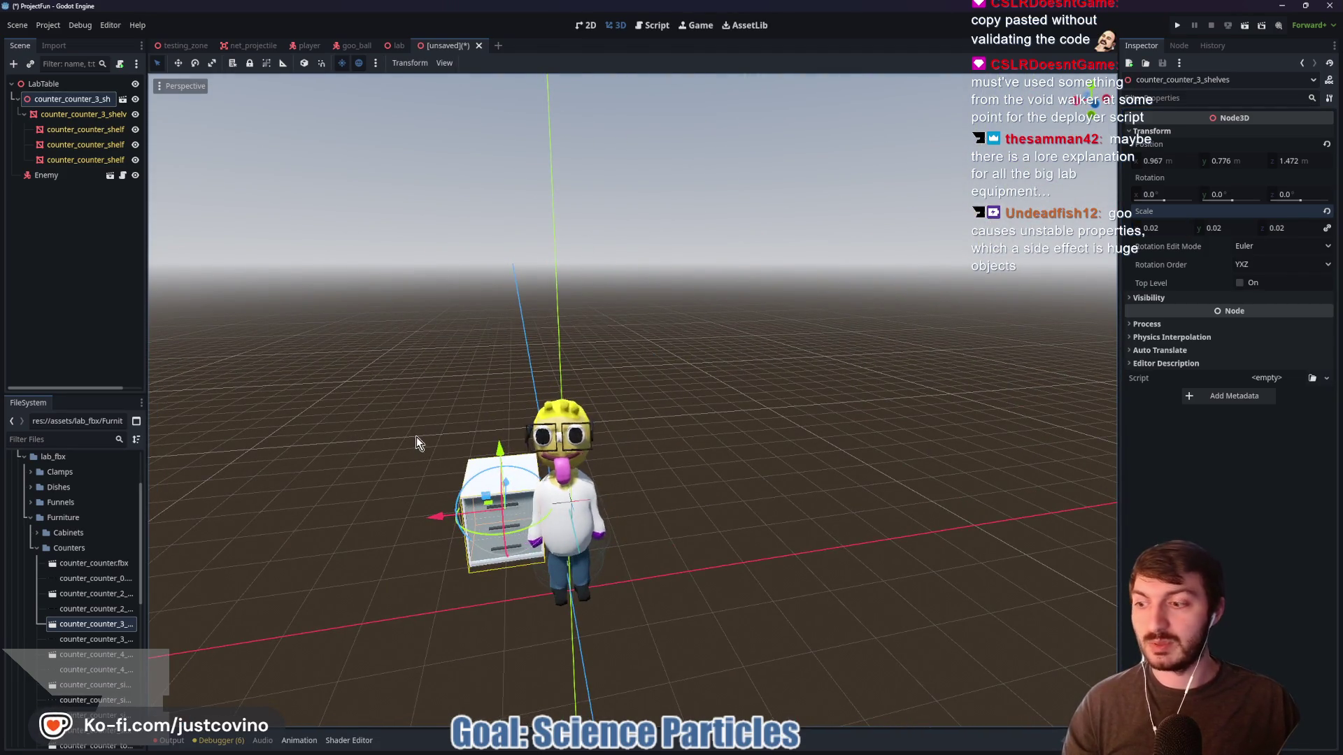
pyautogui.click(1173, 228)
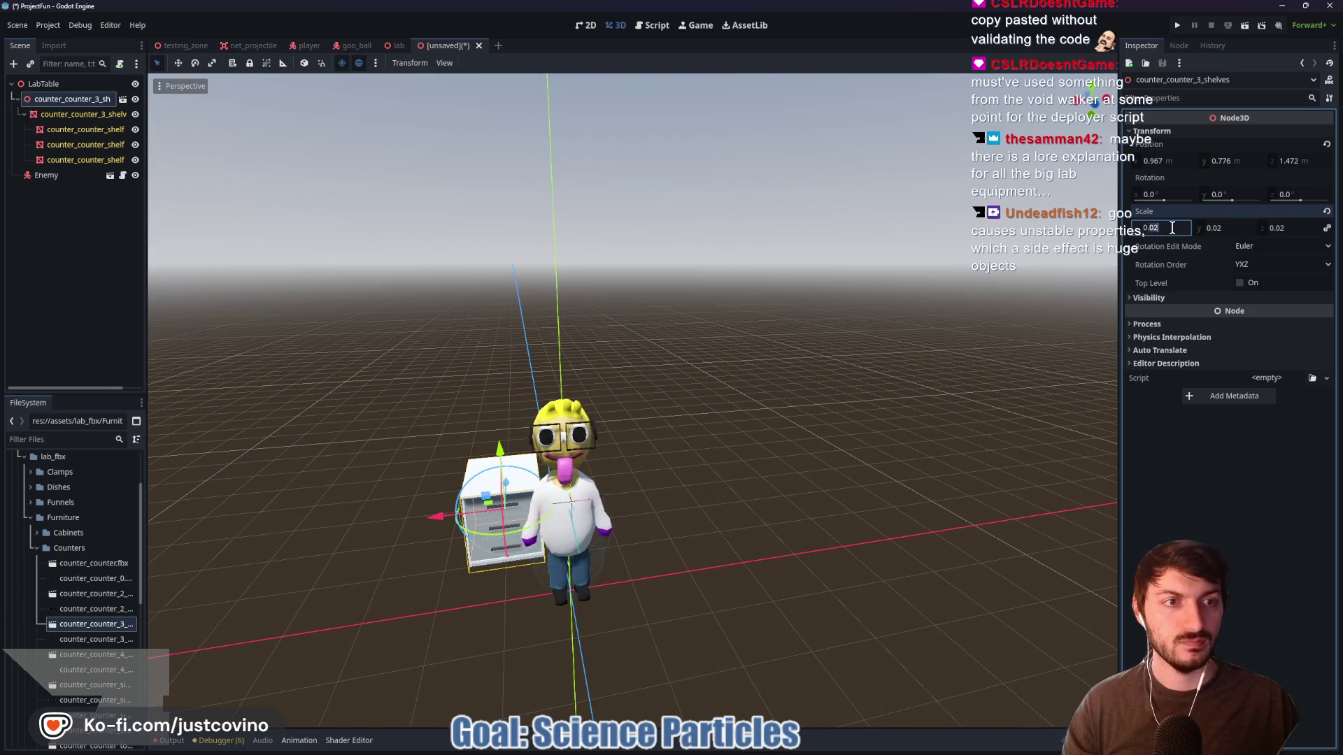
pyautogui.write('5')
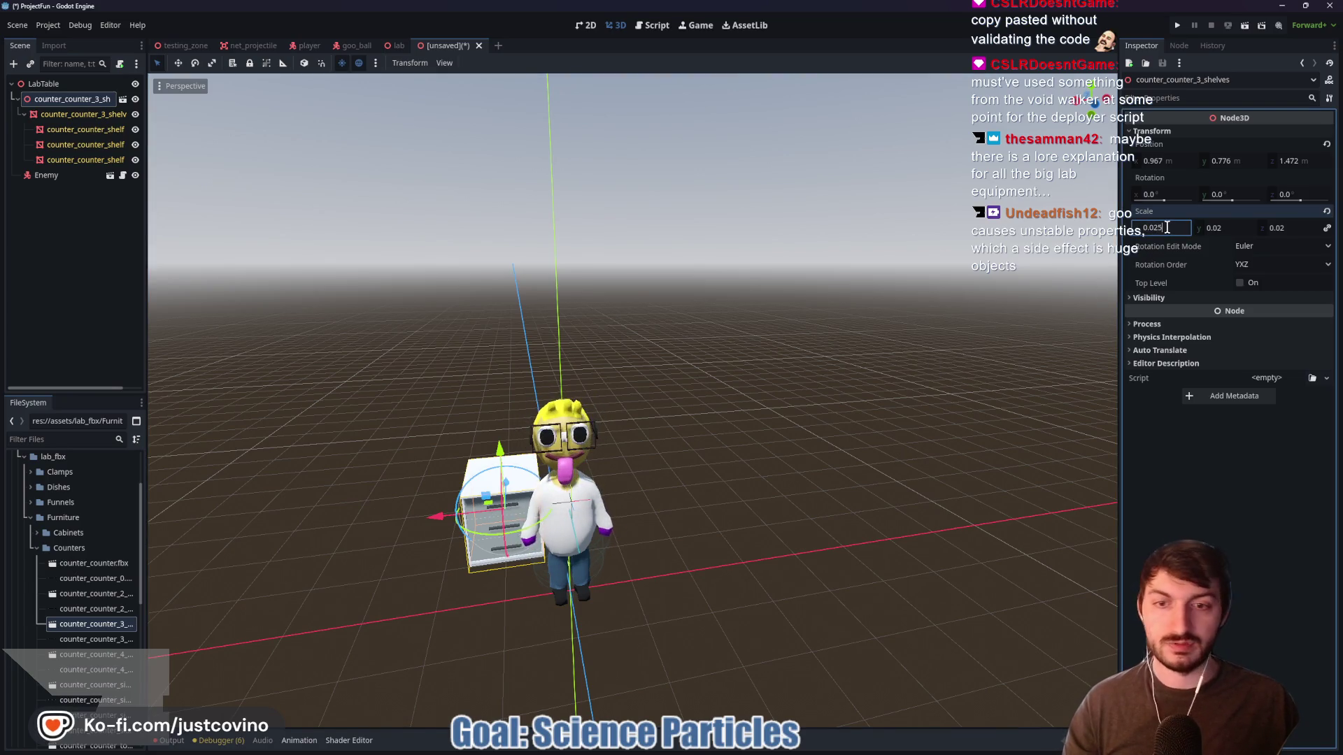
pyautogui.press('Return')
pyautogui.moveTo(789, 472); pyautogui.dragTo(560, 482)
pyautogui.click(57, 178)
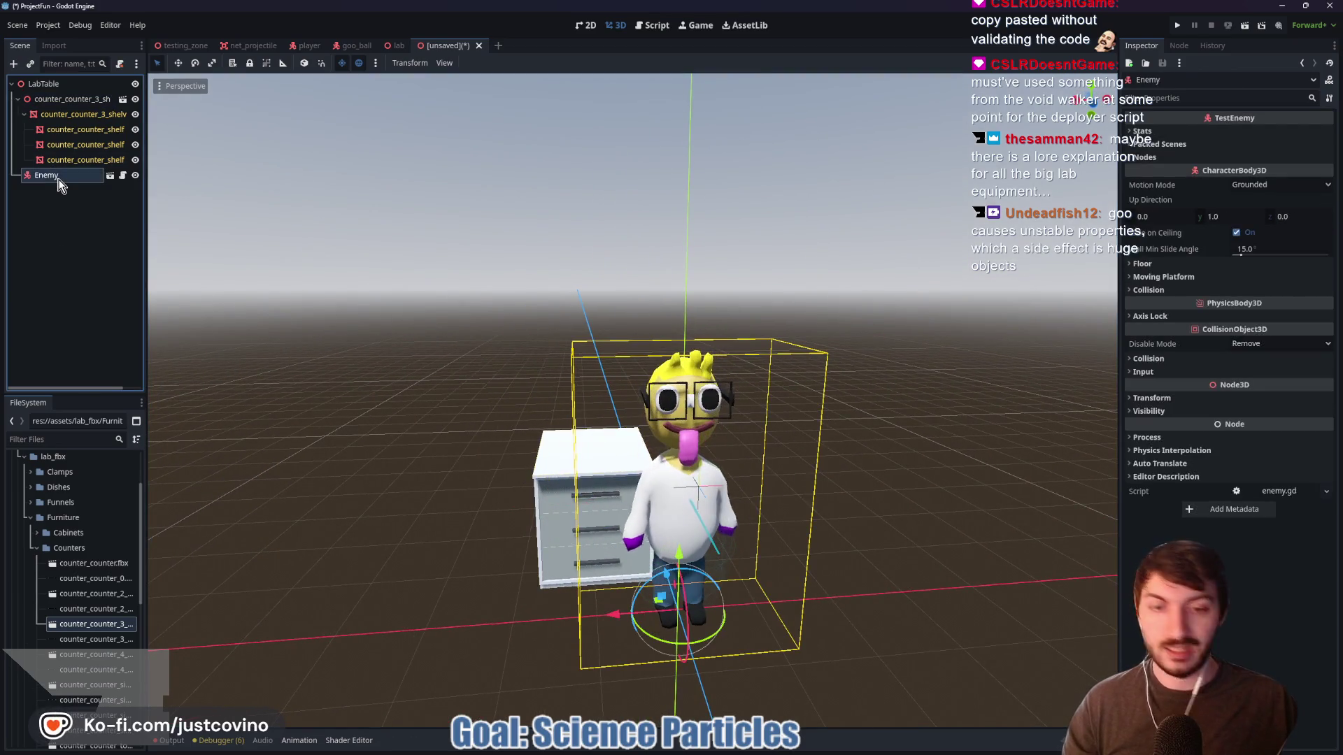
# Delete the Enemy character and switch to a rear orthogonal view
pyautogui.press('Delete')
pyautogui.click(642, 387)
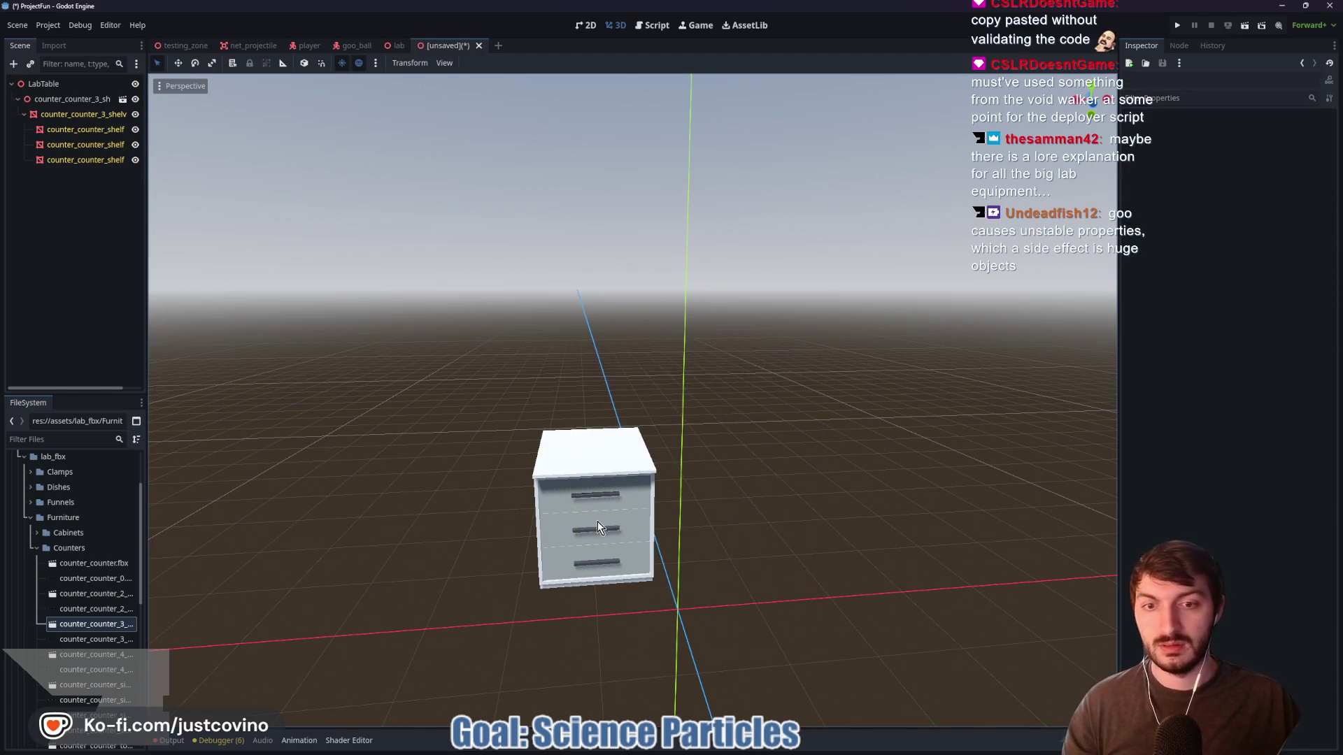
pyautogui.click(598, 522)
pyautogui.click(1089, 105)
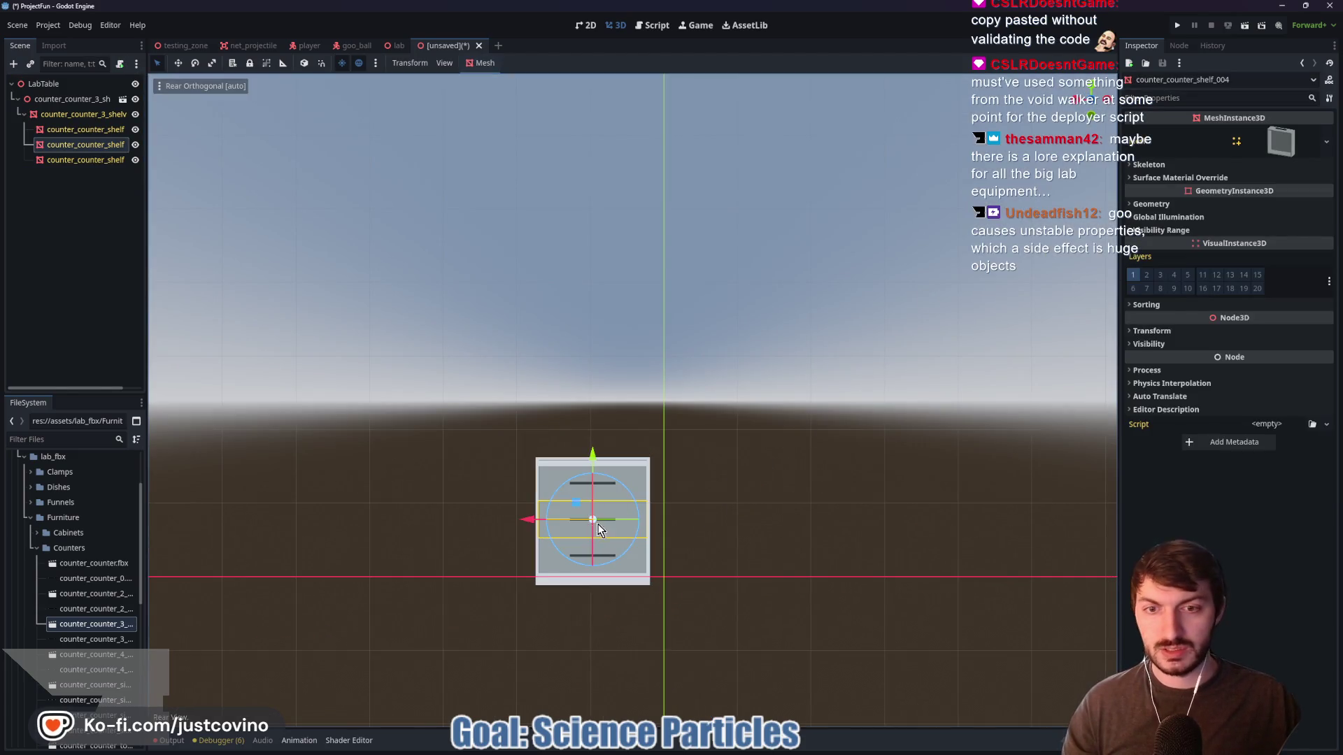
pyautogui.moveTo(595, 451); pyautogui.dragTo(593, 443)
pyautogui.press('Escape')
# Move the three-shelf cabinet to 1.224, 0.897, 1.472 and add counter_counter_4_shelves
pyautogui.click(70, 98)
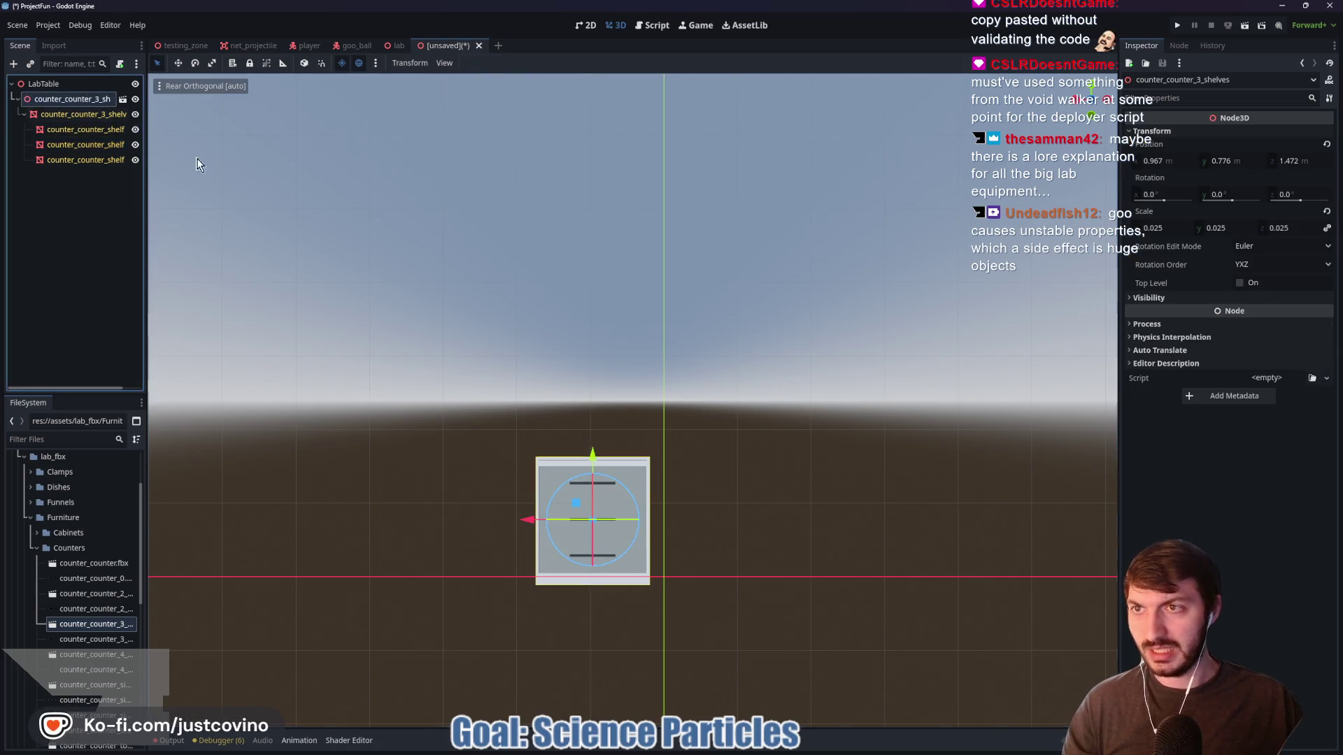
pyautogui.moveTo(594, 452); pyautogui.dragTo(596, 446)
pyautogui.moveTo(546, 497); pyautogui.dragTo(509, 509)
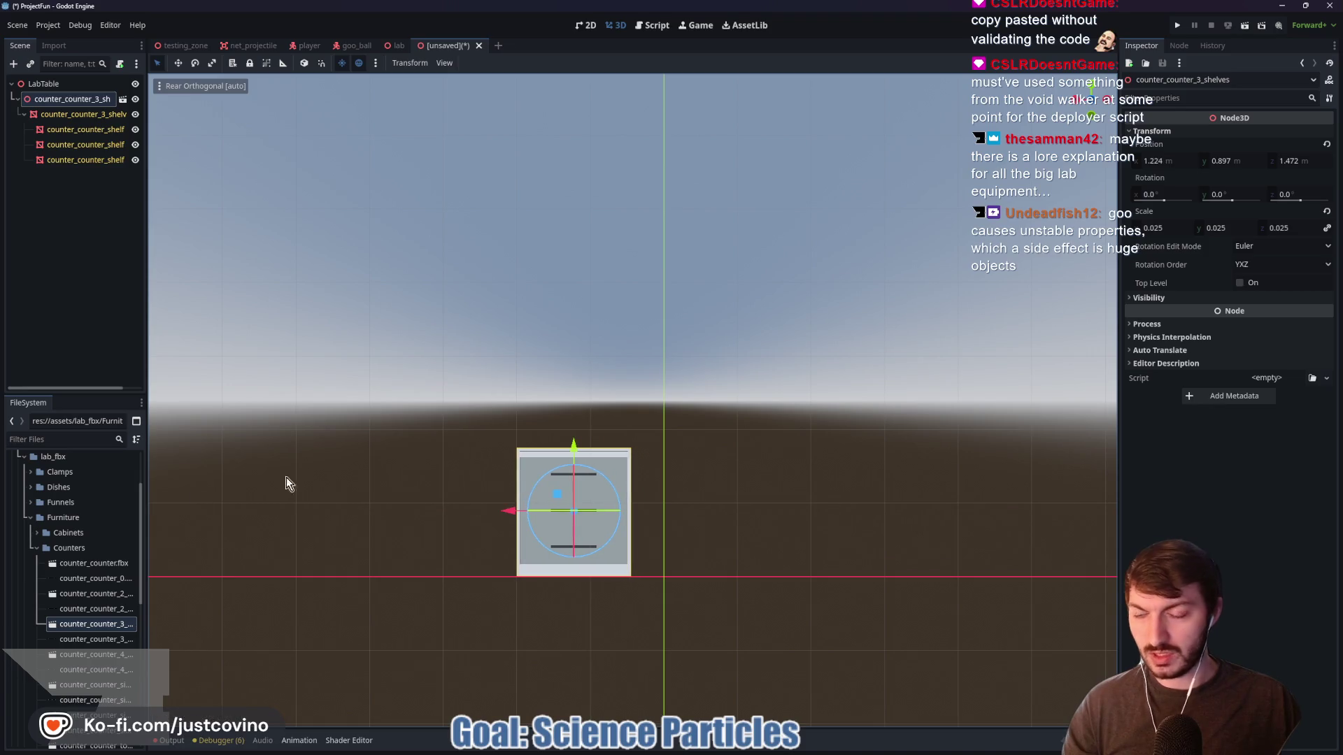
pyautogui.moveTo(103, 657)
pyautogui.mouseDown()
pyautogui.moveTo(773, 576)
pyautogui.moveTo(840, 497)
pyautogui.mouseUp()
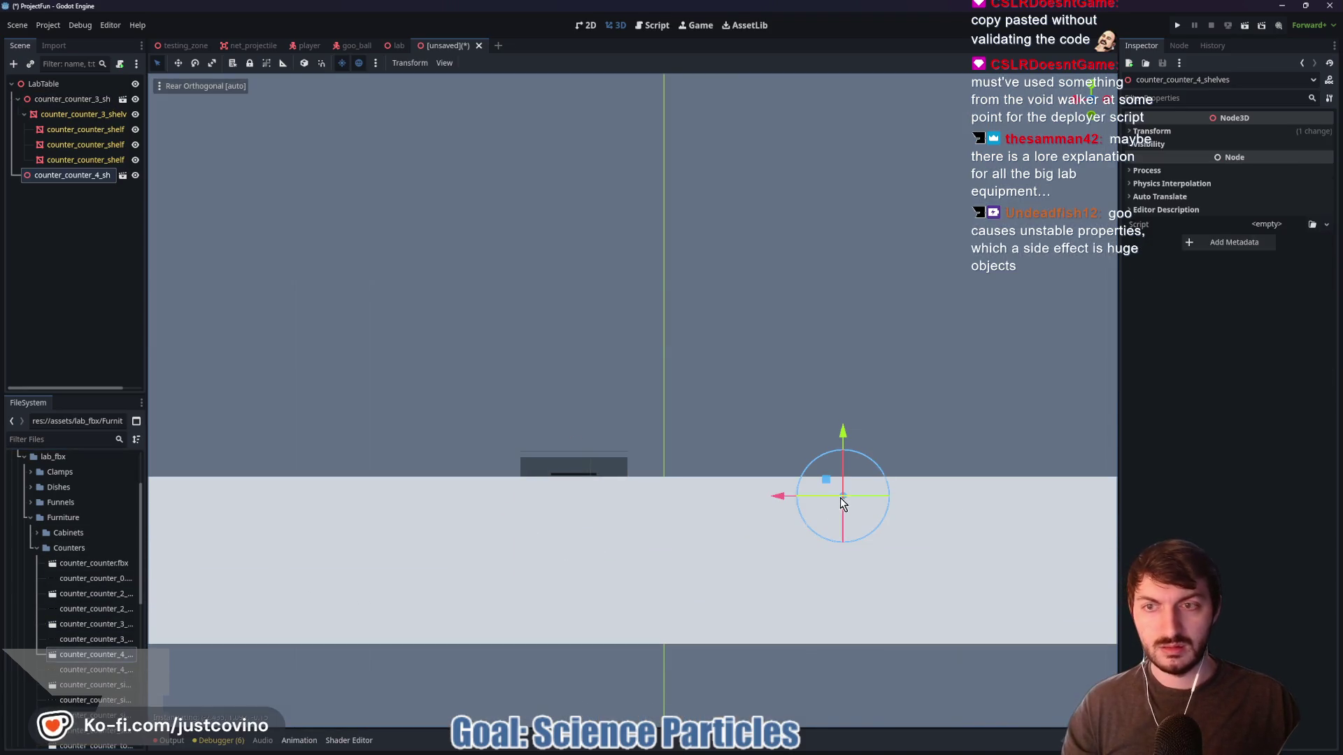
# Set the four-shelf counter's scale to 0.025
pyautogui.click(1179, 130)
pyautogui.click(1163, 229)
pyautogui.write('0.02')
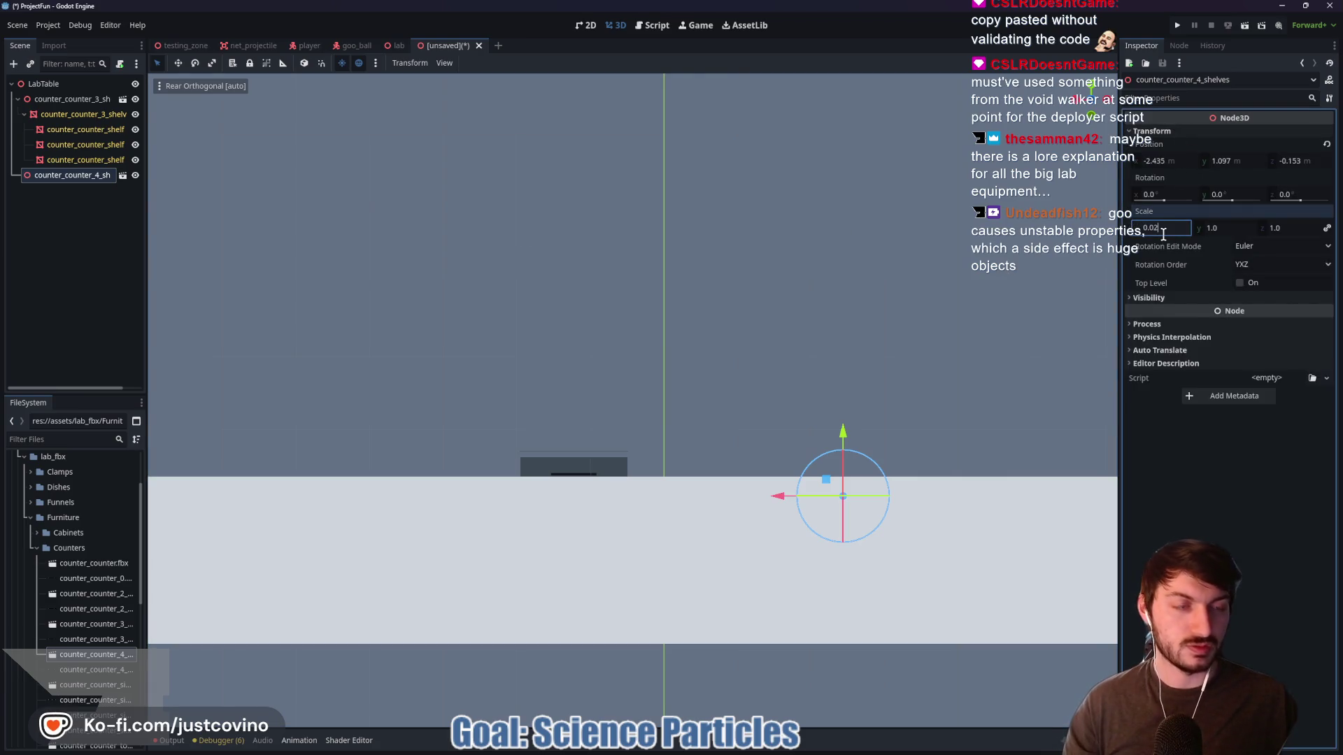
pyautogui.write('5')
pyautogui.press('Return')
# Slide the left drawer counter along Z in a right-side orthogonal view
pyautogui.moveTo(980, 435)
pyautogui.mouseDown()
pyautogui.moveTo(942, 442)
pyautogui.moveTo(964, 472)
pyautogui.moveTo(944, 482)
pyautogui.moveTo(742, 473)
pyautogui.mouseUp()
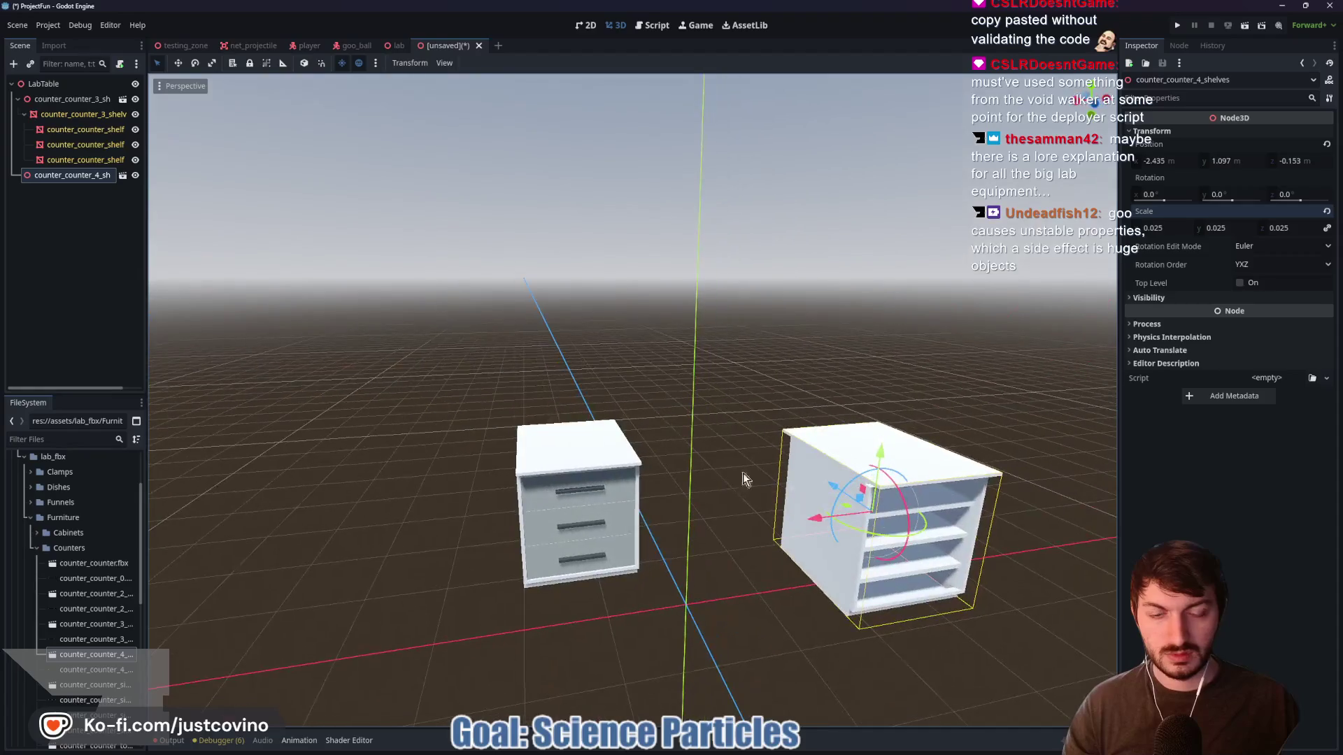
pyautogui.click(610, 481)
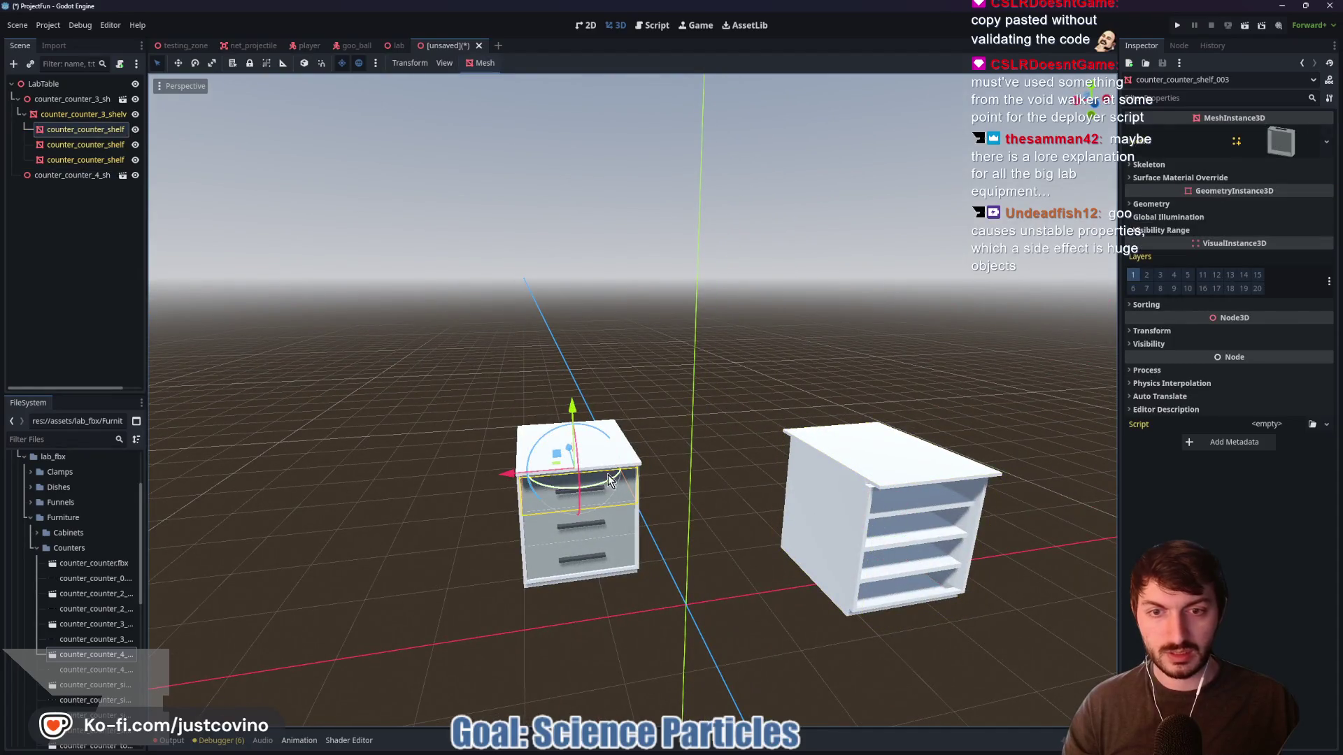
pyautogui.click(48, 102)
pyautogui.click(1077, 105)
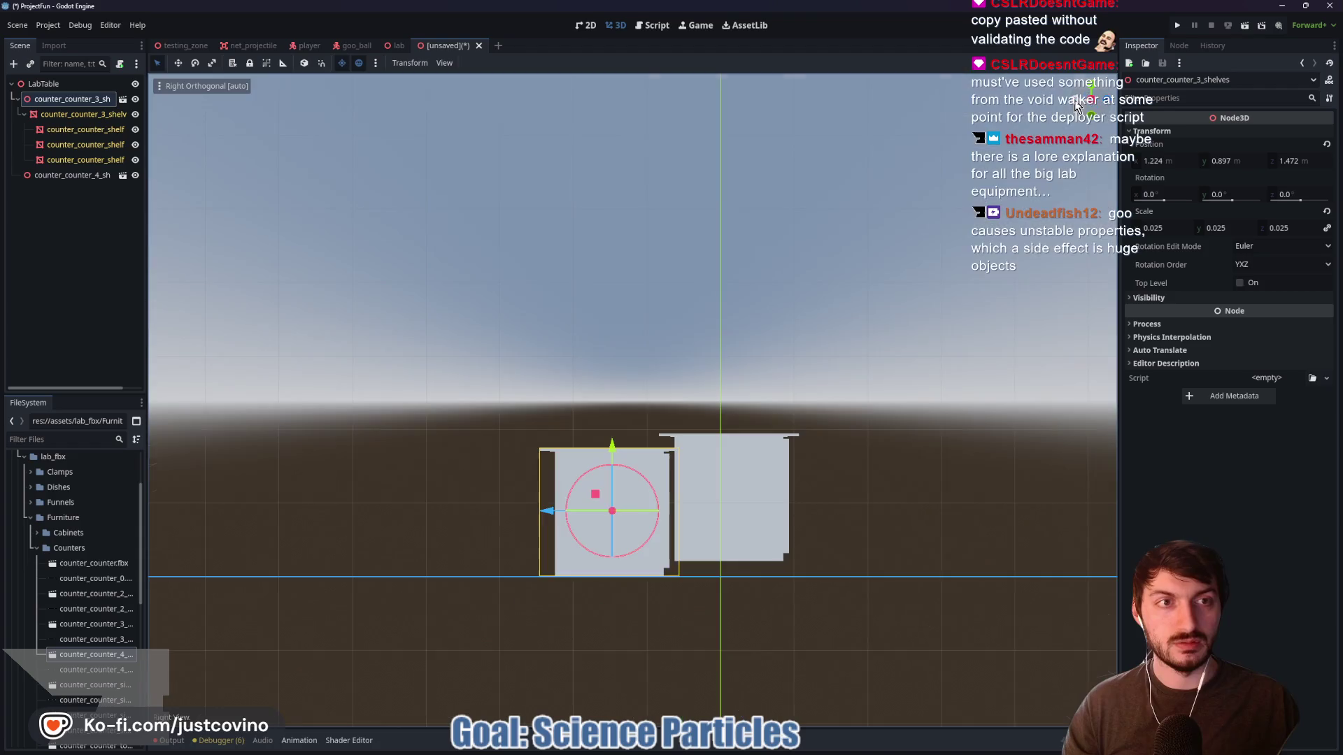
pyautogui.moveTo(547, 513); pyautogui.dragTo(585, 515)
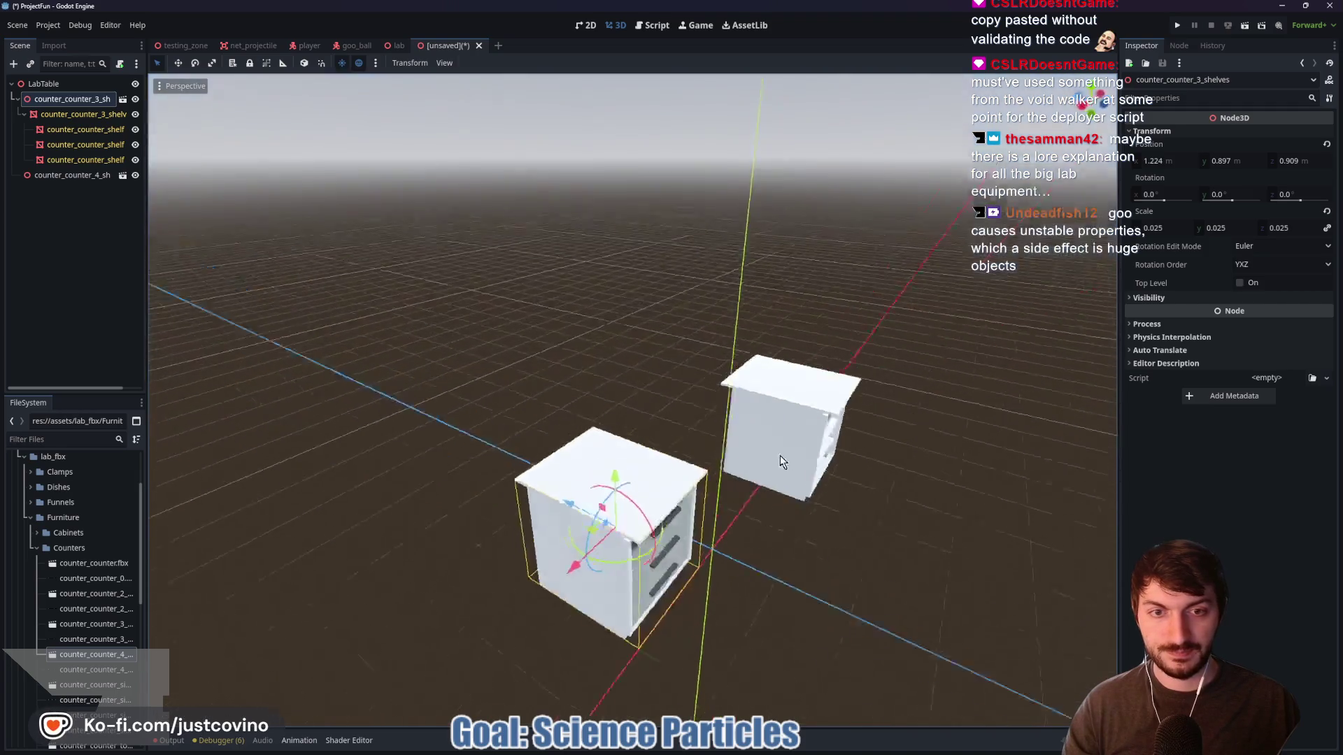
pyautogui.scroll(3, 779, 455)
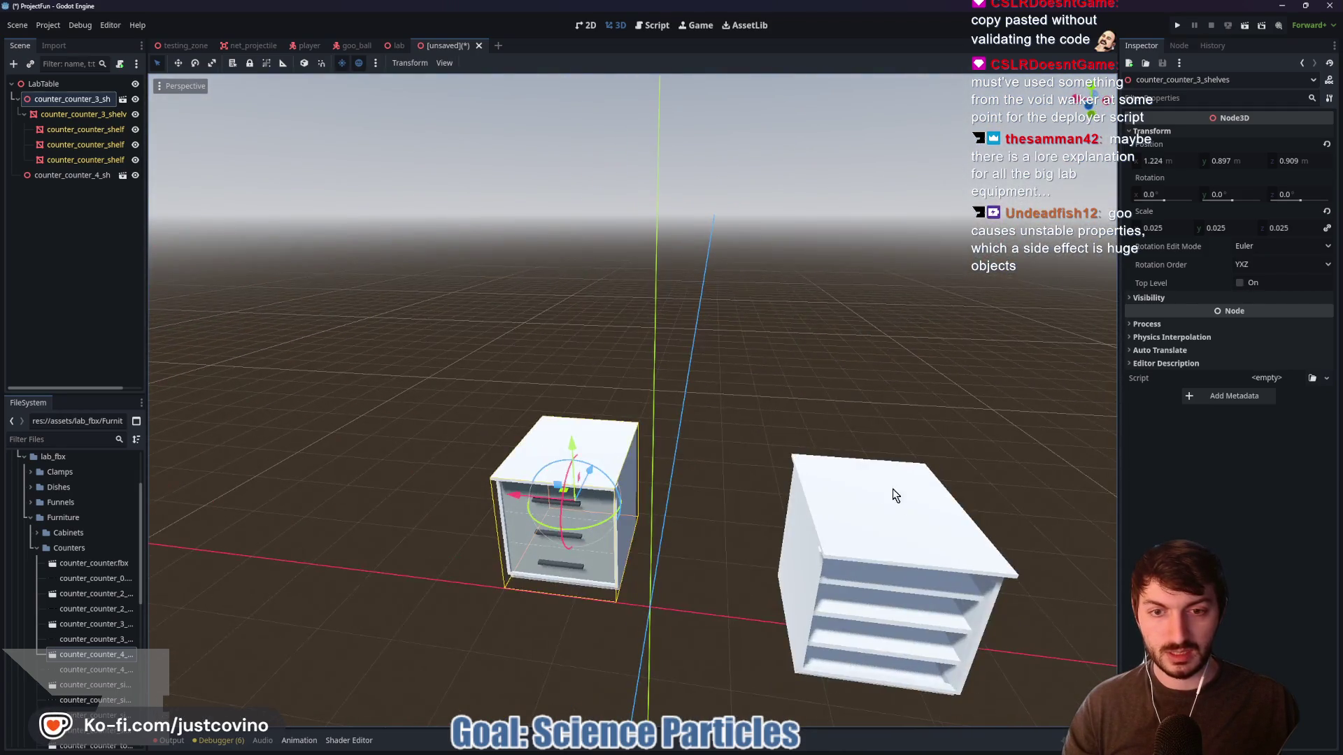
# Move the four-shelf counter forward and down to the floor at -2.435, 0.898, 0.708
pyautogui.click(863, 525)
pyautogui.moveTo(851, 526); pyautogui.dragTo(851, 503)
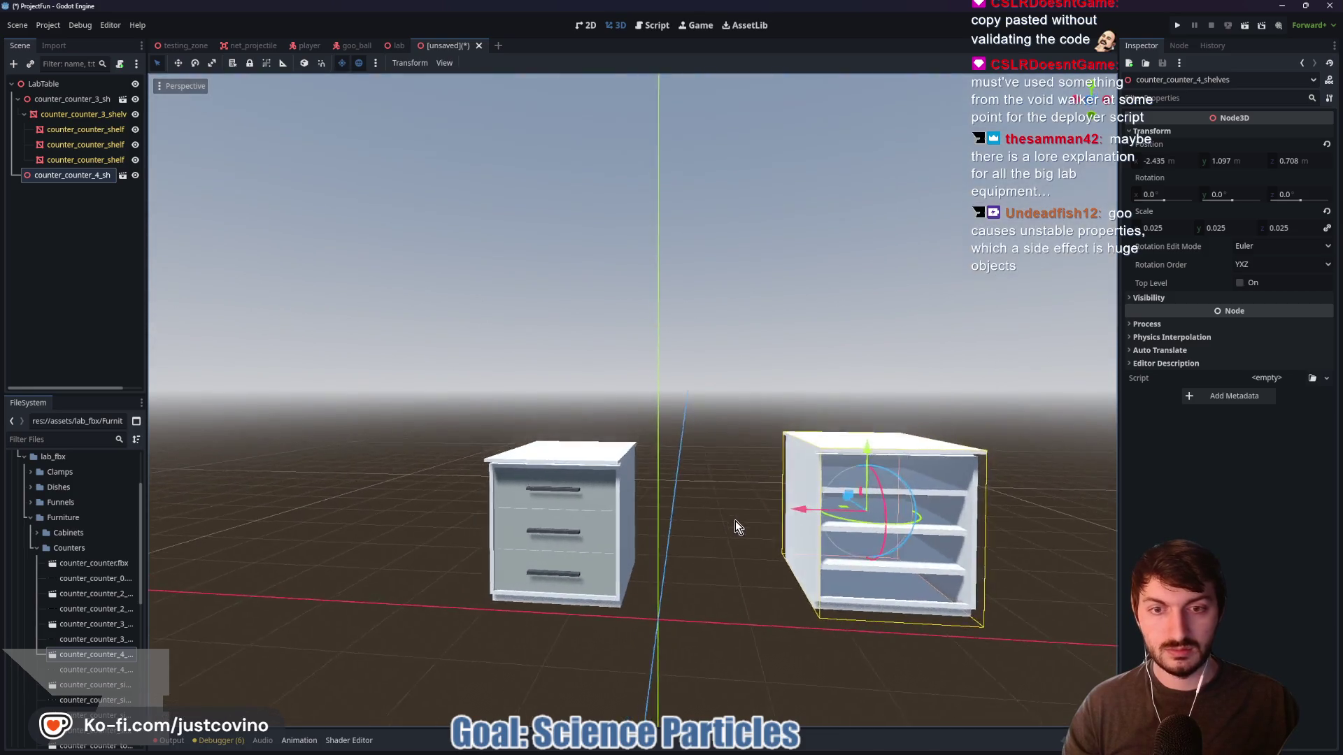
pyautogui.moveTo(735, 526); pyautogui.dragTo(728, 497)
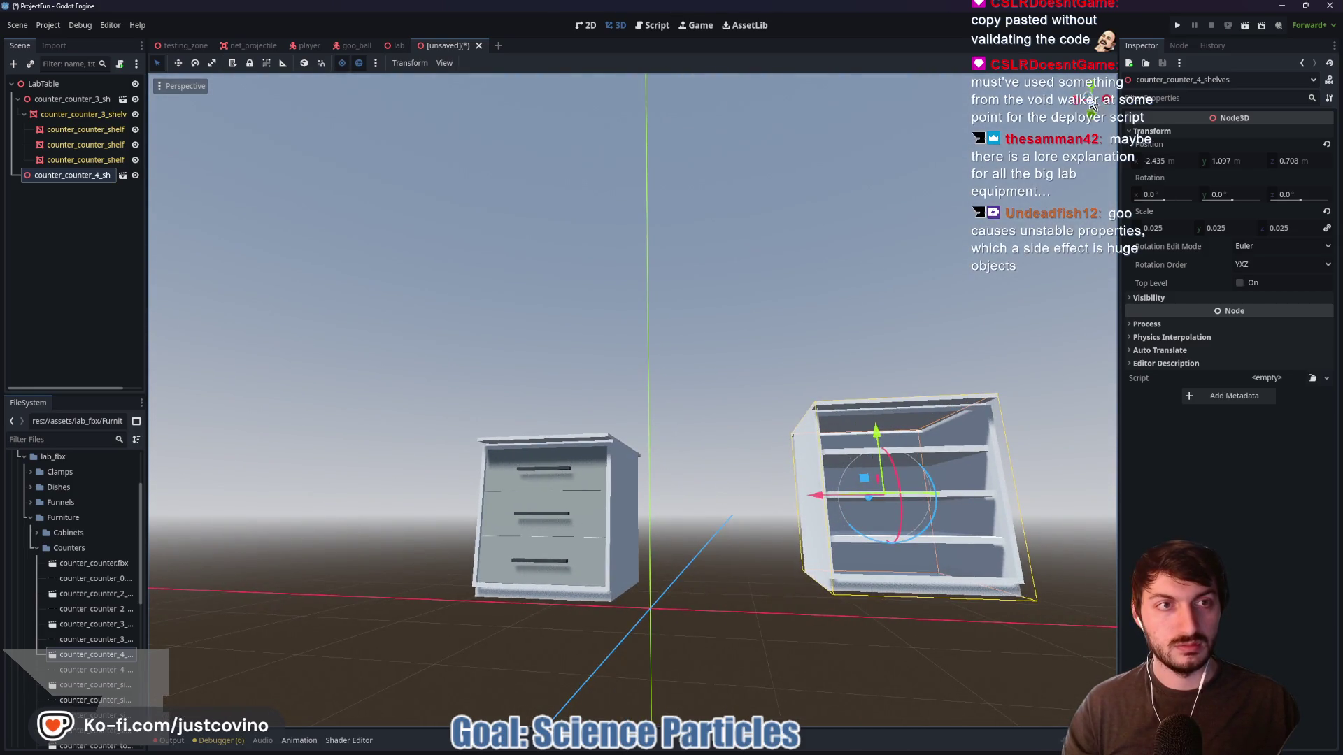
pyautogui.click(1091, 104)
pyautogui.moveTo(842, 429)
pyautogui.mouseDown()
pyautogui.moveTo(843, 446)
pyautogui.moveTo(770, 420)
pyautogui.moveTo(815, 419)
pyautogui.moveTo(775, 419)
pyautogui.mouseUp()
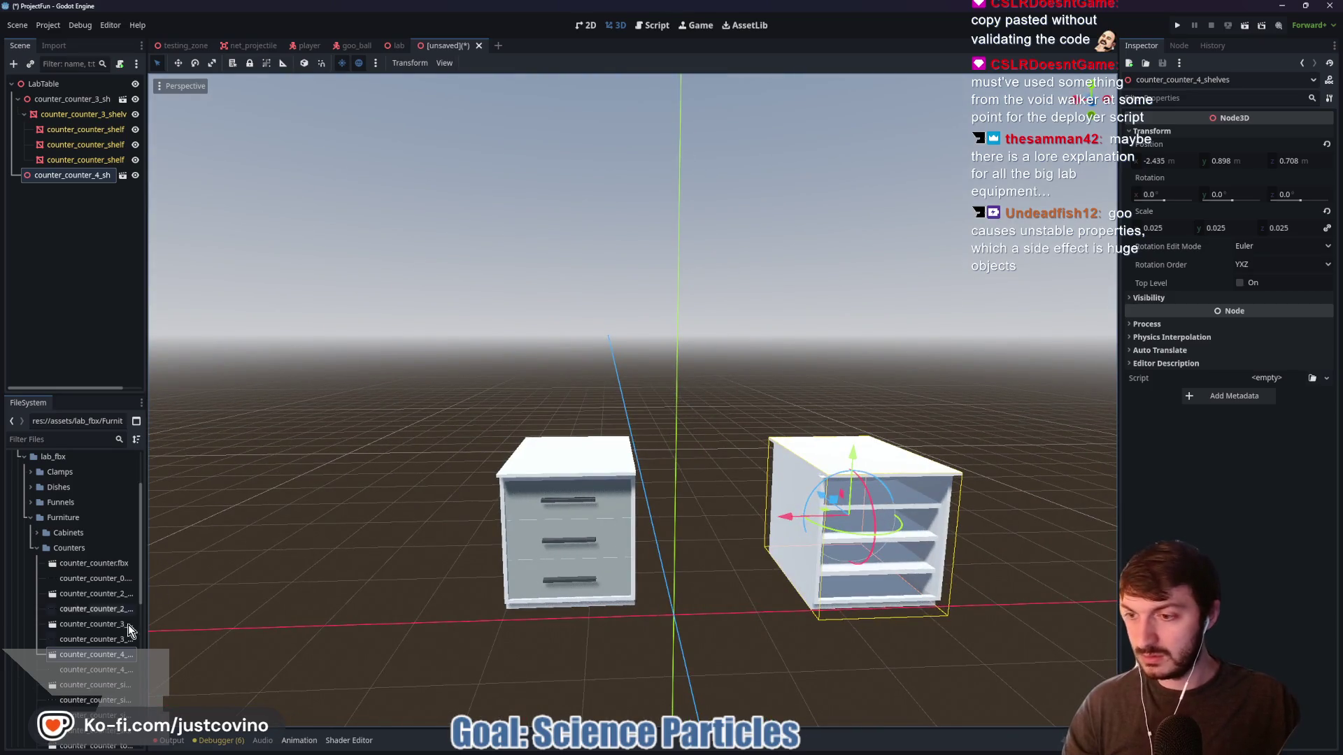
pyautogui.scroll(-4, 73, 663)
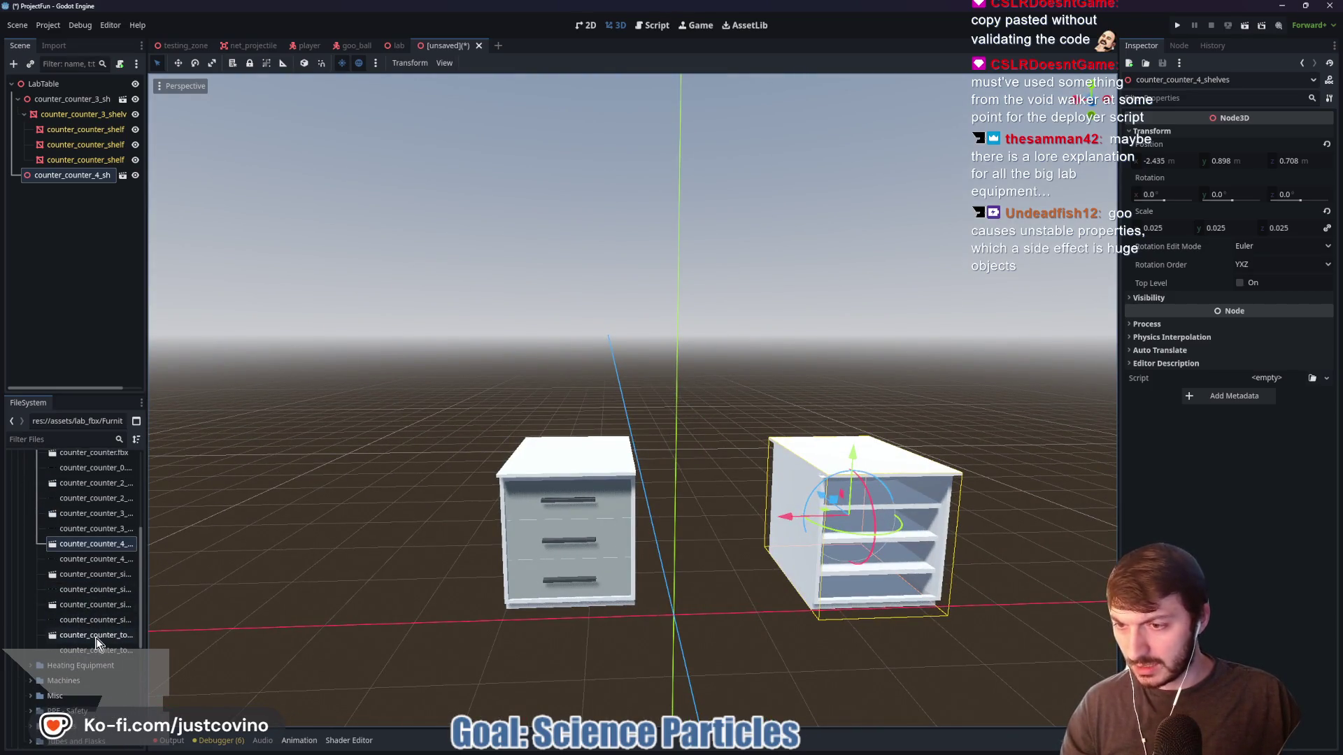
# Add counter_counter_top_outlet.fbx from FileSystem to the LabTable scene
pyautogui.click(95, 639)
pyautogui.moveTo(95, 639); pyautogui.dragTo(665, 444)
pyautogui.click(1168, 131)
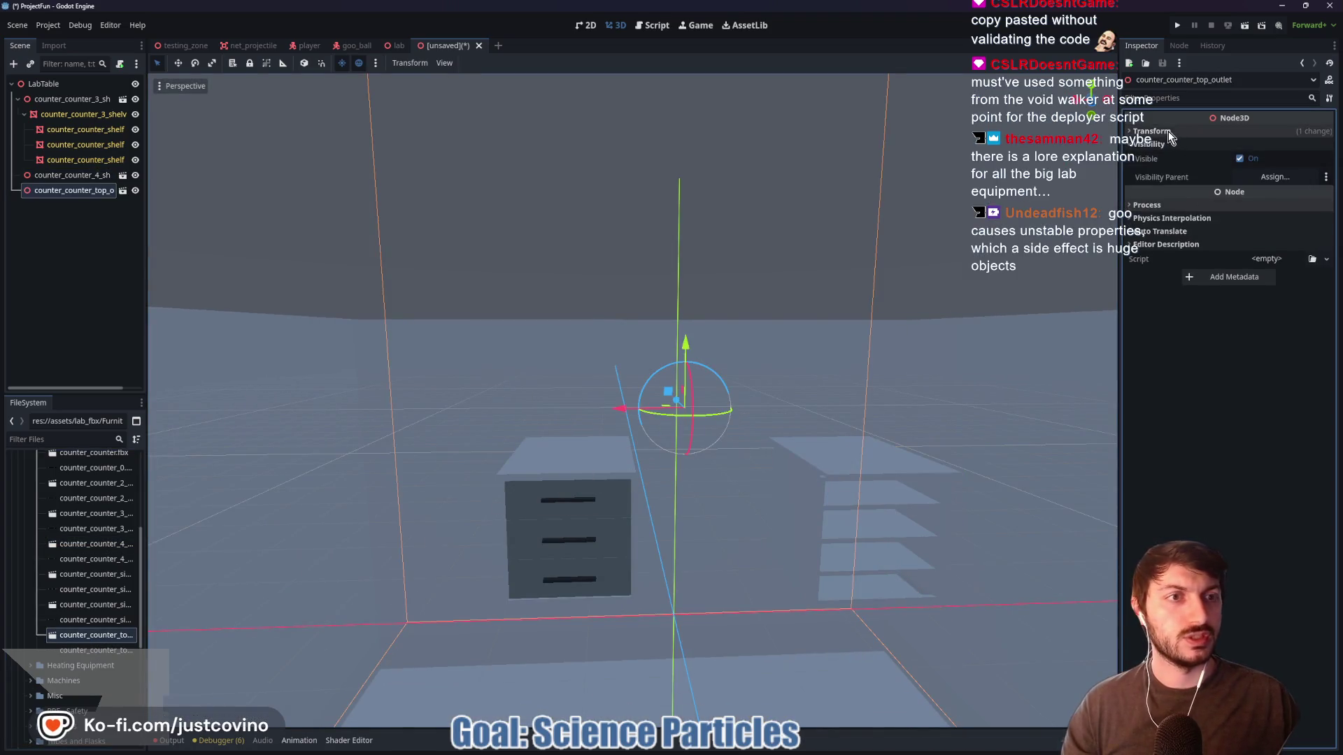
# Set the outlet counter's scale to 0.025 on all axes
pyautogui.click(1167, 132)
pyautogui.click(1166, 227)
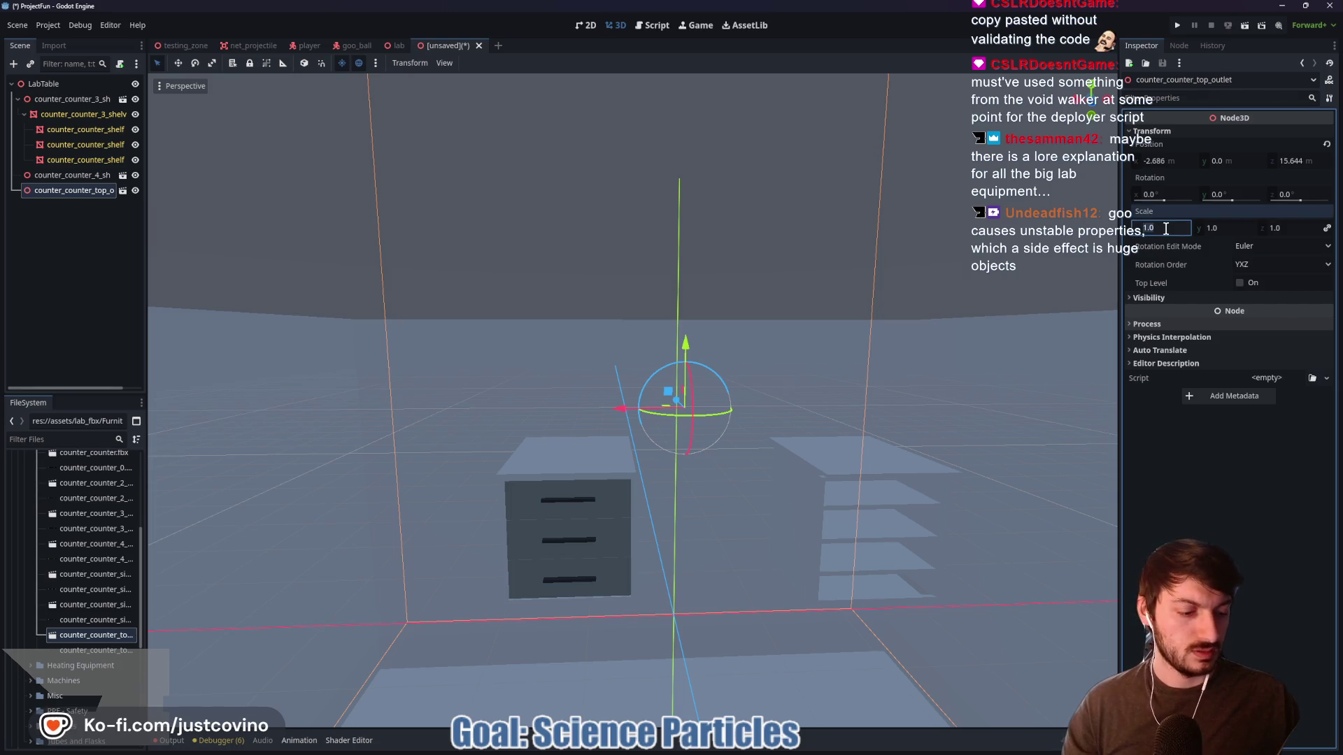
pyautogui.press('Return')
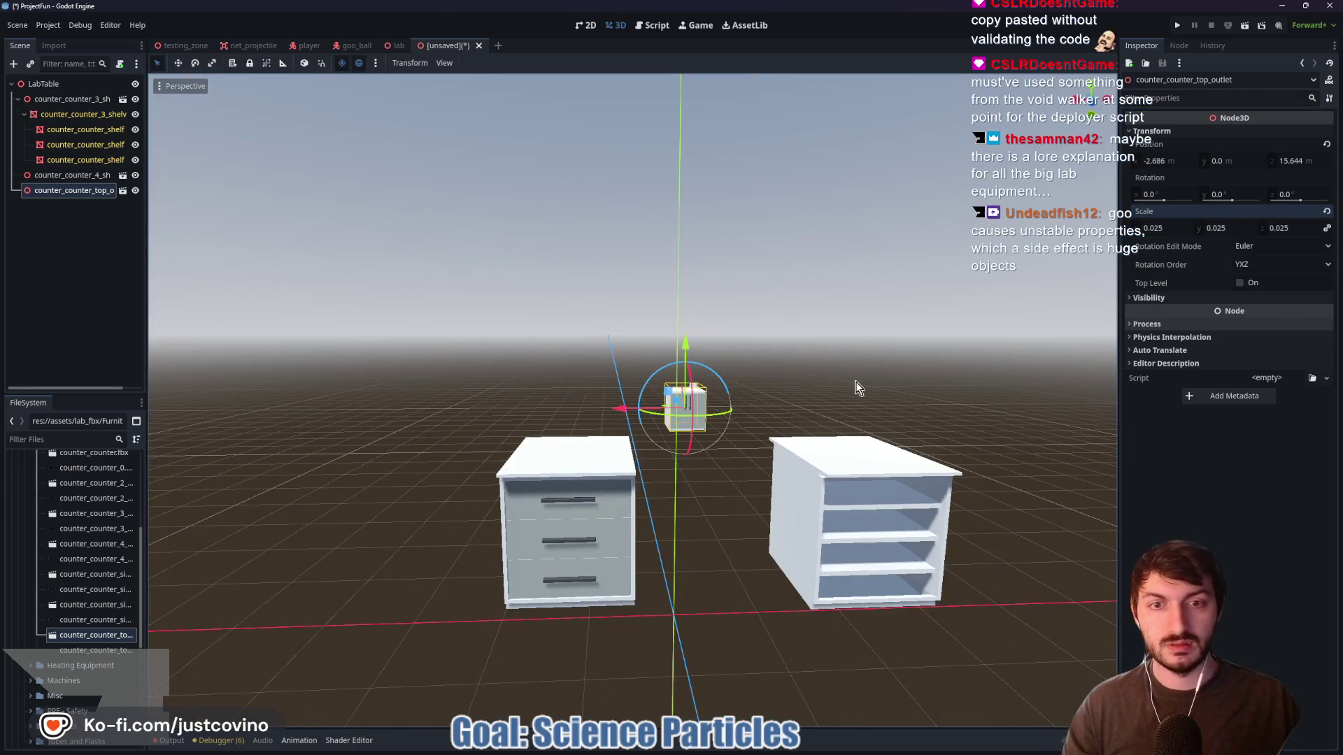
# Place the outlet counter between the two counters, level with them
pyautogui.moveTo(737, 431); pyautogui.dragTo(774, 410)
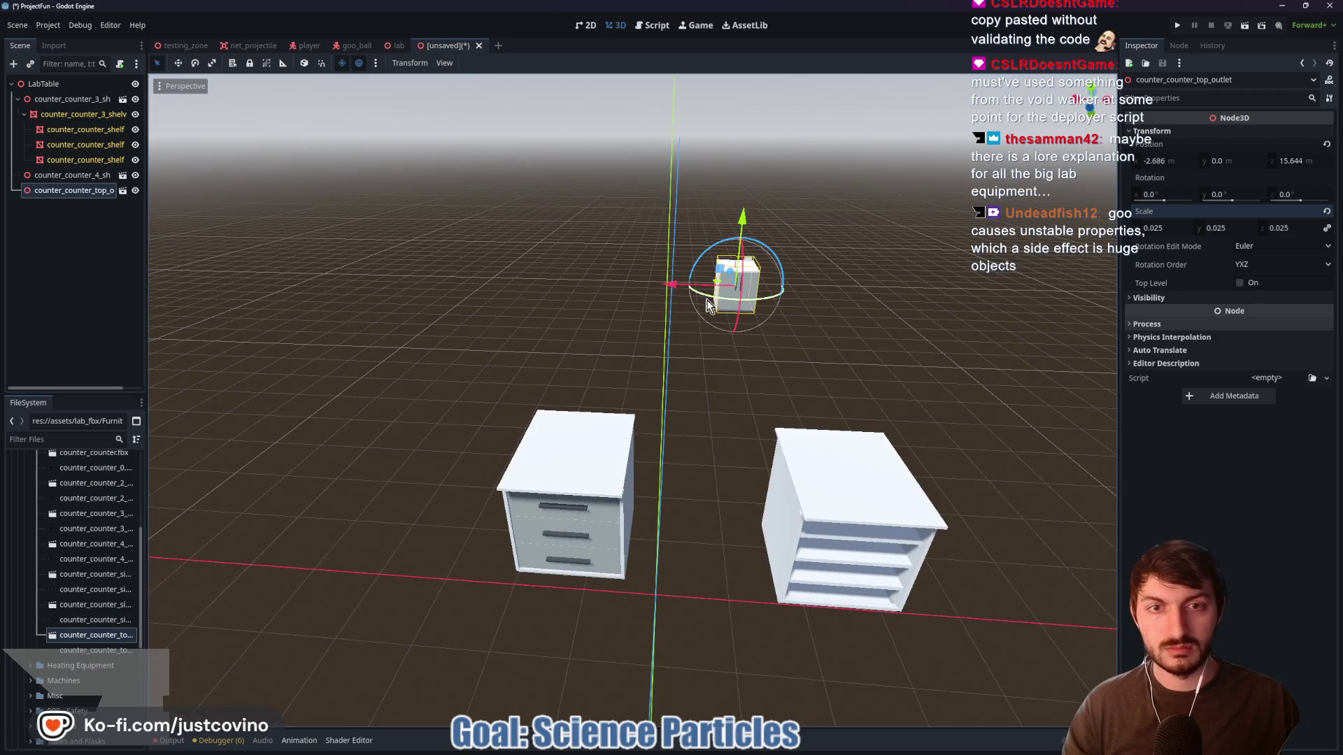
pyautogui.moveTo(732, 280)
pyautogui.mouseDown()
pyautogui.moveTo(749, 460)
pyautogui.moveTo(743, 450)
pyautogui.mouseUp()
pyautogui.moveTo(768, 493); pyautogui.dragTo(630, 508)
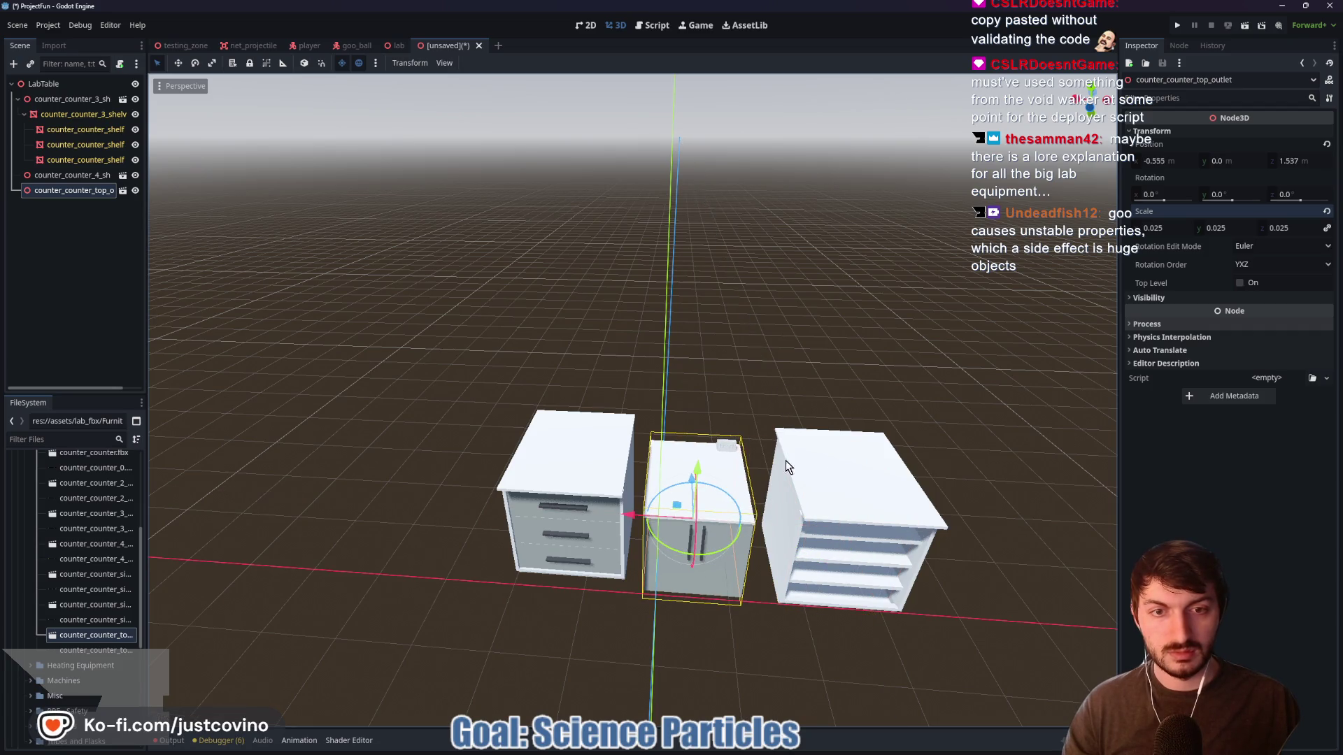
pyautogui.scroll(4, 786, 460)
pyautogui.moveTo(826, 440); pyautogui.dragTo(809, 378)
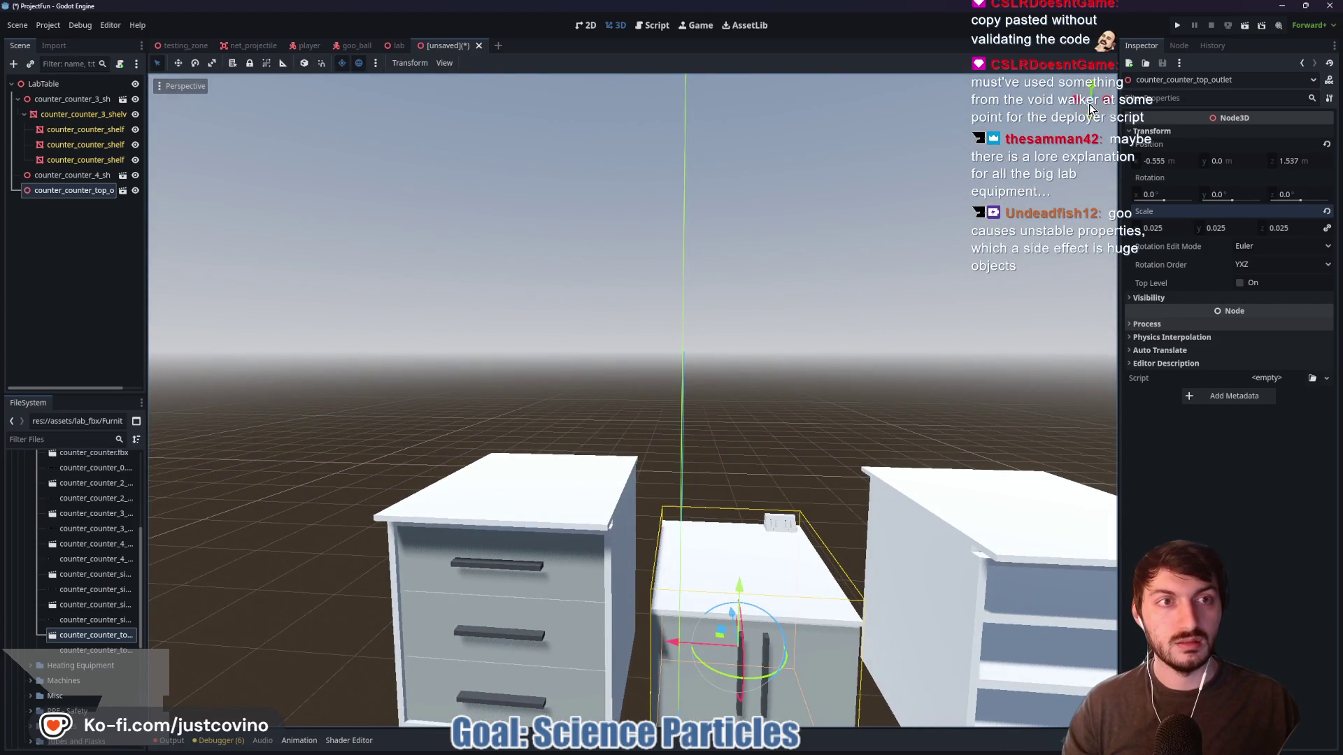
pyautogui.click(1089, 104)
pyautogui.moveTo(746, 616)
pyautogui.mouseDown()
pyautogui.moveTo(764, 489)
pyautogui.moveTo(766, 516)
pyautogui.mouseUp()
pyautogui.moveTo(682, 581); pyautogui.dragTo(653, 577)
# Slide the four-shelf counter flush against the outlet counter at -1.878, 0.893, 0.708
pyautogui.click(911, 532)
pyautogui.moveTo(904, 576); pyautogui.dragTo(843, 577)
pyautogui.moveTo(899, 515); pyautogui.dragTo(899, 517)
pyautogui.moveTo(900, 516)
pyautogui.mouseDown()
pyautogui.moveTo(878, 415)
pyautogui.moveTo(872, 486)
pyautogui.mouseUp()
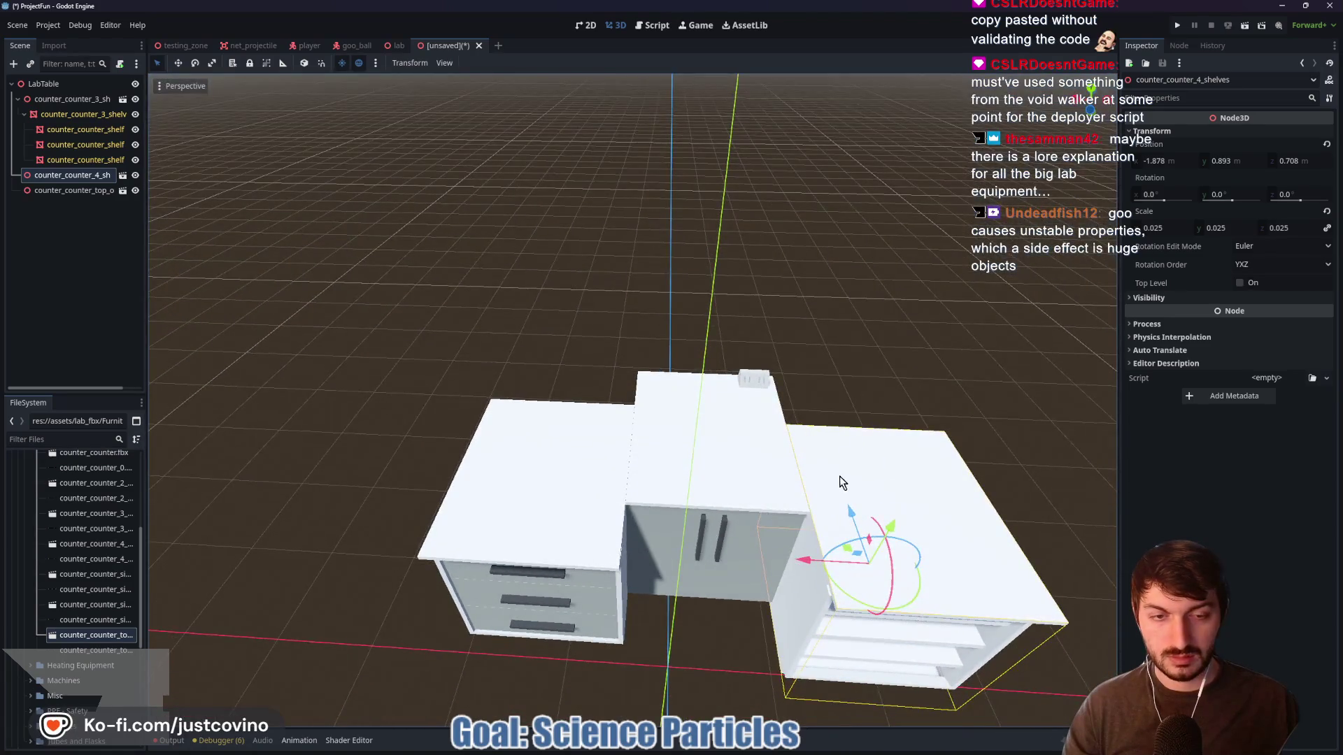
pyautogui.moveTo(720, 500)
pyautogui.mouseDown()
pyautogui.moveTo(778, 527)
pyautogui.moveTo(912, 519)
pyautogui.moveTo(920, 502)
pyautogui.moveTo(804, 535)
pyautogui.moveTo(796, 507)
pyautogui.mouseUp()
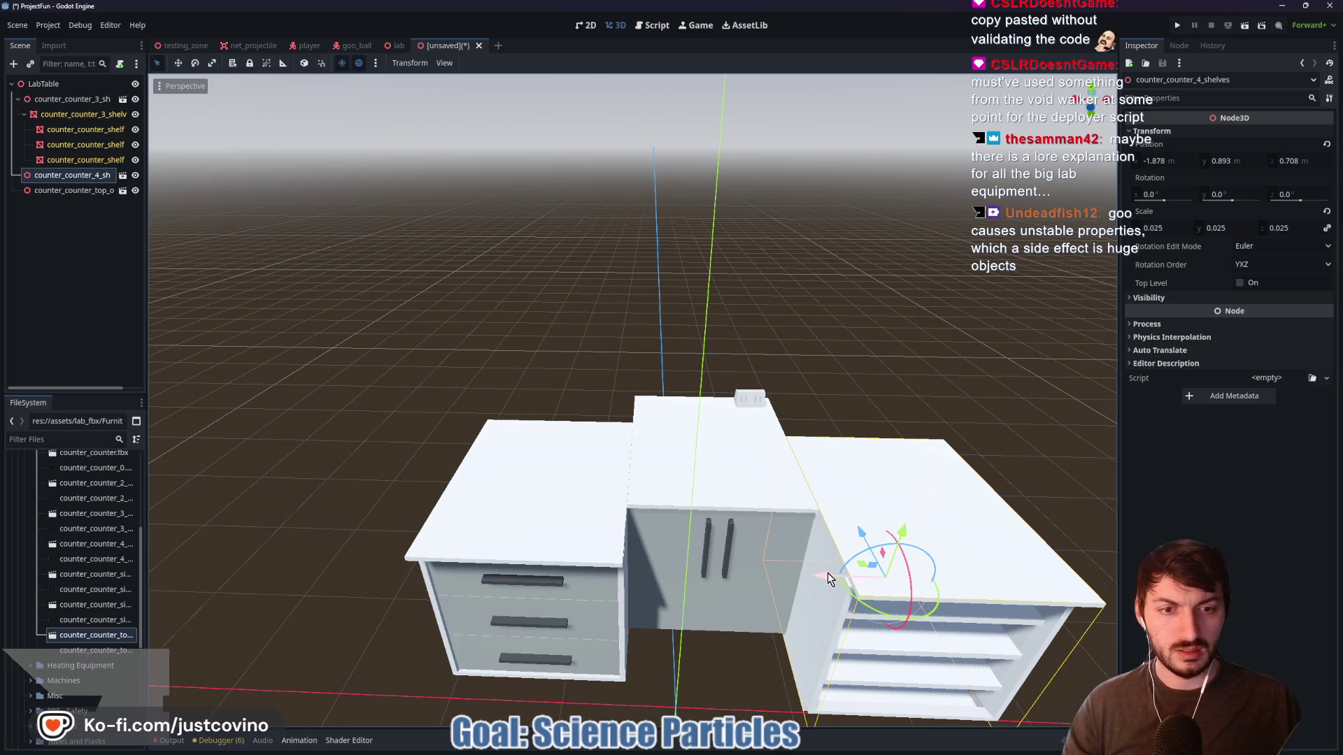
pyautogui.click(750, 508)
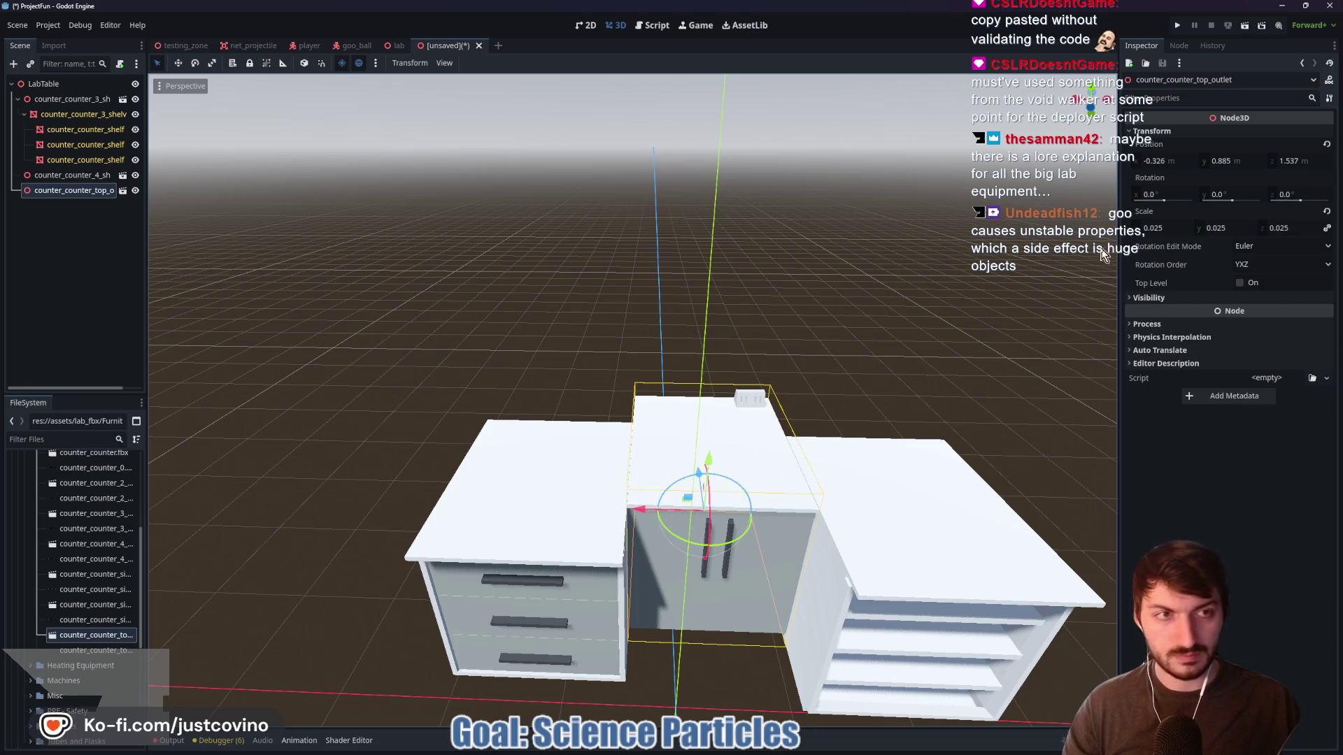
# Move the middle outlet counter along Z in Top view, with move snapping turned on
pyautogui.moveTo(697, 475); pyautogui.dragTo(702, 513)
pyautogui.click(1090, 90)
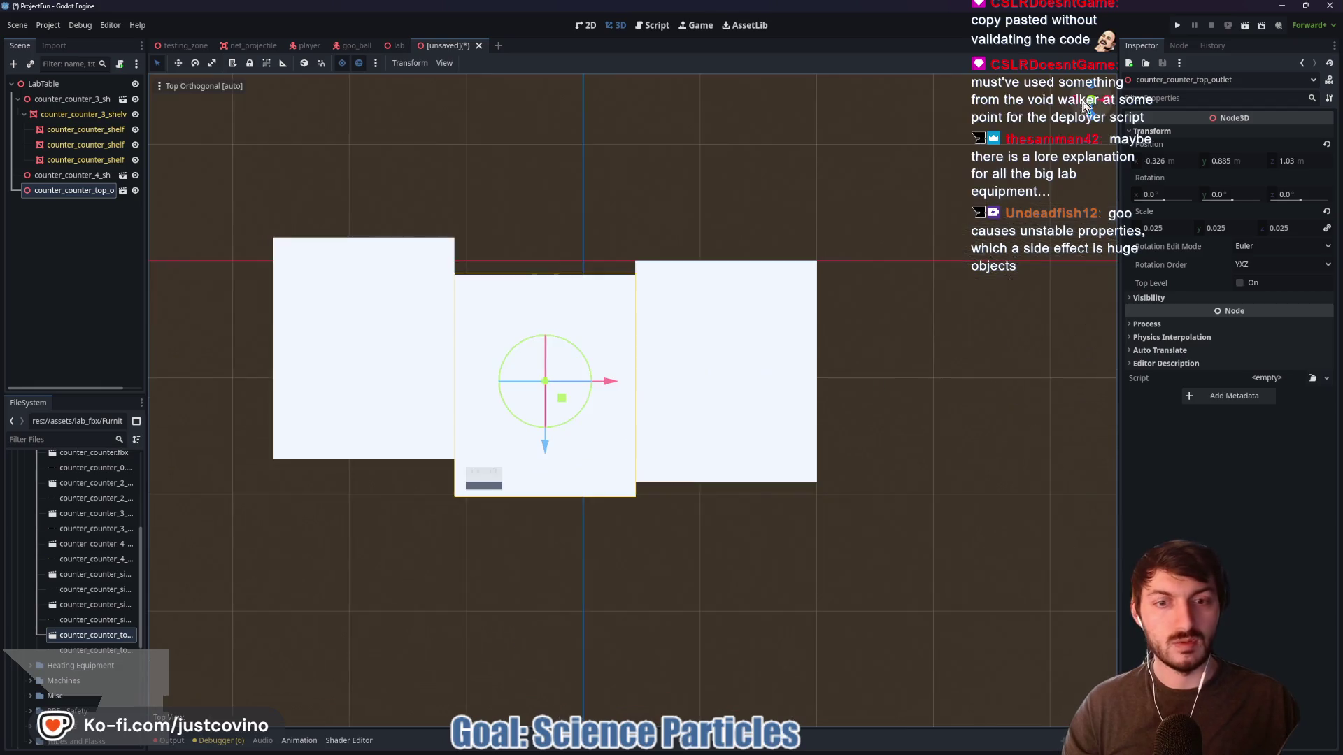
pyautogui.moveTo(547, 455); pyautogui.dragTo(547, 436)
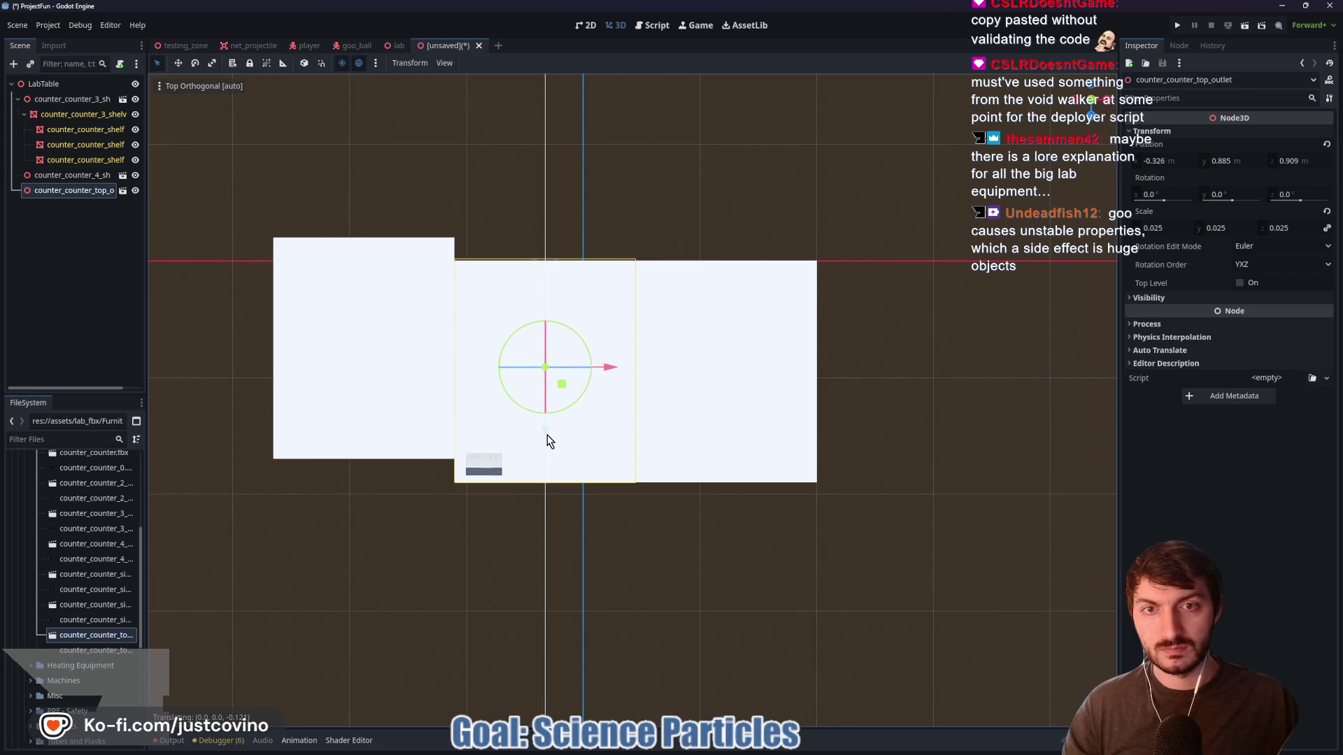
pyautogui.press('y')
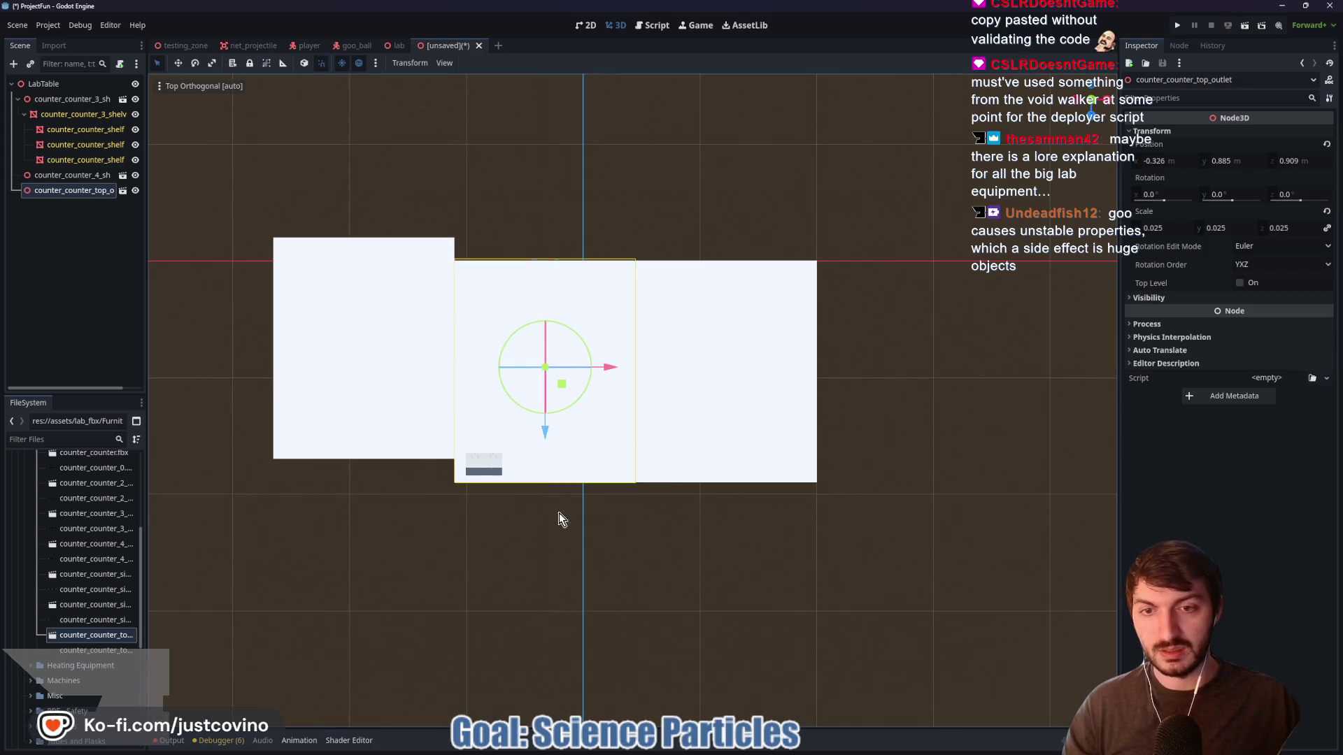
pyautogui.moveTo(545, 441)
pyautogui.mouseDown()
pyautogui.moveTo(549, 359)
pyautogui.moveTo(549, 417)
pyautogui.mouseUp()
# Snap the shelves counter flush with the others at -1.878, 0.893, 0.908
pyautogui.click(381, 384)
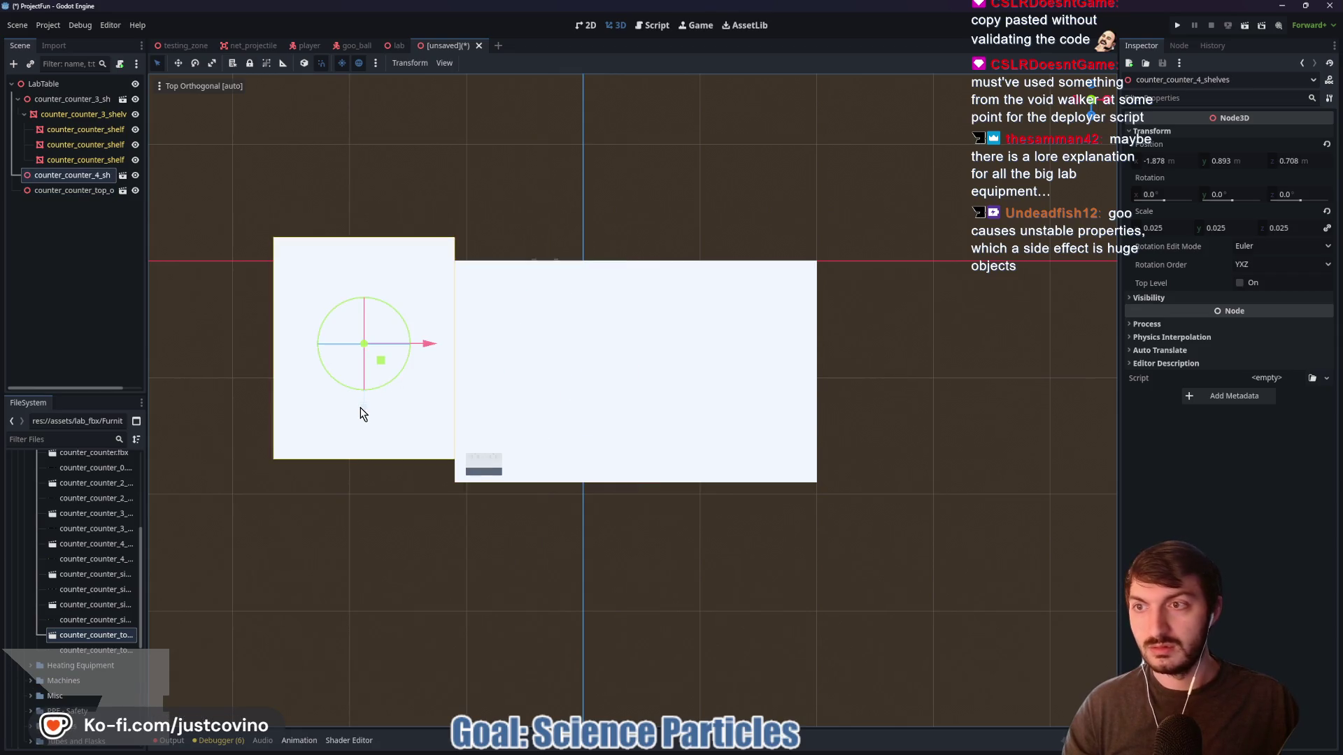
pyautogui.moveTo(364, 440)
pyautogui.mouseDown()
pyautogui.moveTo(371, 480)
pyautogui.moveTo(377, 437)
pyautogui.mouseUp()
pyautogui.moveTo(631, 334); pyautogui.dragTo(414, 148)
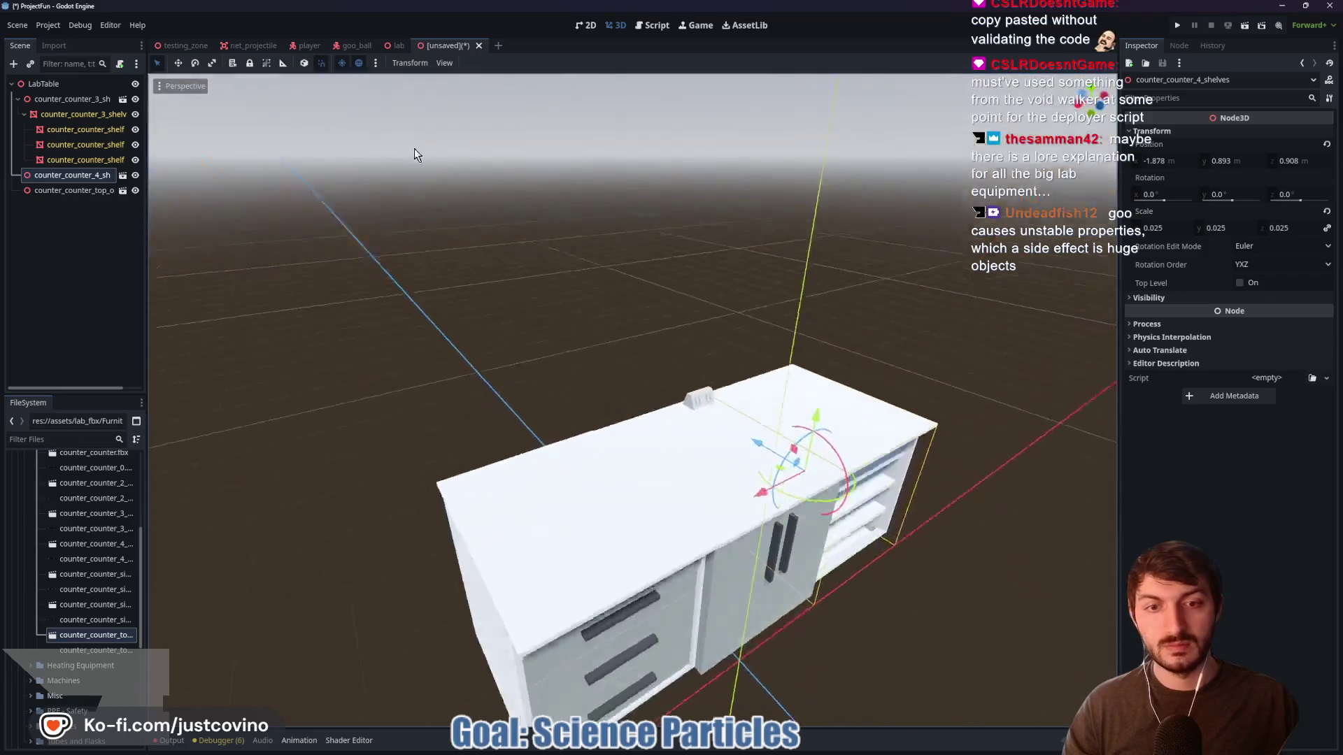
# Check the drawer counter's height and nudge it down slightly in rear orthographic view
pyautogui.scroll(2, 865, 411)
pyautogui.moveTo(865, 411)
pyautogui.mouseDown()
pyautogui.moveTo(818, 434)
pyautogui.moveTo(761, 384)
pyautogui.moveTo(783, 366)
pyautogui.moveTo(594, 456)
pyautogui.mouseUp()
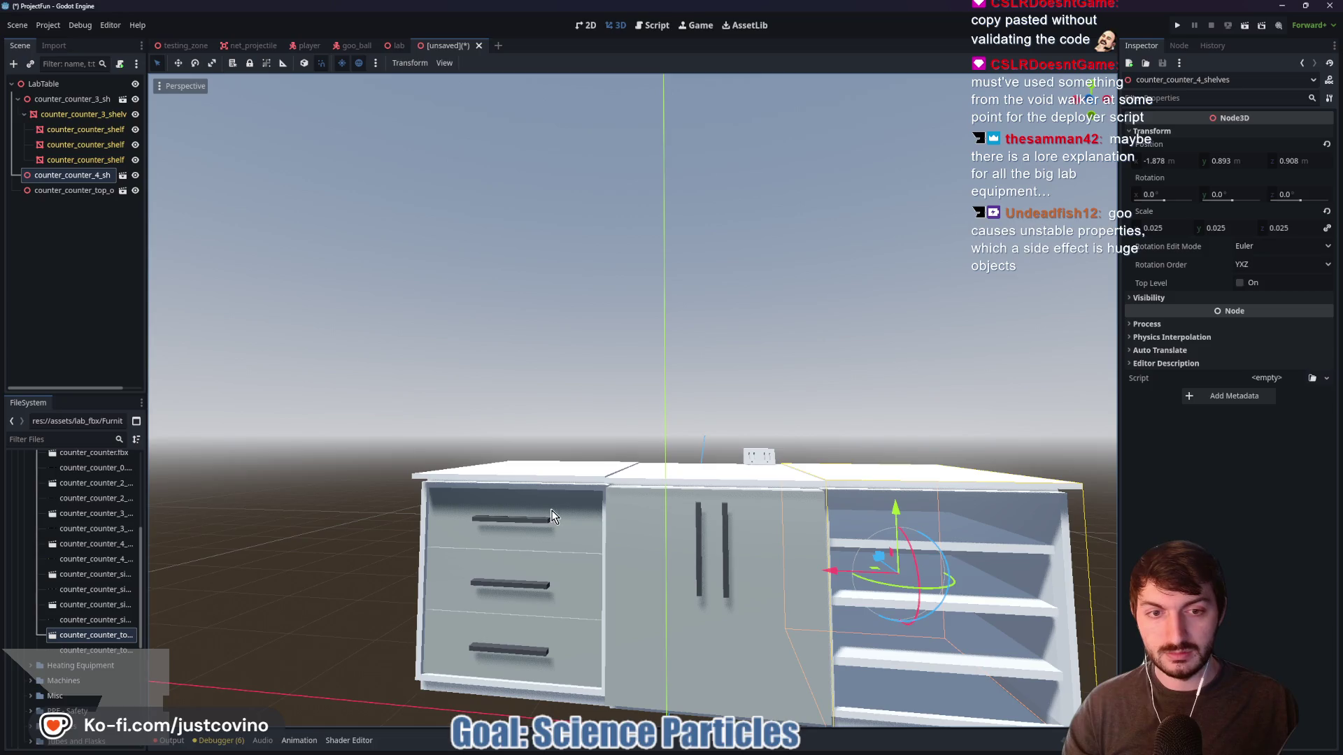
pyautogui.click(526, 560)
pyautogui.click(77, 98)
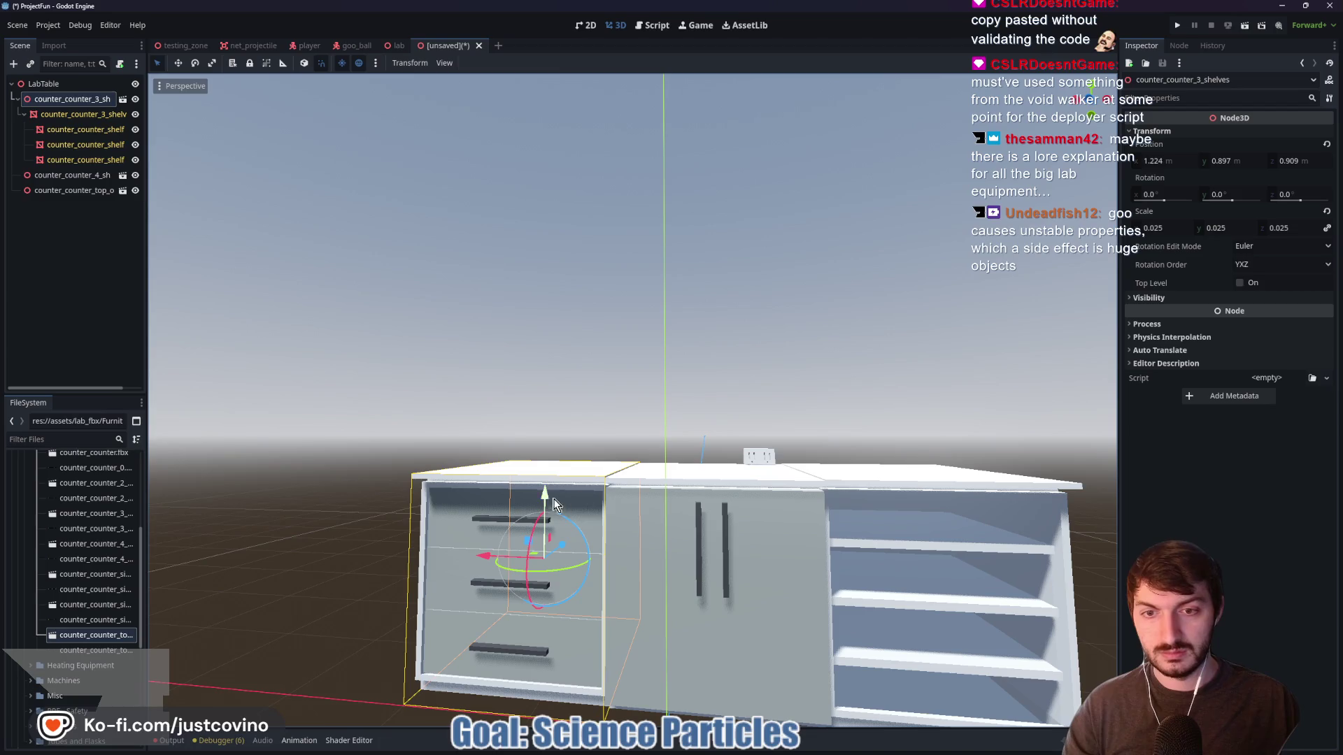
pyautogui.moveTo(544, 490)
pyautogui.mouseDown()
pyautogui.moveTo(523, 497)
pyautogui.moveTo(536, 499)
pyautogui.moveTo(535, 570)
pyautogui.moveTo(560, 496)
pyautogui.mouseUp()
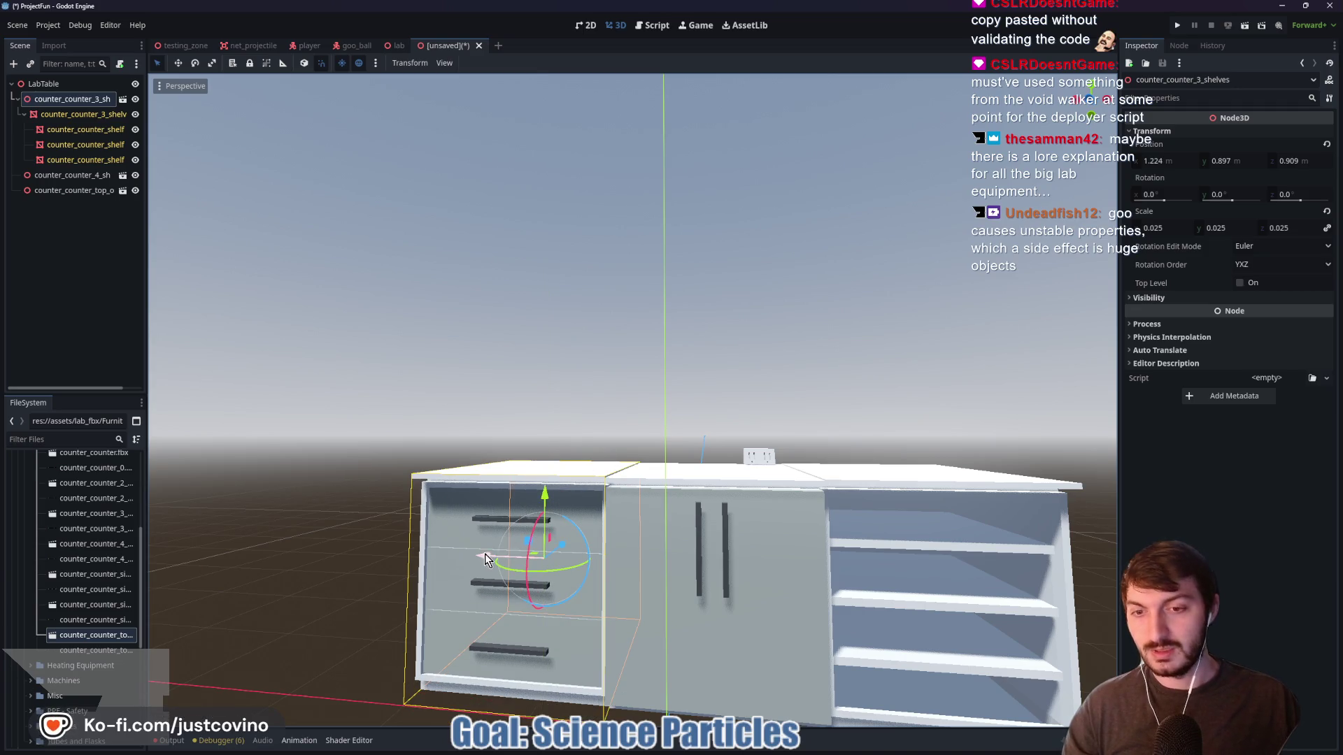
pyautogui.moveTo(742, 442); pyautogui.dragTo(798, 456)
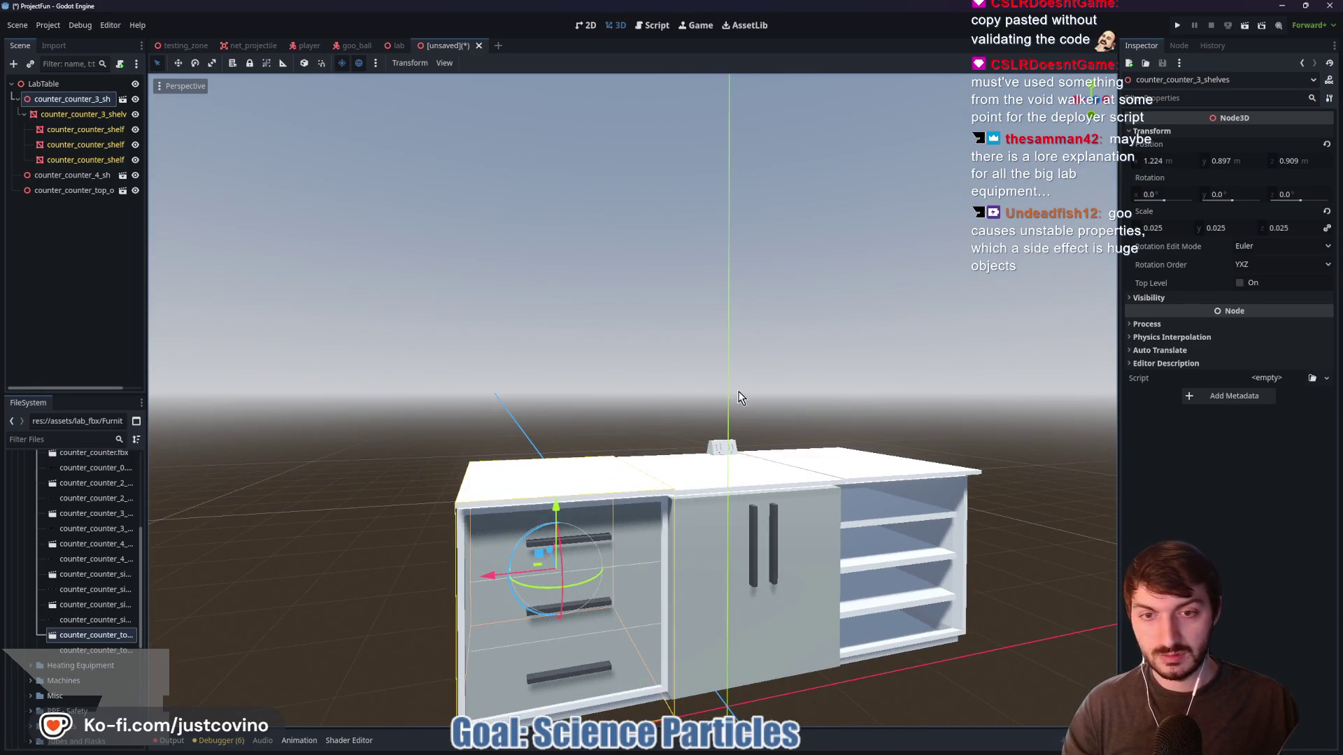
pyautogui.moveTo(741, 397); pyautogui.dragTo(713, 392)
pyautogui.click(1095, 105)
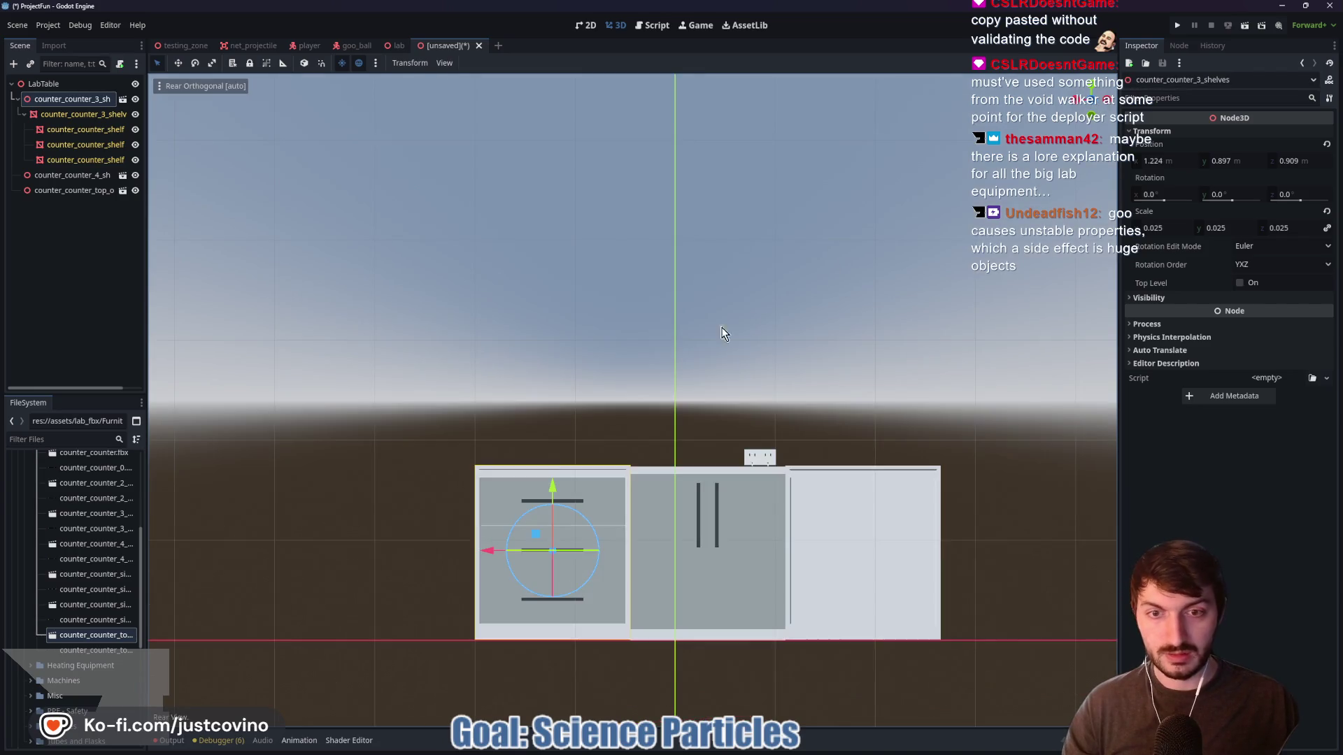
pyautogui.moveTo(553, 484); pyautogui.dragTo(552, 486)
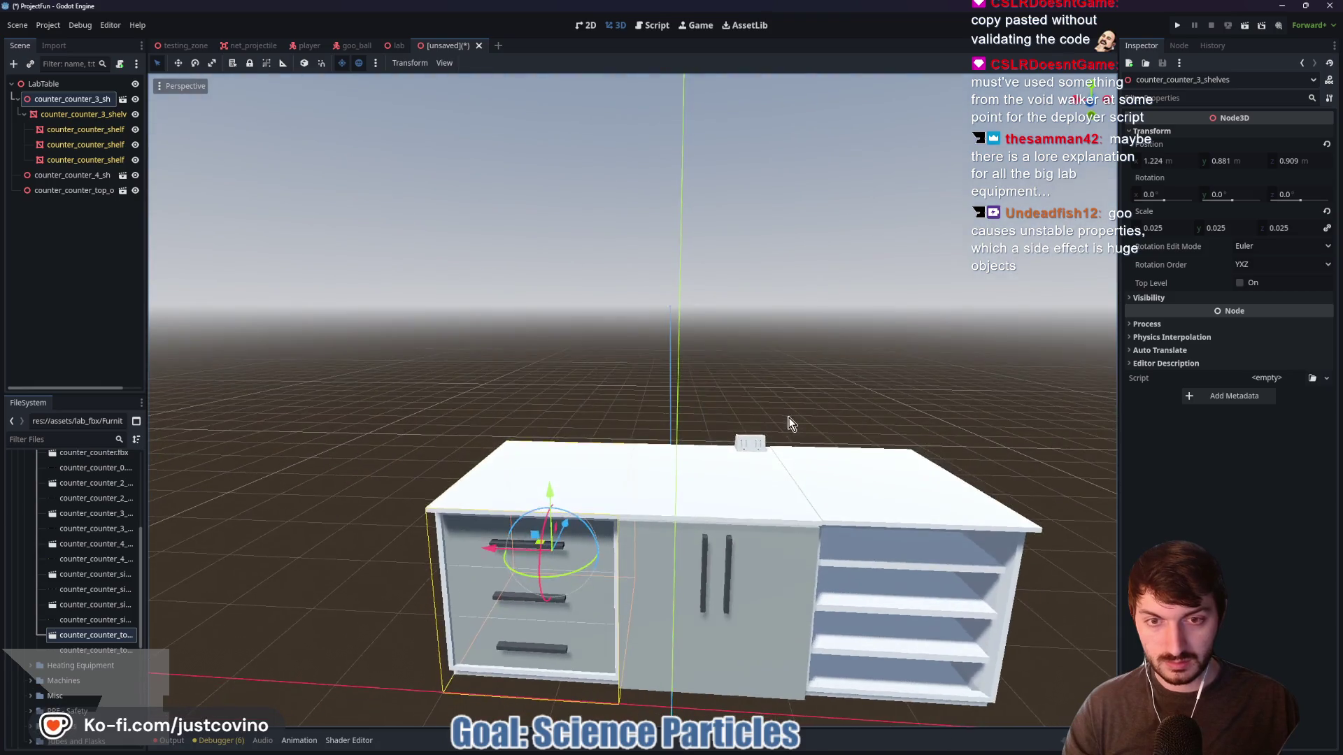
pyautogui.scroll(5, 685, 477)
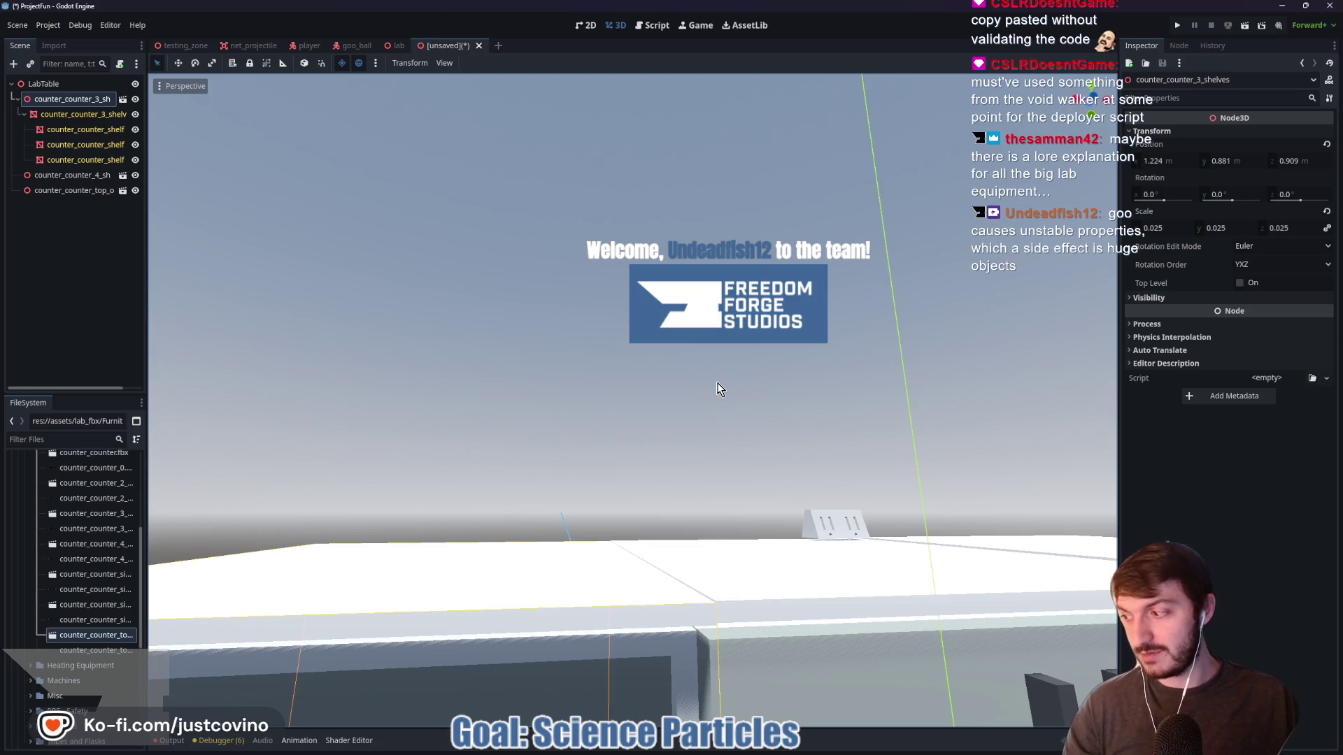
pyautogui.scroll(-5, 707, 420)
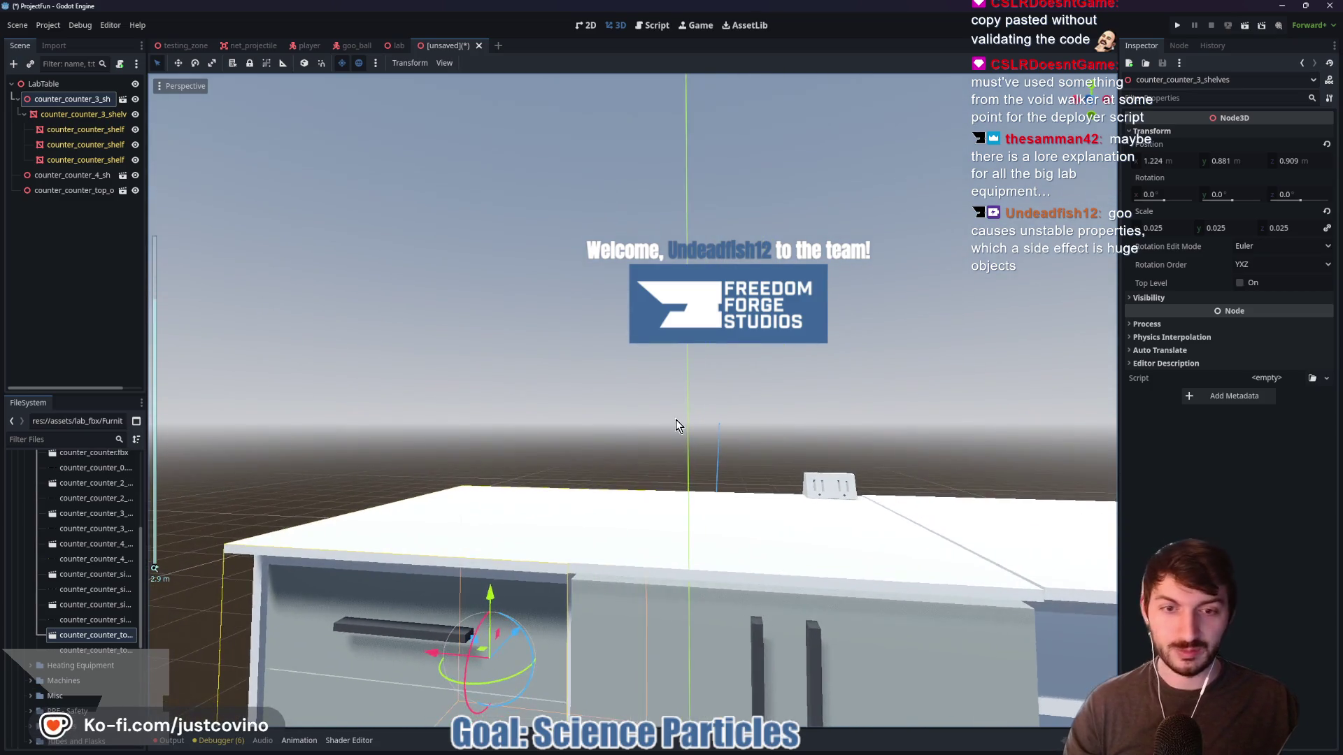
# Lower the shelves counter from the rear view so it sits at Y 0.884
pyautogui.moveTo(707, 420); pyautogui.dragTo(804, 420)
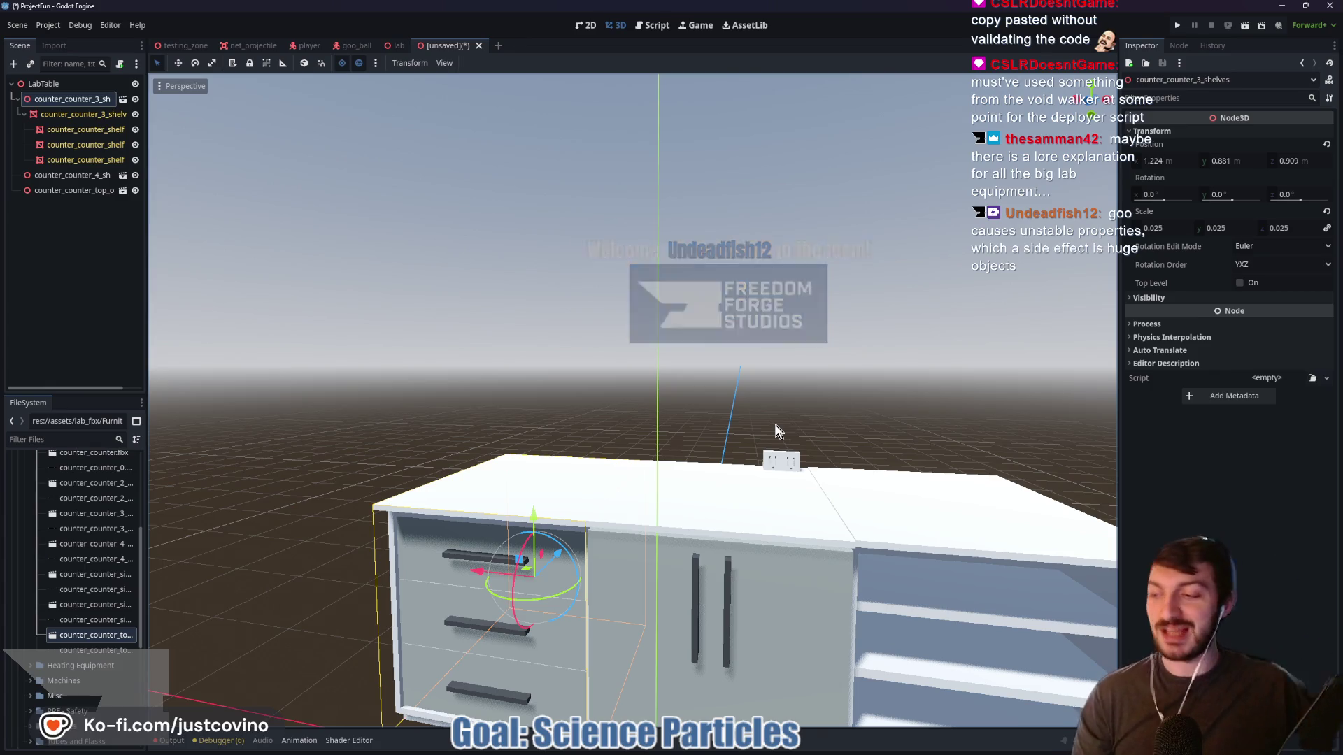
pyautogui.moveTo(907, 404)
pyautogui.mouseDown()
pyautogui.moveTo(824, 409)
pyautogui.moveTo(890, 397)
pyautogui.moveTo(947, 518)
pyautogui.mouseUp()
pyautogui.click(949, 516)
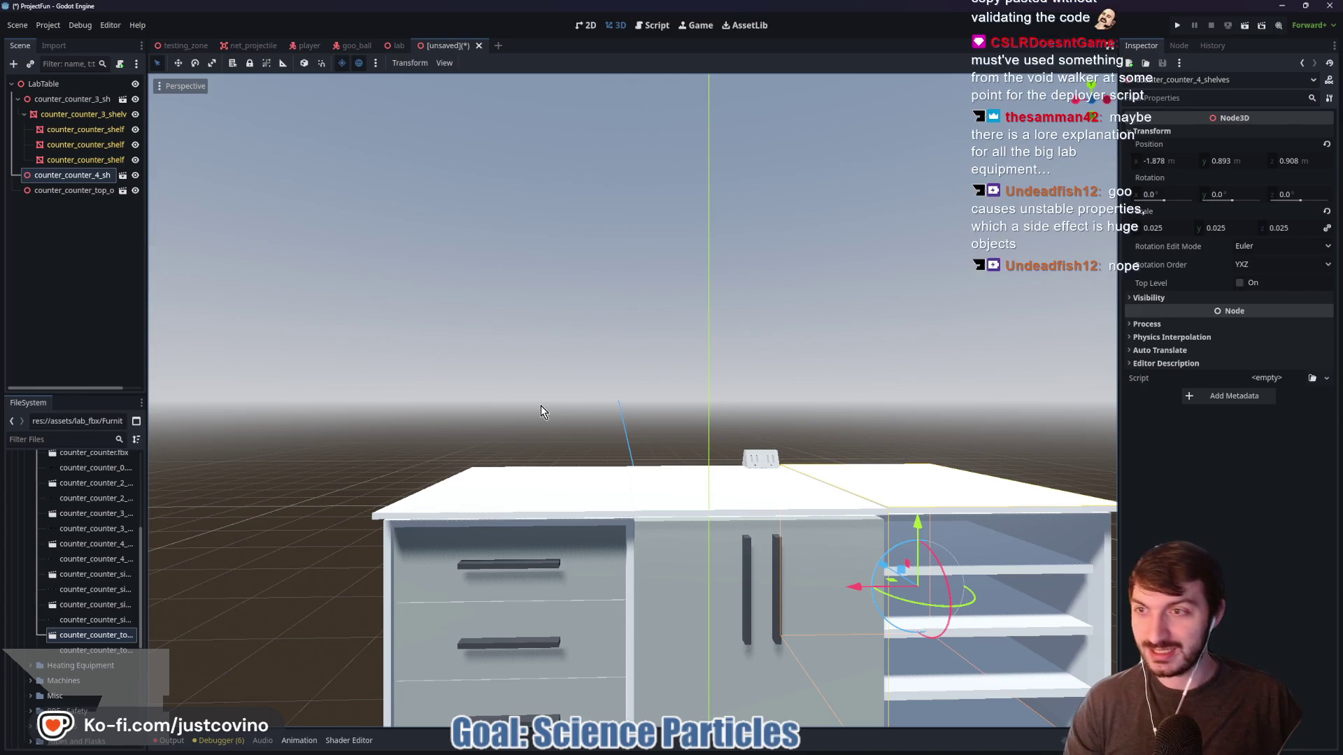
pyautogui.click(70, 192)
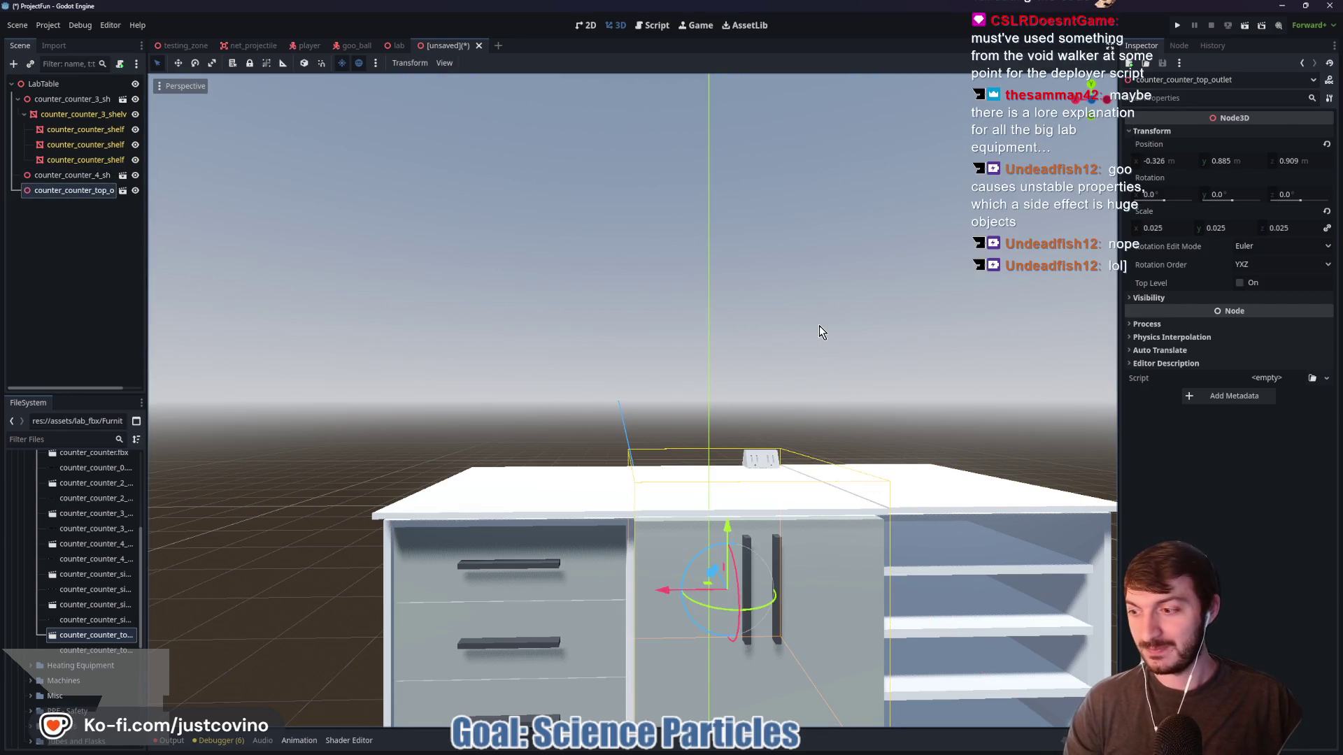
pyautogui.moveTo(999, 398)
pyautogui.mouseDown()
pyautogui.moveTo(893, 410)
pyautogui.moveTo(739, 510)
pyautogui.mouseUp()
pyautogui.click(732, 518)
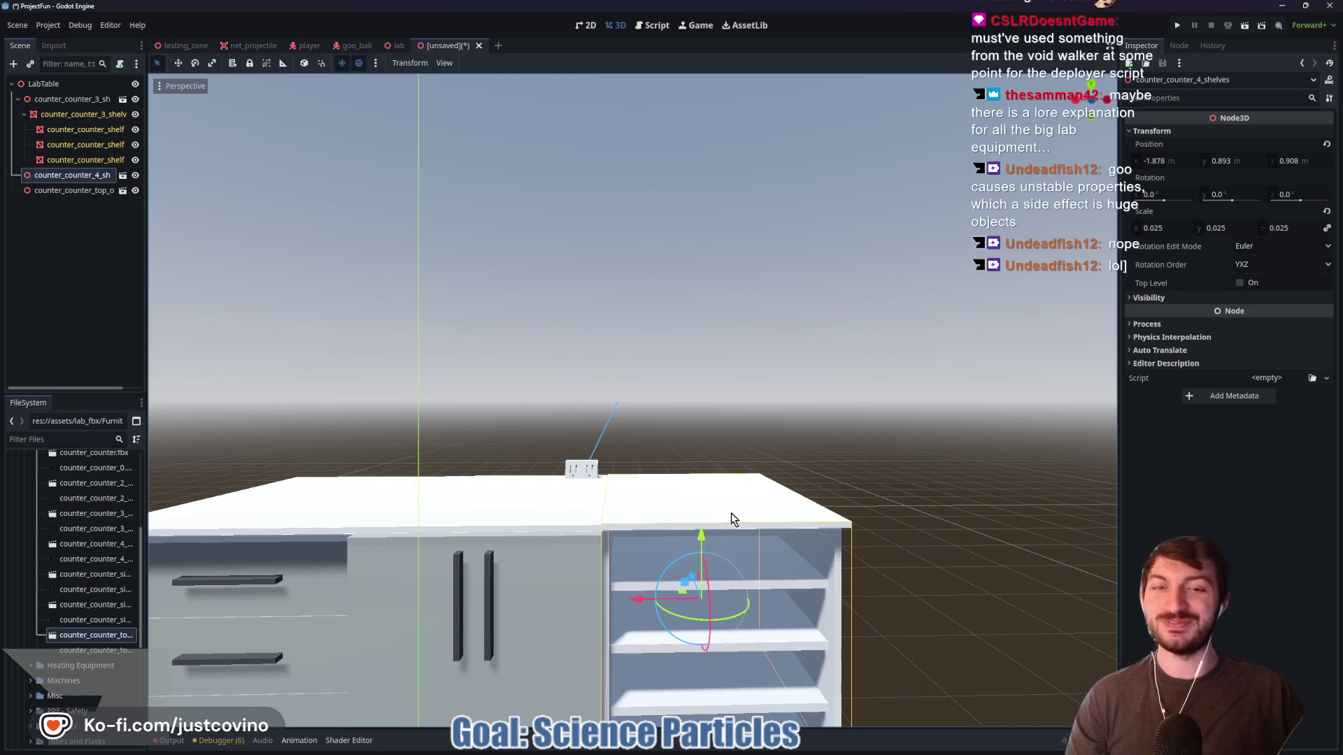
pyautogui.moveTo(756, 420); pyautogui.dragTo(720, 434)
pyautogui.click(1090, 105)
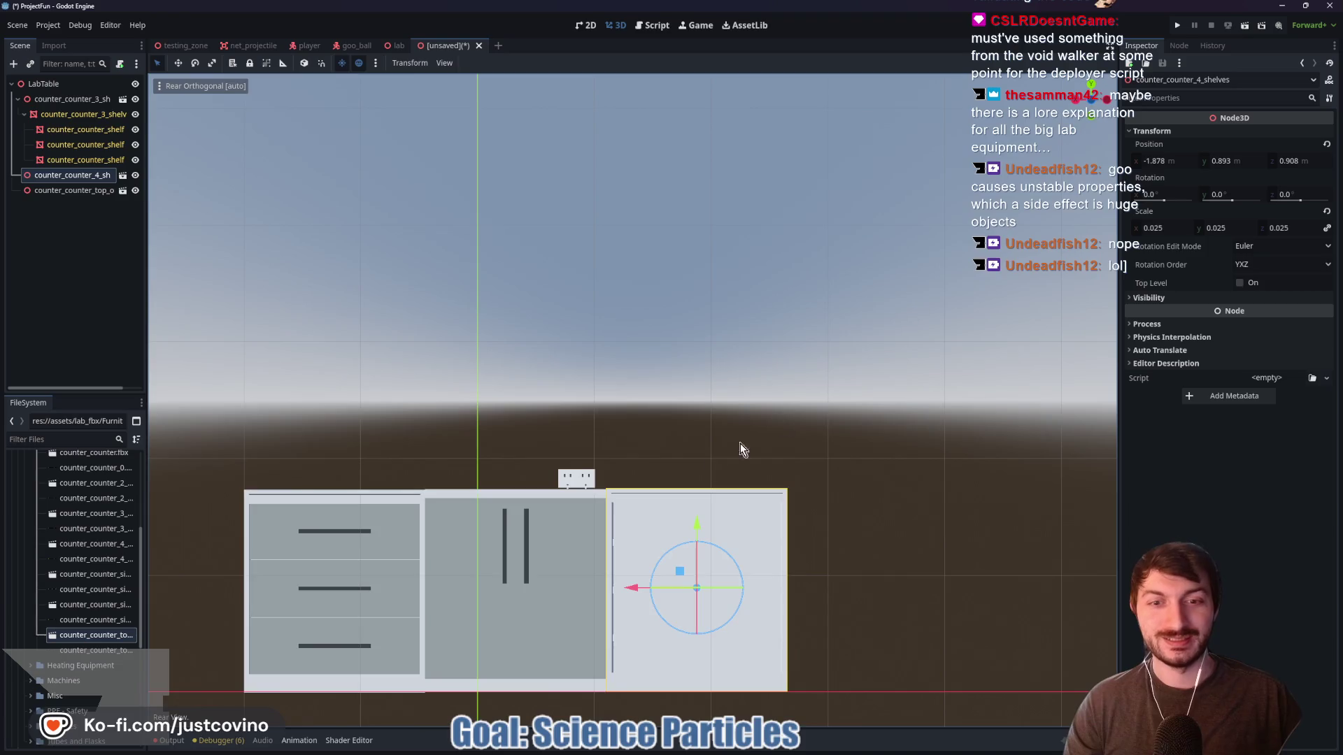
pyautogui.moveTo(698, 521); pyautogui.dragTo(698, 520)
pyautogui.moveTo(698, 410)
pyautogui.mouseDown()
pyautogui.moveTo(705, 465)
pyautogui.moveTo(835, 391)
pyautogui.moveTo(872, 407)
pyautogui.moveTo(899, 474)
pyautogui.moveTo(698, 404)
pyautogui.mouseUp()
pyautogui.scroll(-5, 700, 410)
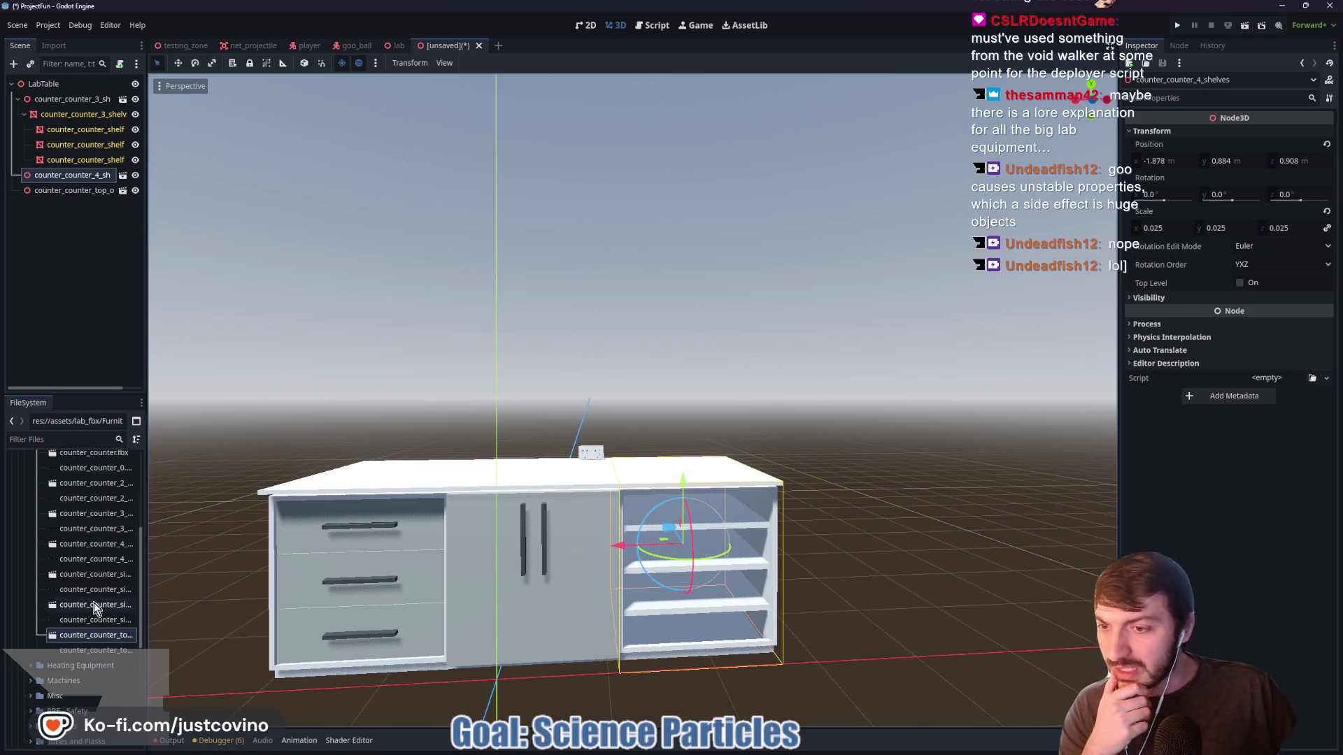
# Scale the large plastic bottle to 0.025 and stand it on the countertop beside the tape
pyautogui.write('0.025')
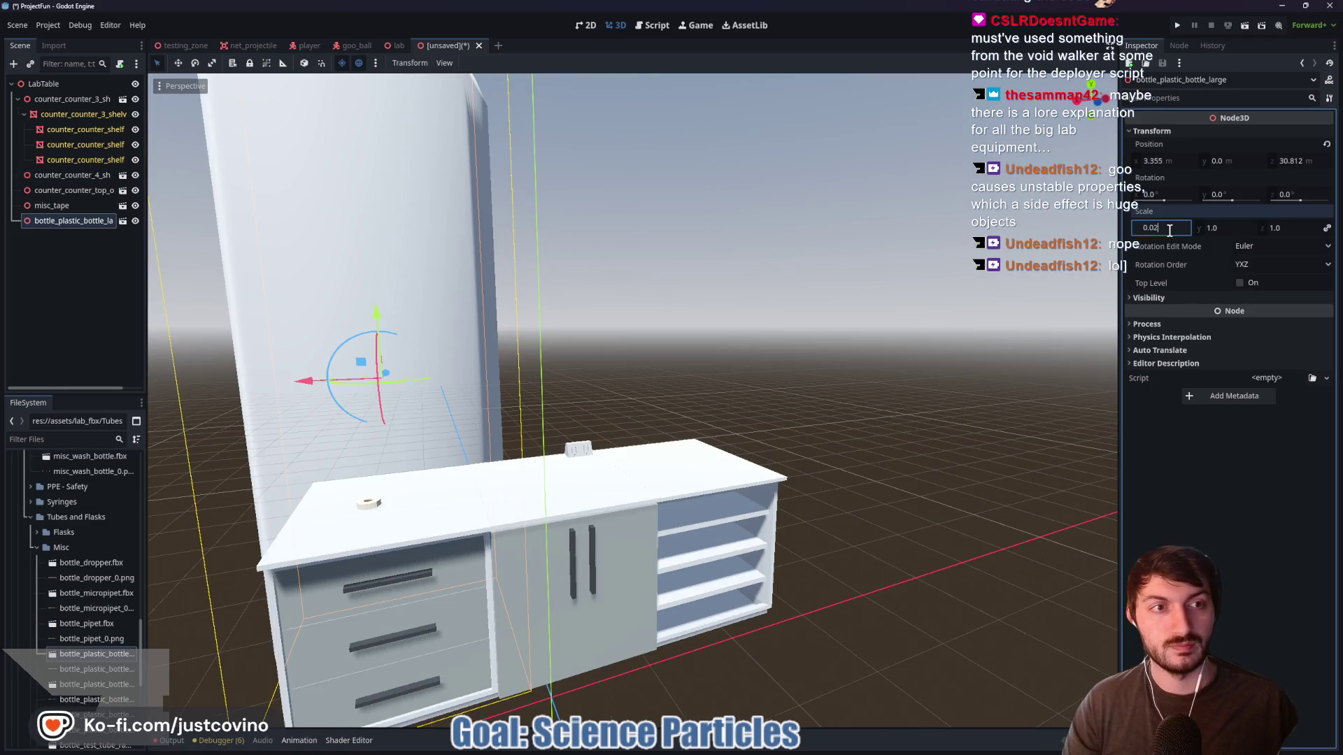
pyautogui.press('Return')
pyautogui.moveTo(377, 387)
pyautogui.mouseDown()
pyautogui.moveTo(570, 393)
pyautogui.moveTo(797, 454)
pyautogui.moveTo(790, 470)
pyautogui.moveTo(625, 488)
pyautogui.moveTo(648, 371)
pyautogui.mouseUp()
pyautogui.moveTo(629, 419)
pyautogui.mouseDown()
pyautogui.moveTo(689, 484)
pyautogui.moveTo(751, 420)
pyautogui.moveTo(750, 381)
pyautogui.mouseUp()
pyautogui.moveTo(703, 429); pyautogui.dragTo(600, 426)
pyautogui.moveTo(662, 363)
pyautogui.mouseDown()
pyautogui.moveTo(656, 287)
pyautogui.moveTo(669, 346)
pyautogui.moveTo(779, 354)
pyautogui.moveTo(524, 329)
pyautogui.moveTo(743, 344)
pyautogui.mouseUp()
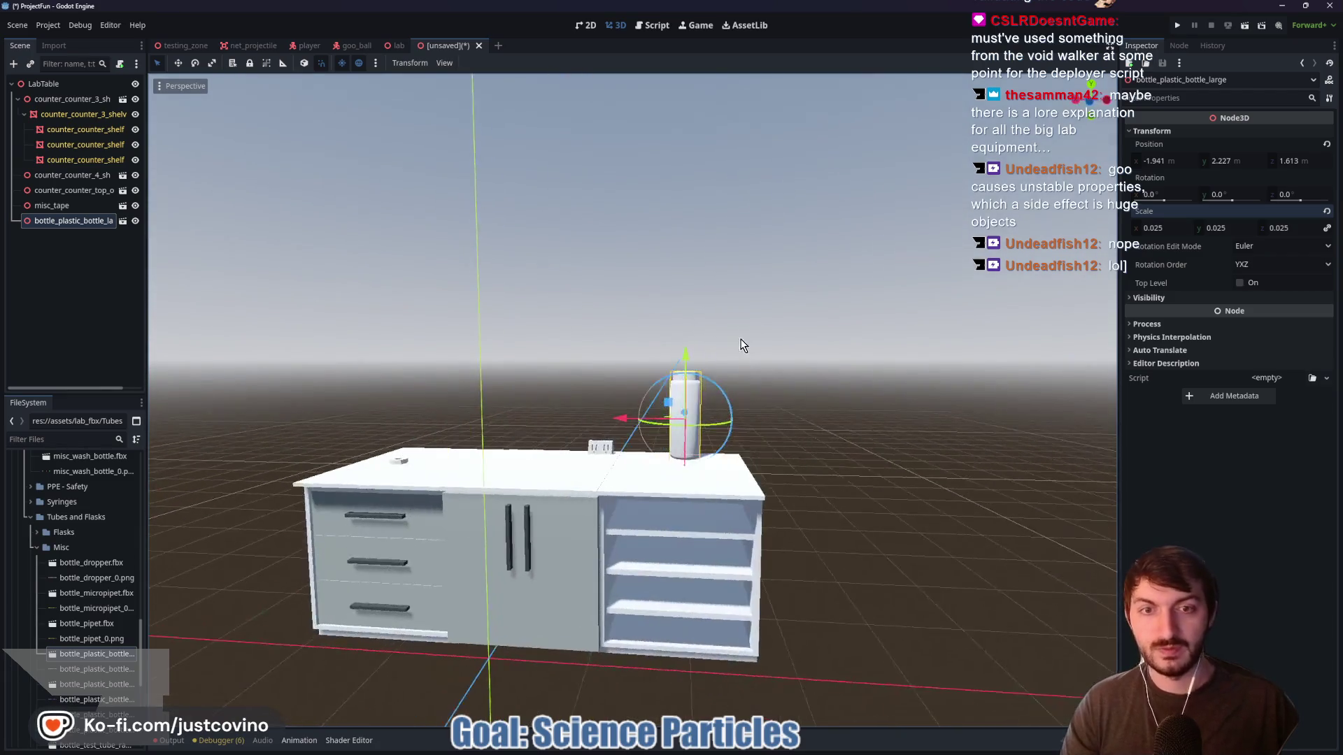
pyautogui.click(784, 351)
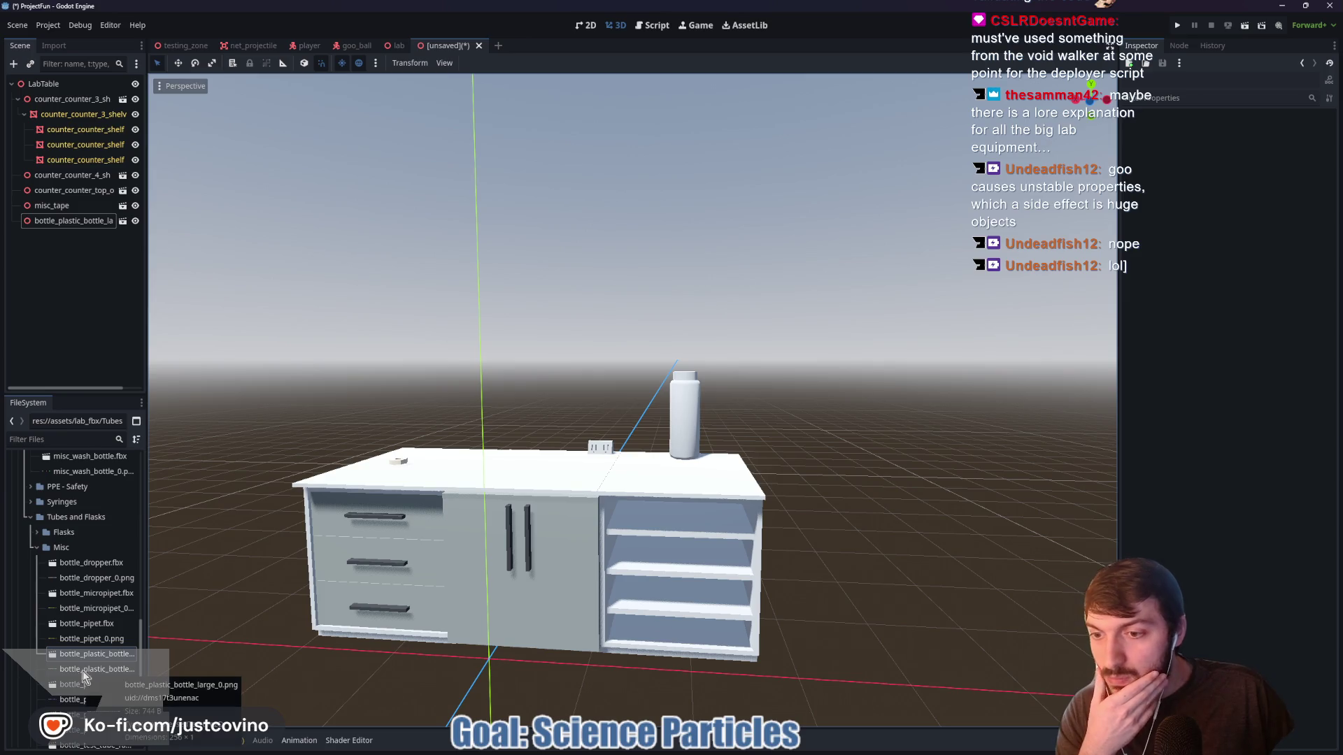
pyautogui.scroll(-2, 107, 654)
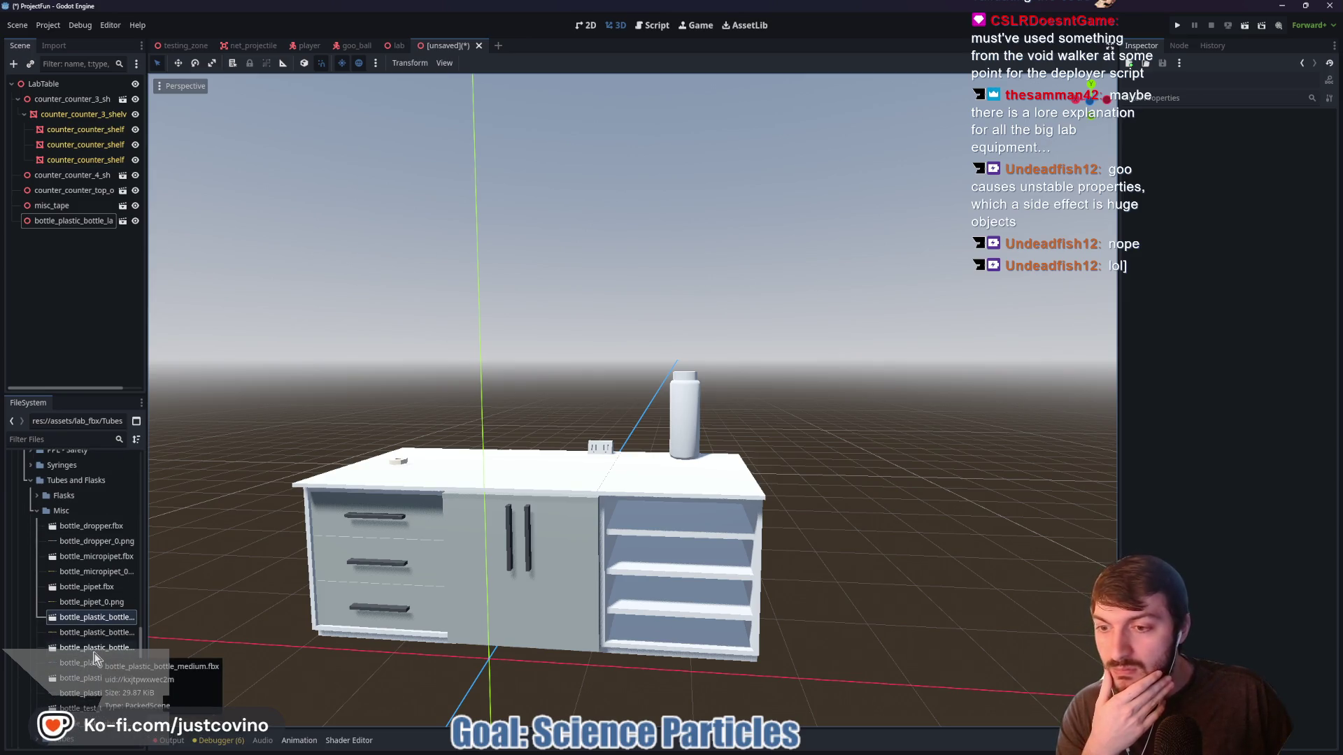
pyautogui.scroll(-4, 90, 672)
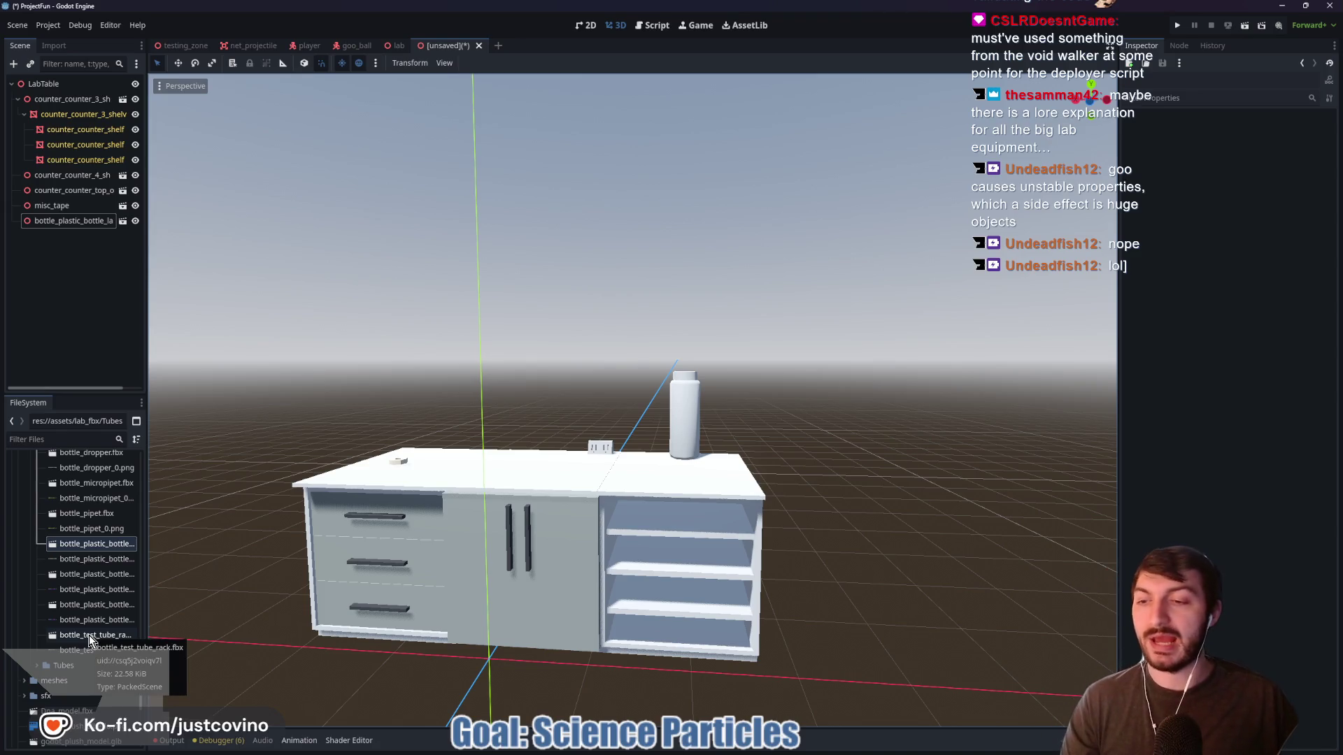
# Add bottle_test_tube_rack to the scene and set its scale to 0.025
pyautogui.moveTo(89, 635)
pyautogui.mouseDown()
pyautogui.moveTo(517, 422)
pyautogui.moveTo(549, 369)
pyautogui.moveTo(505, 413)
pyautogui.mouseUp()
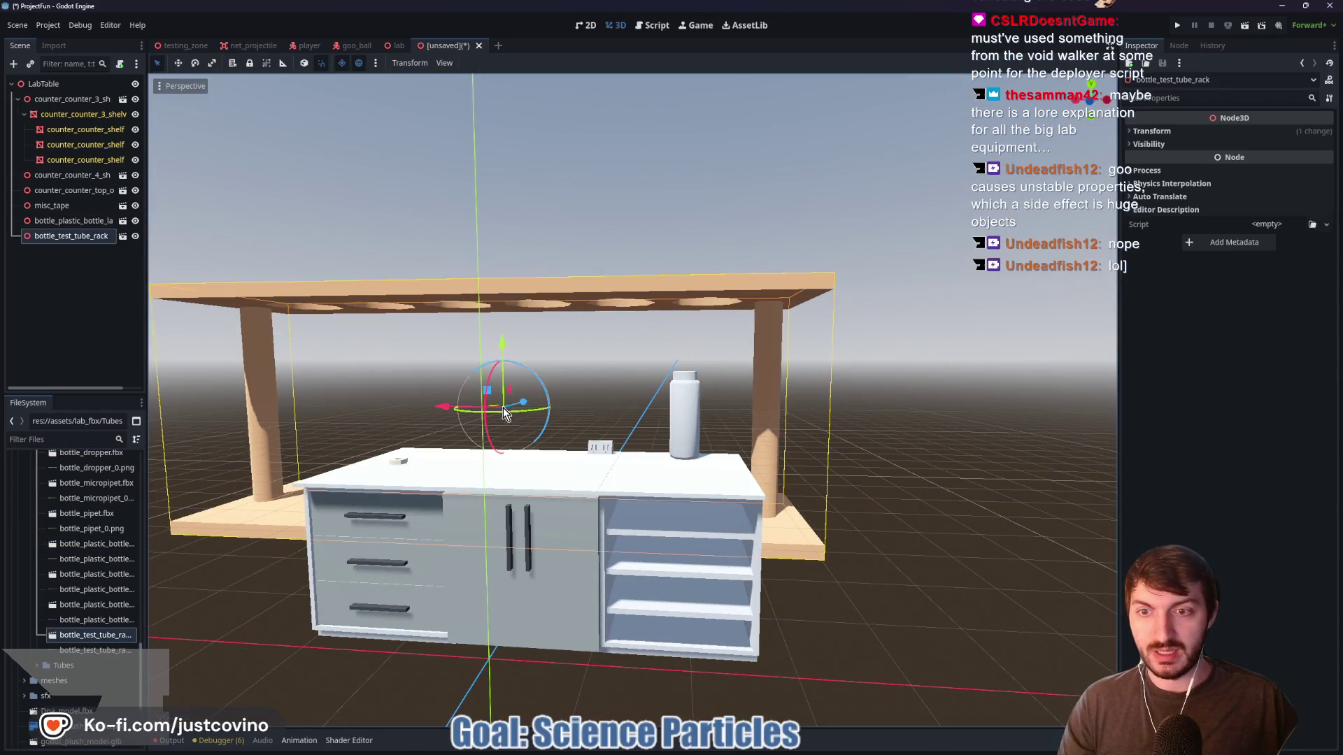
pyautogui.click(1151, 130)
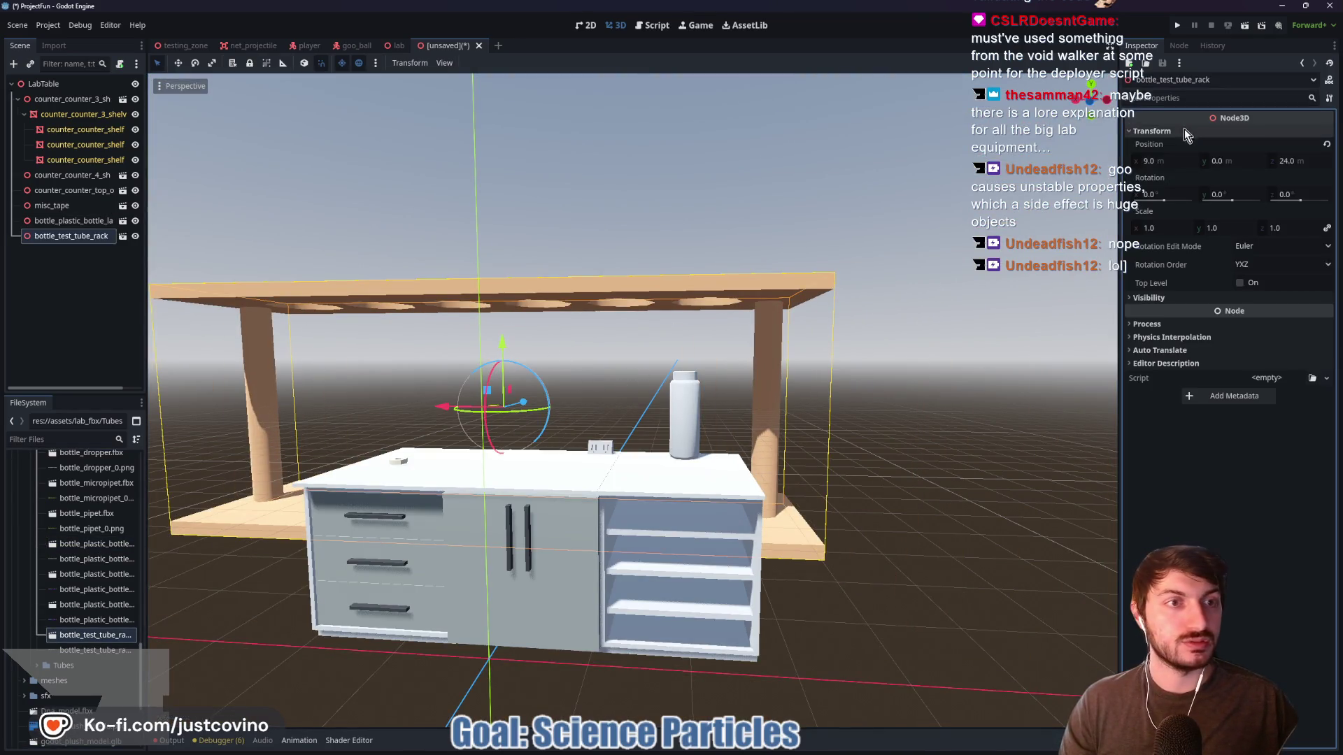
pyautogui.click(1161, 228)
pyautogui.write('0.025')
pyautogui.press('Return')
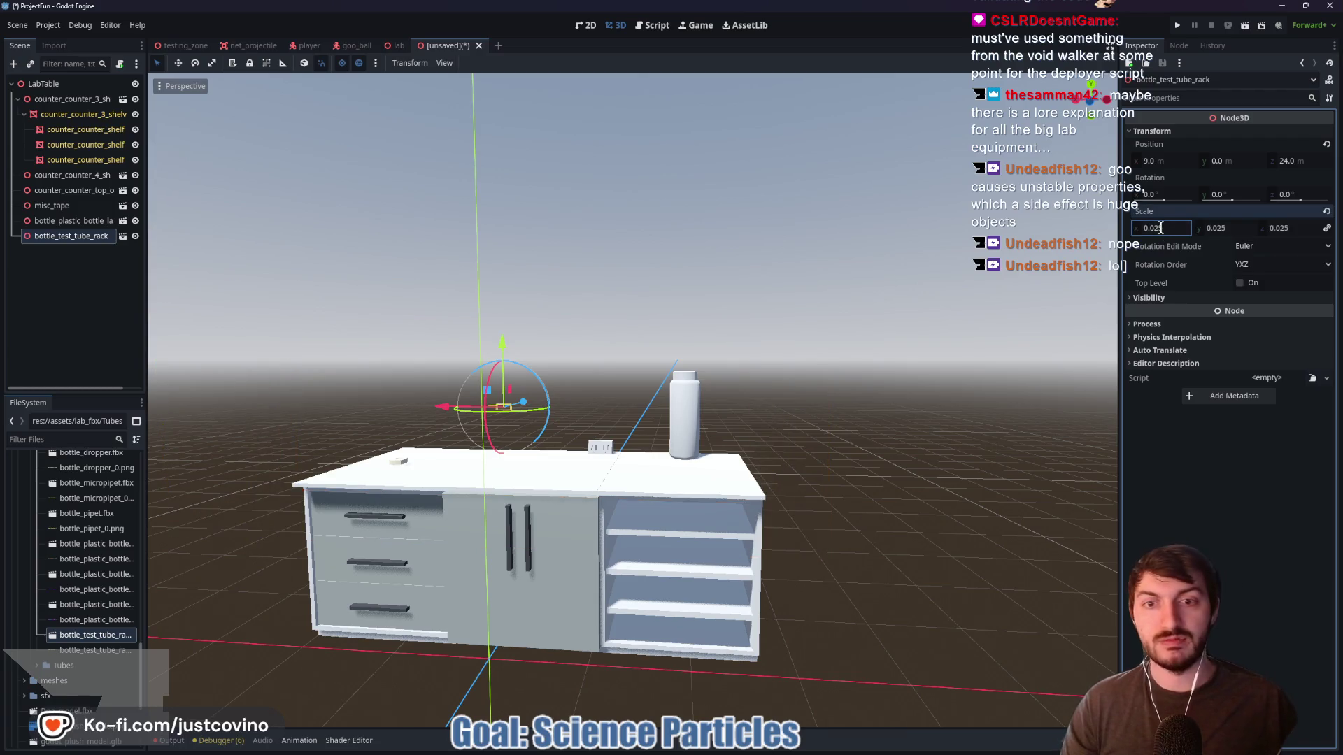
pyautogui.moveTo(526, 412)
pyautogui.mouseDown()
pyautogui.moveTo(350, 427)
pyautogui.moveTo(259, 462)
pyautogui.moveTo(482, 448)
pyautogui.moveTo(535, 413)
pyautogui.moveTo(551, 375)
pyautogui.mouseUp()
# Move the rack onto the countertop near its middle, between the tape roll and bottle
pyautogui.scroll(5, 551, 375)
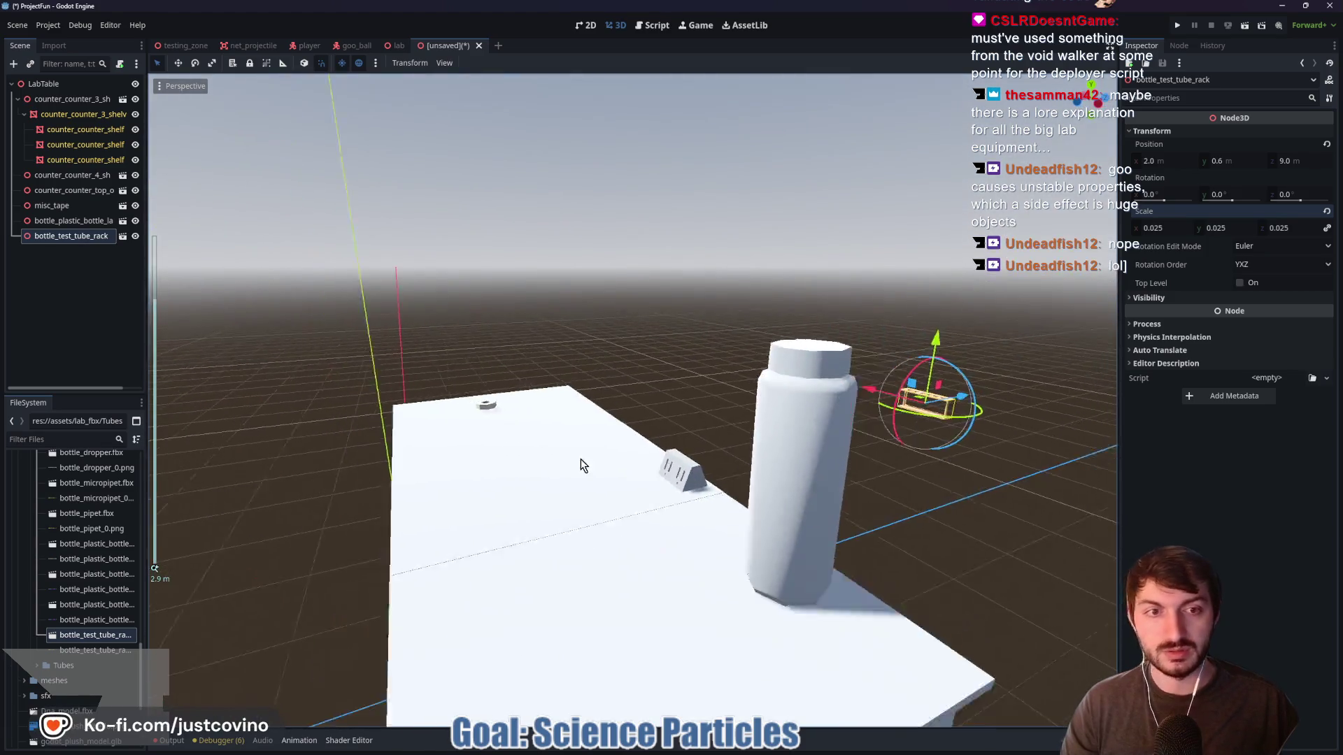
pyautogui.scroll(-5, 581, 466)
pyautogui.moveTo(804, 395)
pyautogui.mouseDown()
pyautogui.moveTo(569, 405)
pyautogui.moveTo(562, 311)
pyautogui.moveTo(563, 329)
pyautogui.mouseUp()
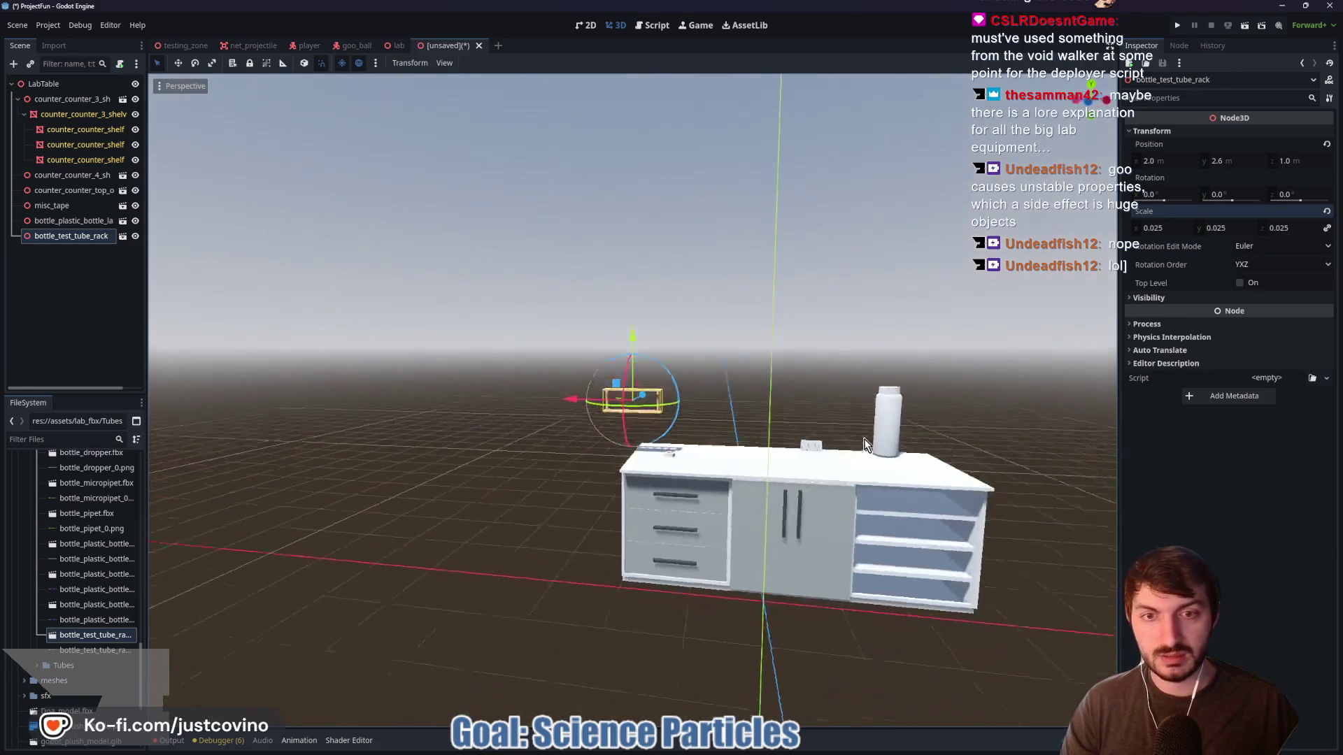
pyautogui.moveTo(563, 406); pyautogui.dragTo(689, 407)
pyautogui.moveTo(767, 352)
pyautogui.mouseDown()
pyautogui.moveTo(769, 386)
pyautogui.moveTo(788, 391)
pyautogui.mouseUp()
pyautogui.scroll(5, 789, 391)
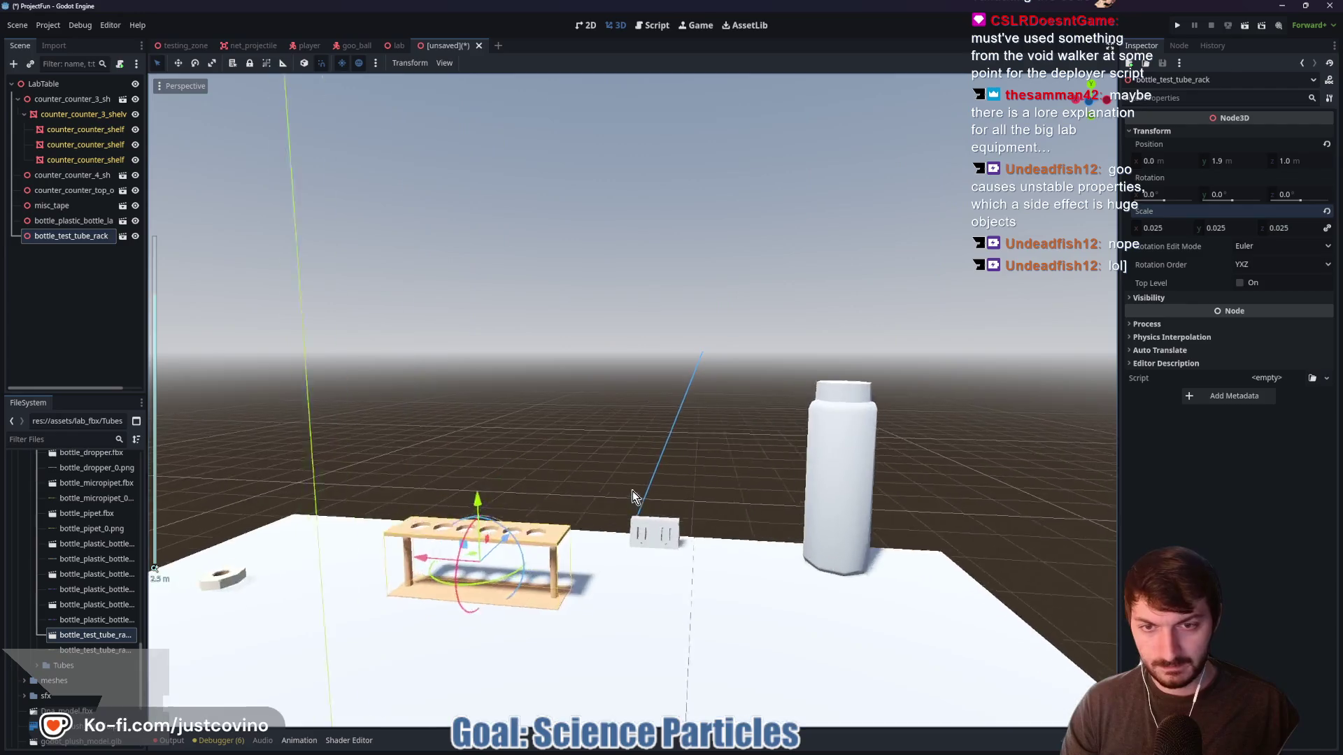
pyautogui.scroll(2, 635, 496)
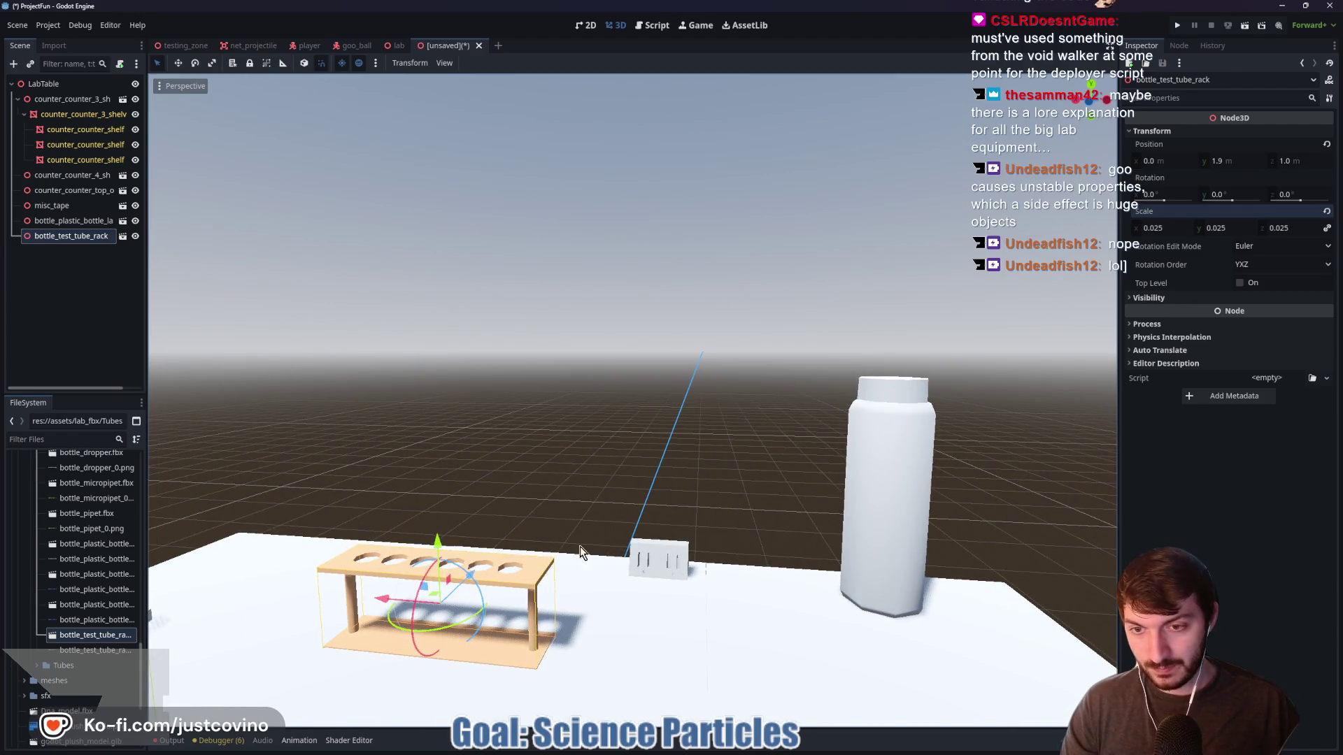
pyautogui.scroll(-5, 616, 465)
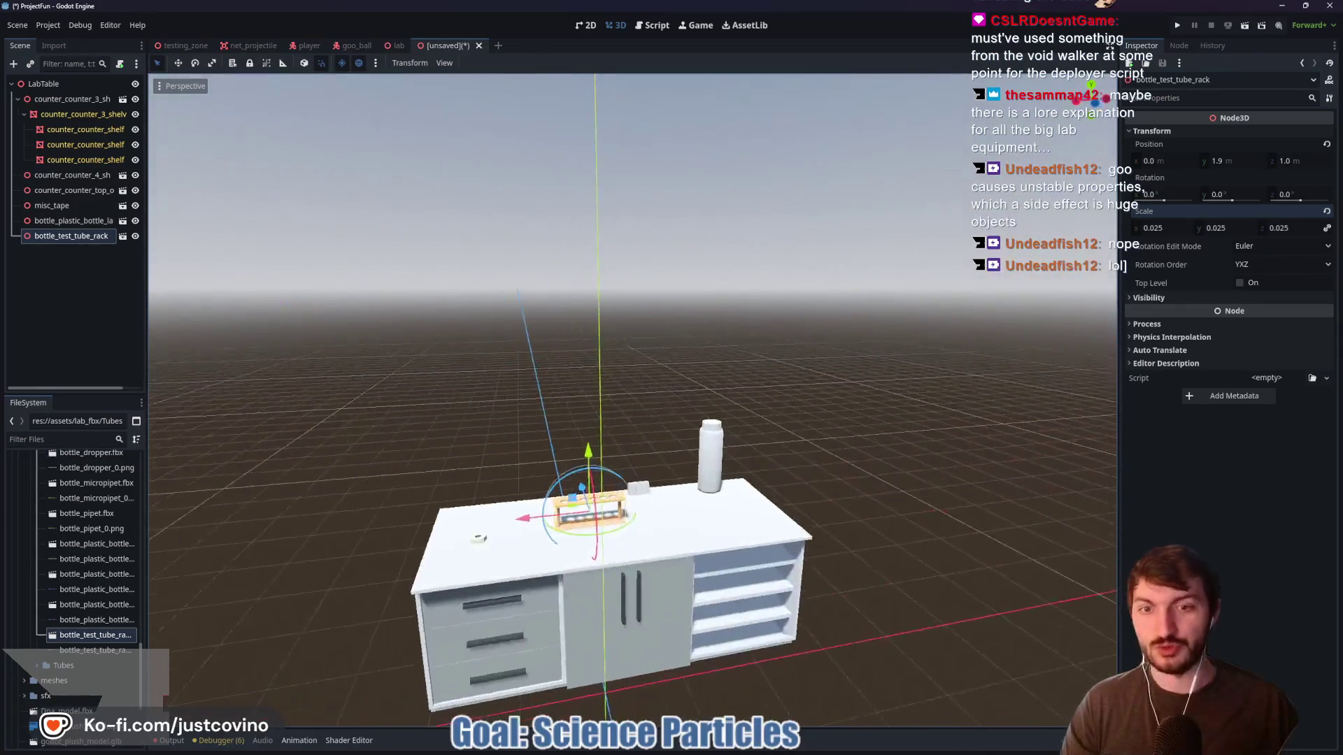
pyautogui.press('w')
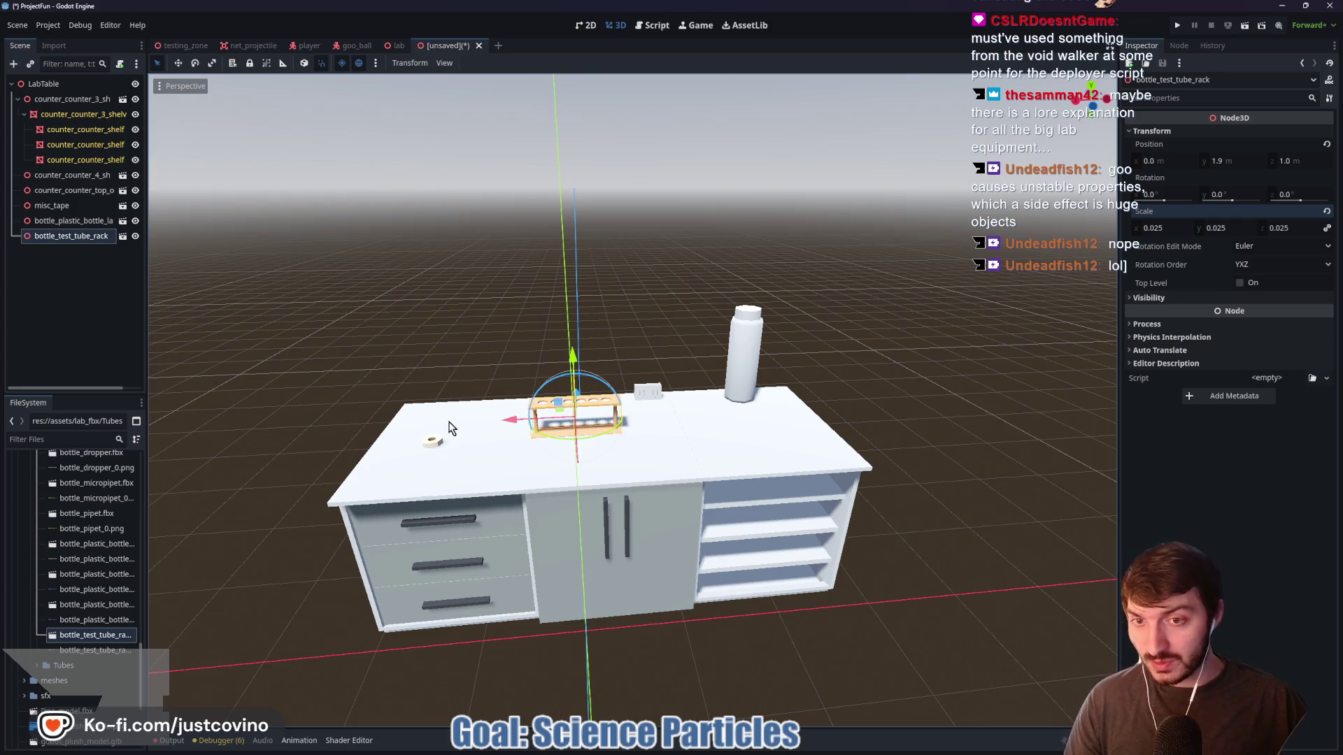
pyautogui.moveTo(516, 426)
pyautogui.mouseDown()
pyautogui.moveTo(554, 428)
pyautogui.moveTo(510, 428)
pyautogui.mouseUp()
pyautogui.scroll(2, 867, 411)
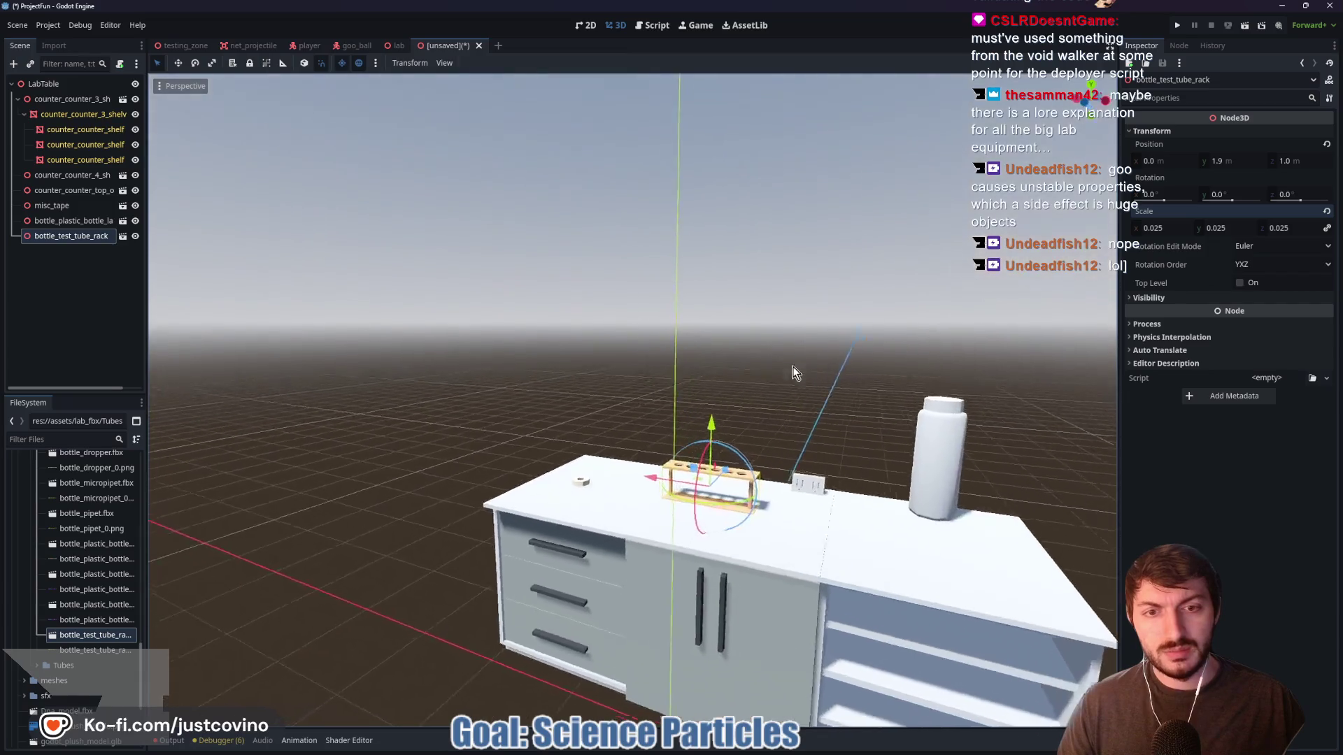
# Add the medium glassware tube from the Tubes folder and scale it to 0.025
pyautogui.click(37, 665)
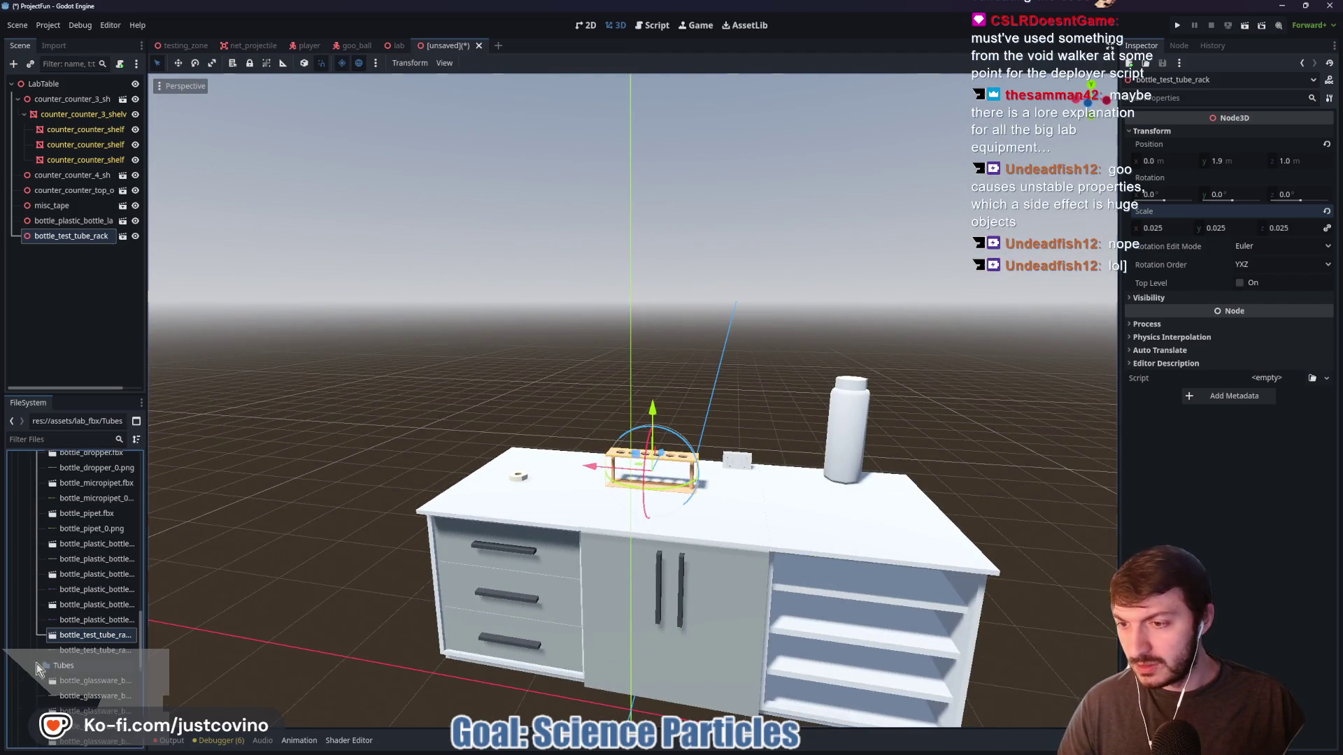
pyautogui.scroll(-2, 77, 629)
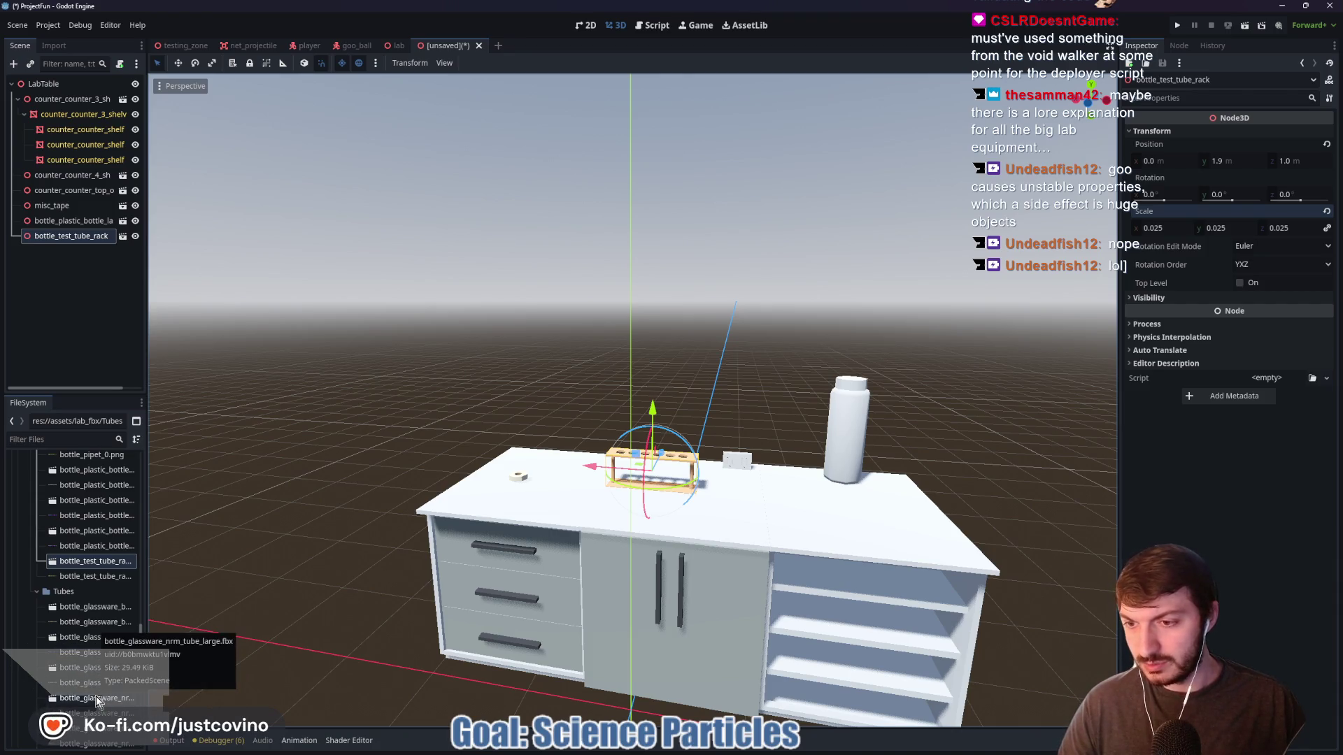
pyautogui.scroll(-3, 100, 675)
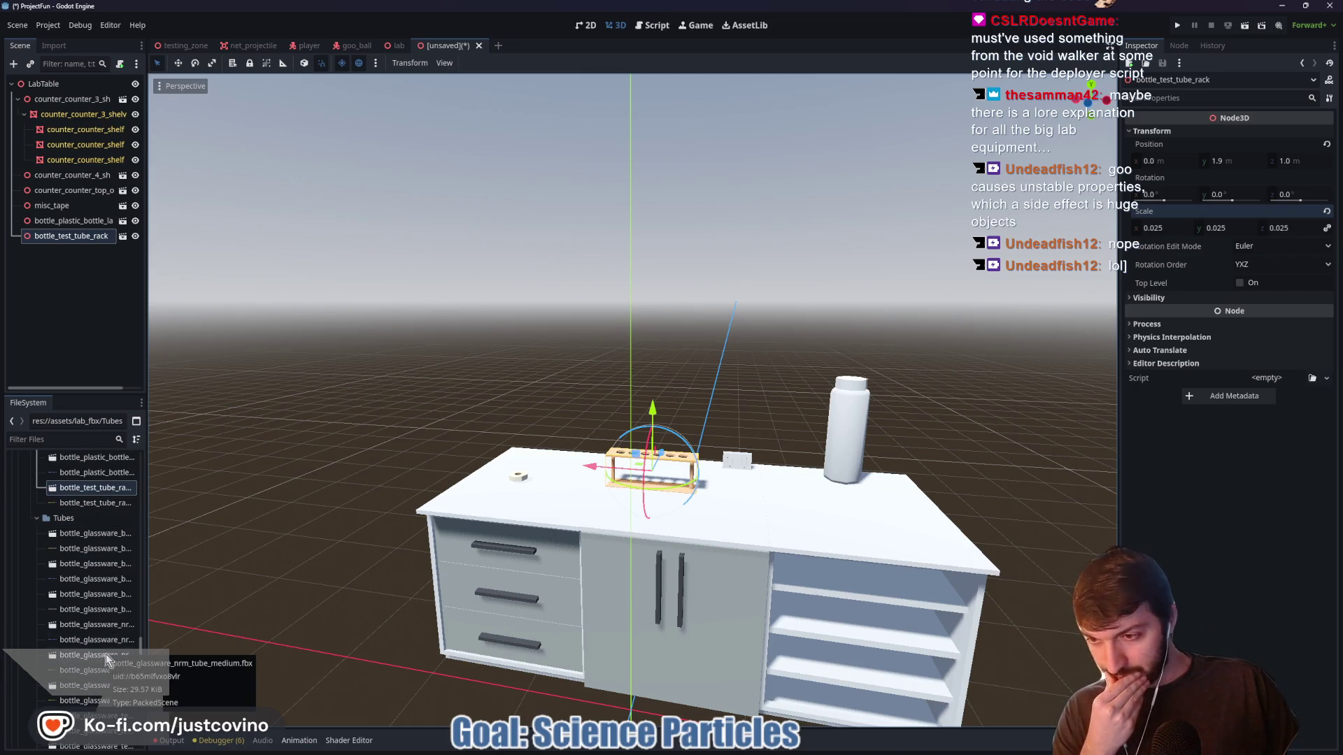
pyautogui.moveTo(101, 660)
pyautogui.mouseDown()
pyautogui.moveTo(182, 616)
pyautogui.moveTo(447, 392)
pyautogui.moveTo(474, 354)
pyautogui.moveTo(462, 341)
pyautogui.moveTo(455, 362)
pyautogui.mouseUp()
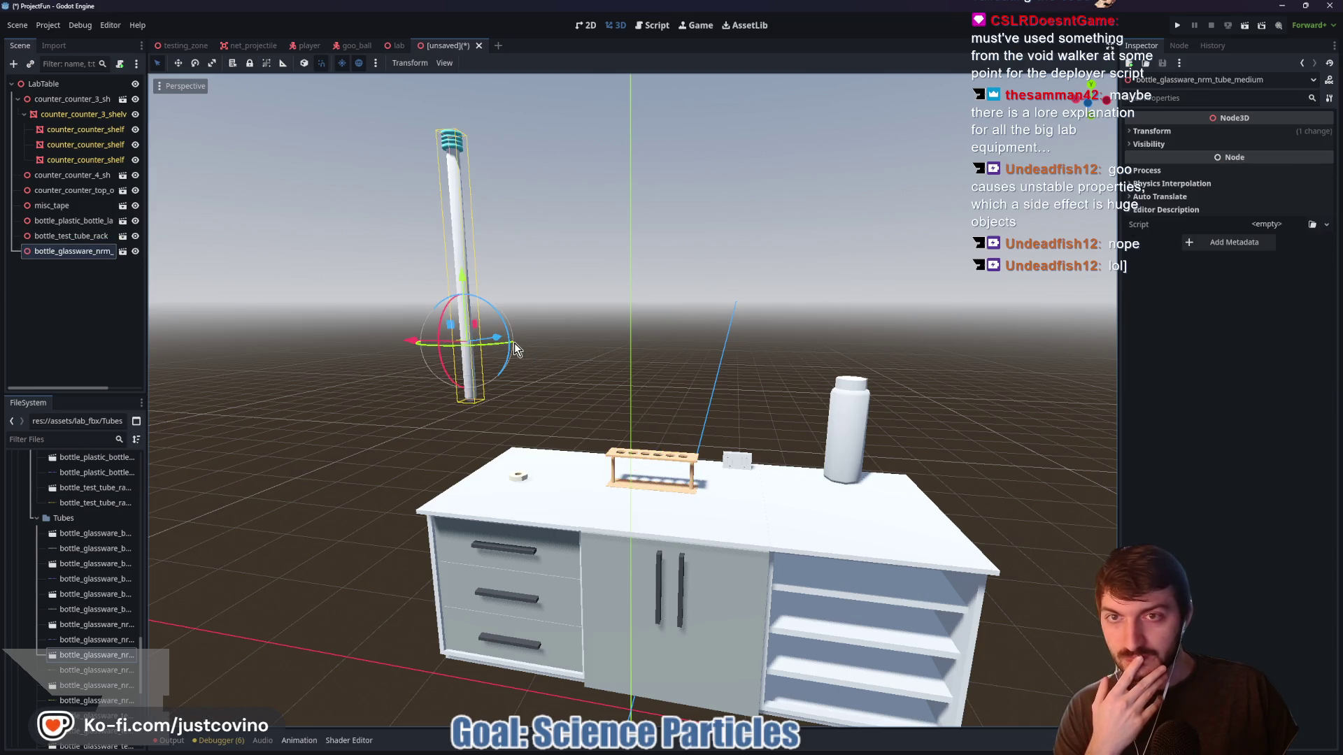
pyautogui.click(1152, 130)
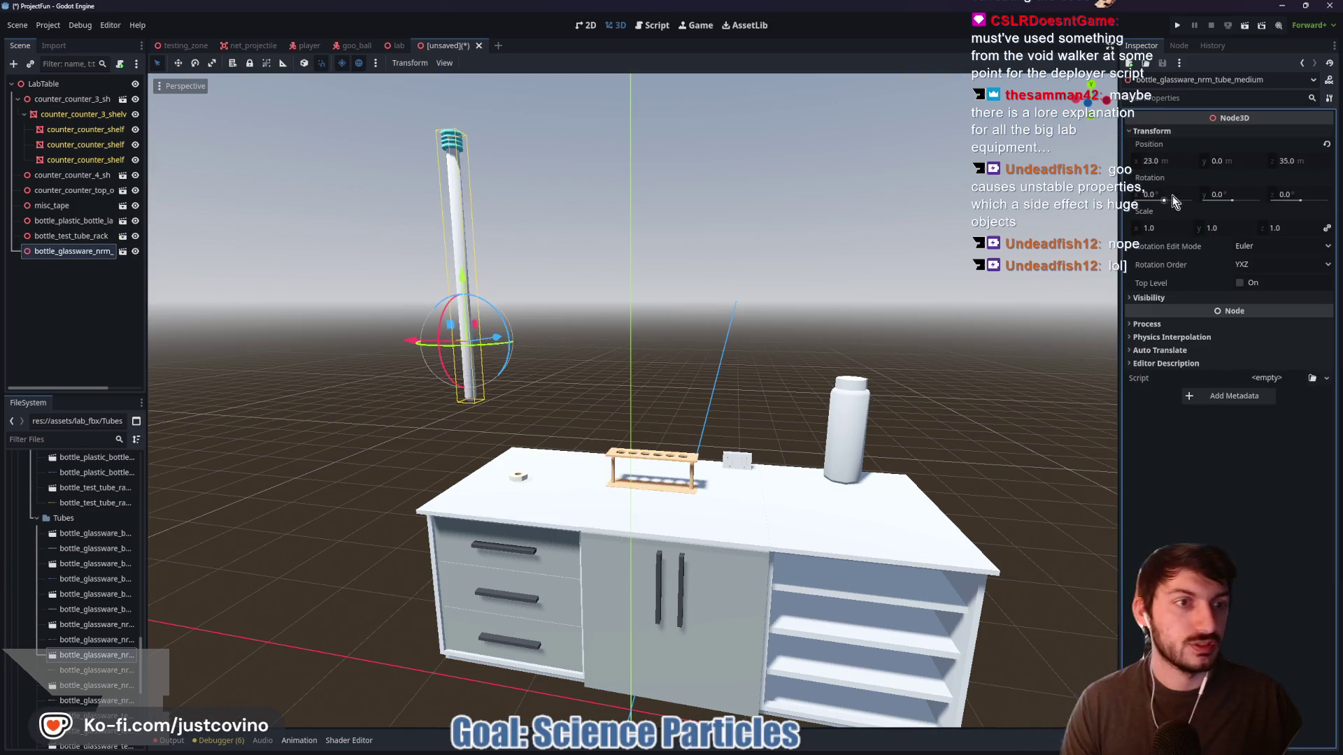
pyautogui.click(1158, 228)
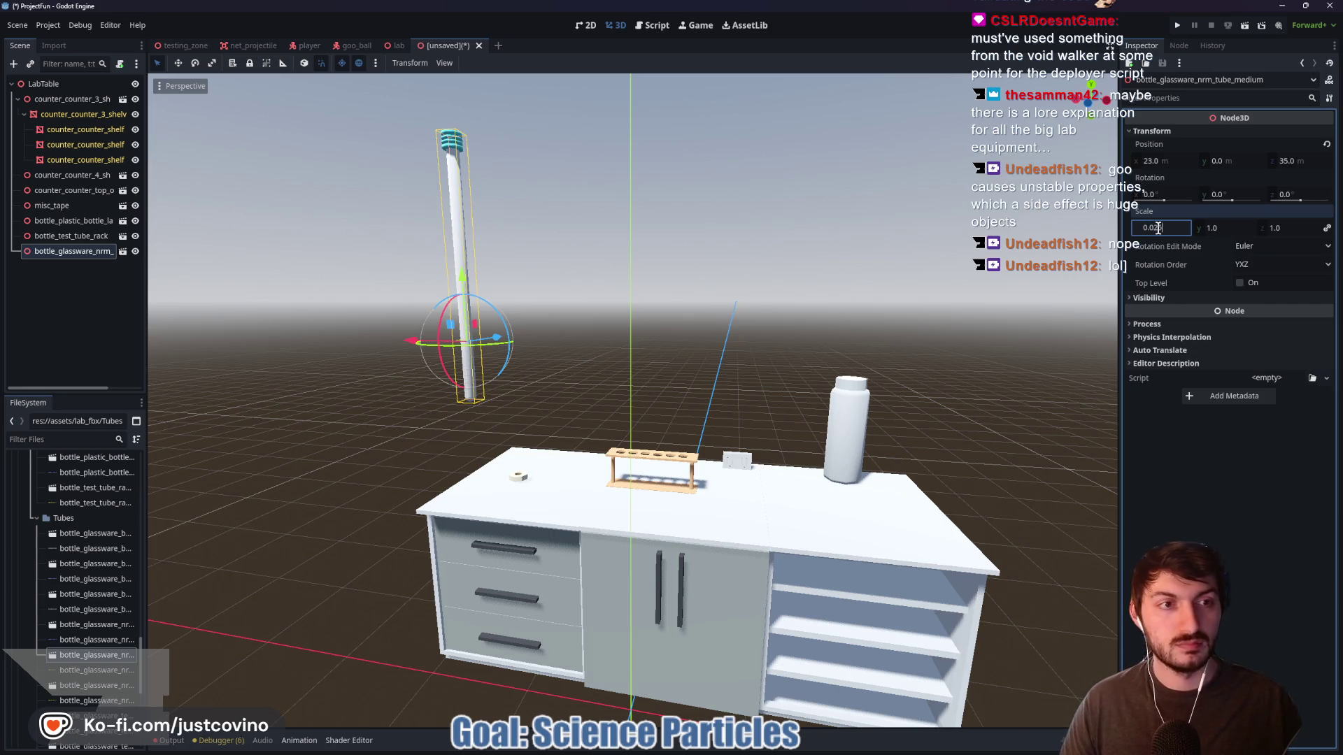
pyautogui.press('Return')
# Bring the tube over to the lab table, ending at X 0 and Z 0
pyautogui.moveTo(495, 350)
pyautogui.mouseDown()
pyautogui.moveTo(445, 323)
pyautogui.moveTo(321, 429)
pyautogui.moveTo(360, 444)
pyautogui.mouseUp()
pyautogui.scroll(-3, 386, 435)
pyautogui.press('f')
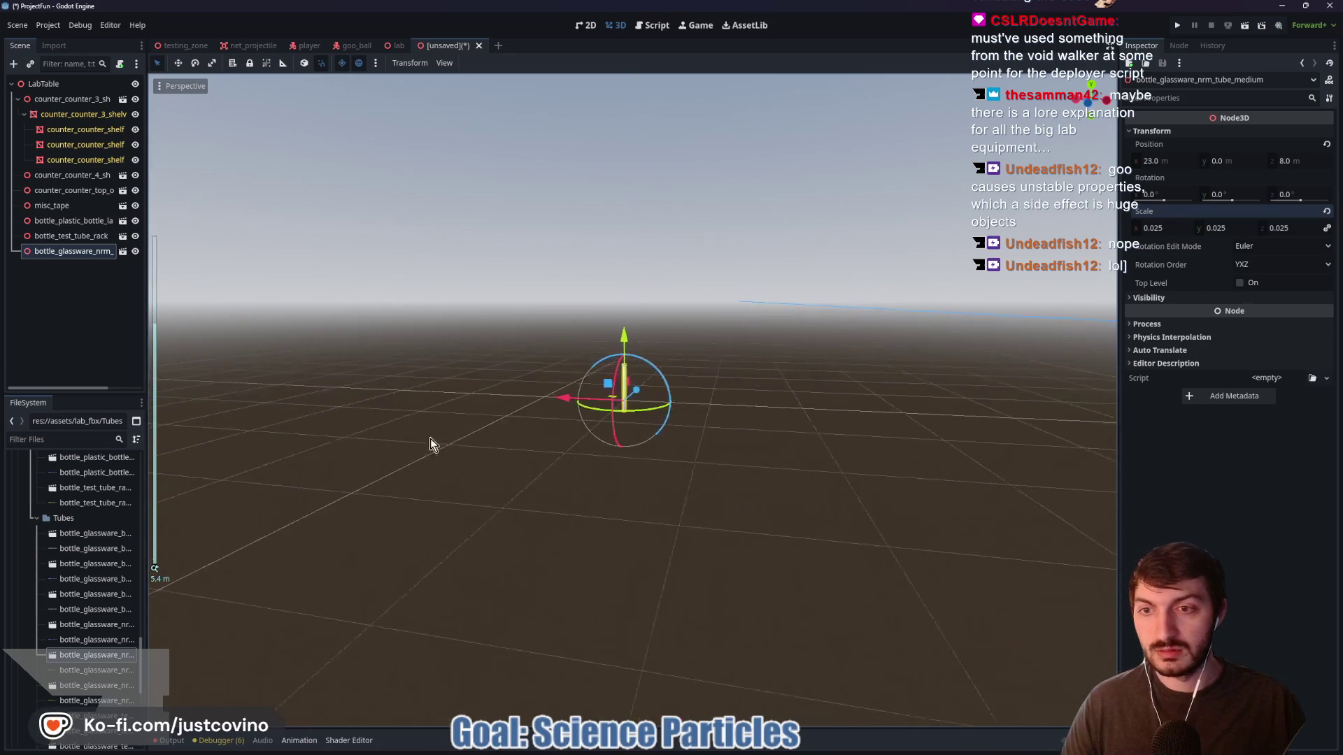
pyautogui.moveTo(570, 398); pyautogui.dragTo(919, 464)
pyautogui.press('f')
pyautogui.moveTo(572, 398); pyautogui.dragTo(1007, 437)
pyautogui.press('f')
pyautogui.moveTo(569, 402); pyautogui.dragTo(849, 439)
pyautogui.press('f')
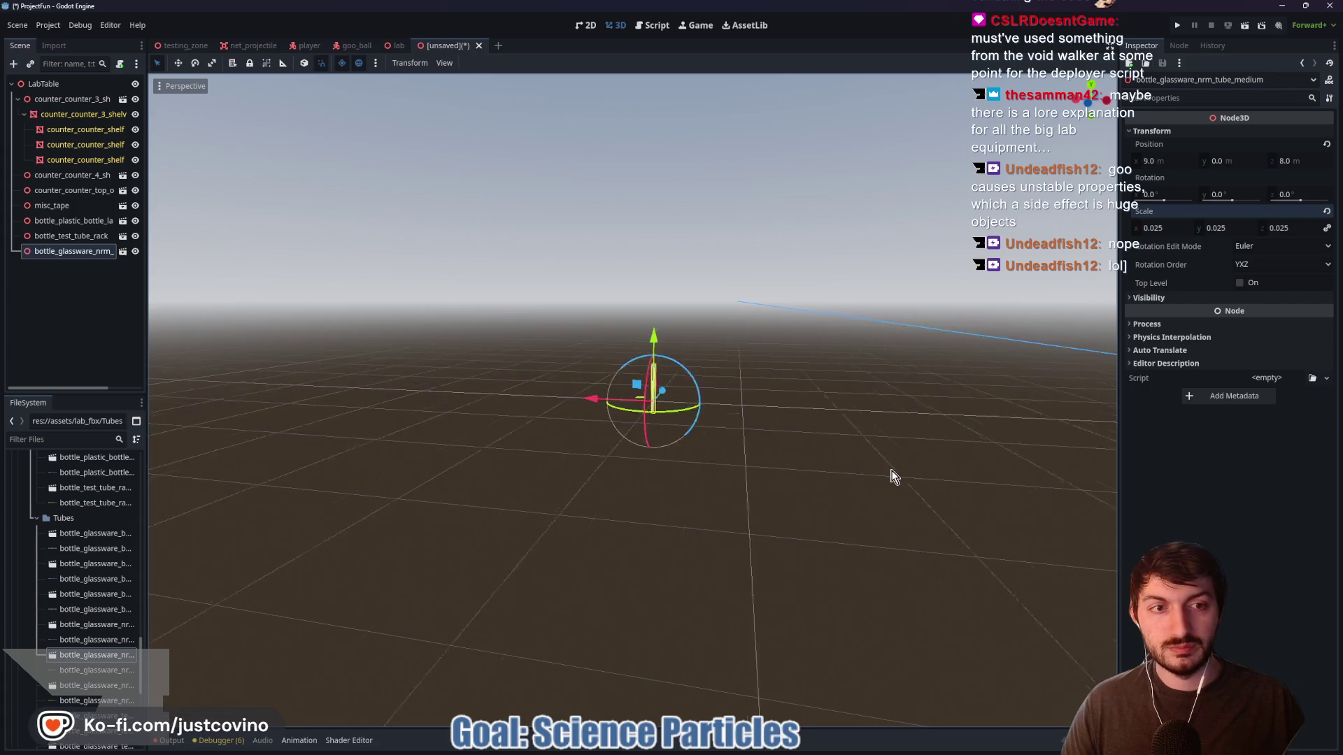
pyautogui.moveTo(569, 399); pyautogui.dragTo(996, 453)
pyautogui.press('f')
pyautogui.moveTo(569, 399); pyautogui.dragTo(869, 435)
pyautogui.press('f')
pyautogui.moveTo(643, 406); pyautogui.dragTo(444, 675)
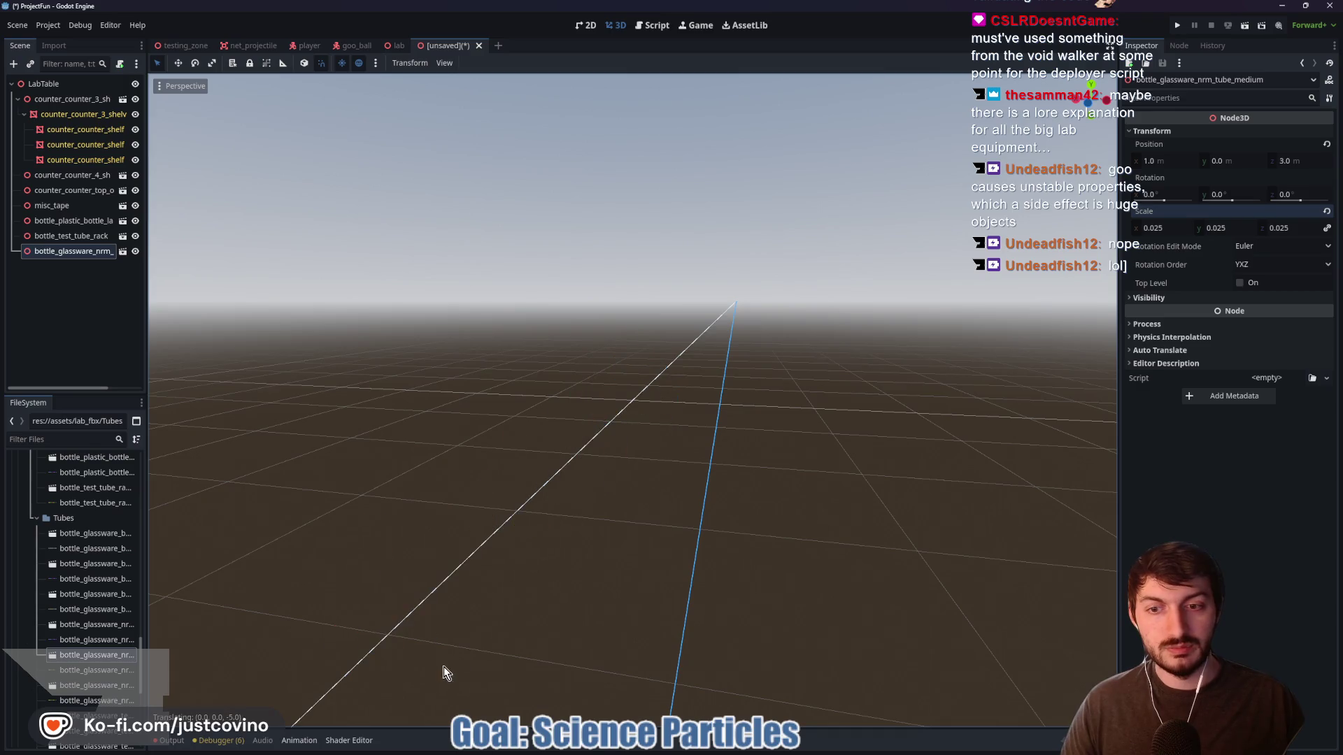
pyautogui.press('f')
pyautogui.moveTo(635, 320); pyautogui.dragTo(642, 77)
pyautogui.press('f')
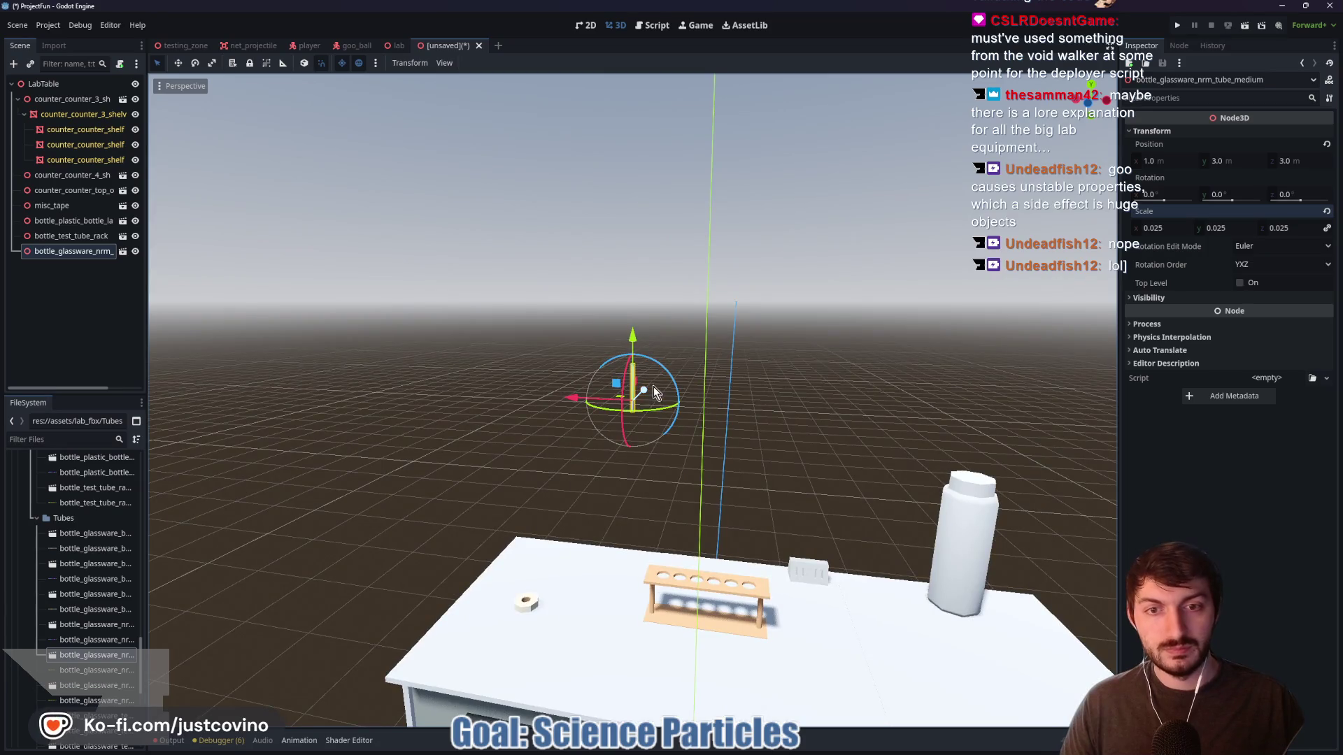
pyautogui.moveTo(654, 392); pyautogui.dragTo(514, 581)
pyautogui.press('f')
pyautogui.moveTo(578, 406); pyautogui.dragTo(647, 413)
pyautogui.press('f')
# Line the tube up over the rack's centre hole and lower it in
pyautogui.moveTo(918, 541); pyautogui.dragTo(483, 605)
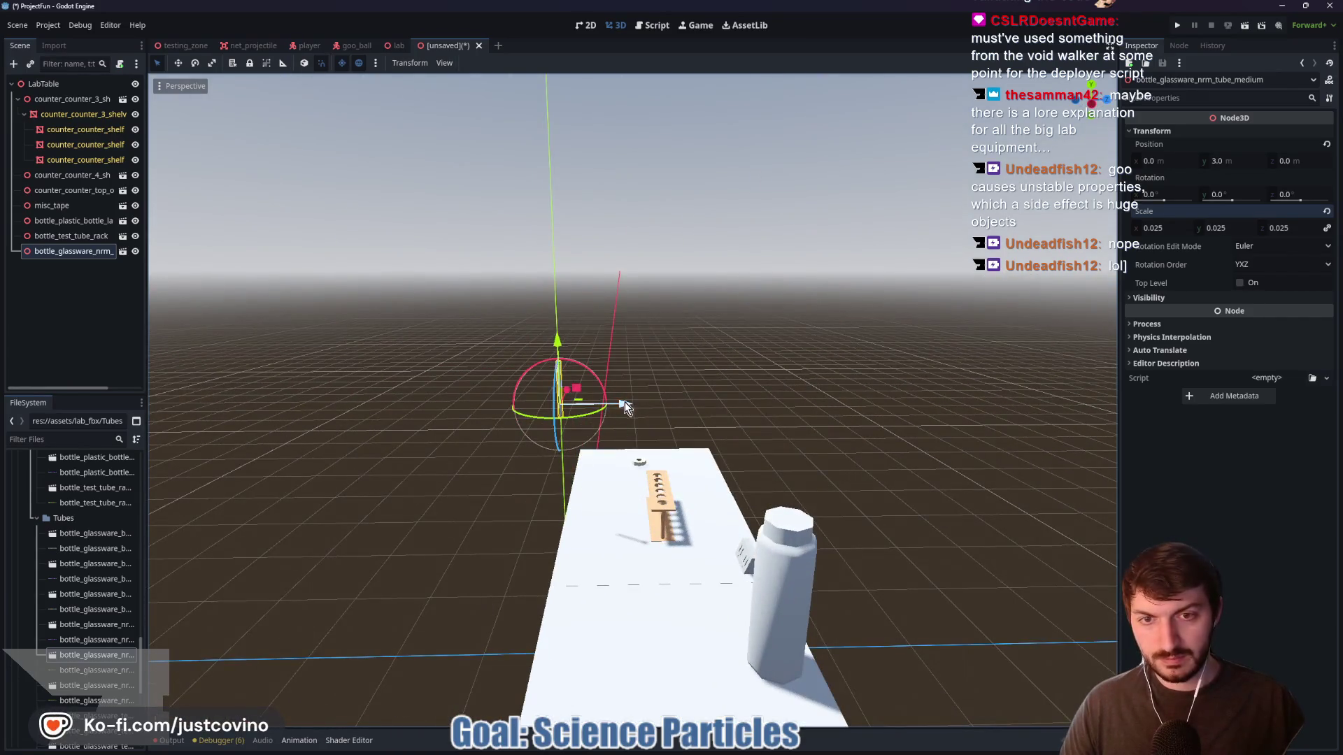
pyautogui.moveTo(625, 405); pyautogui.dragTo(745, 420)
pyautogui.moveTo(663, 341)
pyautogui.mouseDown()
pyautogui.moveTo(662, 398)
pyautogui.moveTo(749, 486)
pyautogui.moveTo(938, 501)
pyautogui.moveTo(694, 593)
pyautogui.mouseUp()
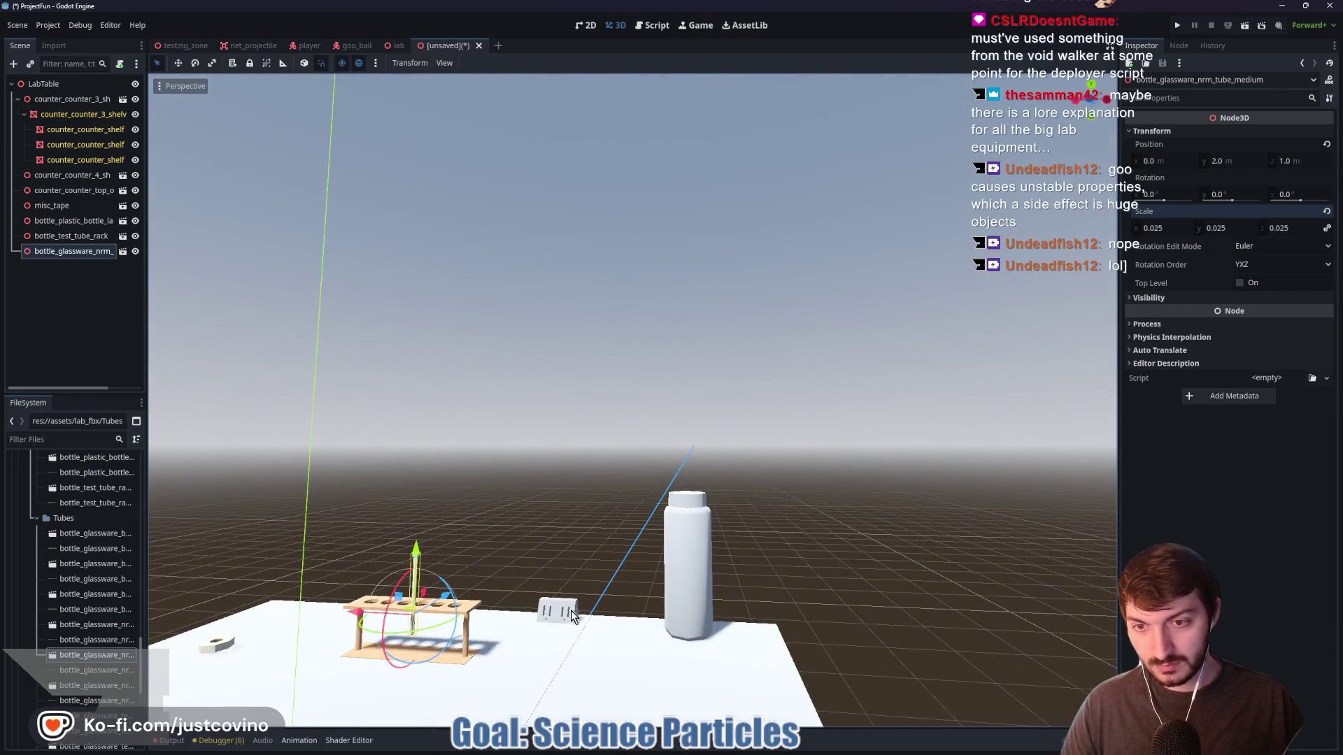
pyautogui.moveTo(535, 625)
pyautogui.mouseDown()
pyautogui.moveTo(822, 650)
pyautogui.moveTo(755, 471)
pyautogui.moveTo(774, 534)
pyautogui.moveTo(615, 463)
pyautogui.mouseUp()
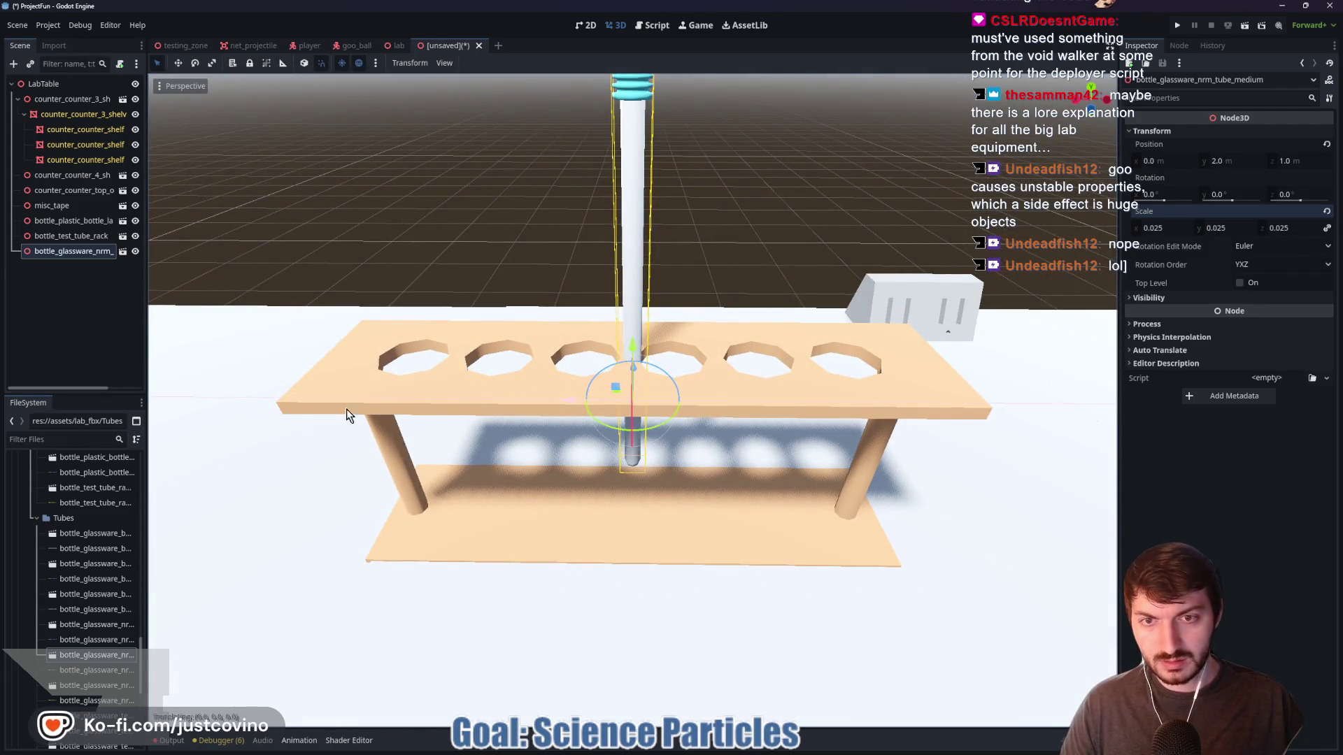
# Shift the tube in front of the rack and rotate it about -90° on Z
pyautogui.press('g')
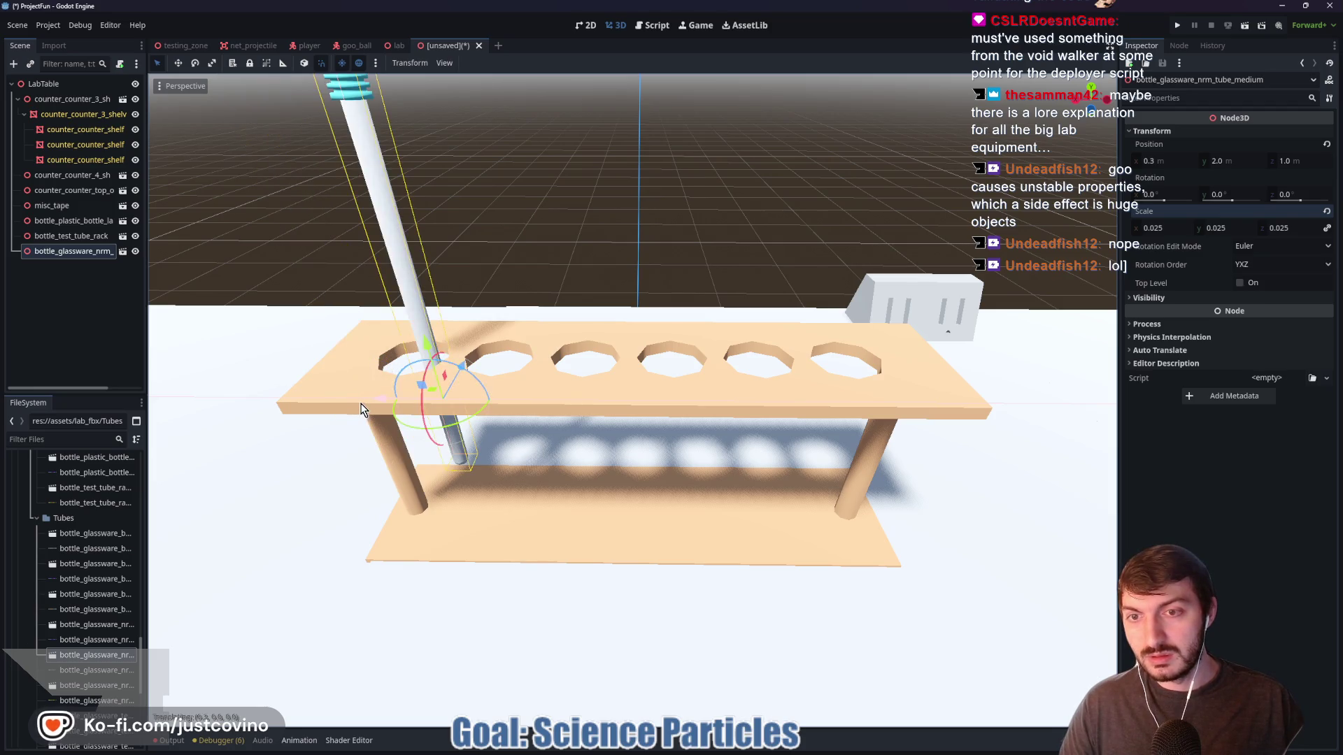
pyautogui.scroll(-5, 359, 410)
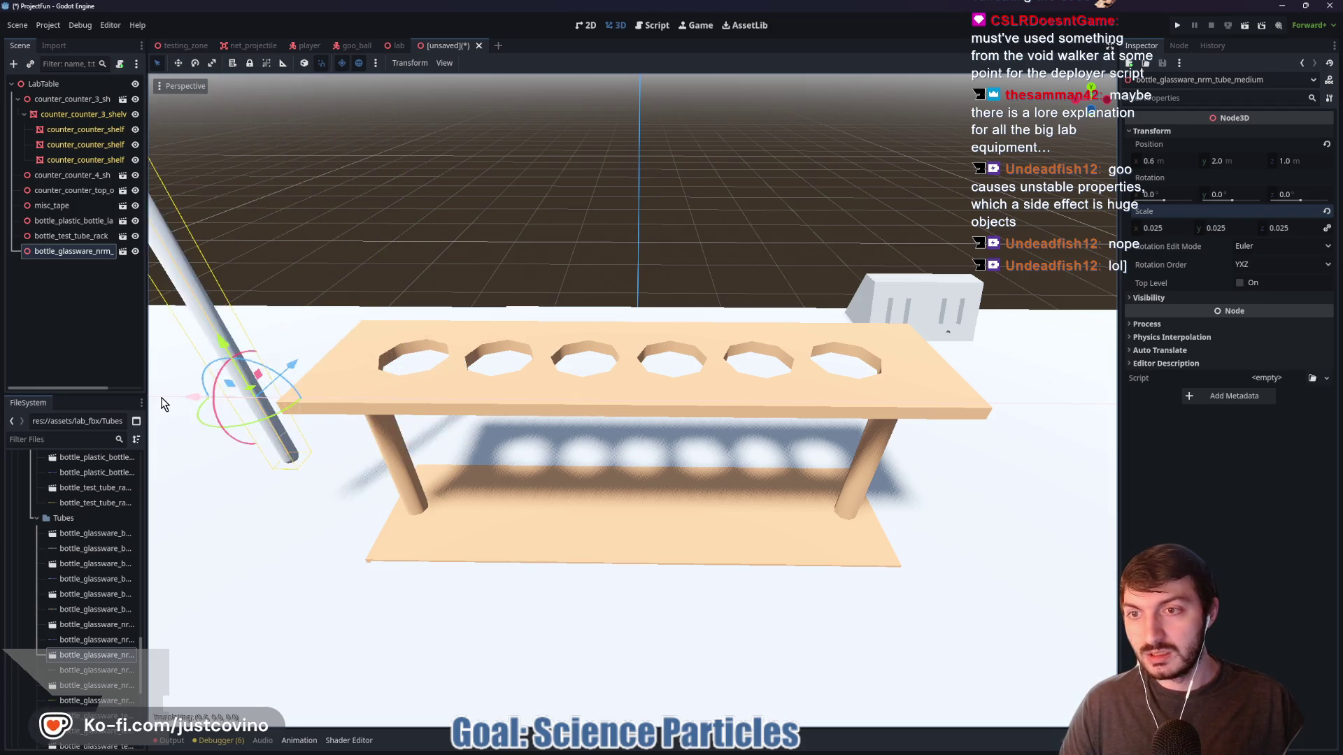
pyautogui.scroll(-2, 434, 475)
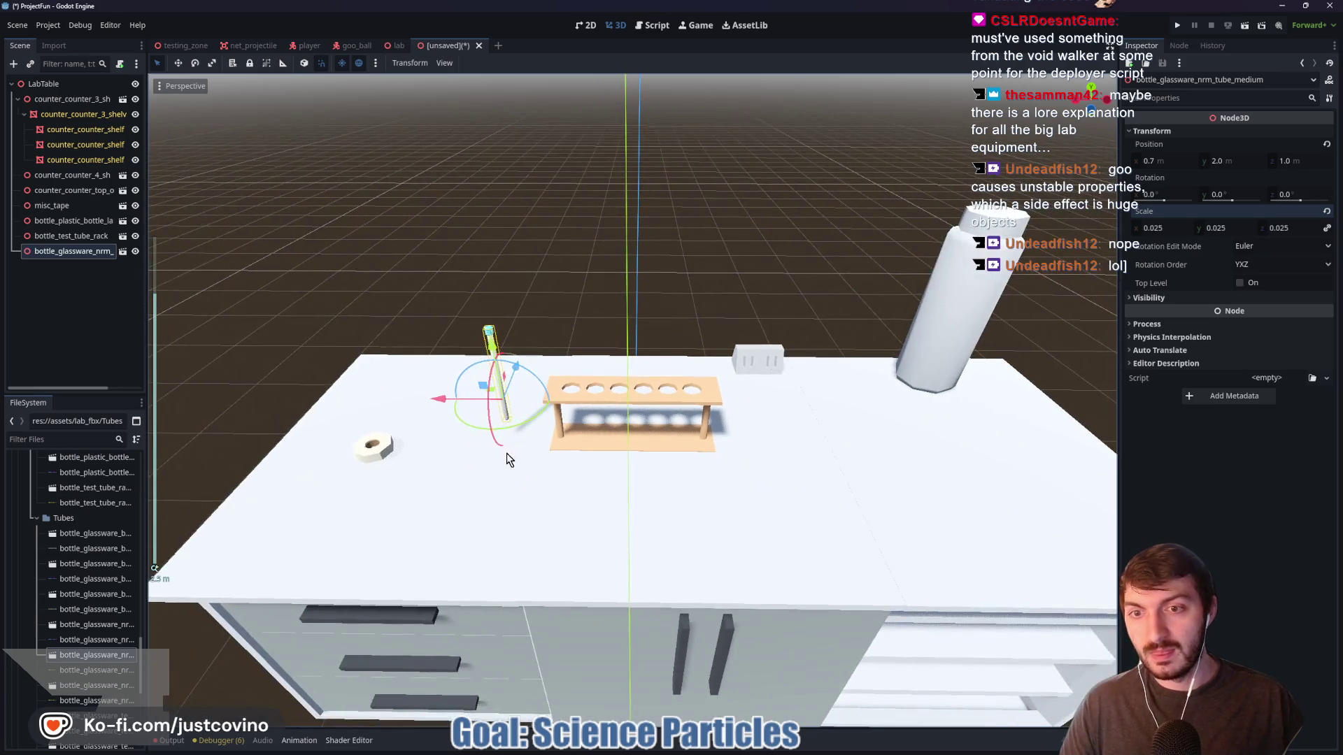
pyautogui.press('z')
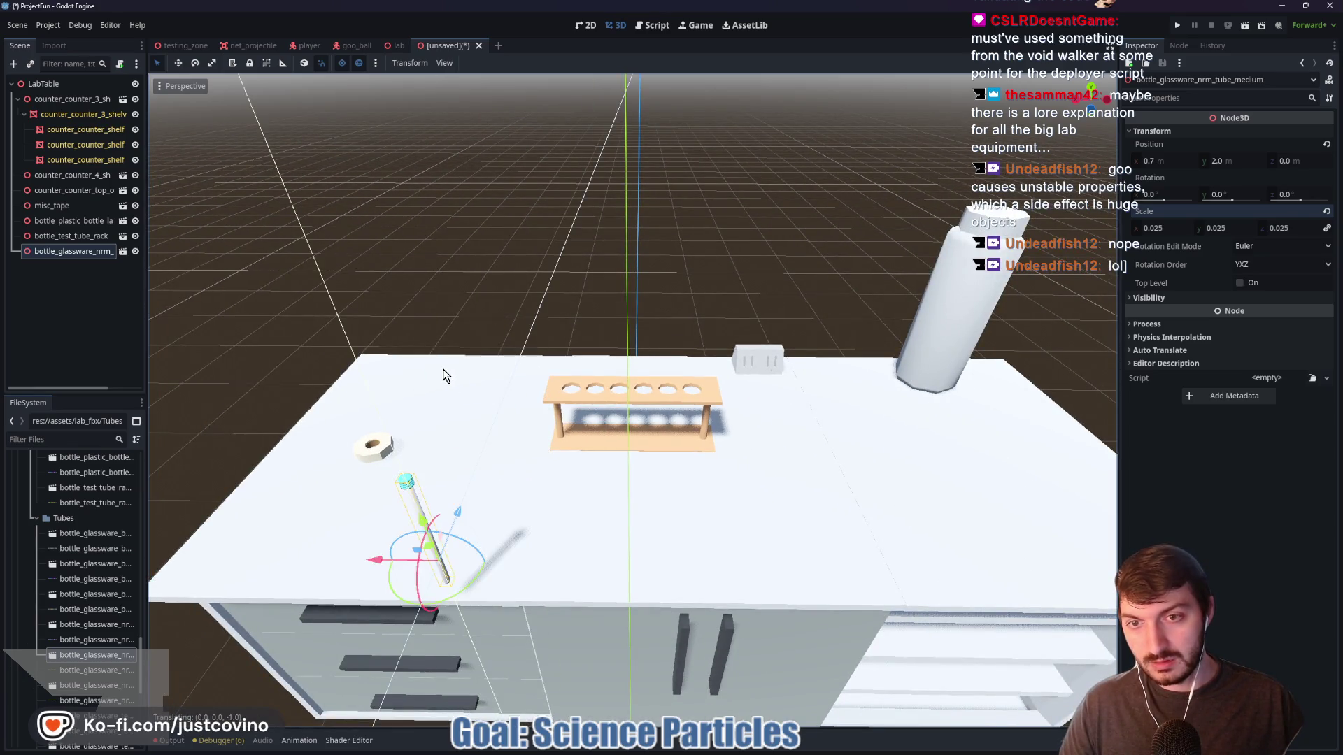
pyautogui.click(449, 371)
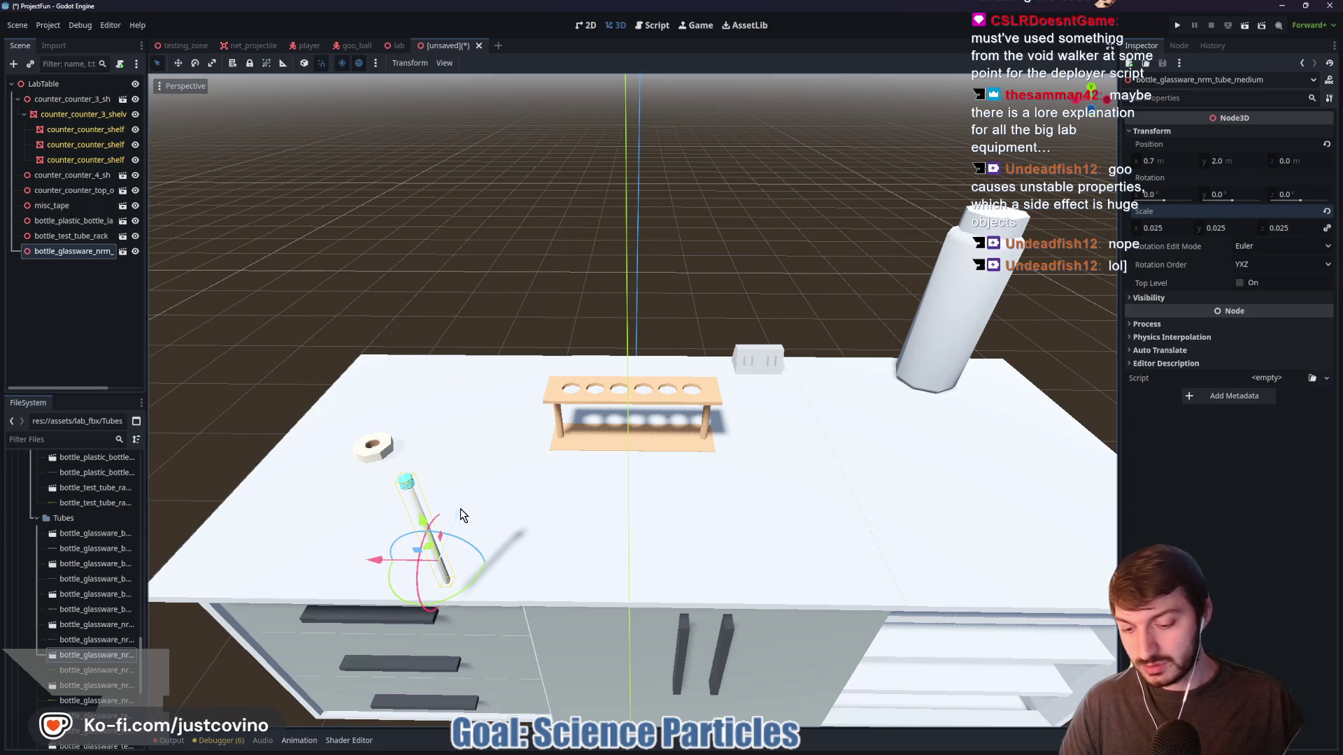
pyautogui.moveTo(458, 518); pyautogui.dragTo(506, 446)
pyautogui.moveTo(492, 439)
pyautogui.mouseDown()
pyautogui.moveTo(520, 472)
pyautogui.moveTo(476, 490)
pyautogui.mouseUp()
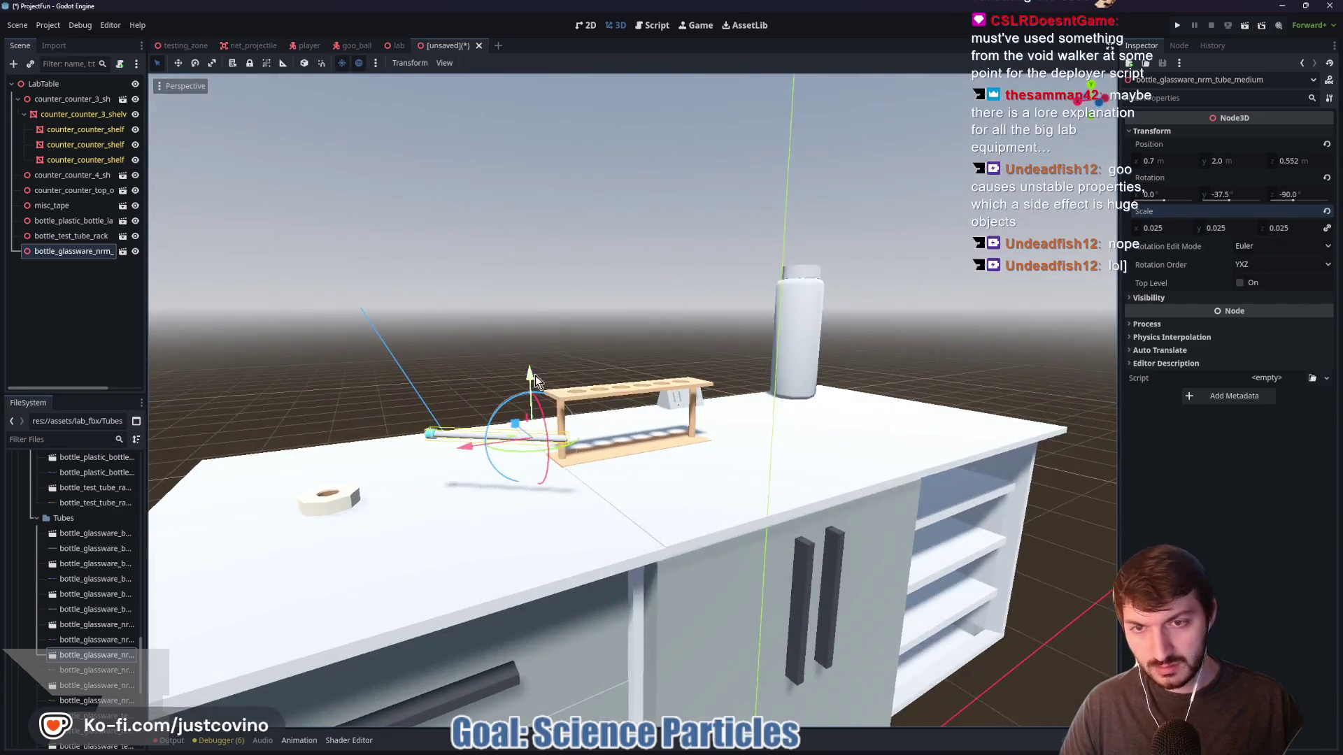
# Switch to Local Space and lower the level tube onto the counter at Y 1.75
pyautogui.moveTo(533, 371)
pyautogui.mouseDown()
pyautogui.moveTo(542, 525)
pyautogui.moveTo(548, 425)
pyautogui.mouseUp()
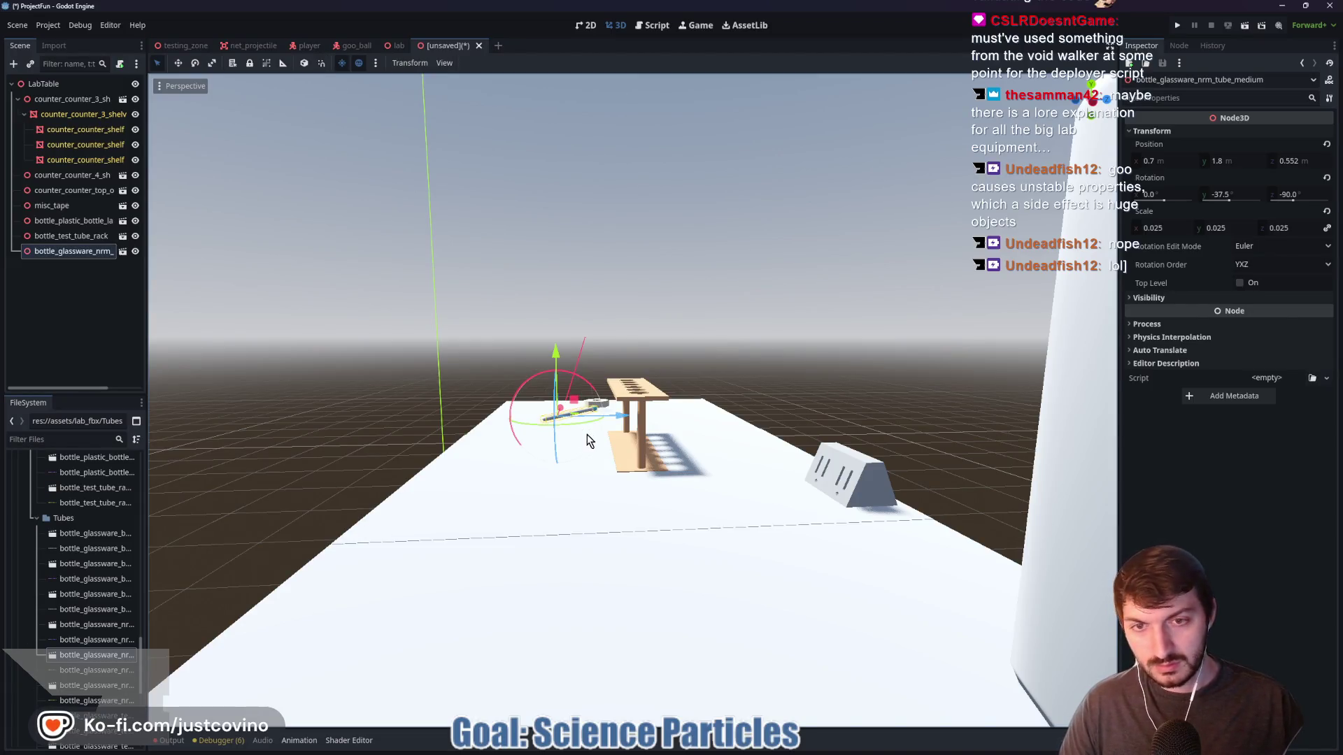
pyautogui.press('f')
pyautogui.scroll(5, 672, 434)
pyautogui.moveTo(634, 337)
pyautogui.mouseDown()
pyautogui.moveTo(630, 411)
pyautogui.moveTo(623, 386)
pyautogui.moveTo(611, 422)
pyautogui.mouseUp()
pyautogui.press('t')
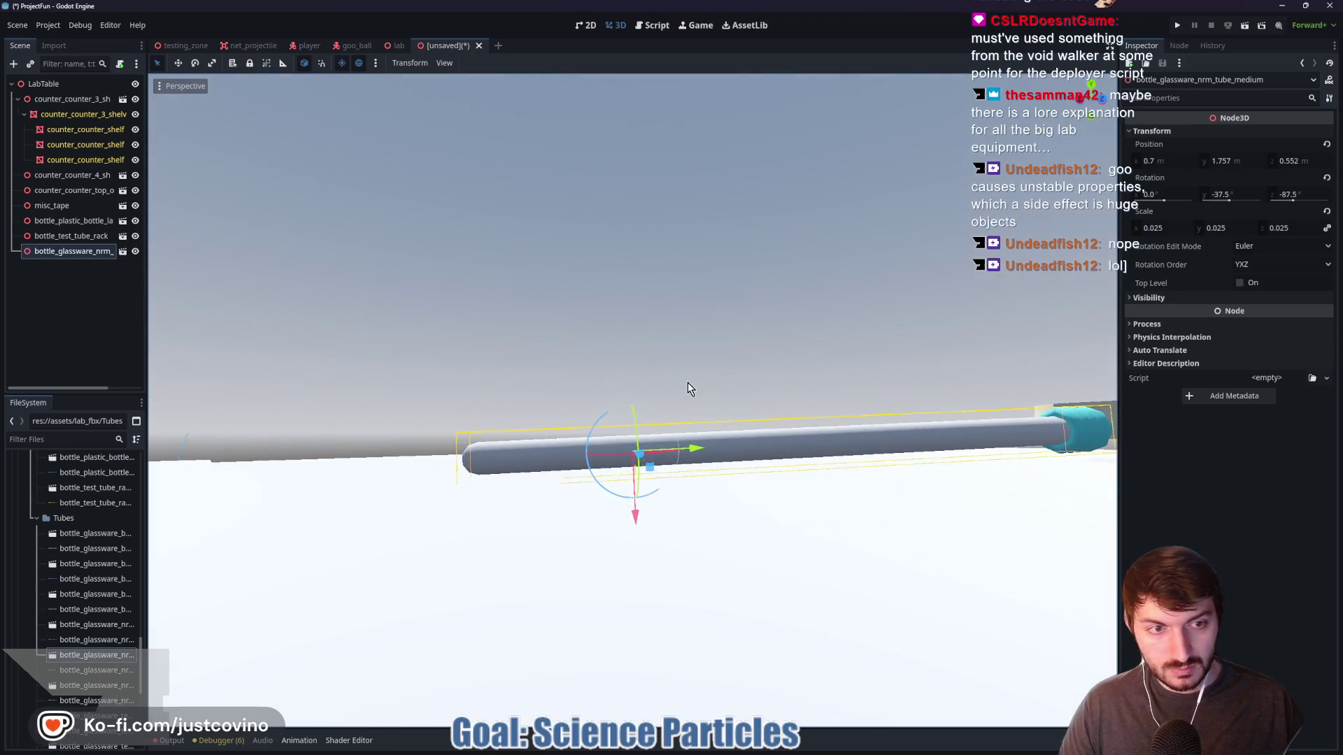
pyautogui.moveTo(800, 451); pyautogui.dragTo(690, 441)
pyautogui.moveTo(427, 490); pyautogui.dragTo(434, 482)
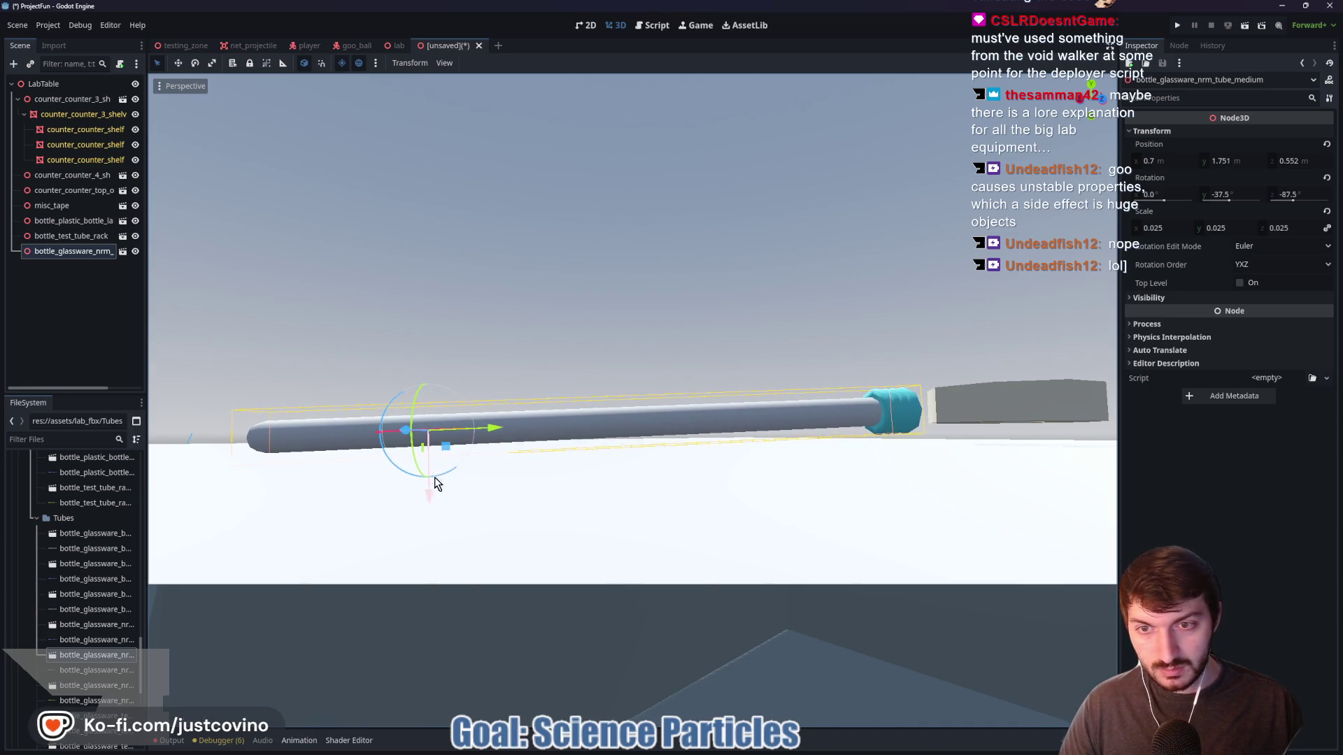
pyautogui.moveTo(392, 399); pyautogui.dragTo(396, 408)
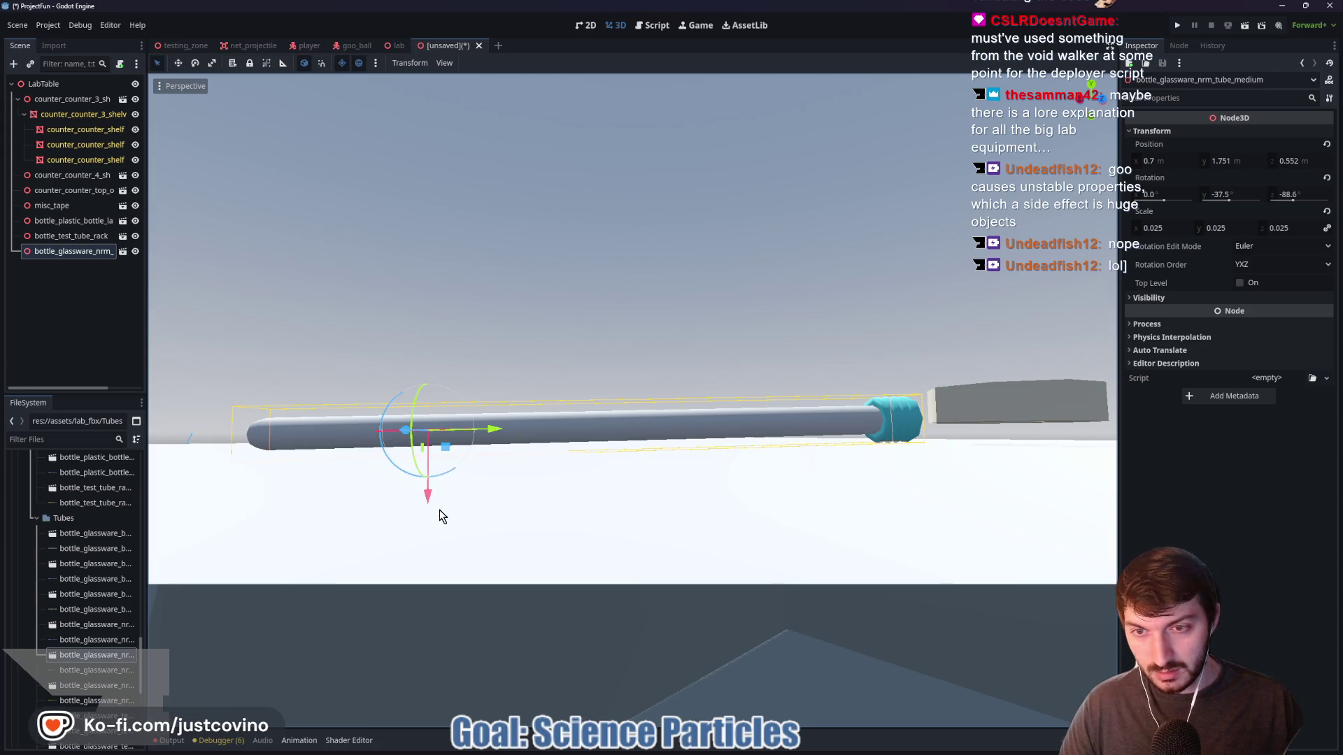
pyautogui.moveTo(430, 498); pyautogui.dragTo(431, 505)
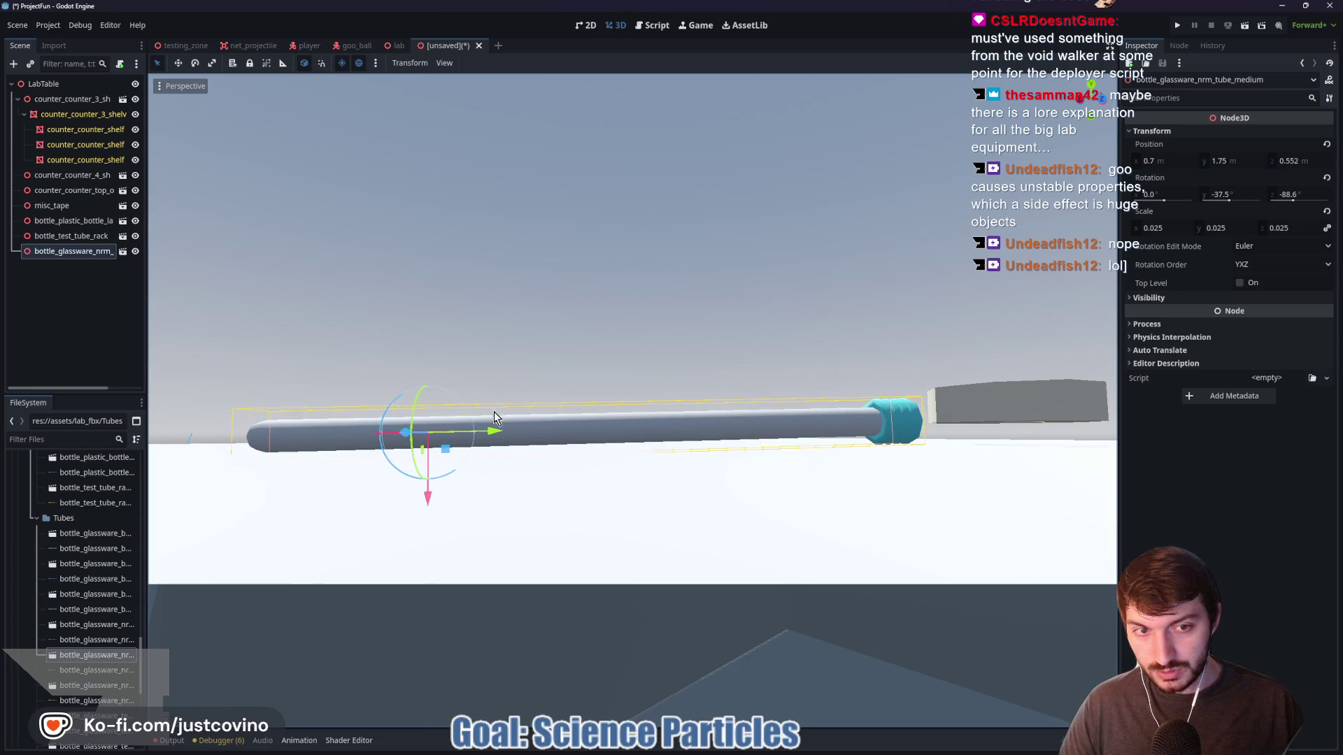
pyautogui.scroll(-10, 432, 505)
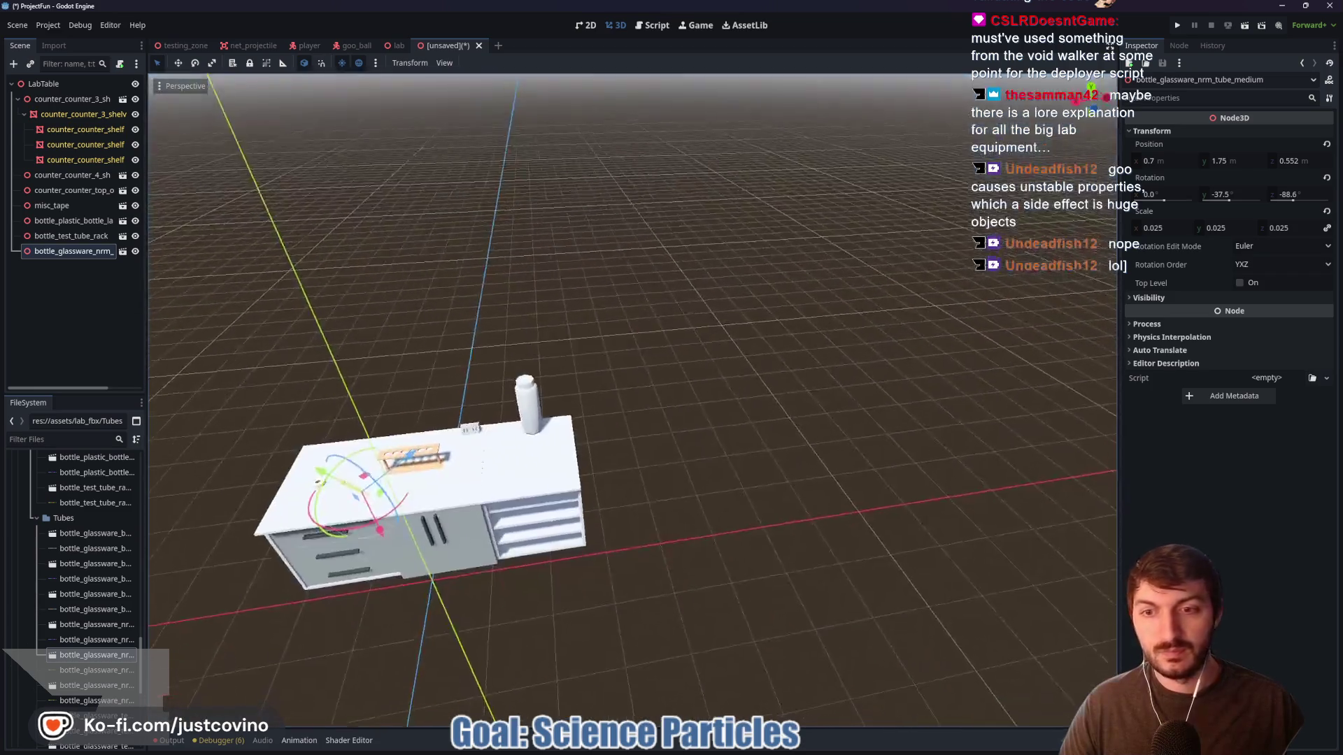
pyautogui.scroll(5, 635, 238)
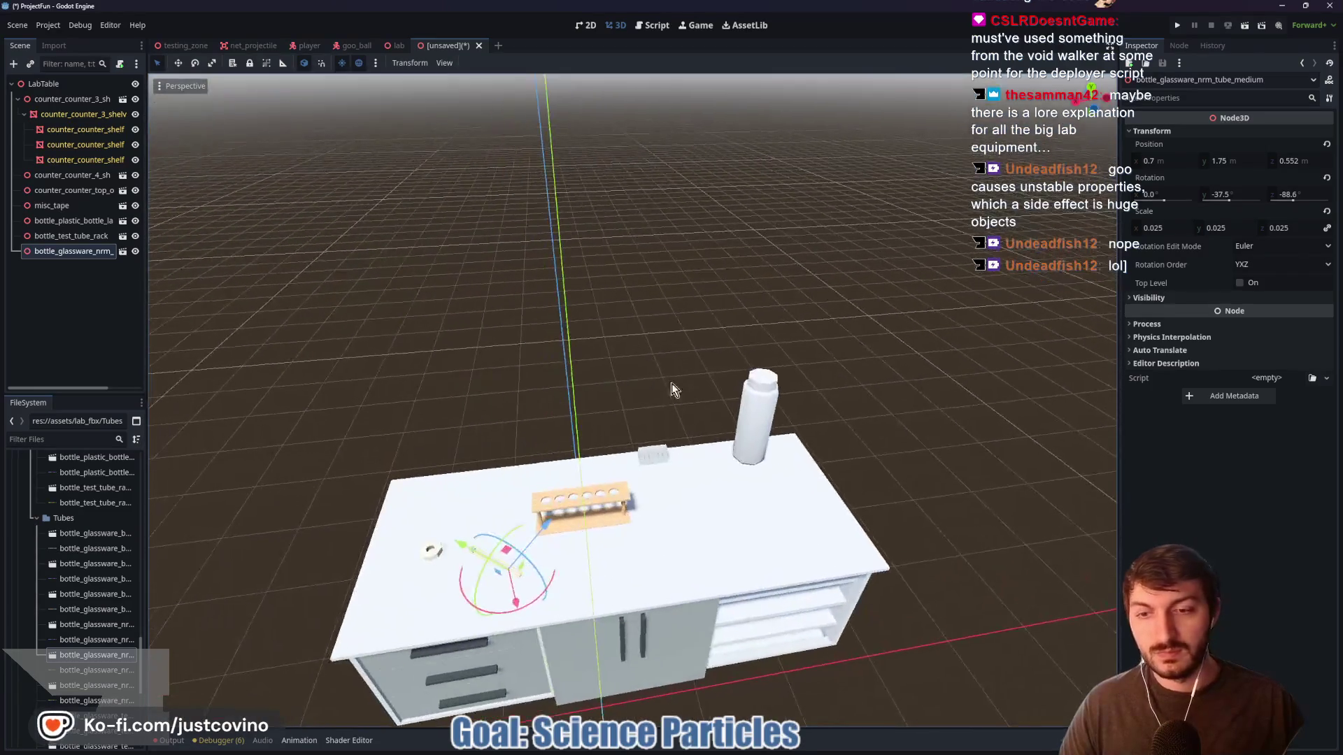
pyautogui.click(635, 238)
pyautogui.moveTo(621, 257); pyautogui.dragTo(621, 199)
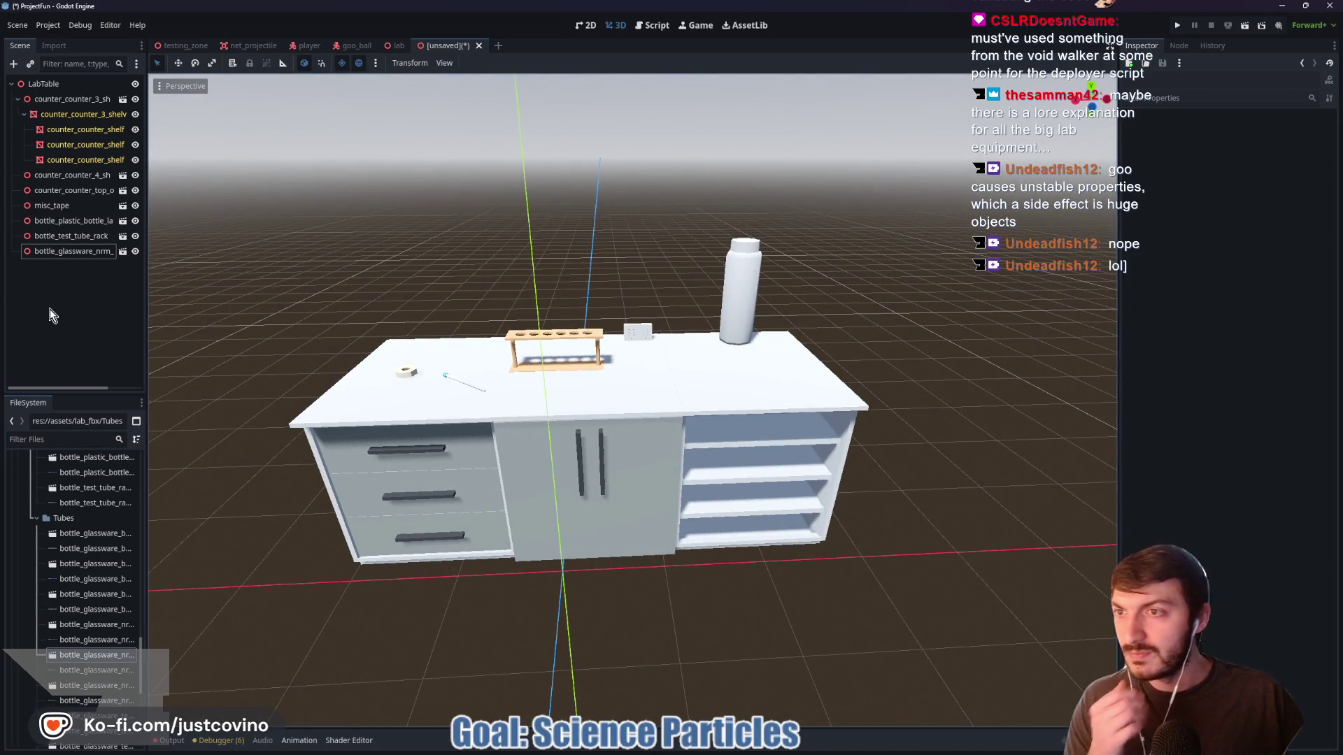
pyautogui.scroll(-3, 103, 574)
pyautogui.scroll(-3, 96, 595)
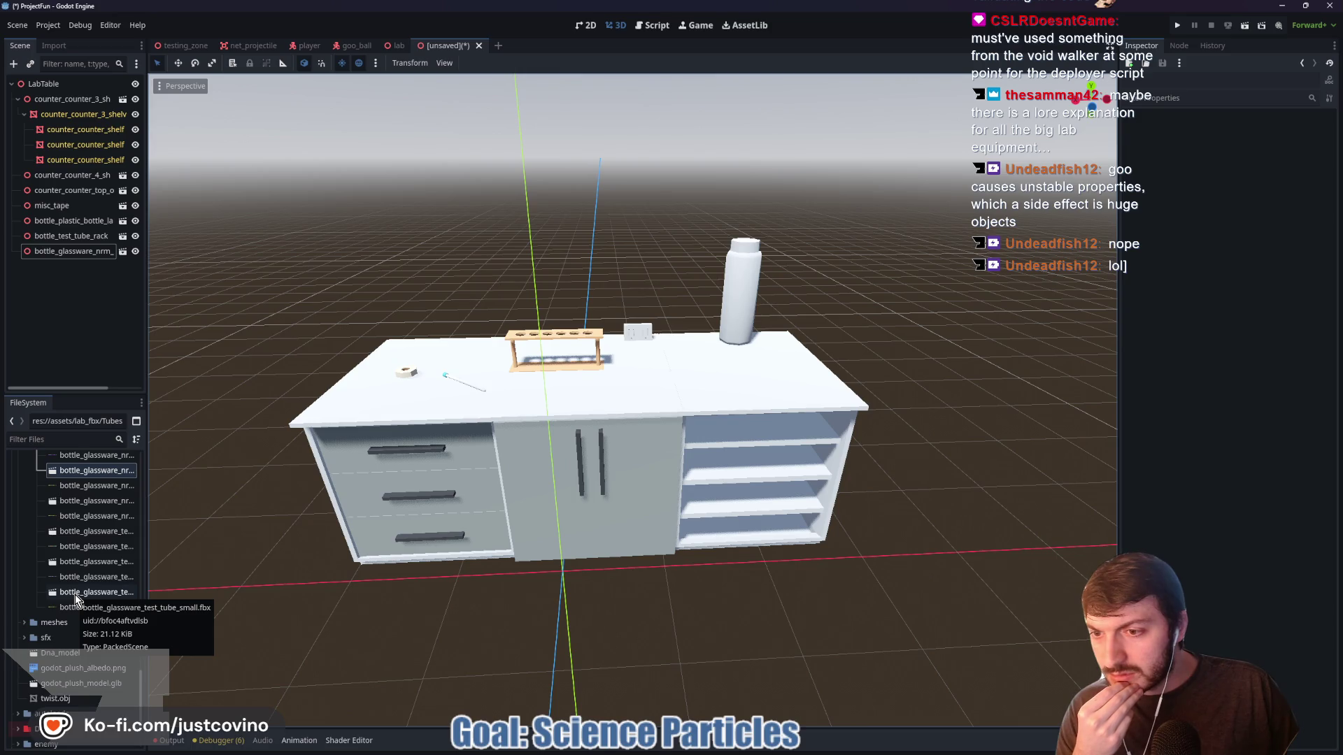
# Add bottle_glassware_test_tube_small, zero its X and Z position, and scale it to 0.025
pyautogui.moveTo(77, 592)
pyautogui.mouseDown()
pyautogui.moveTo(378, 315)
pyautogui.moveTo(537, 284)
pyautogui.mouseUp()
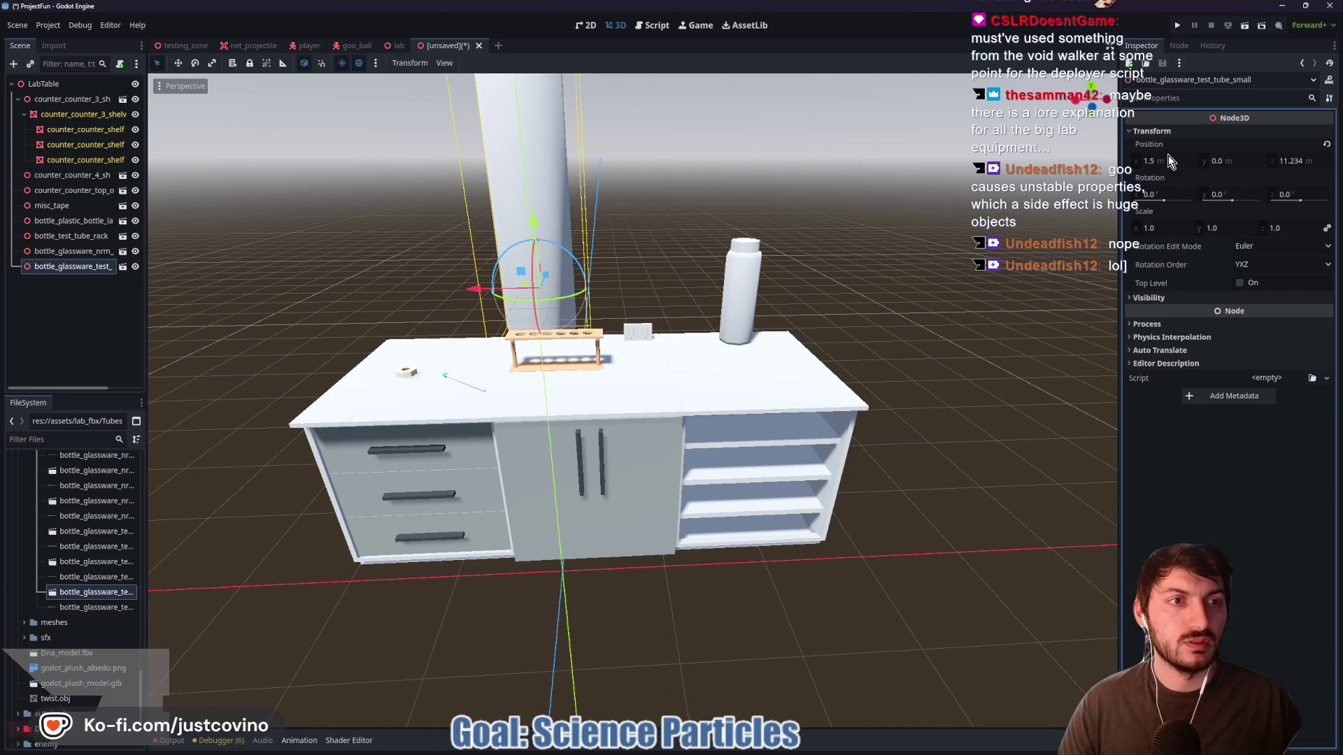
pyautogui.click(1166, 161)
pyautogui.write('0')
pyautogui.press('Tab')
pyautogui.press('Tab')
pyautogui.write('0')
pyautogui.press('Return')
pyautogui.click(1165, 192)
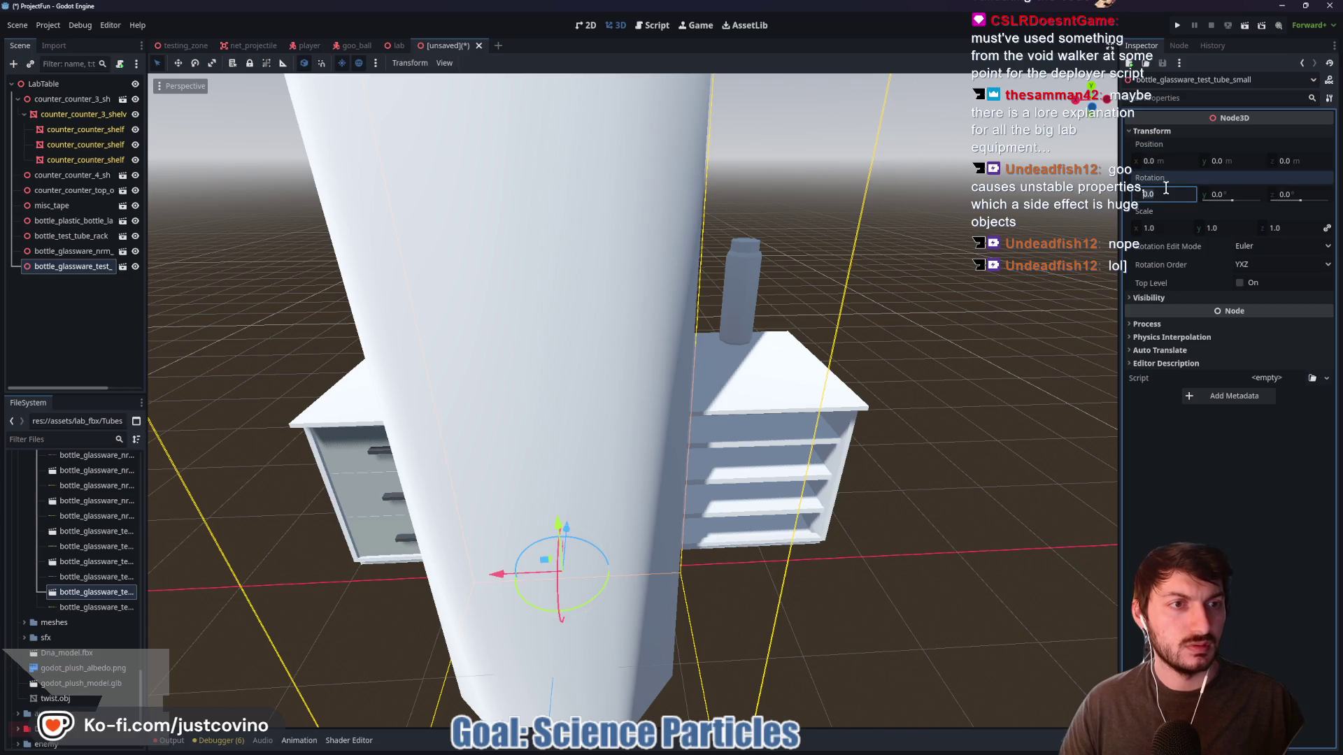
pyautogui.click(1165, 227)
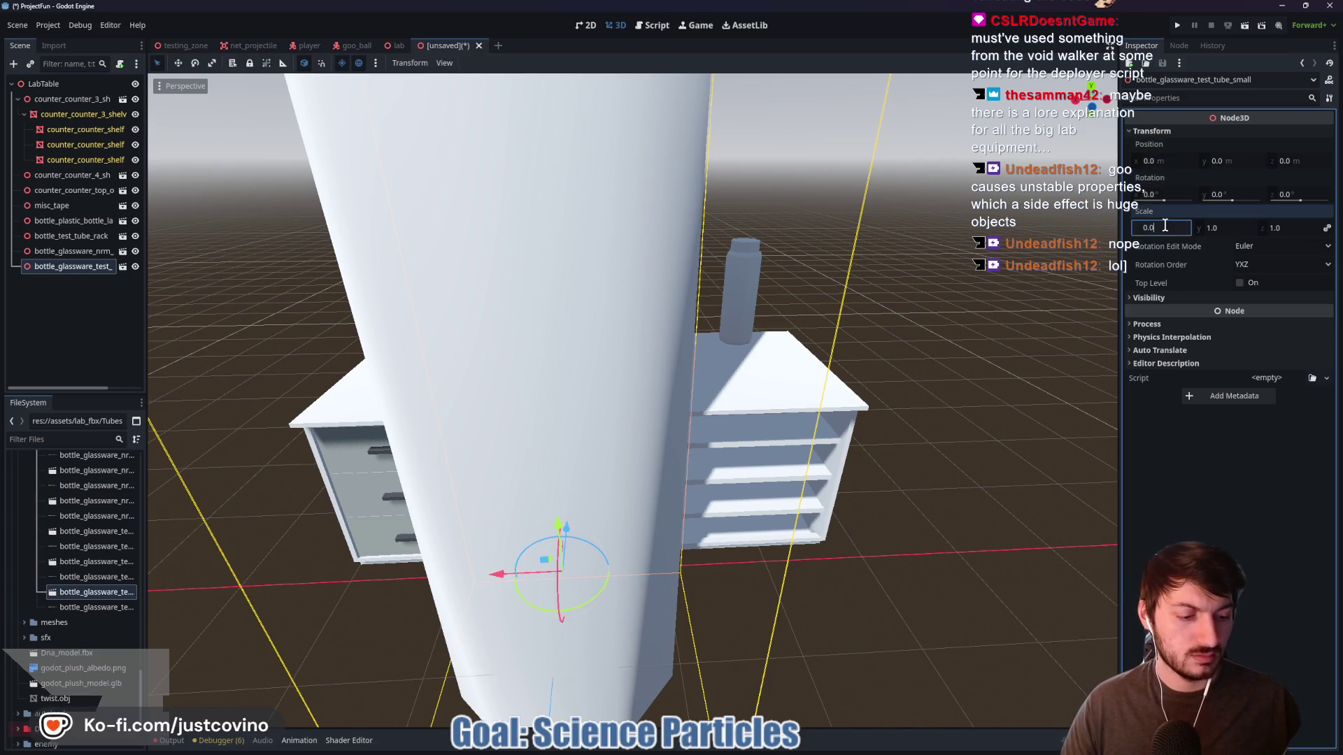
pyautogui.write('25')
pyautogui.press('Return')
# Raise the small tube to the counter and slide it into a rack hole
pyautogui.moveTo(559, 539); pyautogui.dragTo(545, 286)
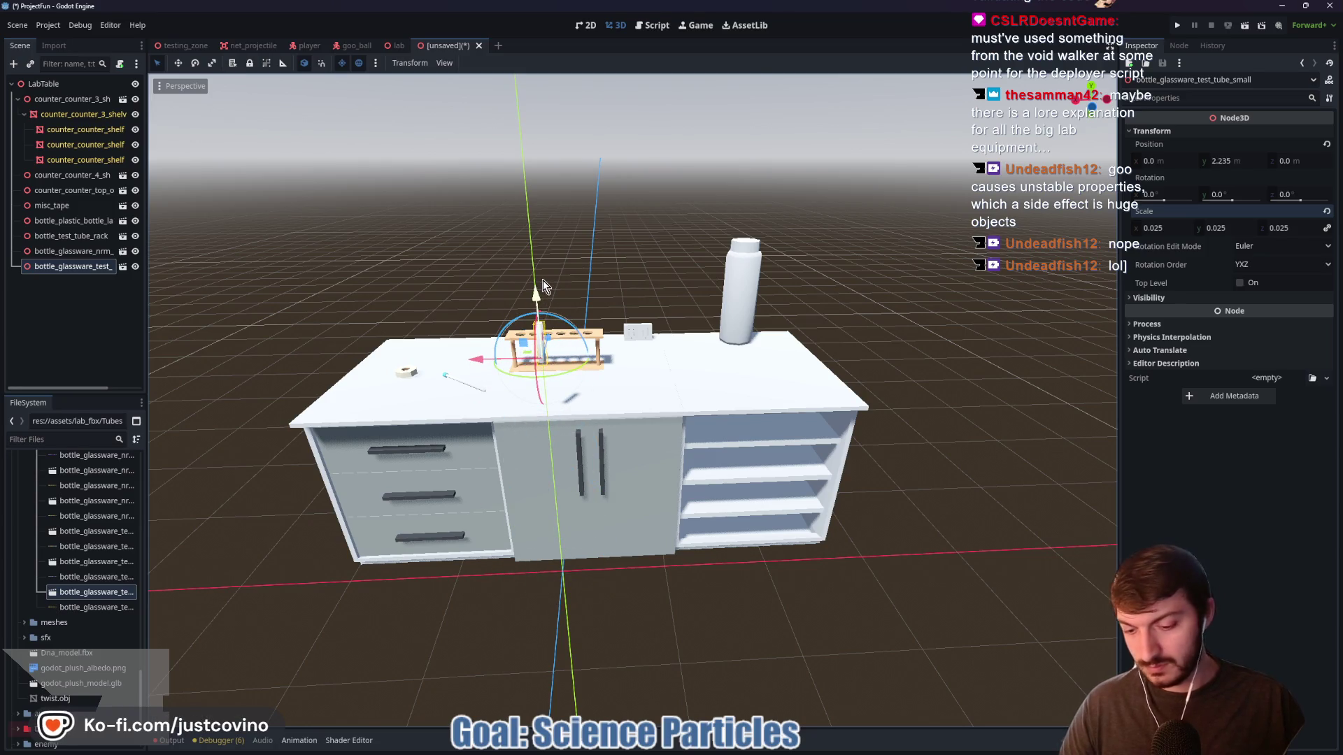
pyautogui.moveTo(555, 337); pyautogui.dragTo(566, 320)
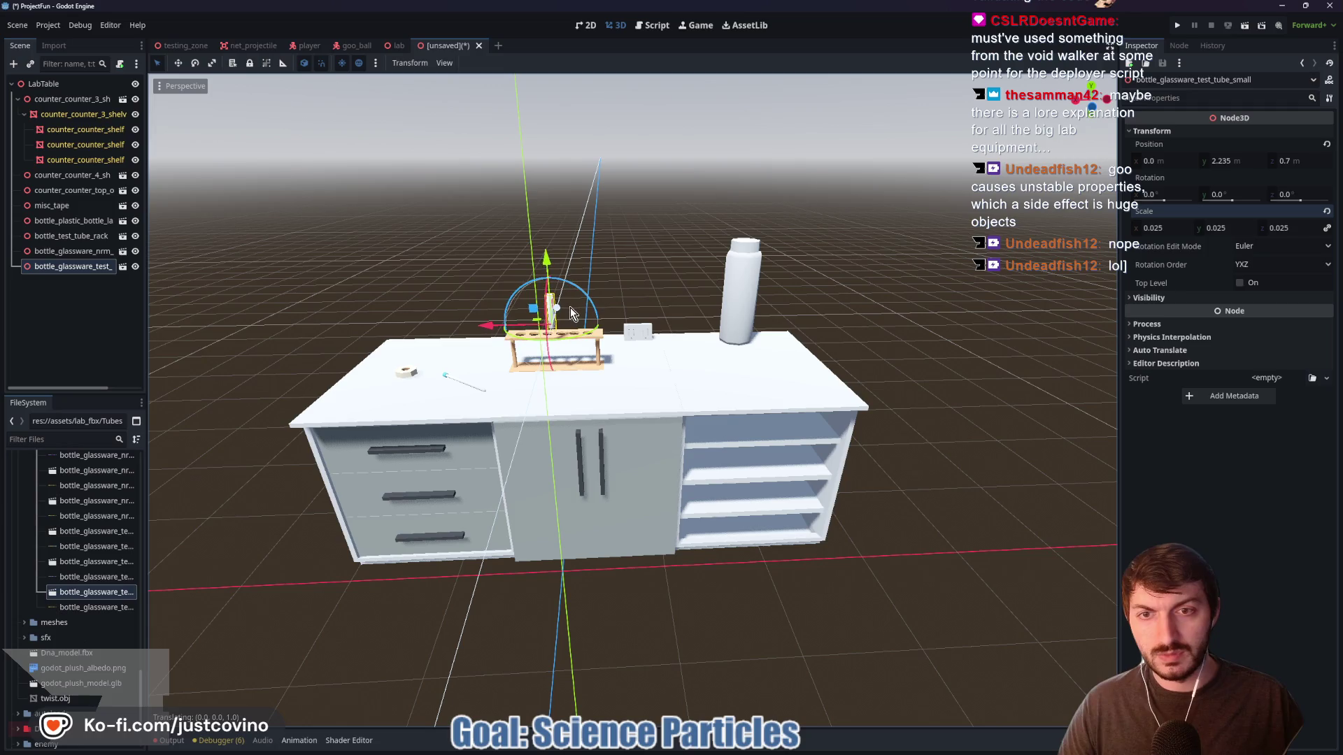
pyautogui.press('f')
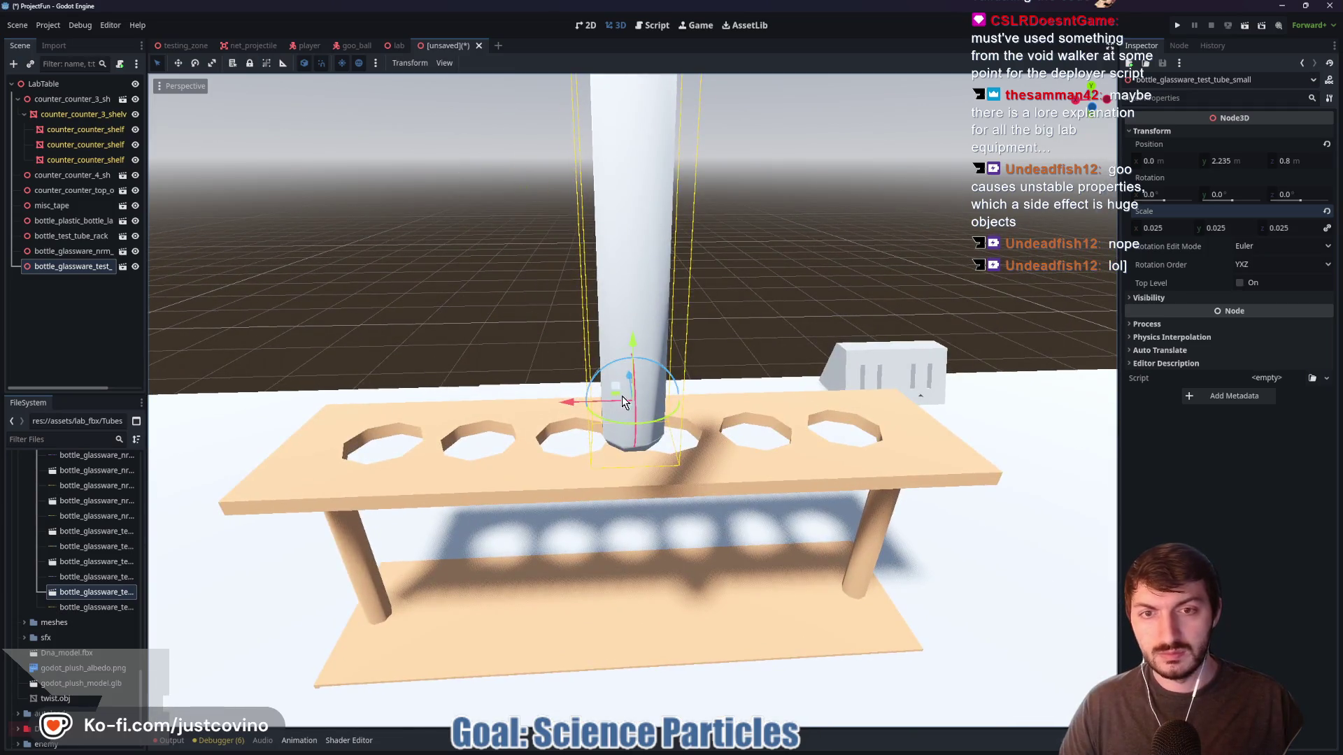
pyautogui.moveTo(629, 386)
pyautogui.mouseDown()
pyautogui.moveTo(591, 354)
pyautogui.moveTo(498, 345)
pyautogui.mouseUp()
pyautogui.moveTo(554, 301); pyautogui.dragTo(567, 511)
pyautogui.moveTo(685, 416)
pyautogui.mouseDown()
pyautogui.moveTo(527, 444)
pyautogui.moveTo(899, 490)
pyautogui.moveTo(640, 434)
pyautogui.mouseUp()
pyautogui.moveTo(557, 459)
pyautogui.mouseDown()
pyautogui.moveTo(713, 444)
pyautogui.moveTo(874, 395)
pyautogui.moveTo(570, 479)
pyautogui.moveTo(521, 523)
pyautogui.moveTo(523, 622)
pyautogui.moveTo(523, 594)
pyautogui.moveTo(603, 552)
pyautogui.mouseUp()
# Enlarge the small tube to 0.04 scale and seat it deeper in the rack
pyautogui.scroll(-3, 954, 318)
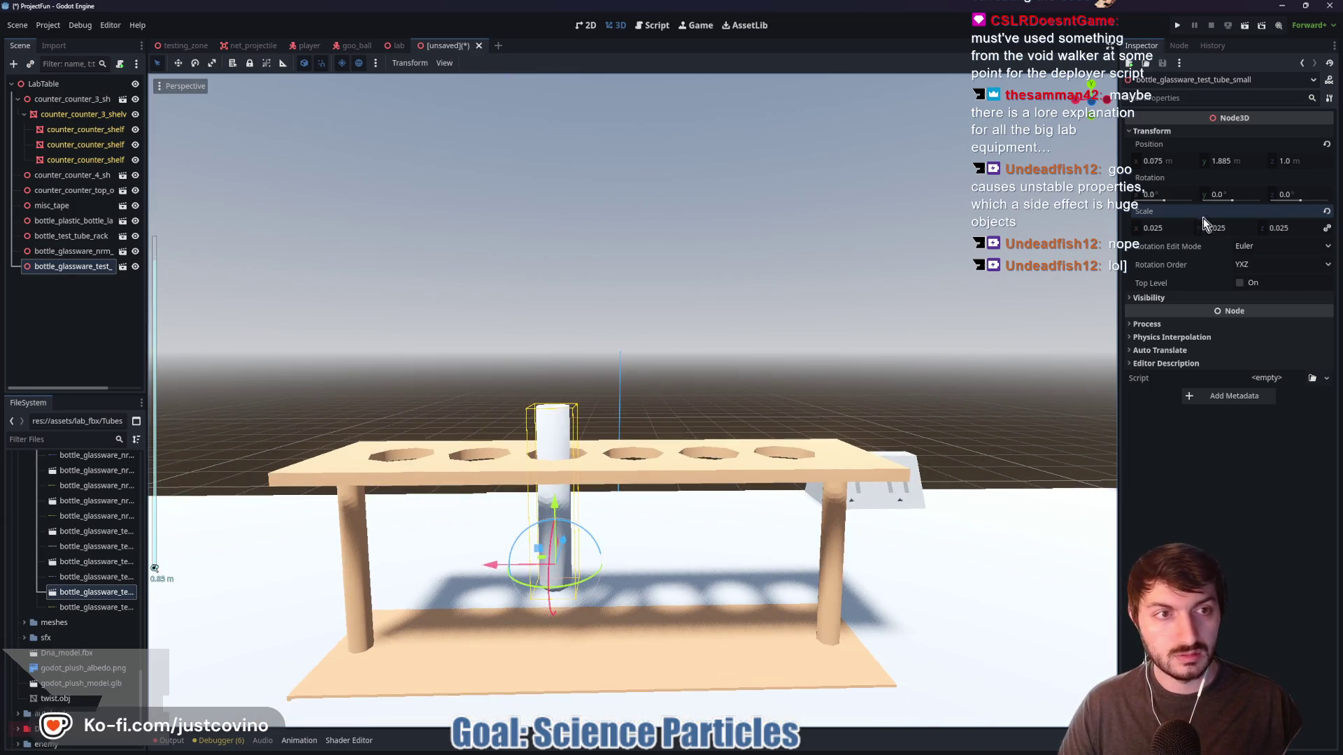
pyautogui.moveTo(1156, 229)
pyautogui.mouseDown()
pyautogui.moveTo(1196, 229)
pyautogui.moveTo(1167, 228)
pyautogui.mouseUp()
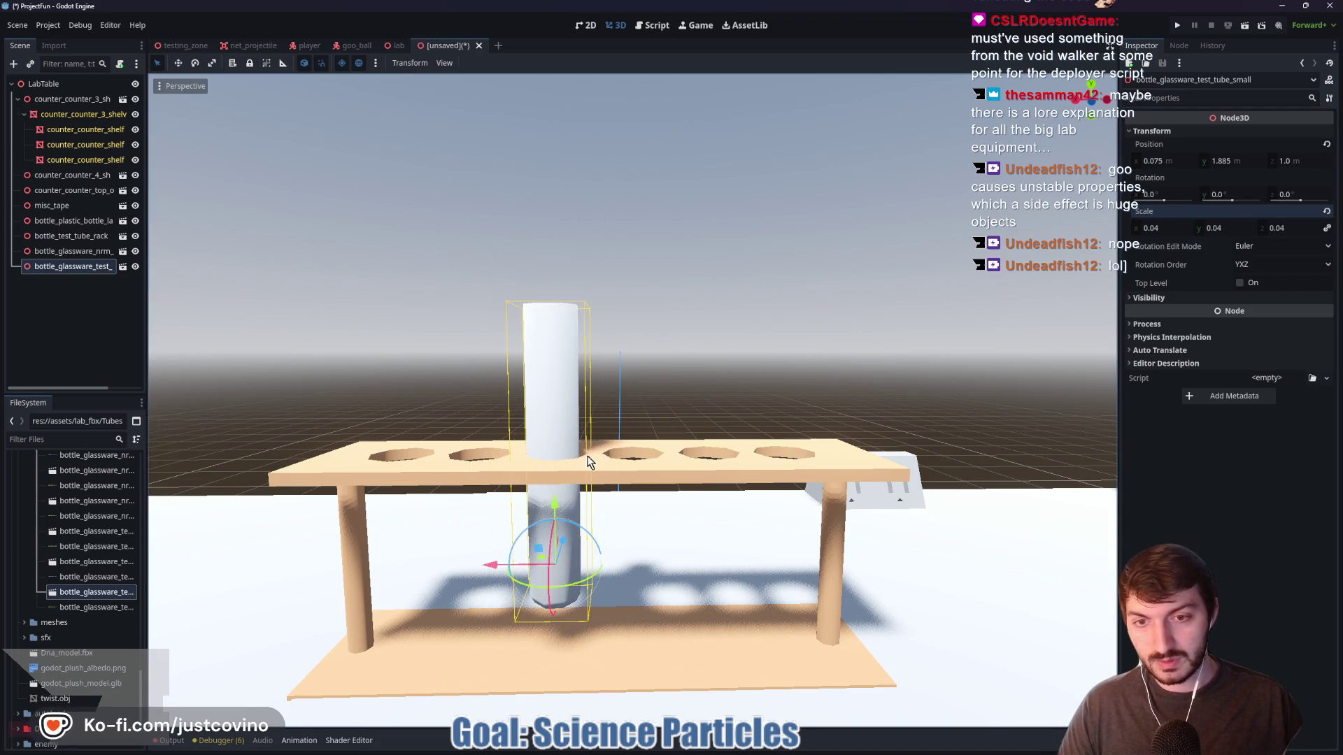
pyautogui.moveTo(552, 508)
pyautogui.mouseDown()
pyautogui.moveTo(539, 580)
pyautogui.moveTo(547, 544)
pyautogui.mouseUp()
pyautogui.moveTo(481, 616)
pyautogui.mouseDown()
pyautogui.moveTo(661, 562)
pyautogui.moveTo(782, 566)
pyautogui.moveTo(742, 548)
pyautogui.moveTo(651, 206)
pyautogui.moveTo(750, 462)
pyautogui.moveTo(631, 460)
pyautogui.moveTo(740, 457)
pyautogui.moveTo(779, 475)
pyautogui.moveTo(665, 493)
pyautogui.moveTo(720, 480)
pyautogui.mouseUp()
pyautogui.click(650, 207)
pyautogui.scroll(2, 741, 448)
pyautogui.scroll(-2, 740, 441)
pyautogui.scroll(2, 763, 481)
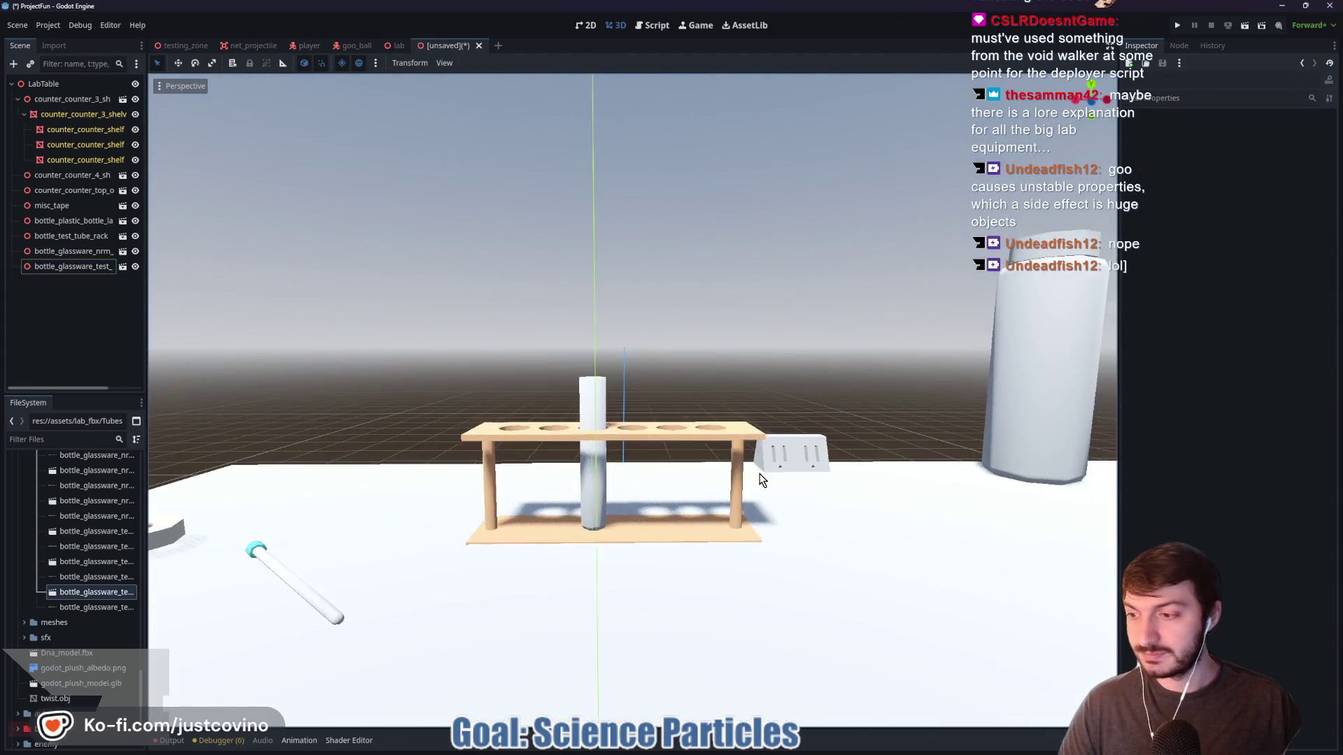
pyautogui.scroll(-3, 762, 481)
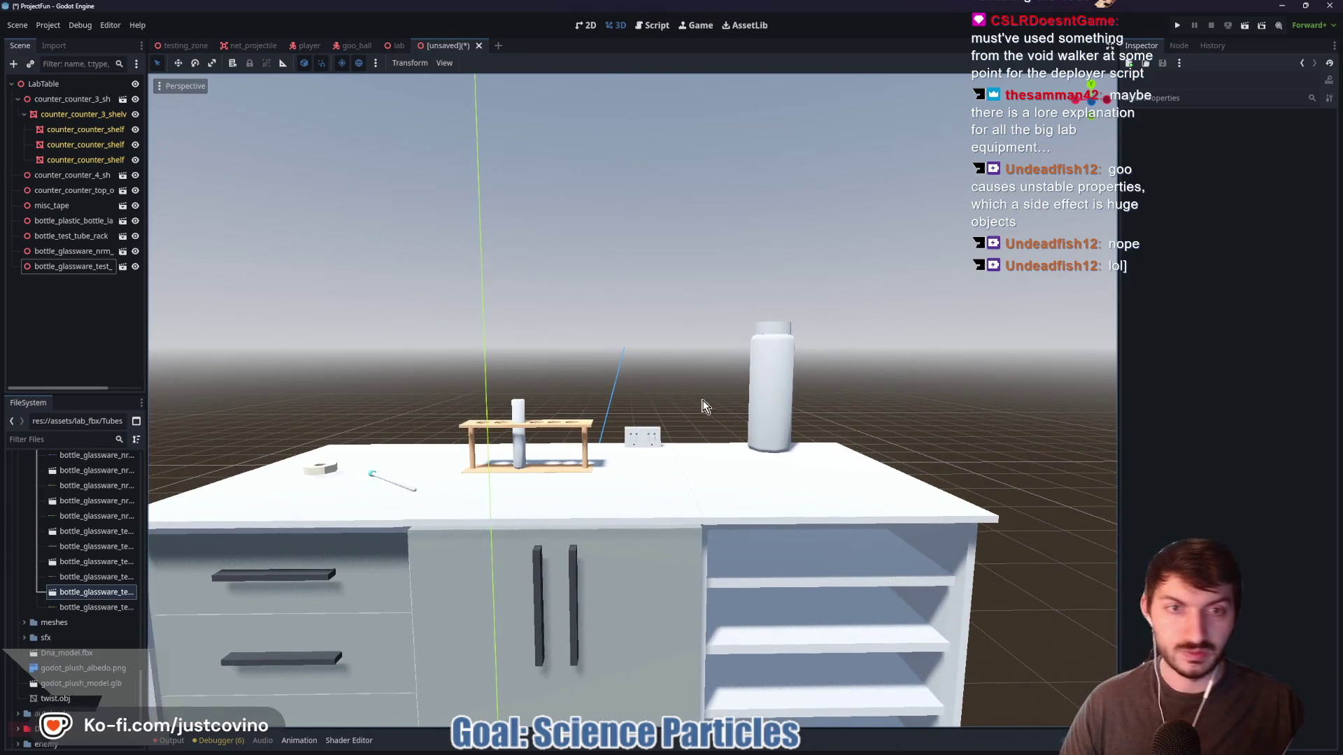
# Try dropping the test tube texture into the scene, then abandon it
pyautogui.scroll(5, 77, 591)
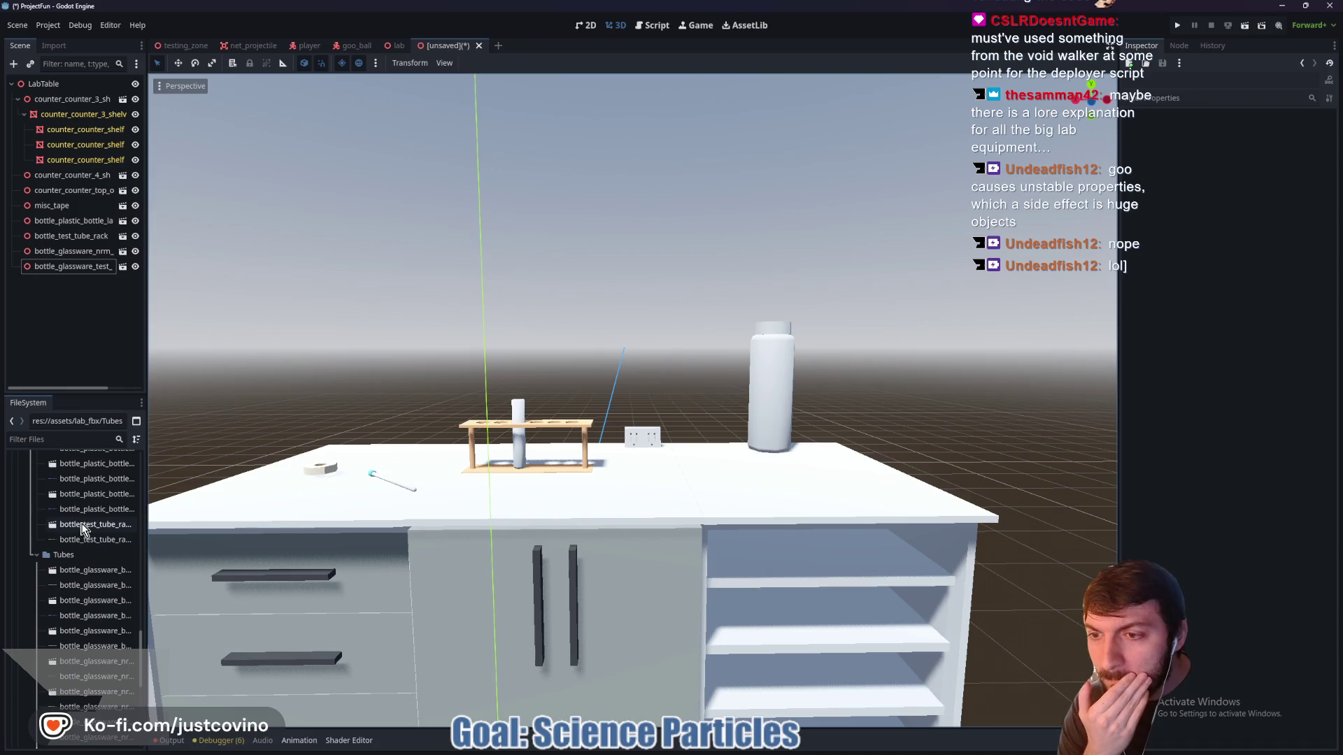
pyautogui.scroll(-3, 85, 546)
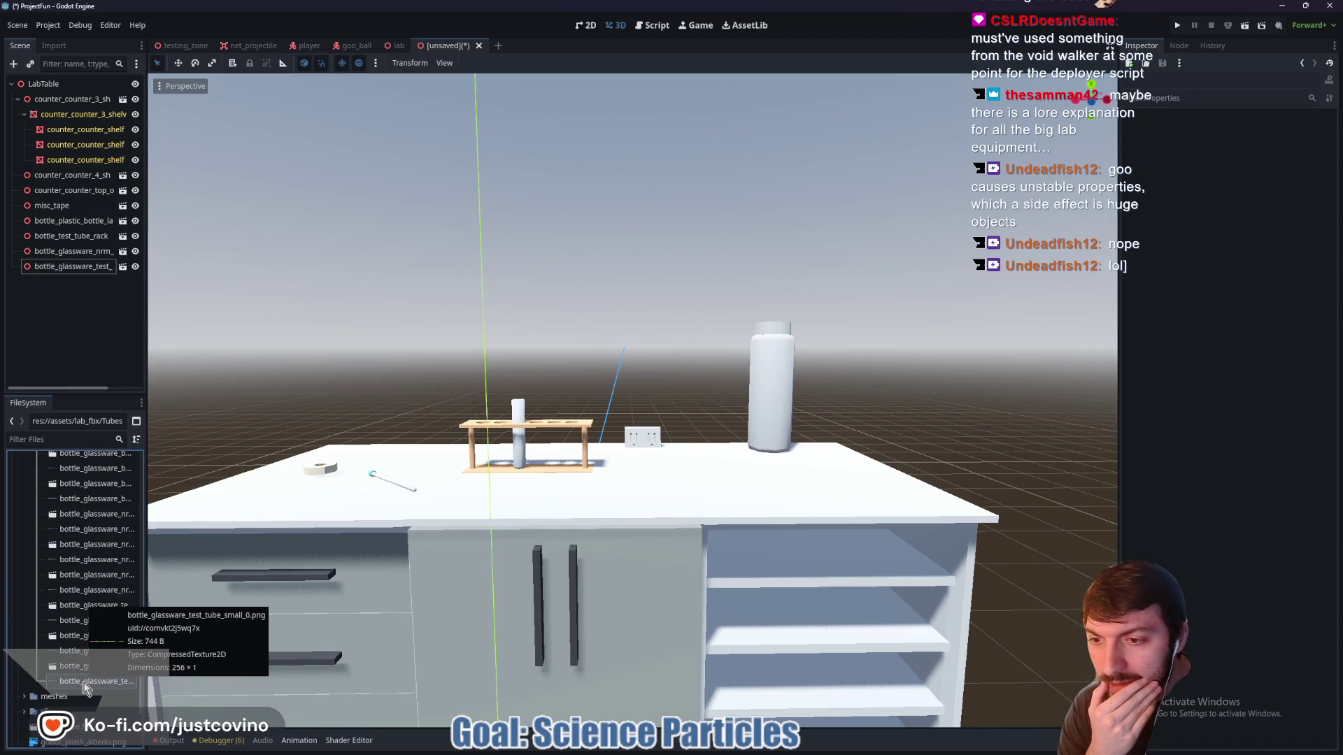
pyautogui.moveTo(84, 686); pyautogui.dragTo(180, 679)
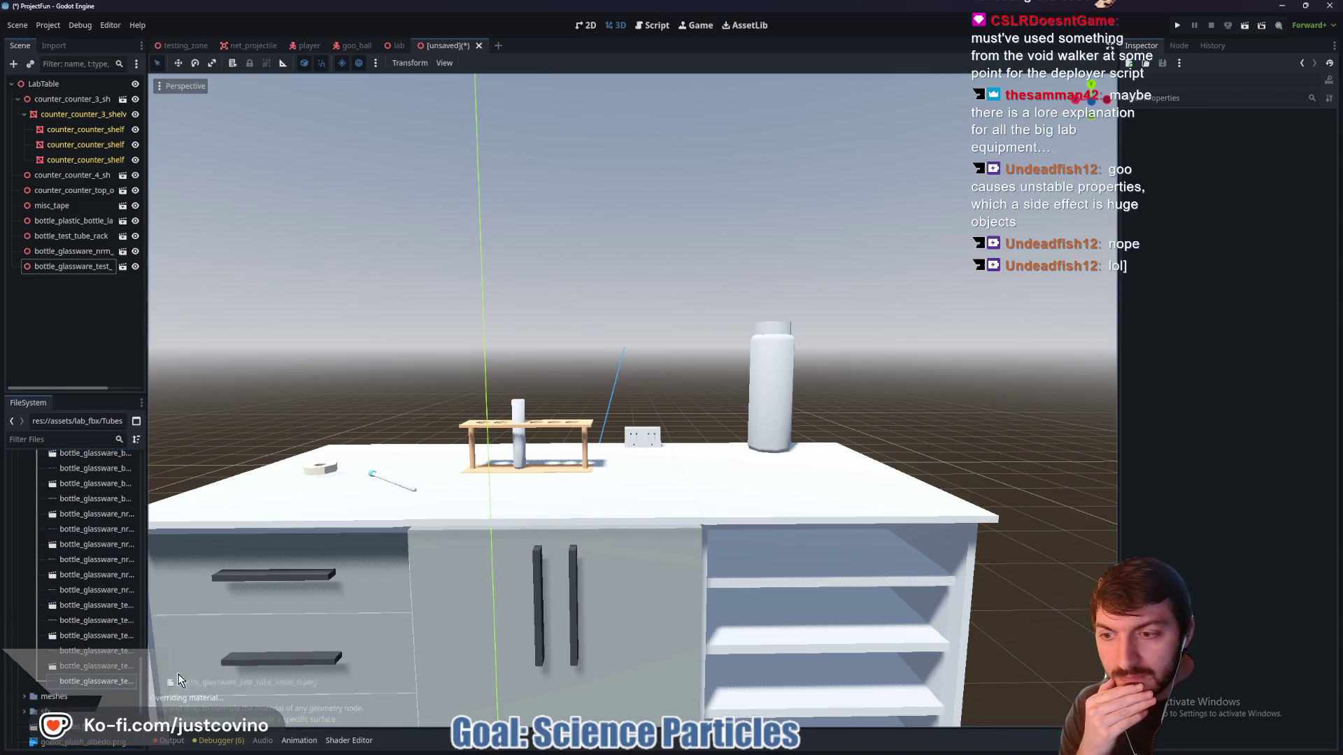
pyautogui.moveTo(535, 417)
pyautogui.mouseDown()
pyautogui.moveTo(517, 407)
pyautogui.moveTo(522, 451)
pyautogui.moveTo(66, 684)
pyautogui.moveTo(99, 585)
pyautogui.mouseUp()
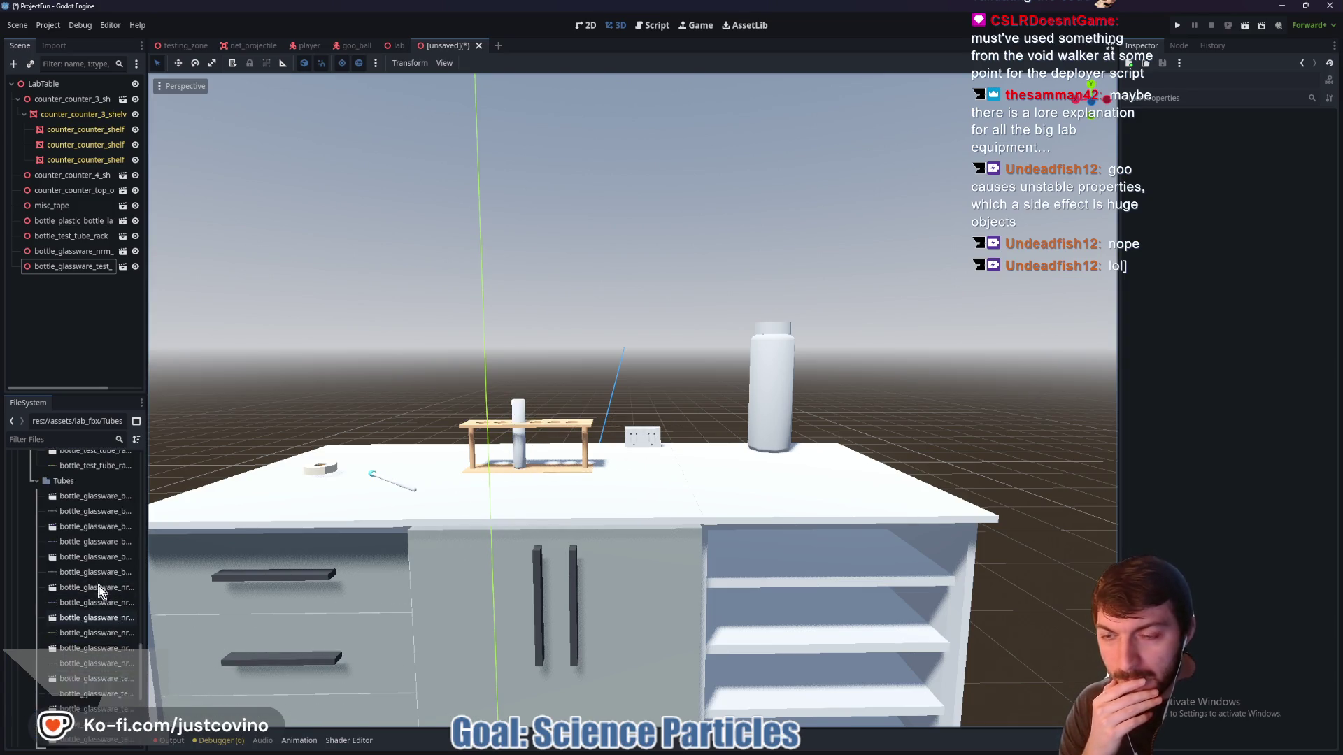
# Collapse Misc, expand Flasks, and drop bottle_glassware_beaker_large into the viewport
pyautogui.scroll(5, 98, 585)
pyautogui.click(36, 511)
pyautogui.click(36, 495)
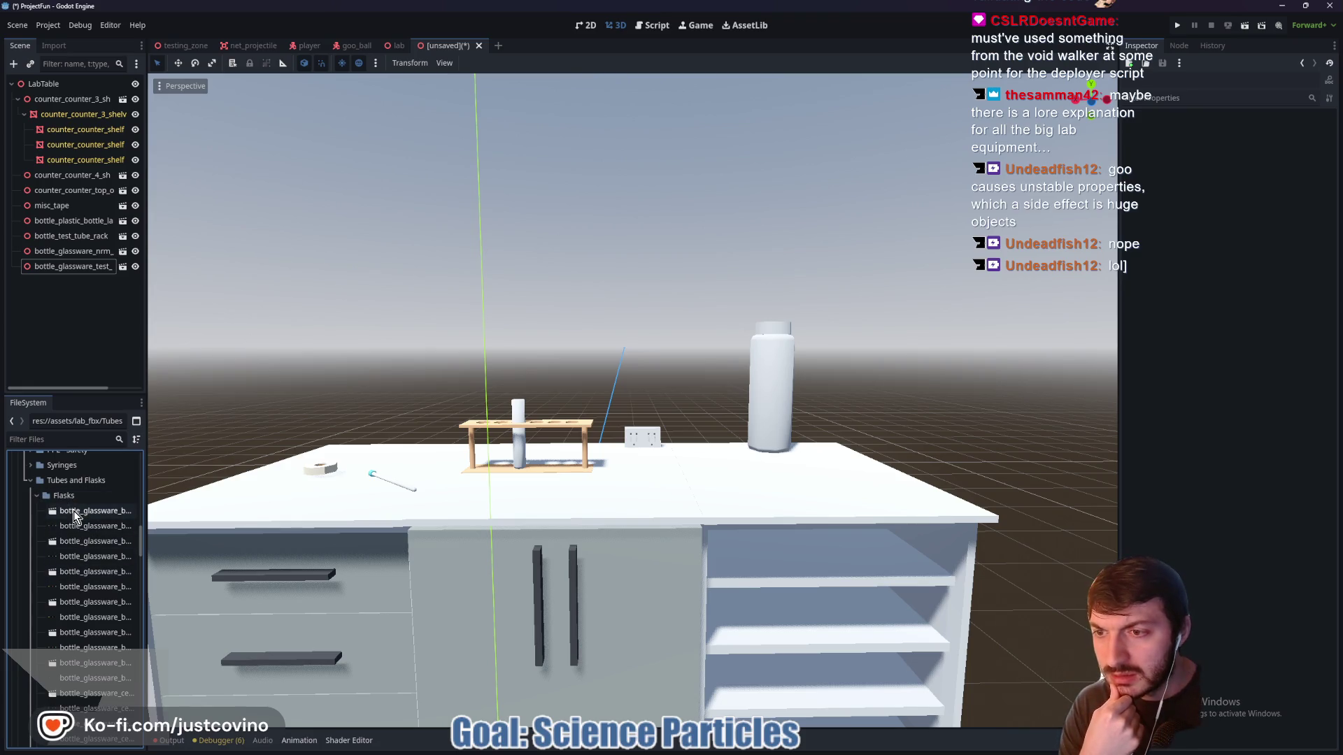
pyautogui.moveTo(73, 516)
pyautogui.mouseDown()
pyautogui.moveTo(461, 300)
pyautogui.moveTo(512, 351)
pyautogui.moveTo(446, 330)
pyautogui.moveTo(438, 233)
pyautogui.moveTo(606, 254)
pyautogui.moveTo(566, 299)
pyautogui.mouseUp()
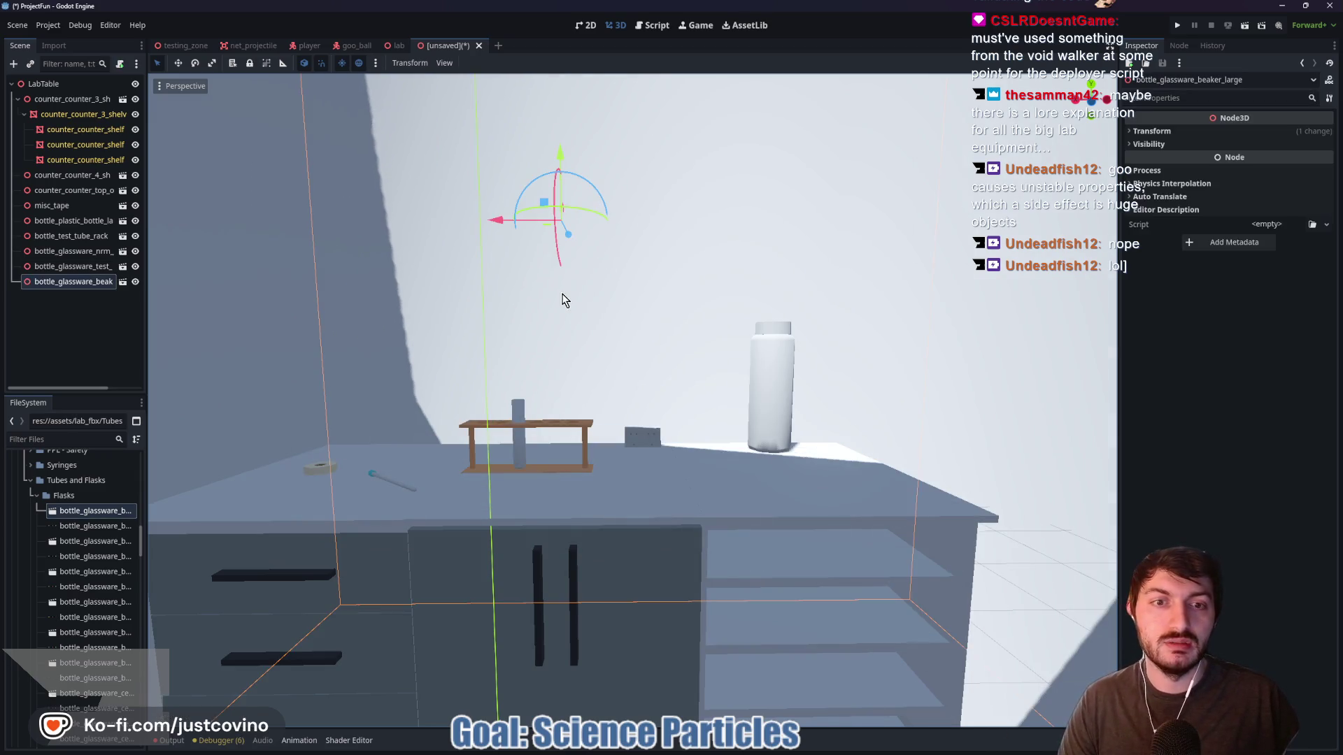
# Scale the large beaker uniformly to 0.025 and set its Y position to 0
pyautogui.click(1166, 129)
pyautogui.click(1164, 229)
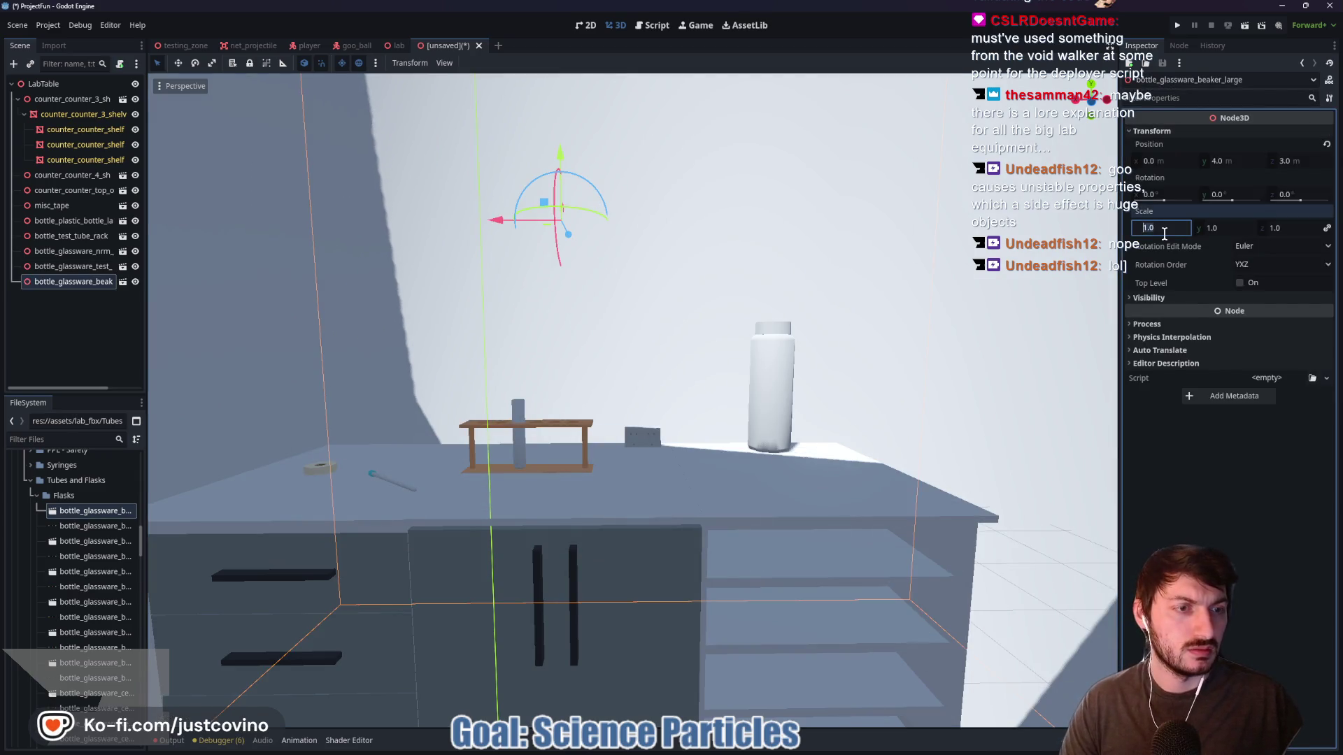
pyautogui.write('0.025')
pyautogui.press('Return')
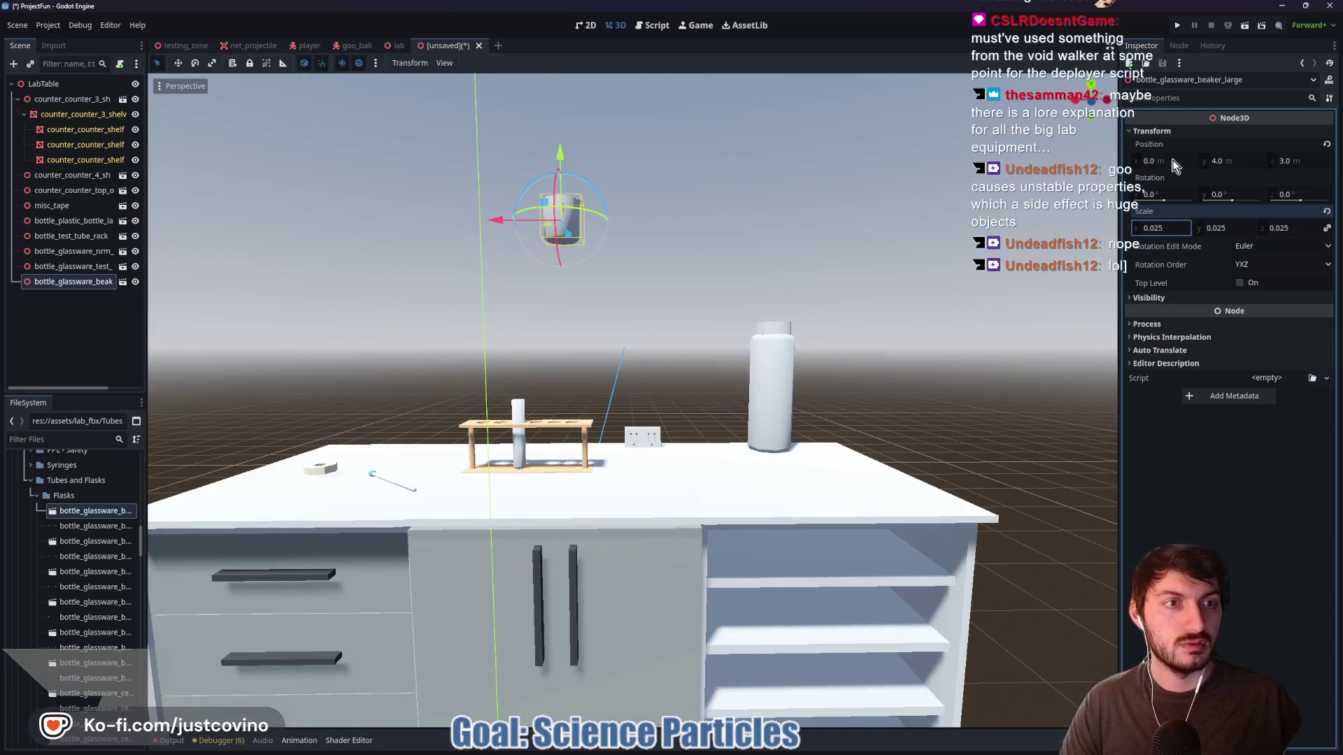
pyautogui.click(1170, 160)
pyautogui.click(1315, 162)
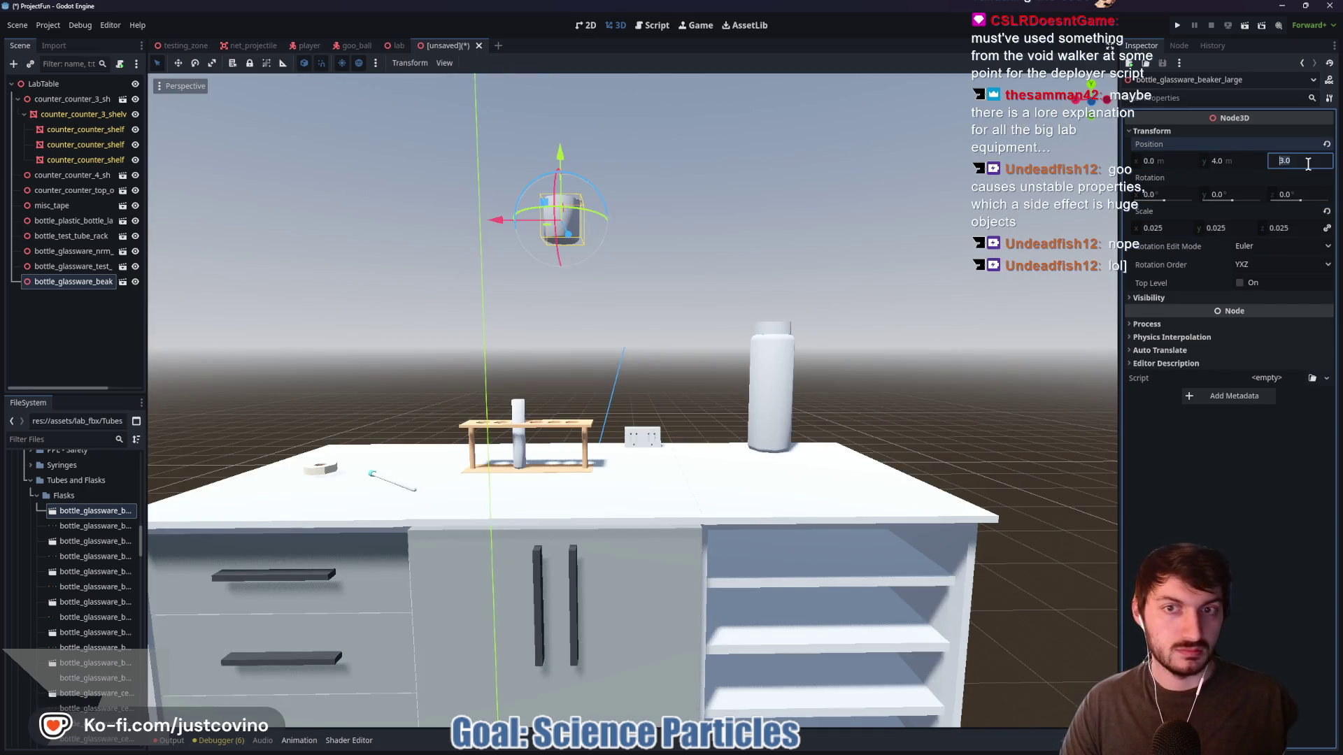
pyautogui.write('0')
pyautogui.click(1232, 161)
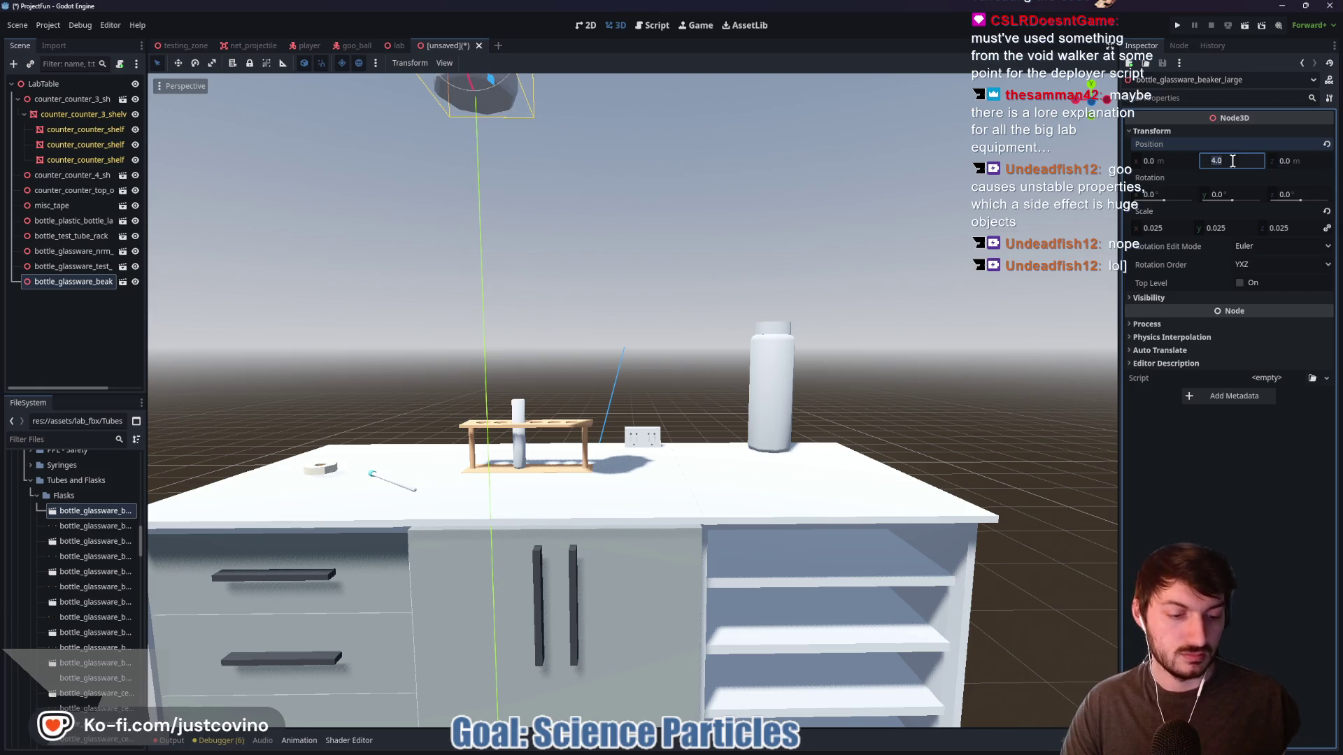
pyautogui.write('0')
pyautogui.press('Return')
# Move the beaker beside the tall bottle and lower it onto the countertop
pyautogui.press('f')
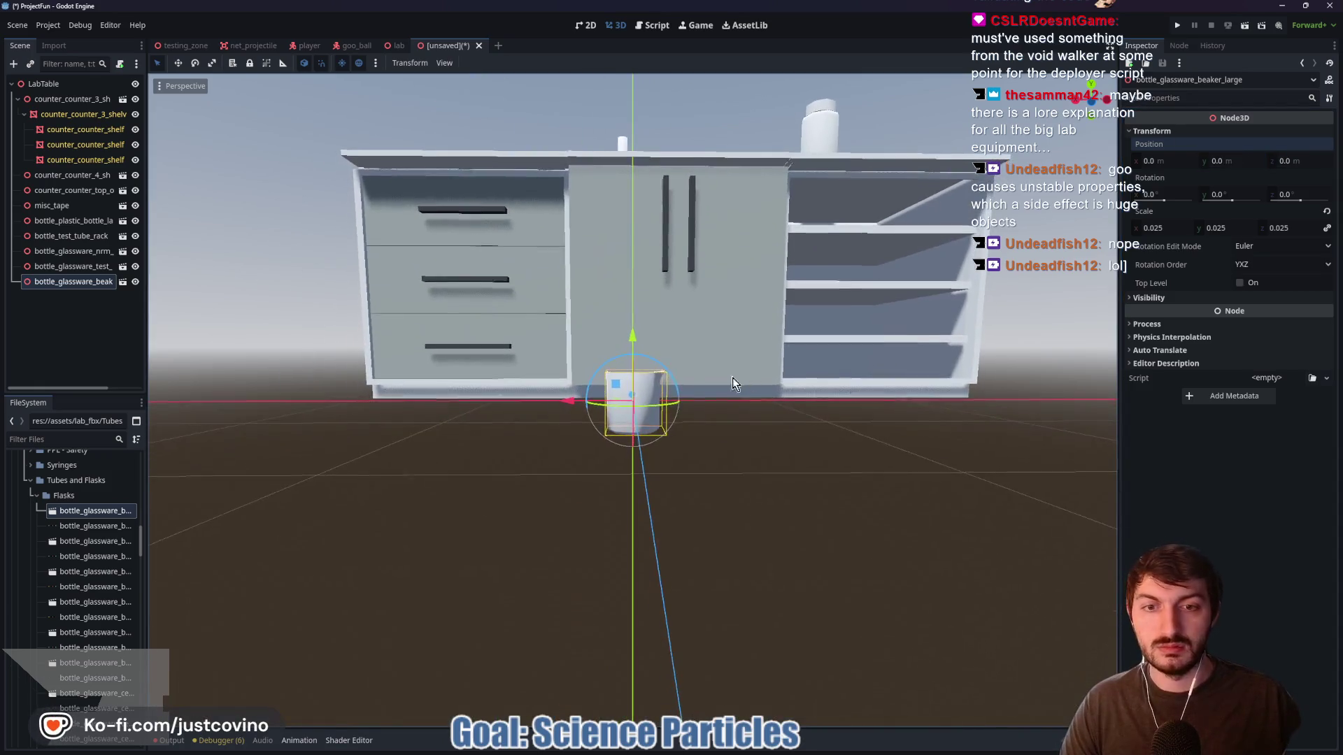
pyautogui.moveTo(633, 342)
pyautogui.mouseDown()
pyautogui.moveTo(642, 120)
pyautogui.moveTo(728, 158)
pyautogui.mouseUp()
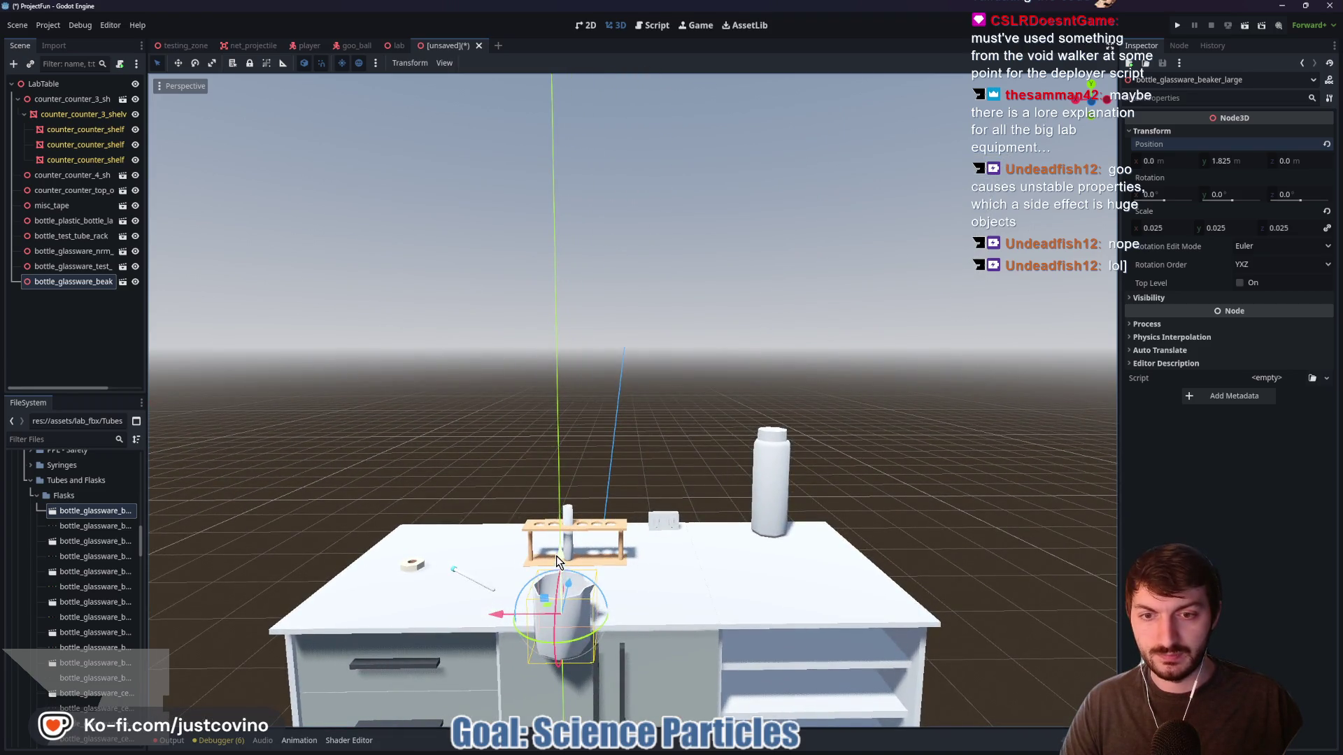
pyautogui.moveTo(561, 554); pyautogui.dragTo(561, 498)
pyautogui.moveTo(708, 514)
pyautogui.mouseDown()
pyautogui.moveTo(720, 532)
pyautogui.moveTo(754, 538)
pyautogui.moveTo(691, 538)
pyautogui.mouseUp()
pyautogui.moveTo(556, 545)
pyautogui.mouseDown()
pyautogui.moveTo(773, 539)
pyautogui.moveTo(767, 509)
pyautogui.mouseUp()
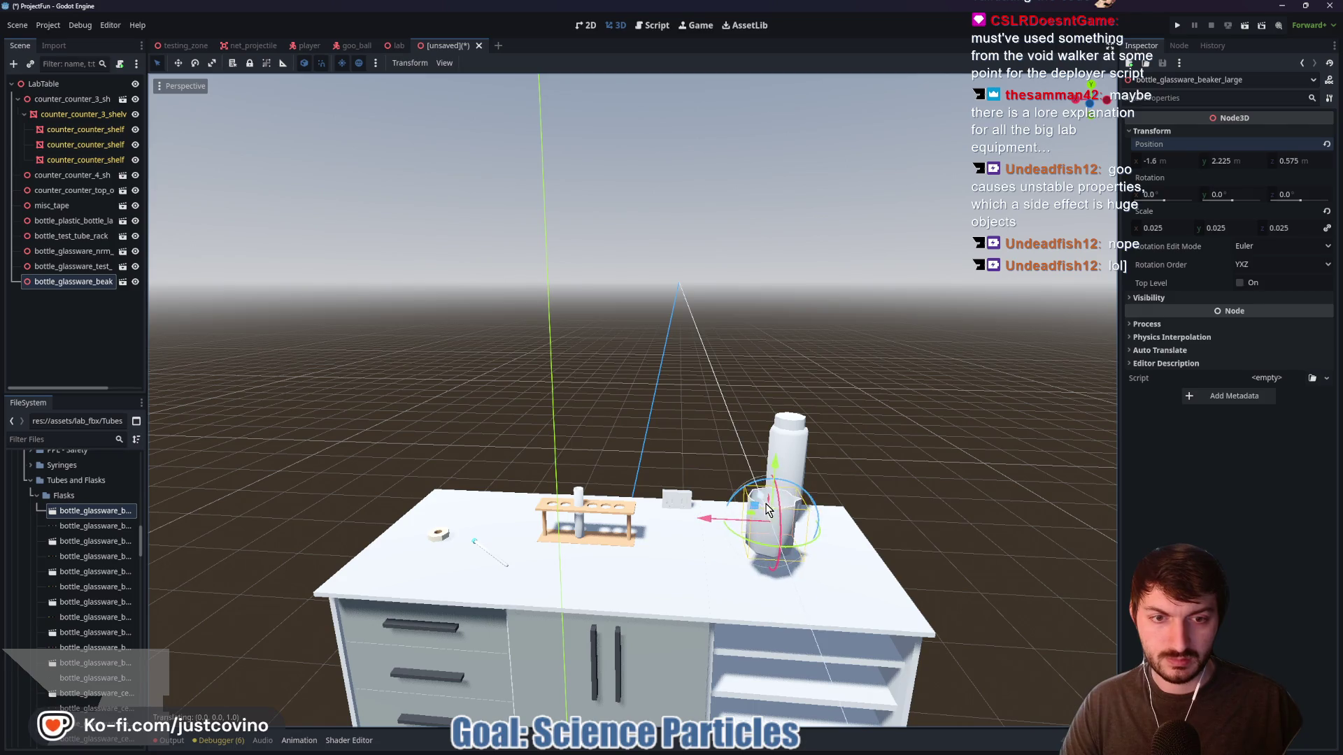
pyautogui.moveTo(898, 514)
pyautogui.mouseDown()
pyautogui.moveTo(926, 440)
pyautogui.moveTo(859, 507)
pyautogui.mouseUp()
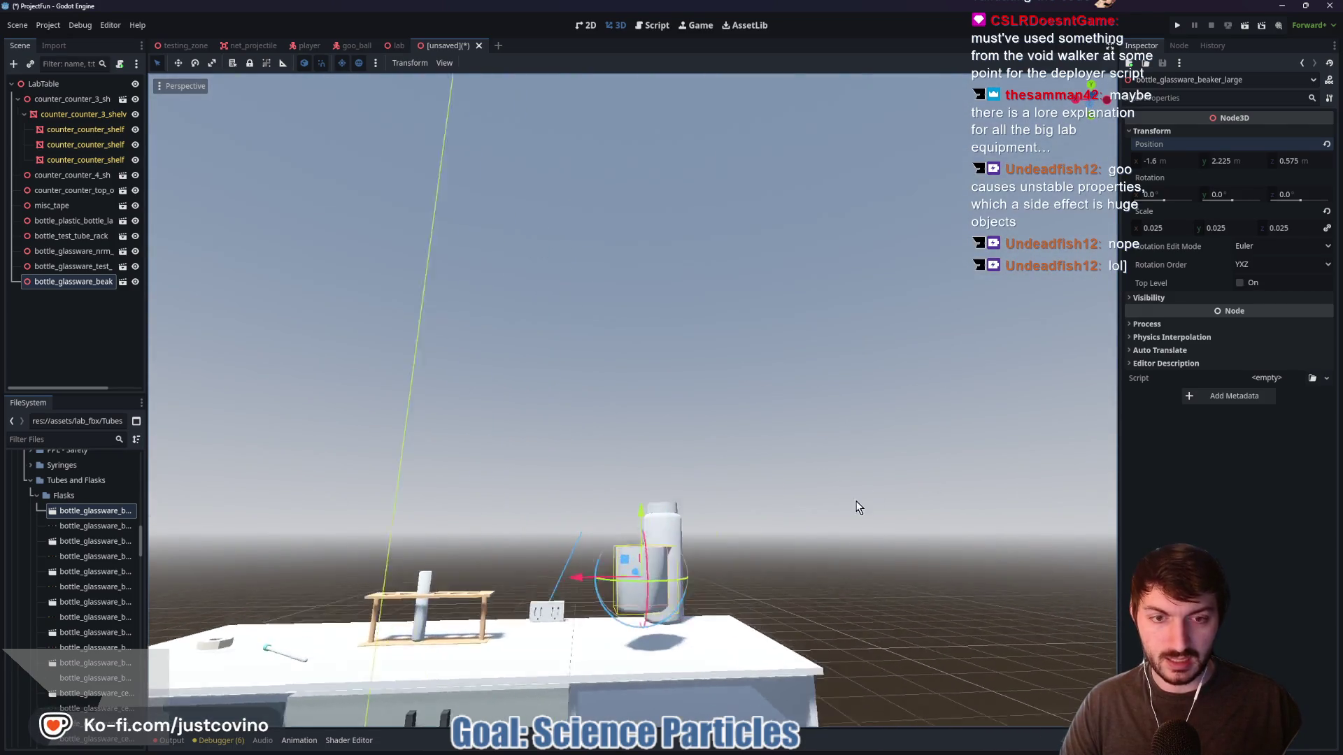
pyautogui.moveTo(627, 516); pyautogui.dragTo(626, 559)
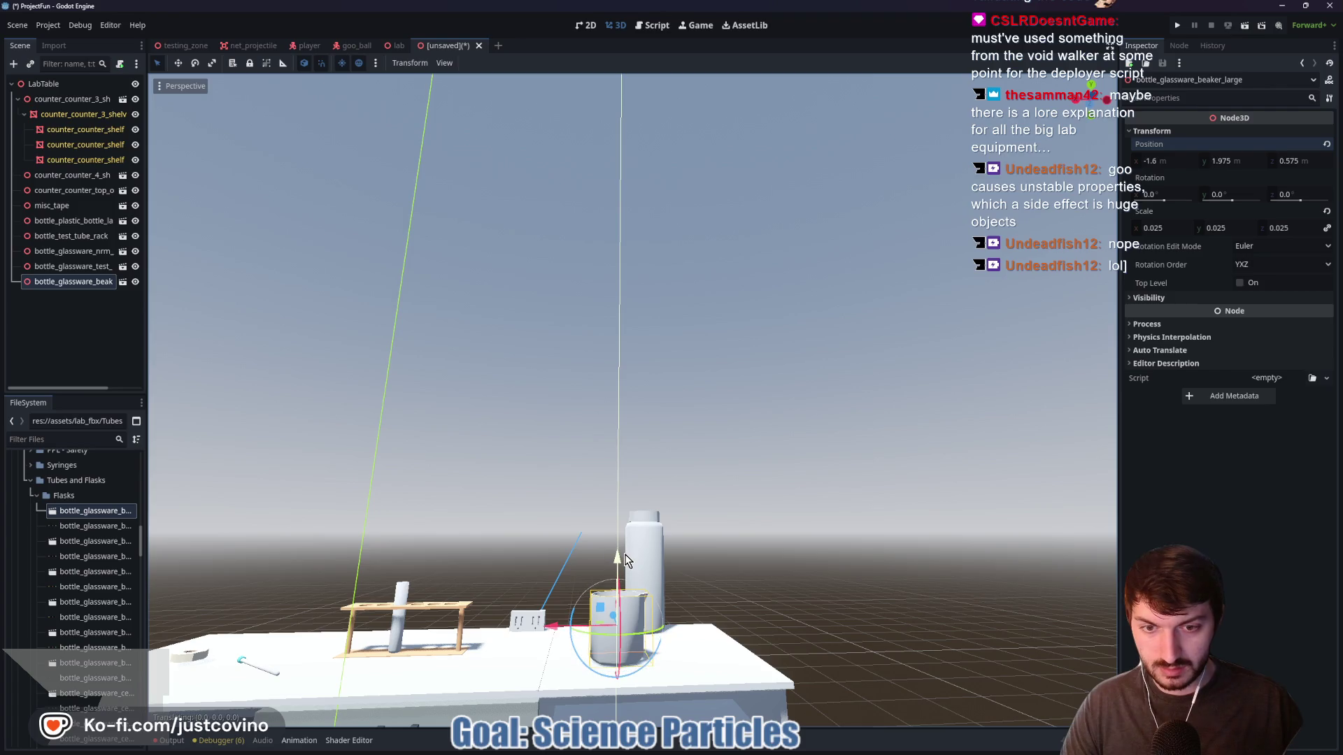
# Rotate the beaker -165° around its vertical Y axis and nudge it into place
pyautogui.press('r')
pyautogui.press('y')
pyautogui.click(718, 558)
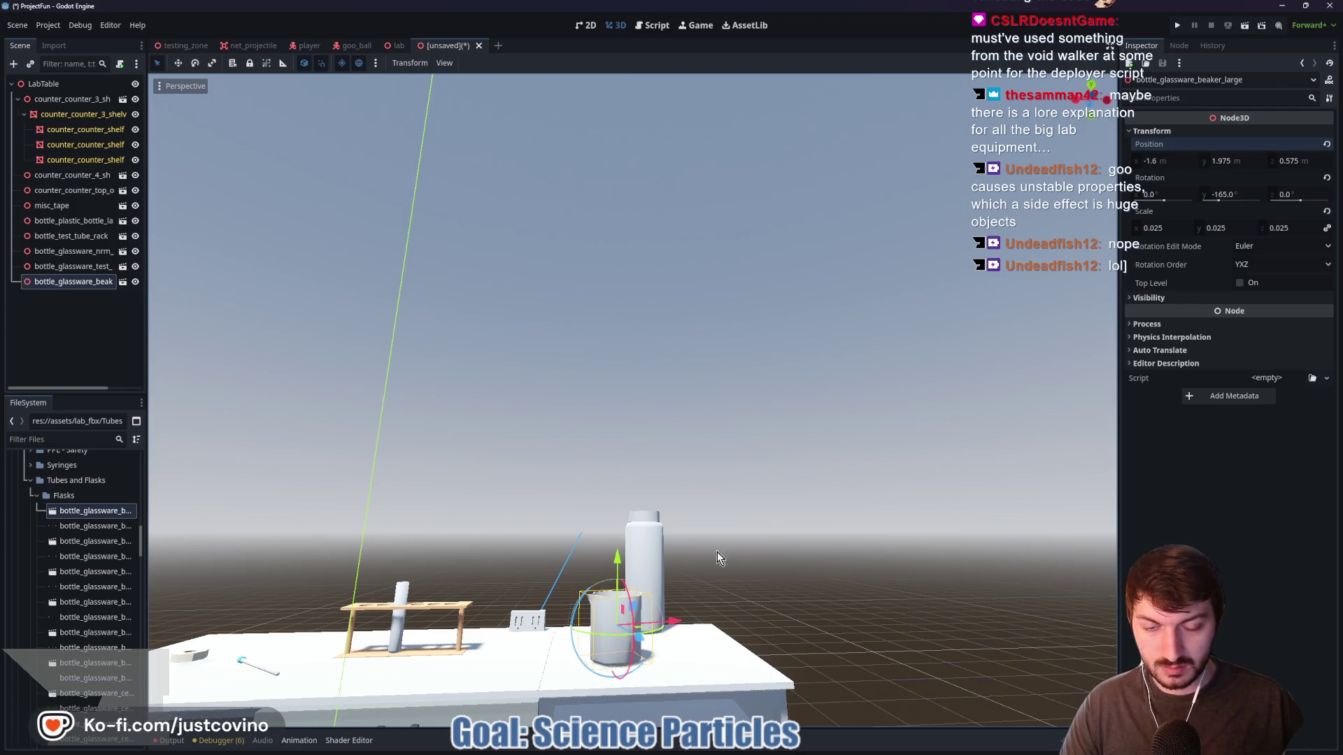
pyautogui.moveTo(585, 605); pyautogui.dragTo(553, 615)
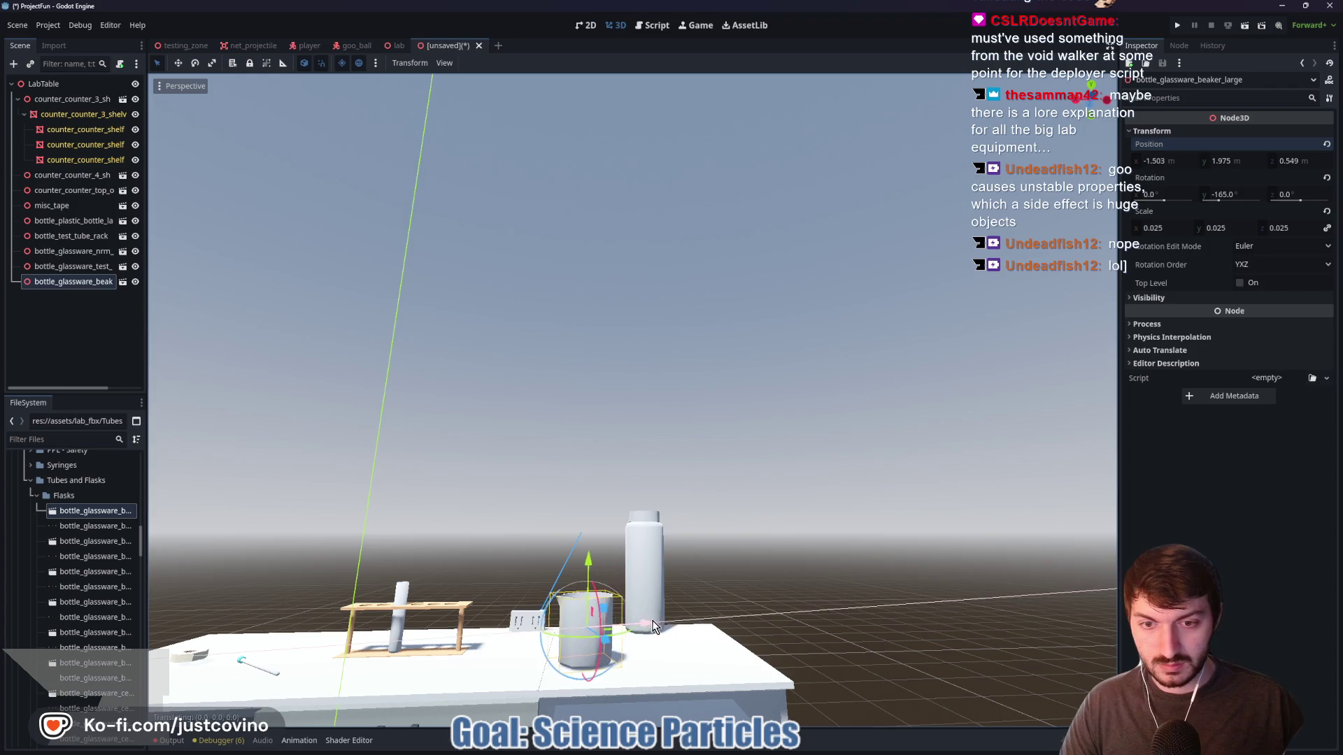
pyautogui.scroll(-2, 761, 543)
pyautogui.click(764, 471)
pyautogui.moveTo(764, 471)
pyautogui.mouseDown()
pyautogui.moveTo(761, 543)
pyautogui.moveTo(804, 489)
pyautogui.moveTo(793, 505)
pyautogui.moveTo(720, 528)
pyautogui.moveTo(798, 530)
pyautogui.mouseUp()
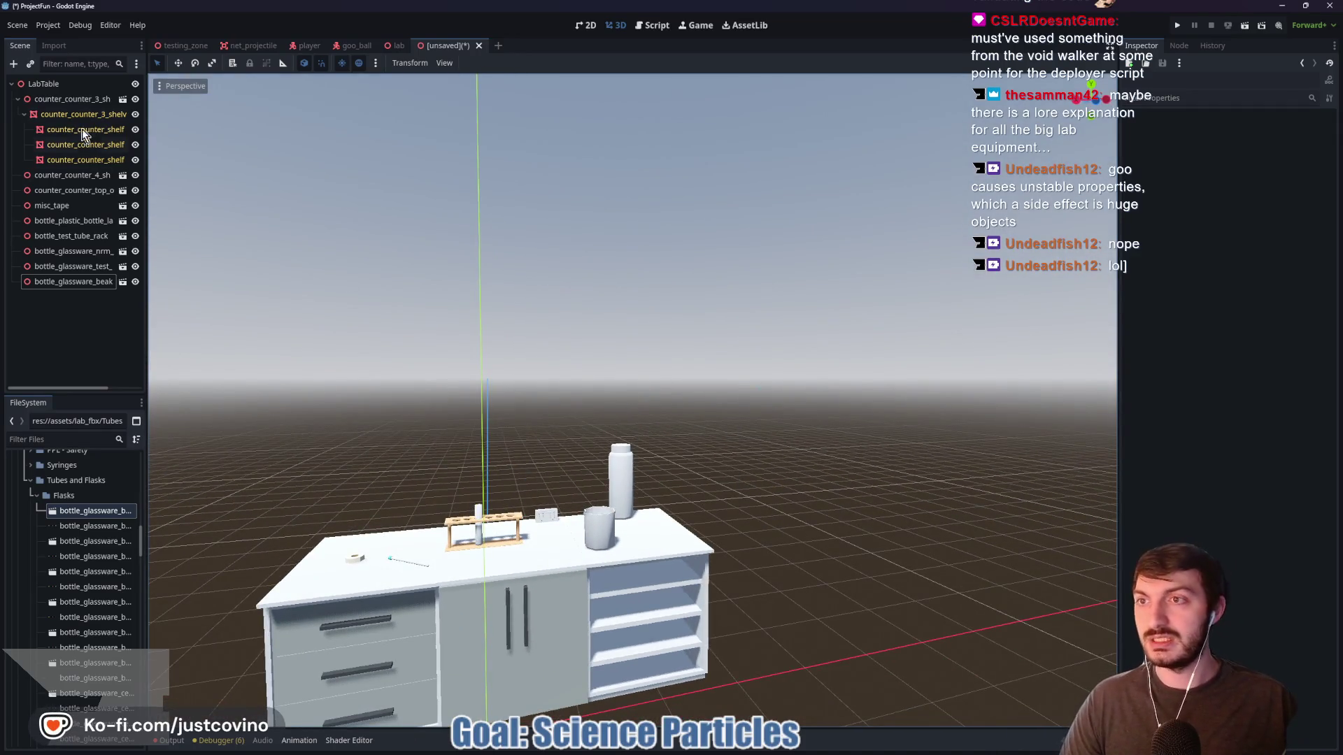
# Select all LabTable child nodes and move them -1 m along the global Z axis
pyautogui.click(17, 98)
pyautogui.moveTo(775, 410)
pyautogui.mouseDown()
pyautogui.moveTo(636, 424)
pyautogui.moveTo(358, 271)
pyautogui.mouseUp()
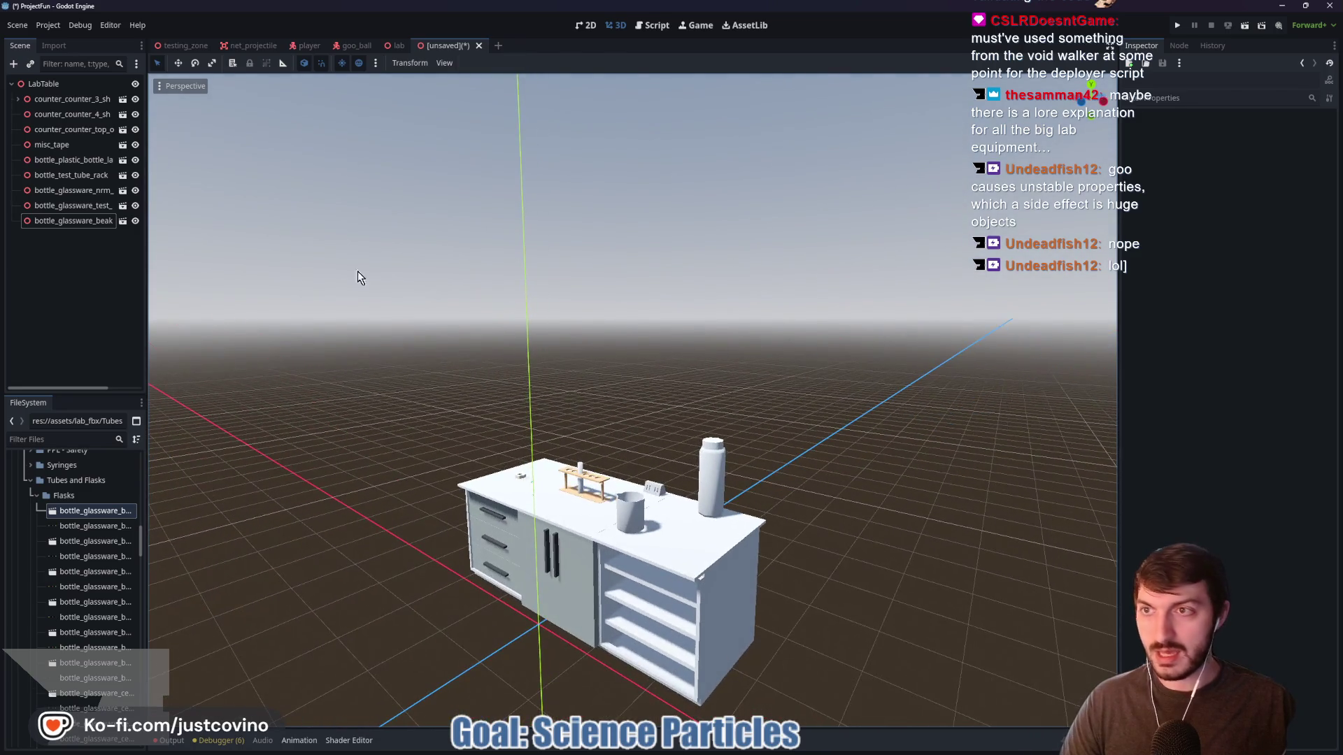
pyautogui.keyDown('shift'); pyautogui.click(38, 100); pyautogui.keyUp('shift')
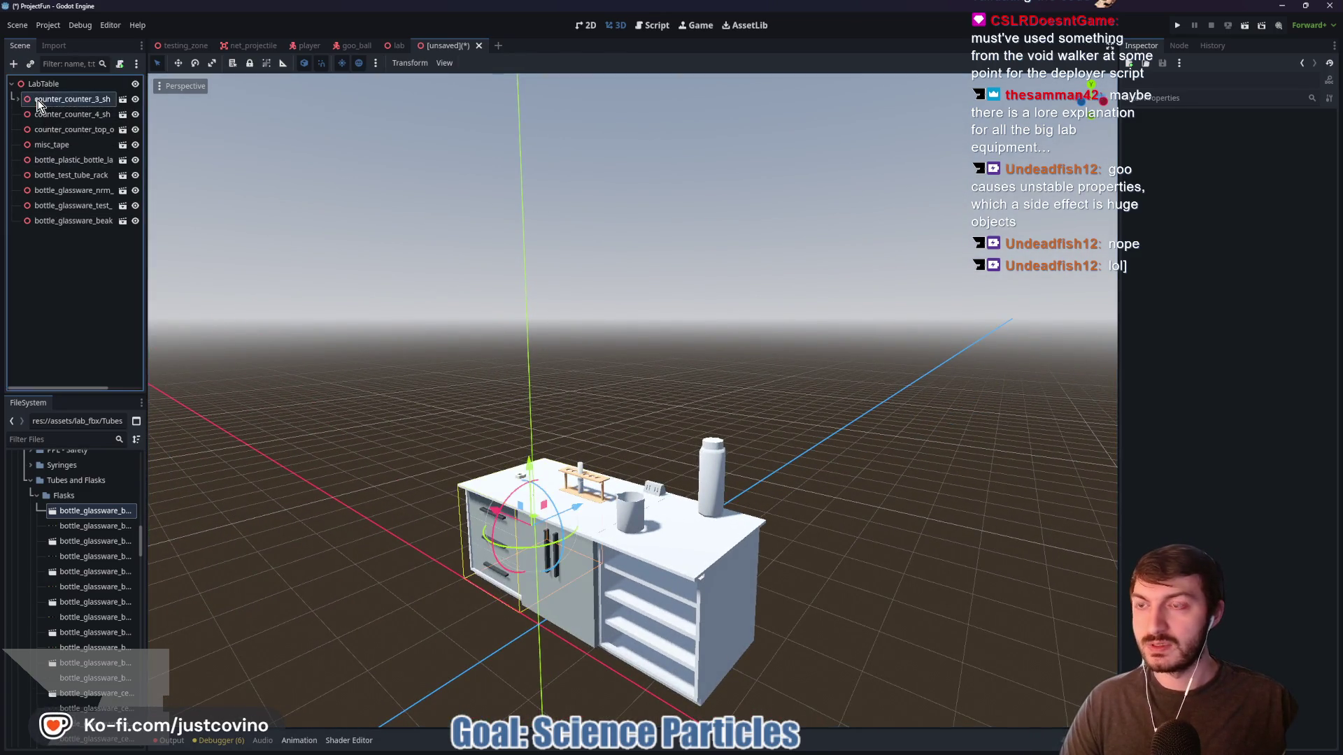
pyautogui.moveTo(556, 539); pyautogui.dragTo(560, 542)
pyautogui.rightClick(560, 541)
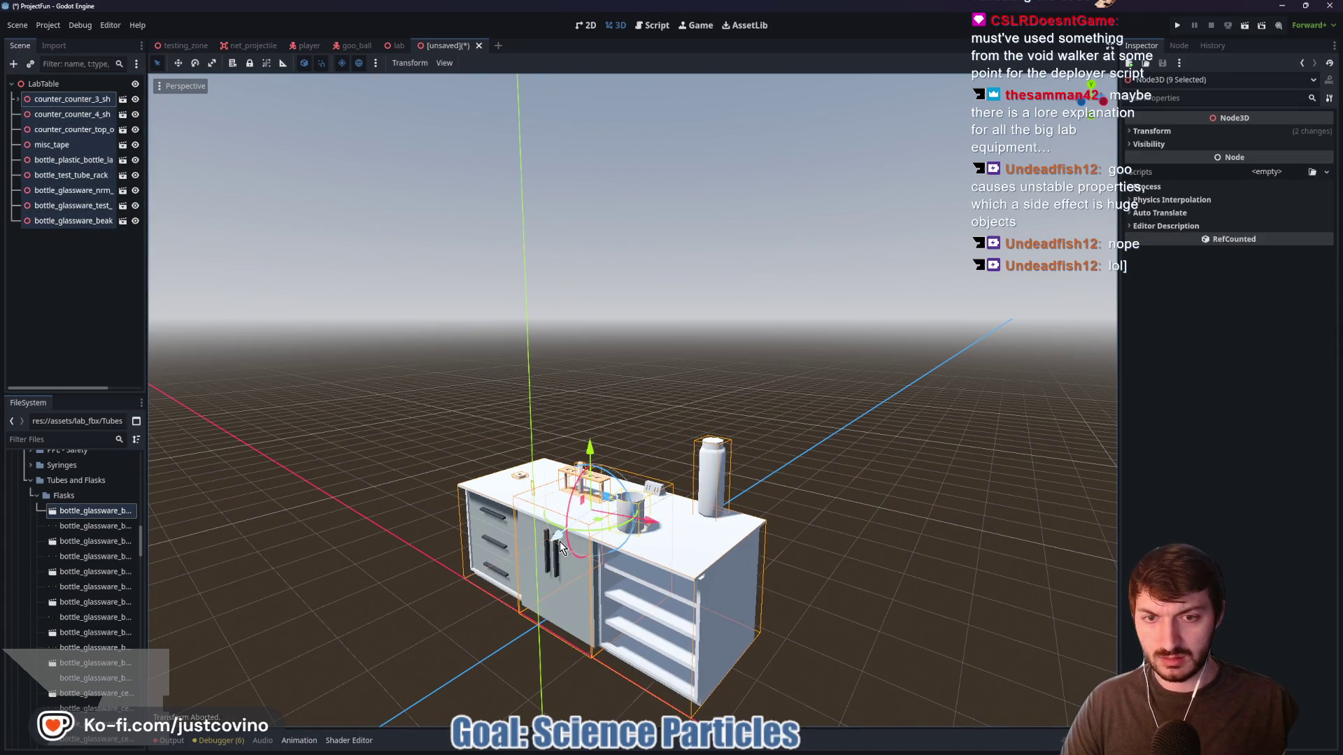
pyautogui.press('t')
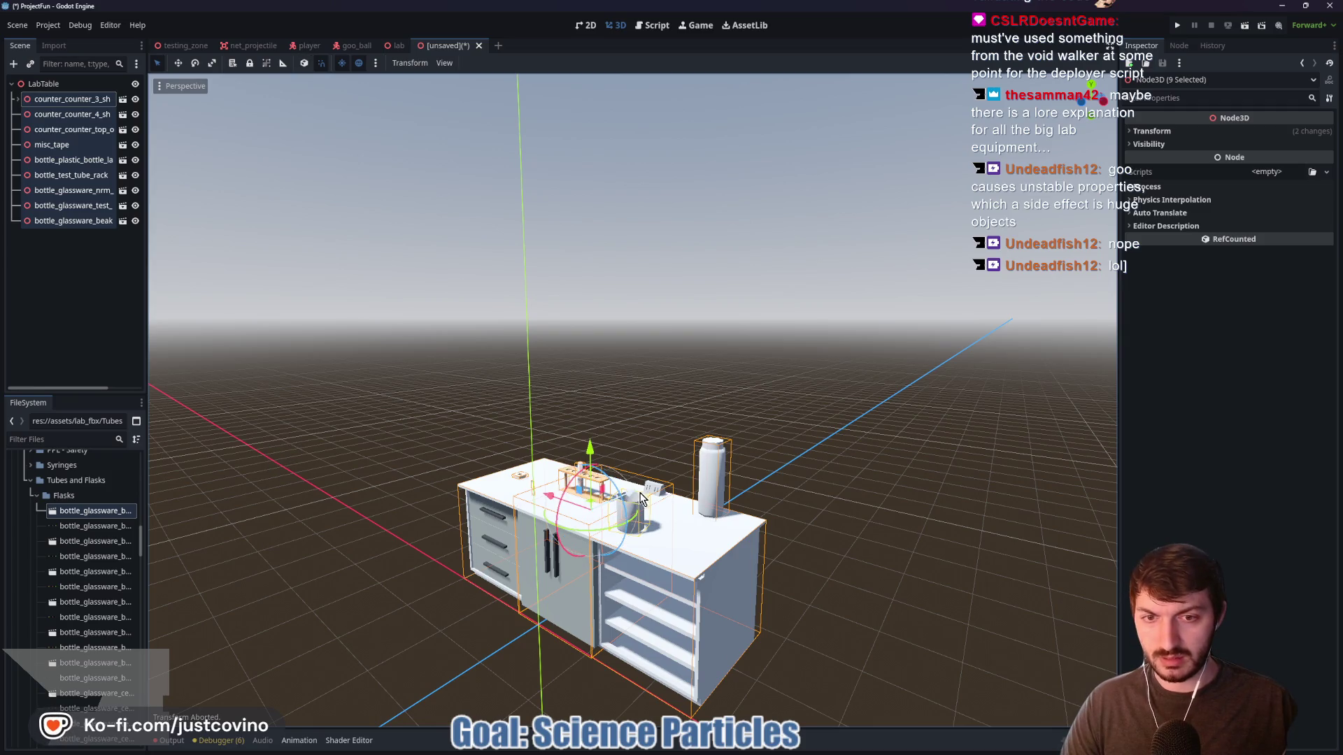
pyautogui.moveTo(636, 497); pyautogui.dragTo(619, 508)
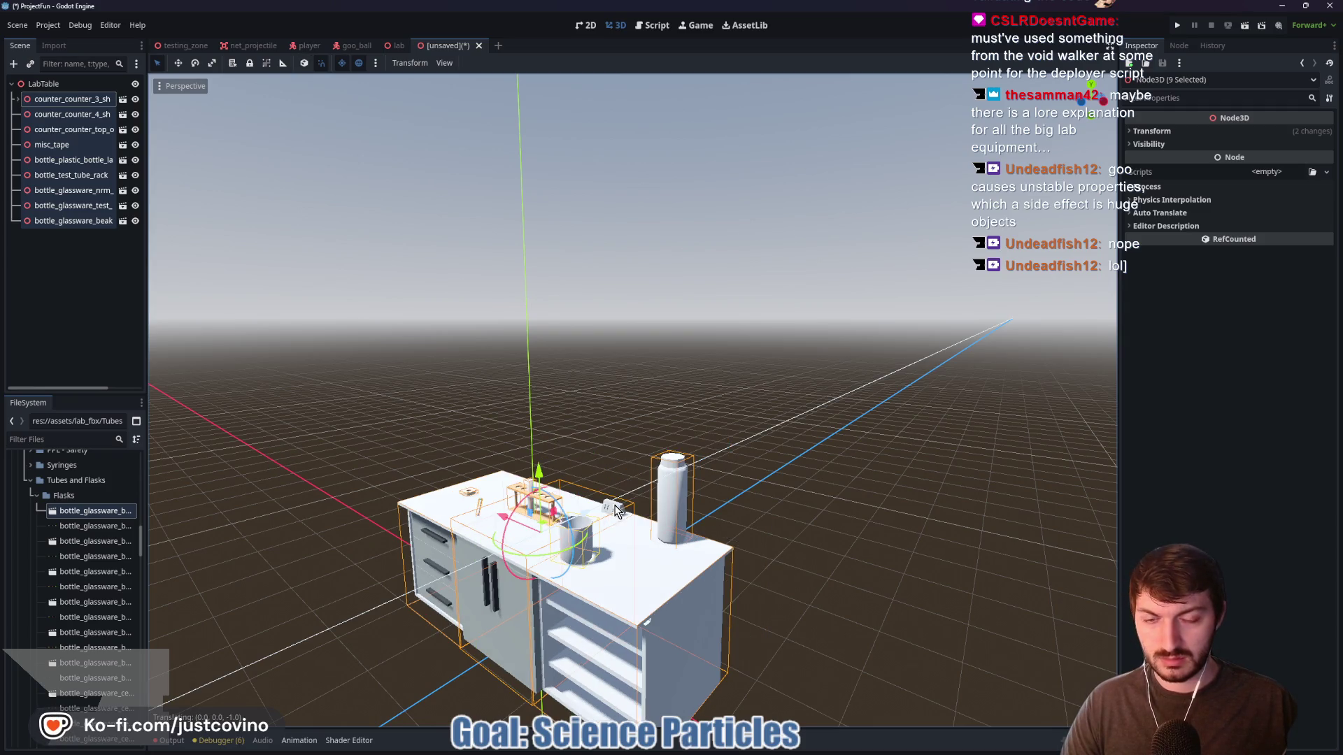
# Check the shifted table from the front and bring up Save Scene As
pyautogui.moveTo(803, 440)
pyautogui.mouseDown()
pyautogui.moveTo(516, 443)
pyautogui.moveTo(507, 429)
pyautogui.moveTo(788, 443)
pyautogui.moveTo(887, 410)
pyautogui.mouseUp()
pyautogui.scroll(-3, 825, 433)
pyautogui.moveTo(765, 460)
pyautogui.mouseDown()
pyautogui.moveTo(830, 485)
pyautogui.moveTo(764, 515)
pyautogui.moveTo(740, 485)
pyautogui.mouseUp()
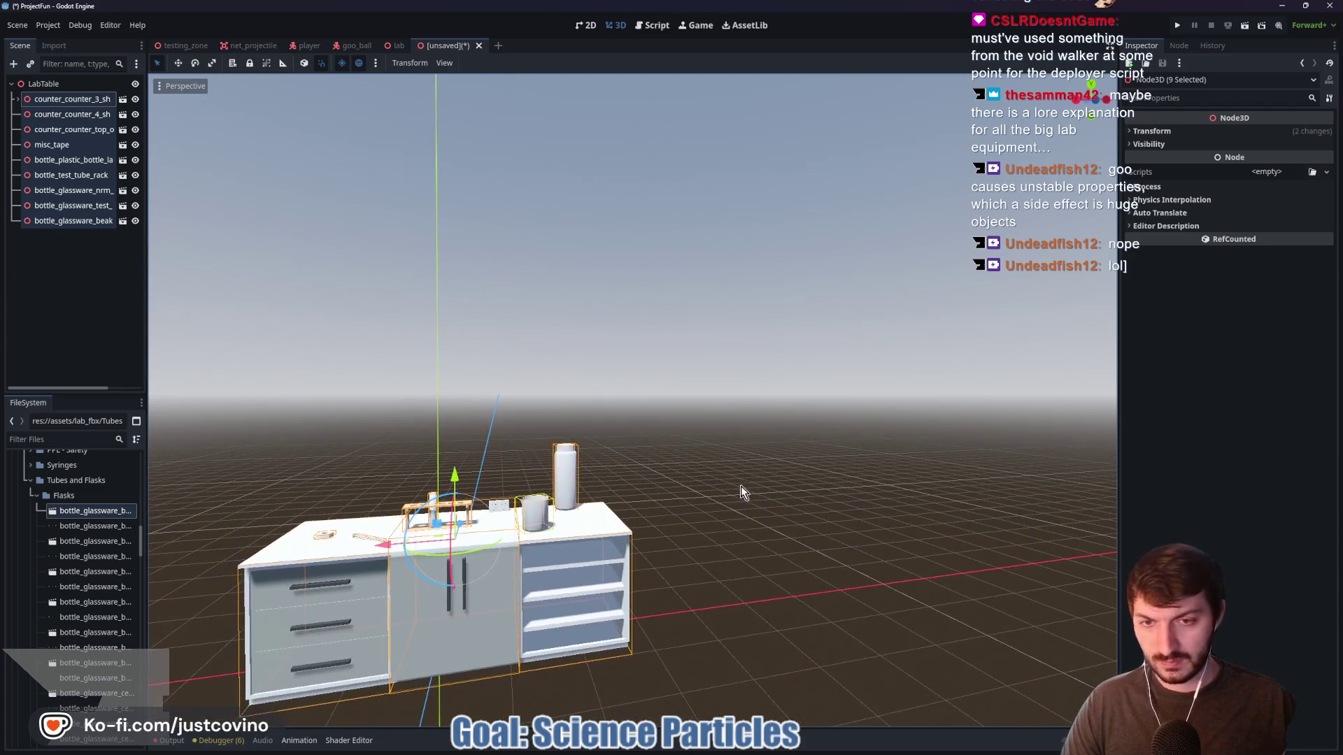
pyautogui.hotkey('ctrl', 's')
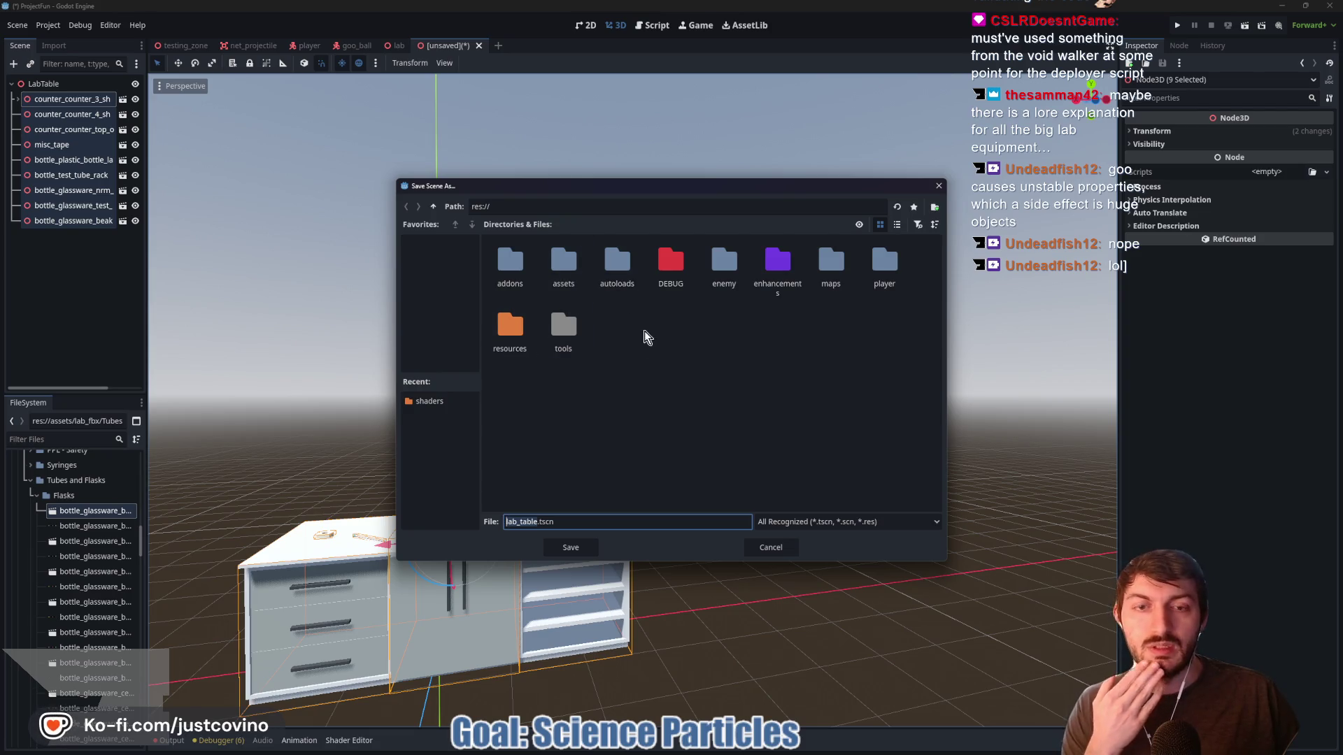
# Create a decorations folder inside maps and save the scene there as lab_table.tscn
pyautogui.doubleClick(833, 271)
pyautogui.rightClick(632, 283)
pyautogui.click(648, 290)
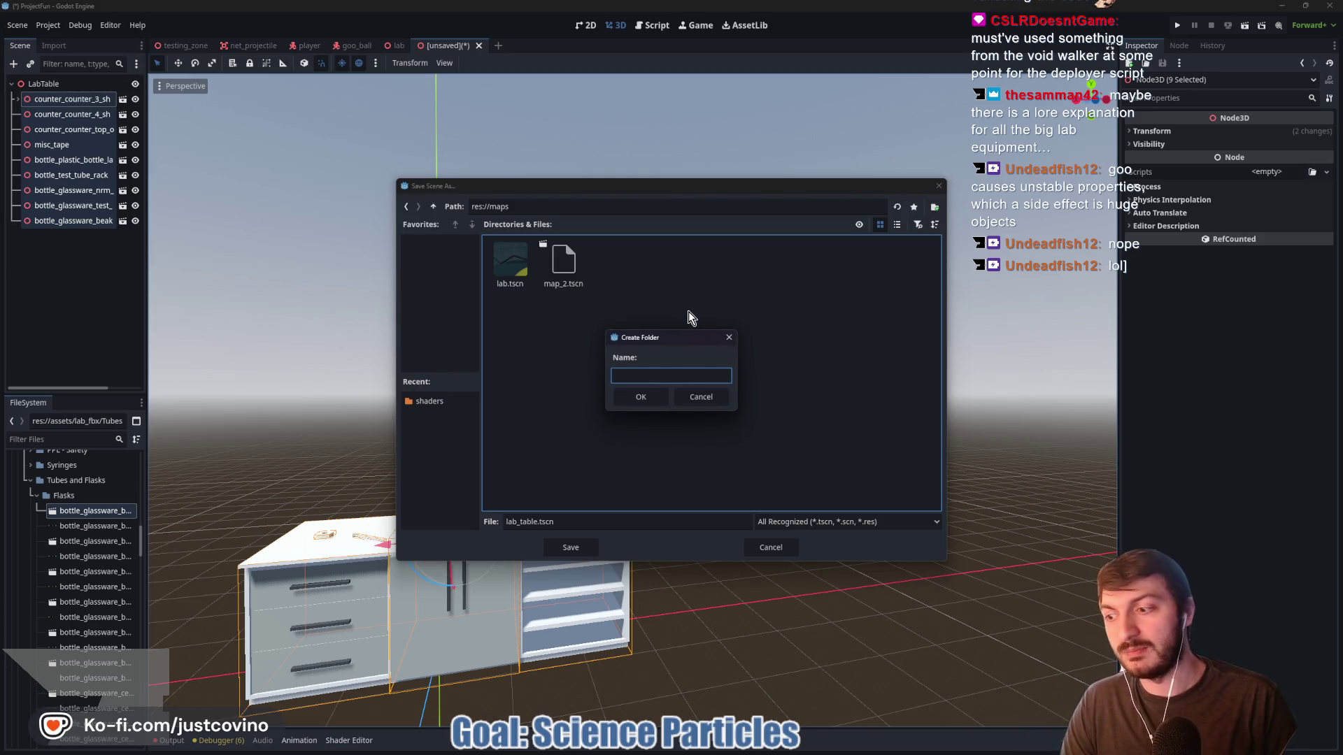
pyautogui.write('decorations')
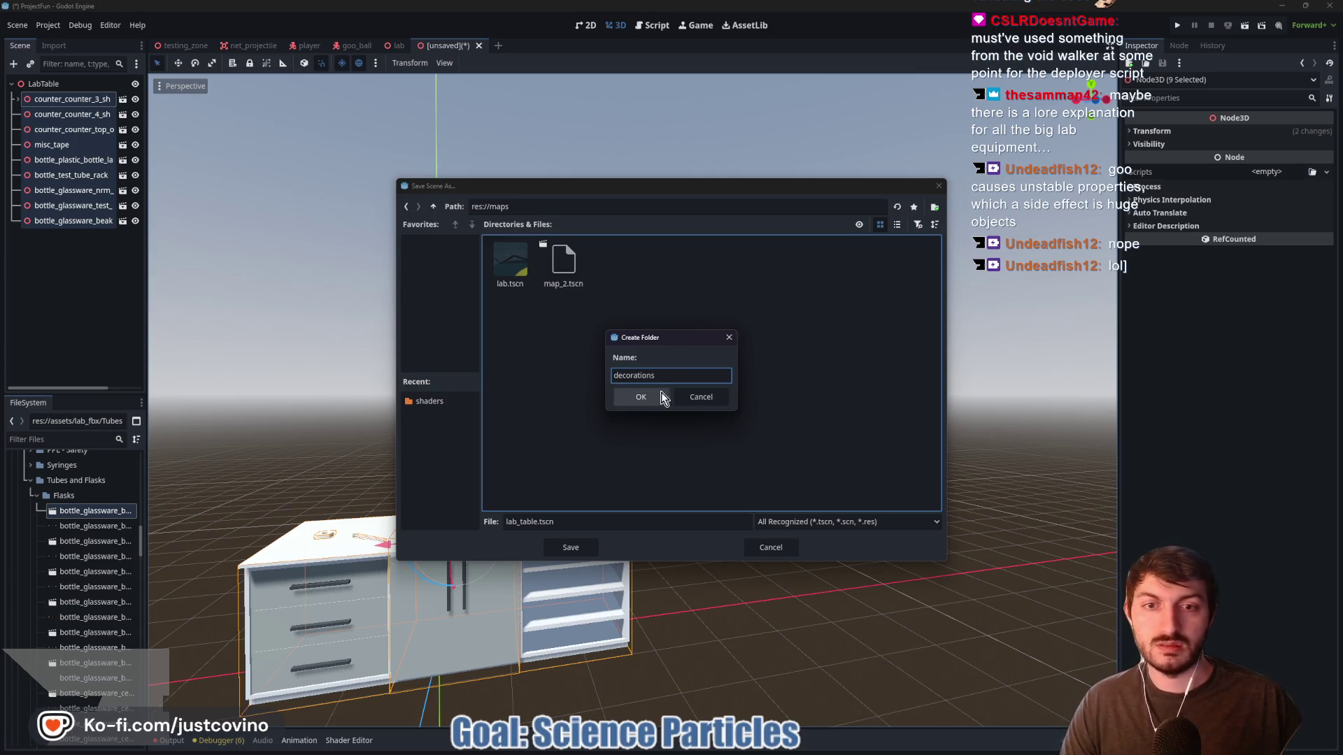
pyautogui.click(640, 400)
pyautogui.click(571, 549)
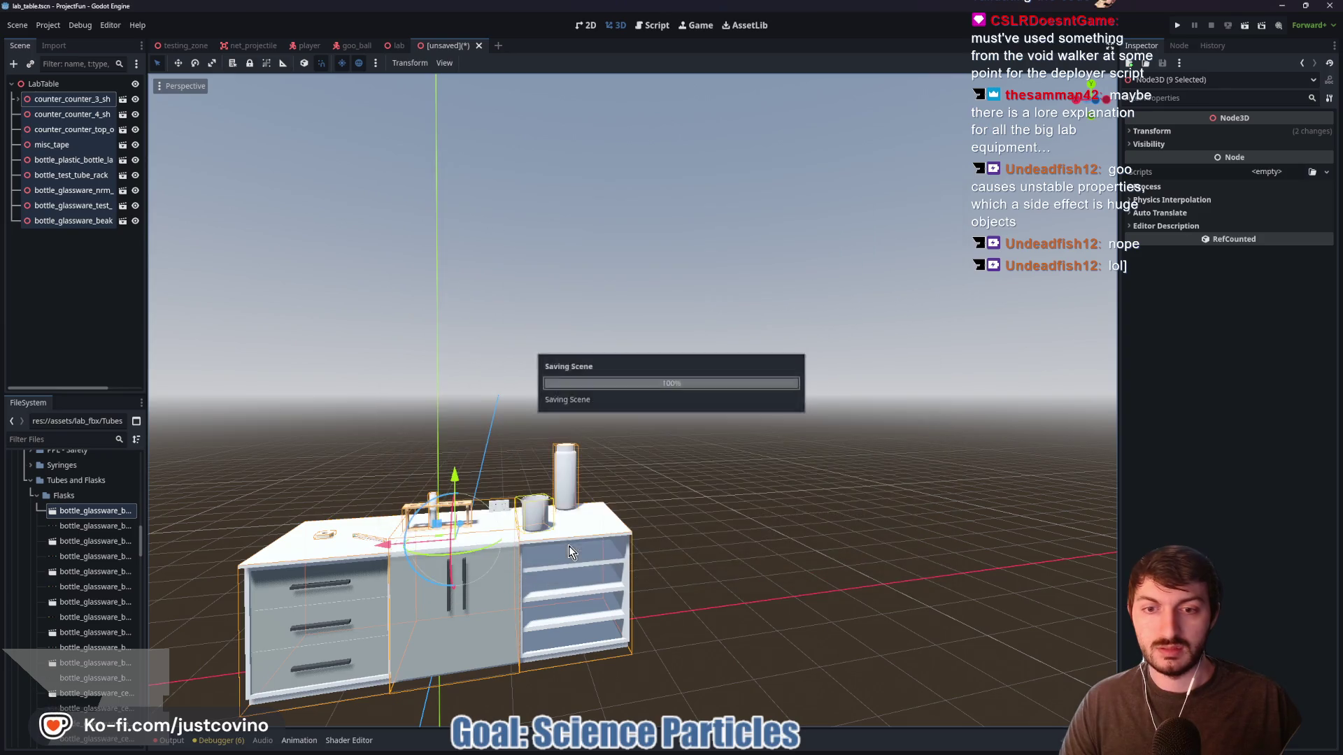
# Clear the selection and start a new empty scene
pyautogui.click(628, 338)
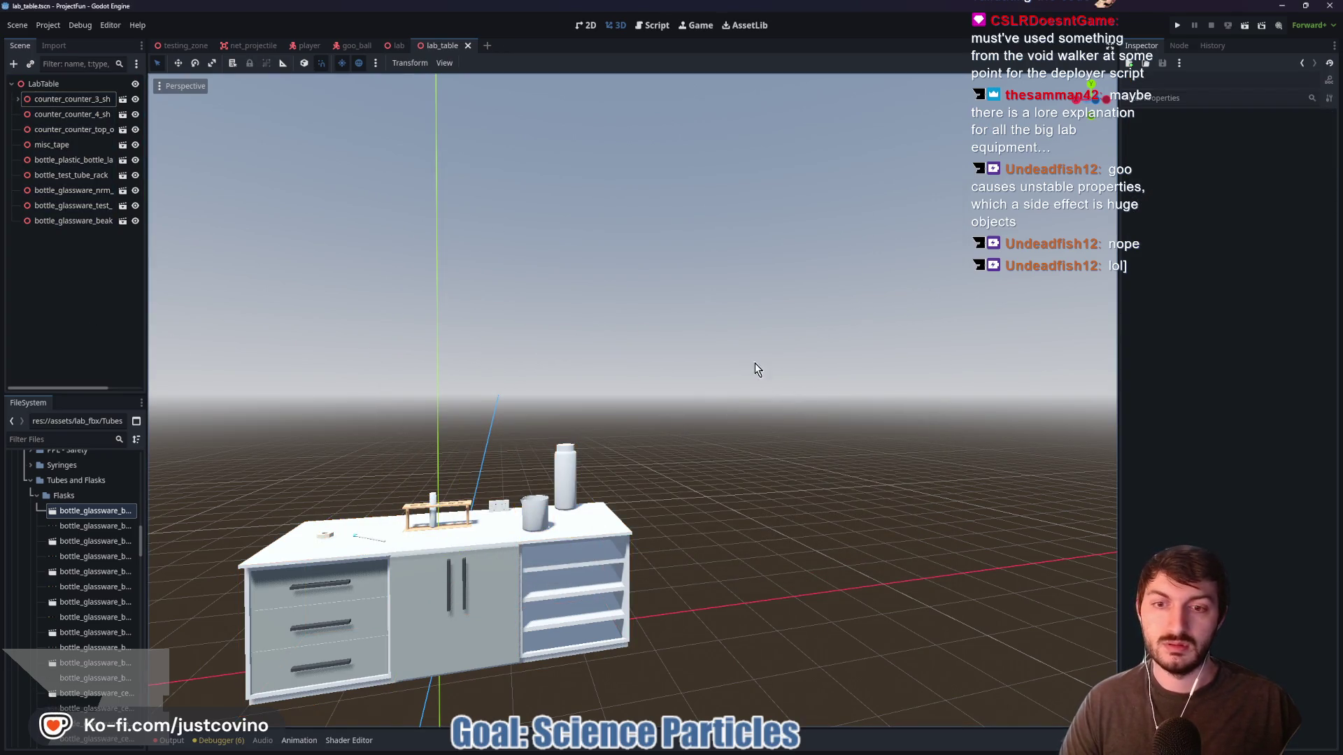
pyautogui.scroll(-2, 634, 304)
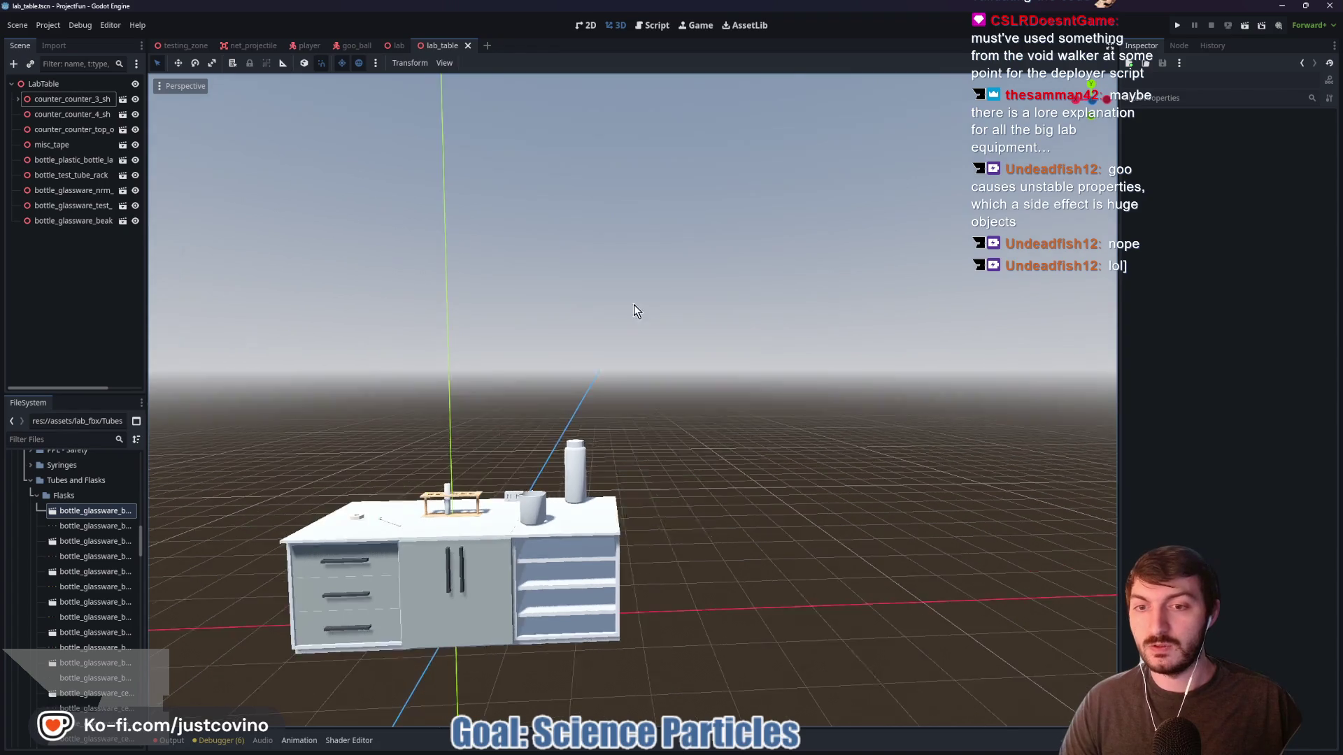
pyautogui.click(486, 46)
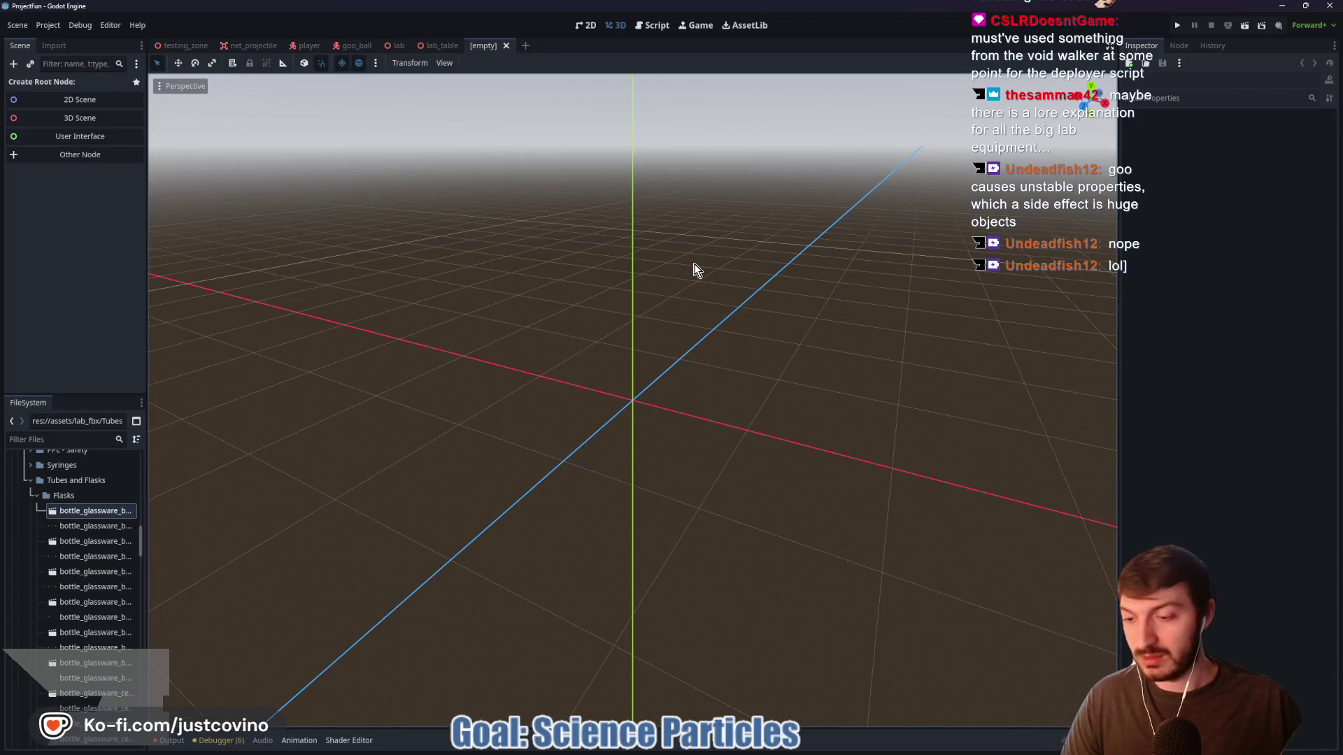
# Create a Node3D root node and rename it LabSink
pyautogui.hotkey('ctrl', 'a')
pyautogui.write('node3')
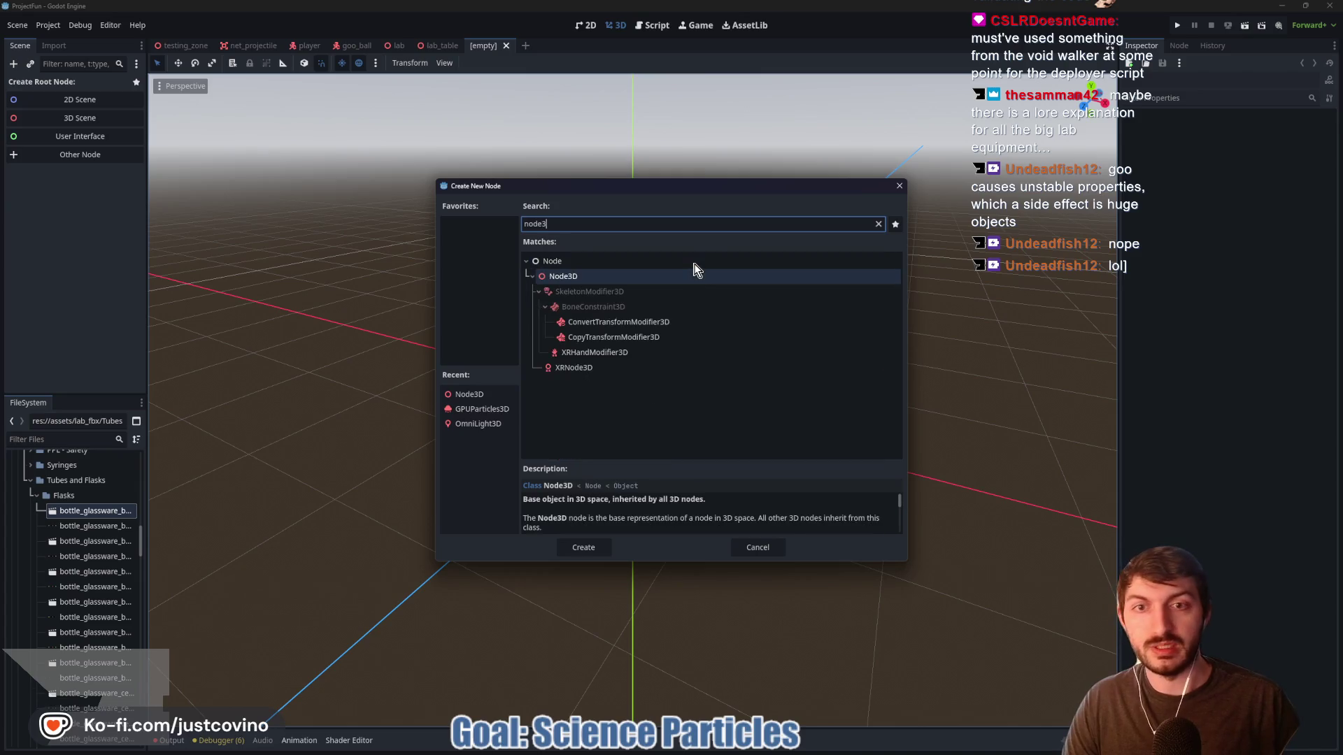
pyautogui.press('Return')
pyautogui.doubleClick(70, 87)
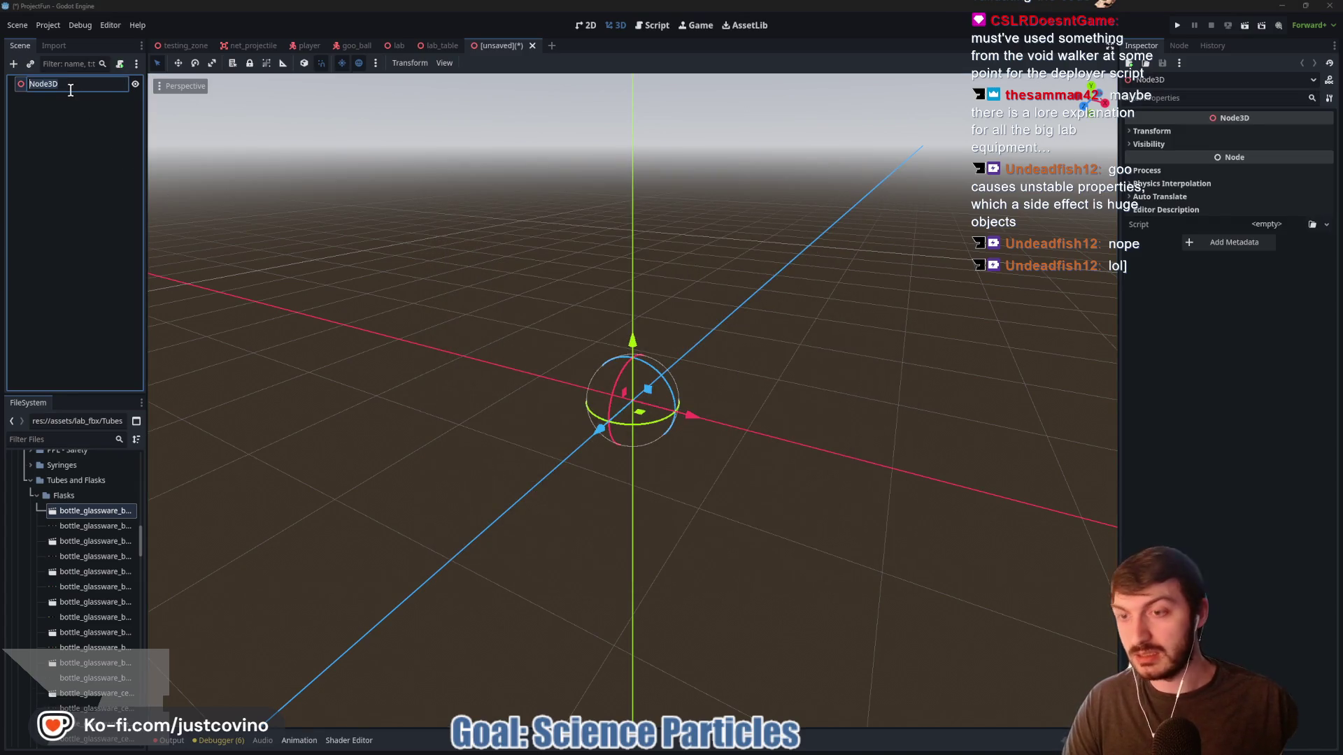
pyautogui.write('Lab')
pyautogui.press('Return')
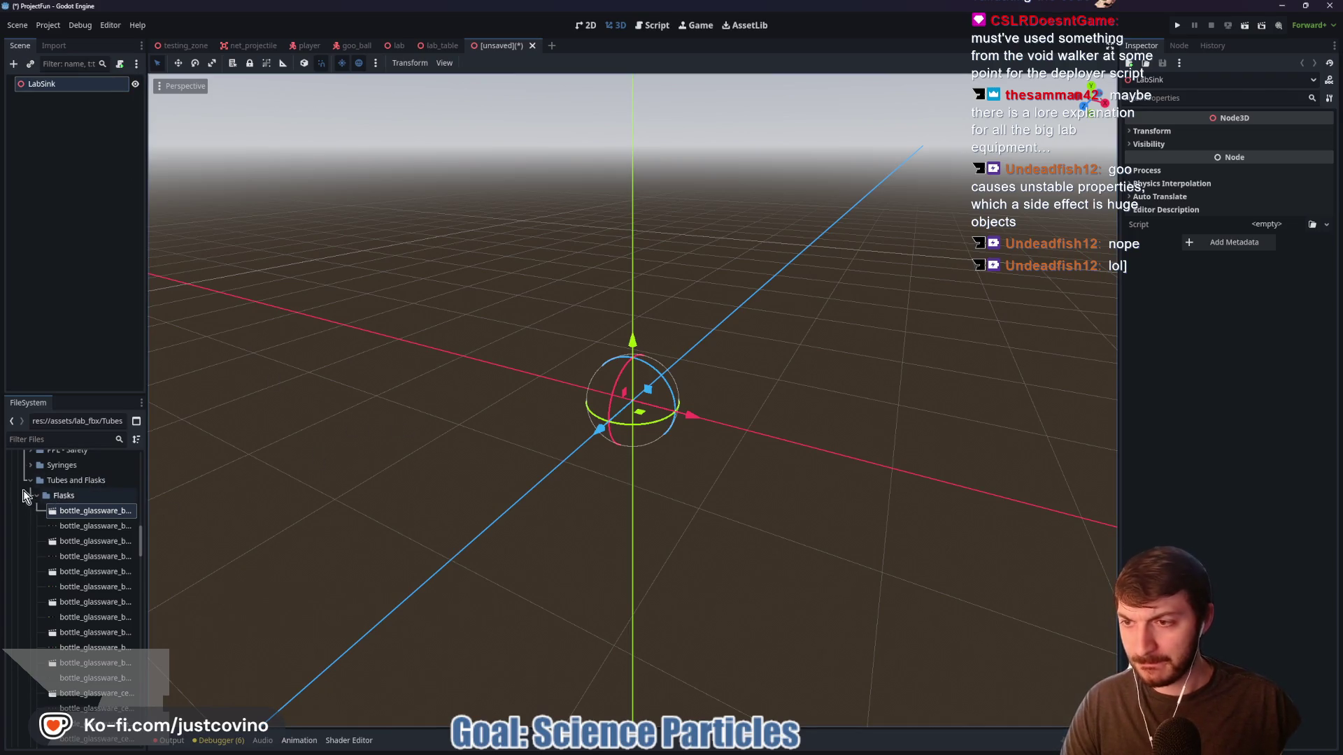
# Collapse the Tubes and Flasks and Misc folders in FileSystem to reach the Counters models
pyautogui.click(29, 481)
pyautogui.scroll(3, 75, 520)
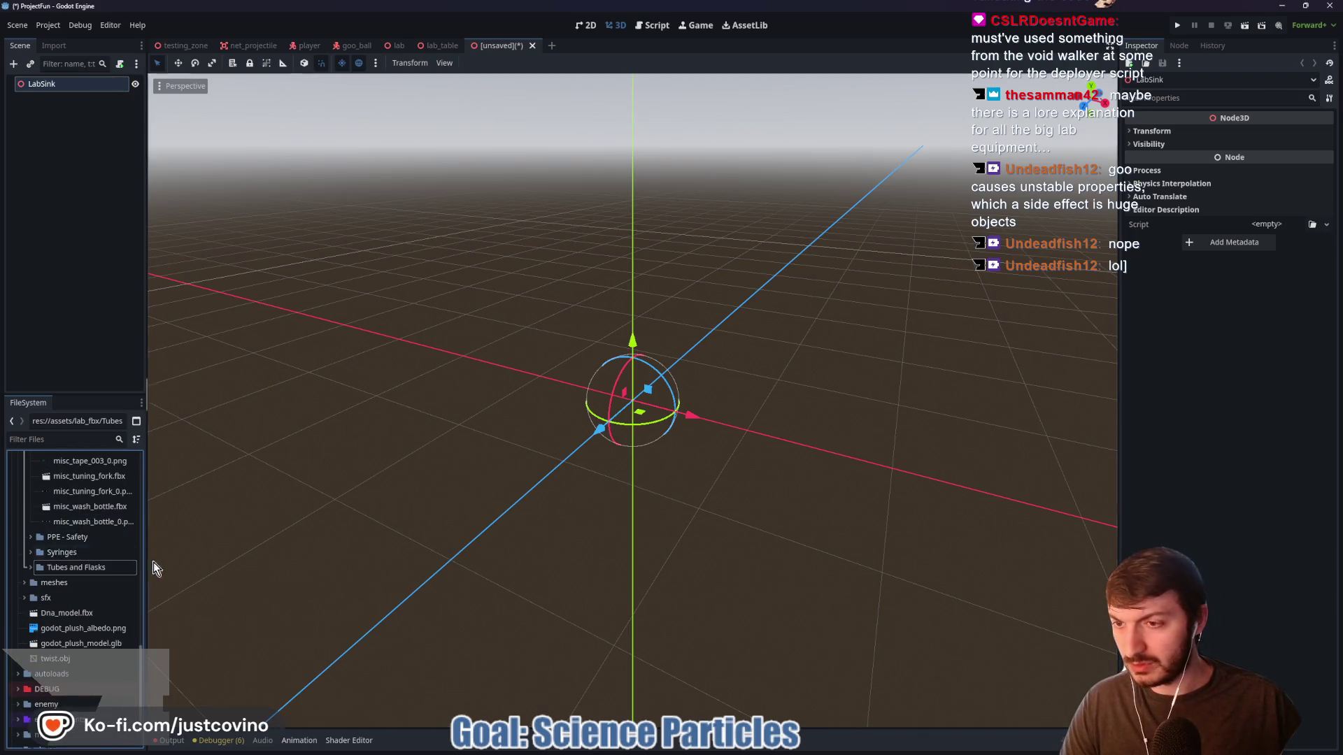
pyautogui.moveTo(447, 484); pyautogui.dragTo(500, 485)
pyautogui.scroll(8, 98, 540)
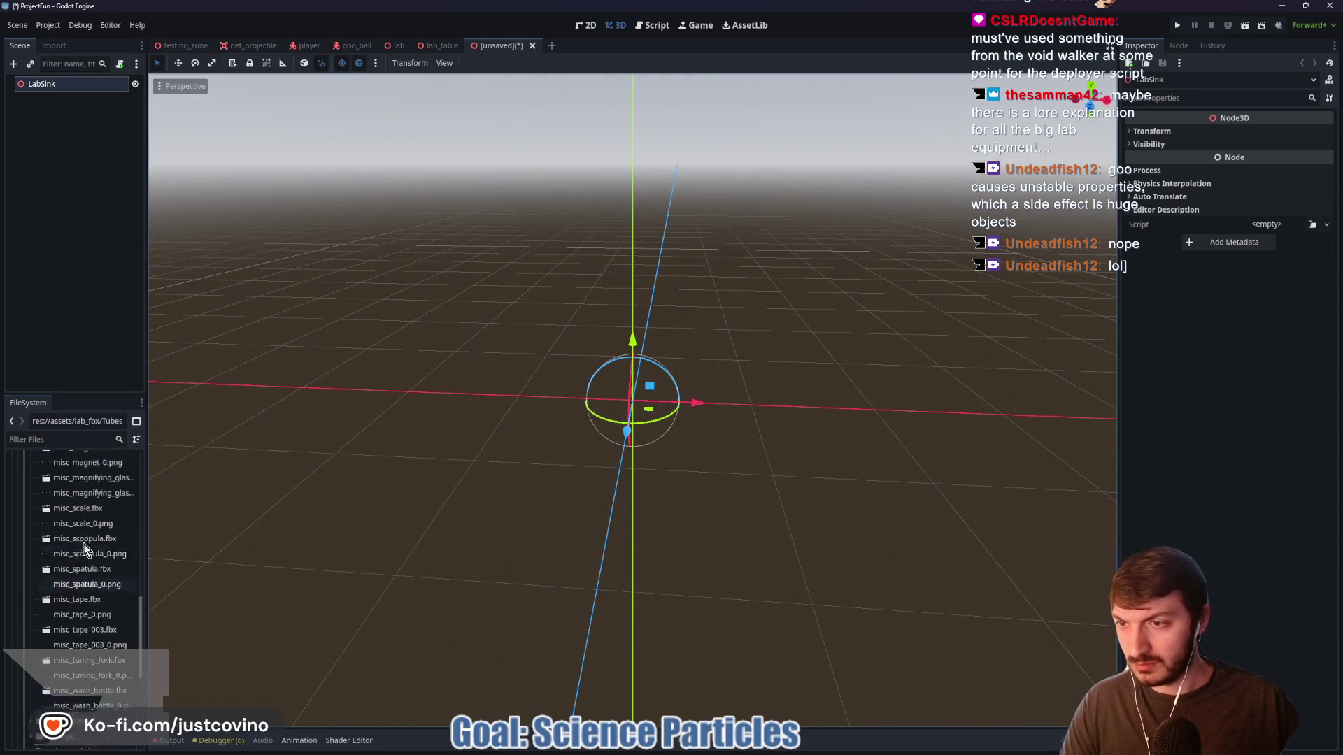
pyautogui.click(32, 489)
pyautogui.scroll(6, 65, 519)
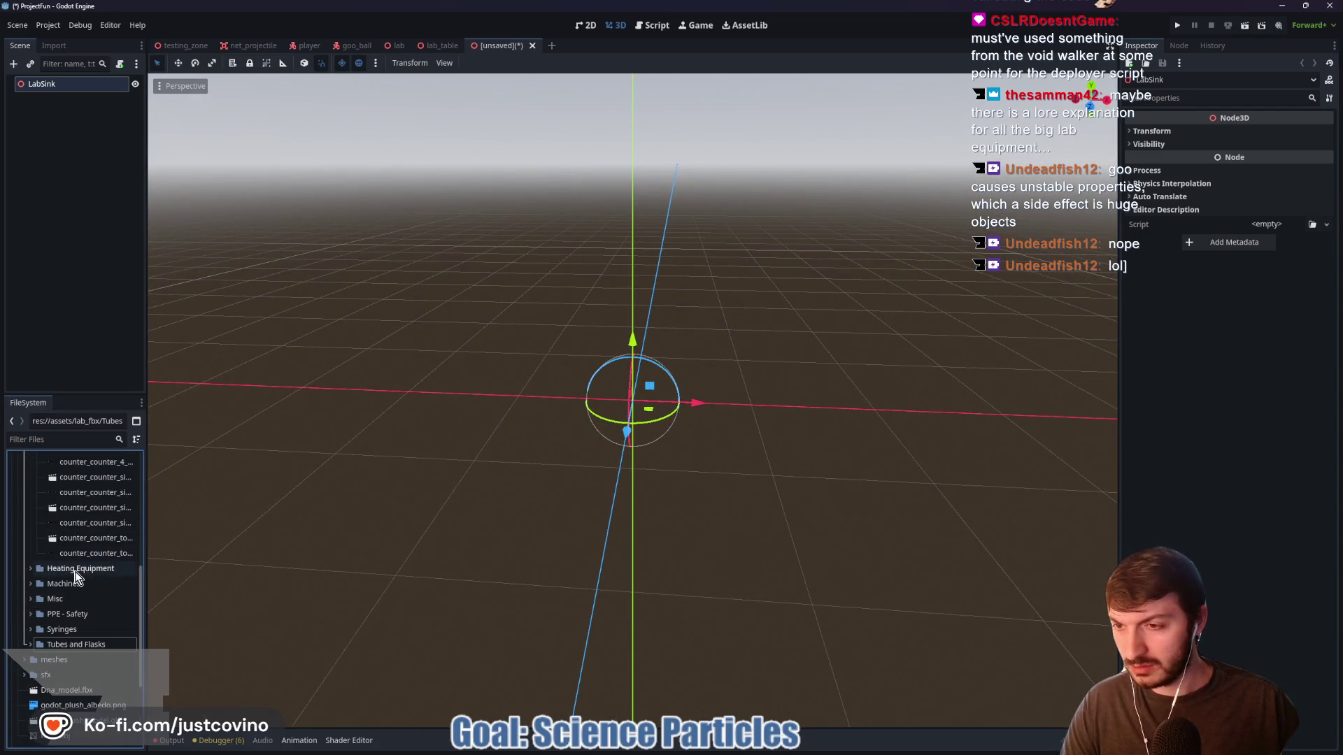
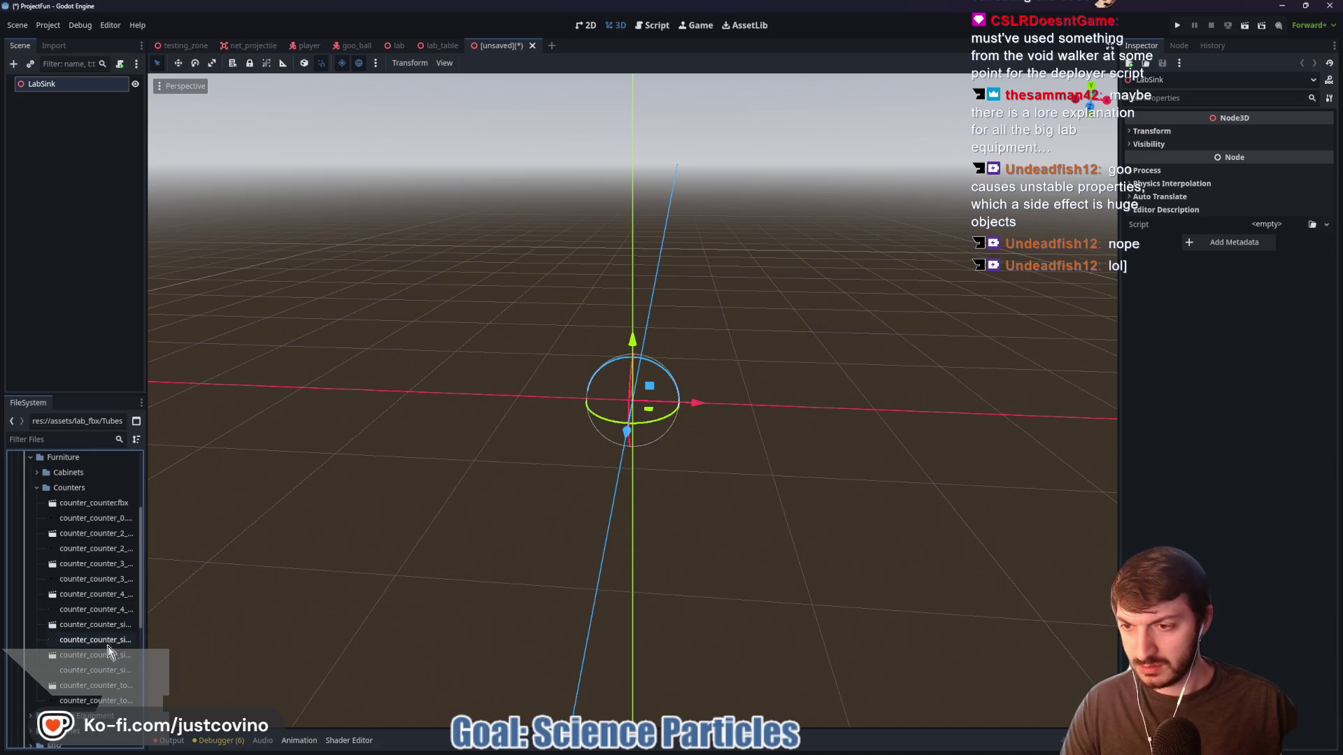
# Add counter_counter_sink.fbx at position 0,0,0 with scale 0.025
pyautogui.moveTo(107, 653)
pyautogui.mouseDown()
pyautogui.moveTo(493, 530)
pyautogui.moveTo(705, 312)
pyautogui.mouseUp()
pyautogui.click(1210, 131)
pyautogui.click(1170, 161)
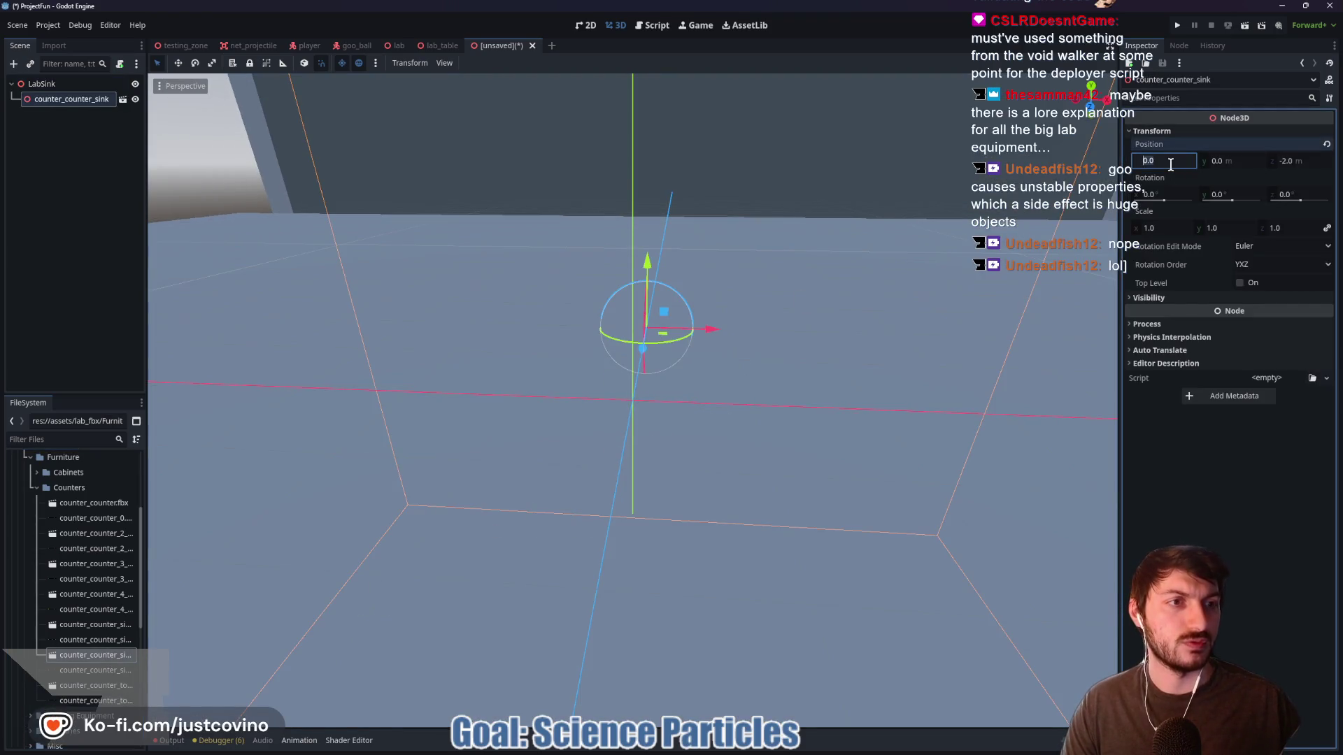
pyautogui.write('0')
pyautogui.press('Tab')
pyautogui.press('Tab')
pyautogui.write('0')
pyautogui.press('Return')
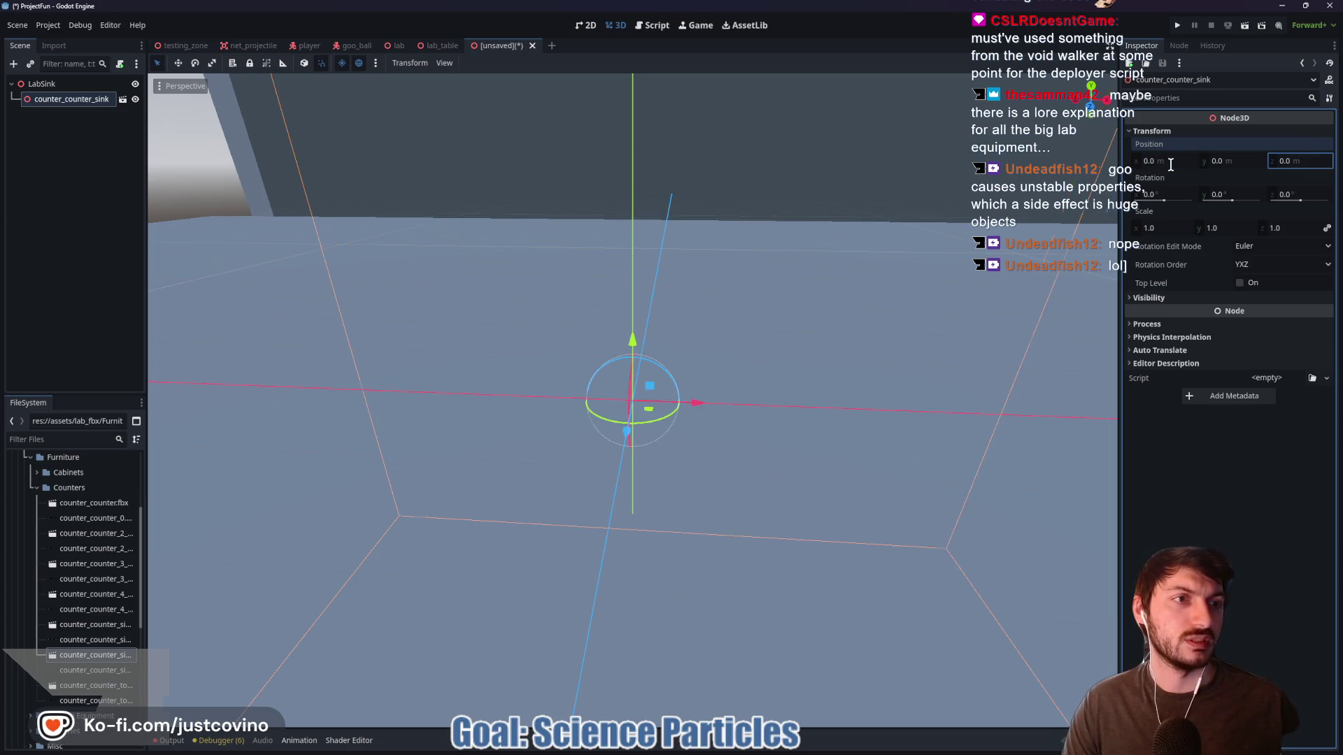
pyautogui.click(1173, 224)
pyautogui.write('02')
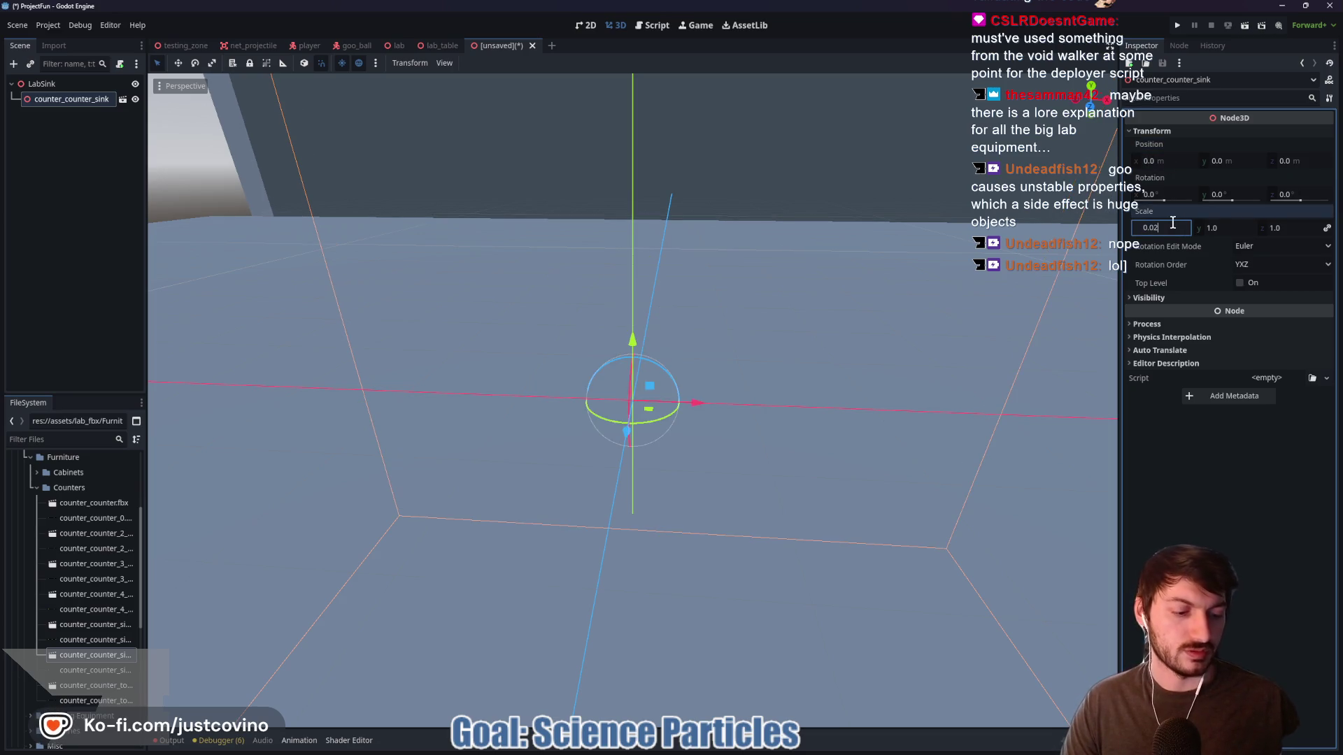
pyautogui.write('5')
pyautogui.press('Return')
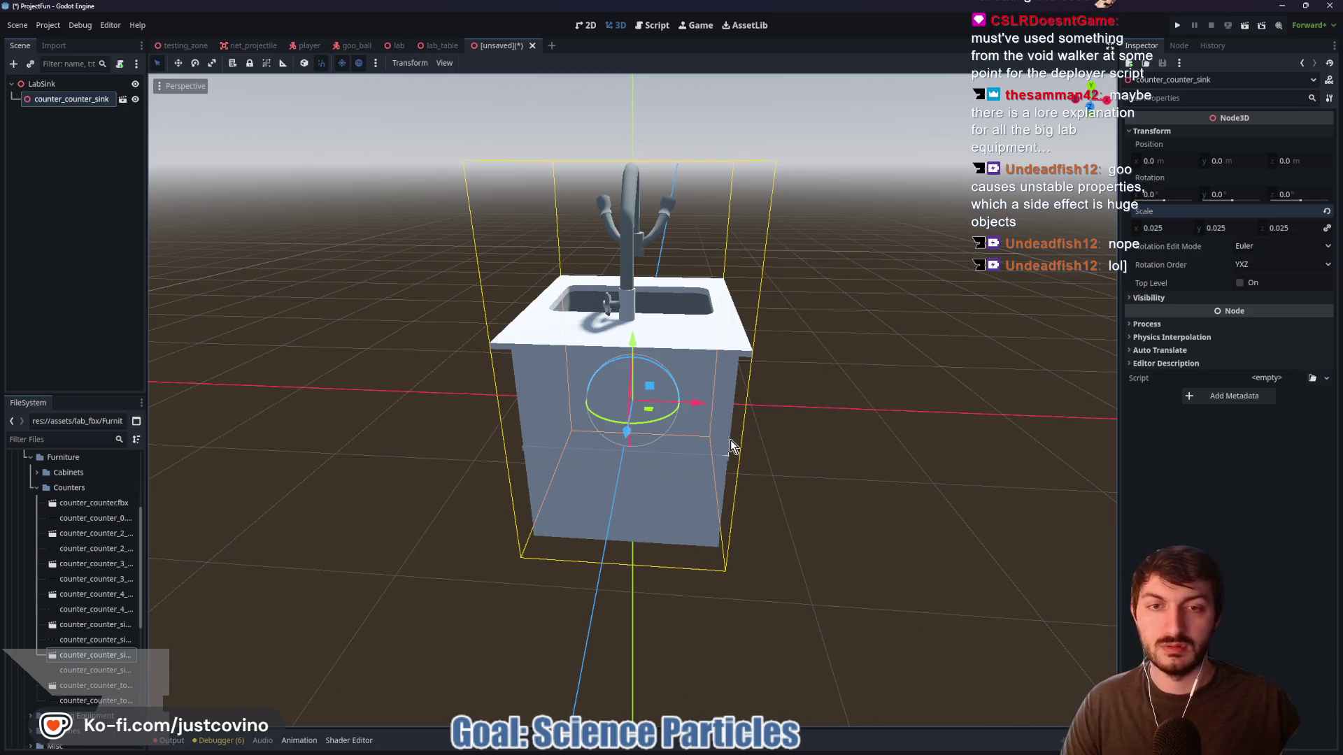
# Raise the sink counter to 0.9 m along Y
pyautogui.moveTo(896, 375)
pyautogui.mouseDown()
pyautogui.moveTo(536, 381)
pyautogui.moveTo(726, 435)
pyautogui.mouseUp()
pyautogui.scroll(-2, 776, 441)
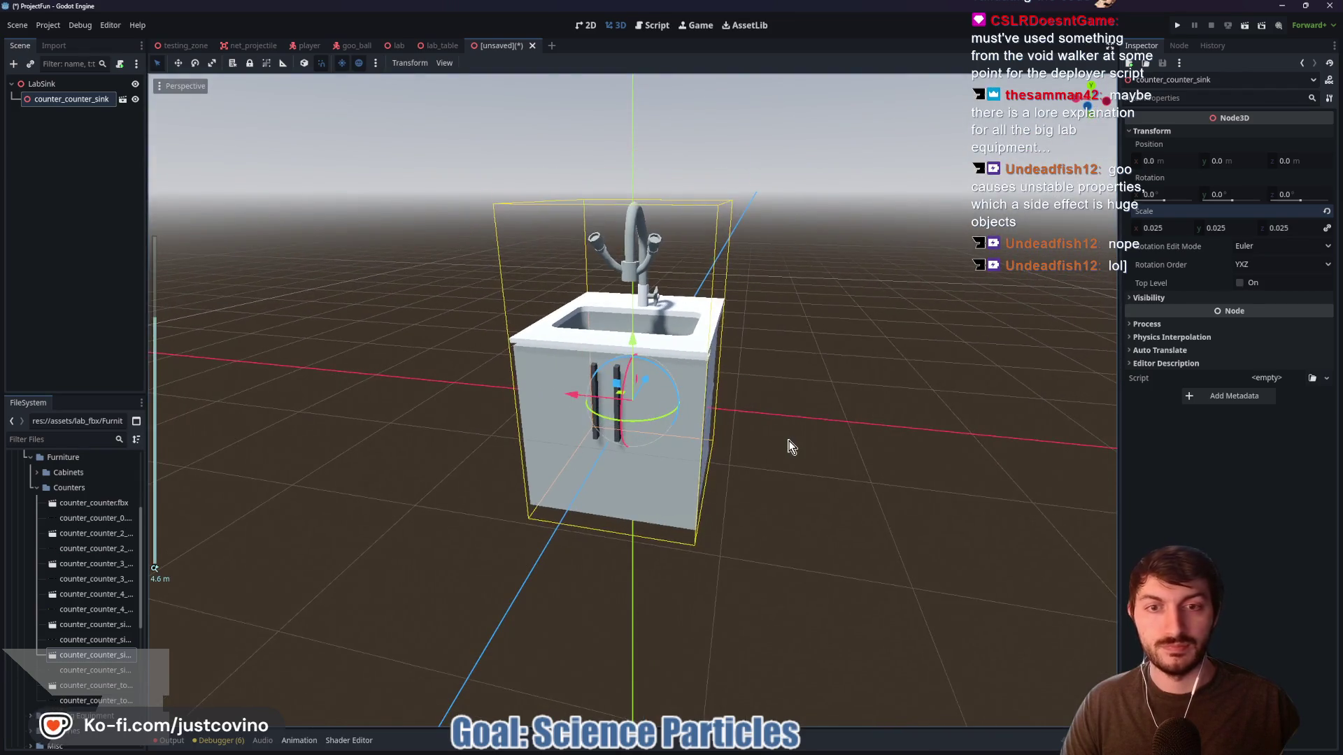
pyautogui.click(1091, 118)
pyautogui.moveTo(639, 330); pyautogui.dragTo(637, 246)
pyautogui.moveTo(814, 395)
pyautogui.mouseDown()
pyautogui.moveTo(687, 412)
pyautogui.moveTo(794, 453)
pyautogui.moveTo(831, 554)
pyautogui.moveTo(809, 495)
pyautogui.moveTo(722, 453)
pyautogui.moveTo(804, 476)
pyautogui.mouseUp()
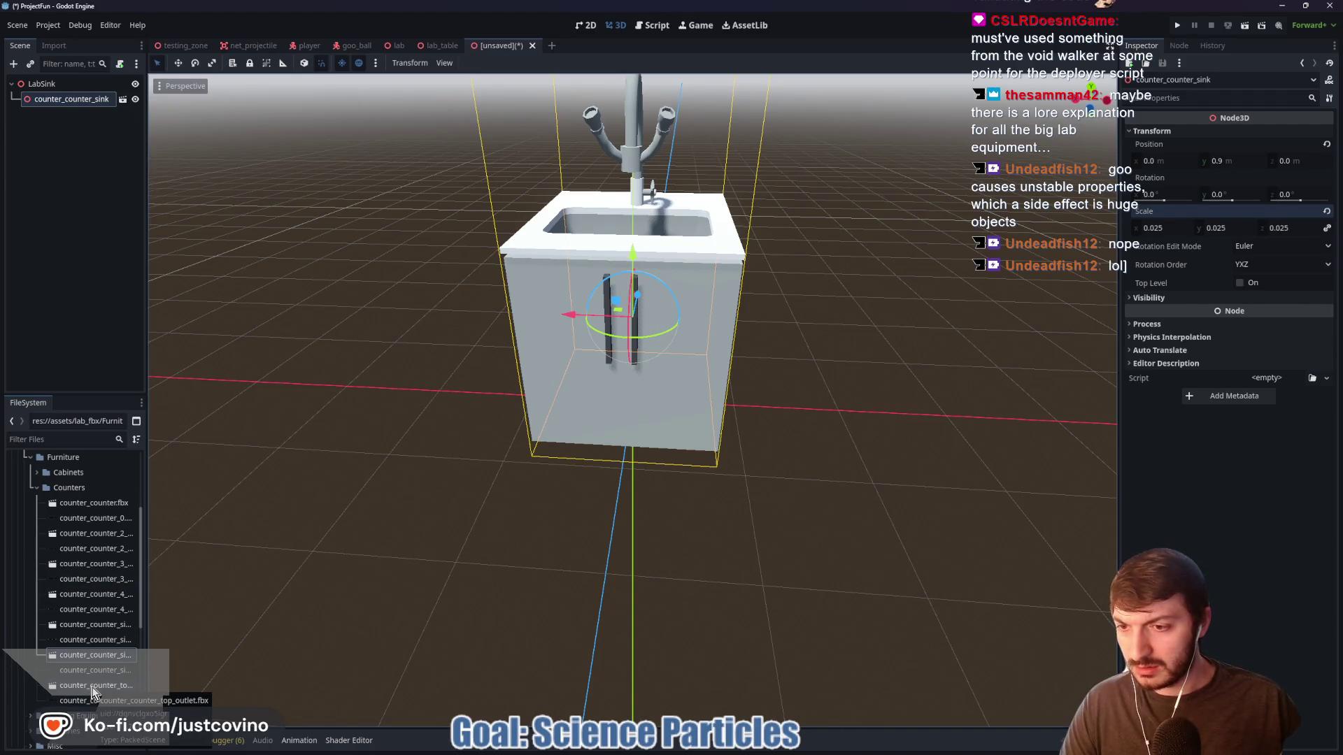
# Add cabinet_cabinet_two_shelves to the scene and delete the trial plain cabinet_cabinet
pyautogui.click(95, 594)
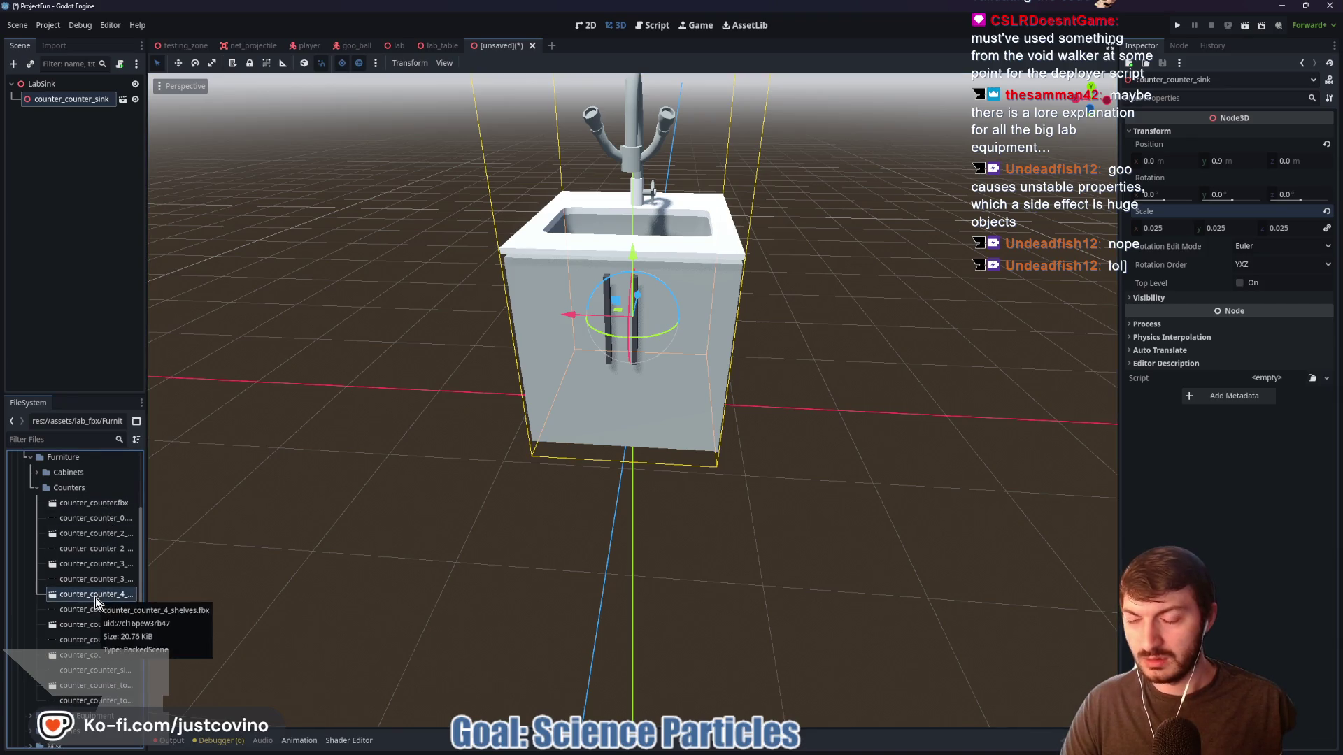
pyautogui.scroll(-1, 89, 616)
pyautogui.scroll(4, 88, 615)
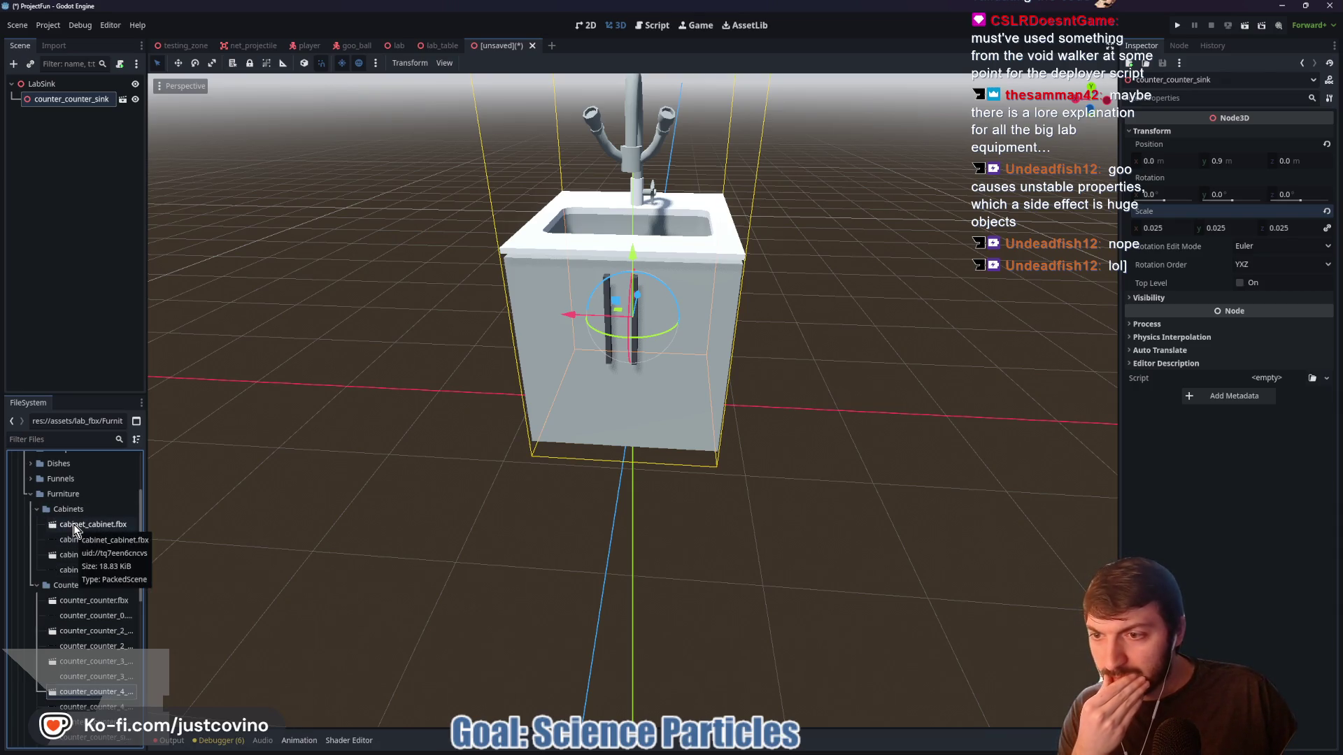
pyautogui.moveTo(74, 529)
pyautogui.mouseDown()
pyautogui.moveTo(630, 315)
pyautogui.moveTo(825, 284)
pyautogui.moveTo(471, 180)
pyautogui.moveTo(462, 198)
pyautogui.mouseUp()
pyautogui.scroll(-10, 544, 426)
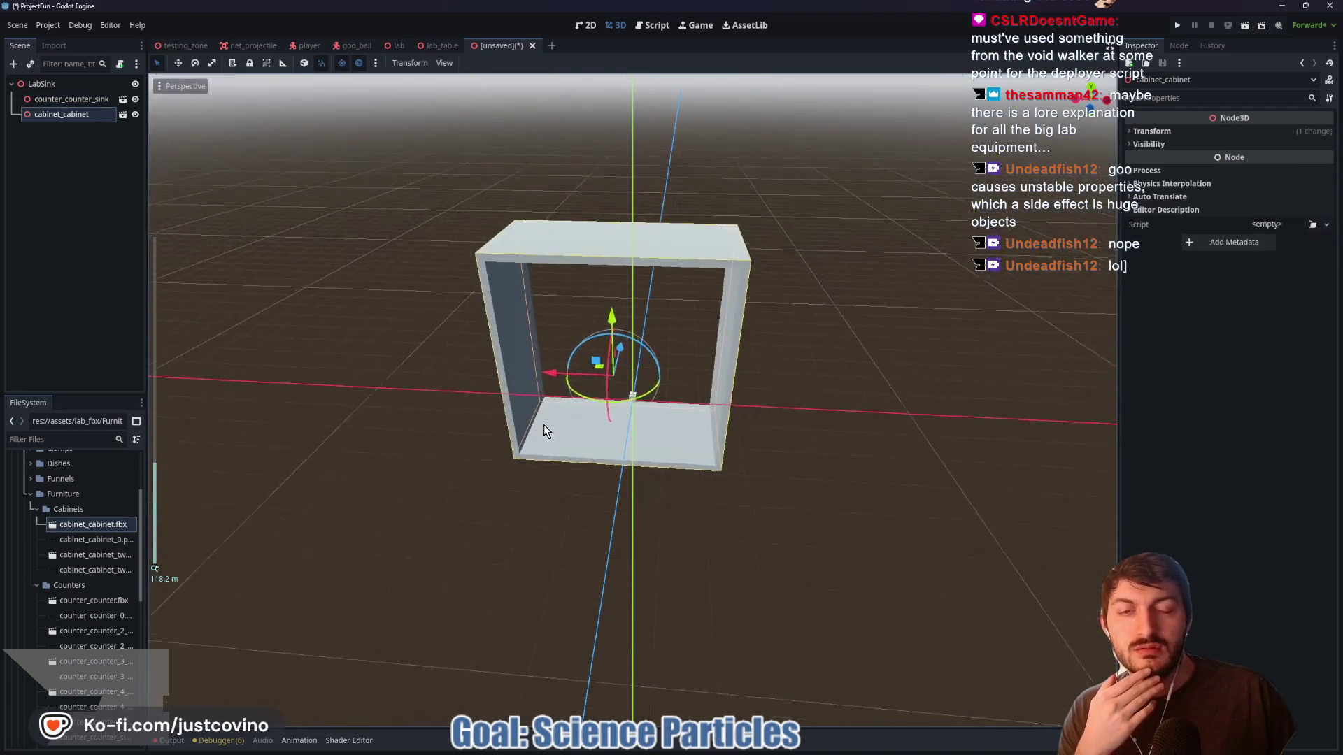
pyautogui.moveTo(510, 456)
pyautogui.mouseDown()
pyautogui.moveTo(338, 435)
pyautogui.moveTo(503, 439)
pyautogui.mouseUp()
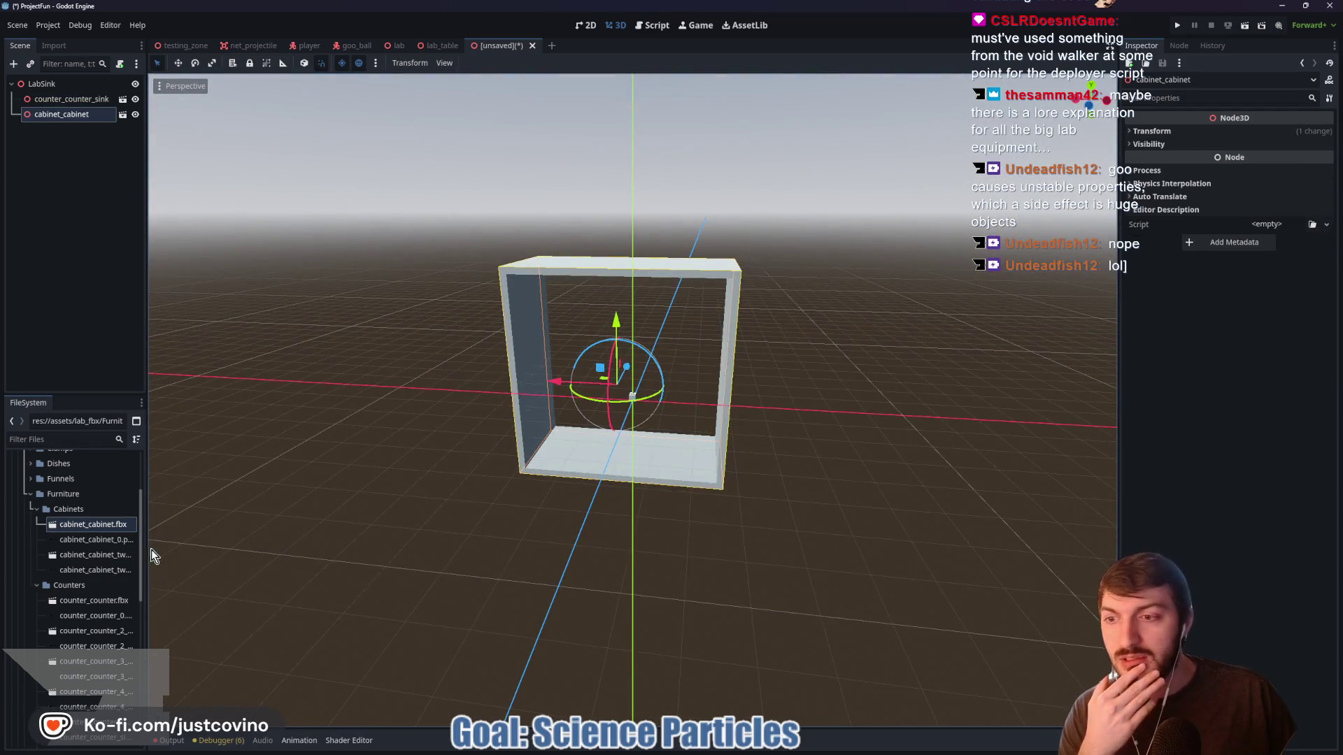
pyautogui.moveTo(101, 556)
pyautogui.mouseDown()
pyautogui.moveTo(463, 496)
pyautogui.moveTo(441, 314)
pyautogui.mouseUp()
pyautogui.scroll(5, 556, 477)
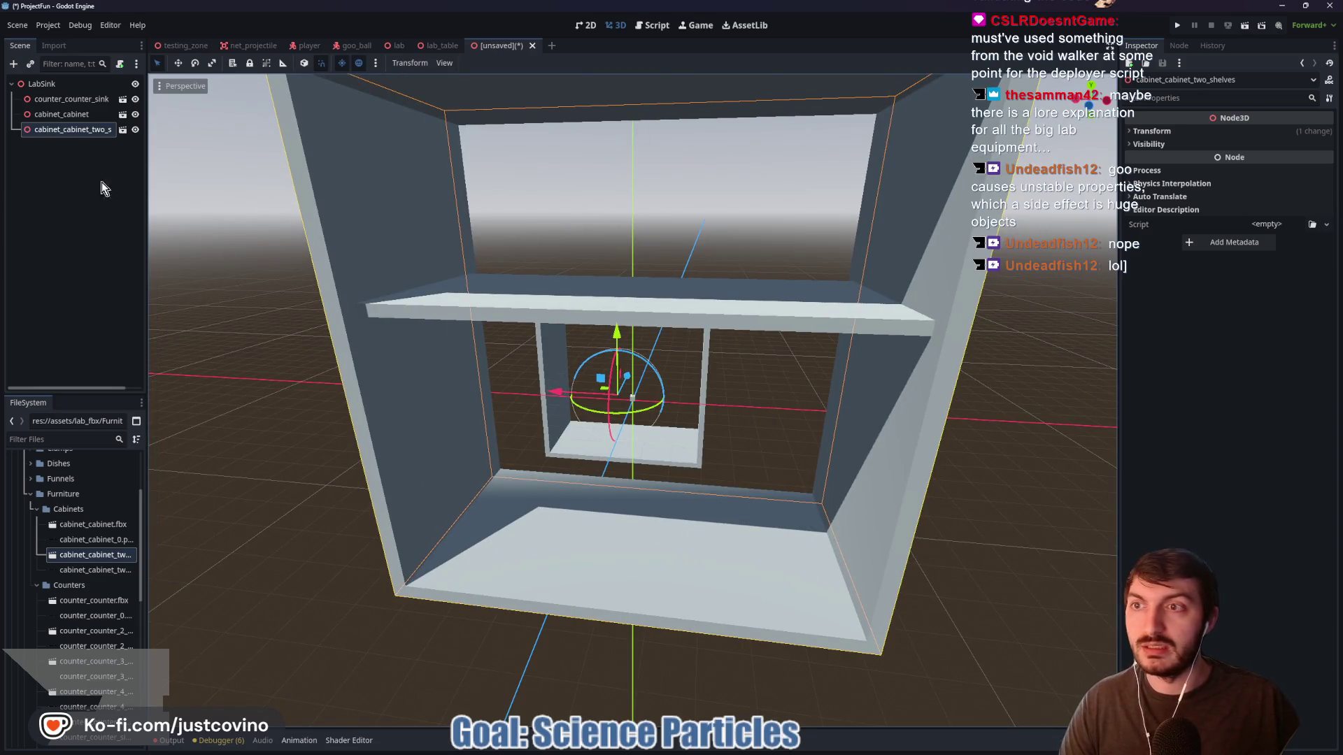
pyautogui.click(54, 114)
pyautogui.press('Delete')
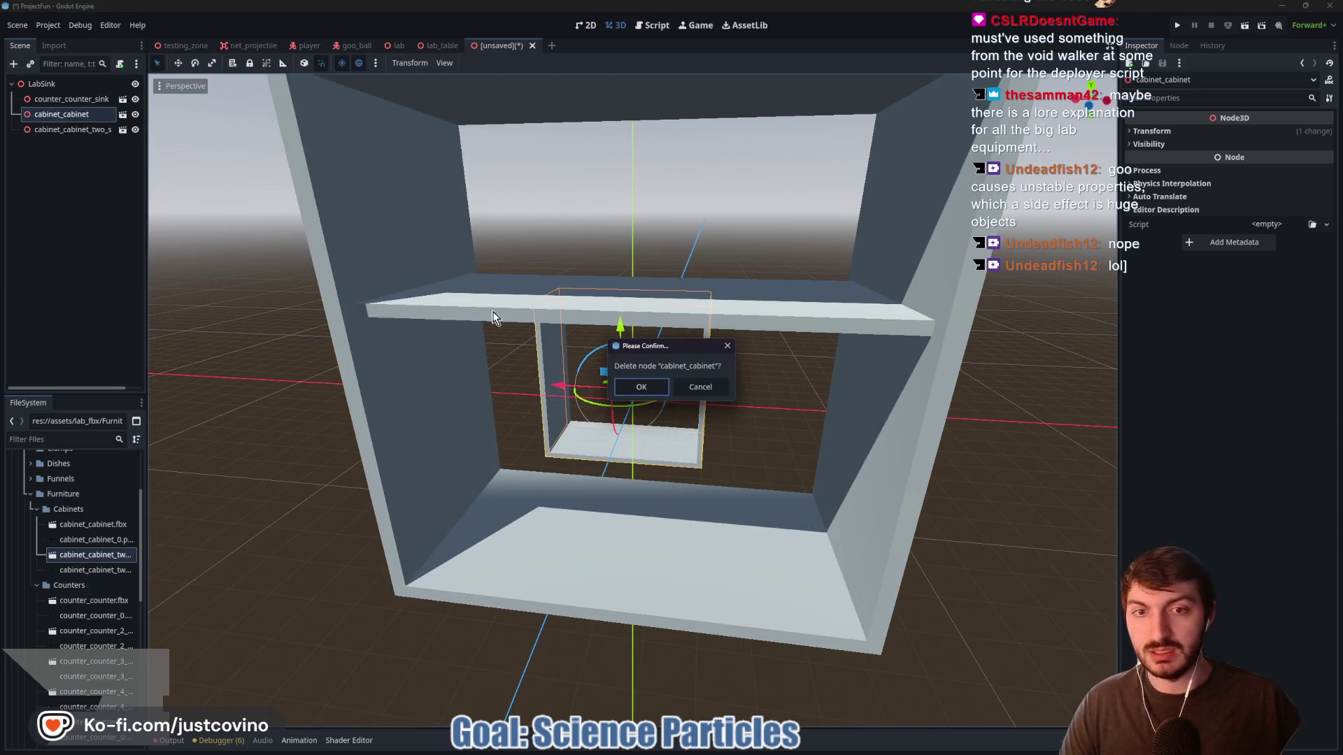
pyautogui.click(638, 386)
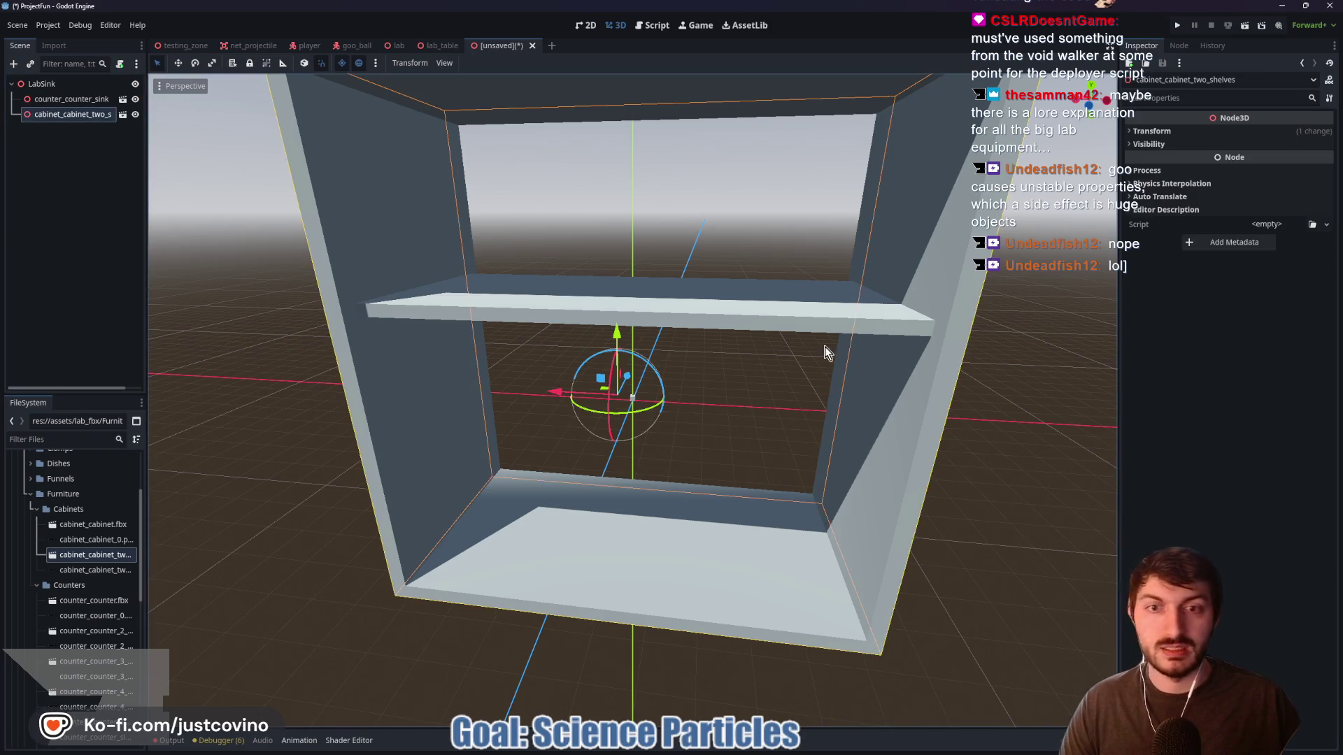
# Zero the shelf cabinet's position and set its scale to 0.025
pyautogui.click(1151, 132)
pyautogui.click(1173, 161)
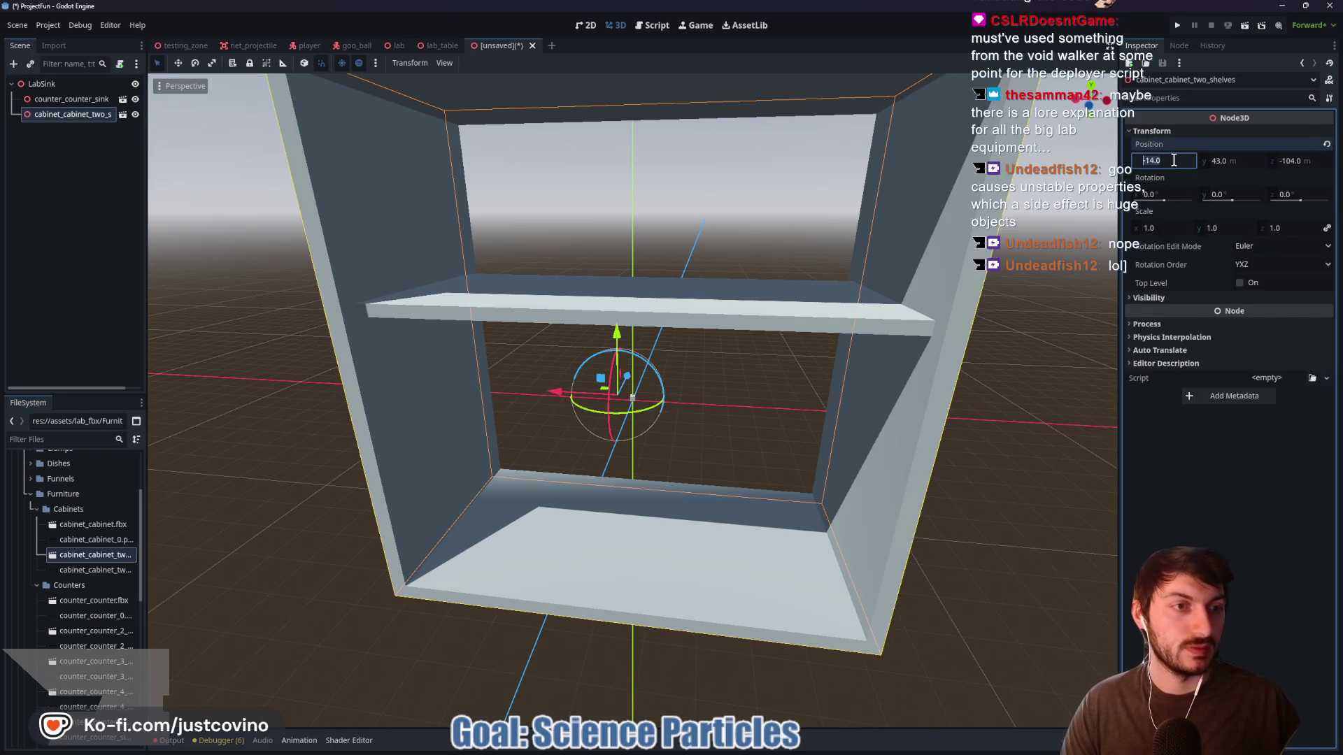
pyautogui.press('Tab')
pyautogui.write('0')
pyautogui.press('Tab')
pyautogui.write('0')
pyautogui.press('Return')
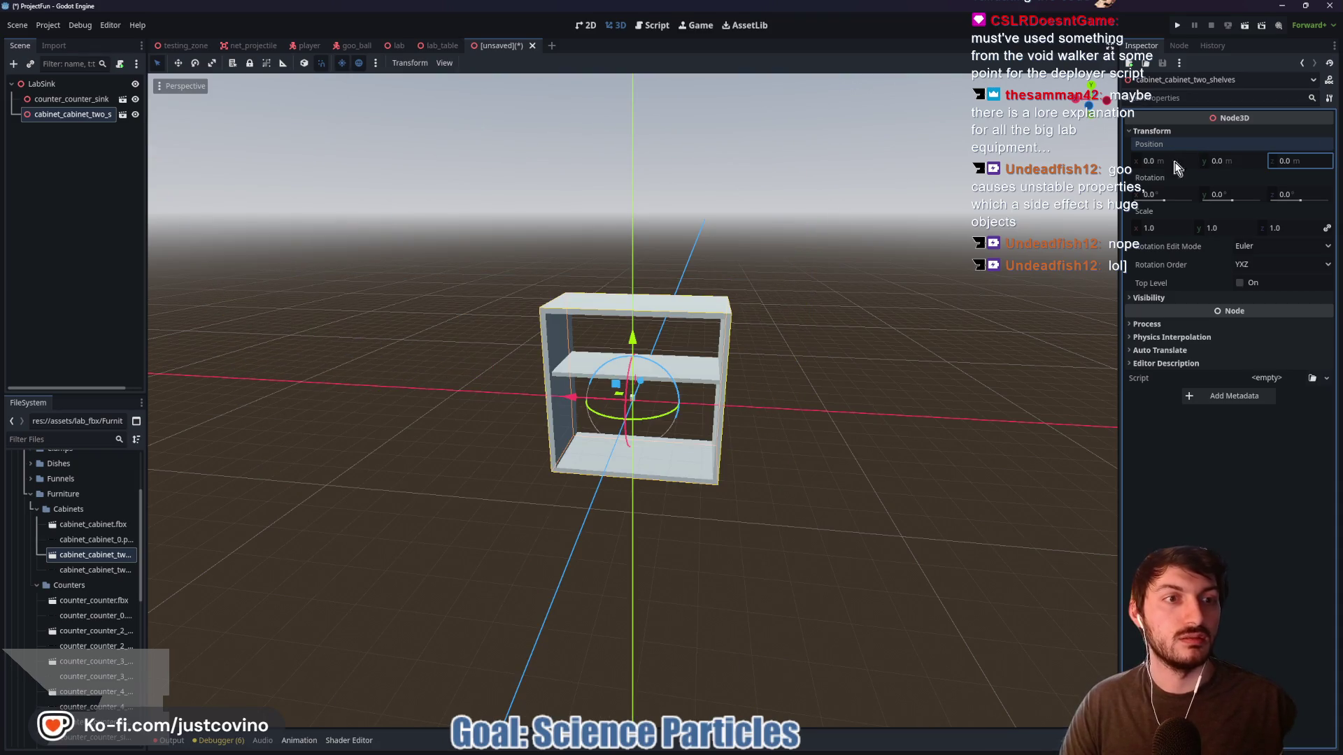
pyautogui.click(1172, 228)
pyautogui.write('0.02')
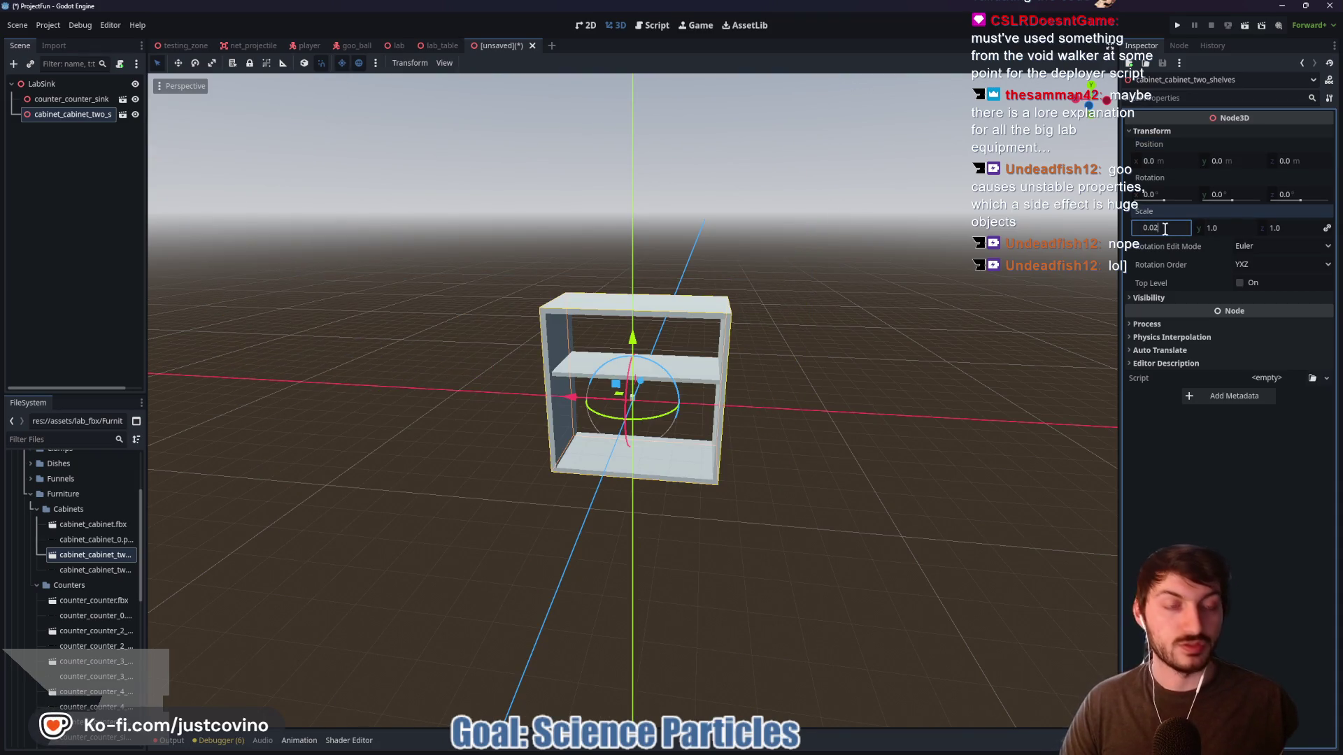
pyautogui.write('5')
pyautogui.press('Return')
# Lift the shelf cabinet to 3 m above the sink, then add counter_counter.fbx
pyautogui.scroll(3, 762, 406)
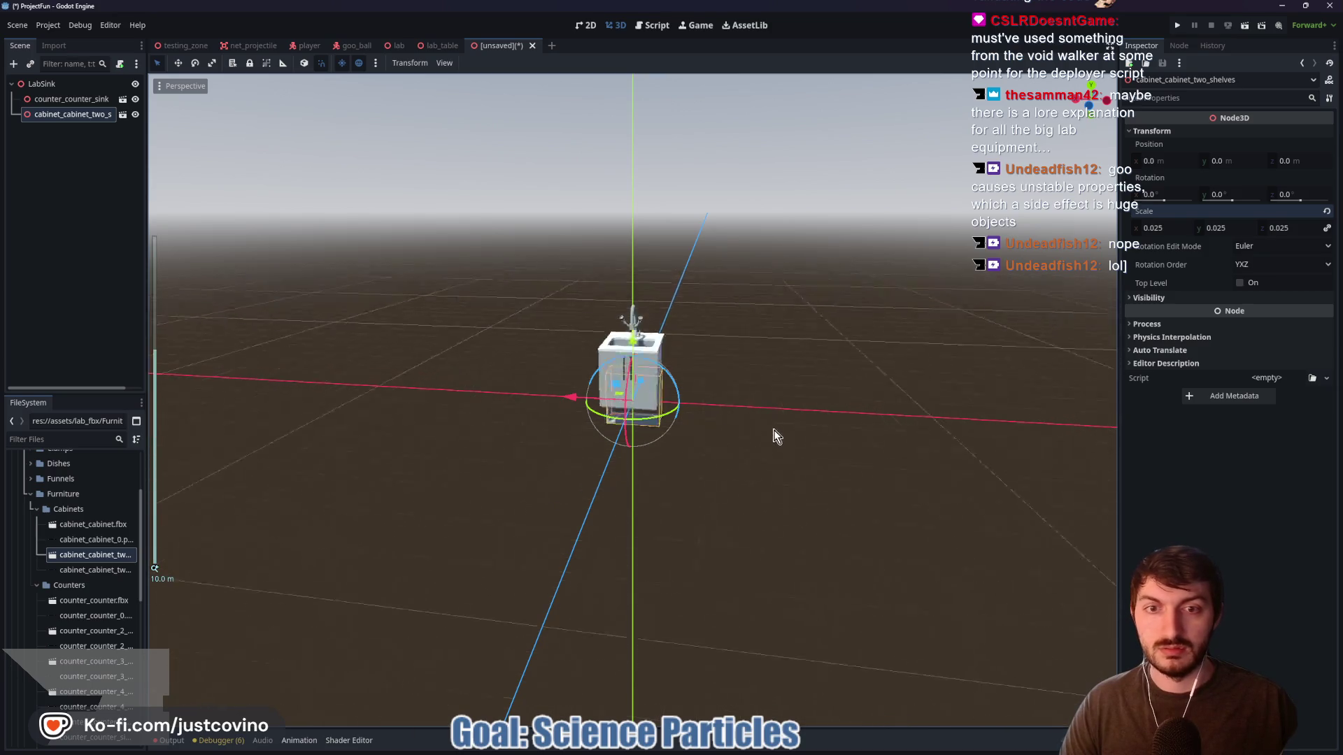
pyautogui.scroll(5, 645, 323)
pyautogui.moveTo(631, 341)
pyautogui.mouseDown()
pyautogui.moveTo(631, 210)
pyautogui.moveTo(671, 246)
pyautogui.moveTo(698, 246)
pyautogui.moveTo(692, 235)
pyautogui.mouseUp()
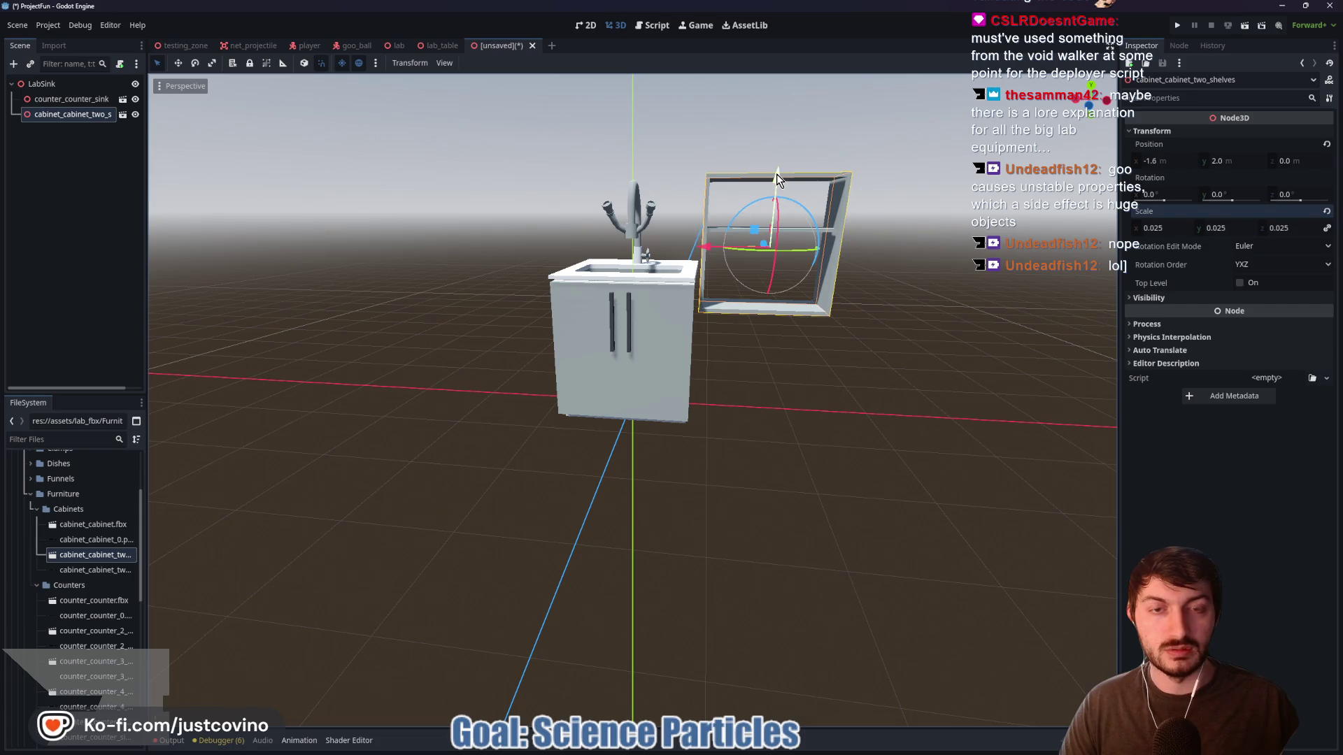
pyautogui.moveTo(767, 185); pyautogui.dragTo(765, 91)
pyautogui.moveTo(844, 299); pyautogui.dragTo(826, 316)
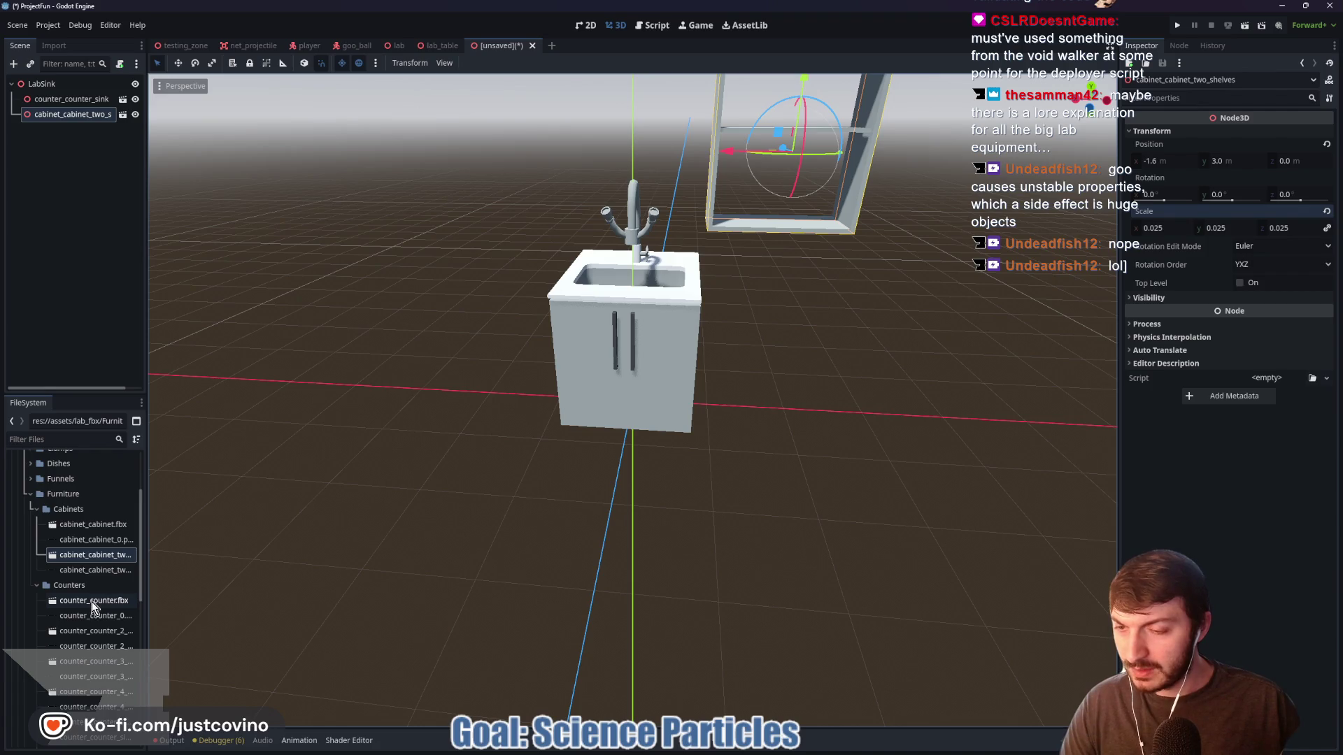
pyautogui.moveTo(85, 604)
pyautogui.mouseDown()
pyautogui.moveTo(531, 539)
pyautogui.moveTo(746, 424)
pyautogui.mouseUp()
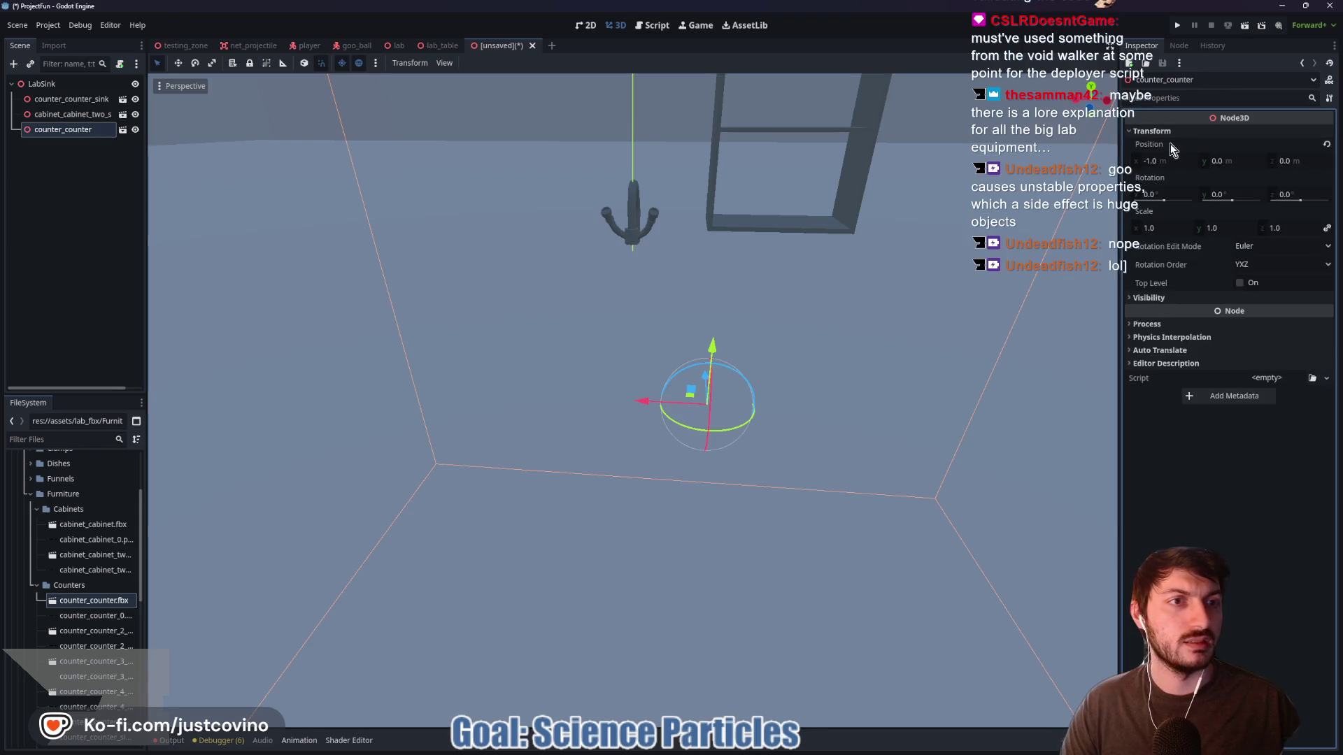
# Zero the plain counter's position and set its scale to 0.025
pyautogui.click(1153, 161)
pyautogui.write('0')
pyautogui.press('Tab')
pyautogui.press('Tab')
pyautogui.write('0')
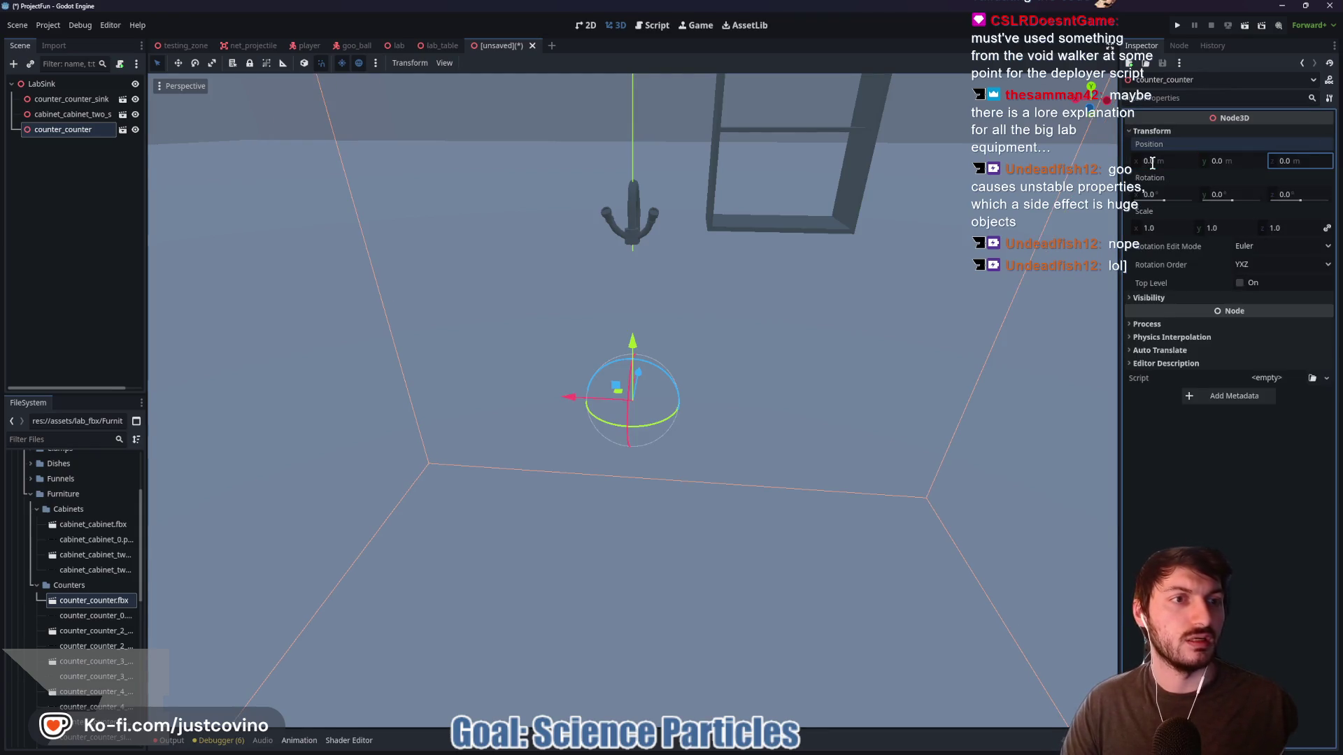
pyautogui.click(1167, 228)
pyautogui.write('0.025')
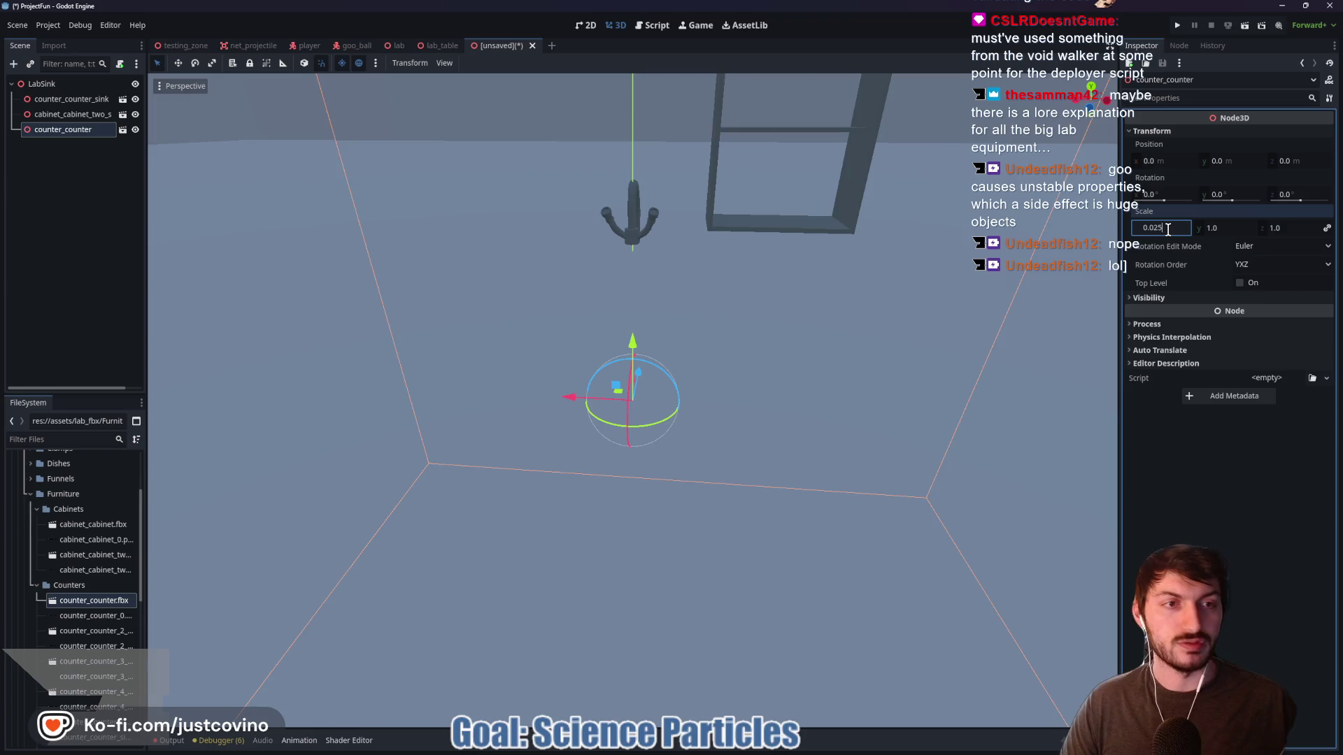
pyautogui.press('Return')
# Move the counter to x −1.6, y 0.9, z 0, flush against the sink
pyautogui.moveTo(571, 397); pyautogui.dragTo(681, 396)
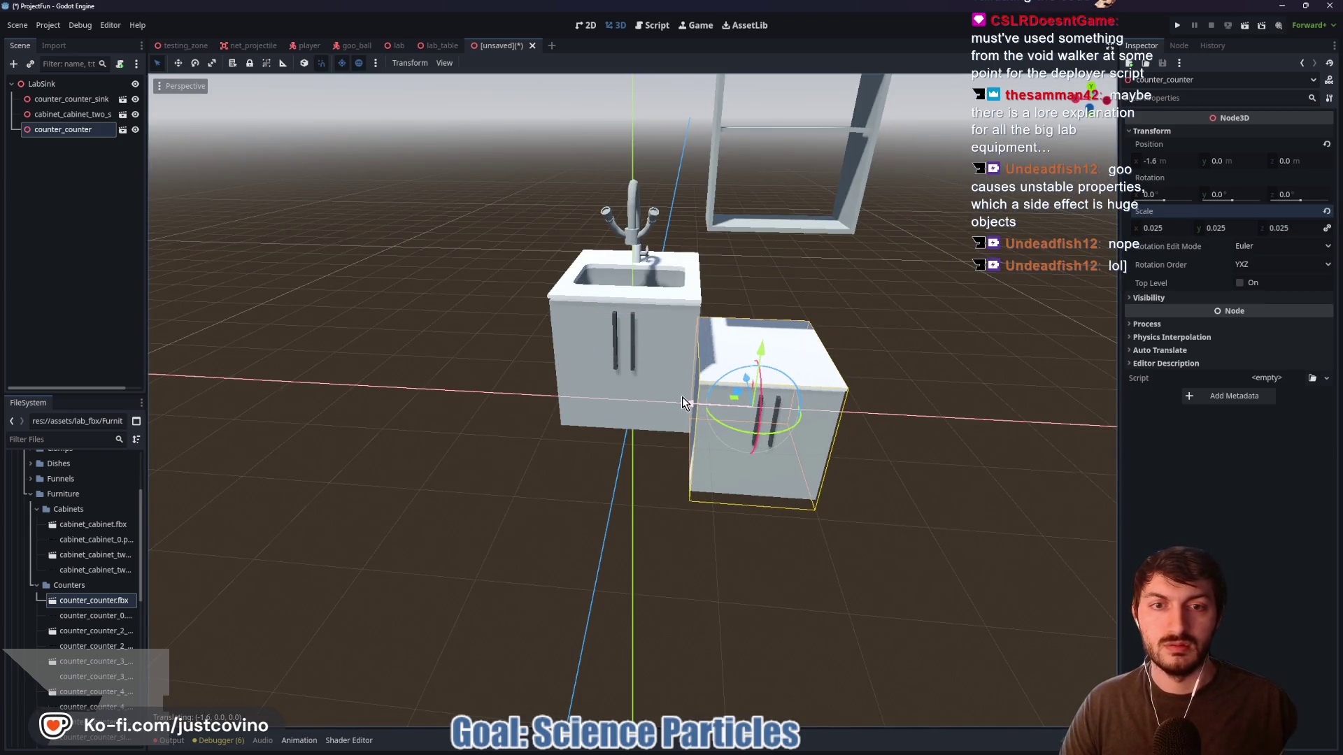
pyautogui.moveTo(763, 354)
pyautogui.mouseDown()
pyautogui.moveTo(760, 303)
pyautogui.moveTo(763, 335)
pyautogui.mouseUp()
pyautogui.moveTo(933, 346); pyautogui.dragTo(856, 346)
pyautogui.press('g')
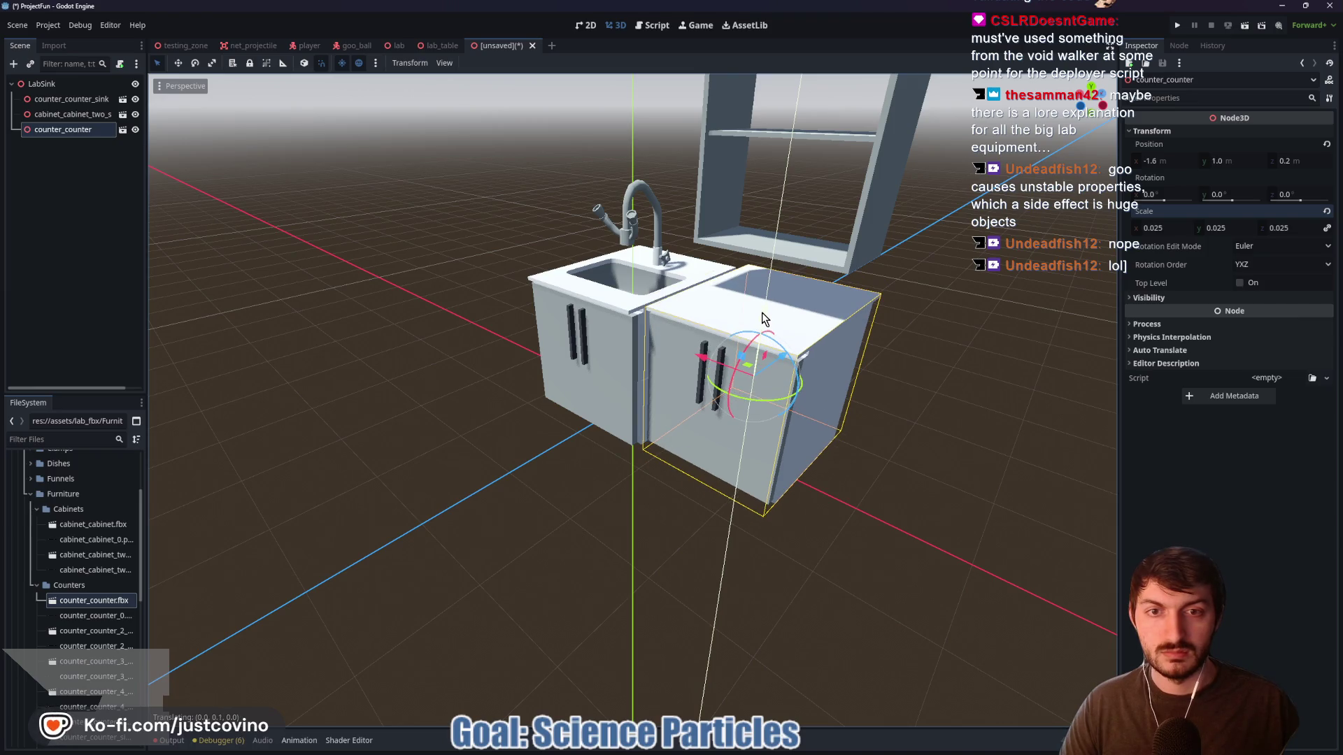
pyautogui.click(762, 319)
pyautogui.moveTo(782, 362); pyautogui.dragTo(687, 368)
pyautogui.click(545, 487)
pyautogui.moveTo(545, 487)
pyautogui.mouseDown()
pyautogui.moveTo(736, 491)
pyautogui.moveTo(654, 441)
pyautogui.moveTo(569, 441)
pyautogui.moveTo(679, 502)
pyautogui.mouseUp()
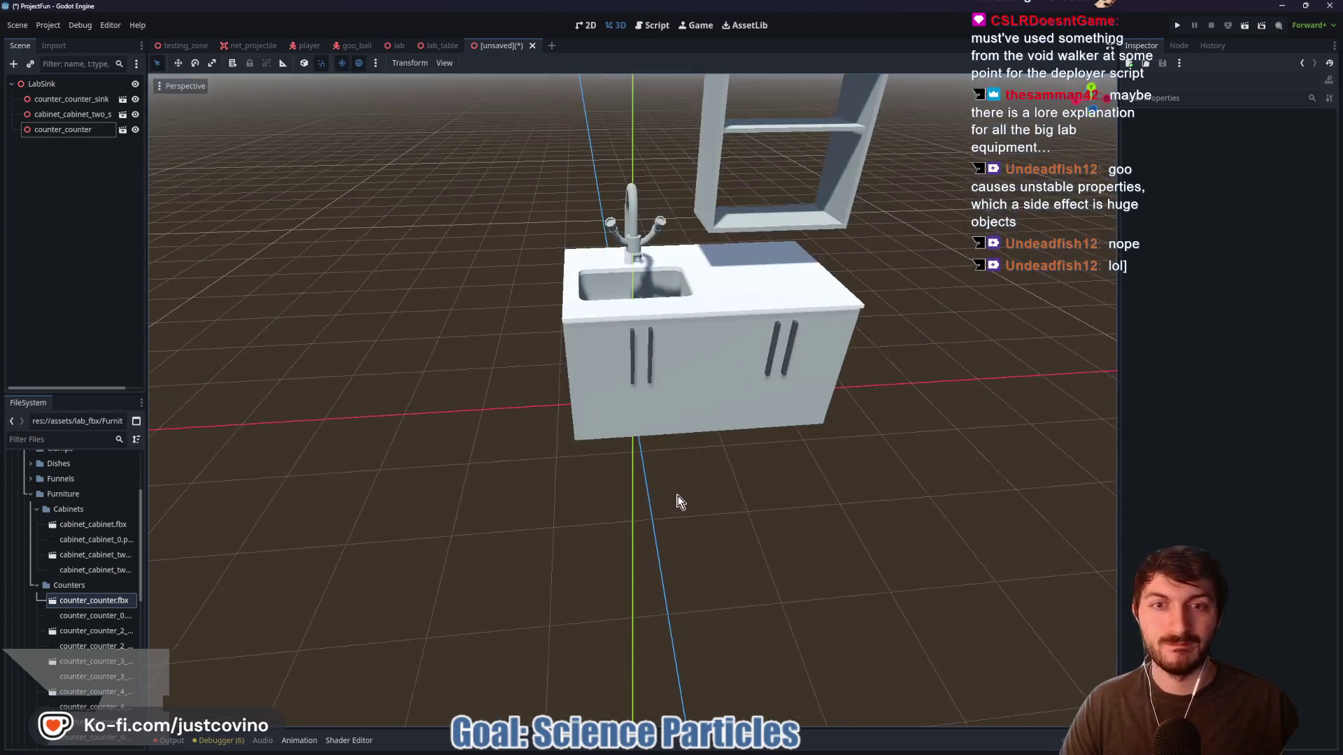
pyautogui.click(803, 333)
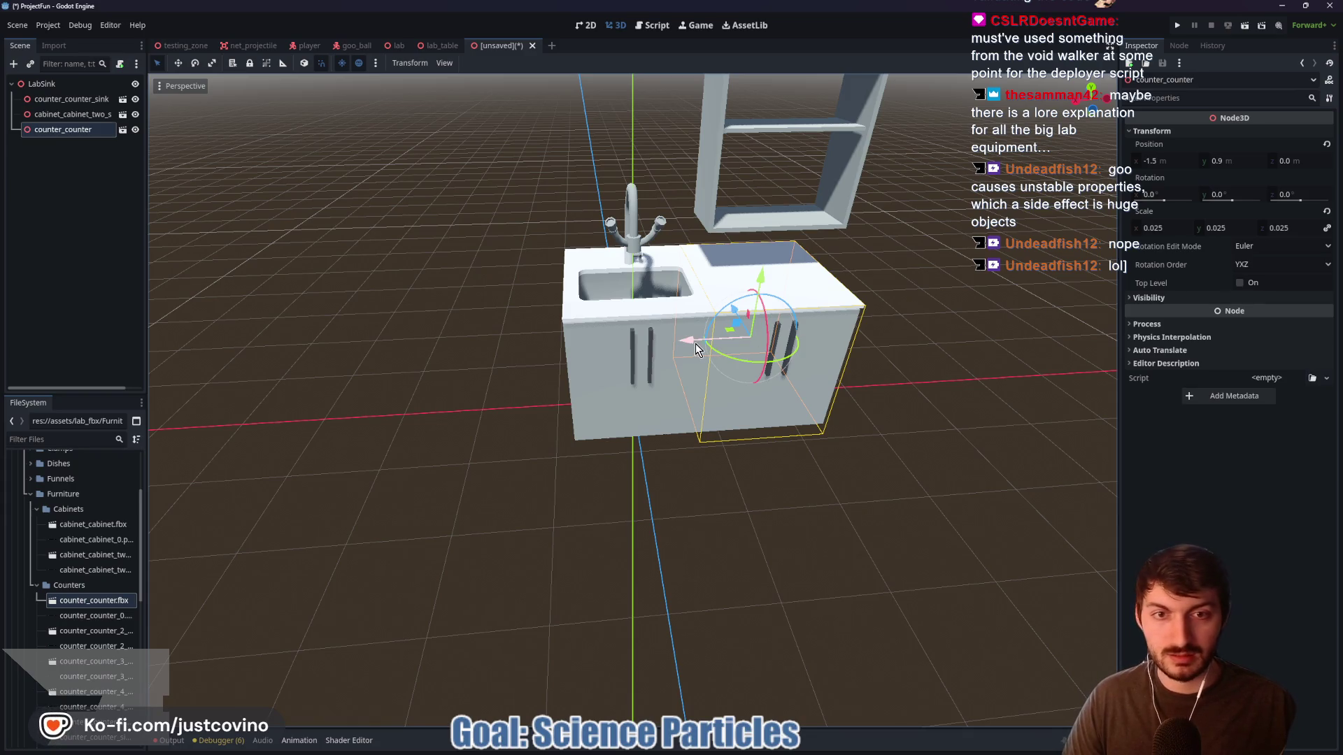
# Duplicate the counter and place the copy on the sink's left side
pyautogui.hotkey('ctrl', 'd')
pyautogui.moveTo(696, 342); pyautogui.dragTo(462, 353)
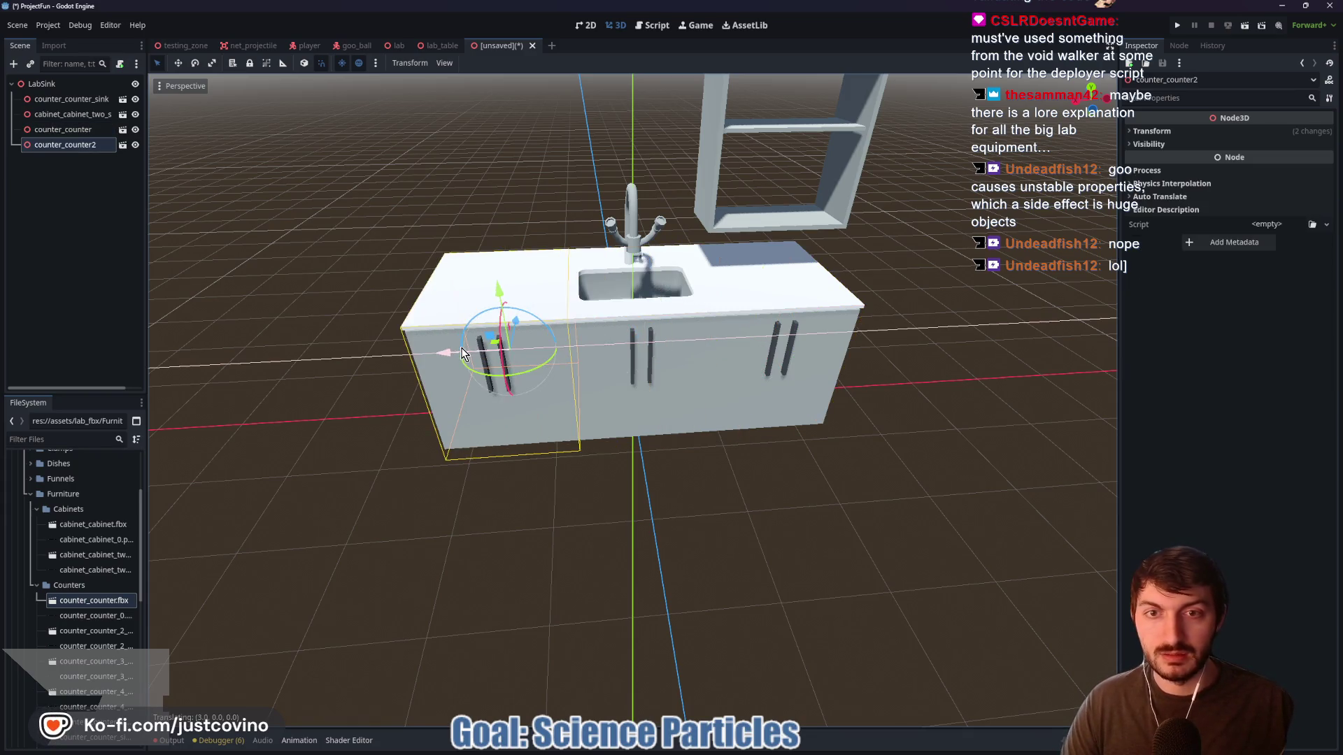
pyautogui.click(959, 403)
pyautogui.moveTo(970, 311)
pyautogui.mouseDown()
pyautogui.moveTo(786, 308)
pyautogui.moveTo(627, 270)
pyautogui.moveTo(900, 336)
pyautogui.moveTo(917, 292)
pyautogui.mouseUp()
# Lower the two-shelf cabinet onto the countertop at x −1.4, y 2.5, z 0.1
pyautogui.click(865, 203)
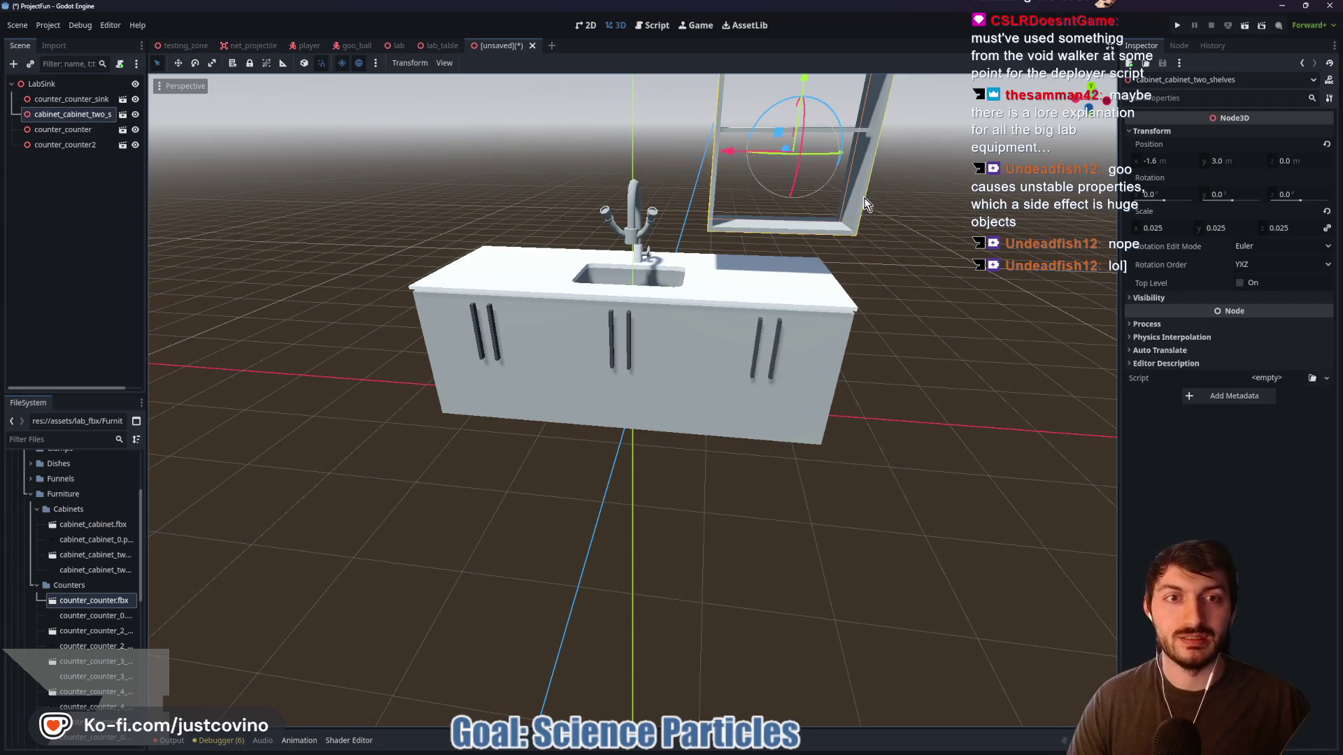
pyautogui.moveTo(935, 228); pyautogui.dragTo(786, 195)
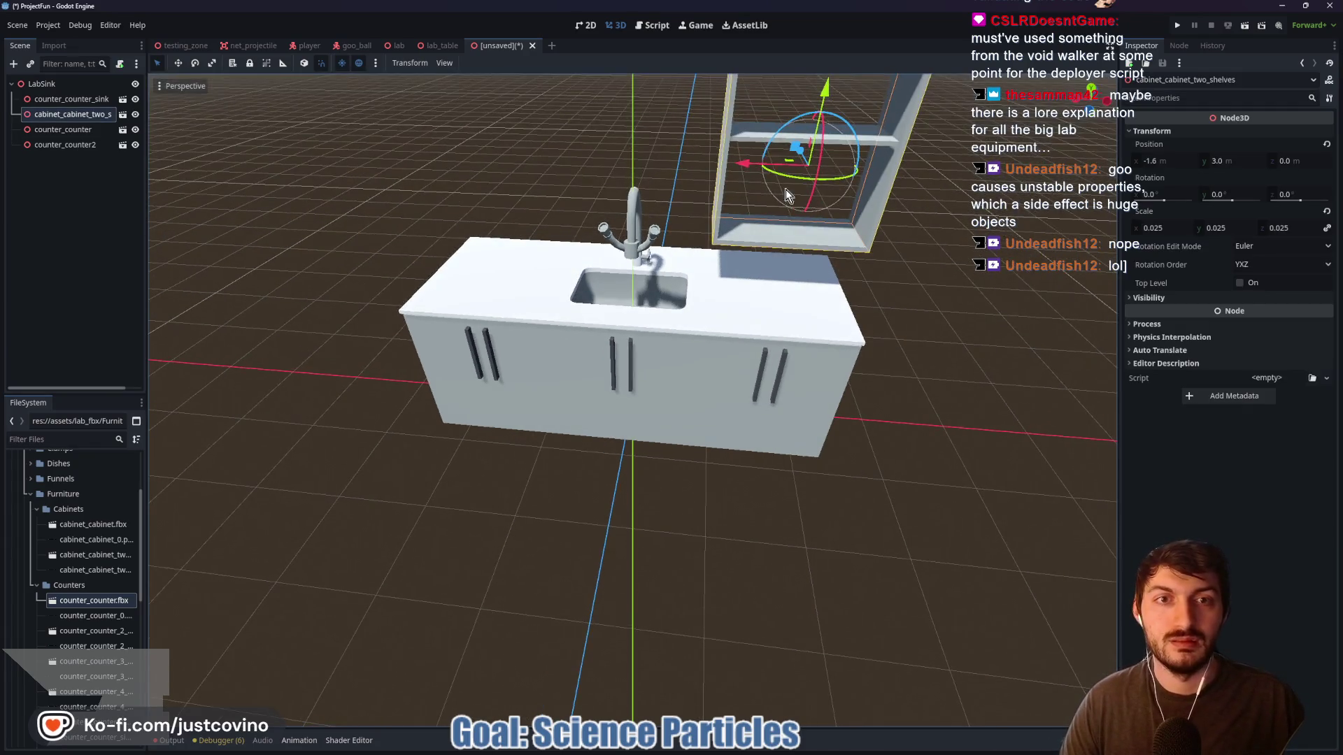
pyautogui.moveTo(824, 91); pyautogui.dragTo(818, 159)
pyautogui.moveTo(731, 219); pyautogui.dragTo(712, 217)
pyautogui.moveTo(769, 252)
pyautogui.mouseDown()
pyautogui.moveTo(723, 252)
pyautogui.moveTo(745, 246)
pyautogui.mouseUp()
pyautogui.click(934, 309)
pyautogui.moveTo(934, 309)
pyautogui.mouseDown()
pyautogui.moveTo(967, 364)
pyautogui.moveTo(1109, 389)
pyautogui.moveTo(1059, 349)
pyautogui.moveTo(1068, 379)
pyautogui.moveTo(960, 385)
pyautogui.mouseUp()
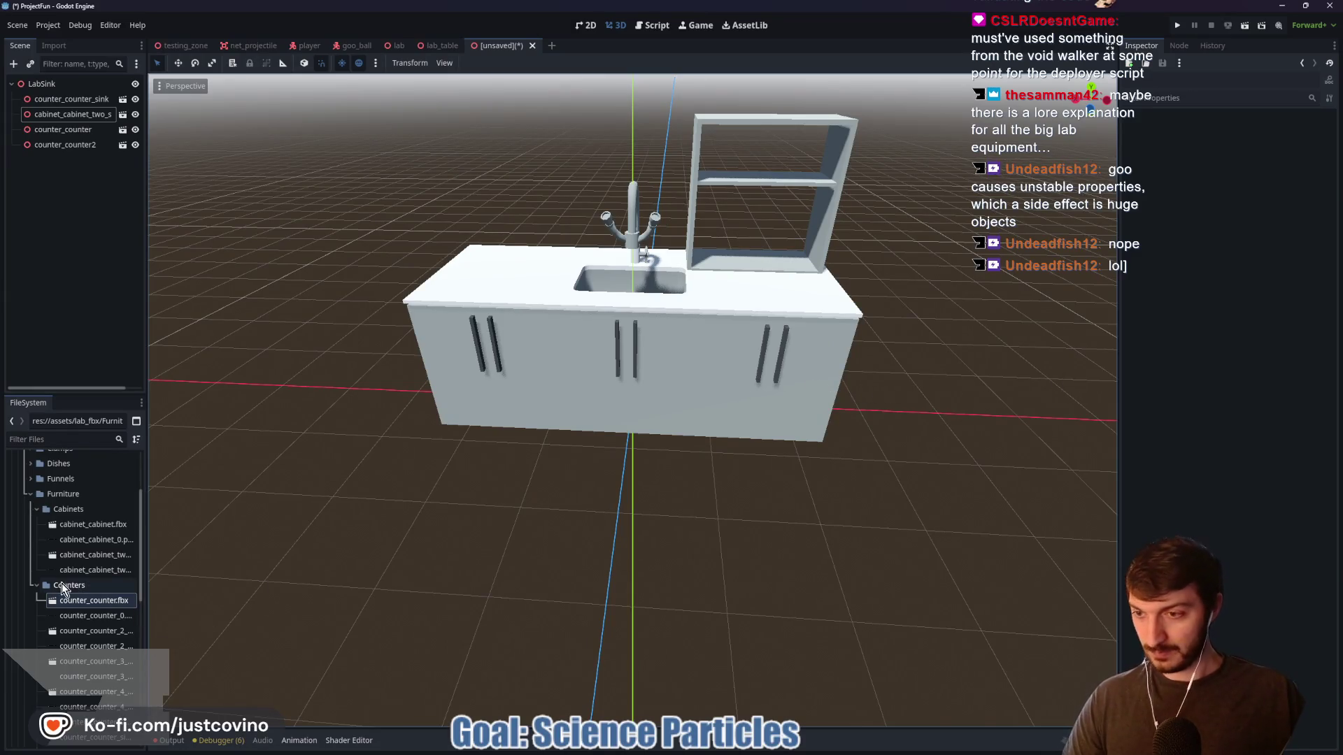
# Browse the lab_fbx asset folders to reach the Funnels folder
pyautogui.click(31, 494)
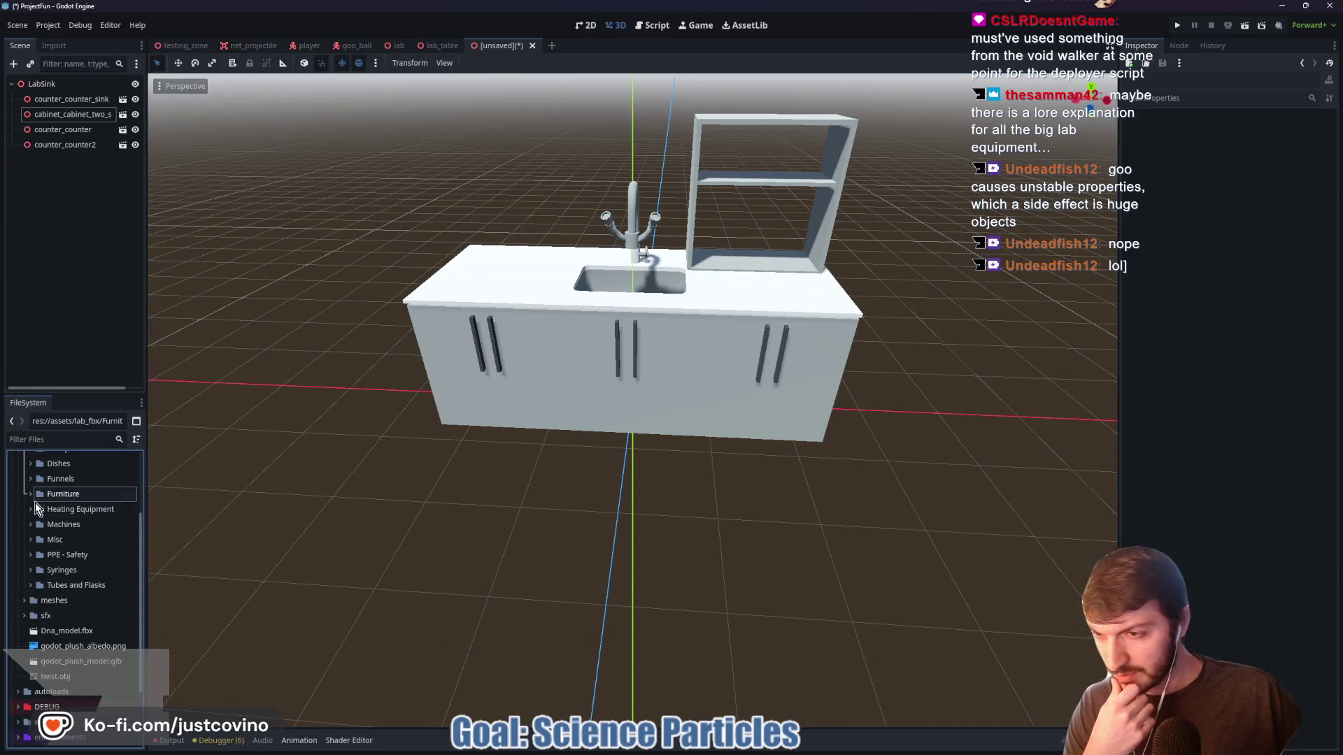
pyautogui.click(30, 466)
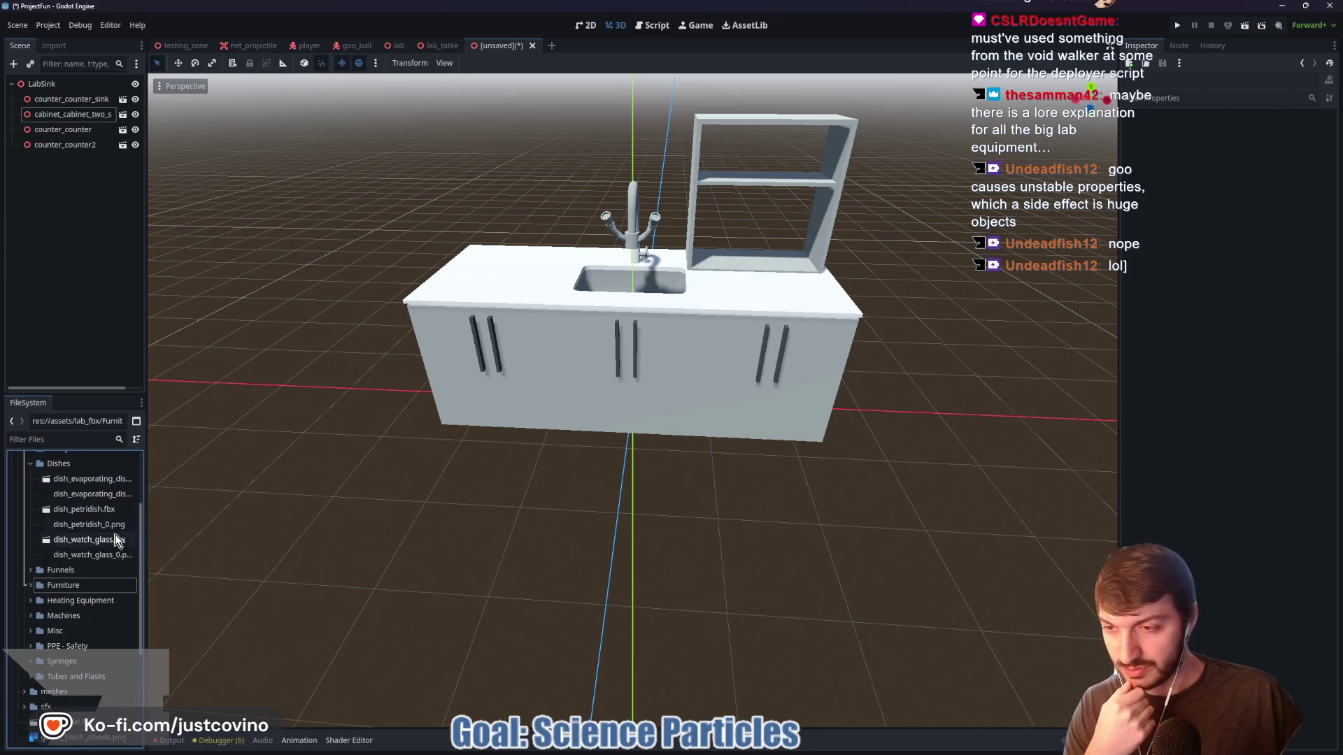
pyautogui.scroll(3, 94, 544)
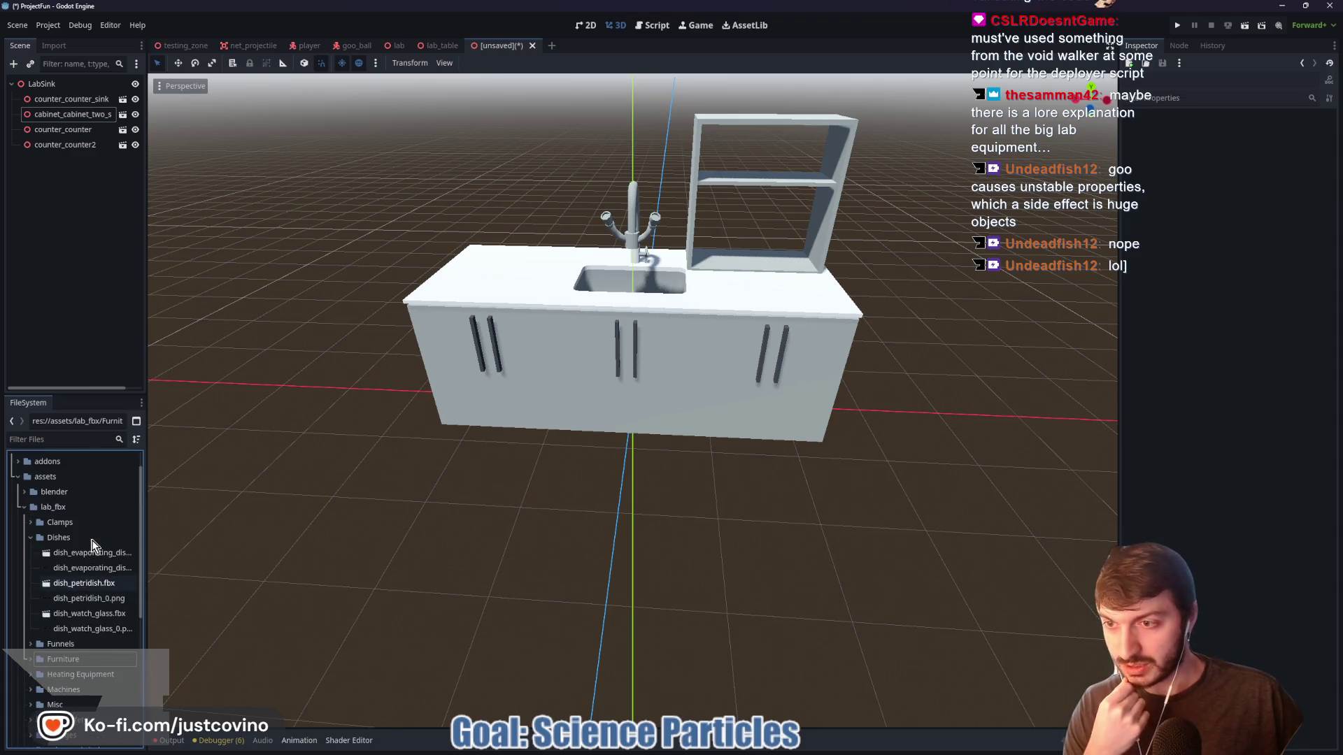
pyautogui.doubleClick(60, 523)
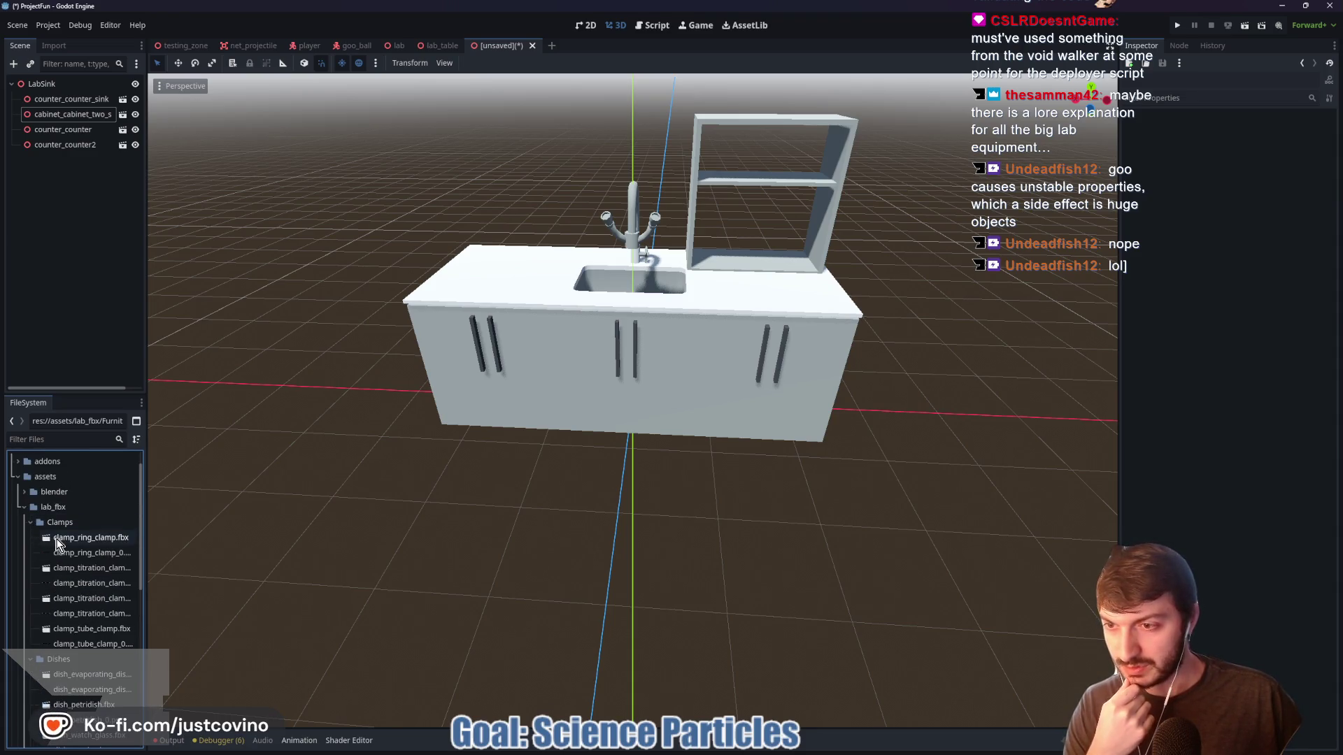
pyautogui.click(24, 507)
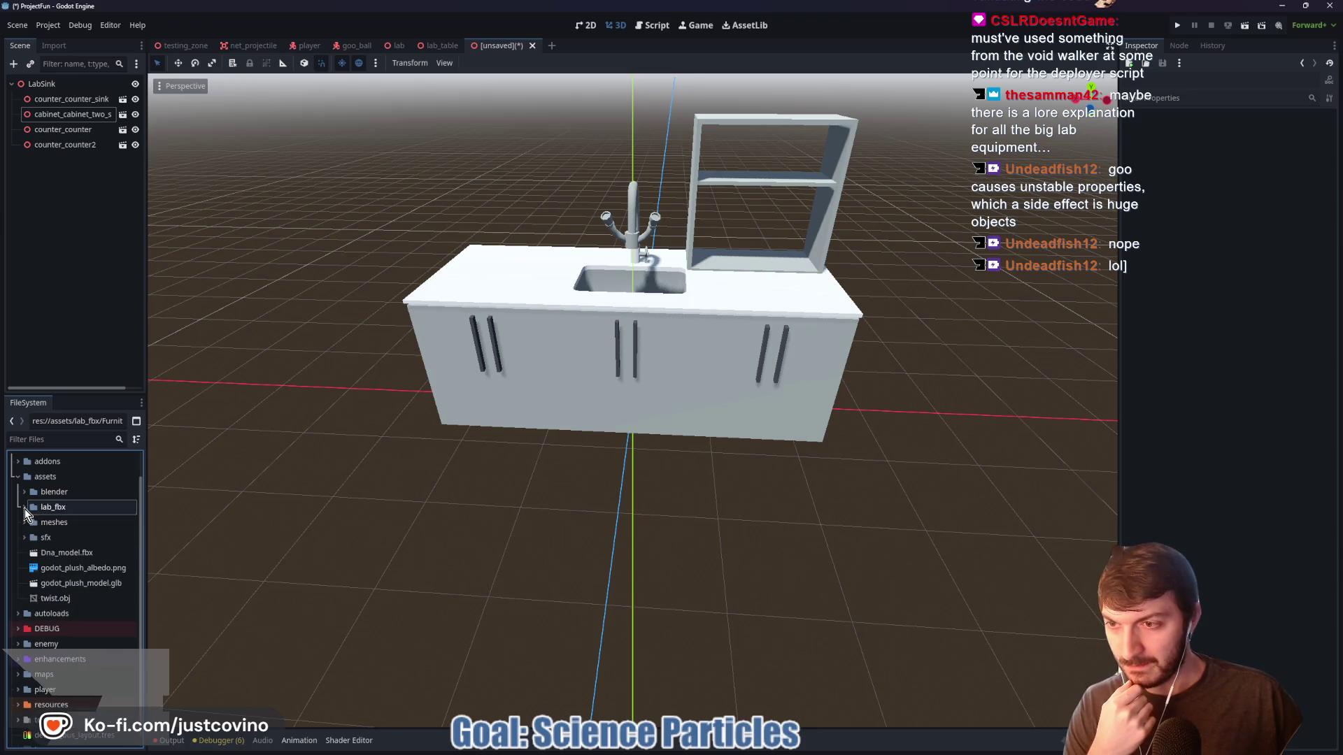
pyautogui.click(25, 508)
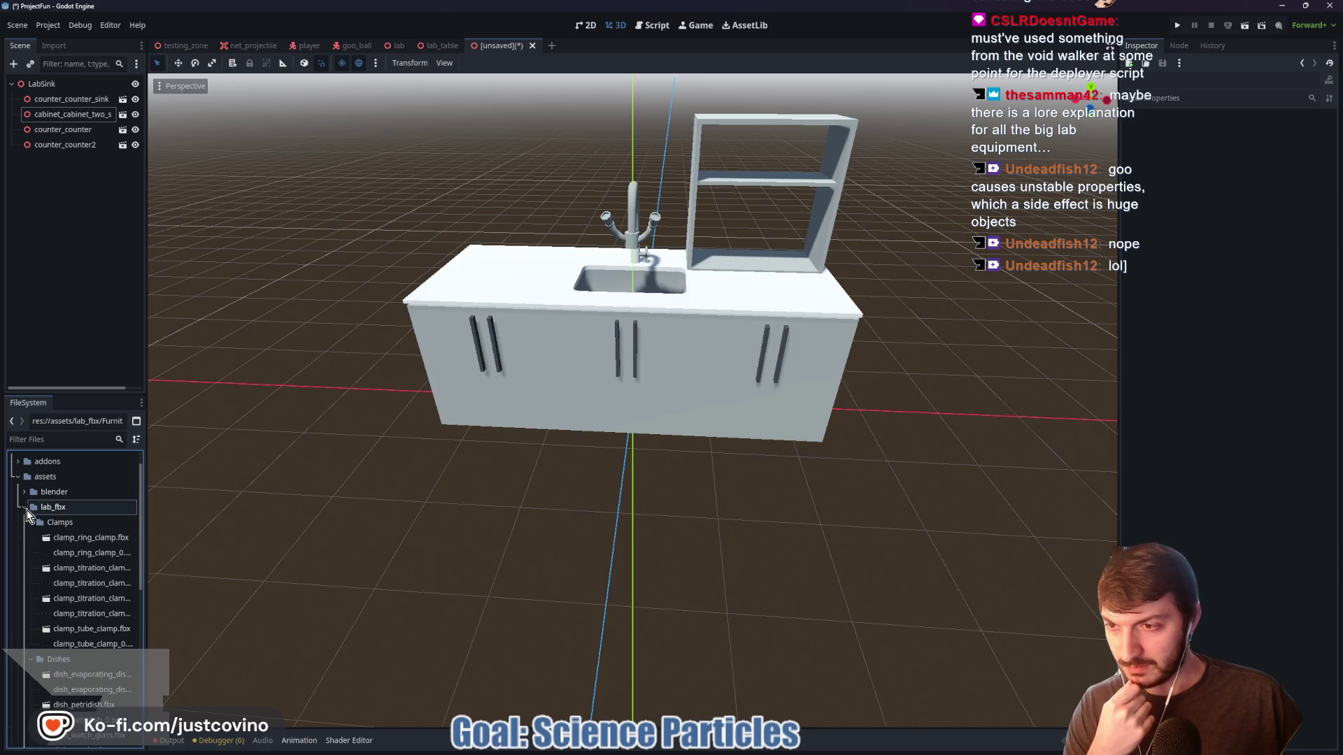
pyautogui.scroll(-3, 71, 556)
pyautogui.scroll(-4, 91, 571)
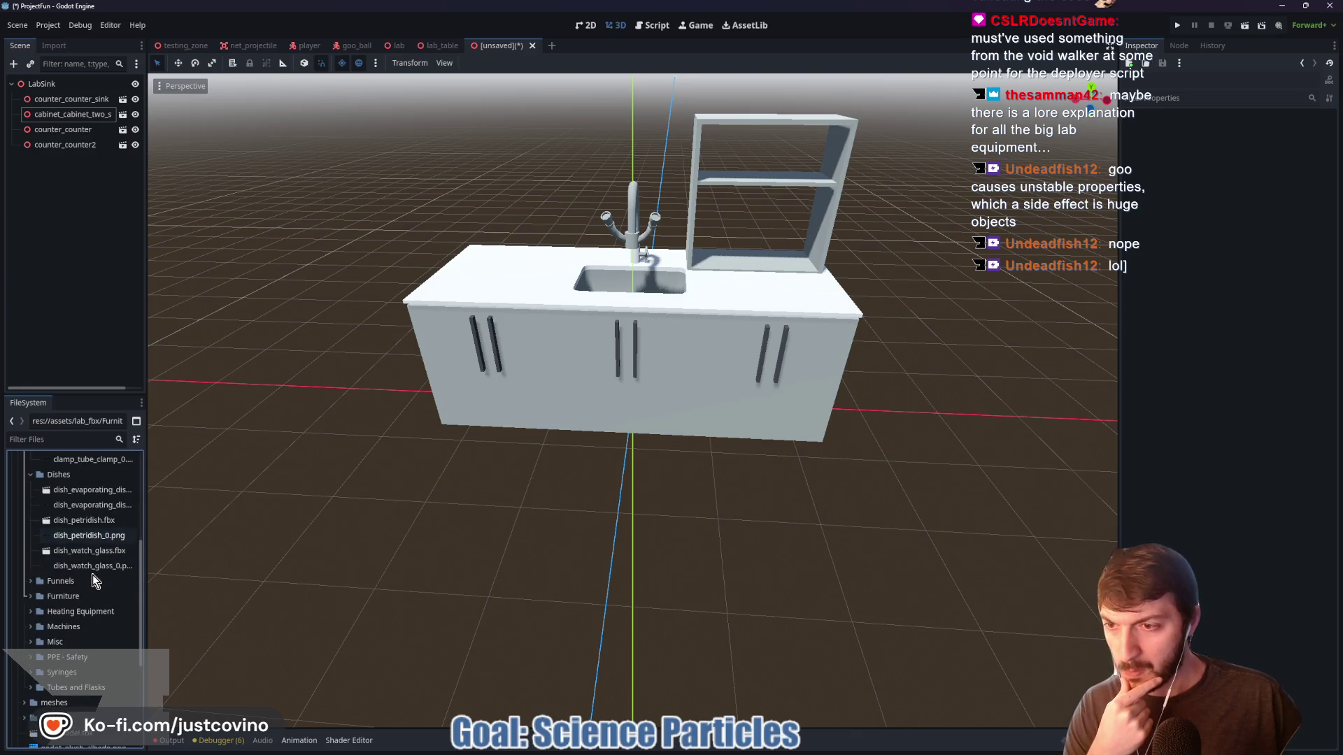
pyautogui.click(30, 544)
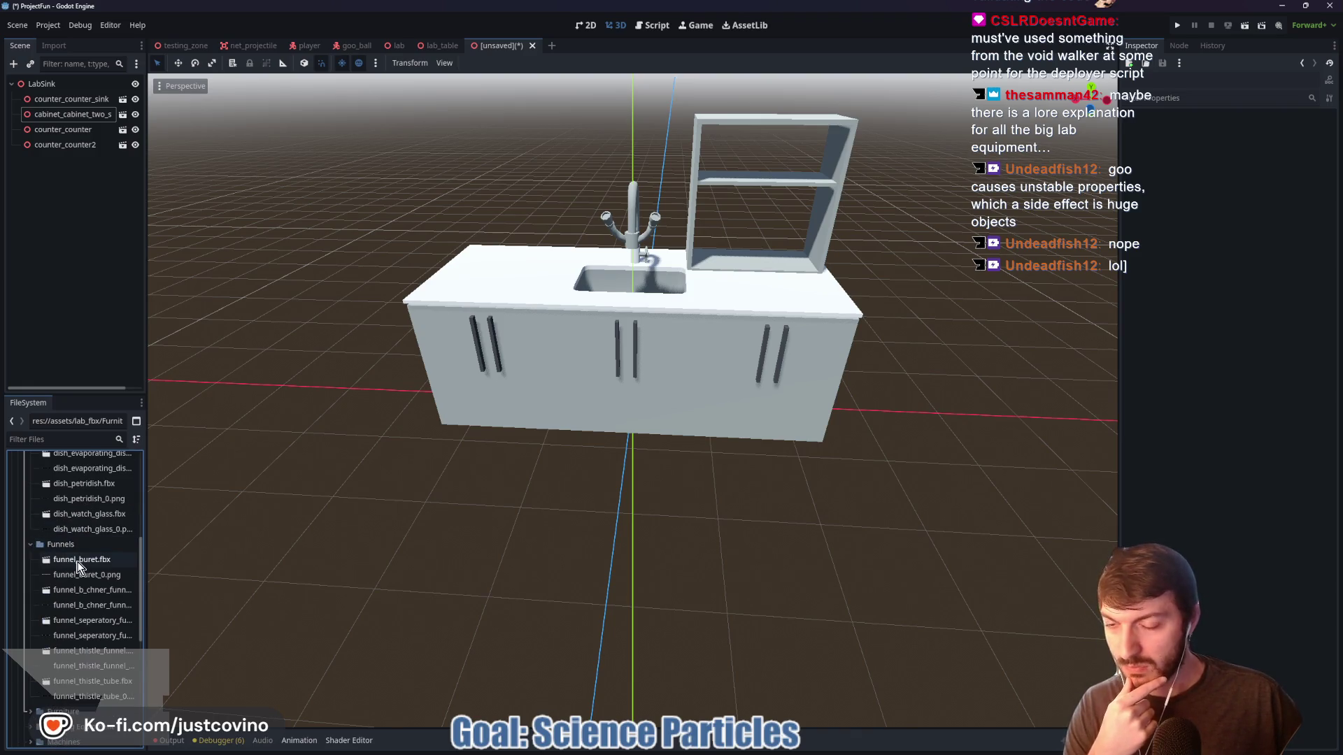
# Add the funnel_buret model to the scene, then delete it
pyautogui.moveTo(79, 560)
pyautogui.mouseDown()
pyautogui.moveTo(333, 484)
pyautogui.moveTo(477, 392)
pyautogui.mouseUp()
pyautogui.scroll(-6, 476, 391)
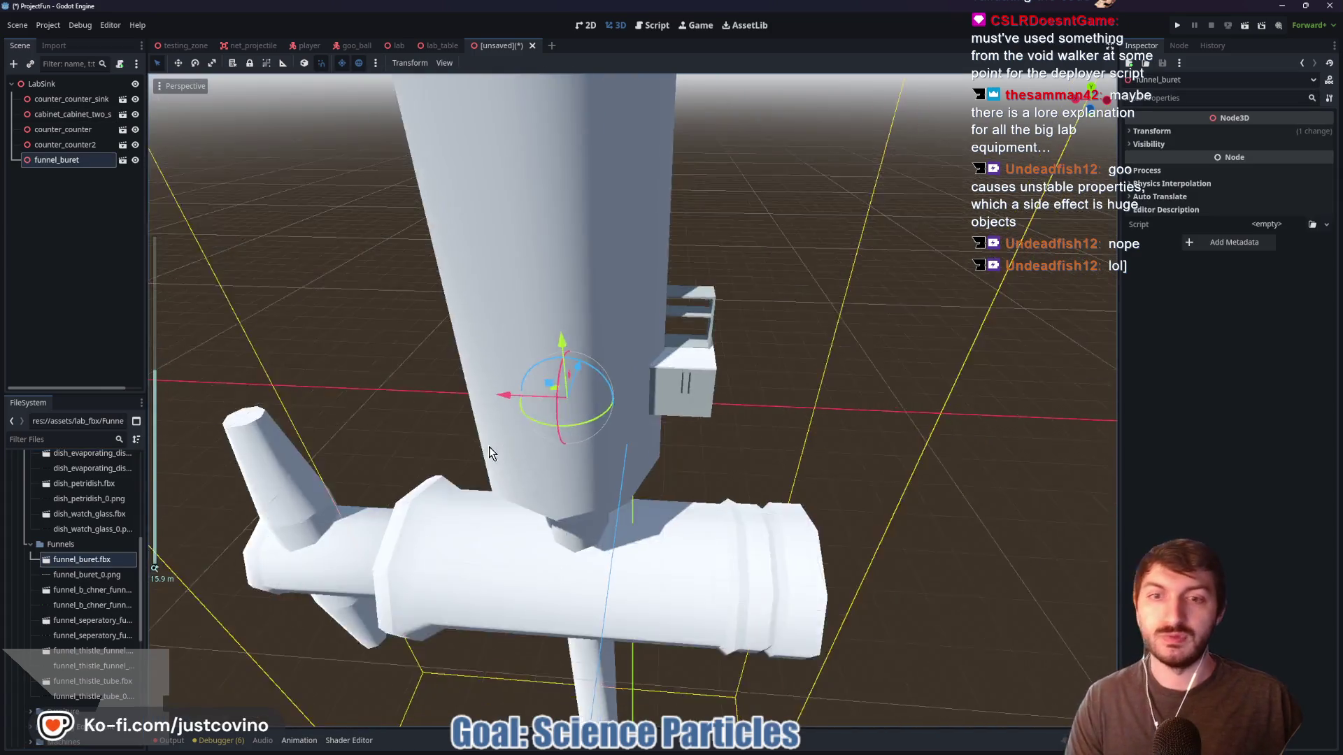
pyautogui.scroll(6, 546, 454)
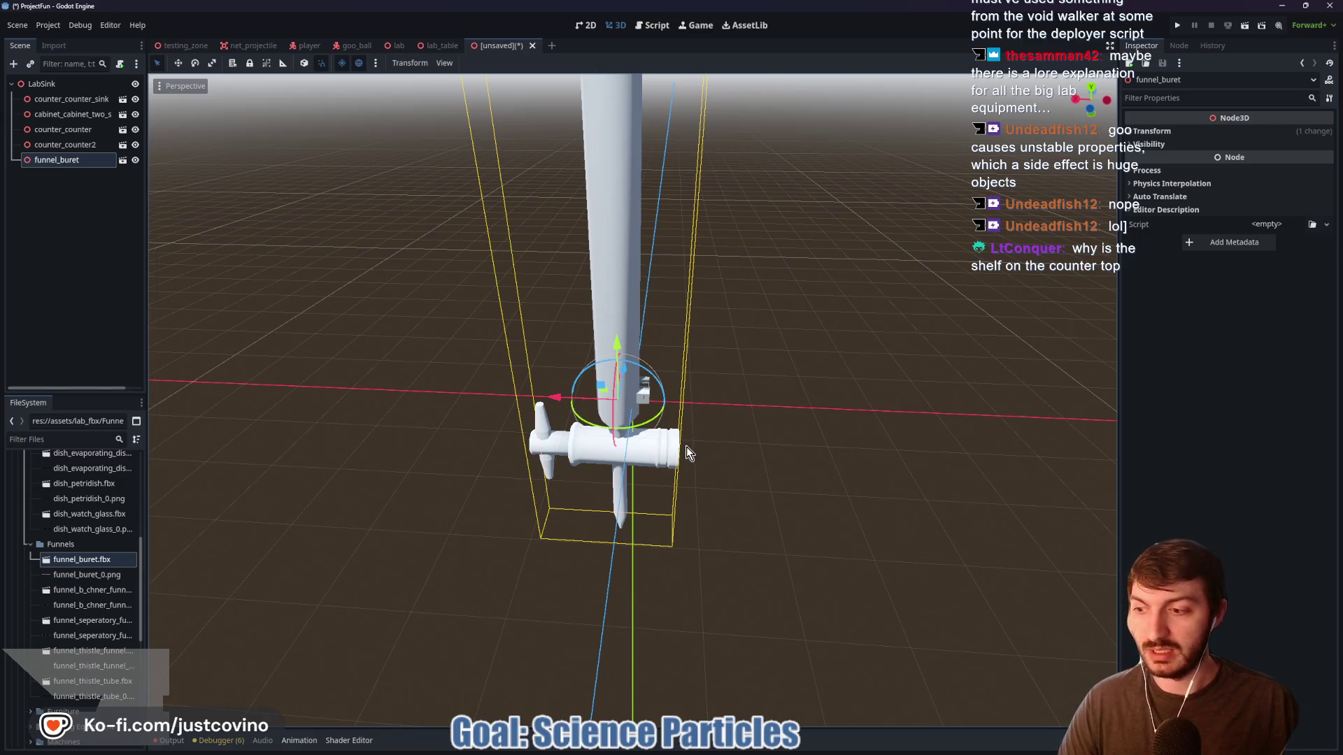
pyautogui.press('Delete')
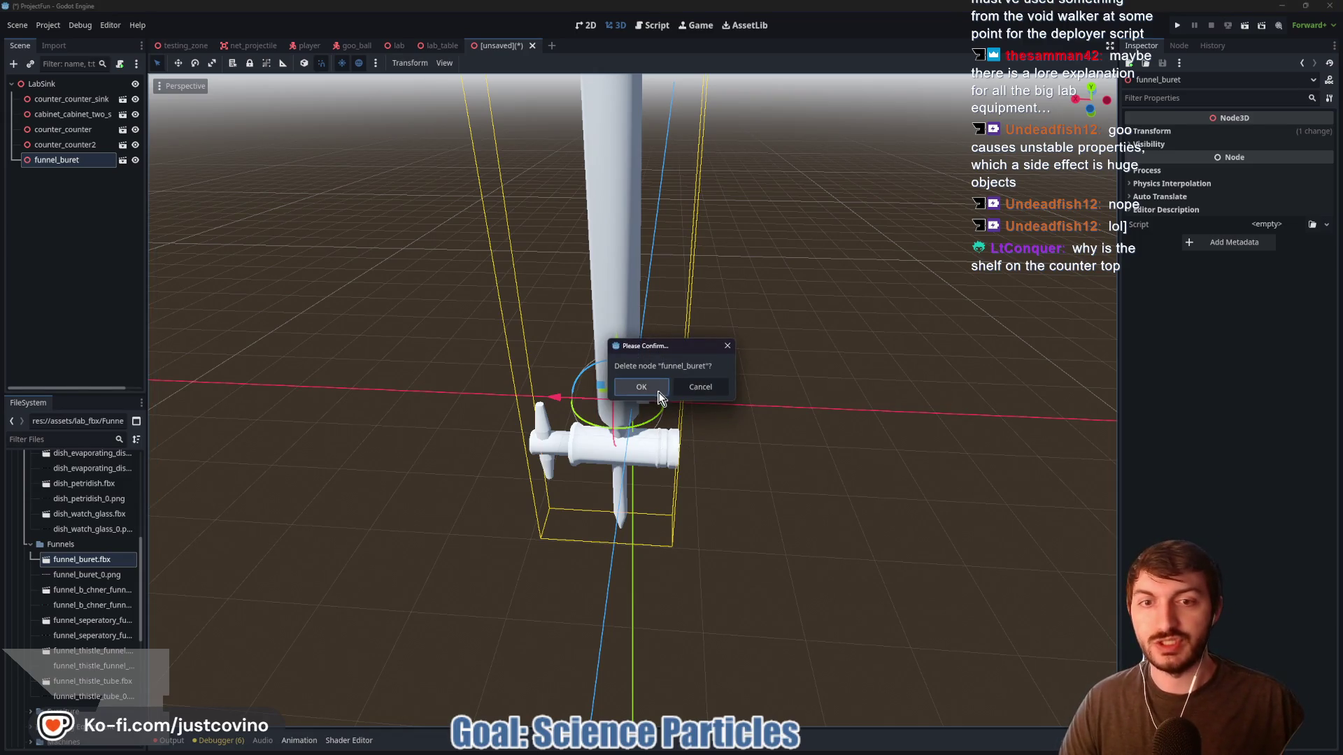
pyautogui.click(640, 383)
# Add the separatory funnel model and remove it again
pyautogui.scroll(3, 721, 402)
pyautogui.scroll(9, 724, 406)
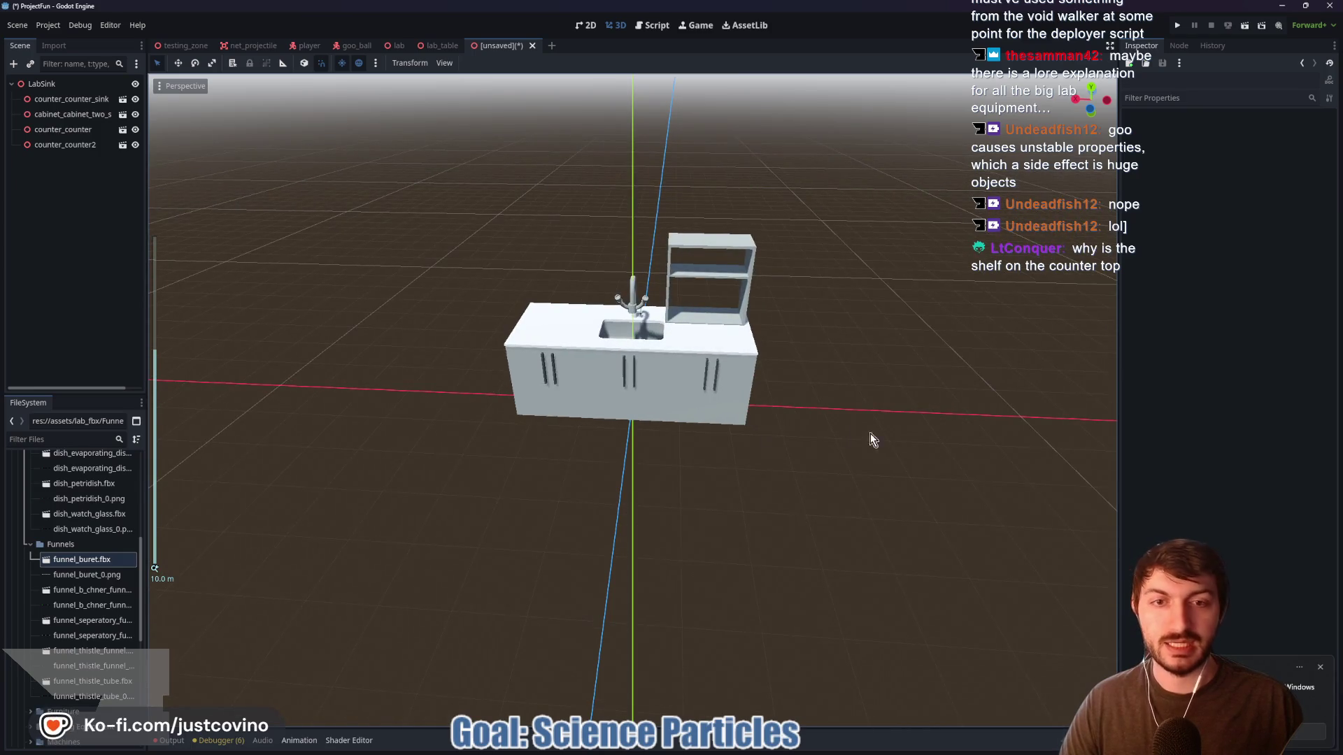
pyautogui.click(1319, 668)
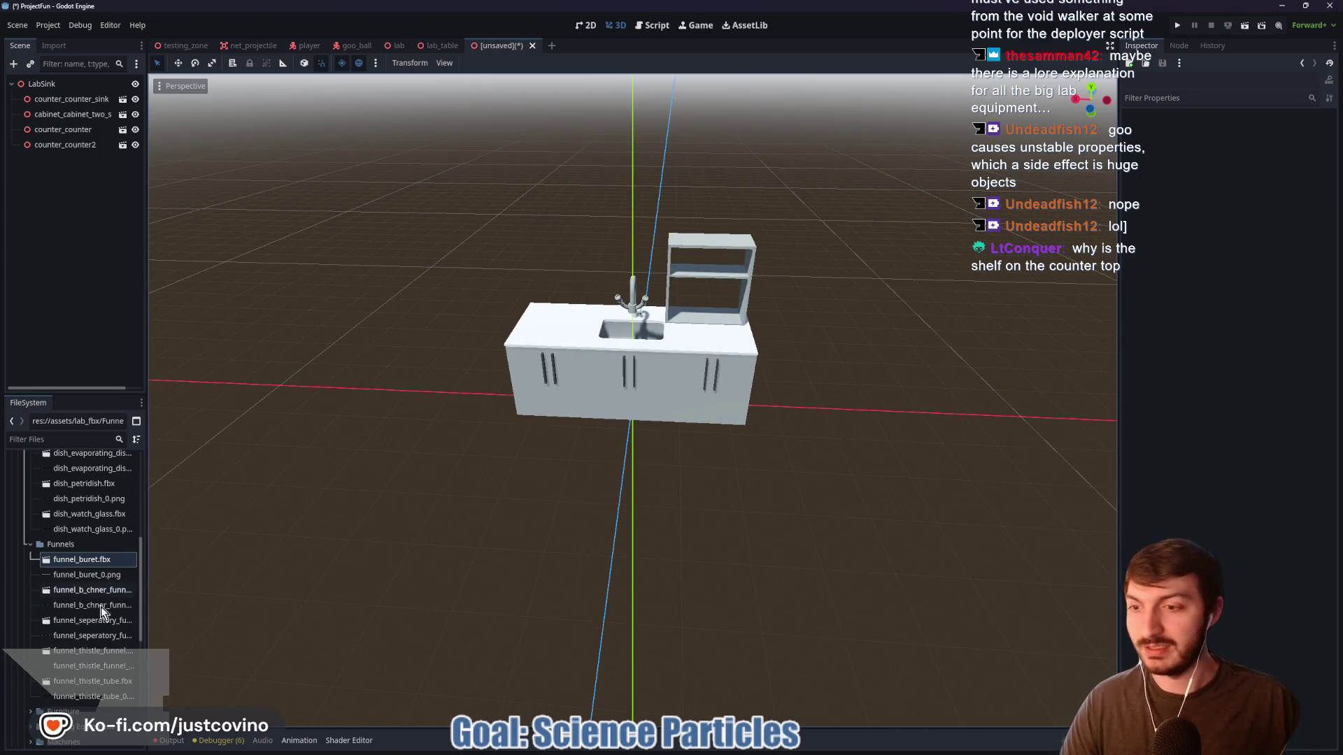
pyautogui.moveTo(80, 626)
pyautogui.mouseDown()
pyautogui.moveTo(378, 545)
pyautogui.moveTo(619, 240)
pyautogui.moveTo(439, 182)
pyautogui.mouseUp()
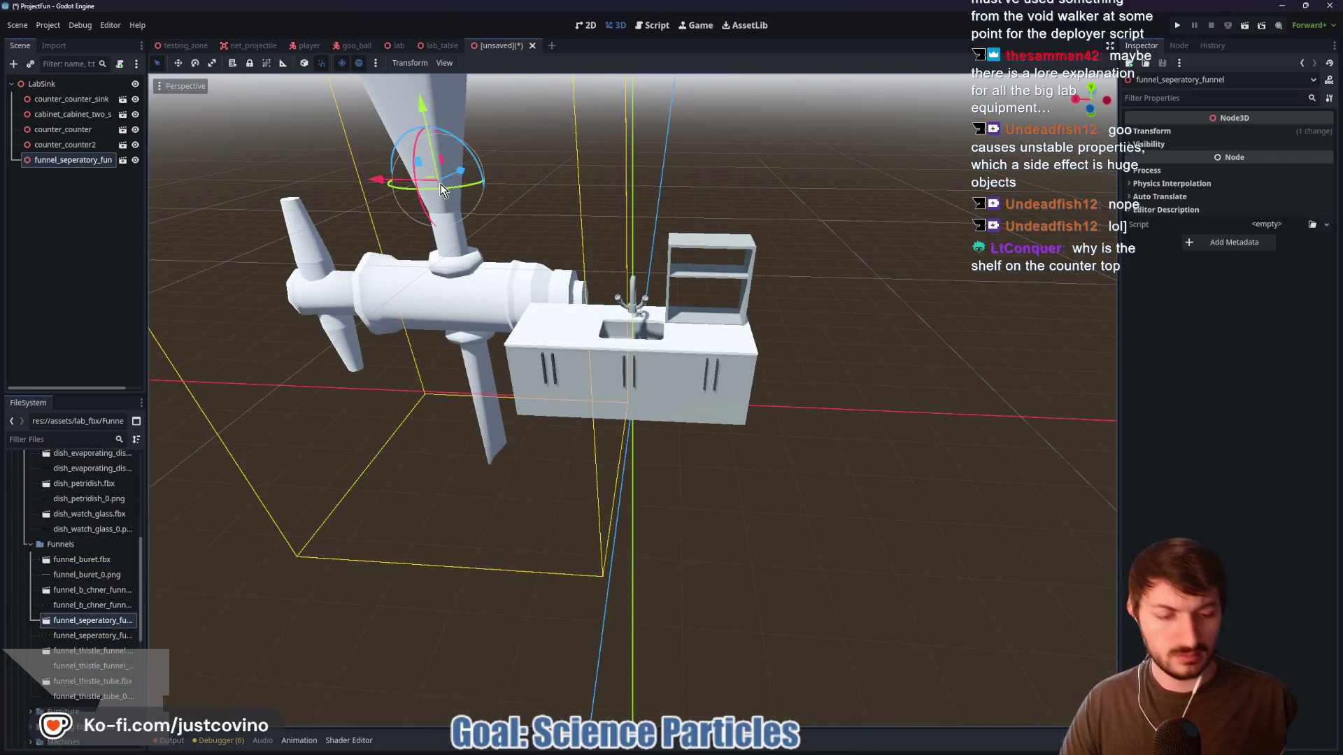
pyautogui.press('Delete')
pyautogui.click(640, 392)
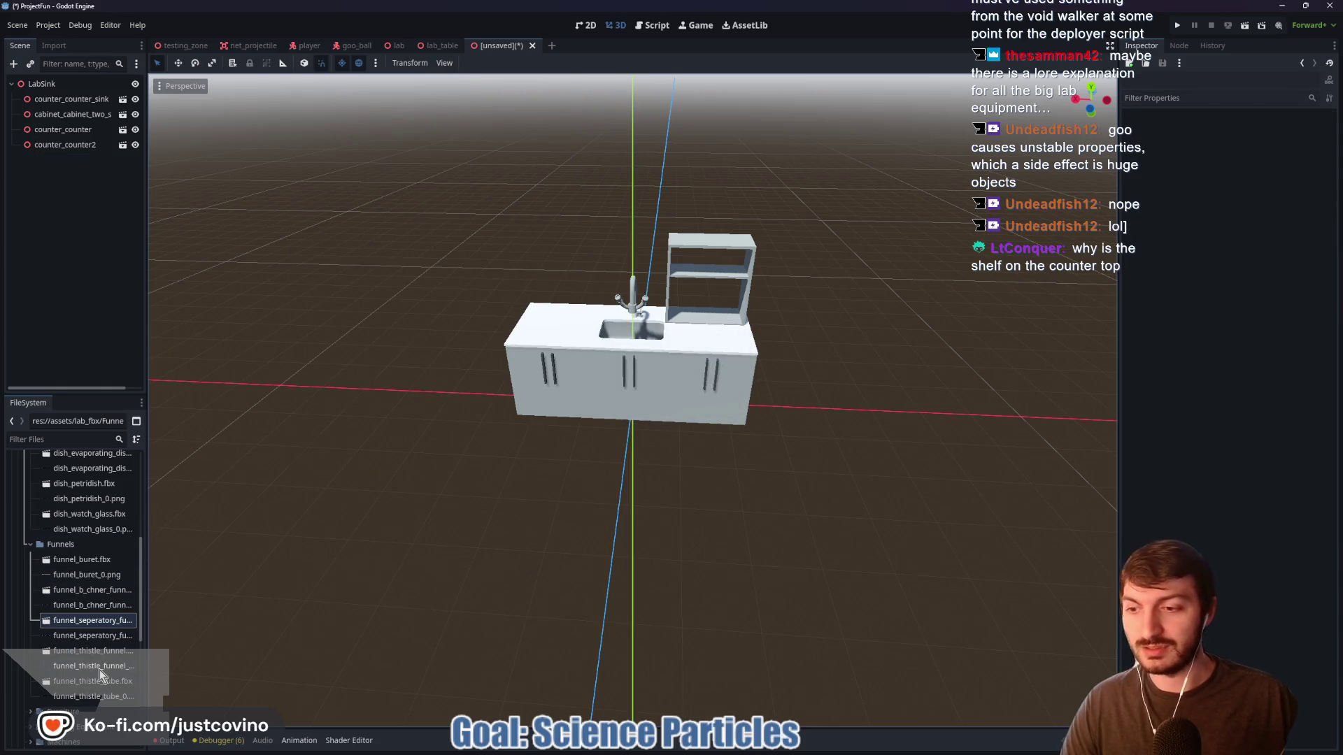
# Expand the PPE - Safety folder and add the rubber gloves model
pyautogui.scroll(-3, 99, 670)
pyautogui.click(31, 684)
pyautogui.click(29, 685)
pyautogui.click(31, 699)
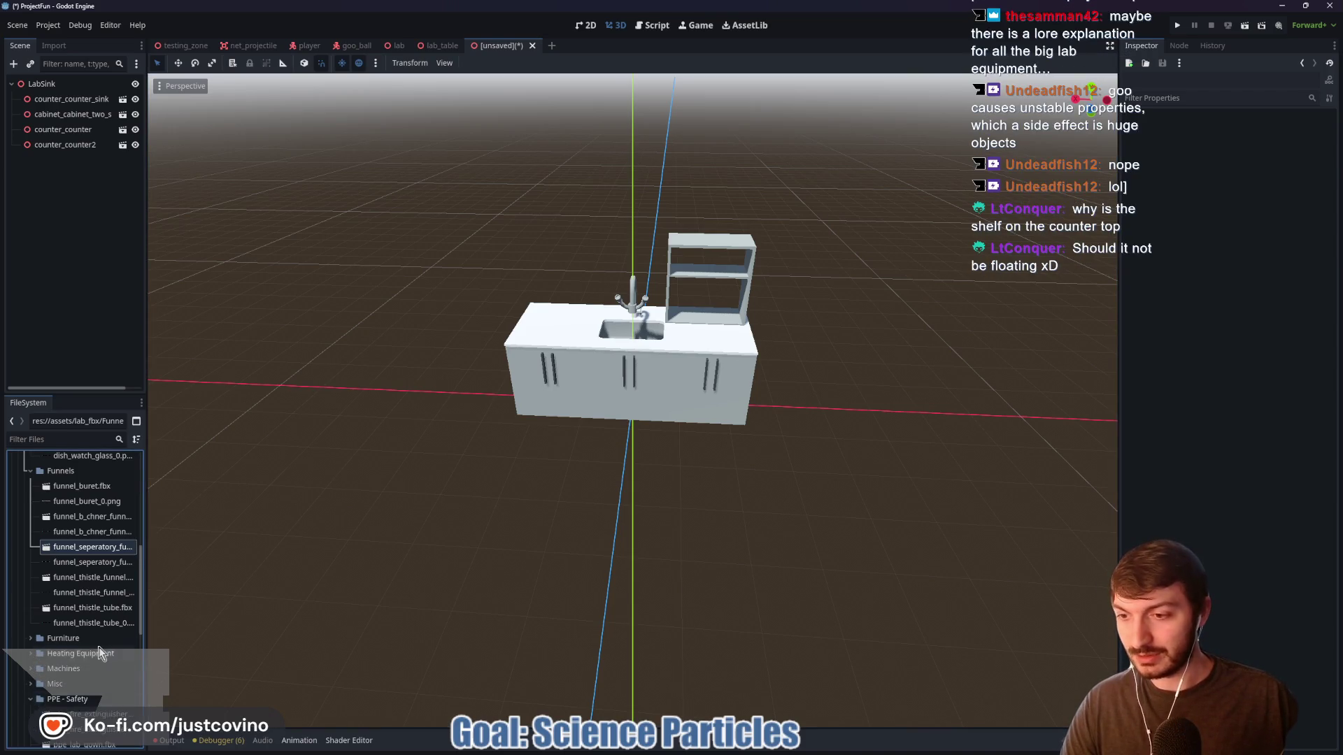
pyautogui.scroll(-5, 99, 648)
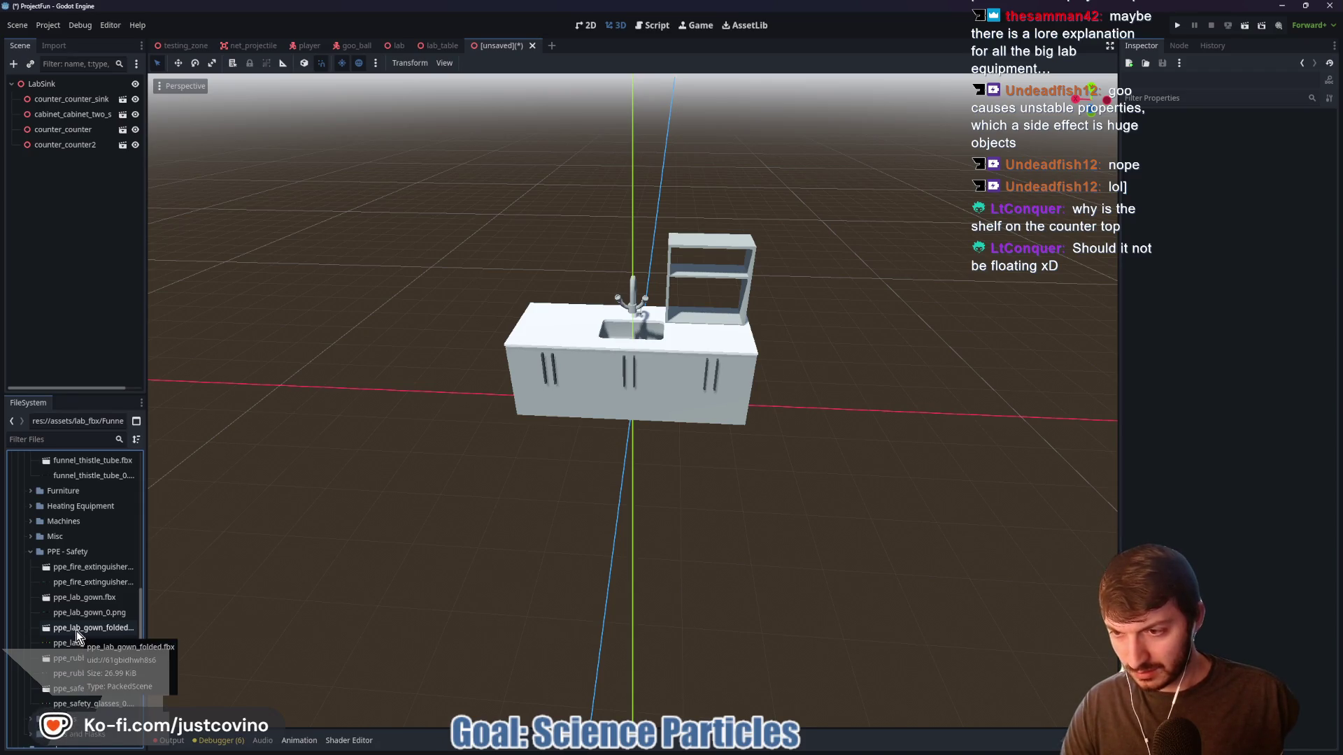
pyautogui.moveTo(77, 658)
pyautogui.mouseDown()
pyautogui.moveTo(418, 495)
pyautogui.moveTo(390, 418)
pyautogui.moveTo(360, 441)
pyautogui.mouseUp()
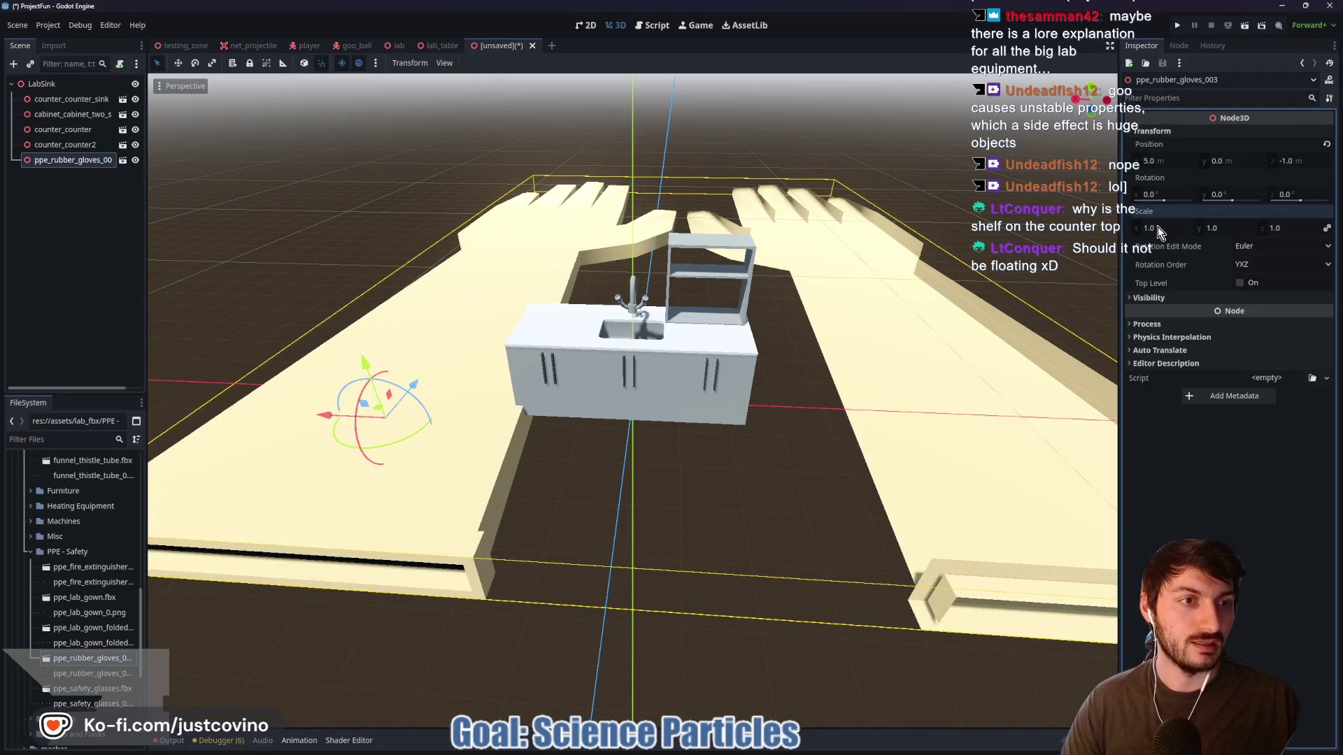
# Scale the gloves to 0.025 and rest them on the counter
pyautogui.press('Return')
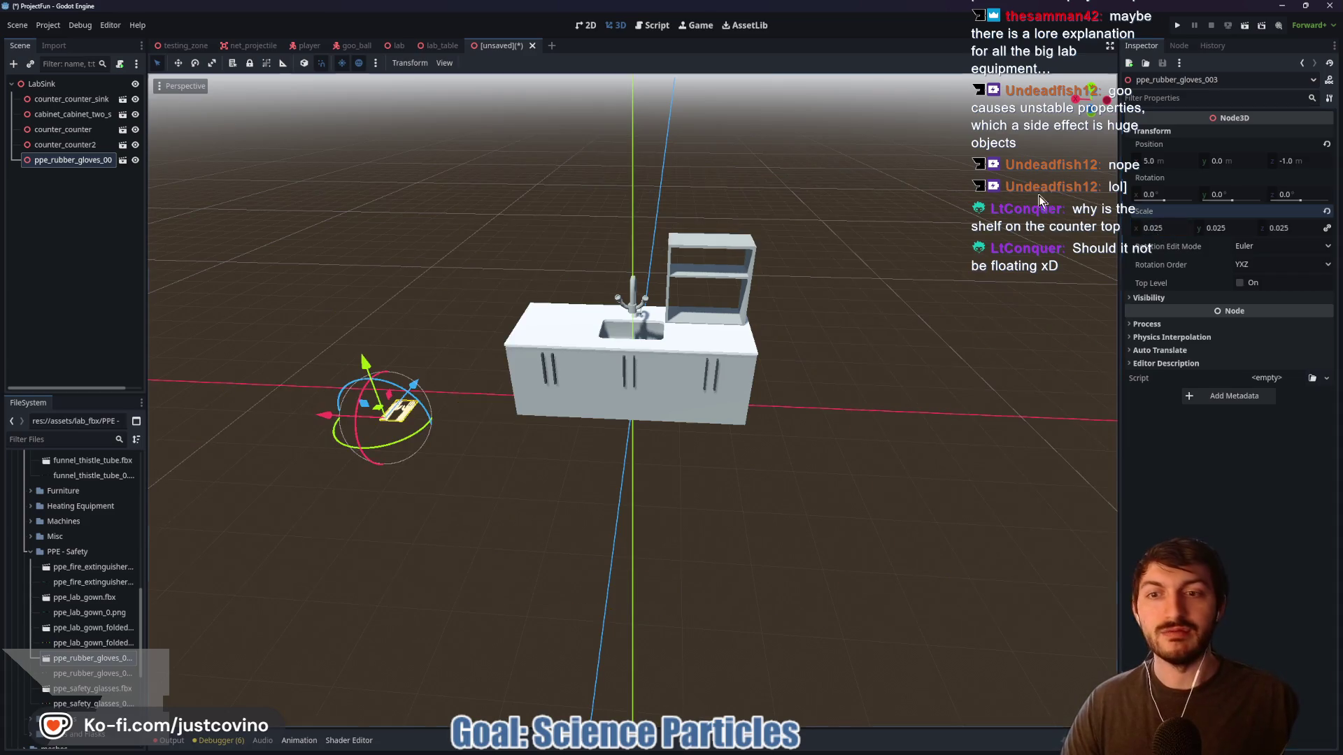
pyautogui.moveTo(322, 422)
pyautogui.mouseDown()
pyautogui.moveTo(697, 444)
pyautogui.moveTo(668, 444)
pyautogui.mouseUp()
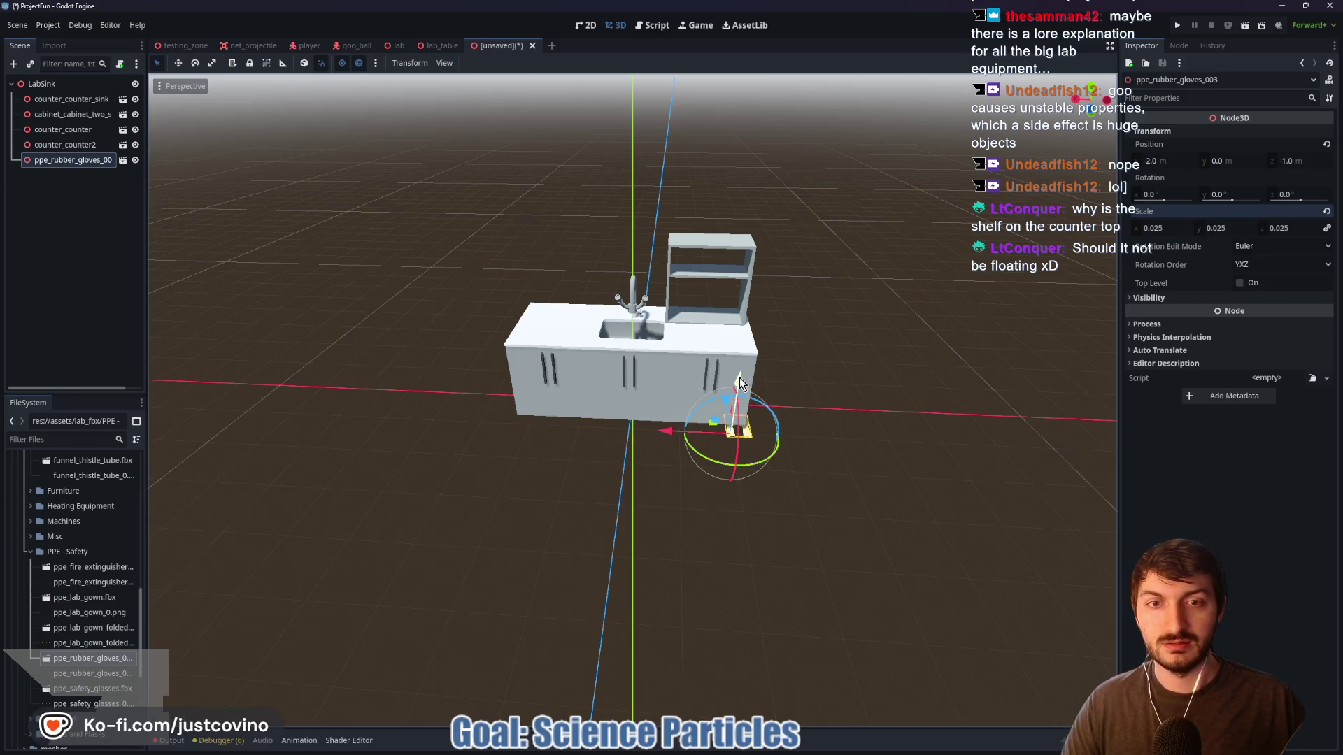
pyautogui.moveTo(740, 383); pyautogui.dragTo(744, 308)
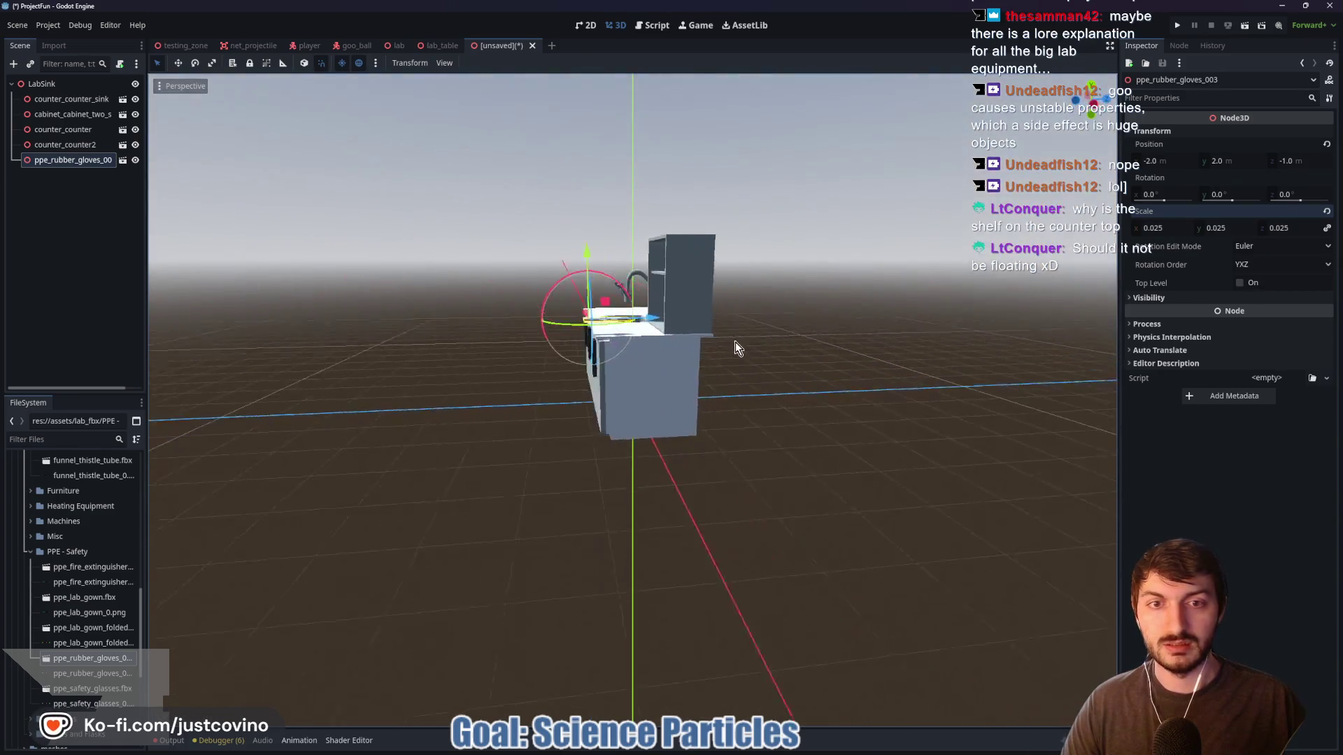
pyautogui.scroll(5, 774, 381)
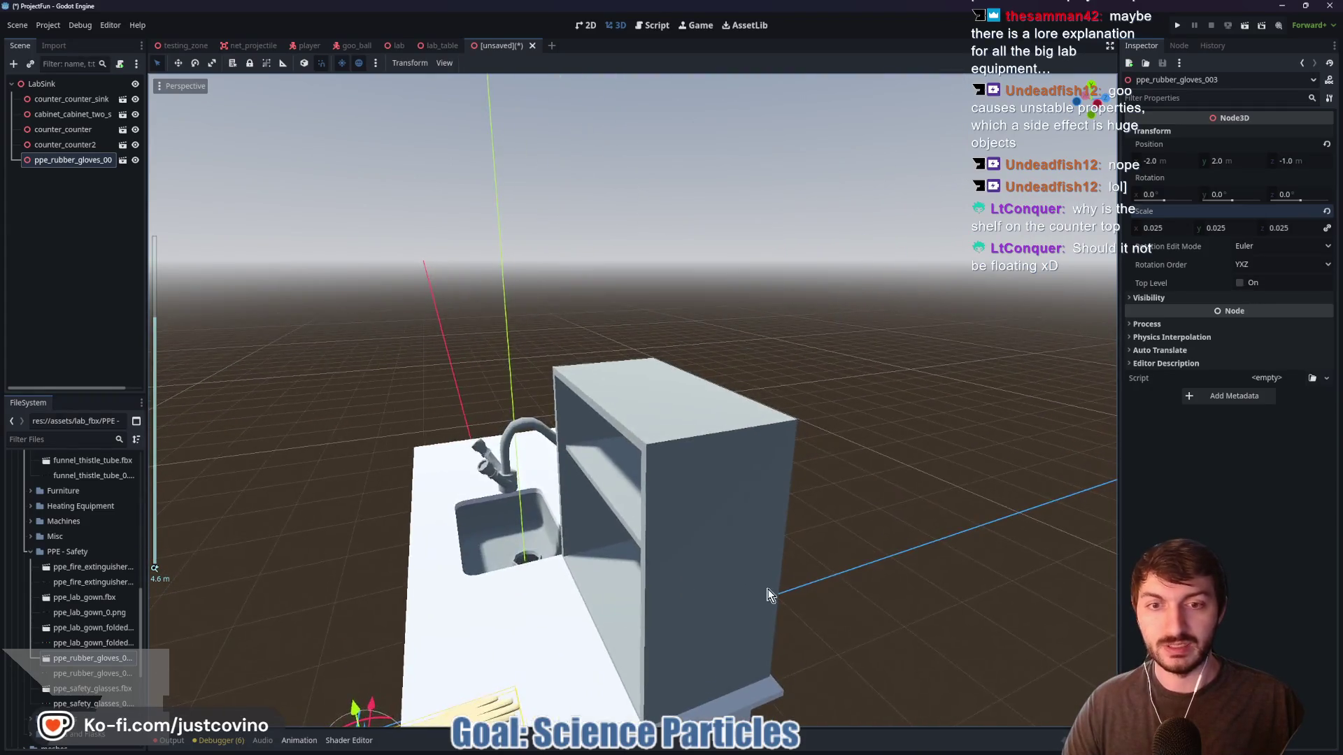
pyautogui.moveTo(770, 594); pyautogui.dragTo(625, 376)
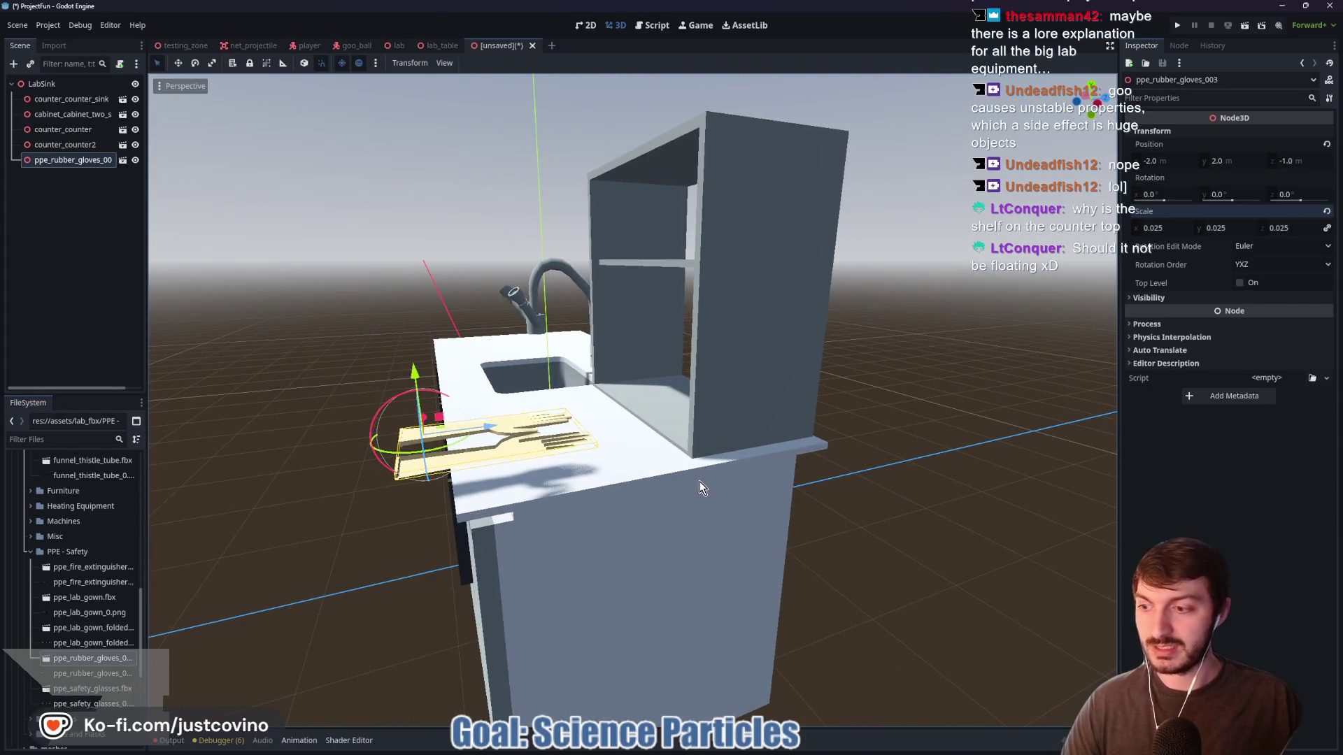
pyautogui.moveTo(676, 501)
pyautogui.mouseDown()
pyautogui.moveTo(623, 504)
pyautogui.moveTo(779, 510)
pyautogui.moveTo(797, 483)
pyautogui.moveTo(727, 458)
pyautogui.moveTo(754, 351)
pyautogui.mouseUp()
pyautogui.moveTo(667, 371)
pyautogui.mouseDown()
pyautogui.moveTo(713, 382)
pyautogui.moveTo(694, 382)
pyautogui.mouseUp()
pyautogui.moveTo(767, 320); pyautogui.dragTo(768, 380)
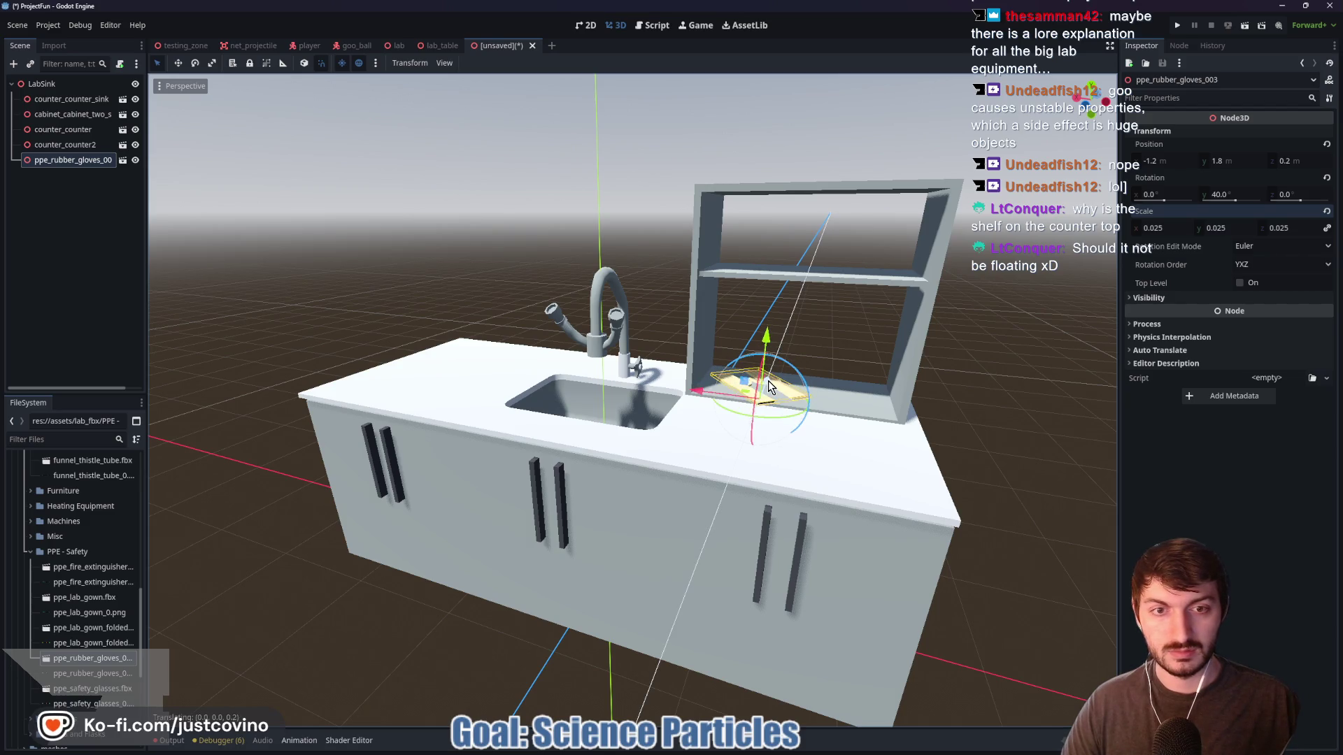
# Slide the gloves under the shelf along Z, then duplicate the pair
pyautogui.moveTo(878, 427); pyautogui.dragTo(819, 456)
pyautogui.moveTo(688, 462); pyautogui.dragTo(695, 459)
pyautogui.moveTo(825, 533)
pyautogui.mouseDown()
pyautogui.moveTo(812, 532)
pyautogui.moveTo(823, 522)
pyautogui.mouseUp()
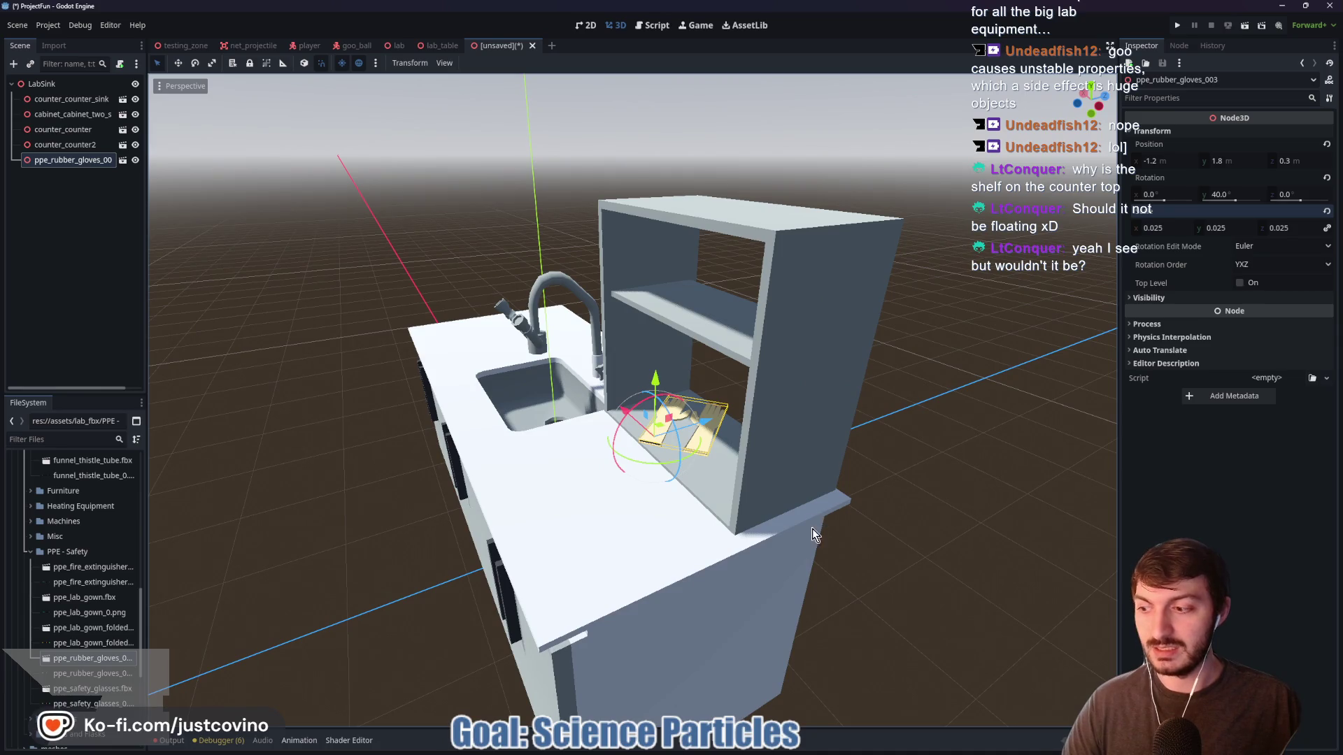
pyautogui.scroll(5, 817, 523)
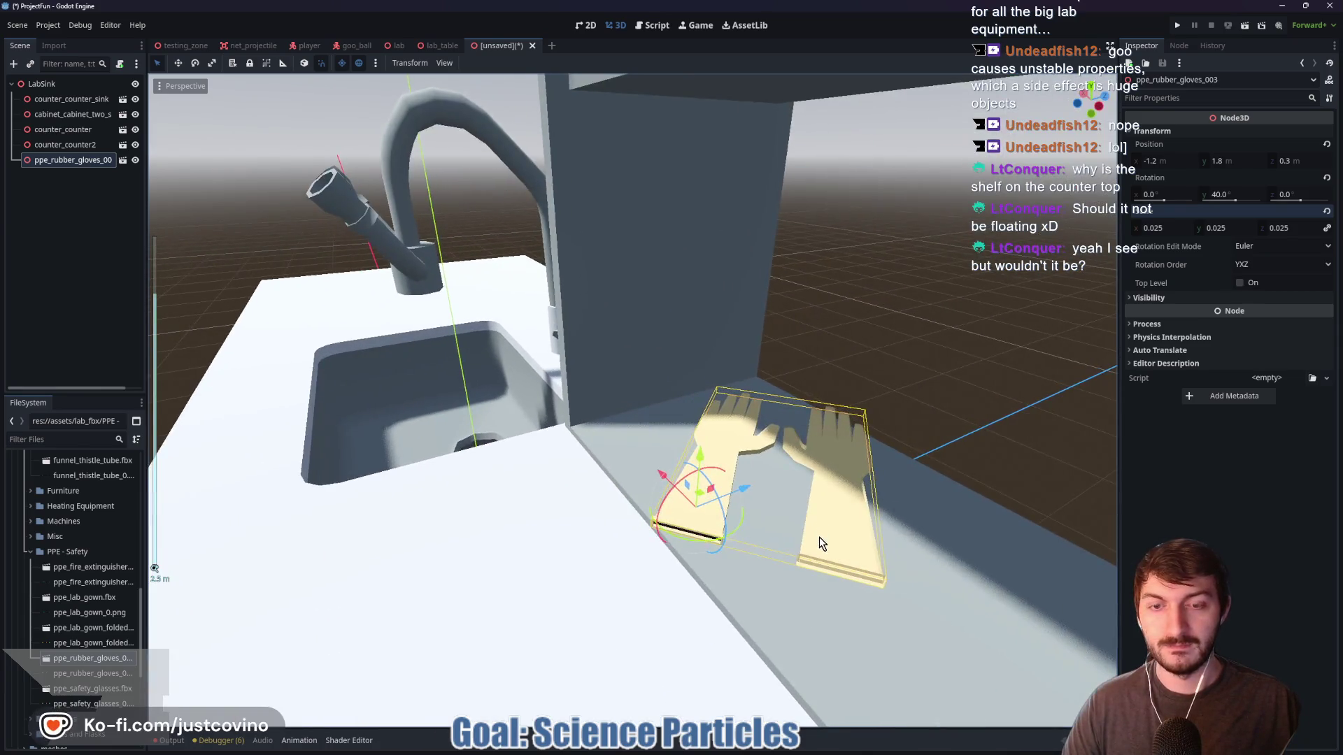
pyautogui.scroll(-3, 820, 537)
pyautogui.moveTo(820, 546); pyautogui.dragTo(926, 508)
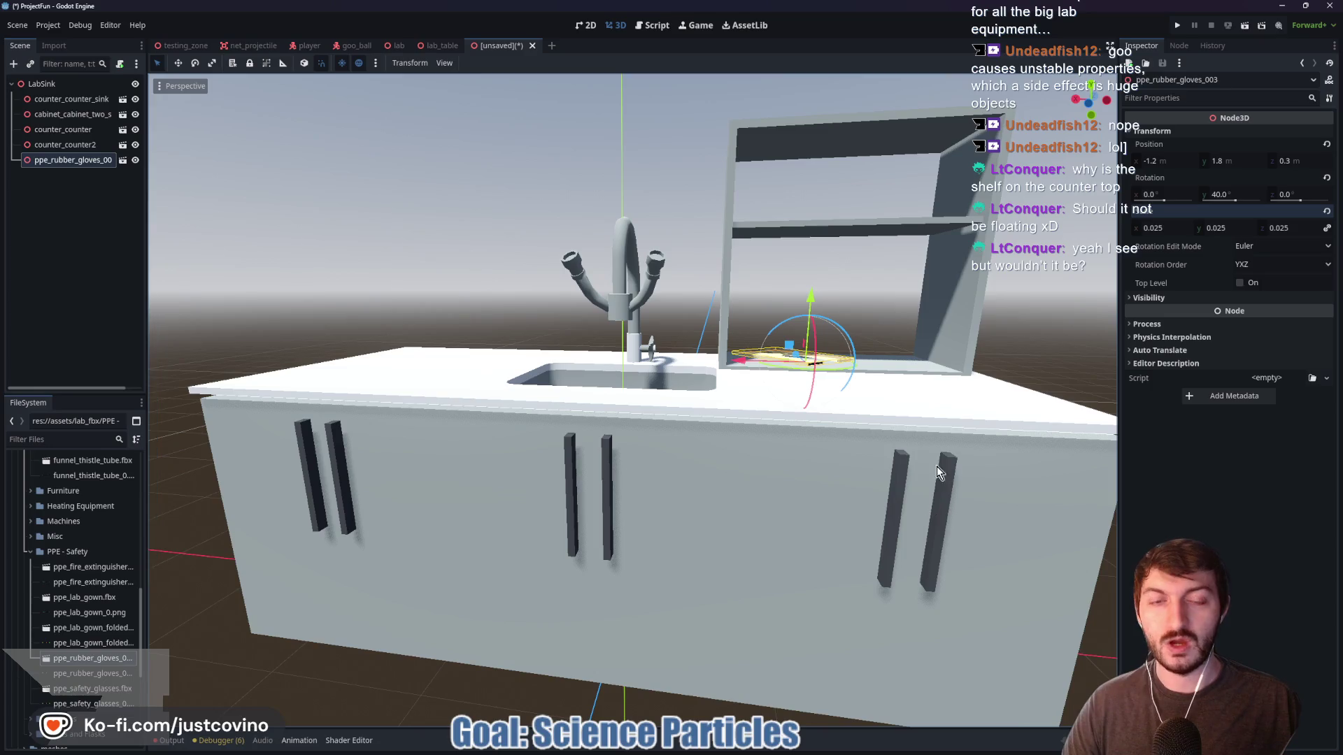
pyautogui.moveTo(976, 428)
pyautogui.mouseDown()
pyautogui.moveTo(899, 499)
pyautogui.moveTo(867, 515)
pyautogui.moveTo(878, 510)
pyautogui.moveTo(848, 501)
pyautogui.mouseUp()
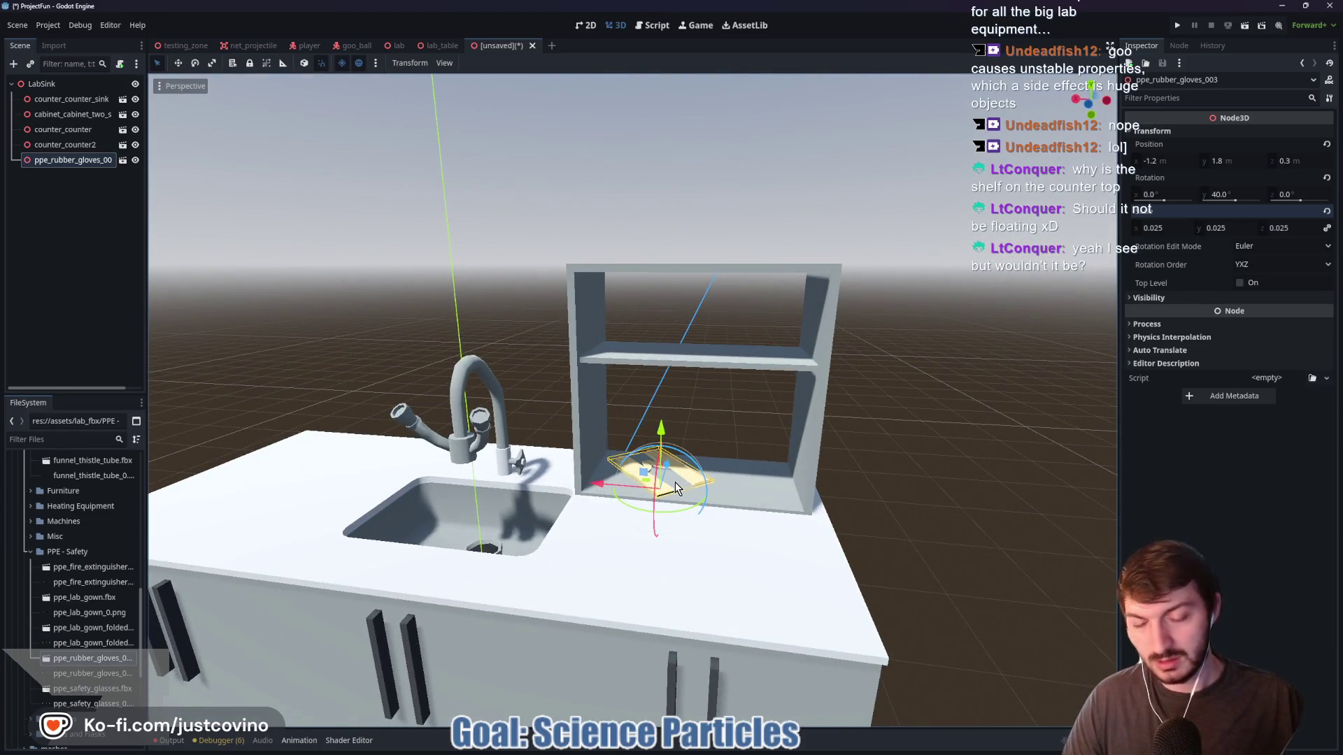
pyautogui.hotkey('ctrl', 'd')
pyautogui.moveTo(663, 433); pyautogui.dragTo(666, 426)
# Turn the duplicate gloves slightly onto the first pair, then add the safety glasses model
pyautogui.moveTo(687, 505); pyautogui.dragTo(677, 502)
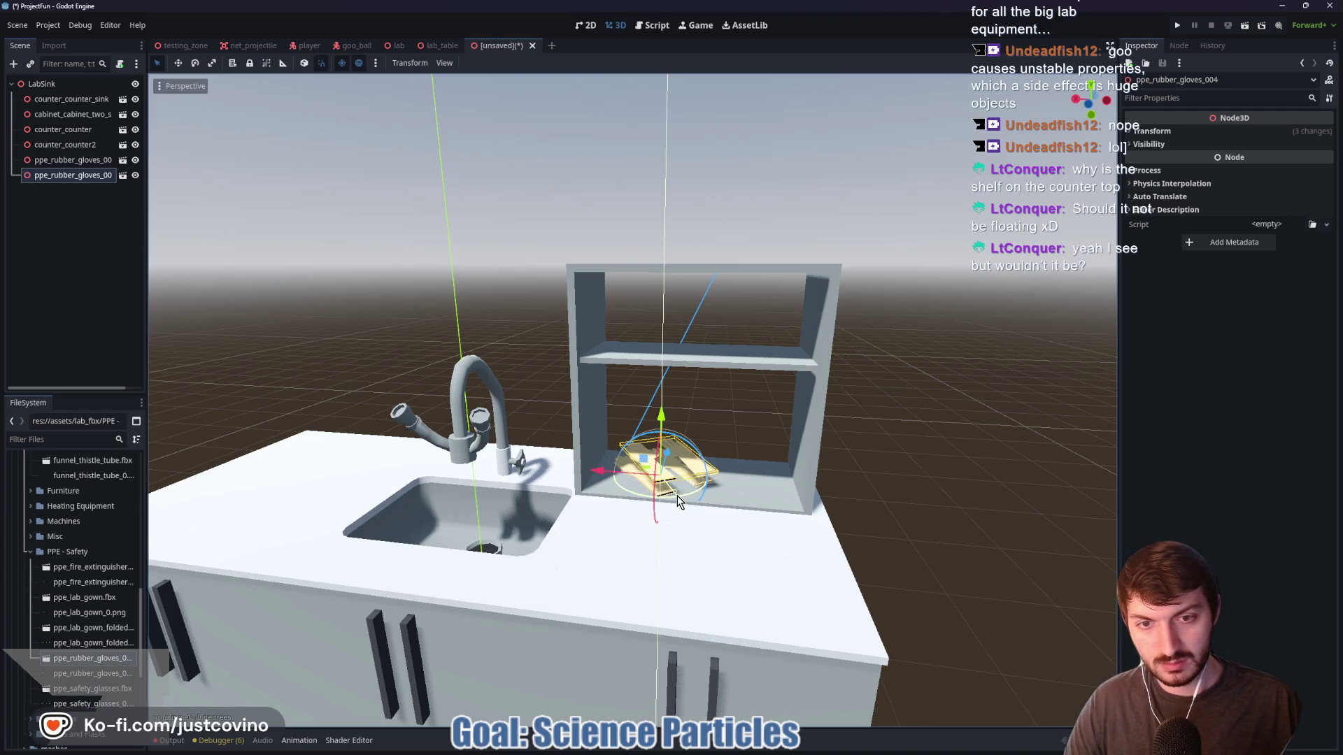
pyautogui.moveTo(661, 413); pyautogui.dragTo(661, 423)
pyautogui.scroll(5, 770, 484)
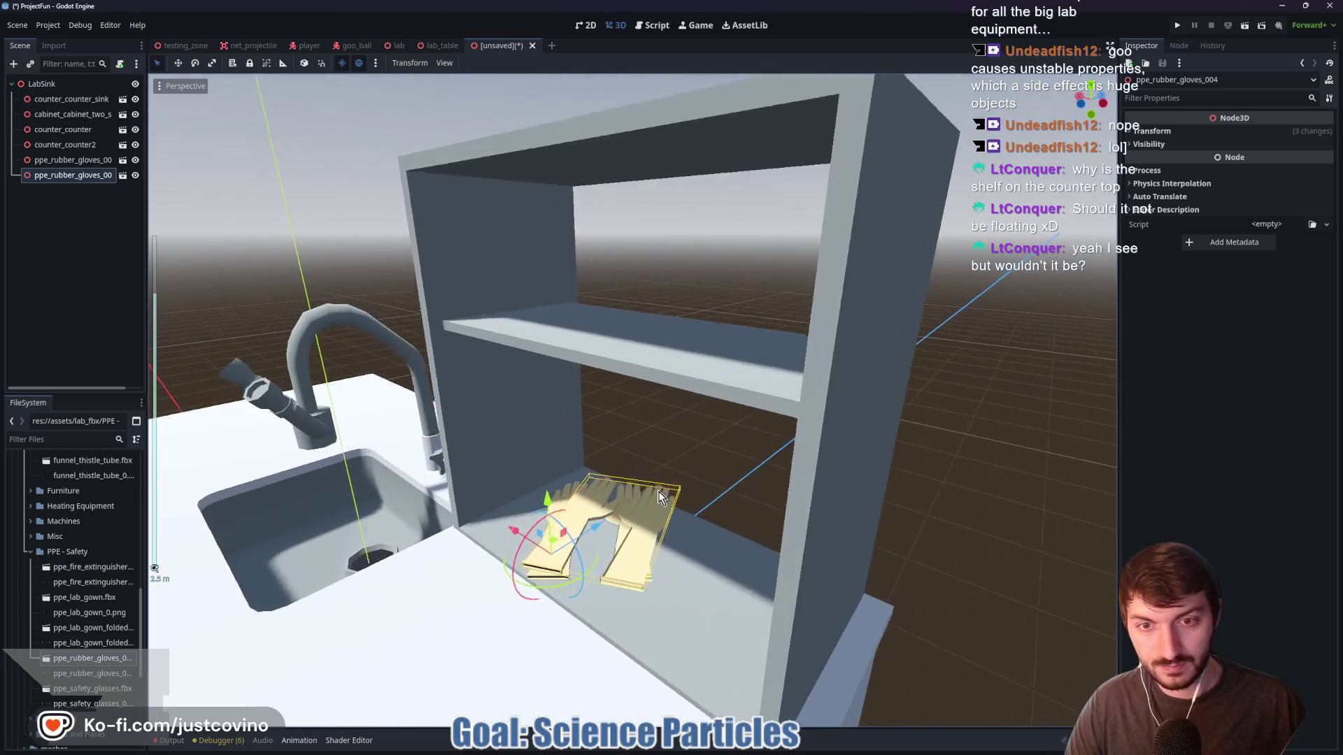
pyautogui.click(750, 489)
pyautogui.scroll(-2, 792, 471)
pyautogui.moveTo(796, 471)
pyautogui.mouseDown()
pyautogui.moveTo(722, 531)
pyautogui.moveTo(686, 533)
pyautogui.moveTo(671, 495)
pyautogui.moveTo(684, 480)
pyautogui.moveTo(777, 517)
pyautogui.mouseUp()
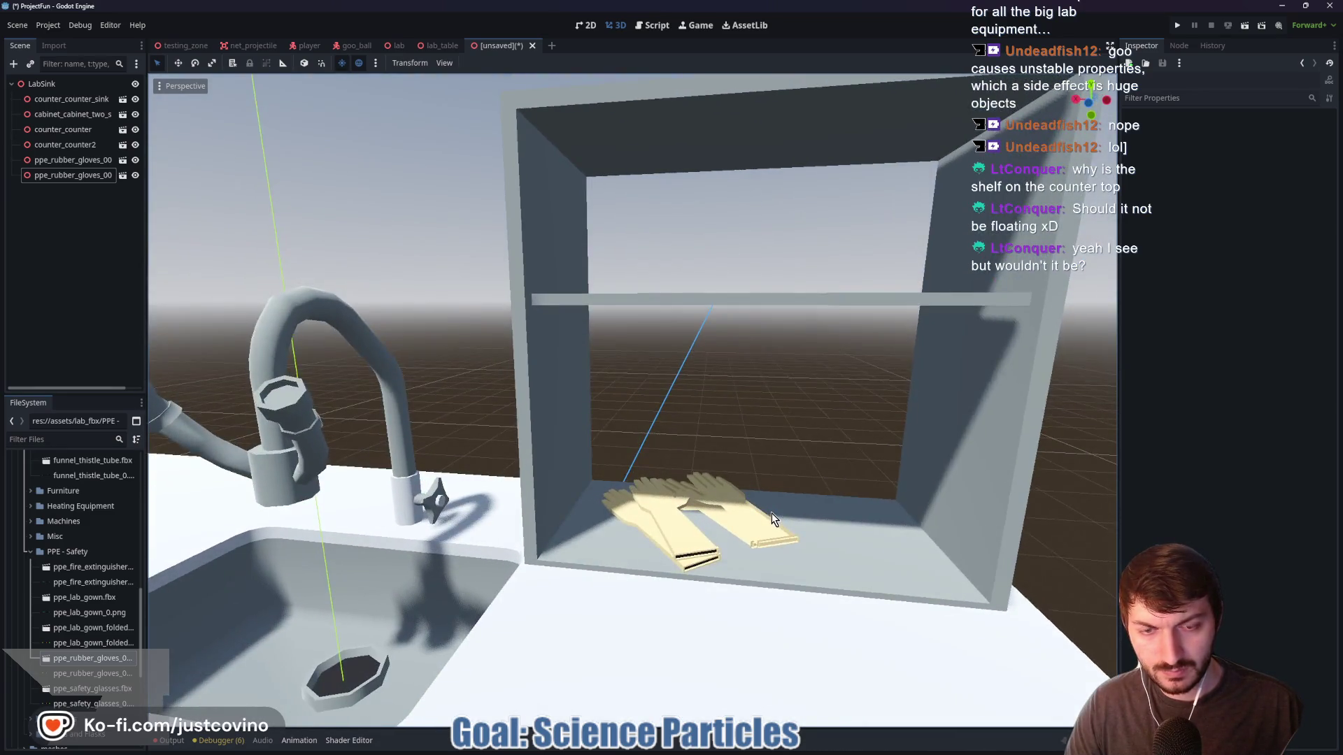
pyautogui.scroll(5, 784, 490)
pyautogui.scroll(-3, 780, 482)
pyautogui.scroll(2, 770, 497)
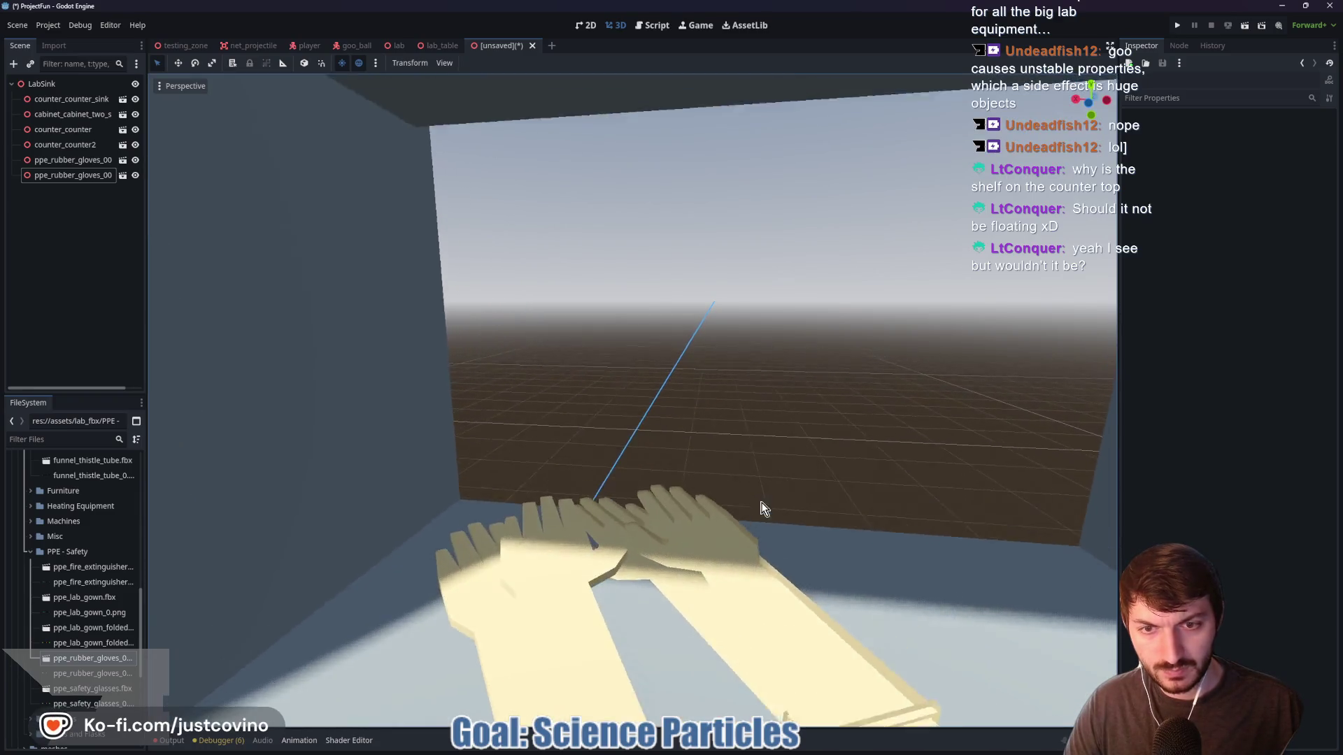
pyautogui.scroll(-2, 762, 507)
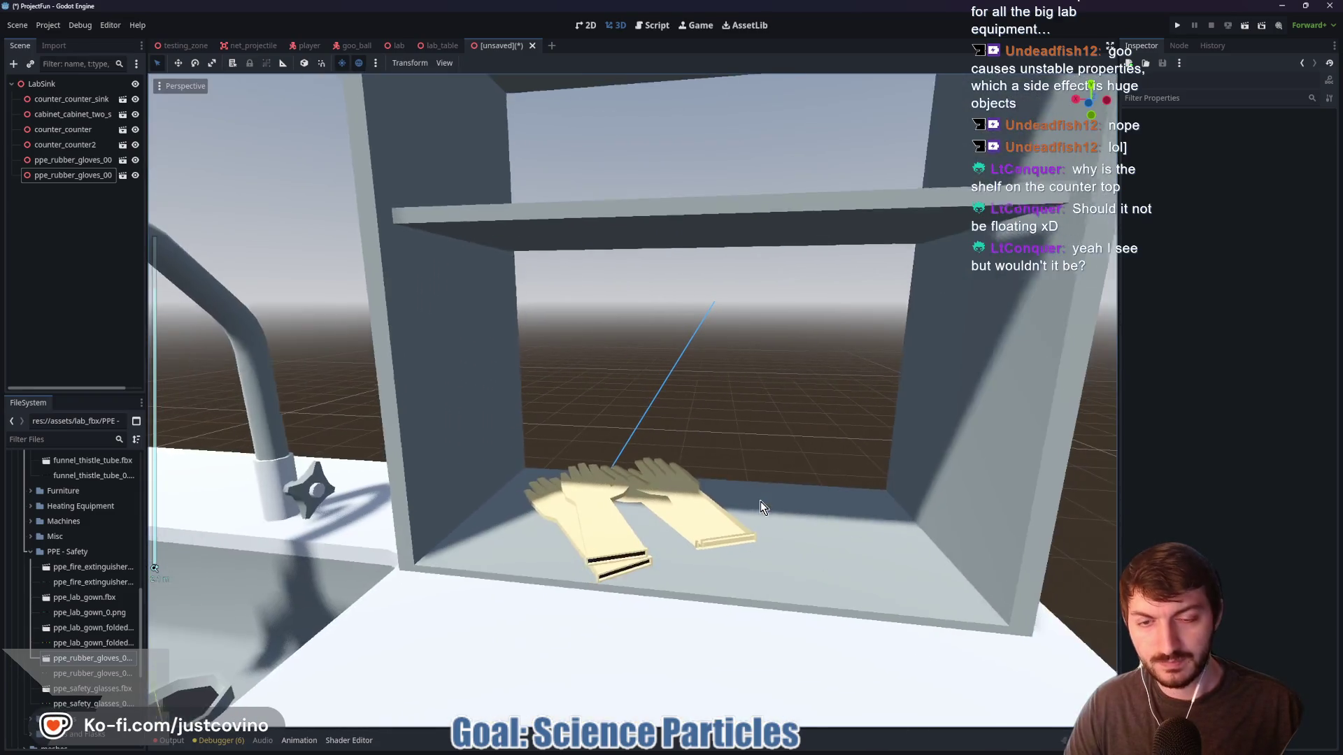
pyautogui.scroll(-3, 762, 507)
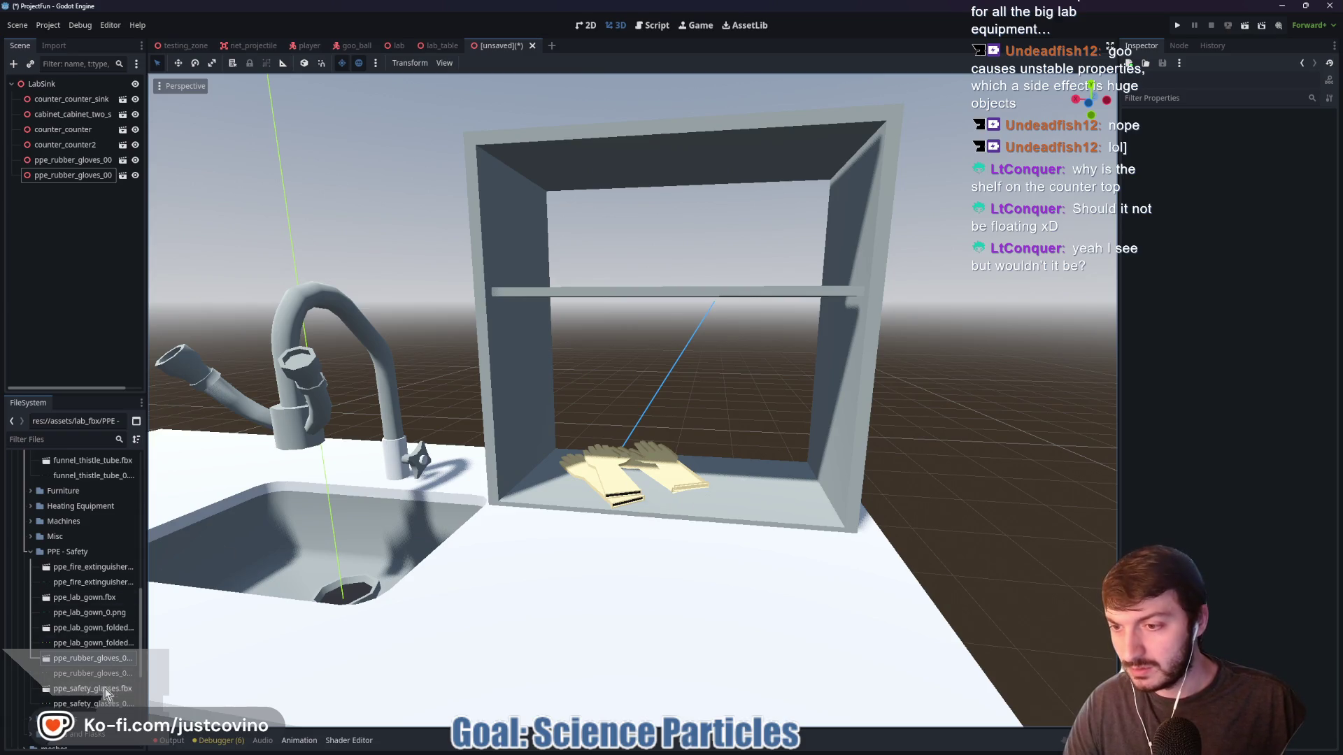
pyautogui.moveTo(101, 696)
pyautogui.mouseDown()
pyautogui.moveTo(470, 587)
pyautogui.moveTo(590, 522)
pyautogui.mouseUp()
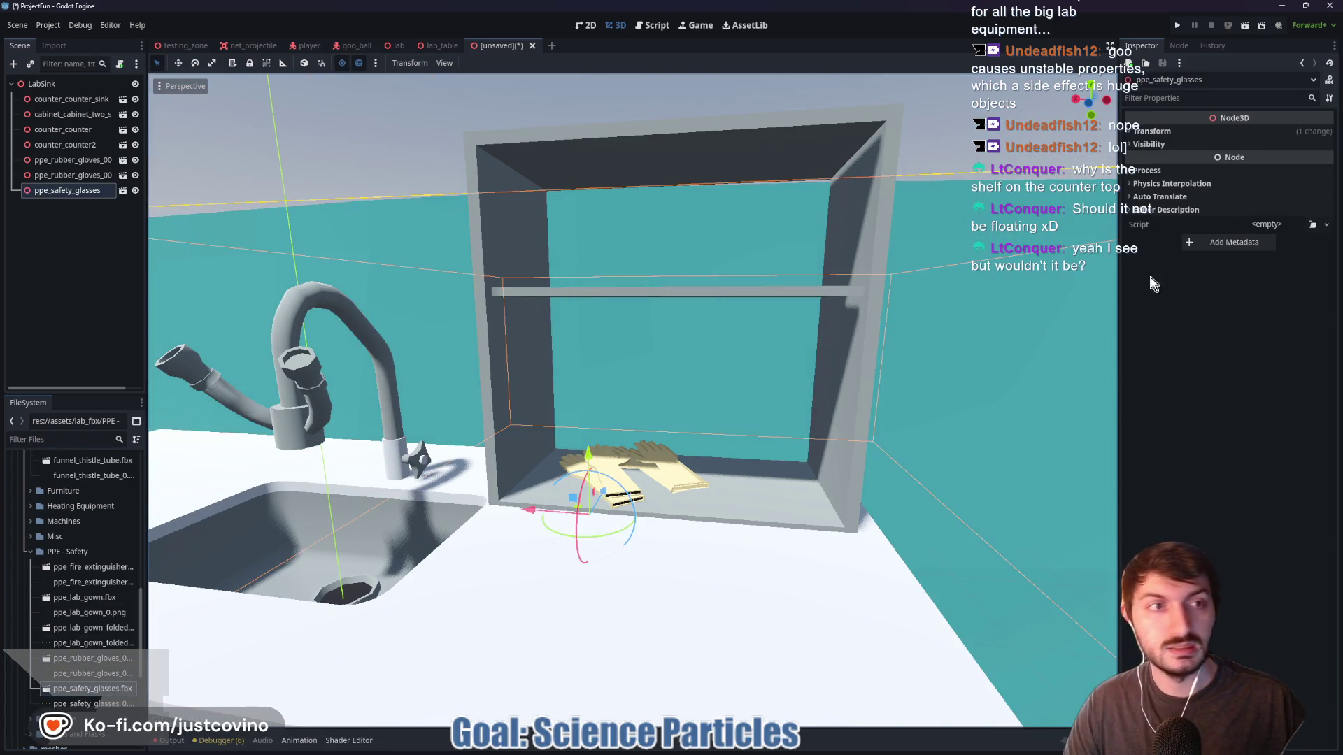
# Zero the safety glasses' X and Z position and set their scale to 0.025
pyautogui.click(1194, 134)
pyautogui.click(1161, 161)
pyautogui.write('0')
pyautogui.press('Tab')
pyautogui.press('Tab')
pyautogui.write('0')
pyautogui.press('Return')
pyautogui.click(1172, 228)
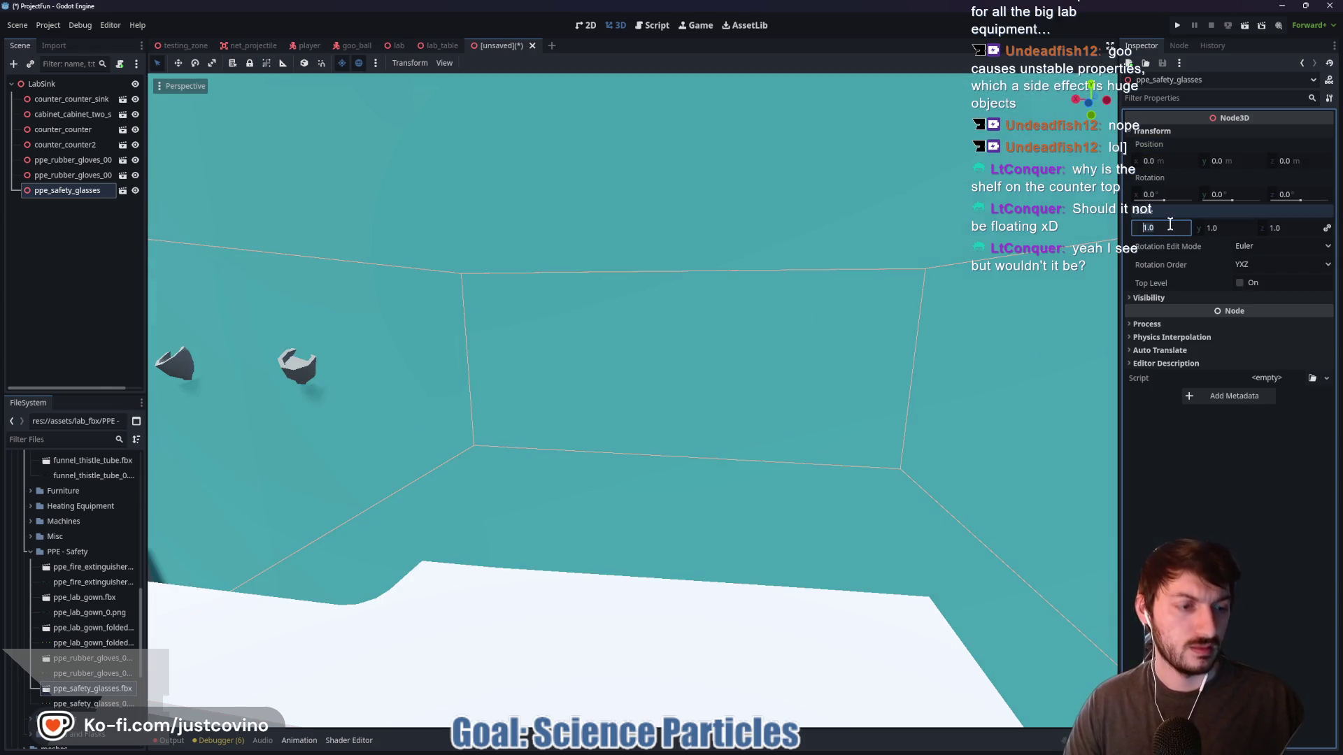
pyautogui.press('Return')
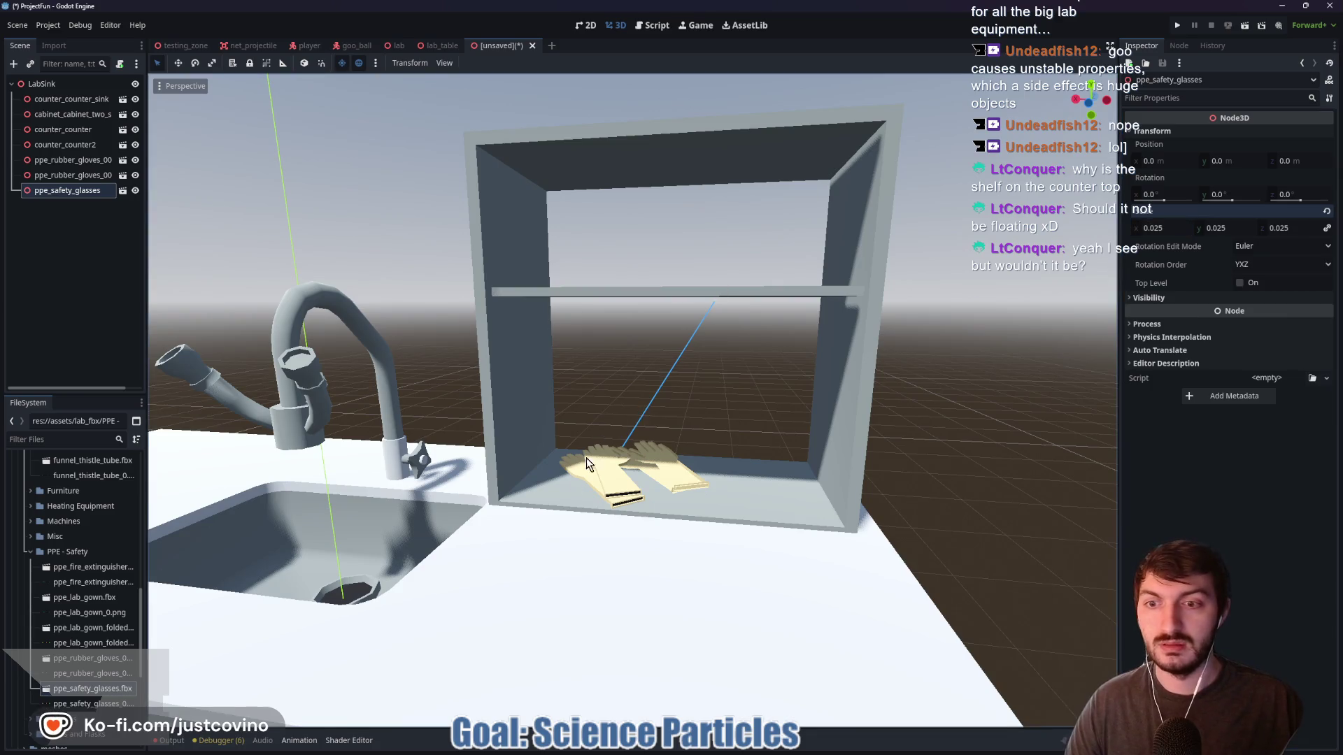
# Move the safety glasses onto the upper shelf and turn them at an angle
pyautogui.scroll(-5, 547, 535)
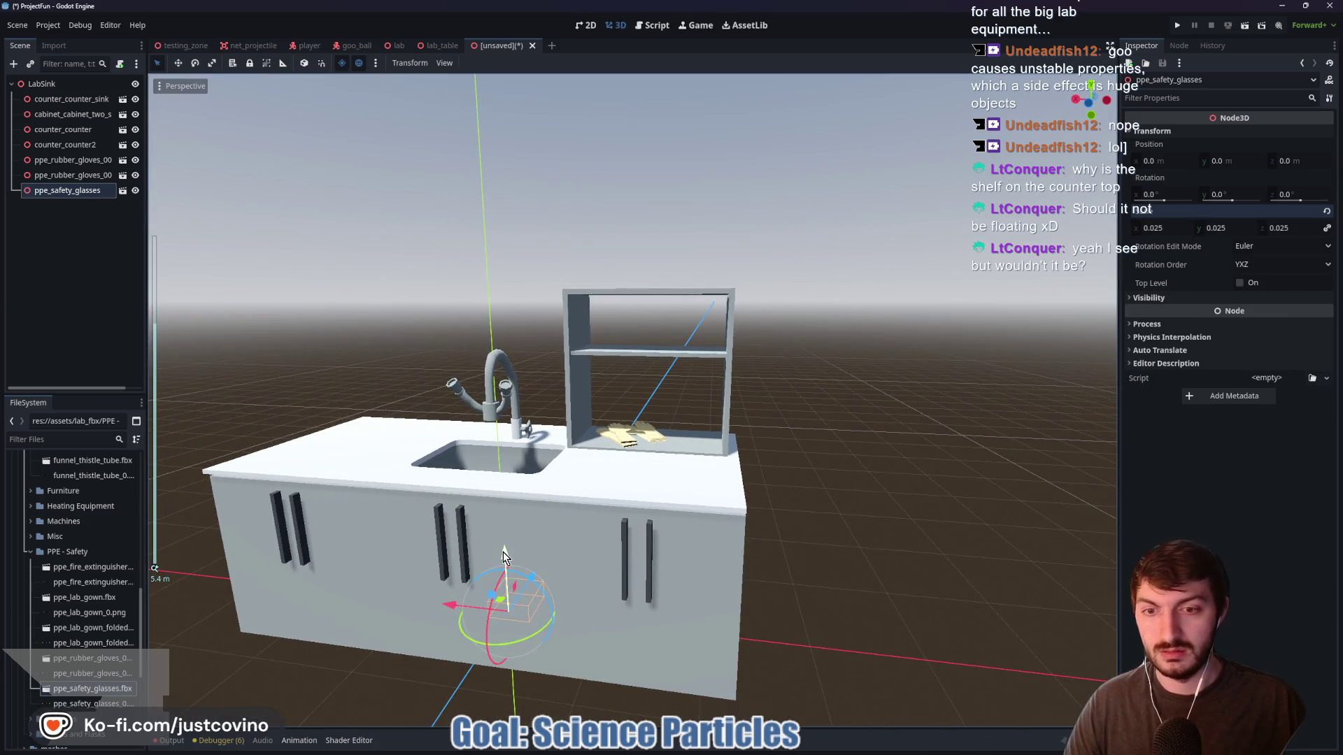
pyautogui.moveTo(503, 556)
pyautogui.mouseDown()
pyautogui.moveTo(455, 482)
pyautogui.moveTo(437, 479)
pyautogui.moveTo(600, 465)
pyautogui.mouseUp()
pyautogui.moveTo(655, 409); pyautogui.dragTo(662, 264)
pyautogui.scroll(6, 787, 374)
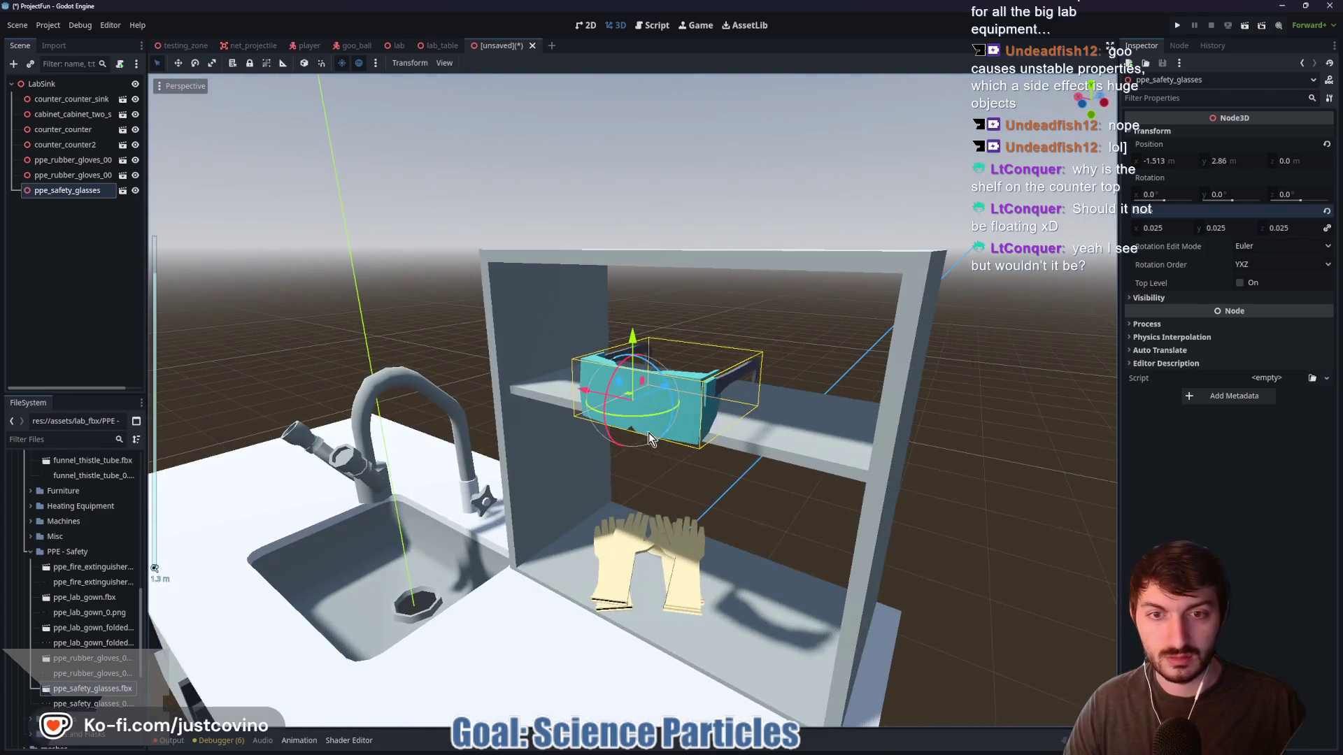
pyautogui.moveTo(648, 432)
pyautogui.mouseDown()
pyautogui.moveTo(633, 418)
pyautogui.moveTo(664, 376)
pyautogui.moveTo(703, 367)
pyautogui.mouseUp()
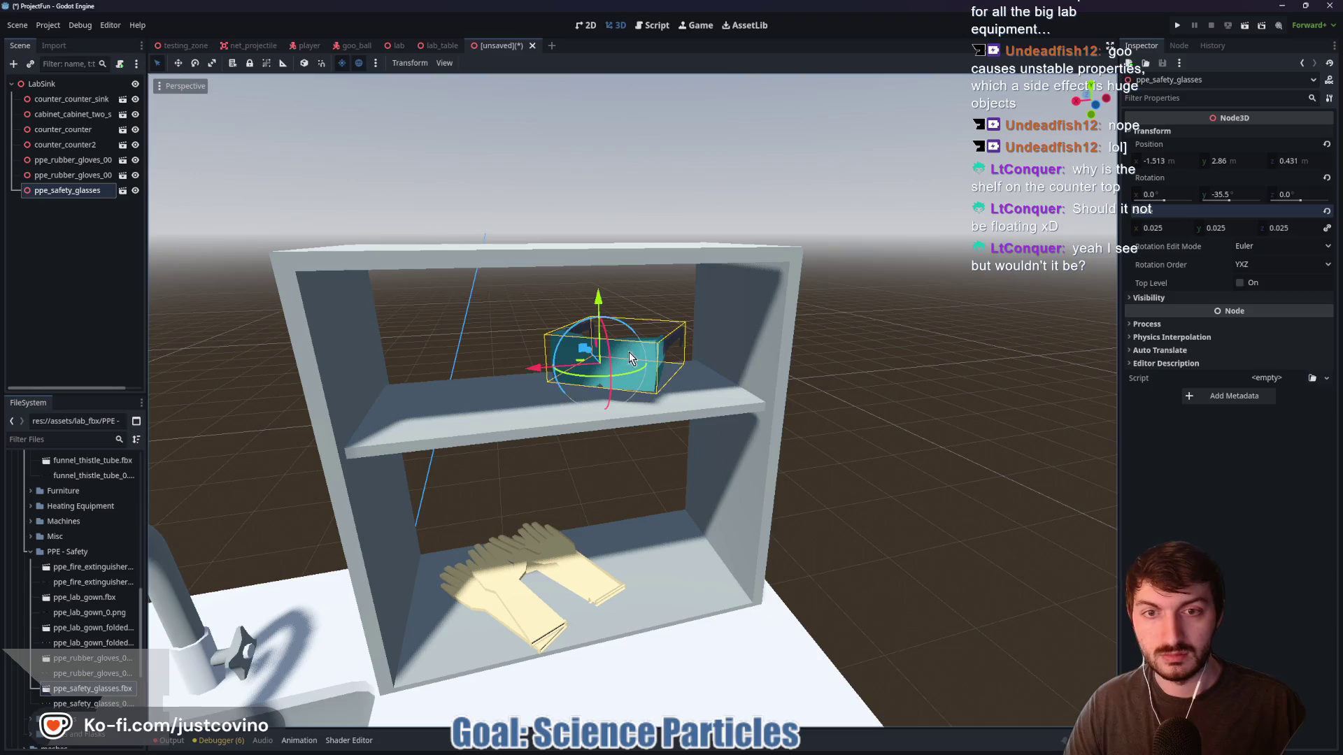
pyautogui.moveTo(602, 302); pyautogui.dragTo(603, 311)
pyautogui.moveTo(880, 436)
pyautogui.mouseDown()
pyautogui.moveTo(844, 428)
pyautogui.moveTo(741, 465)
pyautogui.moveTo(821, 462)
pyautogui.mouseUp()
pyautogui.click(844, 428)
pyautogui.scroll(-3, 839, 463)
pyautogui.scroll(-3, 699, 514)
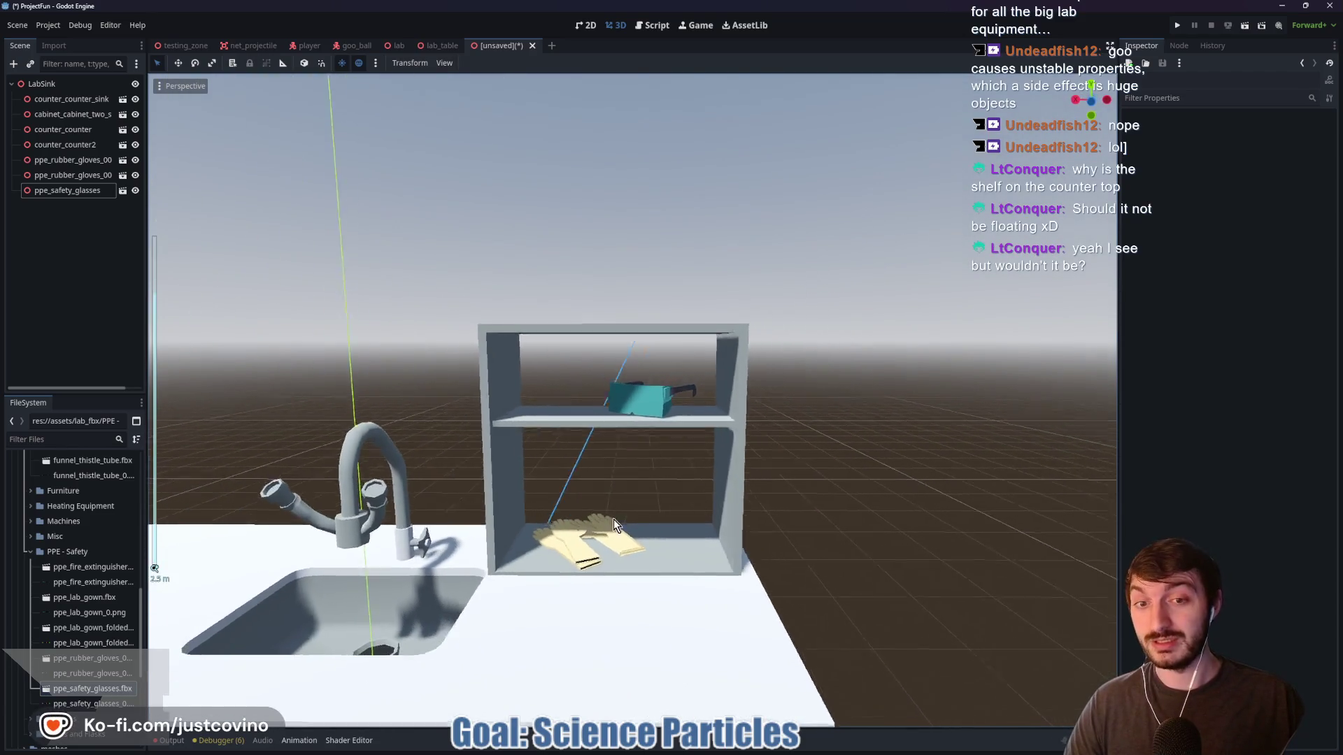
pyautogui.moveTo(614, 519)
pyautogui.mouseDown()
pyautogui.moveTo(720, 521)
pyautogui.moveTo(640, 530)
pyautogui.mouseUp()
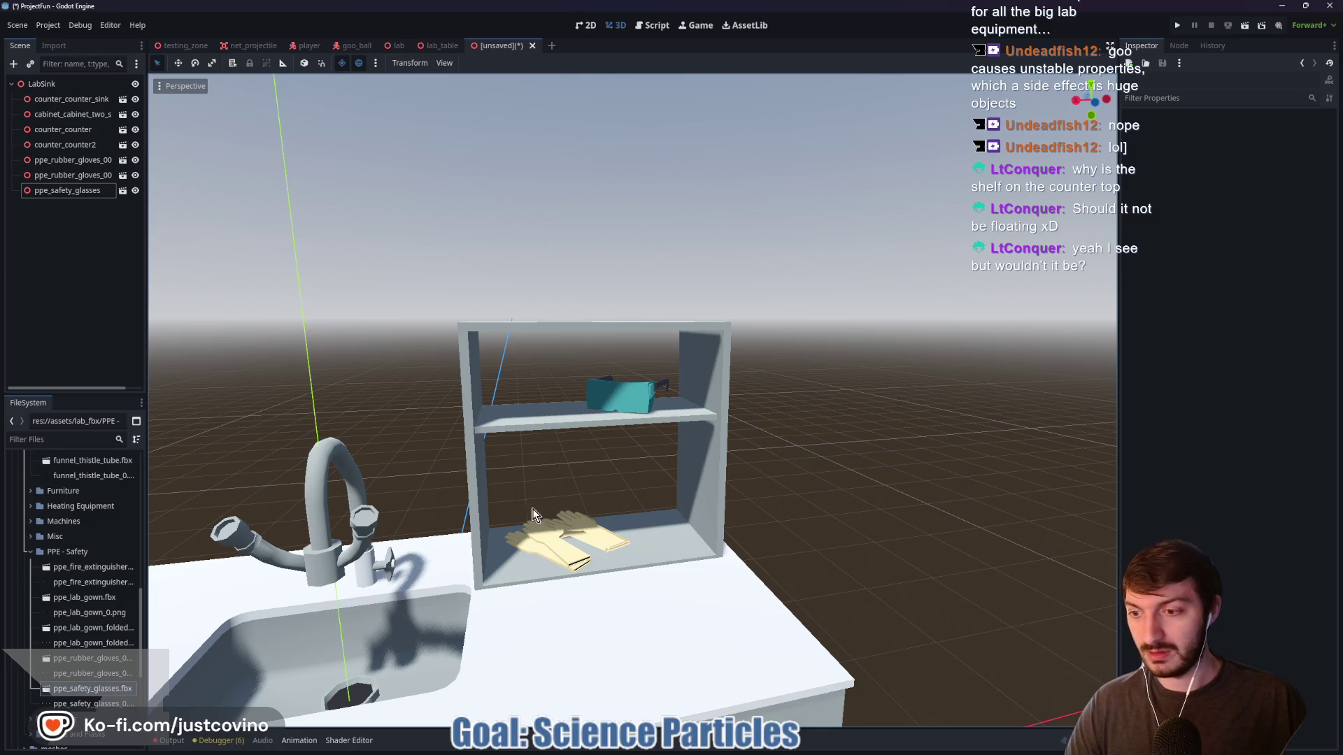
pyautogui.scroll(-3, 84, 672)
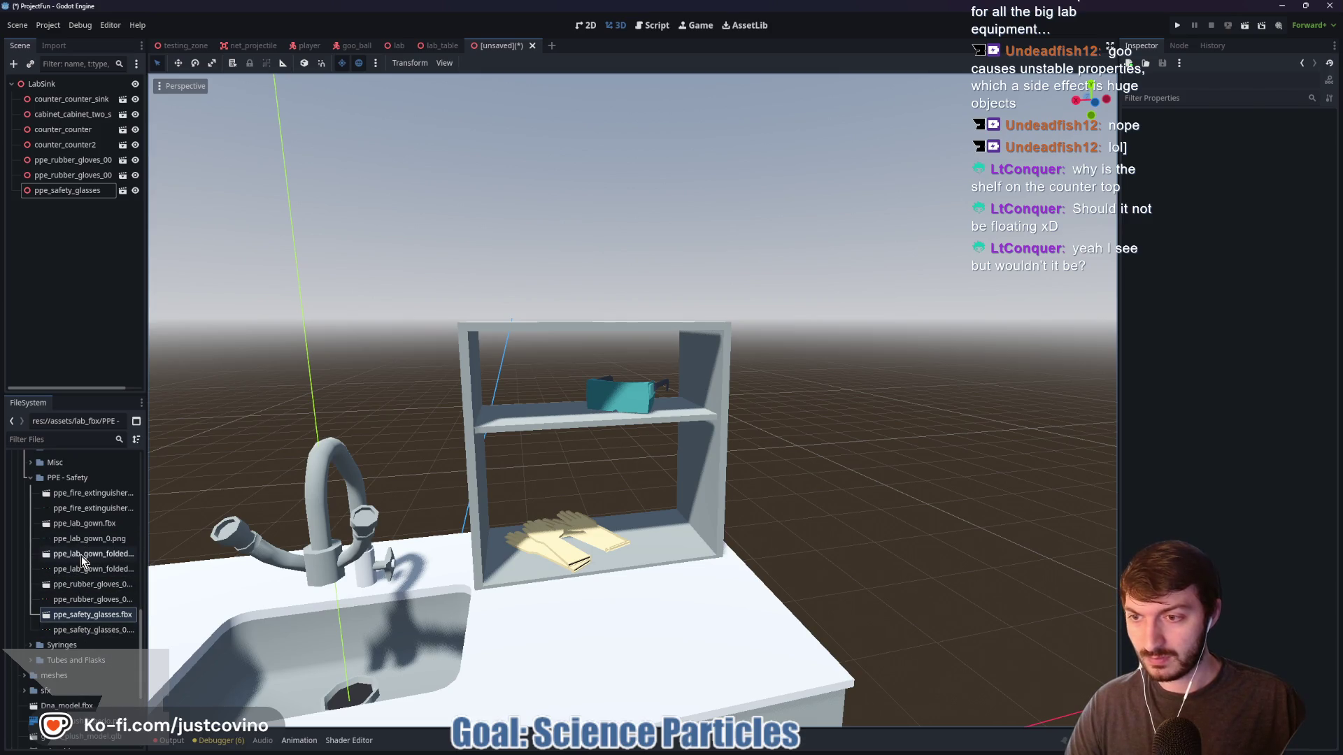
pyautogui.scroll(-5, 191, 574)
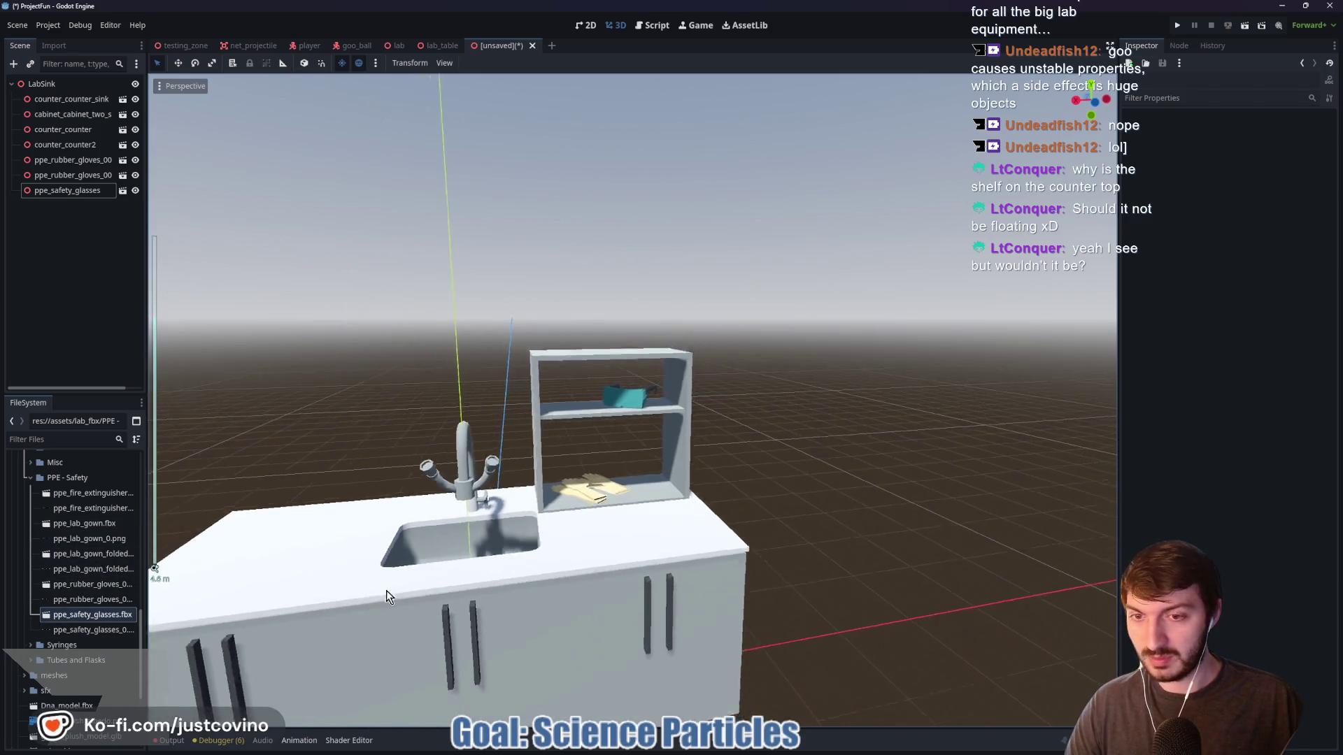
pyautogui.scroll(-1, 382, 587)
# Add ppe_lab_gown_folded.fbx with X/Z position 0 and scale 0.025
pyautogui.moveTo(86, 554)
pyautogui.mouseDown()
pyautogui.moveTo(264, 540)
pyautogui.moveTo(669, 419)
pyautogui.mouseUp()
pyautogui.click(1167, 161)
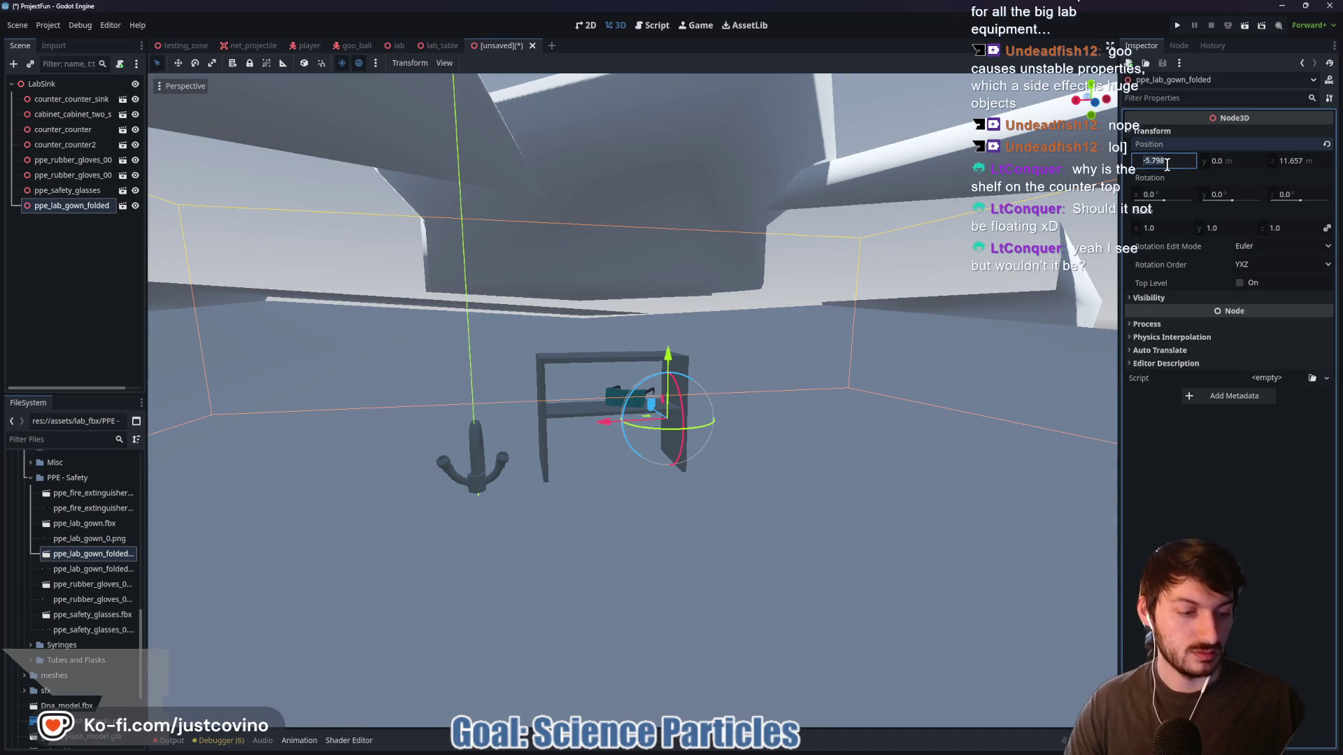
pyautogui.write('0')
pyautogui.press('Tab')
pyautogui.press('Tab')
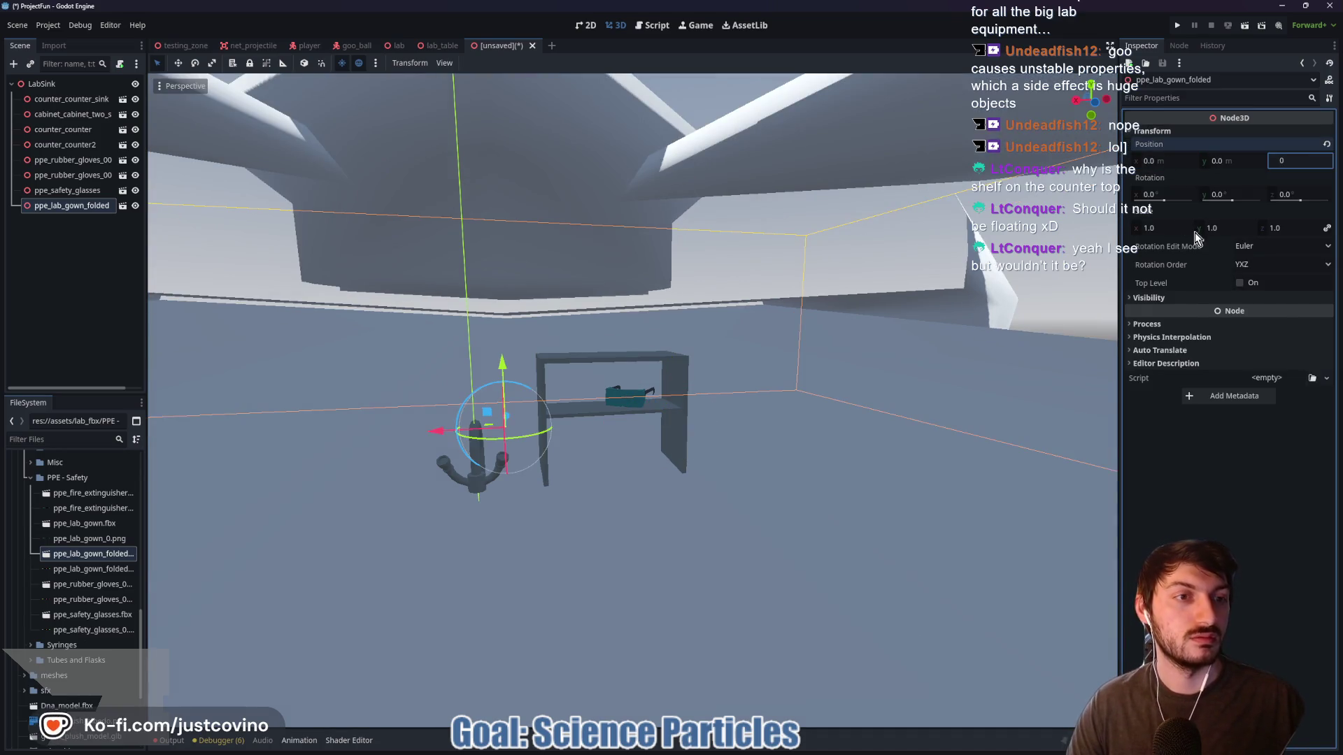
pyautogui.press('Return')
pyautogui.click(1175, 228)
pyautogui.write('025')
pyautogui.press('Return')
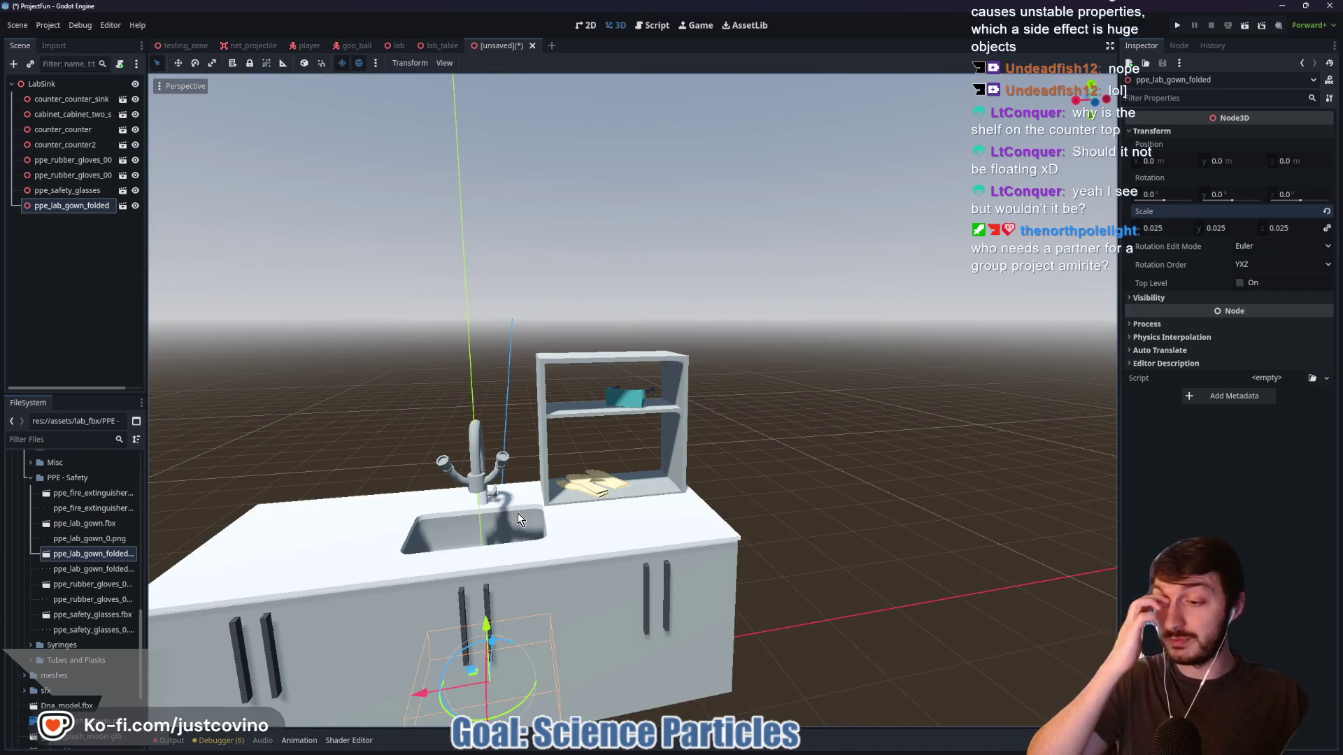
# Lower the gown onto the counter left of the sink and turn it about 20.6°
pyautogui.moveTo(472, 614)
pyautogui.mouseDown()
pyautogui.moveTo(413, 506)
pyautogui.moveTo(364, 493)
pyautogui.moveTo(217, 503)
pyautogui.mouseUp()
pyautogui.moveTo(351, 376); pyautogui.dragTo(336, 515)
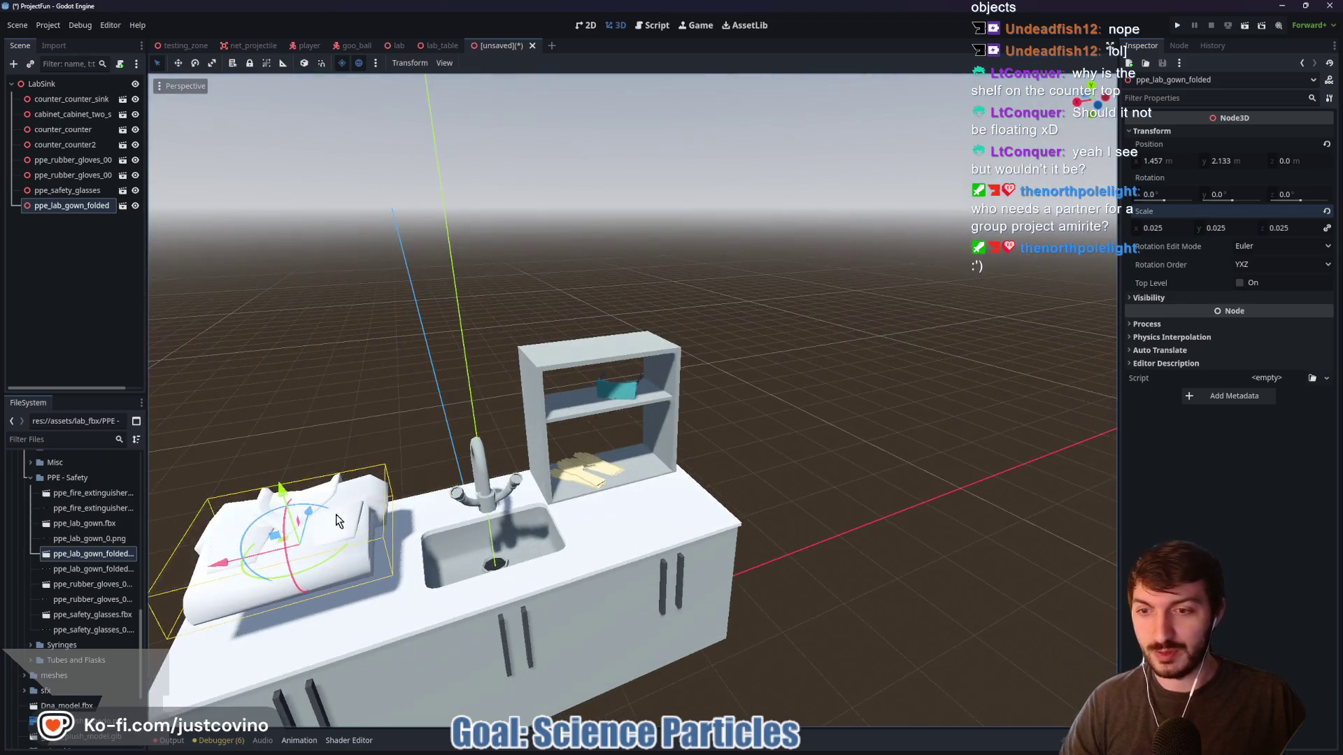
pyautogui.scroll(-3, 434, 561)
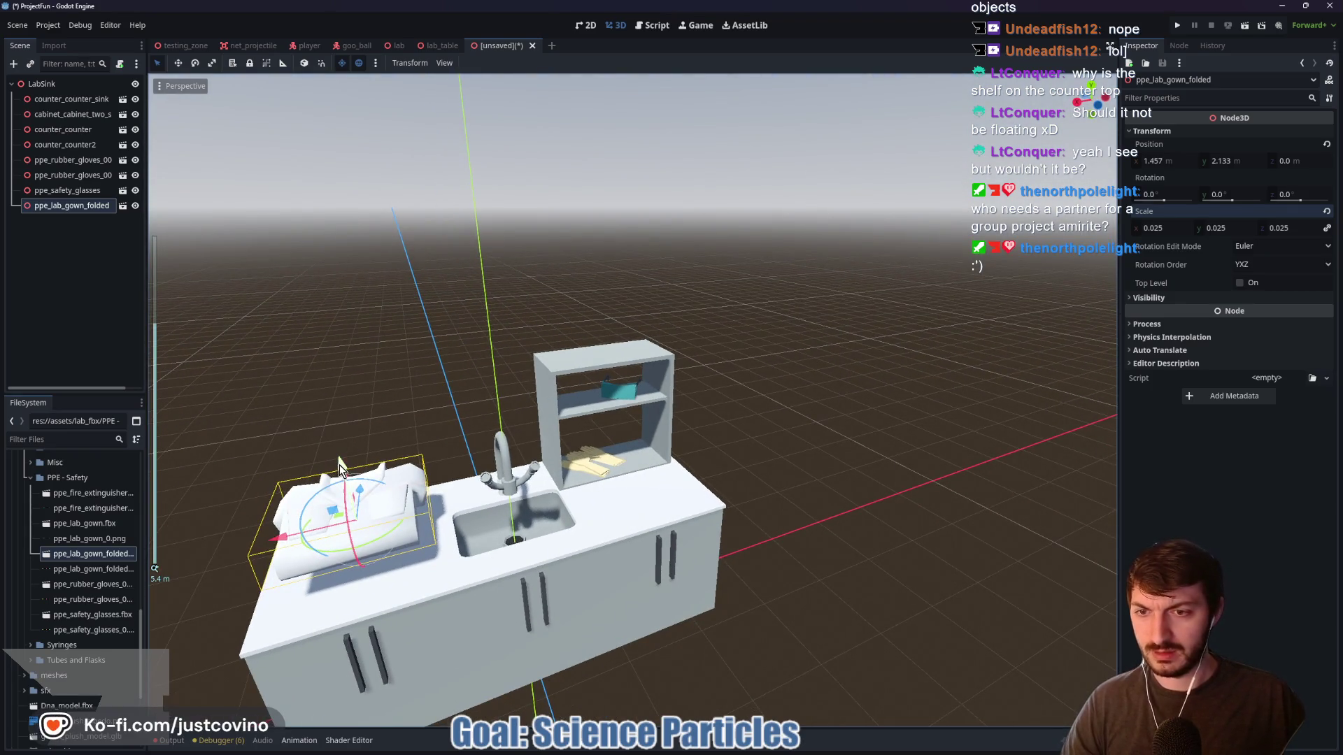
pyautogui.press('g')
pyautogui.press('y')
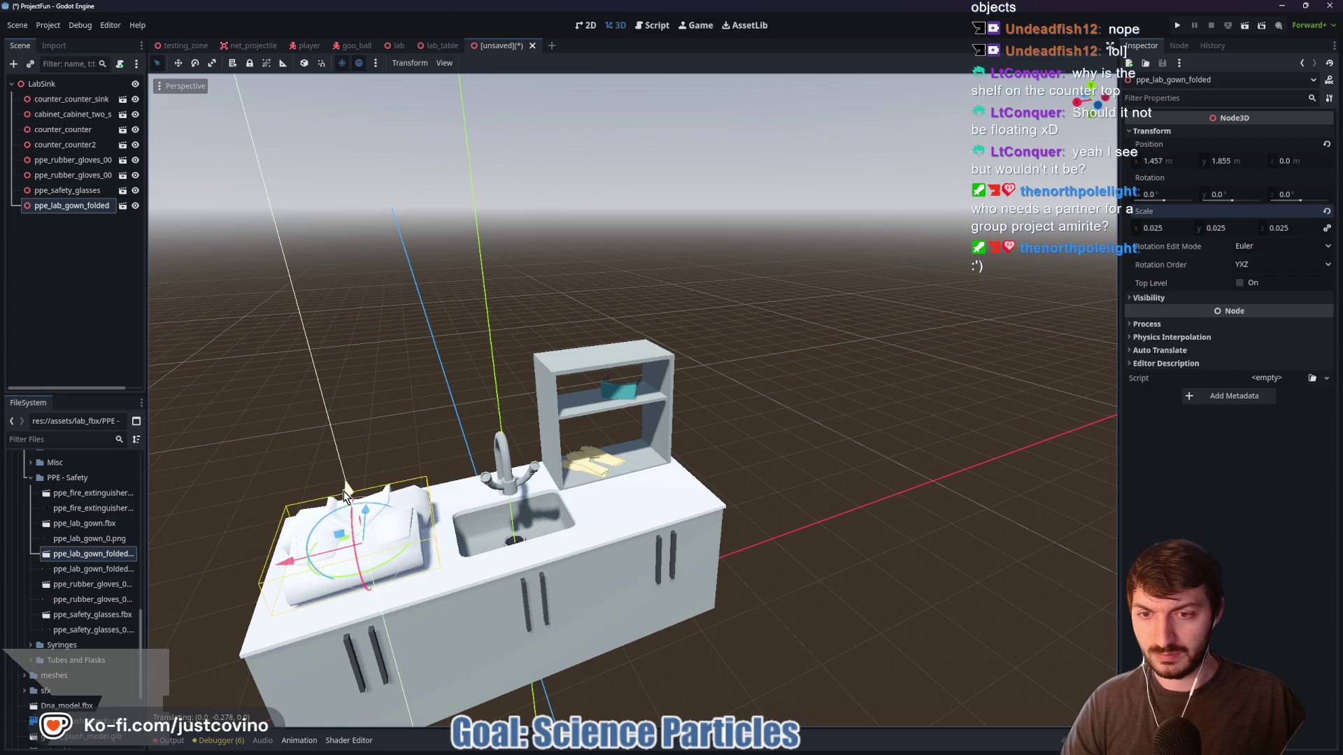
pyautogui.press('z')
pyautogui.click(551, 574)
pyautogui.moveTo(550, 574)
pyautogui.mouseDown()
pyautogui.moveTo(702, 524)
pyautogui.moveTo(529, 573)
pyautogui.mouseUp()
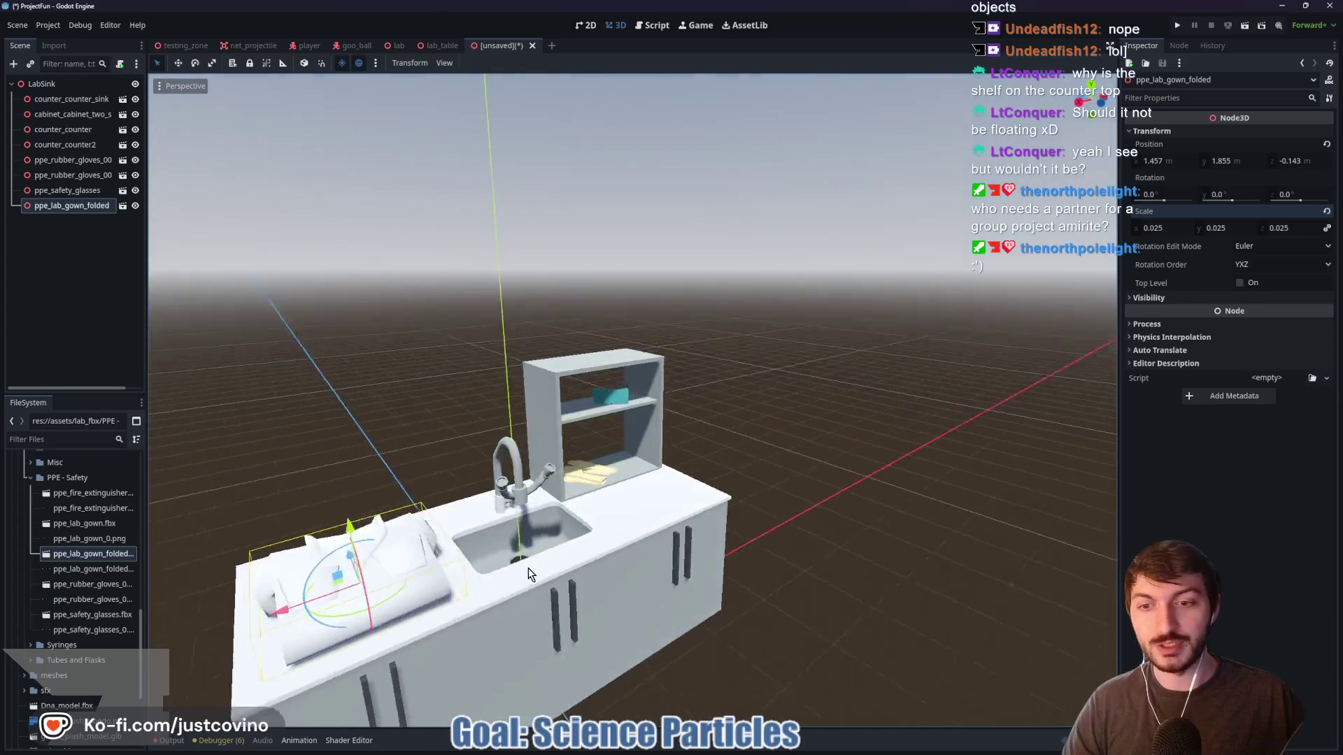
pyautogui.moveTo(343, 598); pyautogui.dragTo(404, 610)
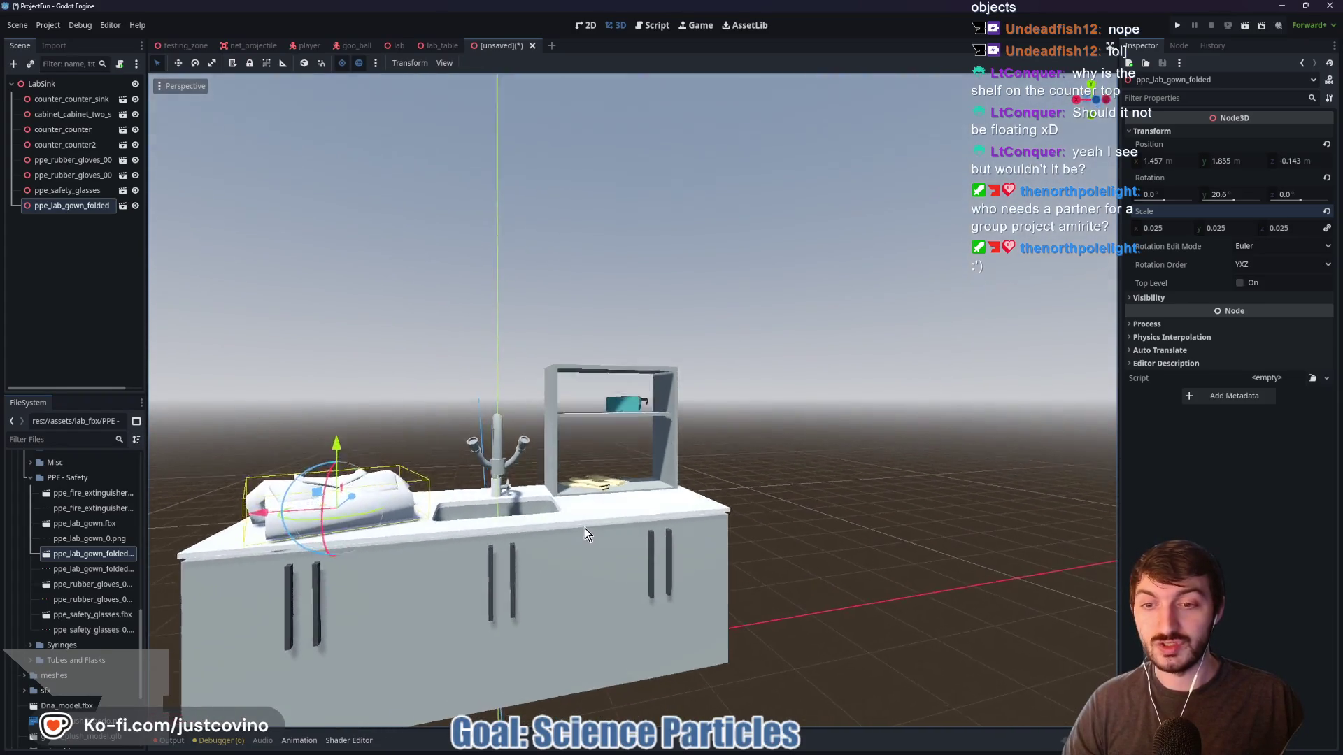
pyautogui.moveTo(585, 527)
pyautogui.mouseDown()
pyautogui.moveTo(649, 504)
pyautogui.moveTo(656, 537)
pyautogui.moveTo(748, 539)
pyautogui.mouseUp()
pyautogui.click(748, 539)
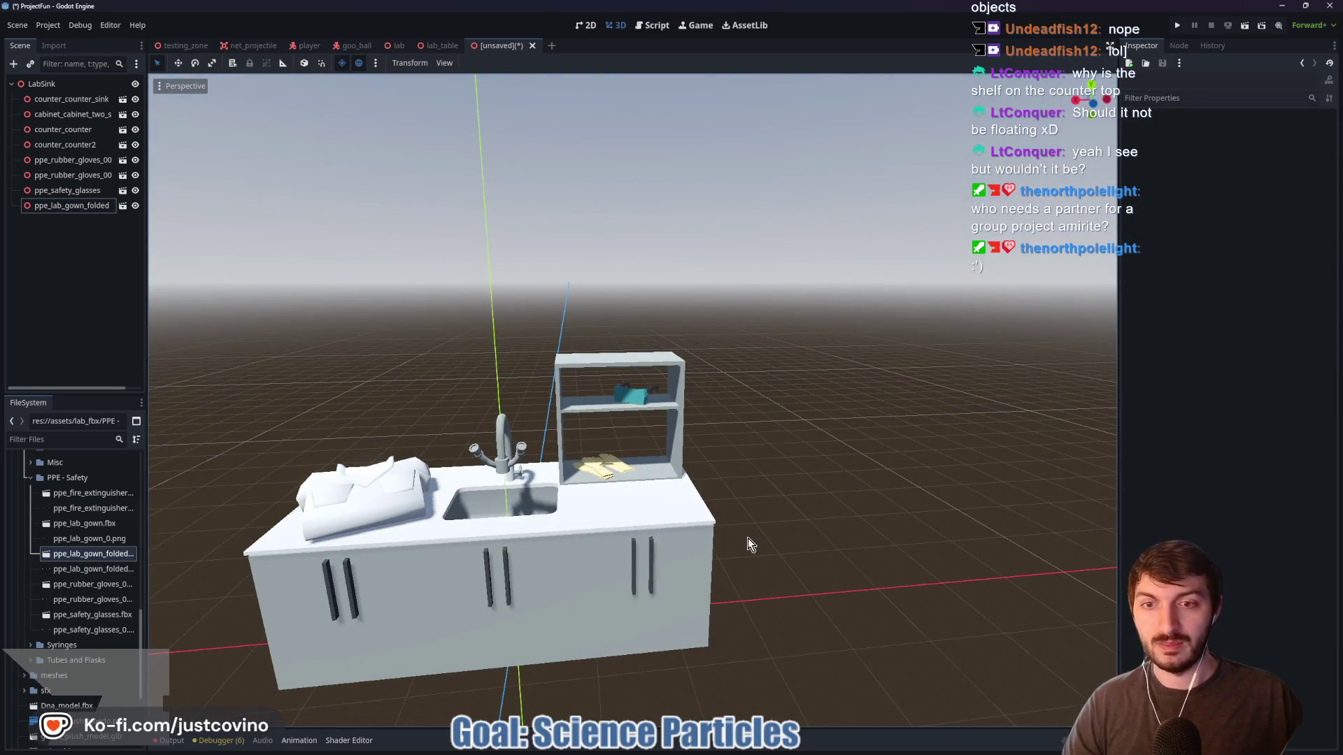
pyautogui.moveTo(846, 534)
pyautogui.mouseDown()
pyautogui.moveTo(784, 518)
pyautogui.moveTo(818, 532)
pyautogui.moveTo(769, 532)
pyautogui.mouseUp()
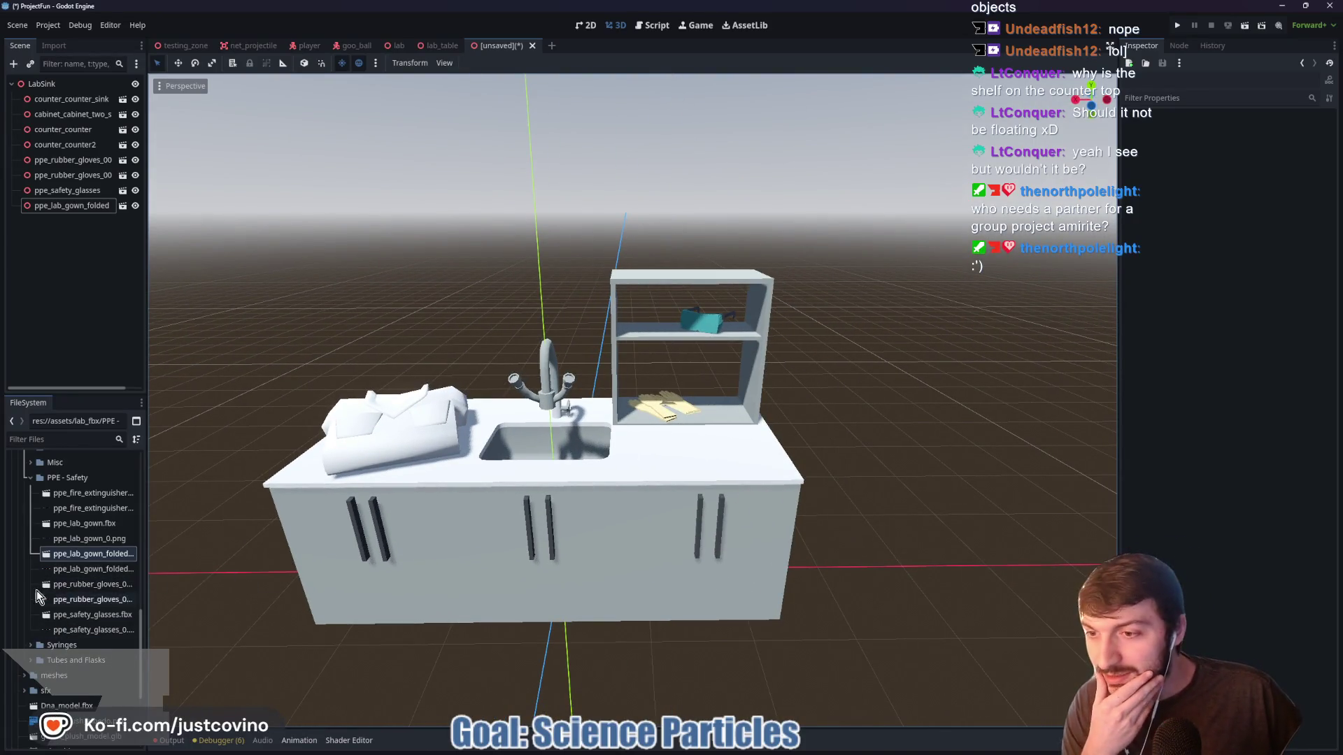
# Collapse the PPE - Safety folder and expand Misc to scroll through its models
pyautogui.click(28, 480)
pyautogui.click(31, 463)
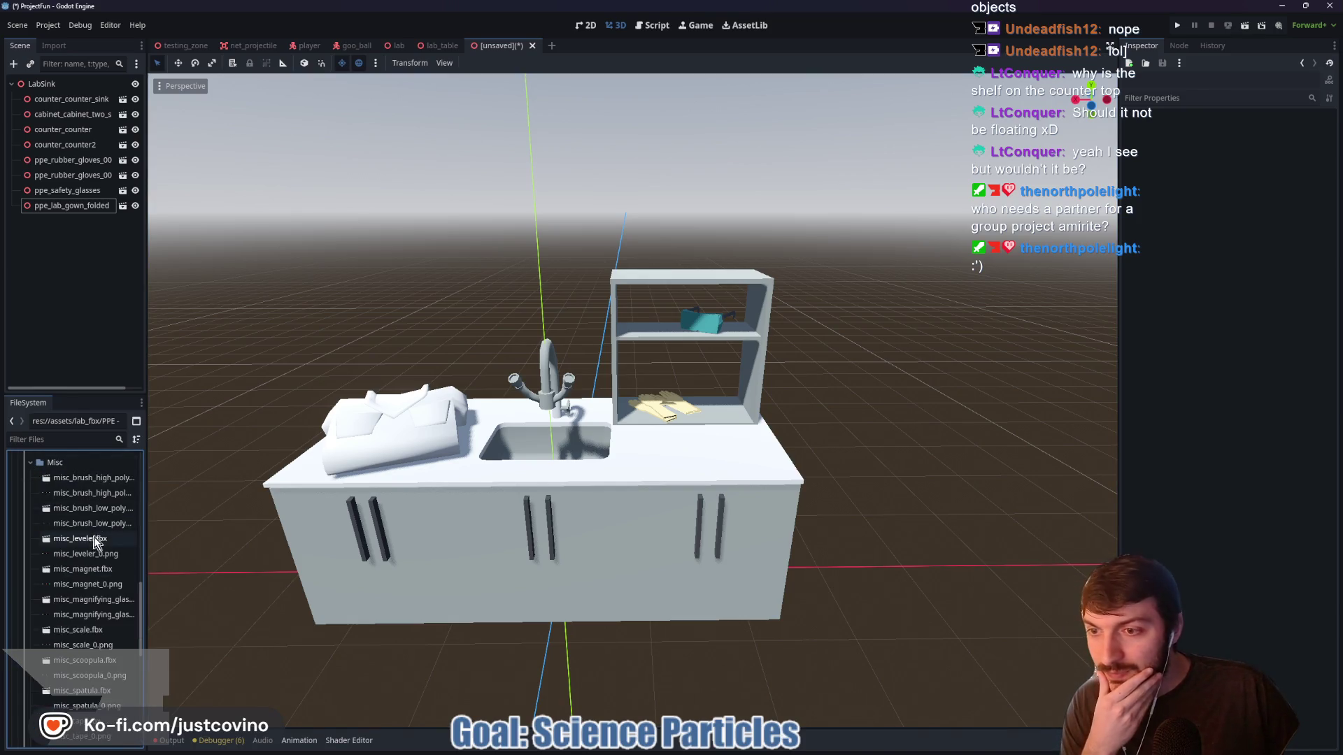
pyautogui.scroll(-2, 77, 515)
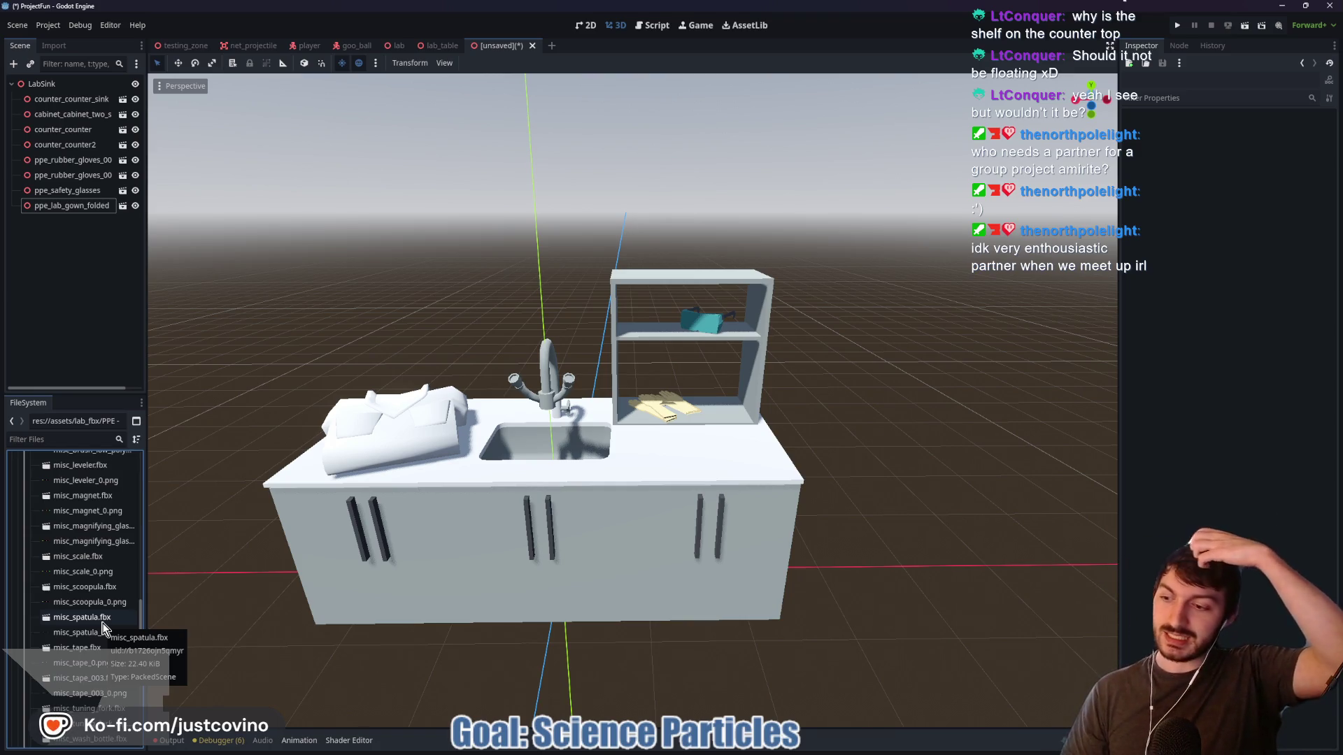
pyautogui.scroll(-2, 111, 643)
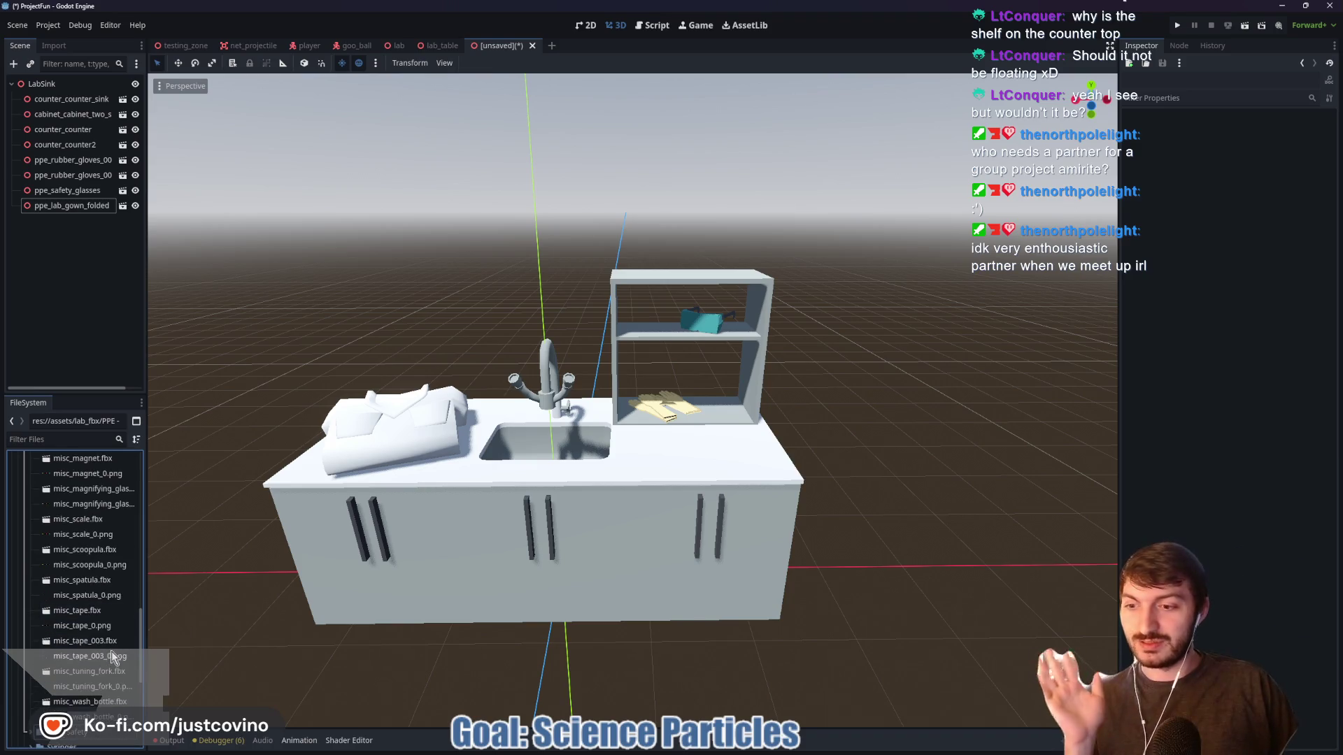
# Add the wash bottle model with X/Z position 0 and scale 0.025
pyautogui.moveTo(91, 702)
pyautogui.mouseDown()
pyautogui.moveTo(505, 540)
pyautogui.moveTo(635, 455)
pyautogui.mouseUp()
pyautogui.click(1152, 131)
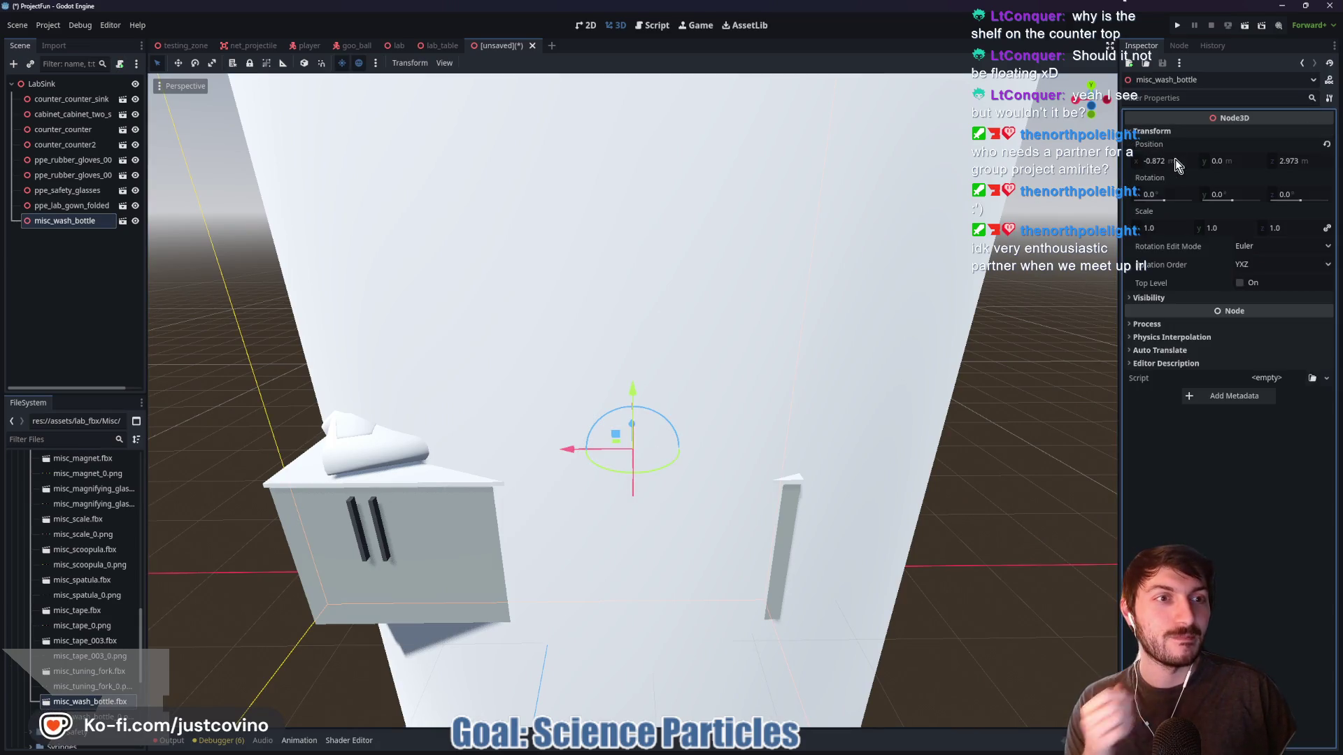
pyautogui.click(1165, 160)
pyautogui.write('0')
pyautogui.press('Tab')
pyautogui.press('Tab')
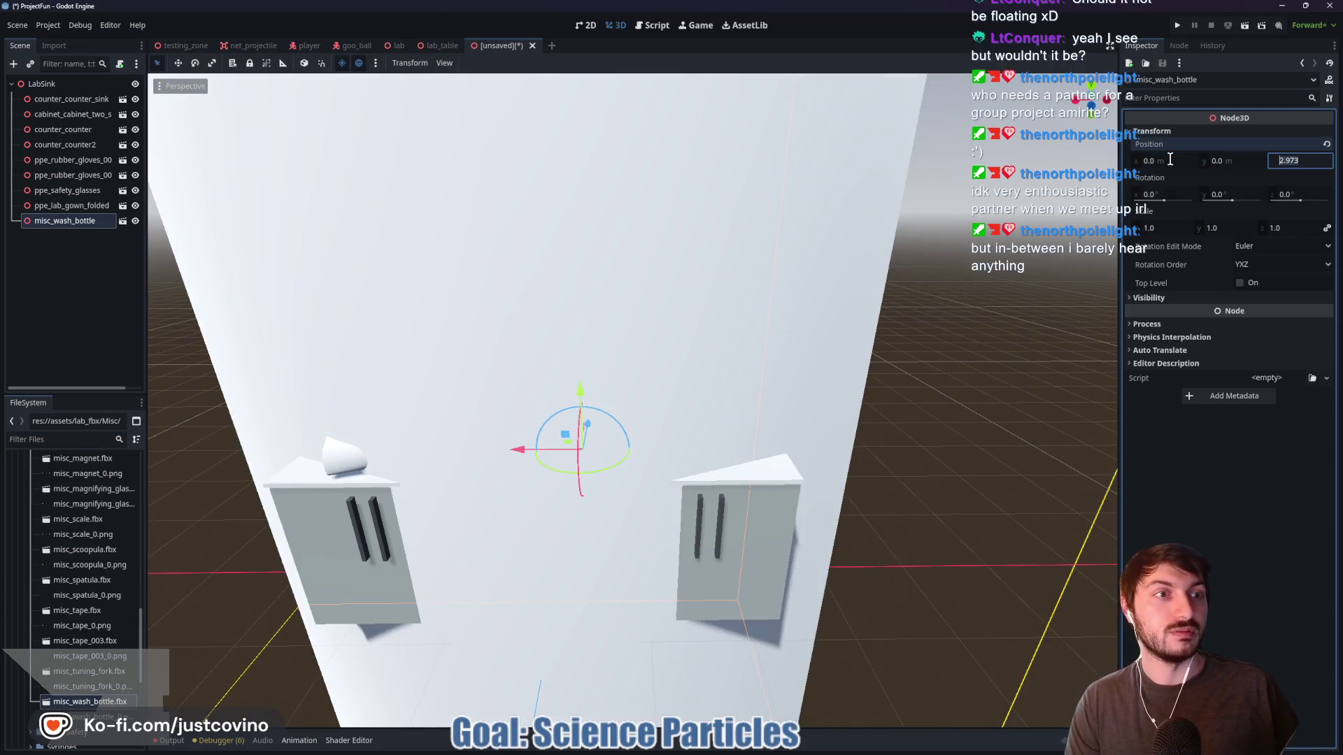
pyautogui.write('0')
pyautogui.press('Return')
pyautogui.click(1164, 227)
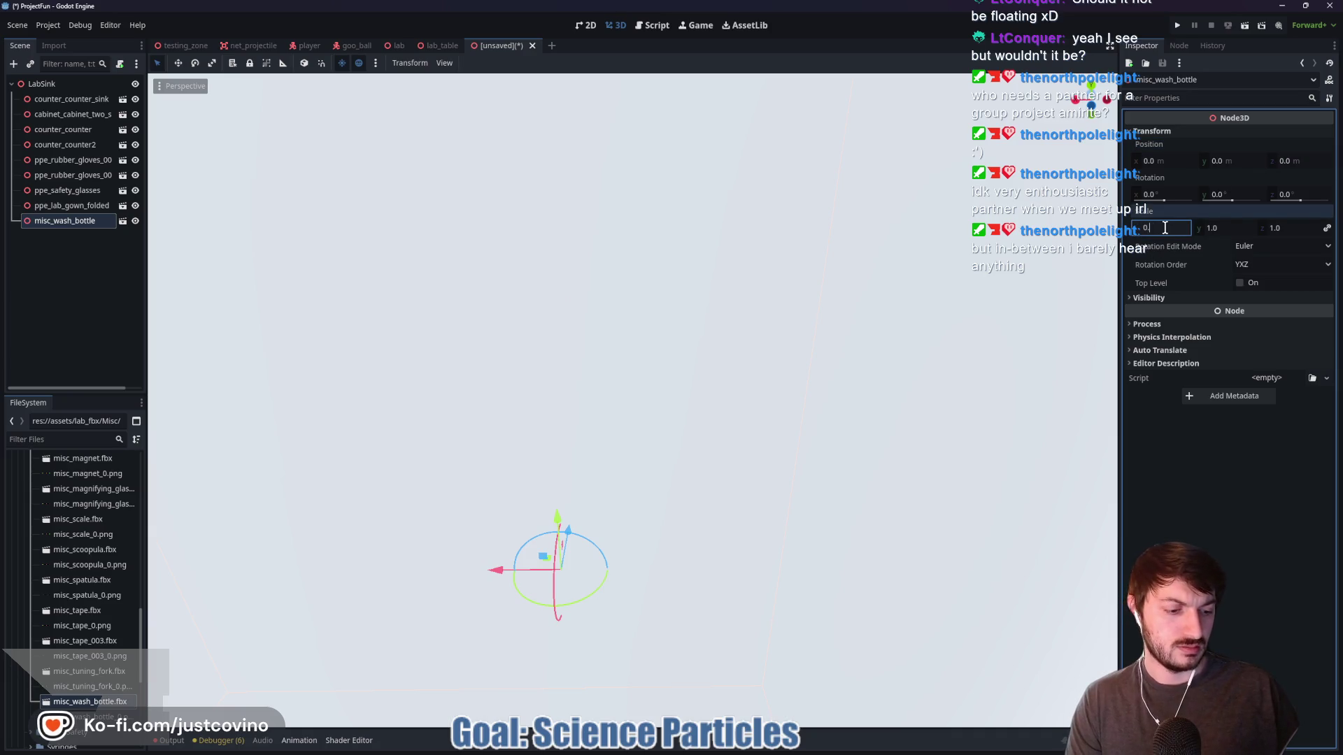
pyautogui.write('.025')
pyautogui.press('Return')
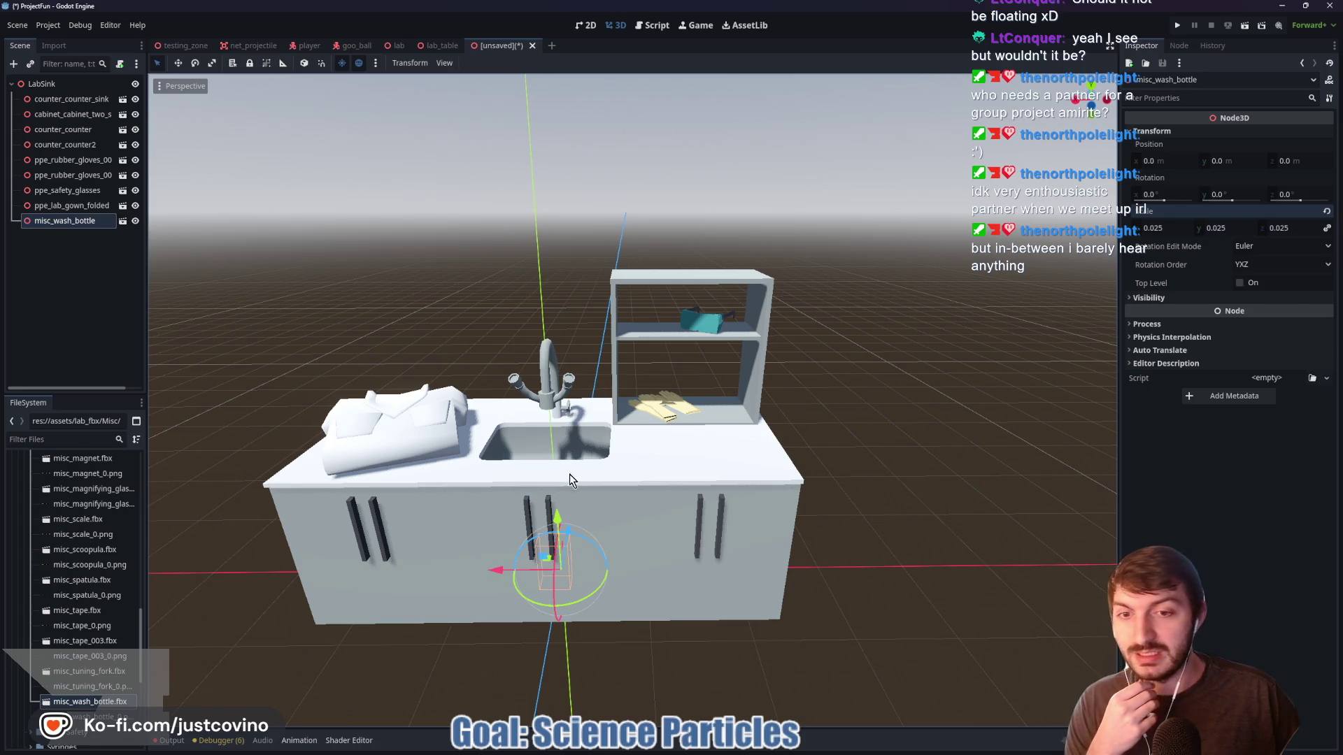
# Place the wash bottle on the counter beside the tap, turned a quarter turn
pyautogui.moveTo(556, 517); pyautogui.dragTo(556, 330)
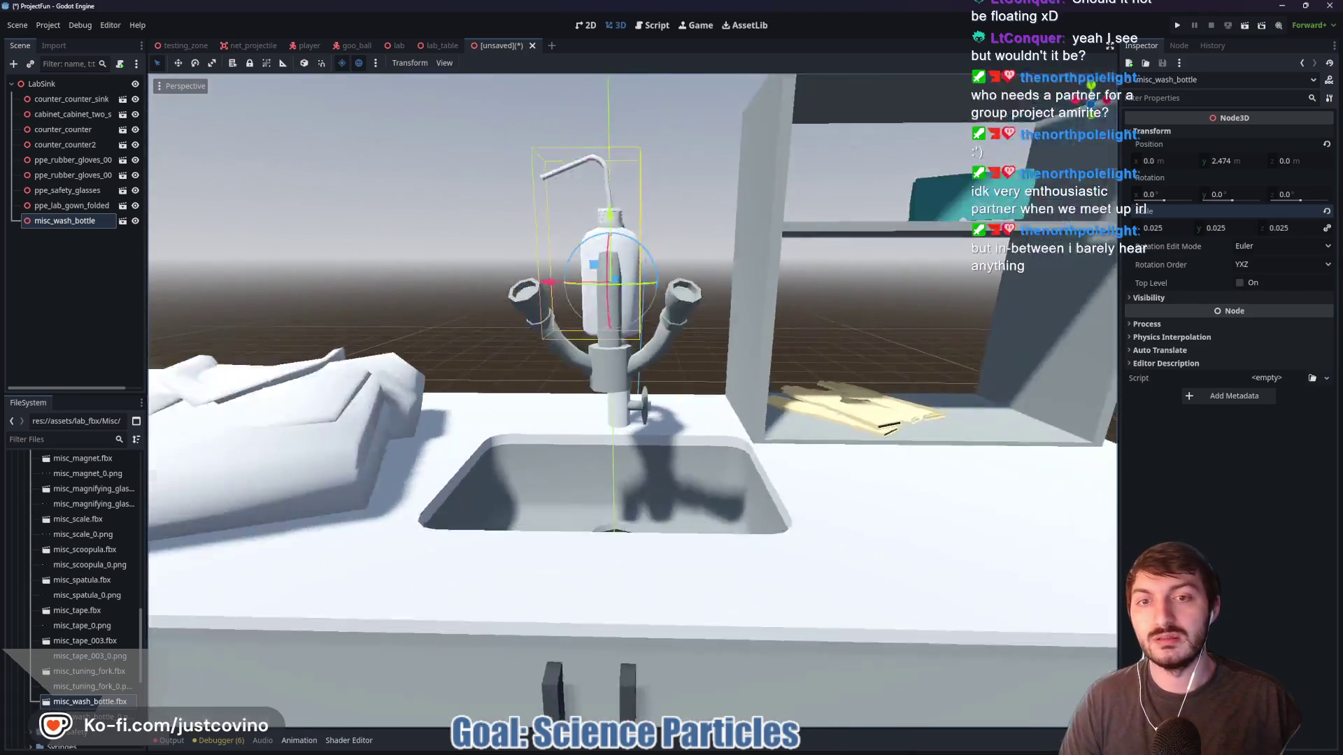
pyautogui.scroll(-3, 630, 350)
pyautogui.moveTo(523, 505); pyautogui.dragTo(444, 504)
pyautogui.scroll(5, 630, 384)
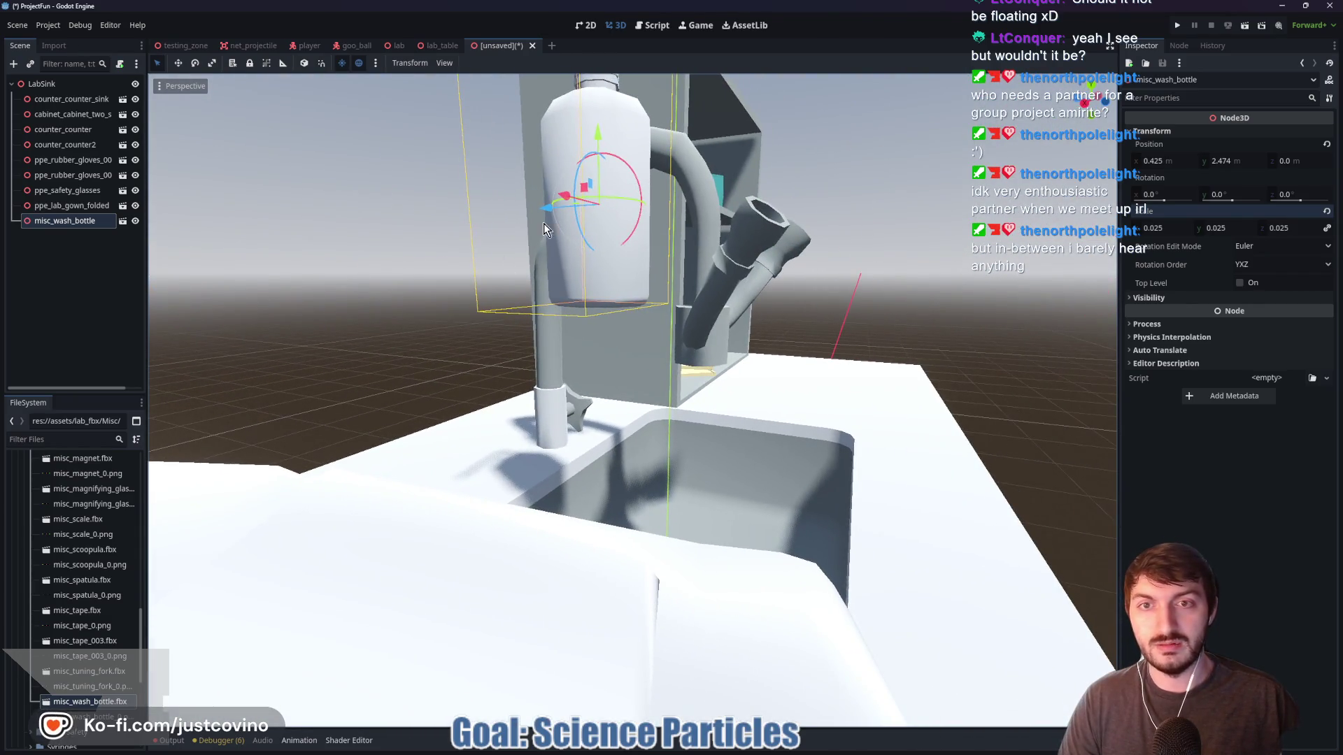
pyautogui.moveTo(543, 224)
pyautogui.mouseDown()
pyautogui.moveTo(411, 233)
pyautogui.moveTo(436, 372)
pyautogui.mouseUp()
pyautogui.moveTo(442, 441); pyautogui.dragTo(490, 435)
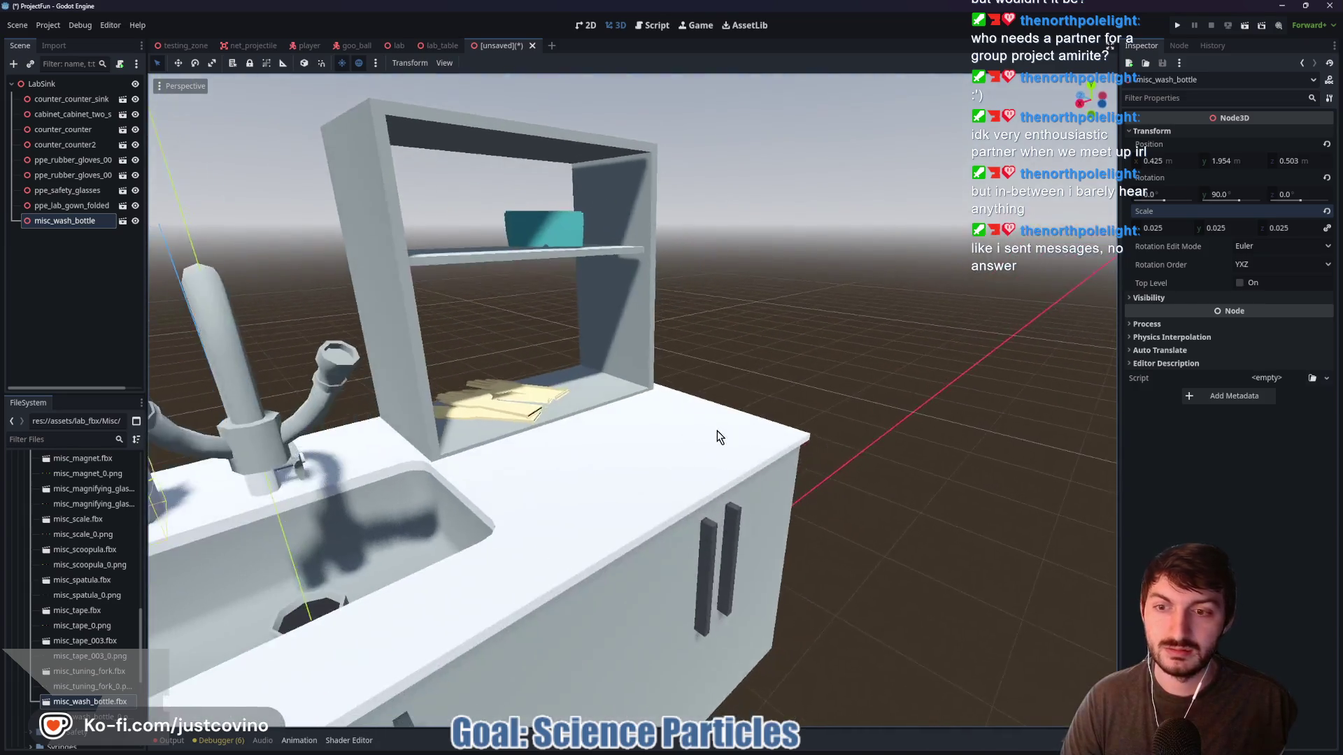
# Look over the sink counter and save the scene as lab_sink.tscn
pyautogui.press('a')
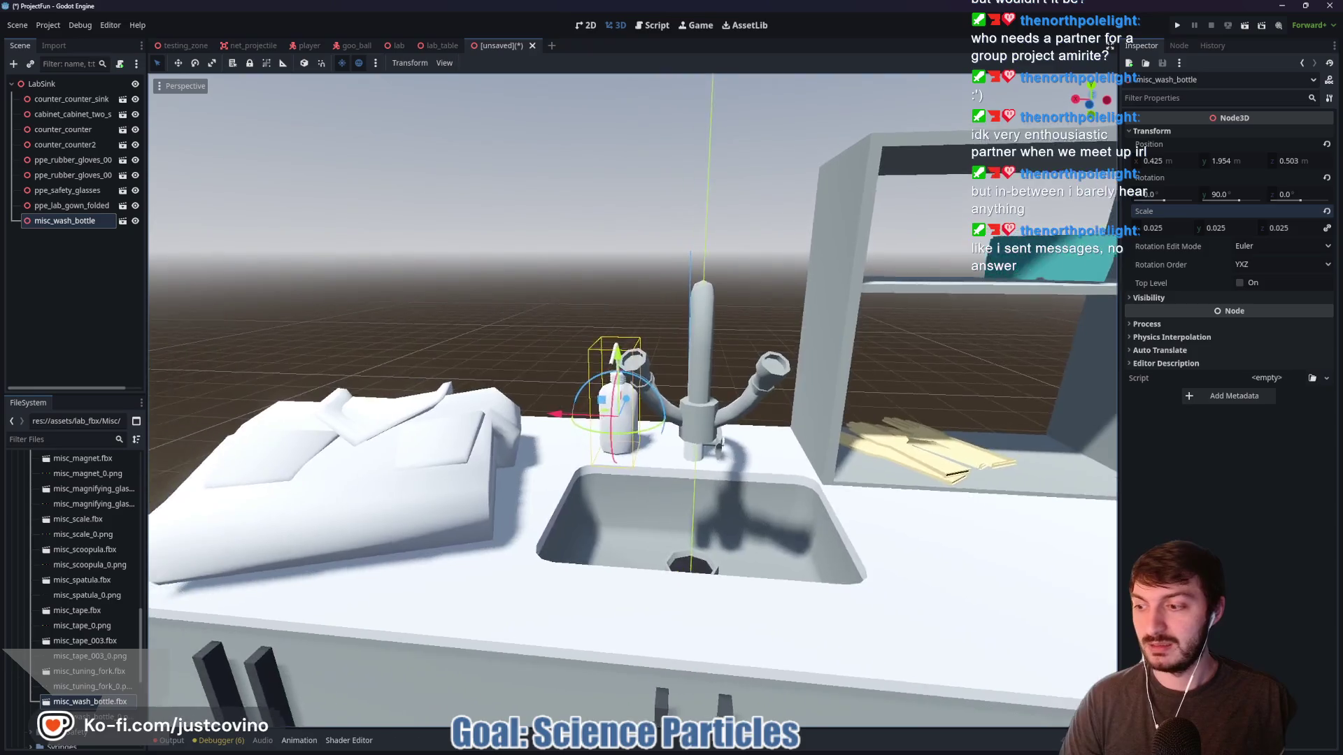
pyautogui.press('w')
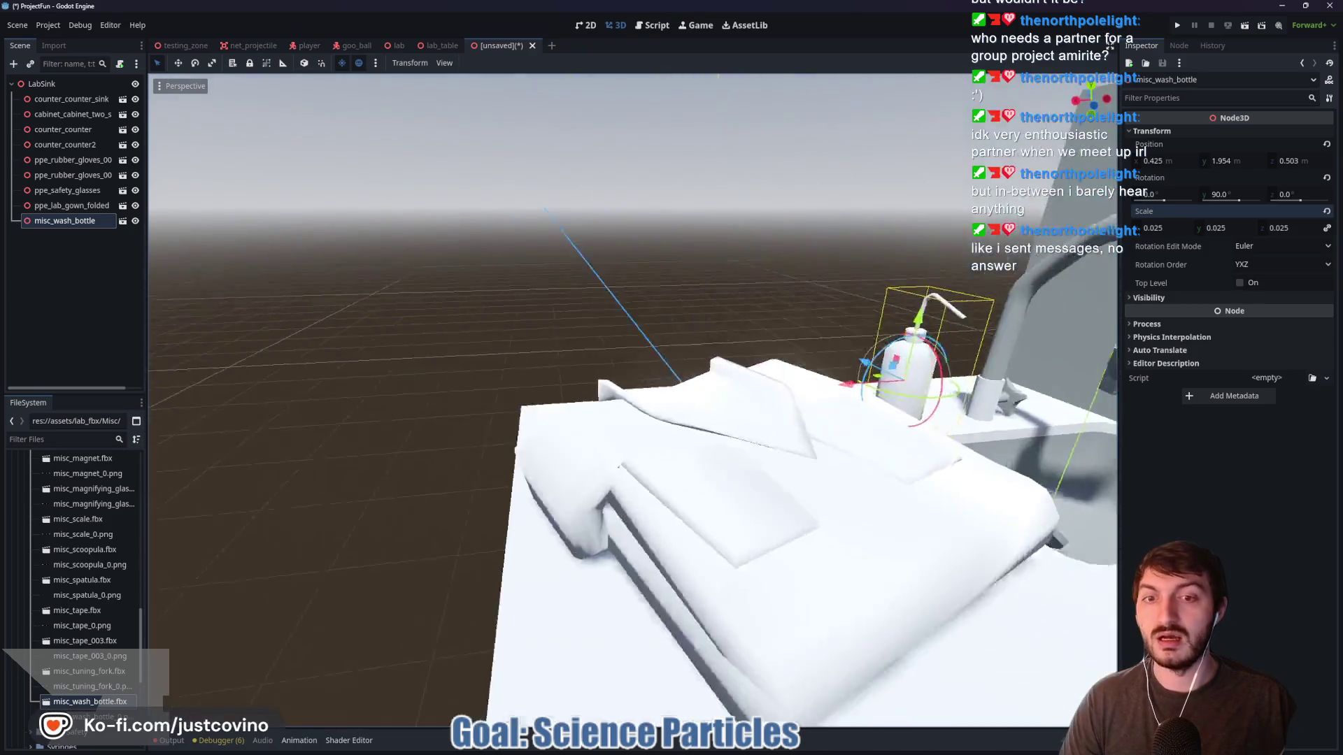
pyautogui.press('s')
pyautogui.press('a')
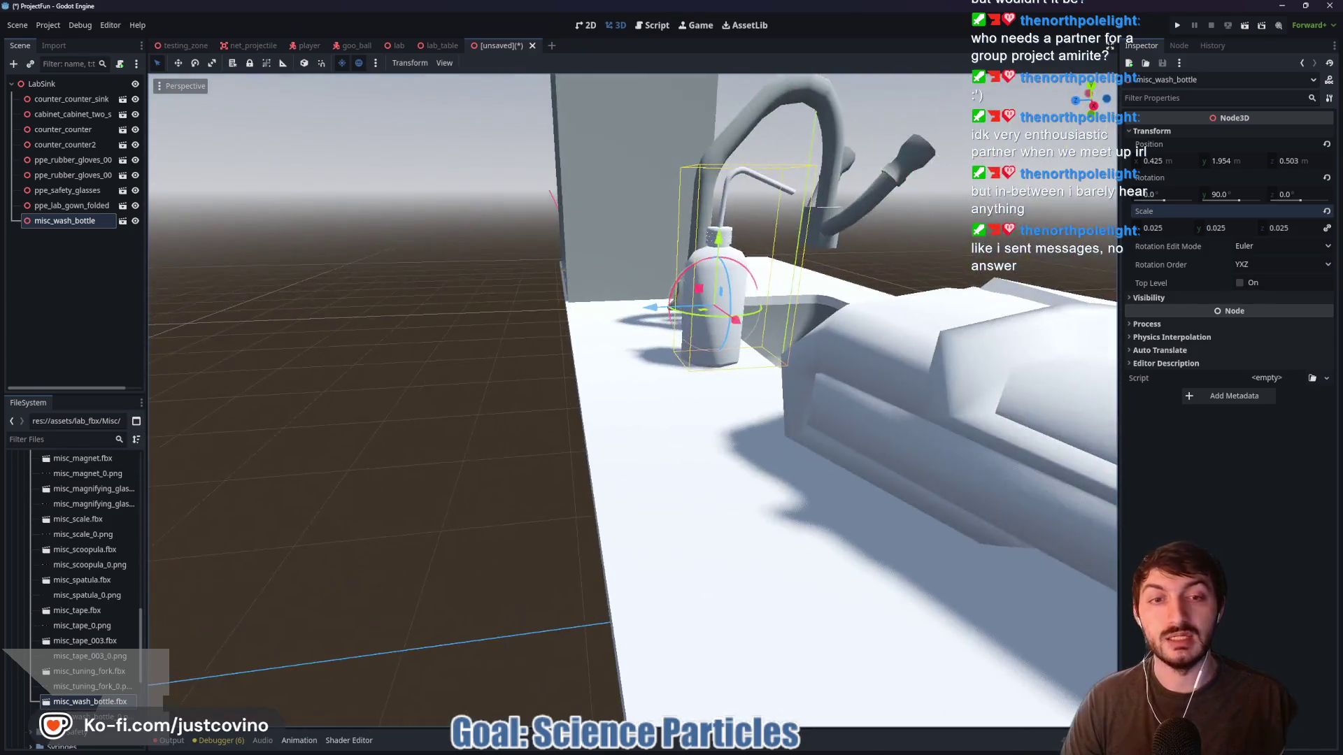
pyautogui.press('s')
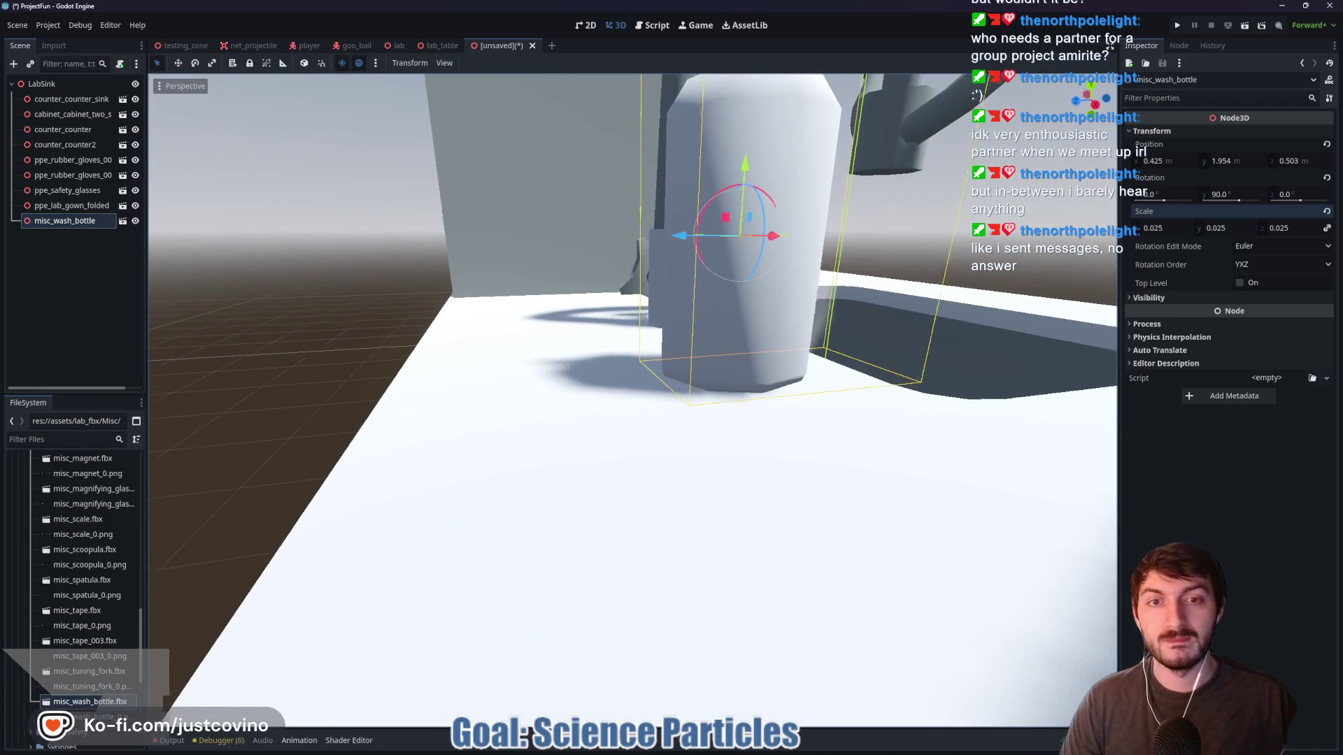
pyautogui.press('w')
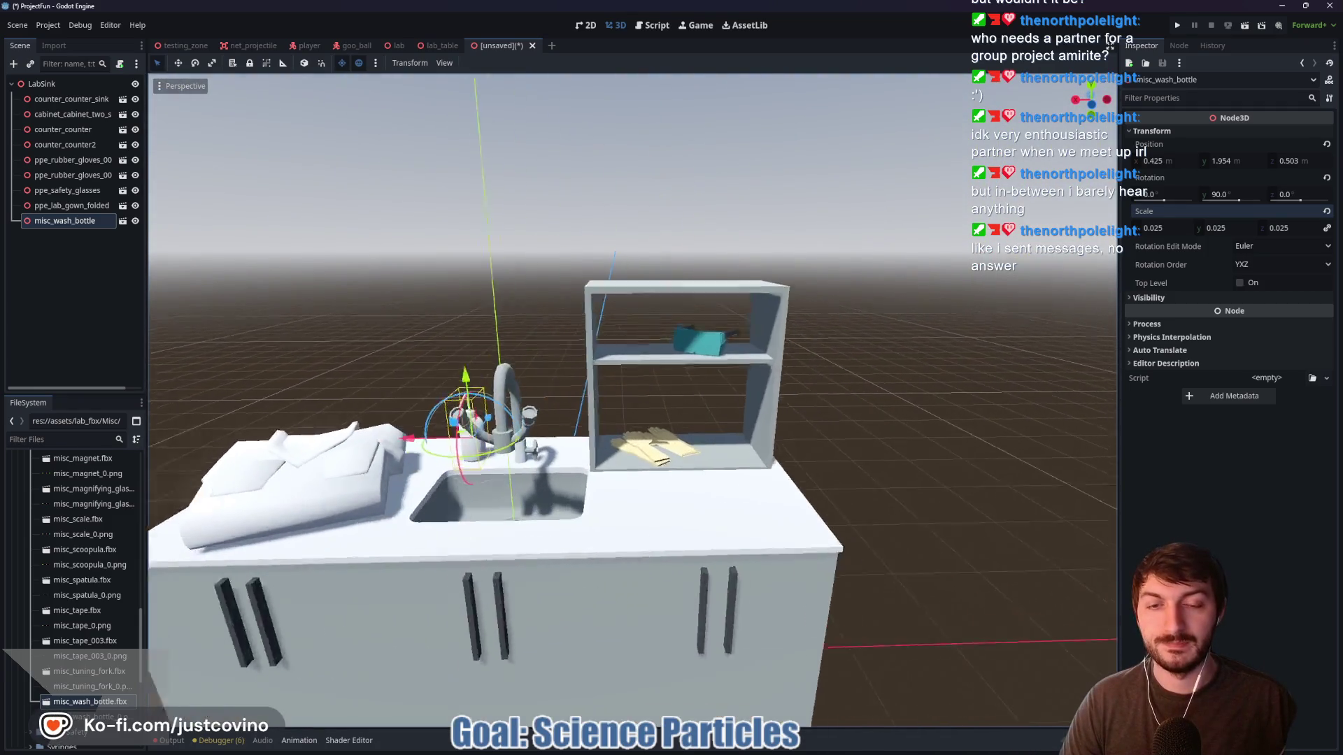
pyautogui.click(895, 451)
pyautogui.press('a')
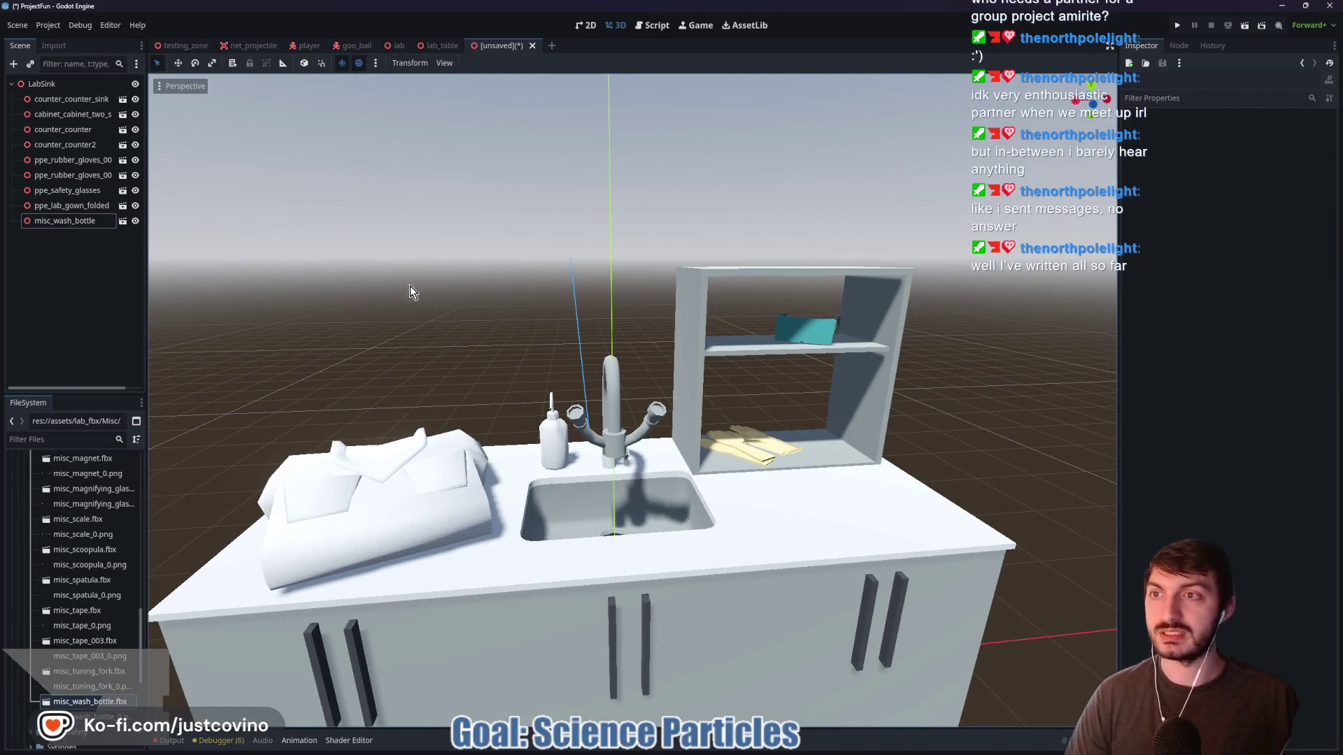
pyautogui.hotkey('ctrl', 's')
pyautogui.click(561, 549)
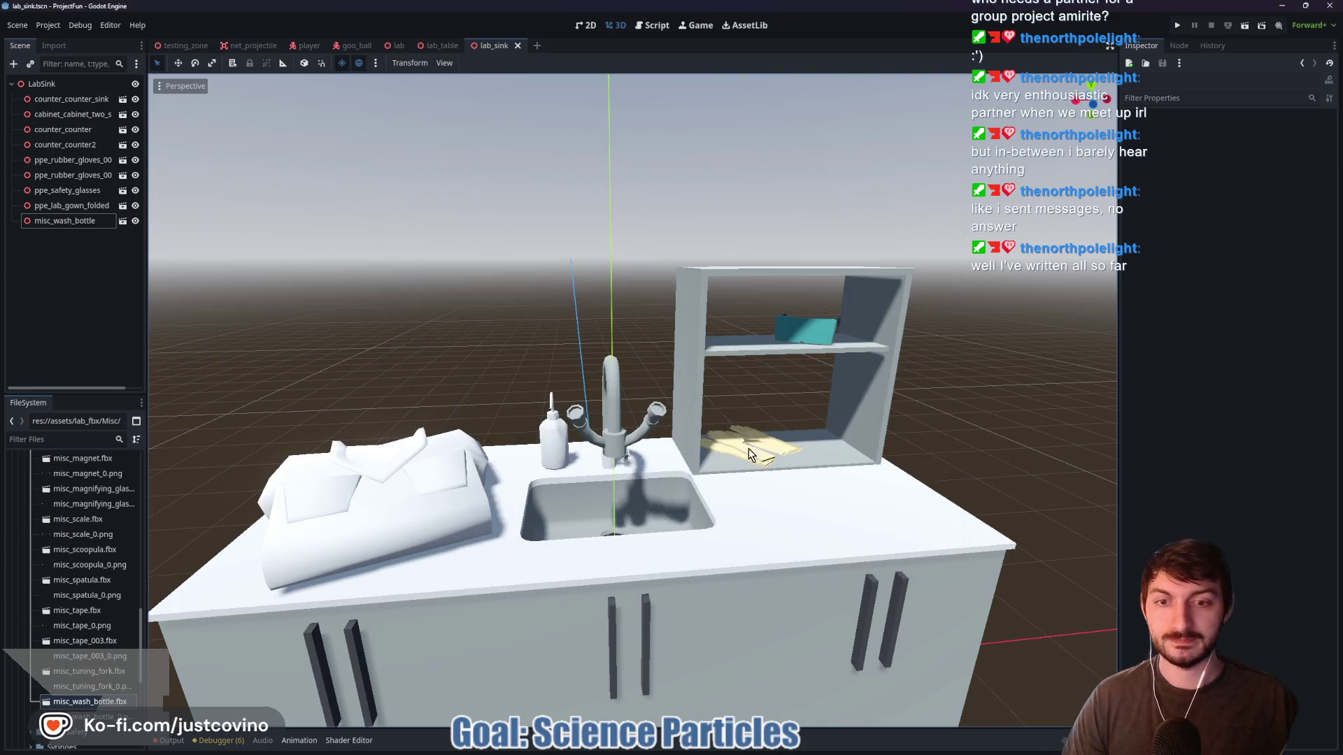
pyautogui.scroll(-5, 948, 424)
pyautogui.moveTo(948, 425)
pyautogui.mouseDown()
pyautogui.moveTo(734, 447)
pyautogui.moveTo(951, 423)
pyautogui.mouseUp()
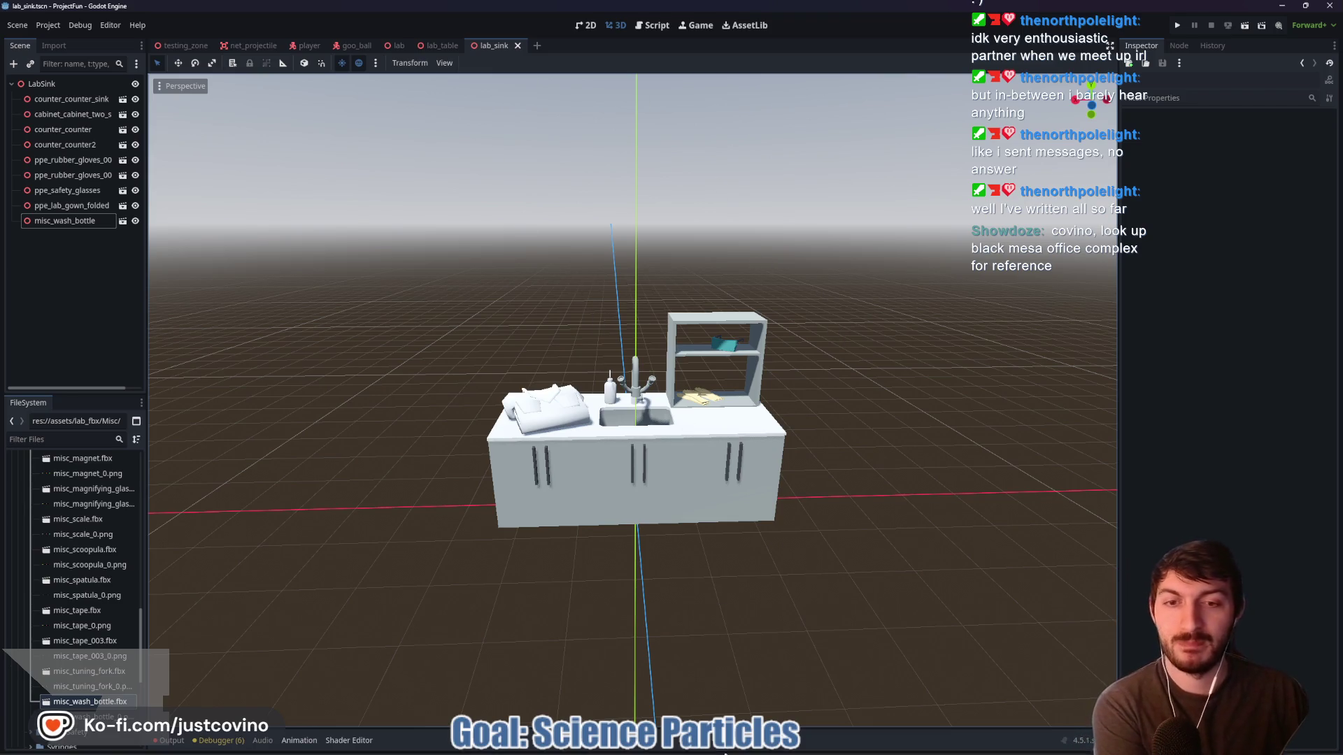
pyautogui.scroll(3, 834, 517)
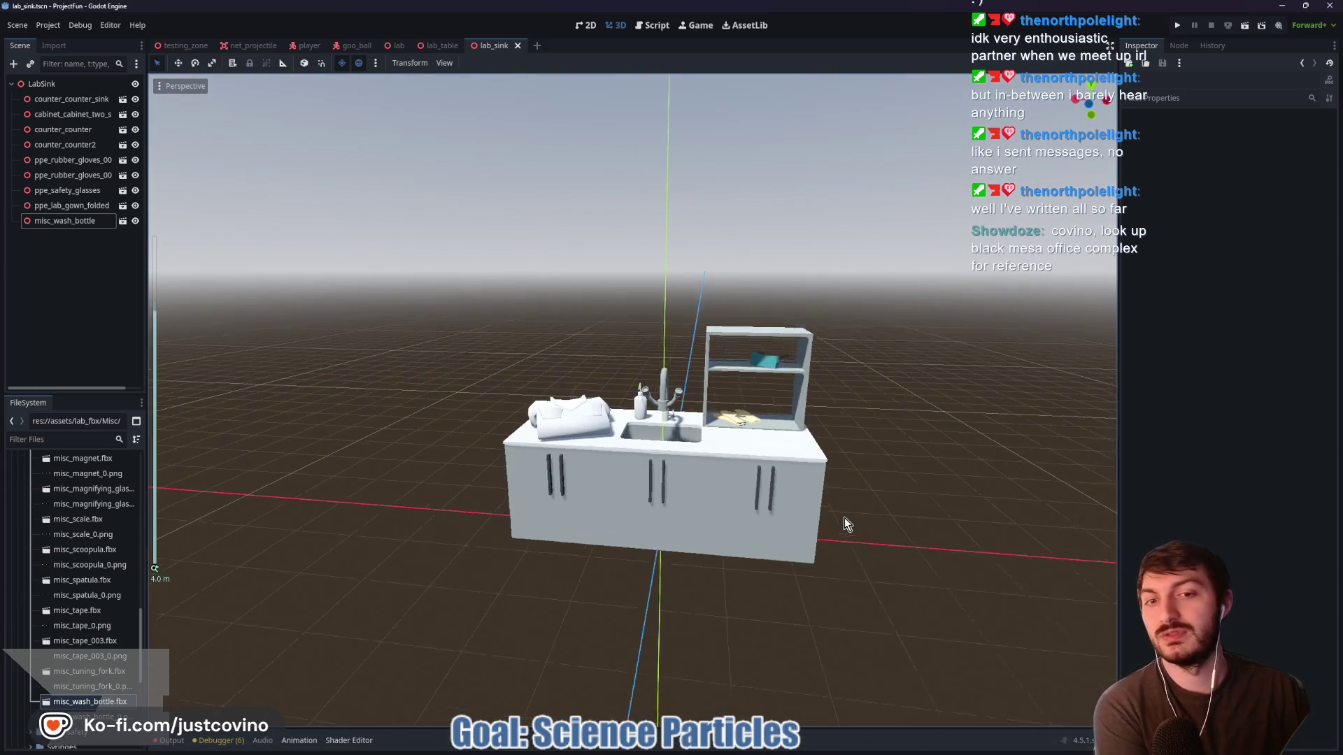
pyautogui.scroll(5, 846, 521)
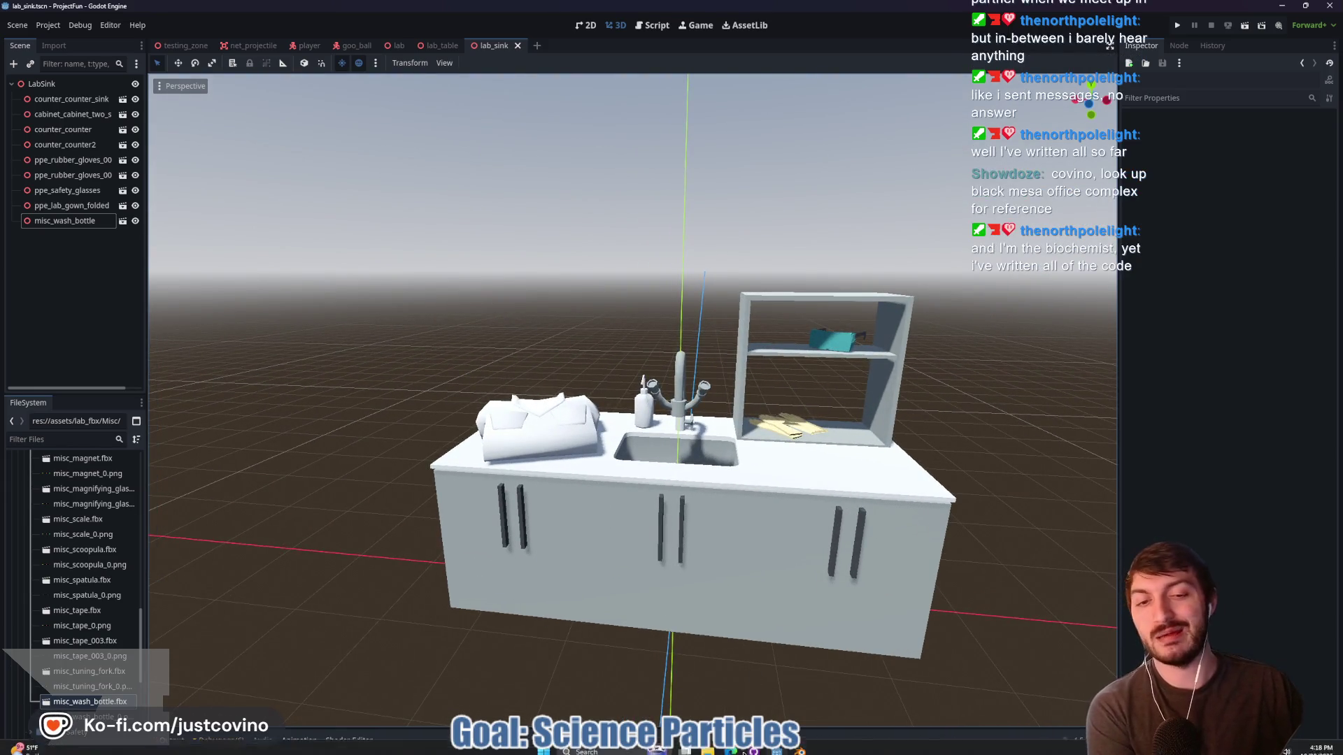
pyautogui.moveTo(736, 747)
pyautogui.click(730, 685)
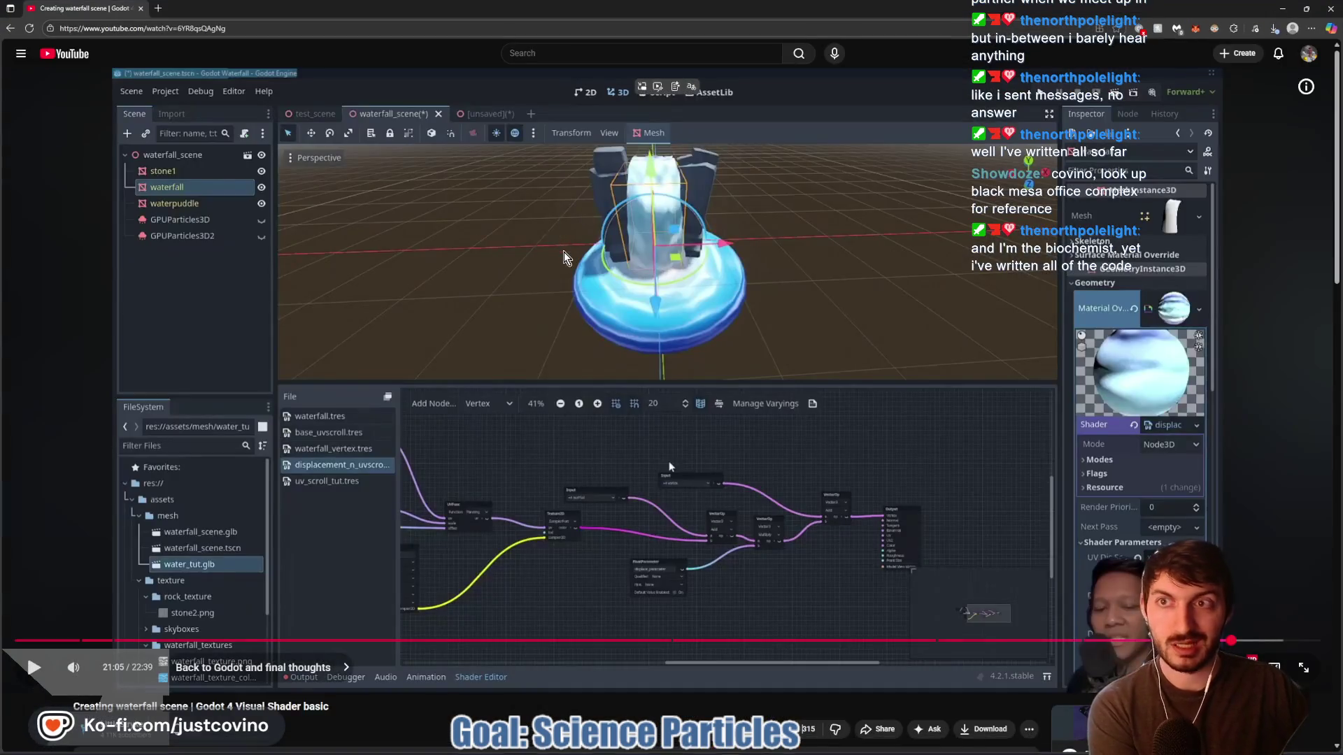
pyautogui.click(222, 29)
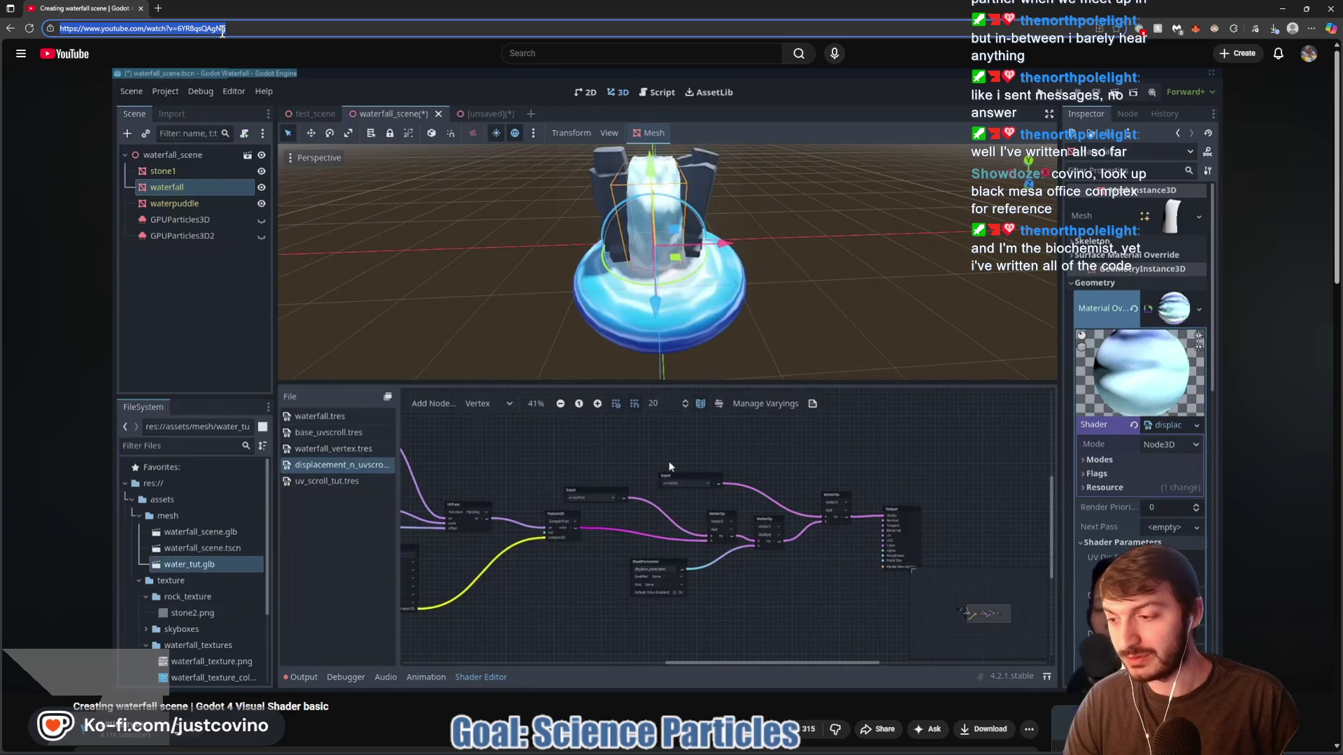
pyautogui.write('black mesa')
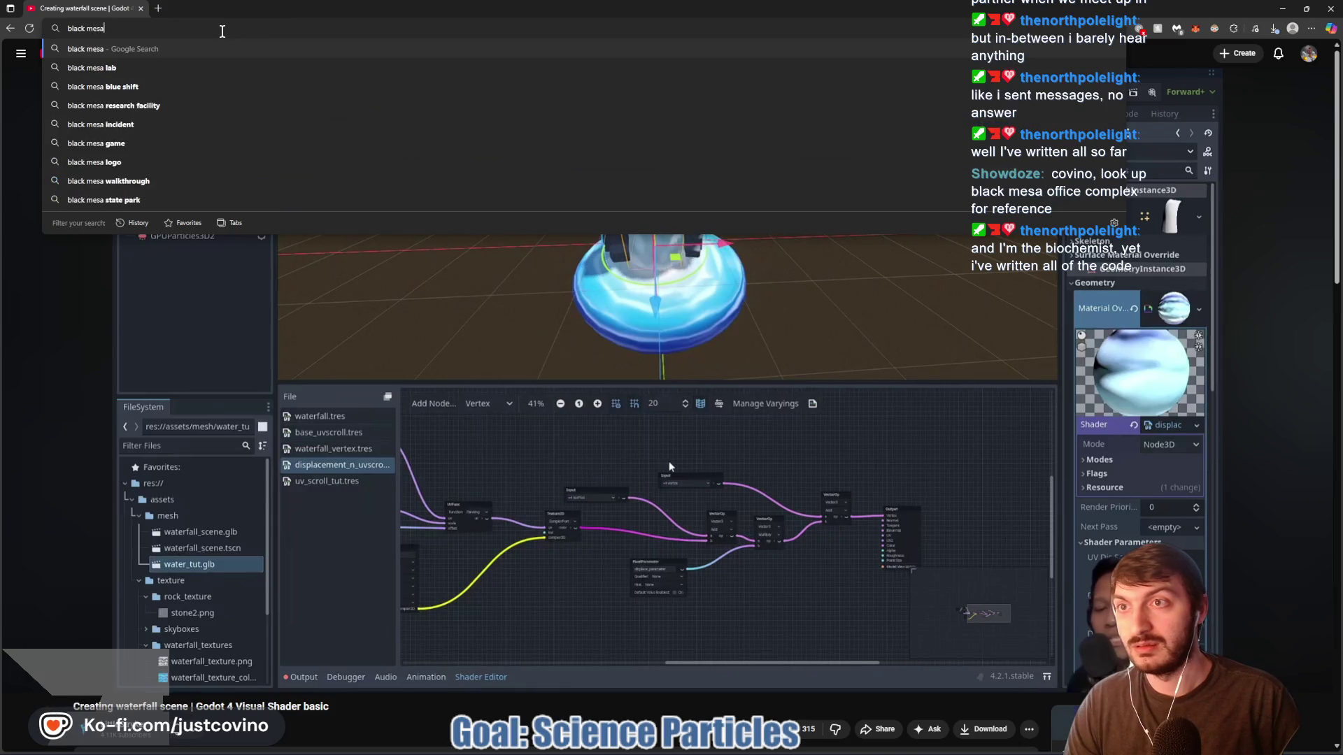
pyautogui.write(' office complex')
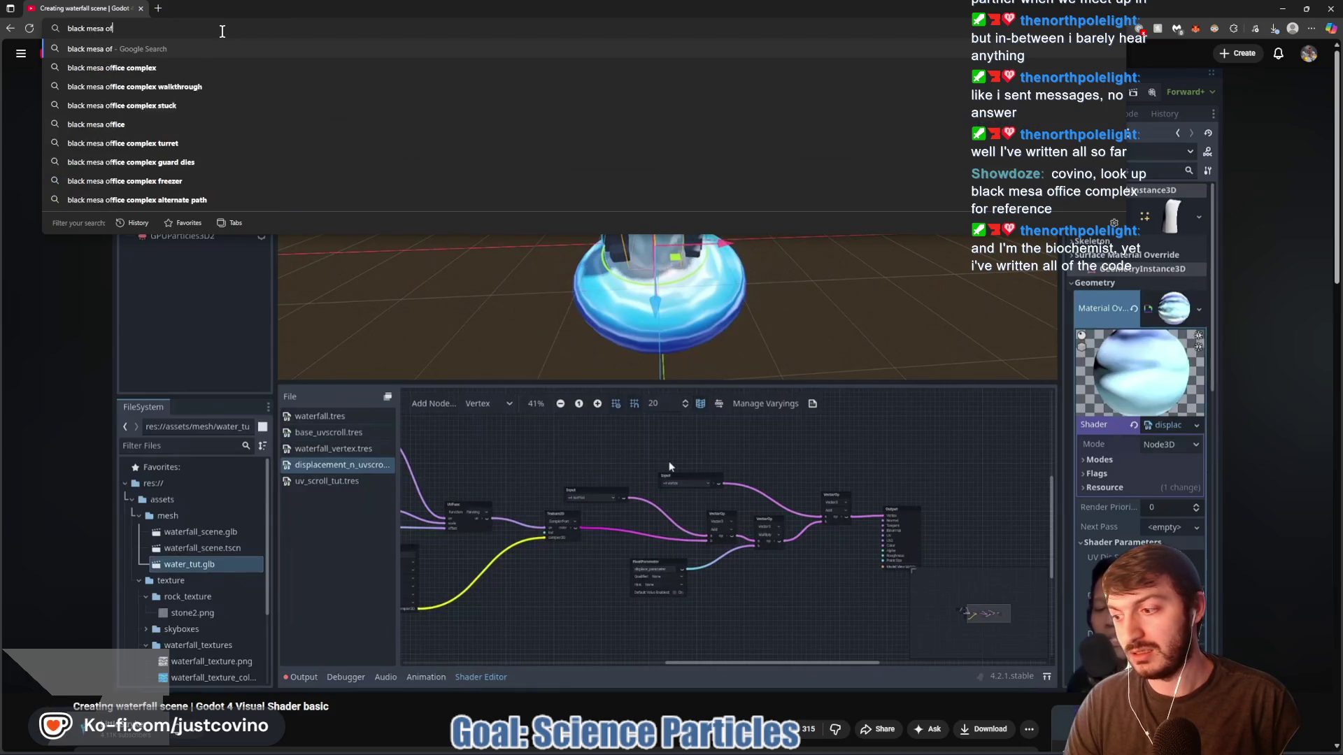
pyautogui.press('Return')
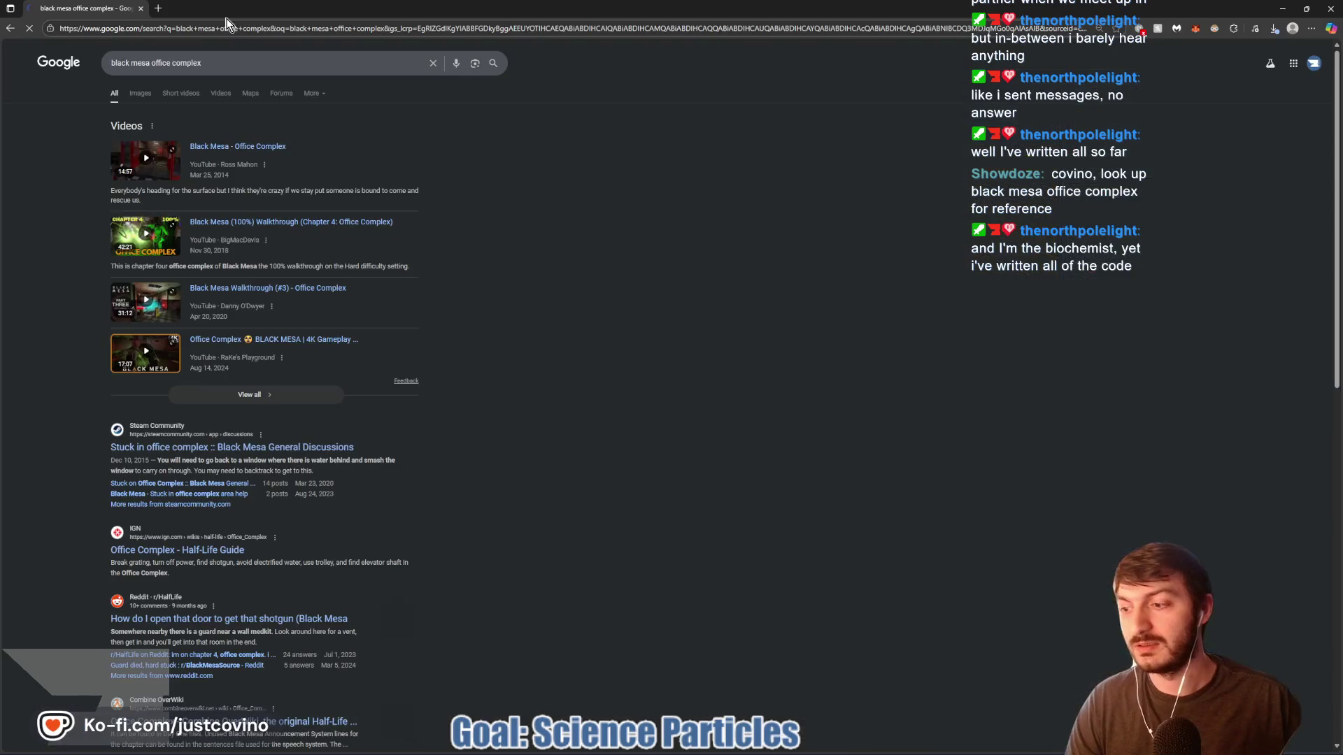
pyautogui.click(1306, 8)
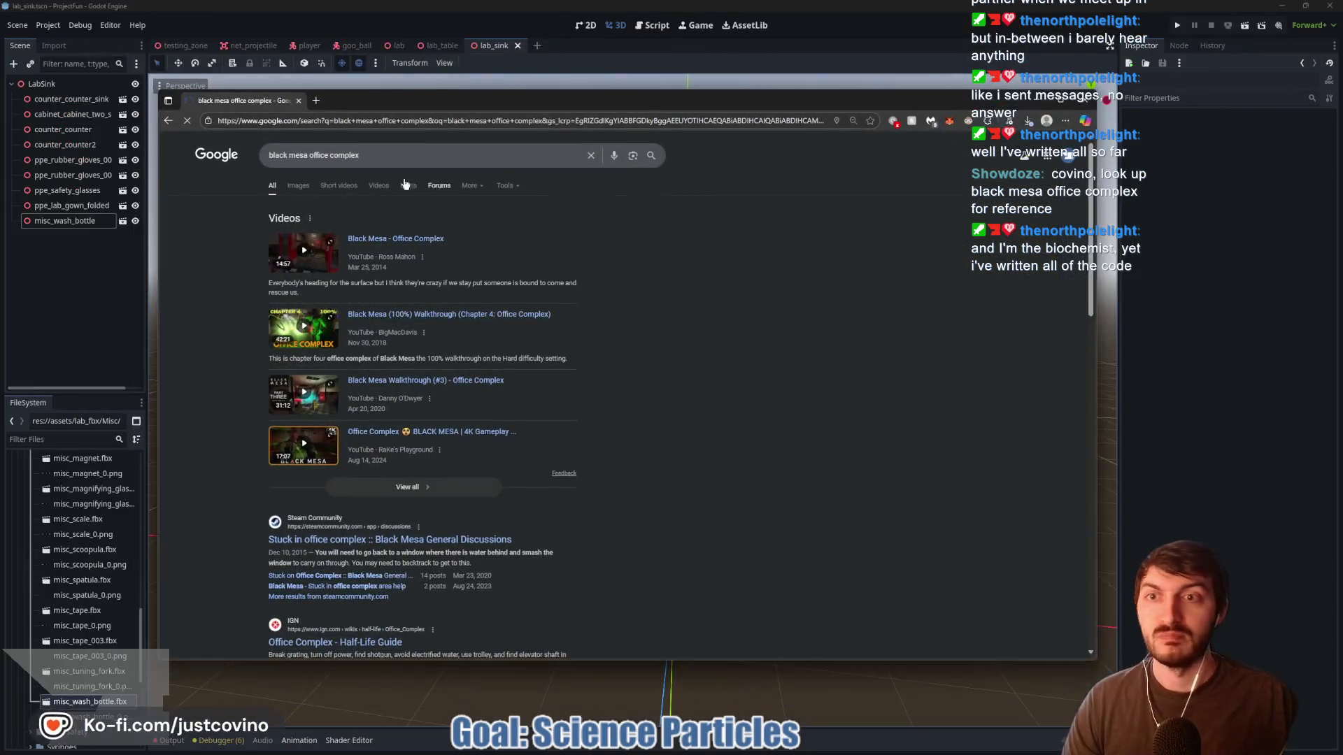
pyautogui.click(298, 186)
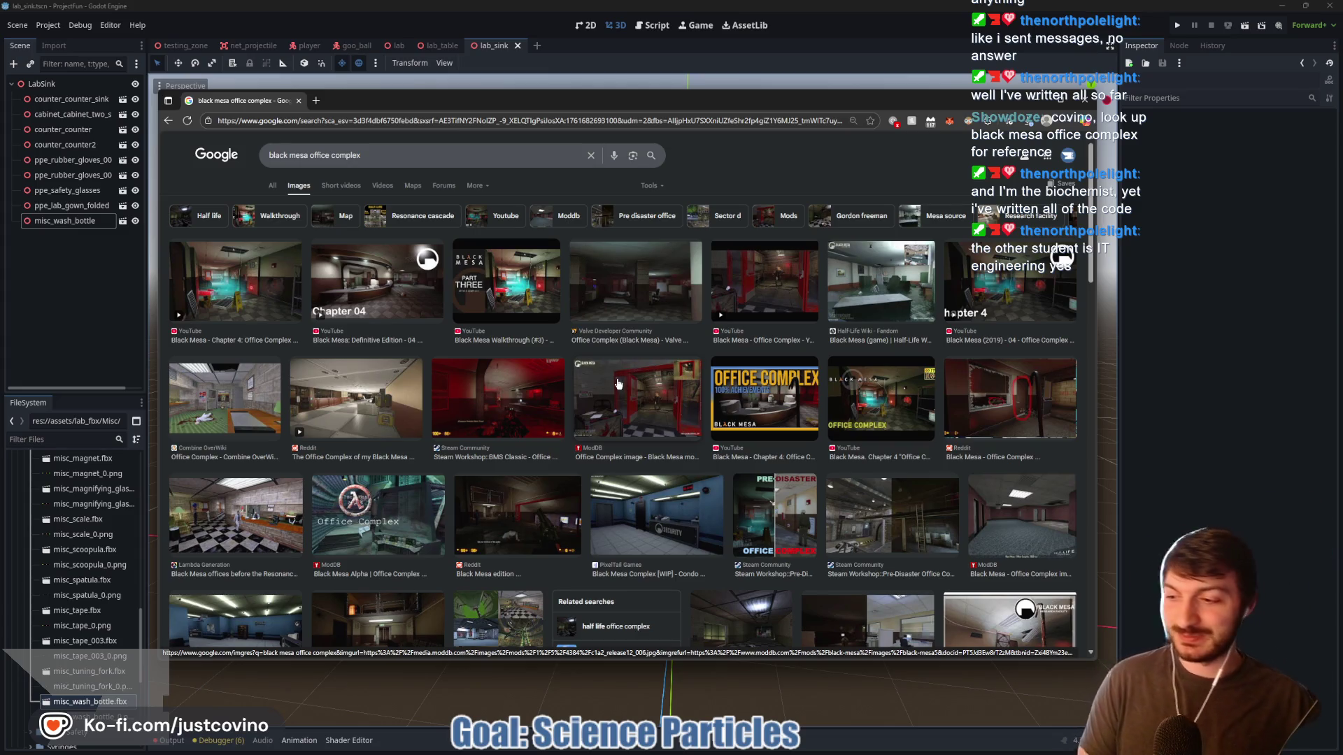
pyautogui.scroll(-5, 645, 398)
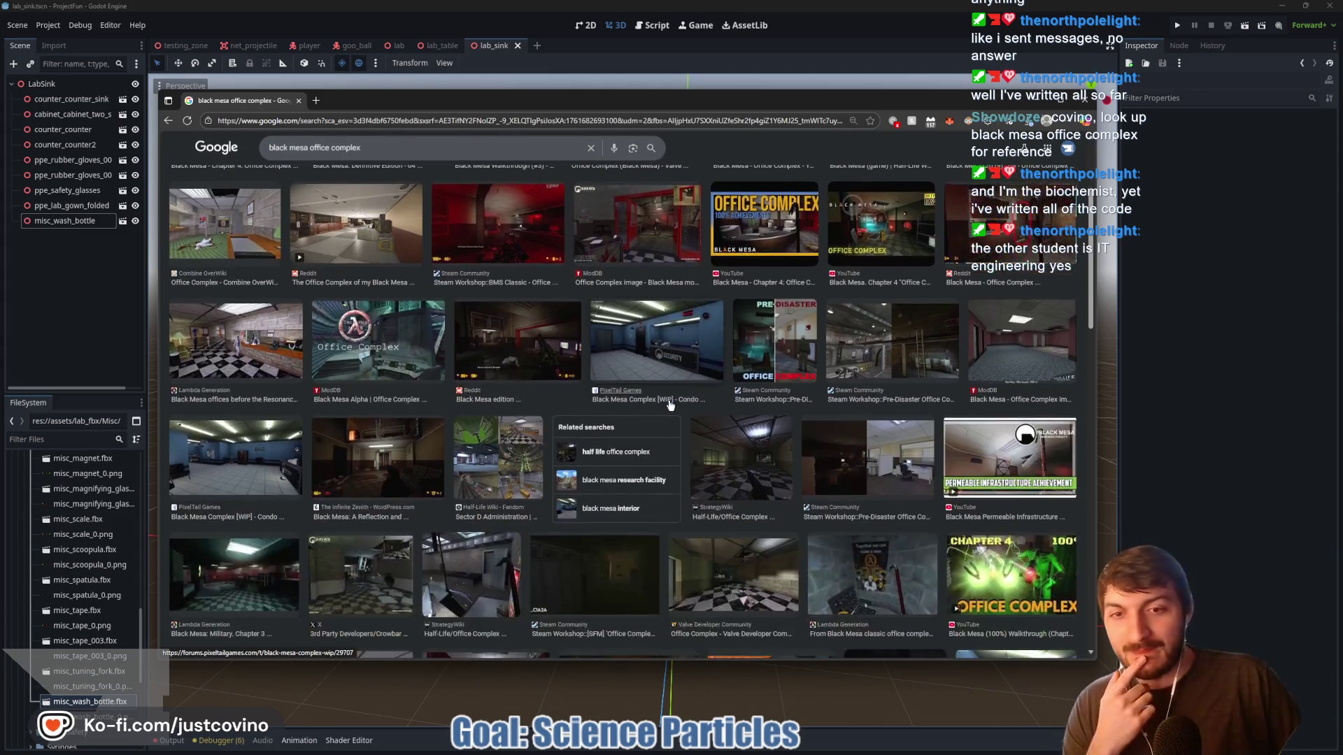
pyautogui.scroll(-2, 466, 413)
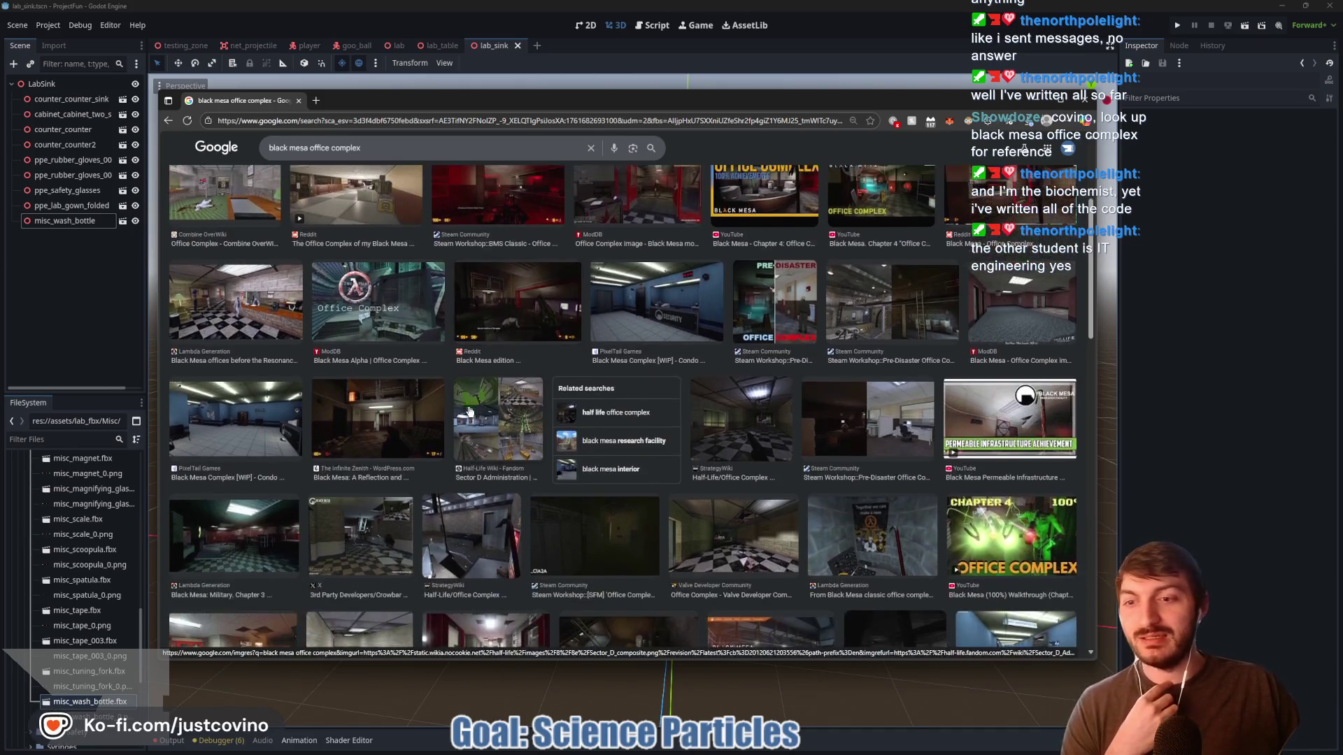
pyautogui.scroll(-4, 466, 412)
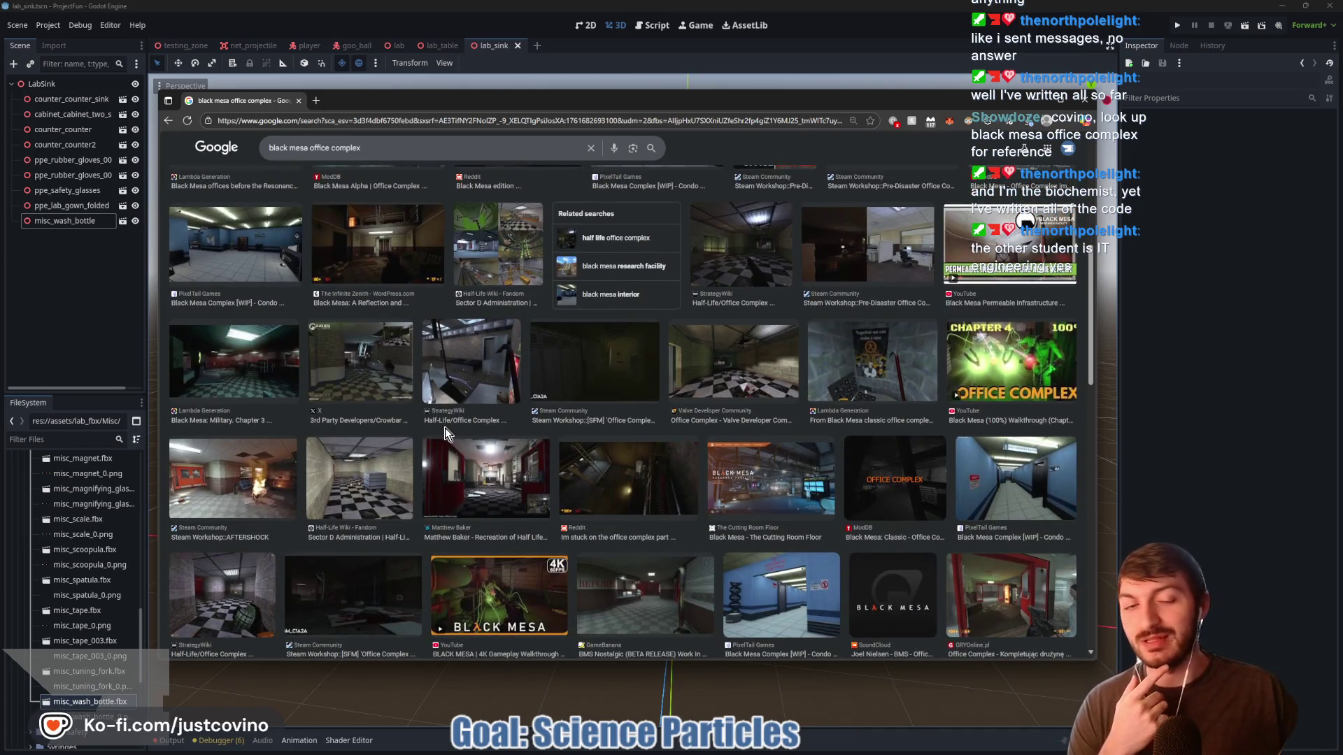
pyautogui.scroll(-7, 445, 432)
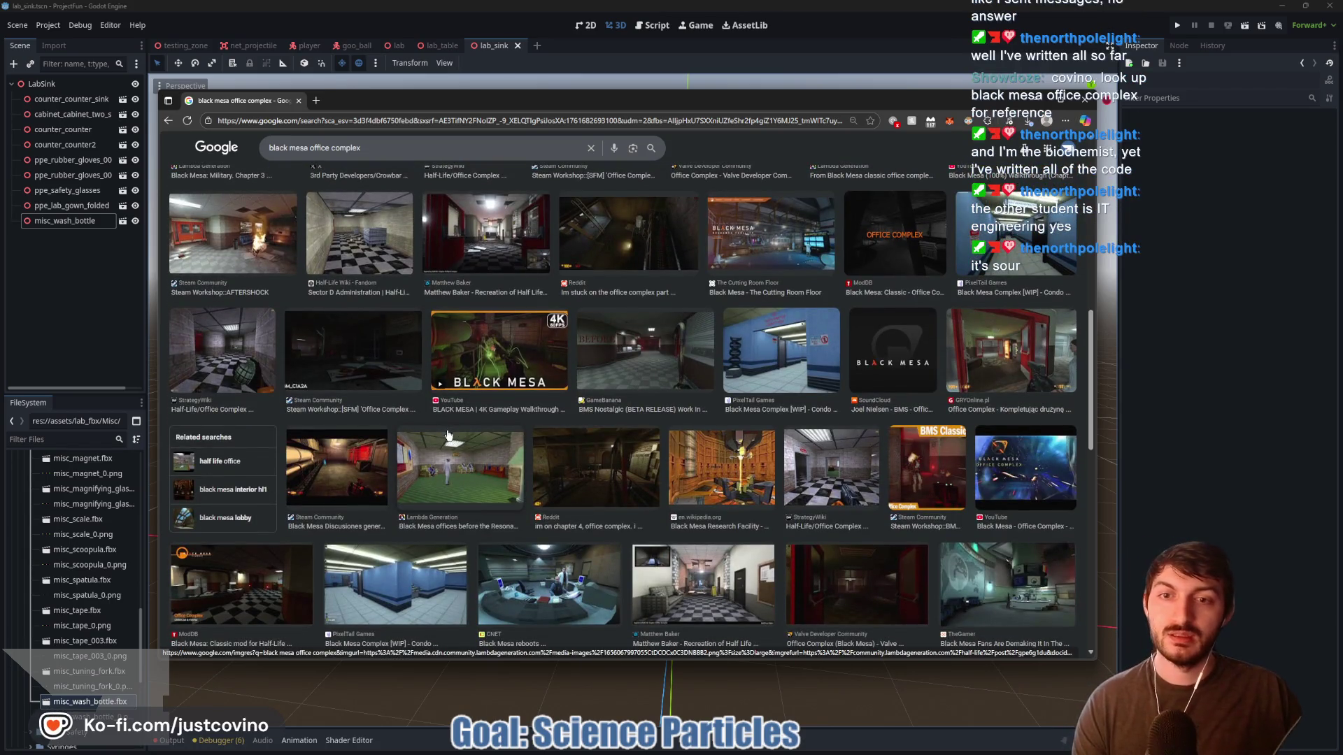
pyautogui.scroll(-3, 467, 453)
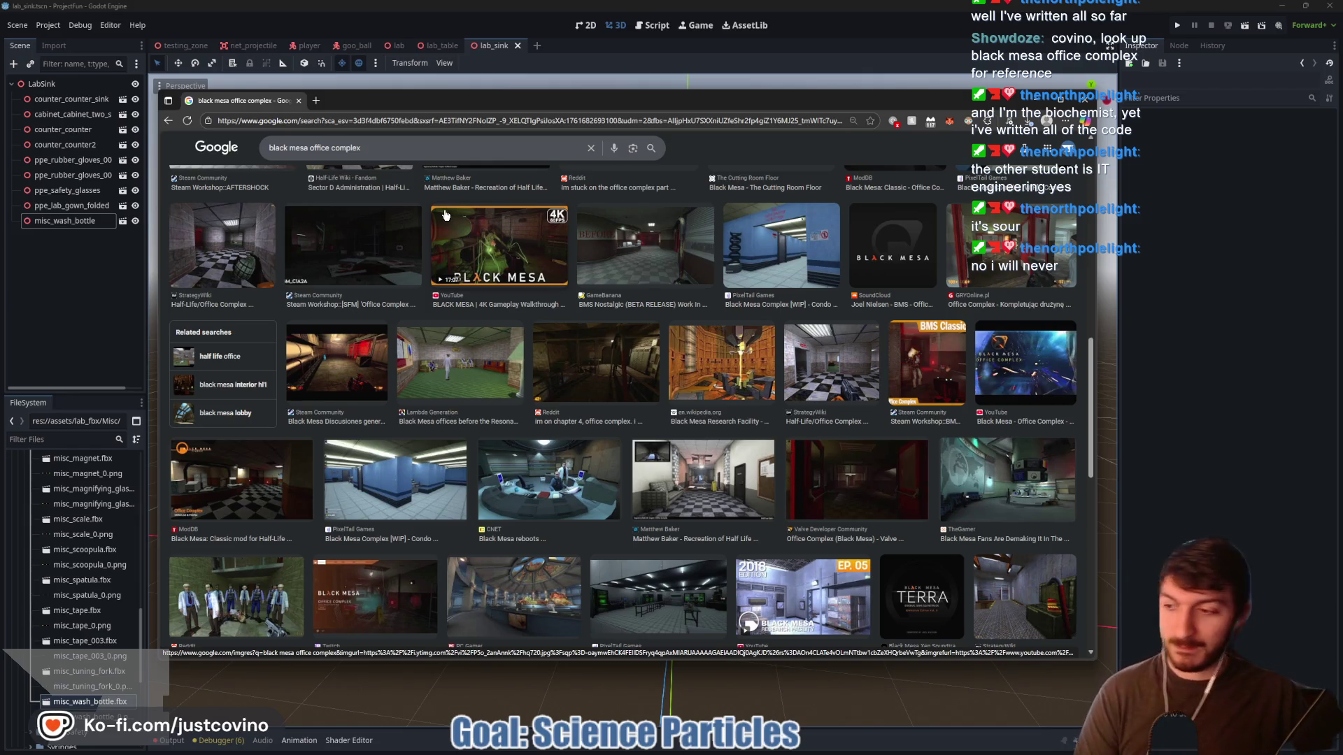
pyautogui.click(301, 102)
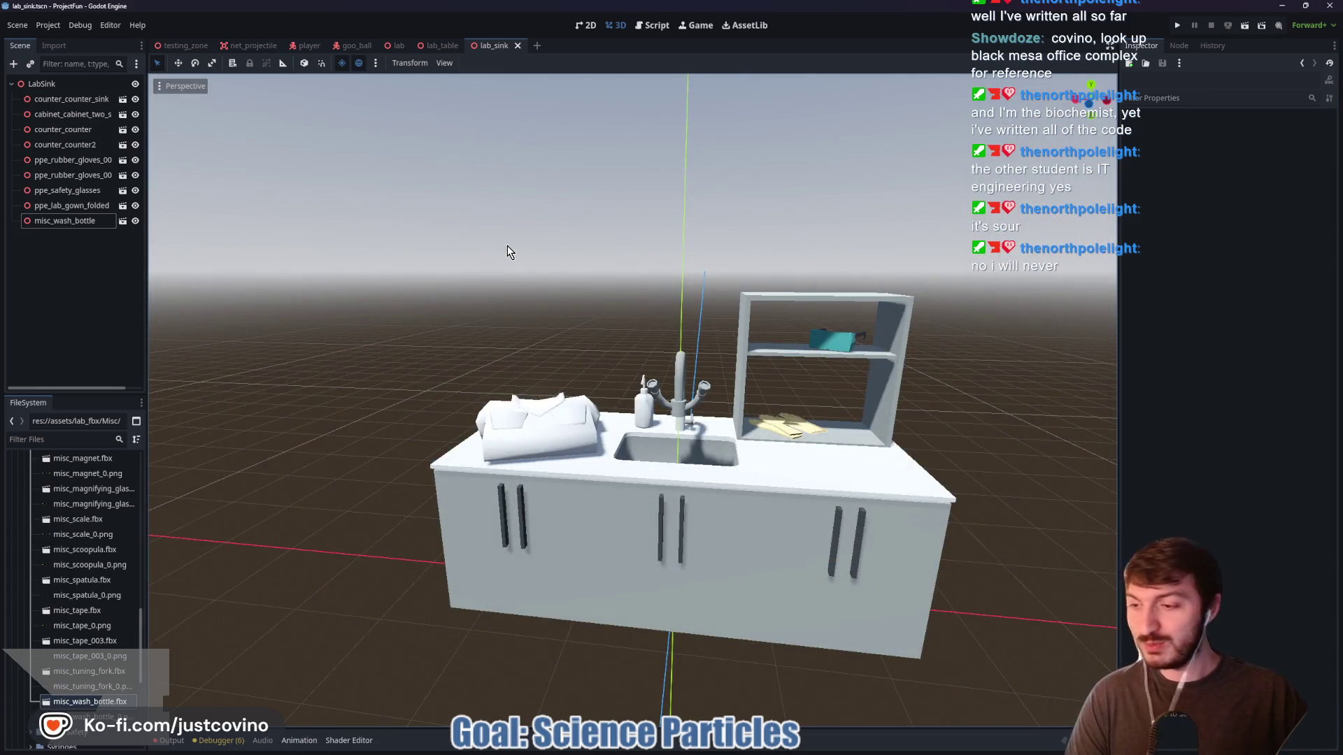
# Review the lab_table and lab_sink scenes, then add a new empty scene tab
pyautogui.moveTo(569, 263); pyautogui.dragTo(561, 265)
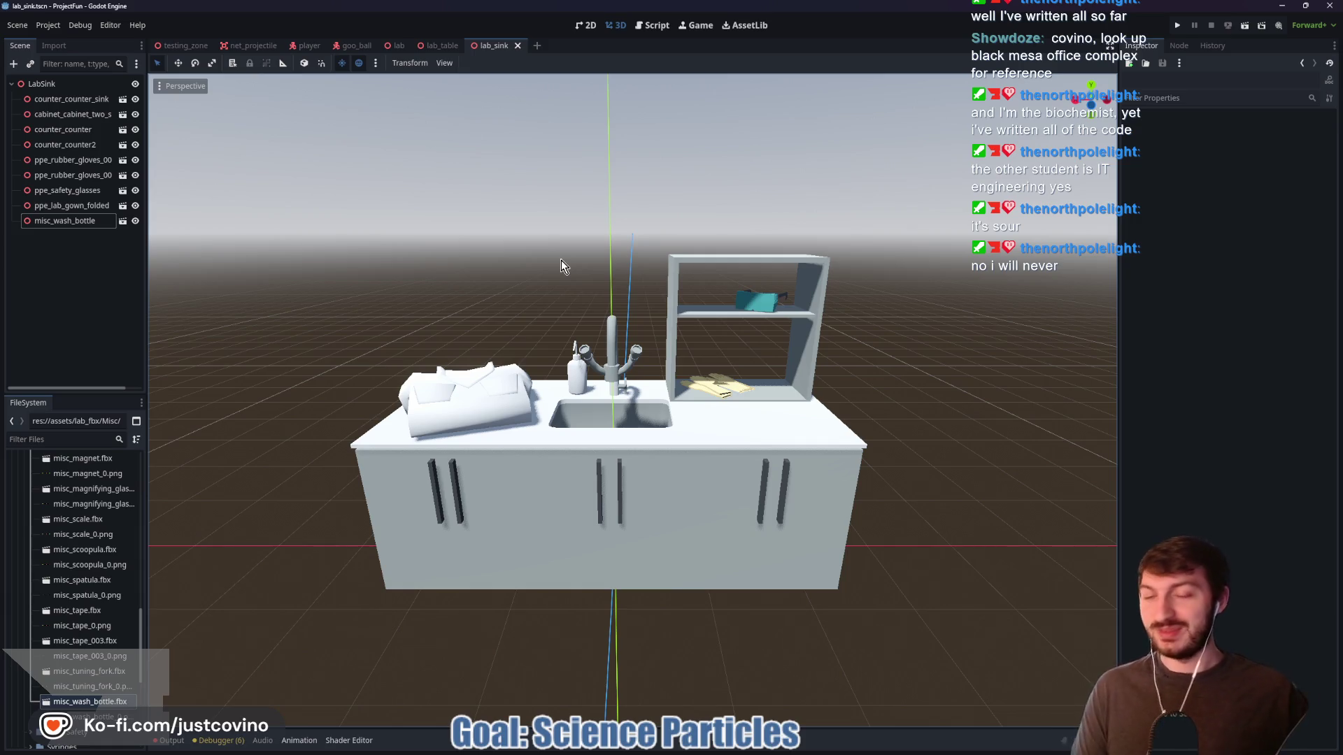
pyautogui.moveTo(509, 235)
pyautogui.mouseDown()
pyautogui.moveTo(461, 237)
pyautogui.moveTo(506, 232)
pyautogui.mouseUp()
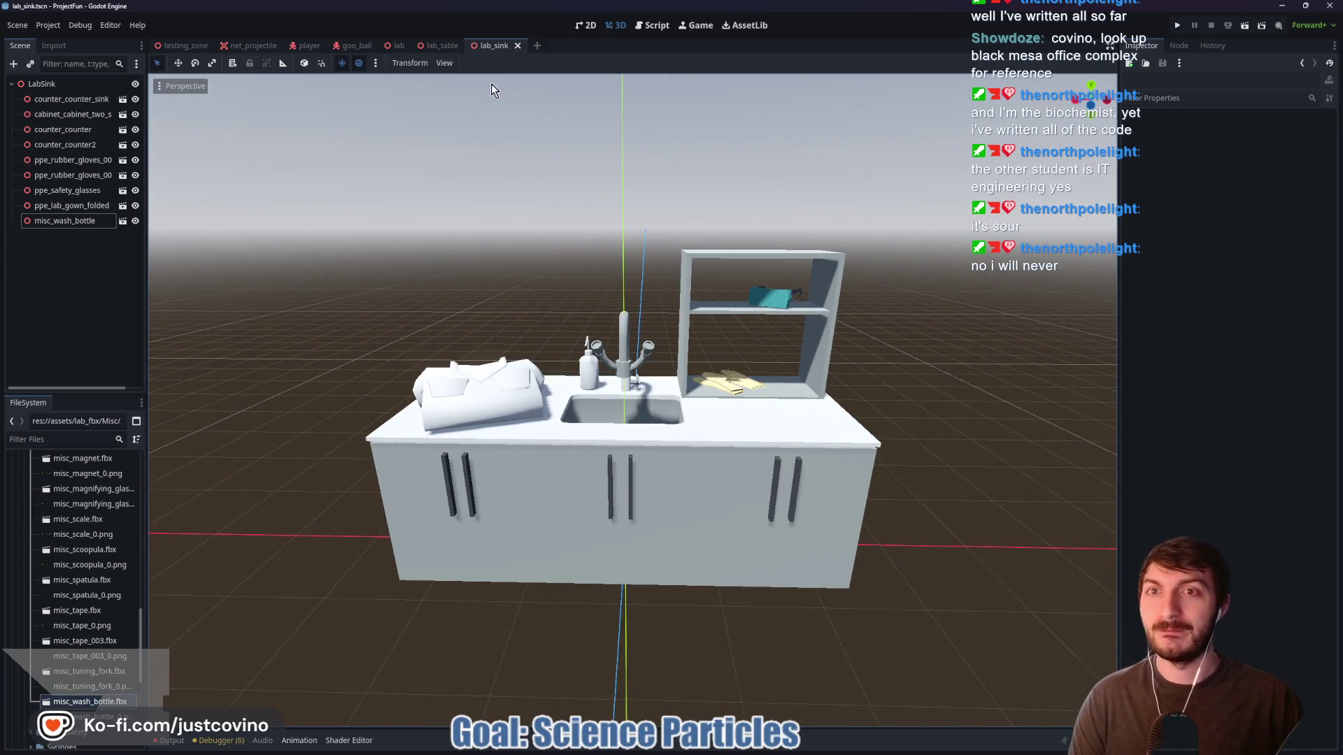
pyautogui.click(442, 43)
pyautogui.click(577, 295)
pyautogui.scroll(5, 577, 295)
pyautogui.moveTo(706, 297); pyautogui.dragTo(685, 299)
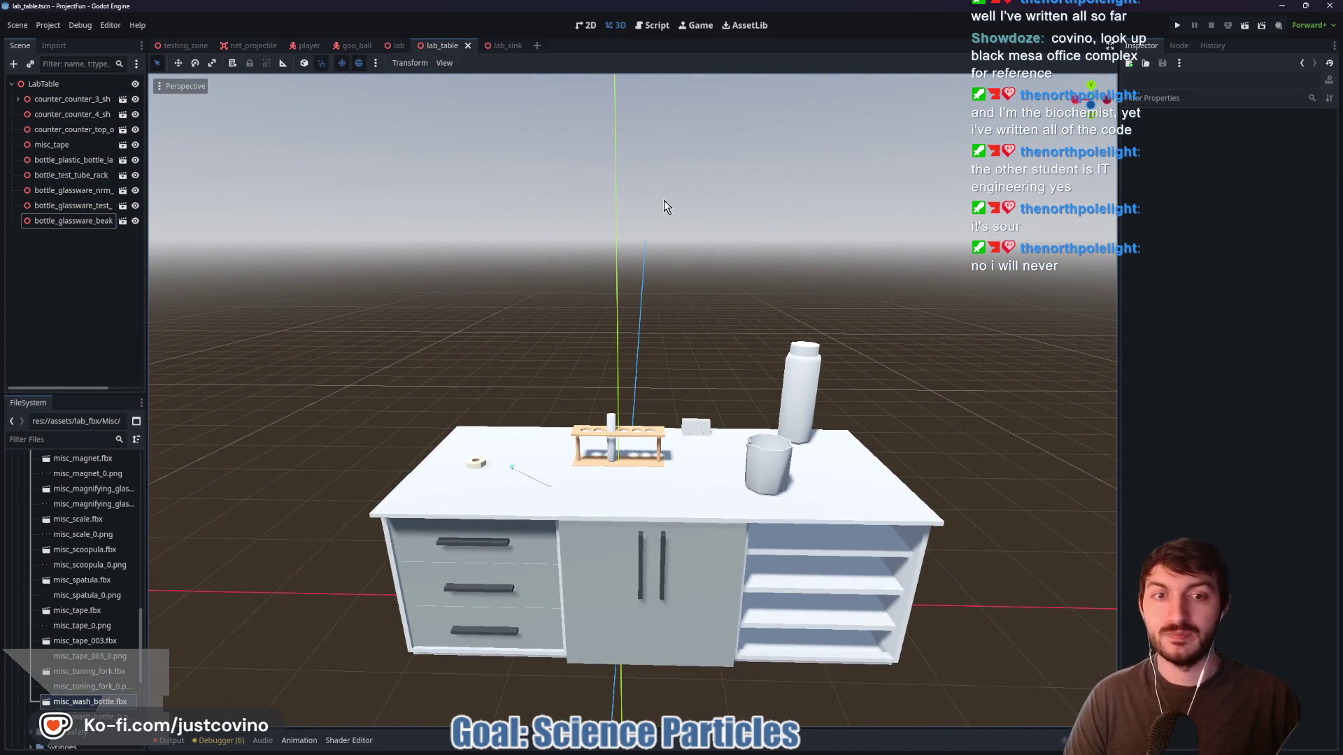
pyautogui.click(494, 42)
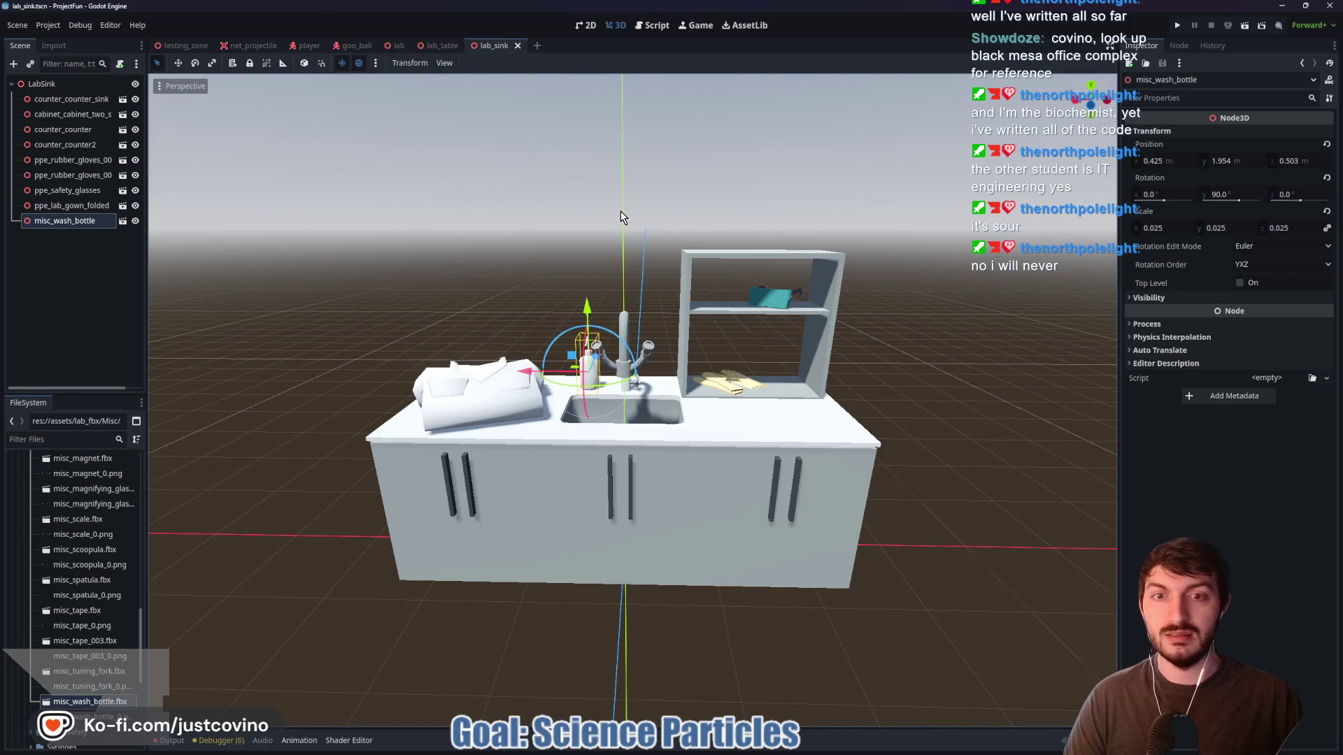
pyautogui.moveTo(478, 115); pyautogui.dragTo(454, 58)
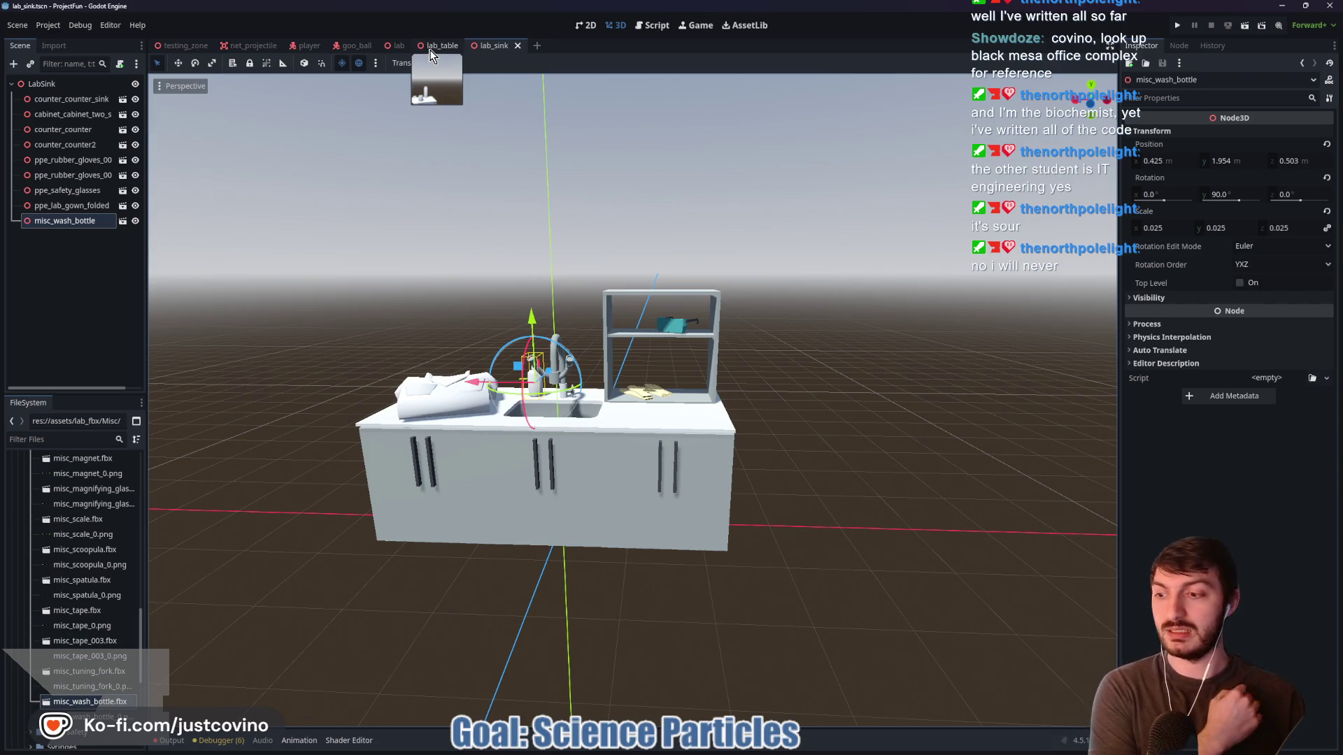
pyautogui.click(539, 46)
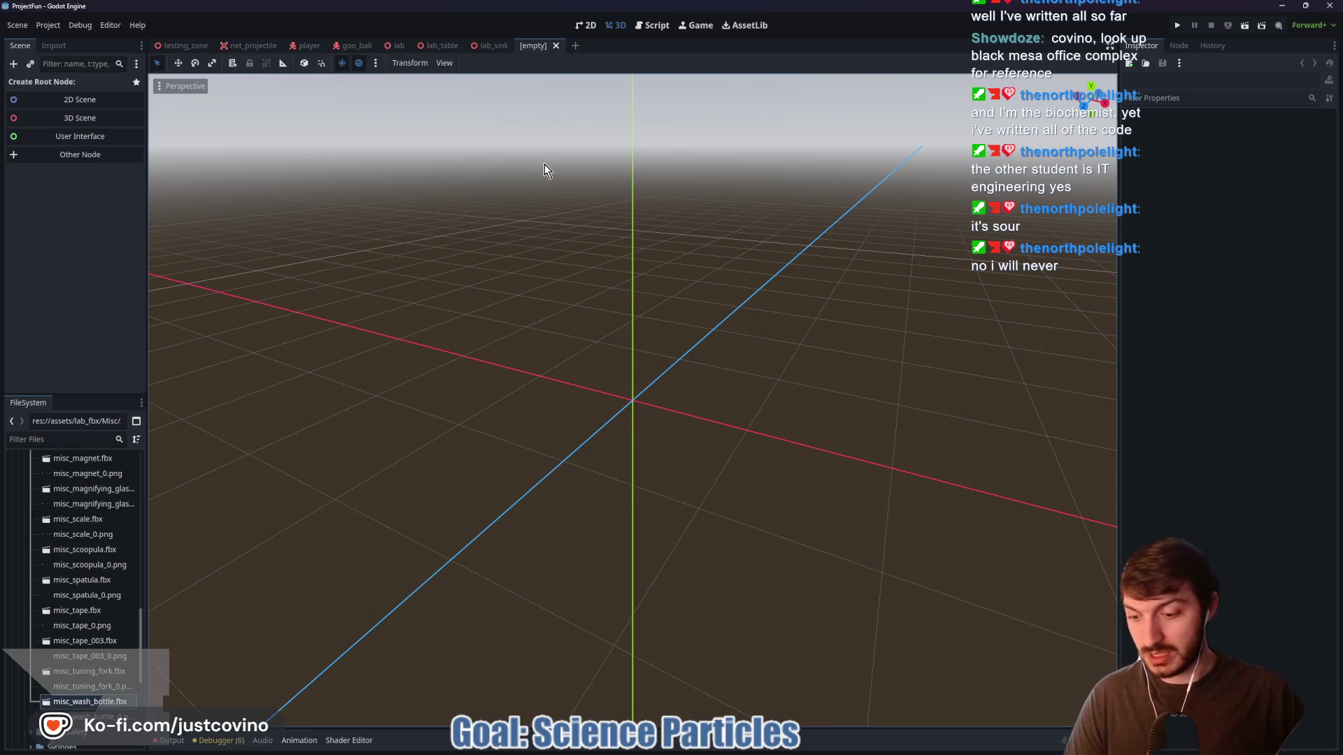
# Create a Node3D root for the new scene named ChemistryTable
pyautogui.hotkey('ctrl', 'a')
pyautogui.press('Return')
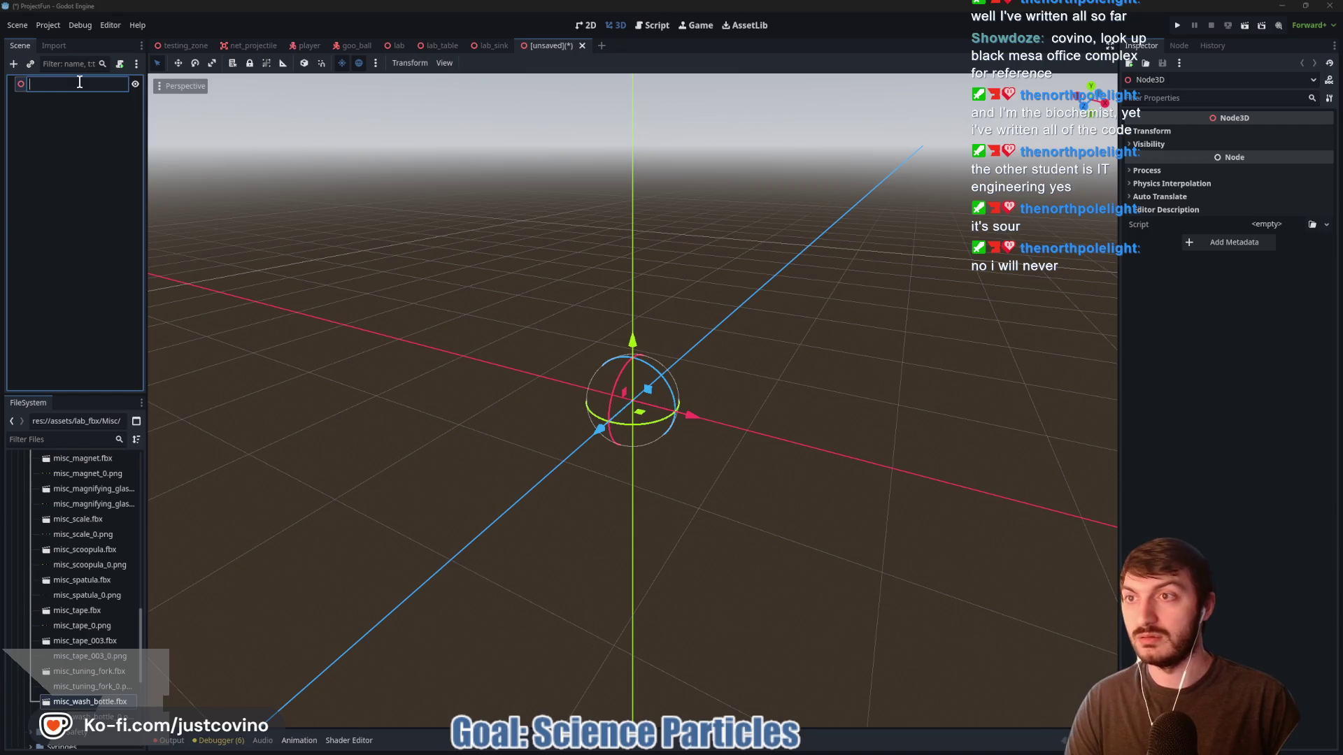
pyautogui.write('Chemist')
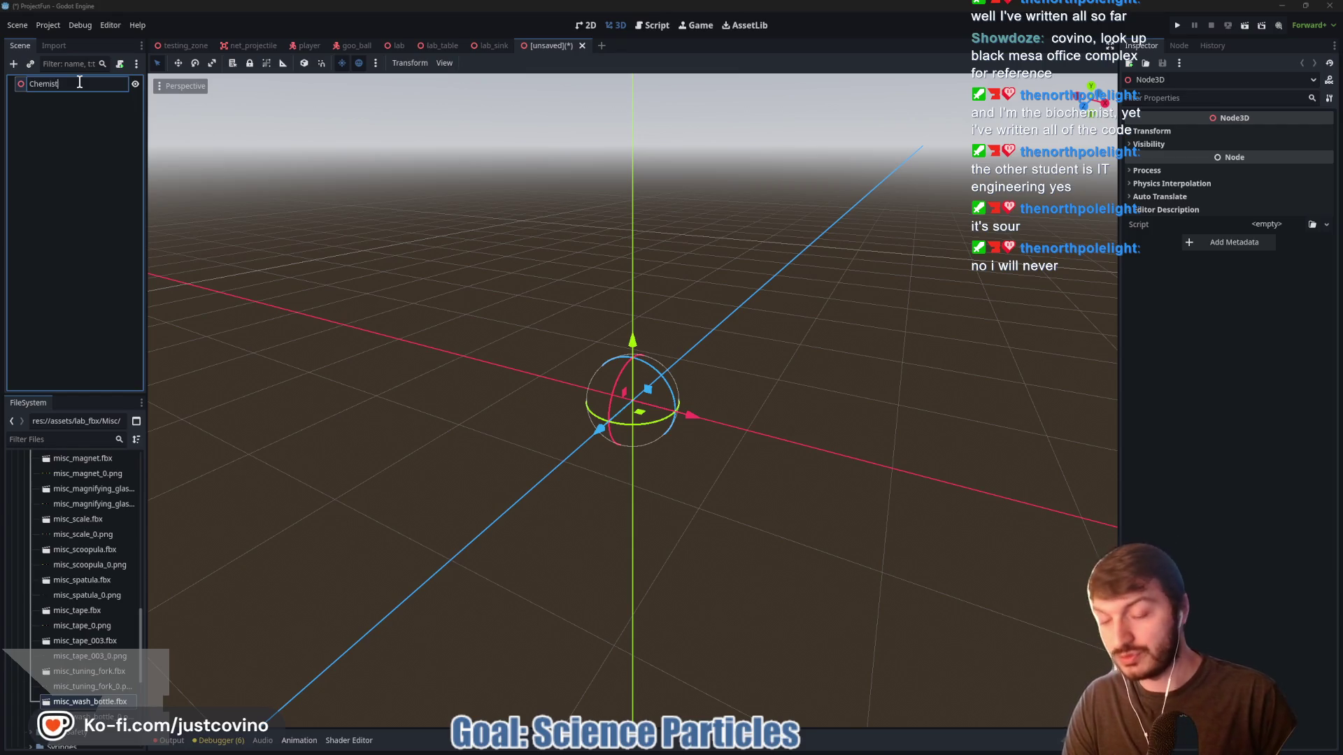
pyautogui.write('ryTable')
pyautogui.press('Return')
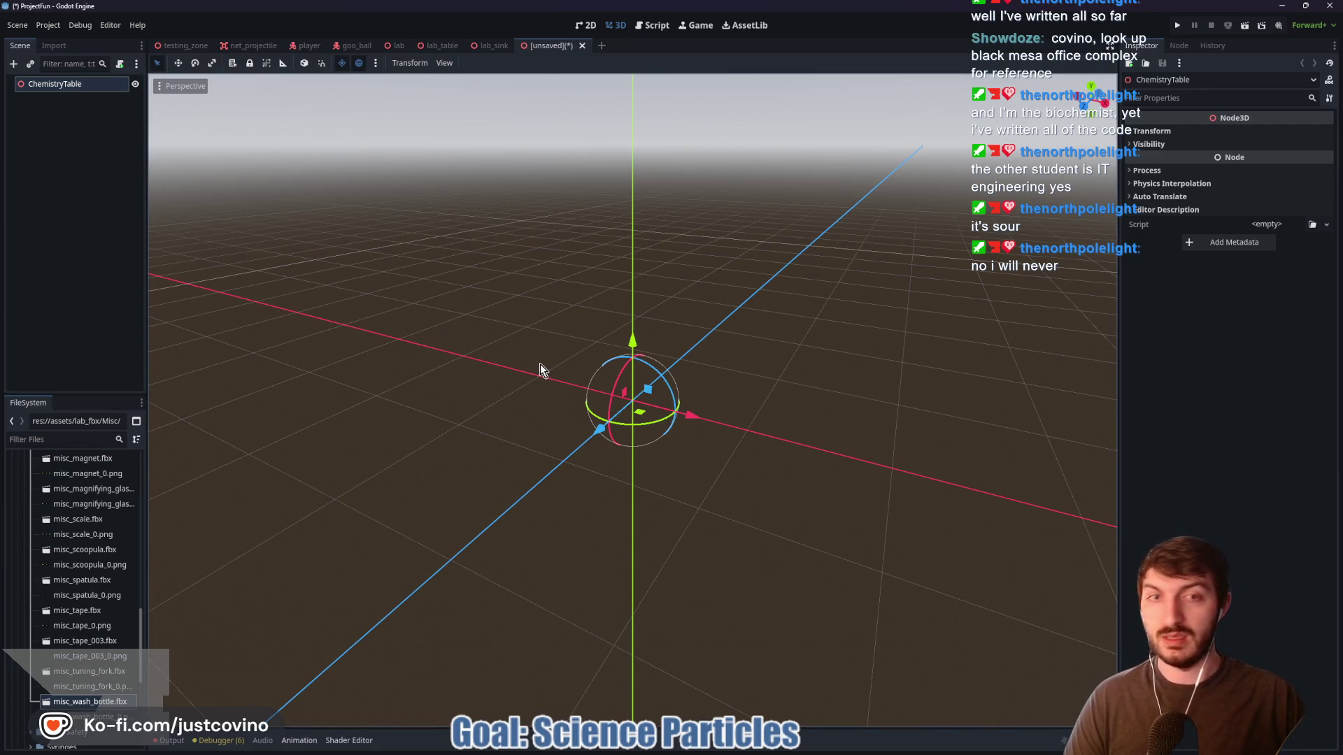
# Collapse the Misc folder and bring up the Questionable Ethics reference images
pyautogui.moveTo(756, 410)
pyautogui.mouseDown()
pyautogui.moveTo(543, 429)
pyautogui.moveTo(371, 389)
pyautogui.moveTo(330, 399)
pyautogui.mouseUp()
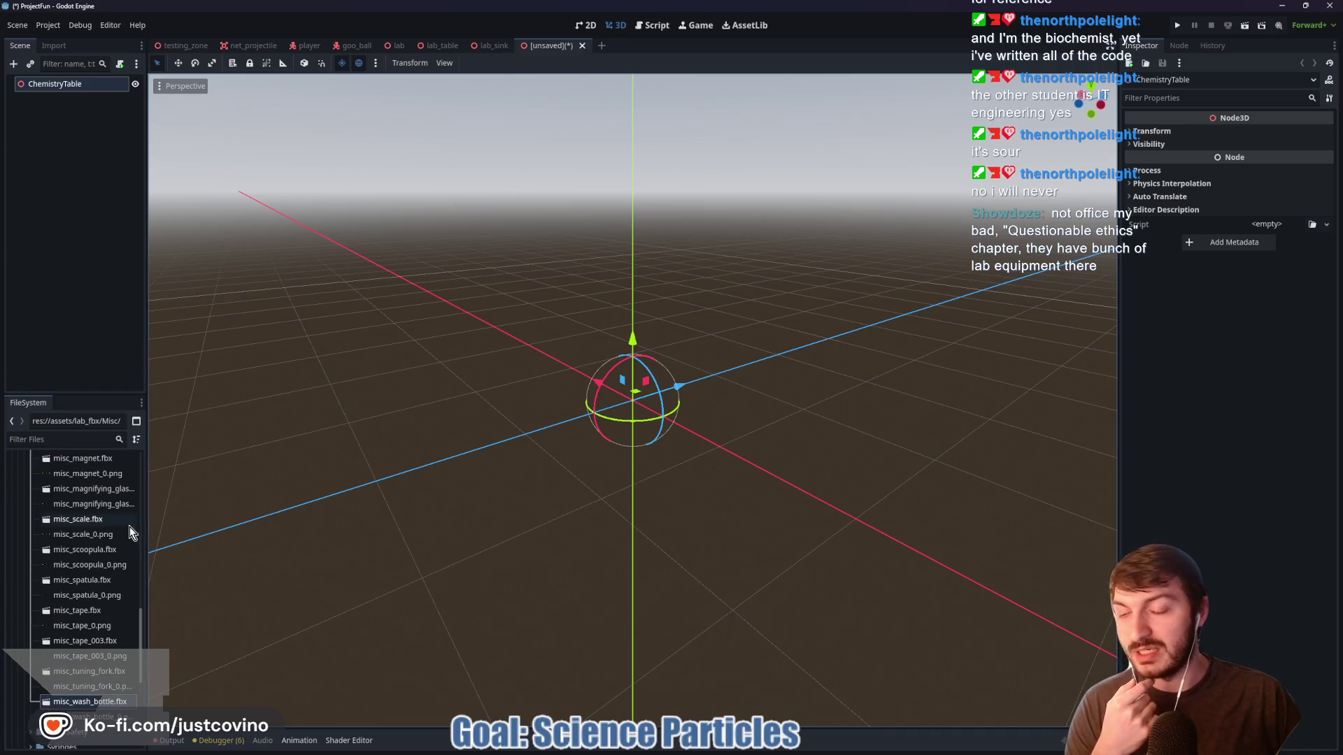
pyautogui.scroll(5, 90, 552)
pyautogui.click(27, 501)
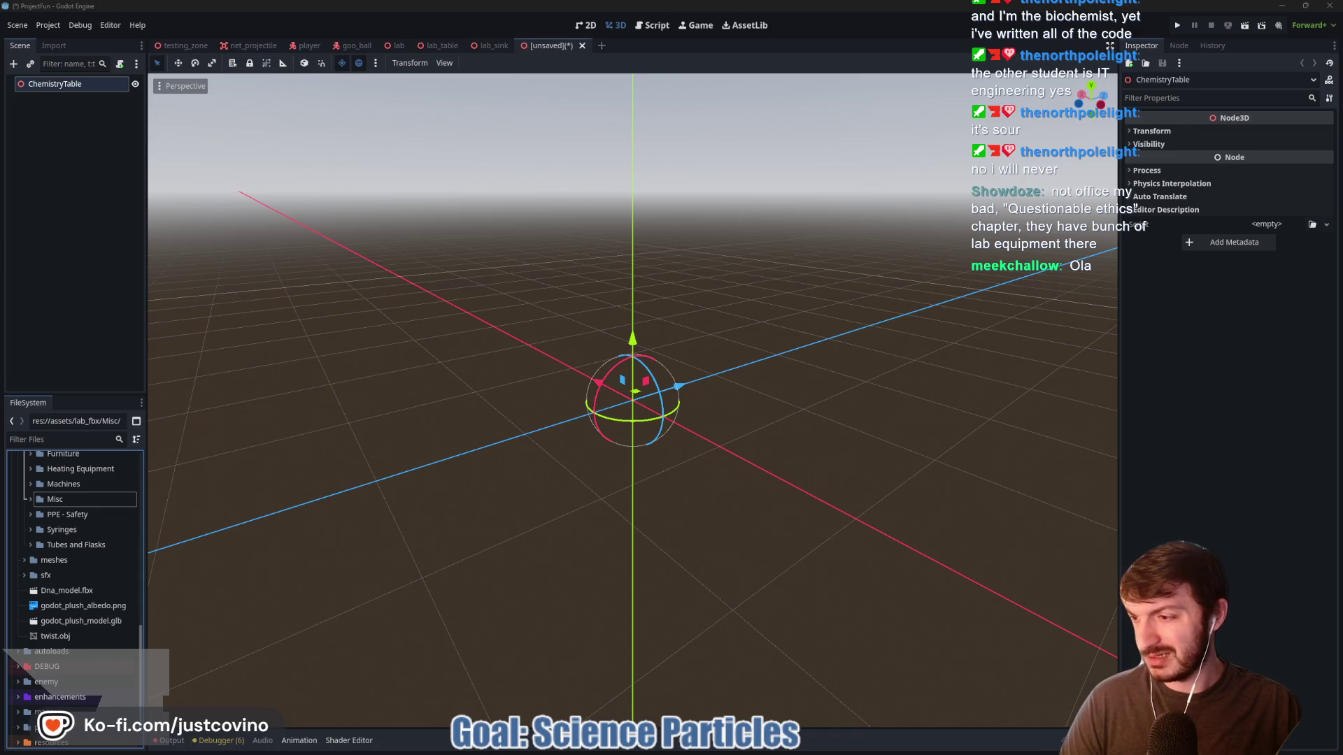
pyautogui.moveTo(264, 165); pyautogui.dragTo(365, 168)
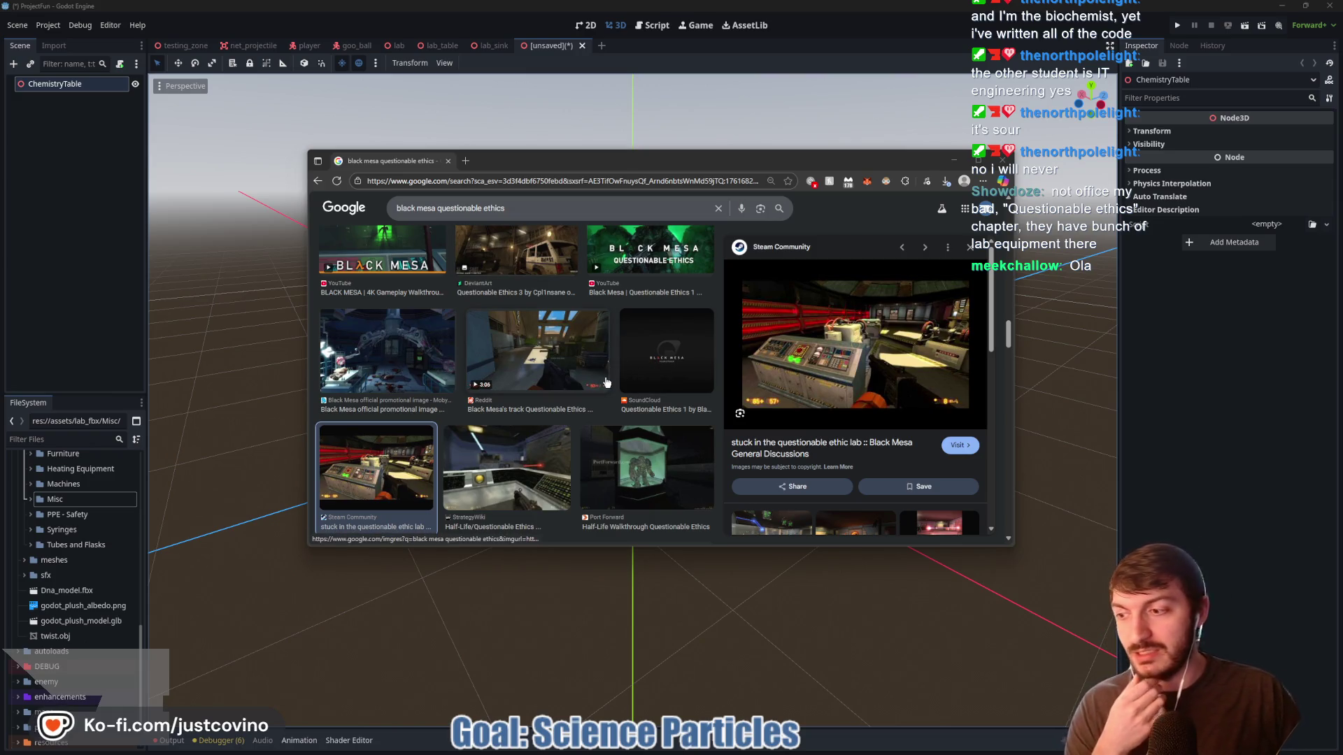
# Scroll through the 'black mesa questionable ethics' image results, then close the window
pyautogui.scroll(-5, 603, 386)
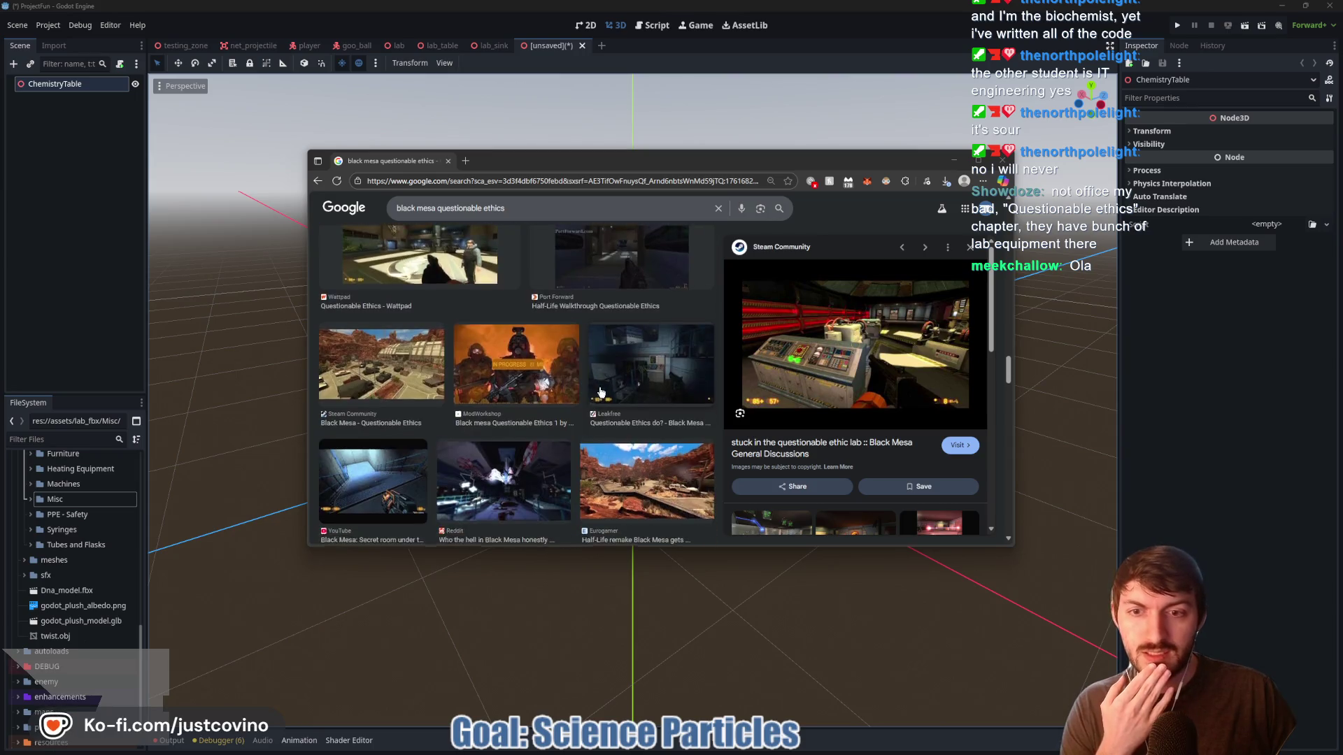
pyautogui.scroll(-1, 601, 391)
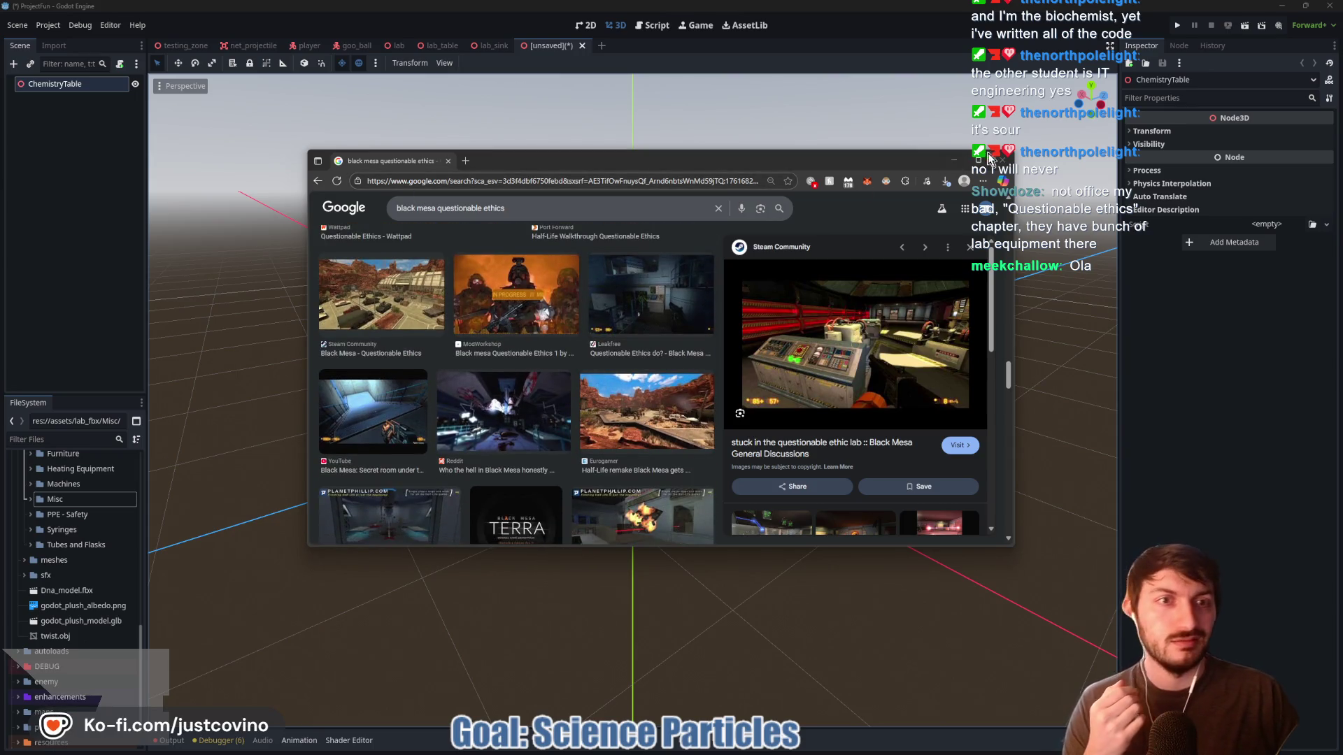
pyautogui.click(1002, 160)
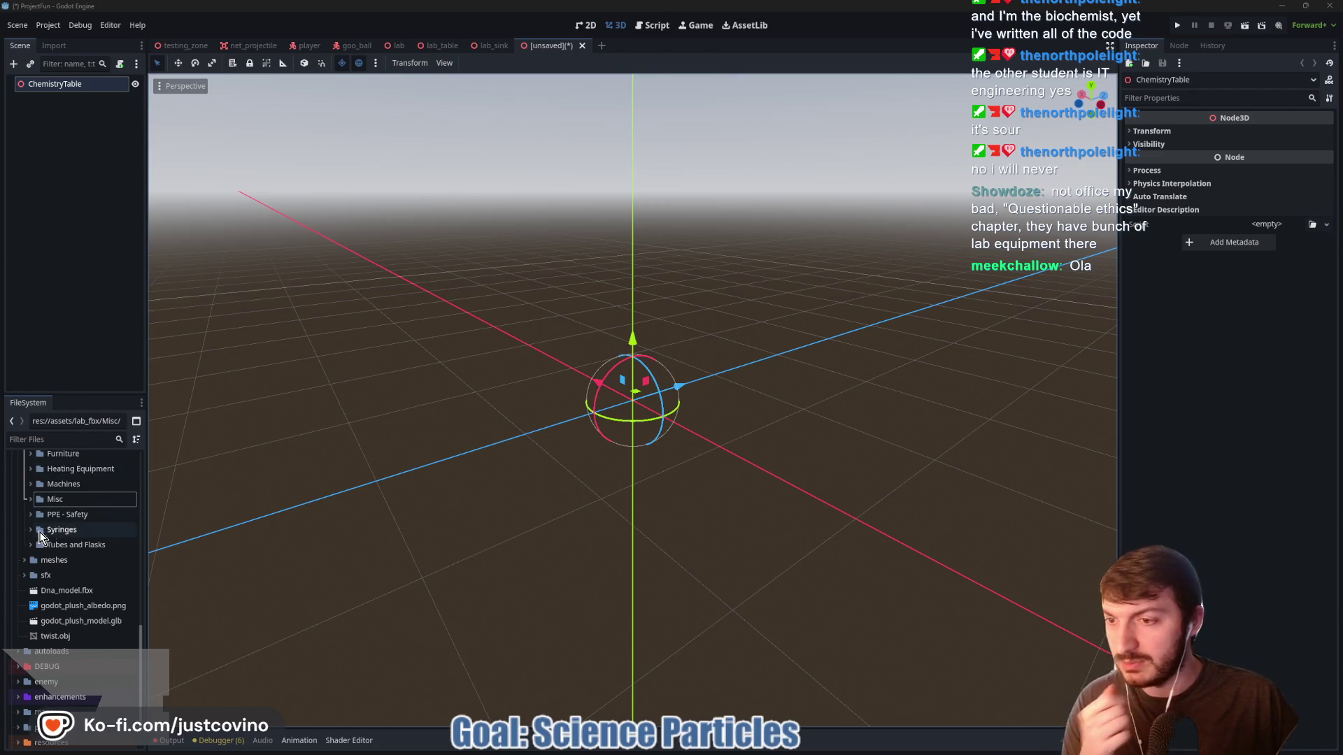
# Add counter_counter_side_outlet.fbx at position 0,0,0 with scale 0.025 on all axes
pyautogui.scroll(3, 29, 530)
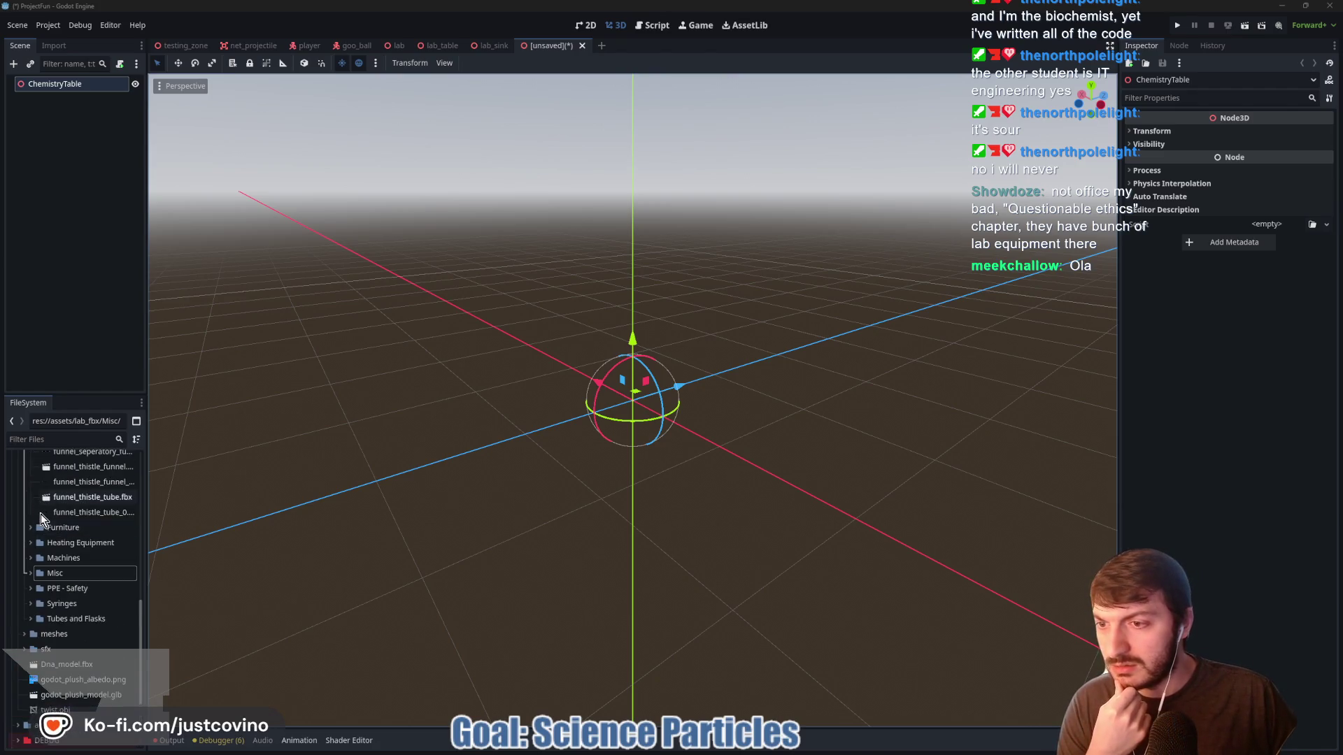
pyautogui.scroll(8, 29, 535)
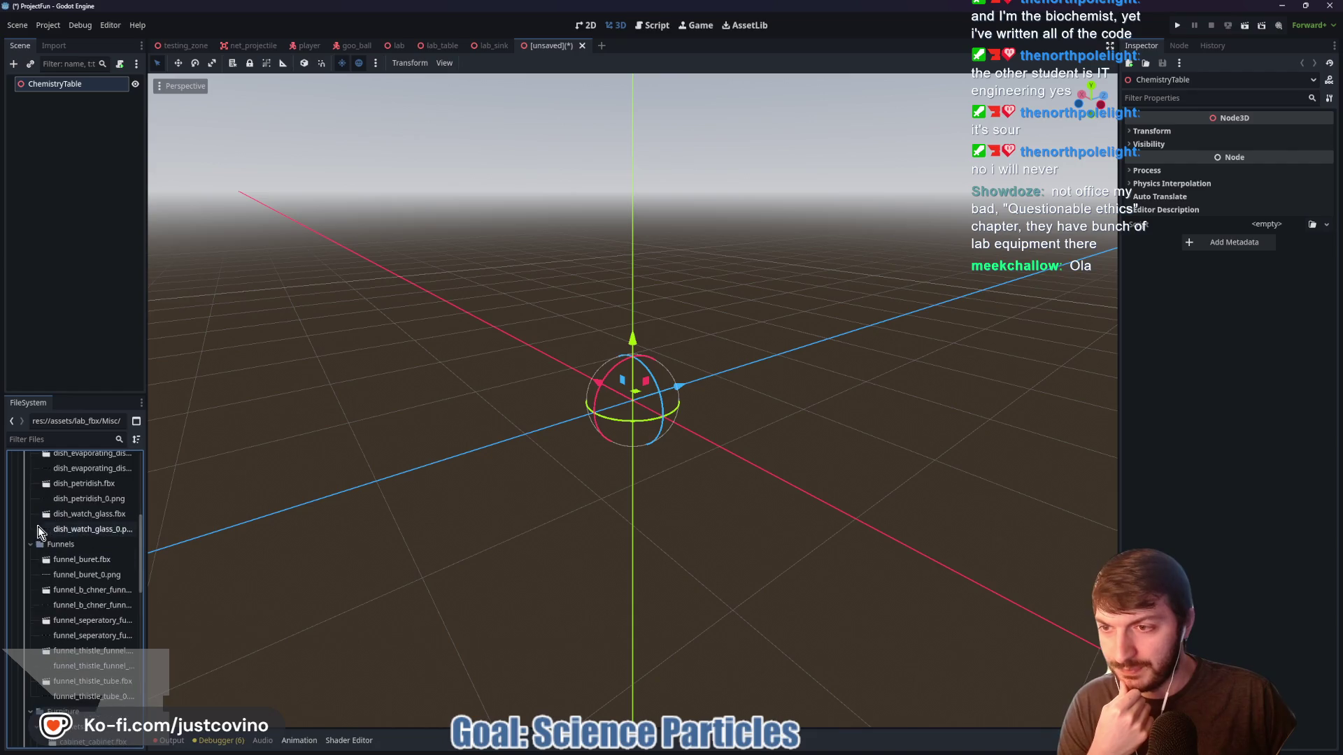
pyautogui.scroll(-15, 49, 556)
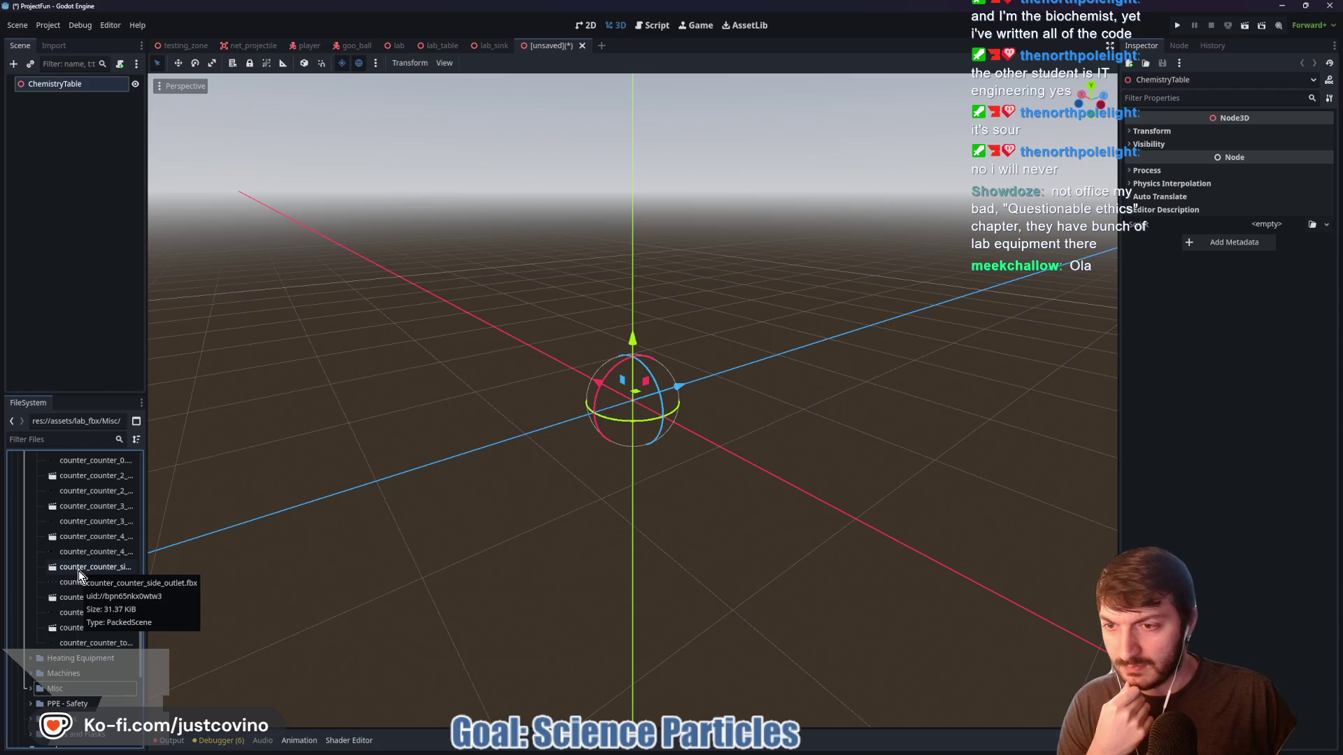
pyautogui.moveTo(79, 571)
pyautogui.mouseDown()
pyautogui.moveTo(664, 293)
pyautogui.moveTo(676, 275)
pyautogui.mouseUp()
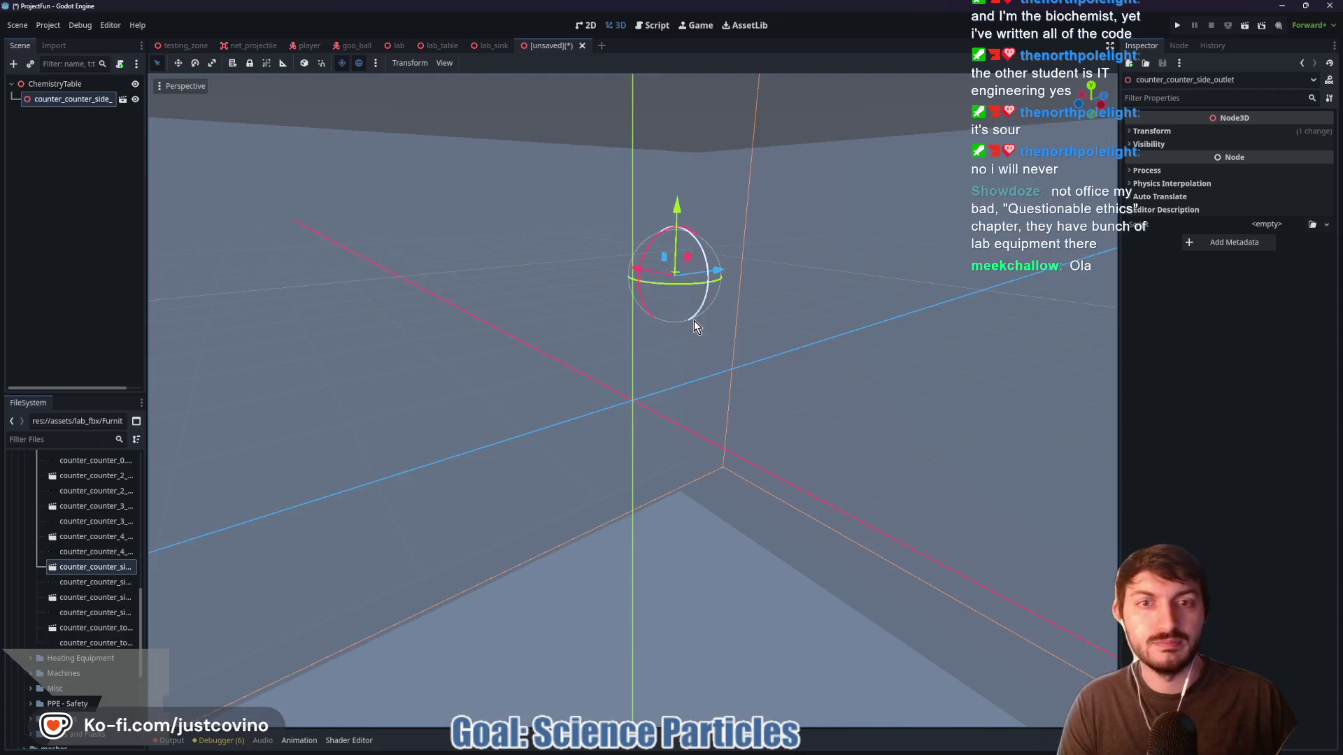
pyautogui.click(1165, 130)
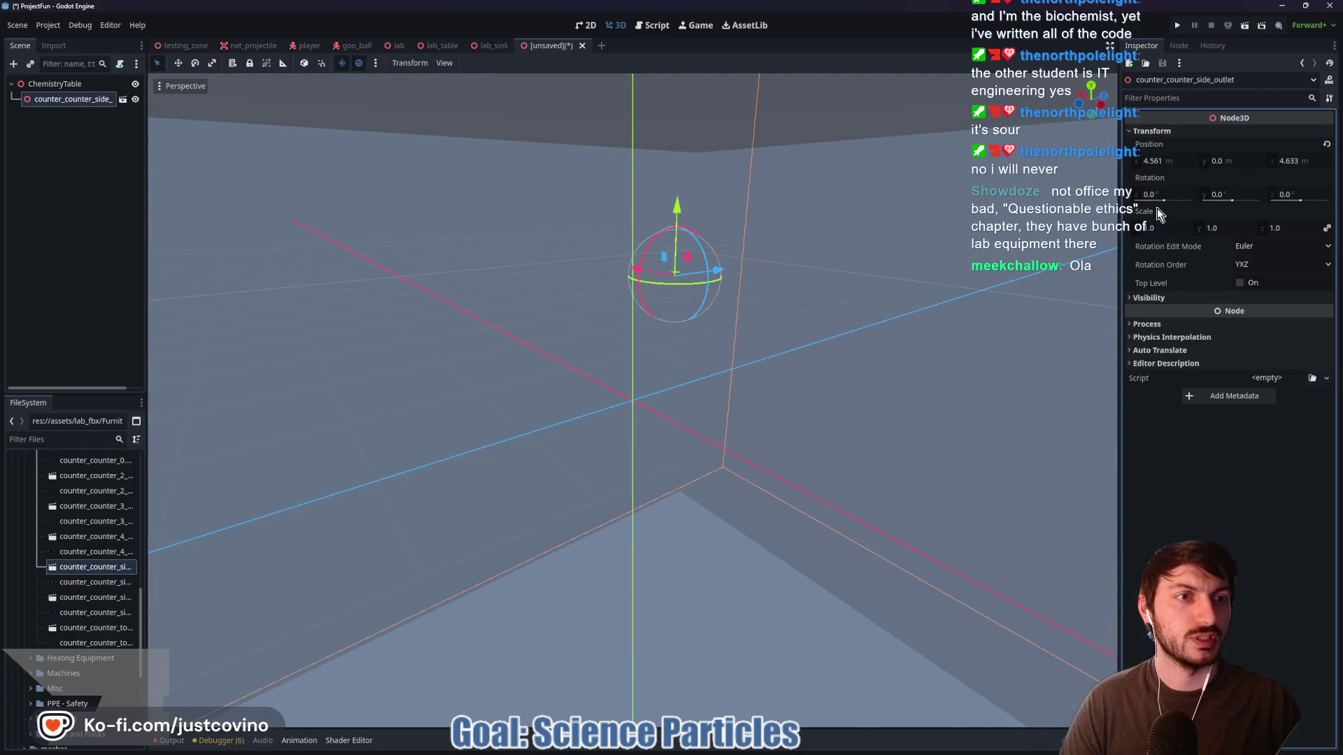
pyautogui.click(1161, 228)
pyautogui.write('0.25')
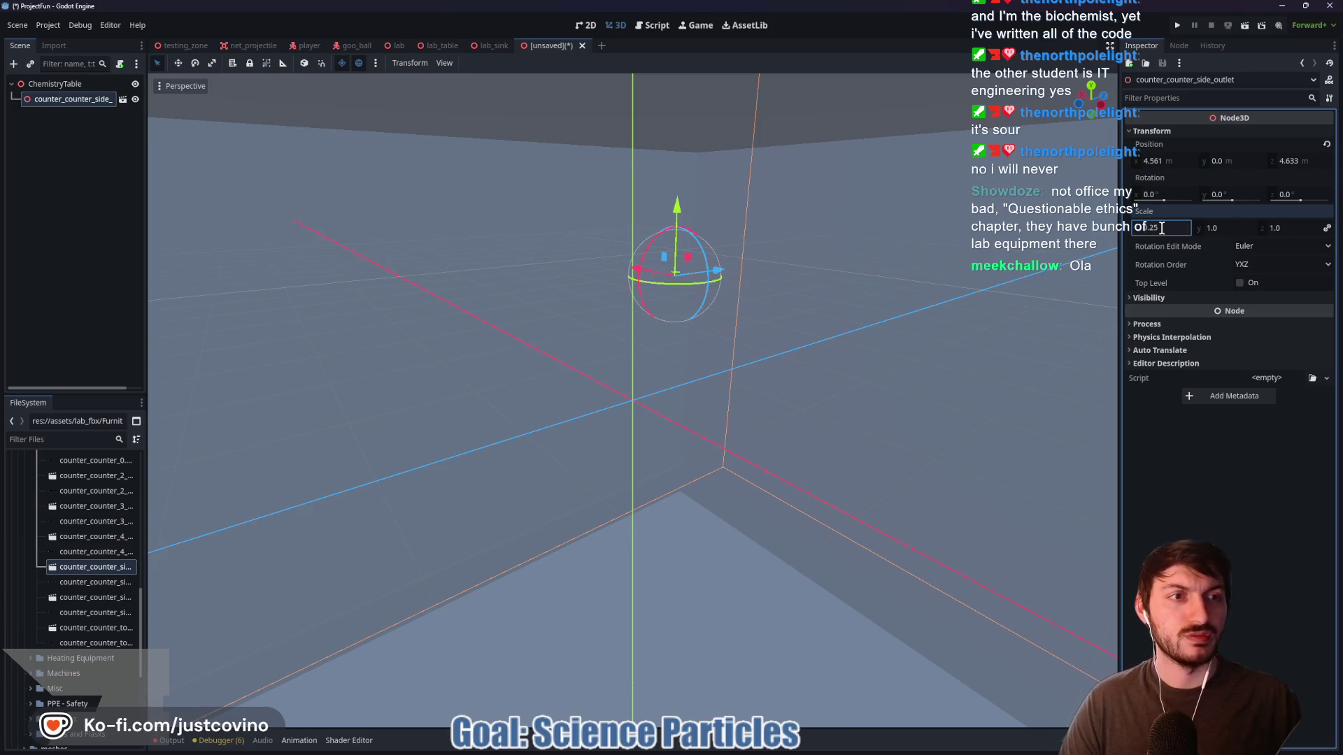
pyautogui.click(1169, 160)
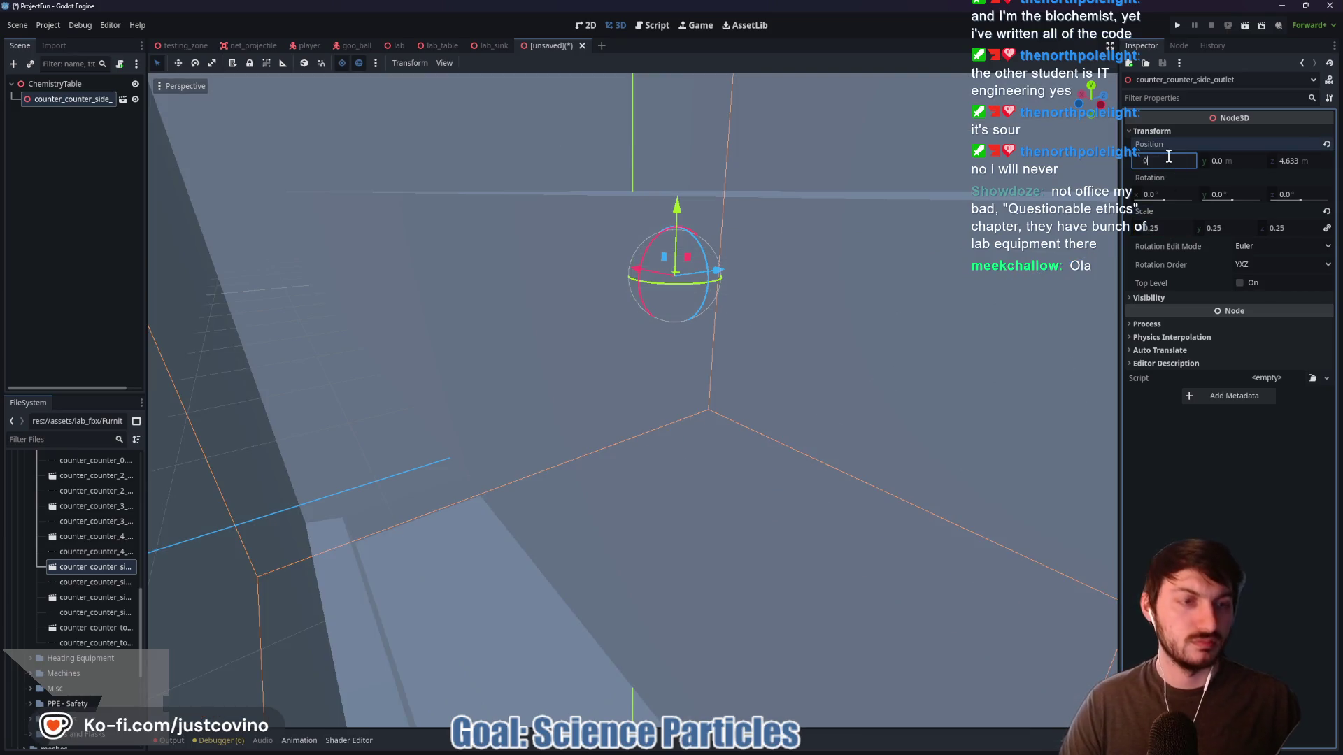
pyautogui.press('Tab')
pyautogui.press('Tab')
pyautogui.write('0')
pyautogui.press('Return')
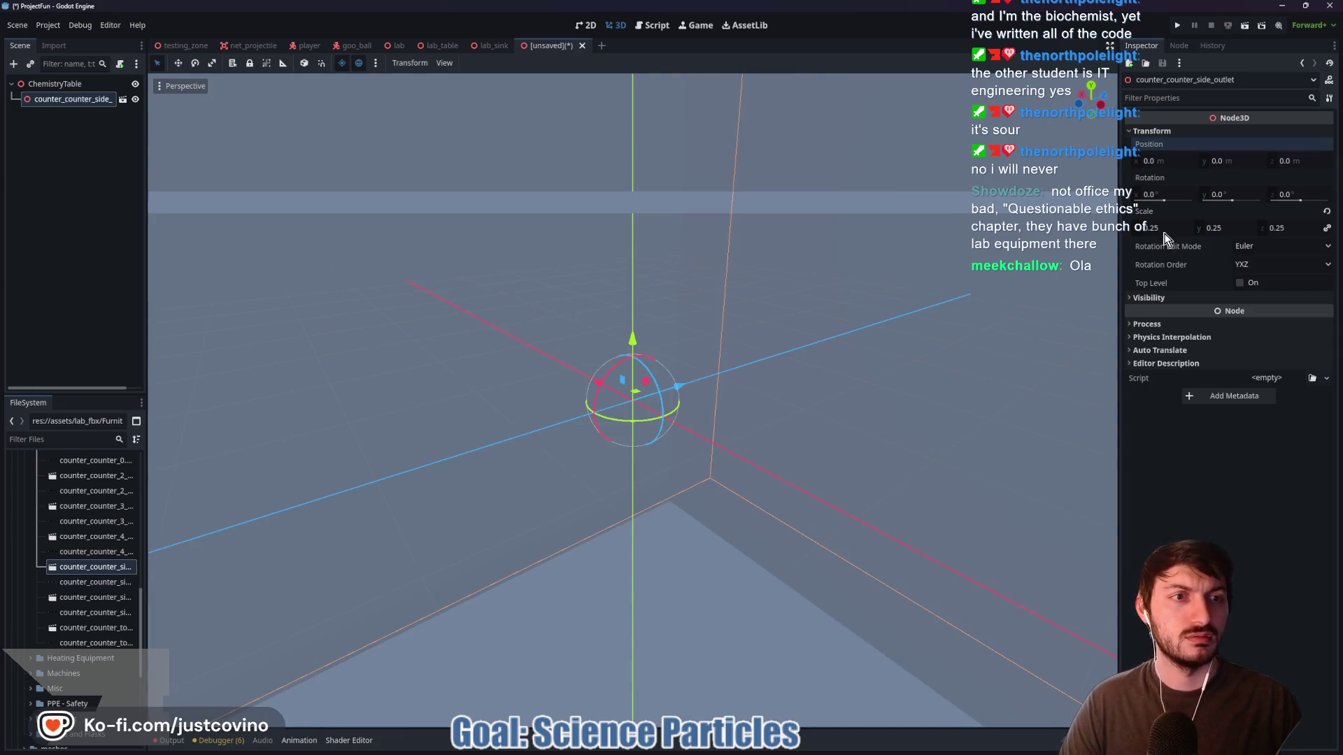
pyautogui.write('0.025')
pyautogui.press('Return')
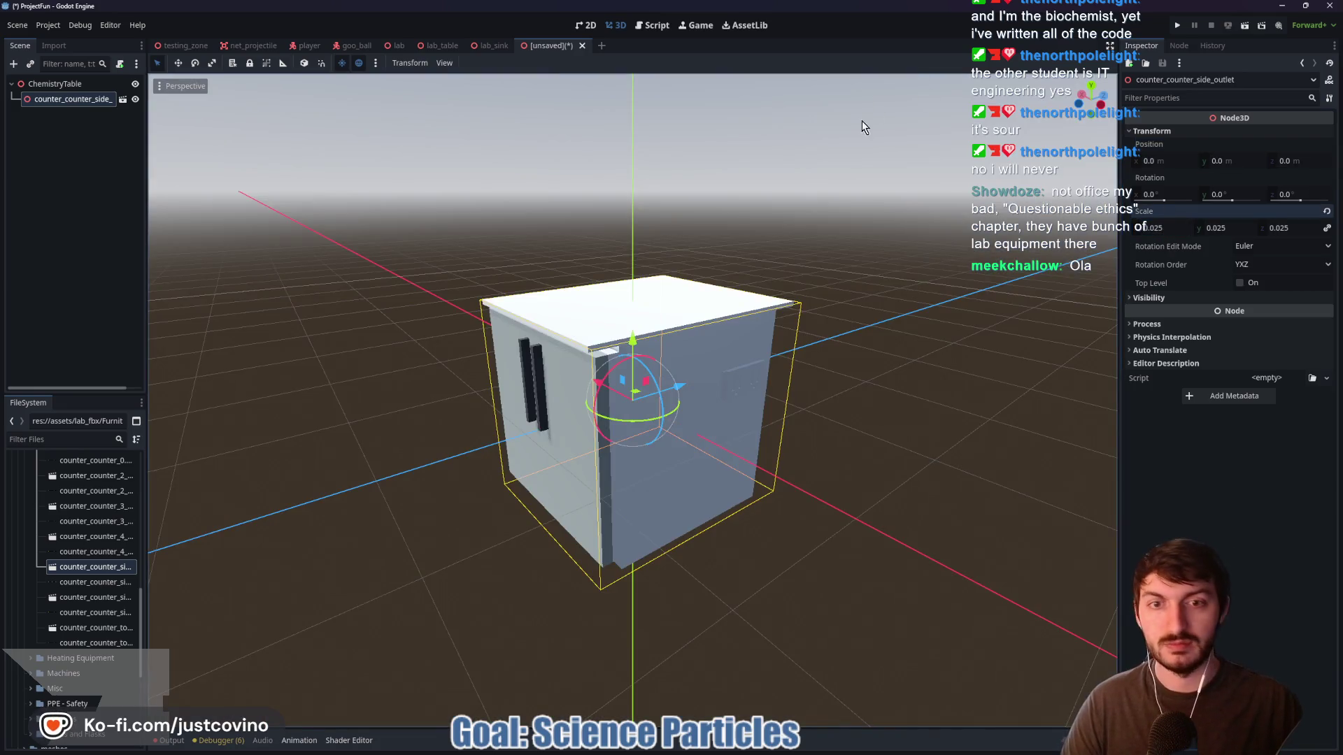
pyautogui.moveTo(867, 342)
pyautogui.mouseDown()
pyautogui.moveTo(851, 417)
pyautogui.moveTo(987, 415)
pyautogui.moveTo(883, 493)
pyautogui.moveTo(736, 405)
pyautogui.moveTo(698, 405)
pyautogui.moveTo(767, 409)
pyautogui.moveTo(771, 346)
pyautogui.mouseUp()
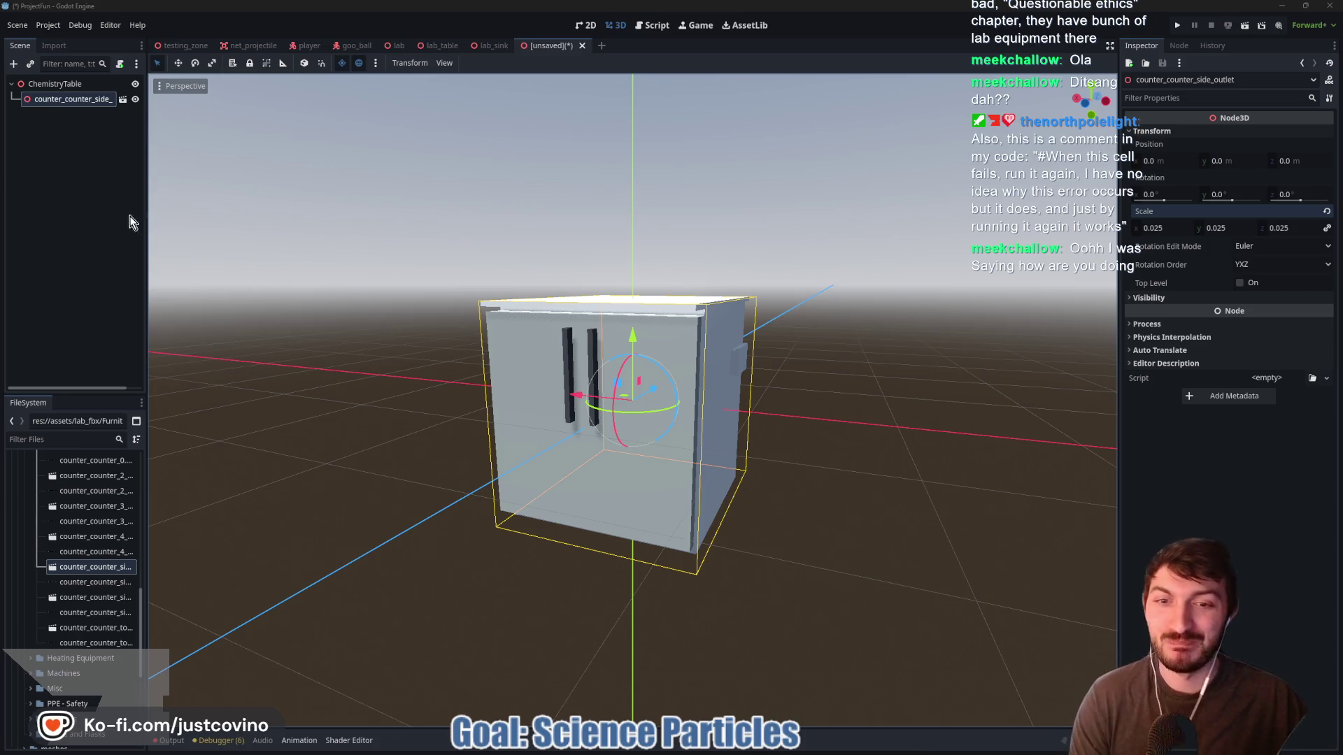
# From a rear orthogonal view, lift the counter cabinet to Y 0.89
pyautogui.moveTo(668, 296); pyautogui.dragTo(778, 278)
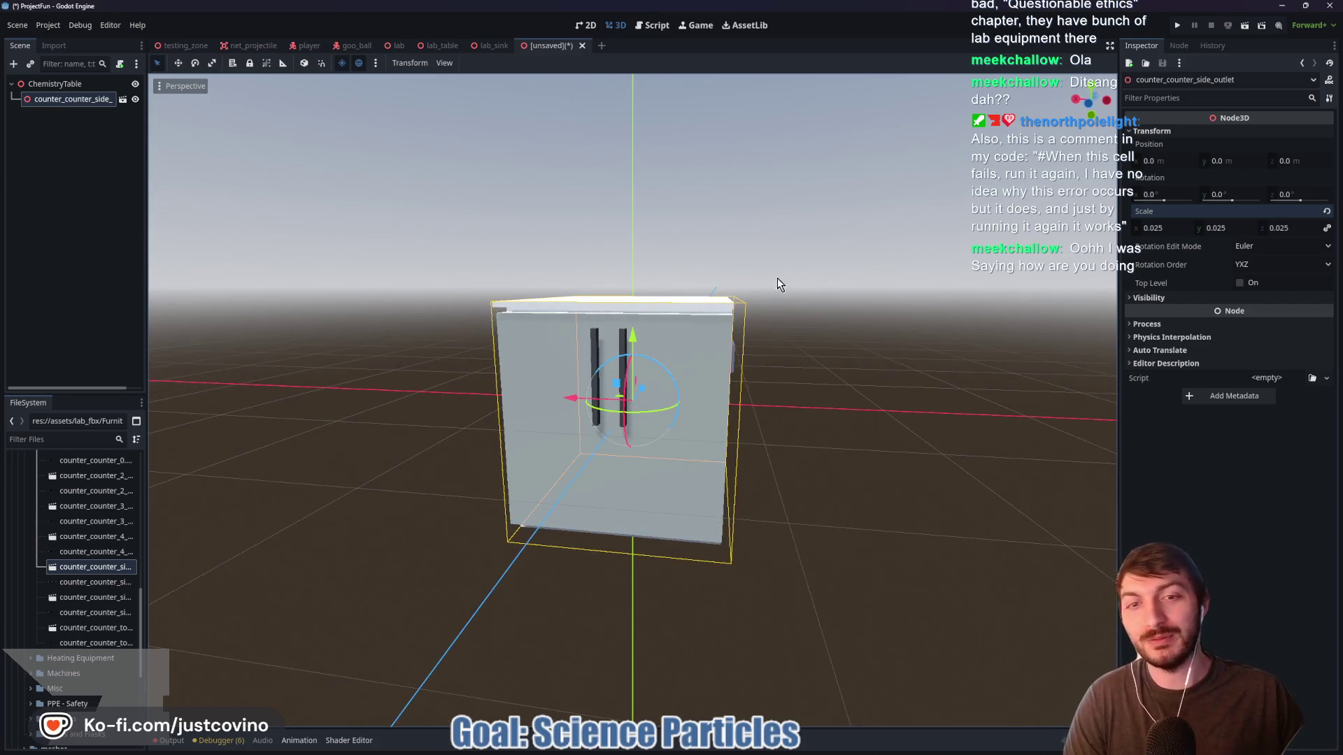
pyautogui.click(1092, 110)
pyautogui.moveTo(632, 334)
pyautogui.mouseDown()
pyautogui.moveTo(641, 222)
pyautogui.moveTo(641, 235)
pyautogui.mouseUp()
pyautogui.moveTo(764, 262)
pyautogui.mouseDown()
pyautogui.moveTo(842, 371)
pyautogui.moveTo(692, 360)
pyautogui.moveTo(837, 364)
pyautogui.mouseUp()
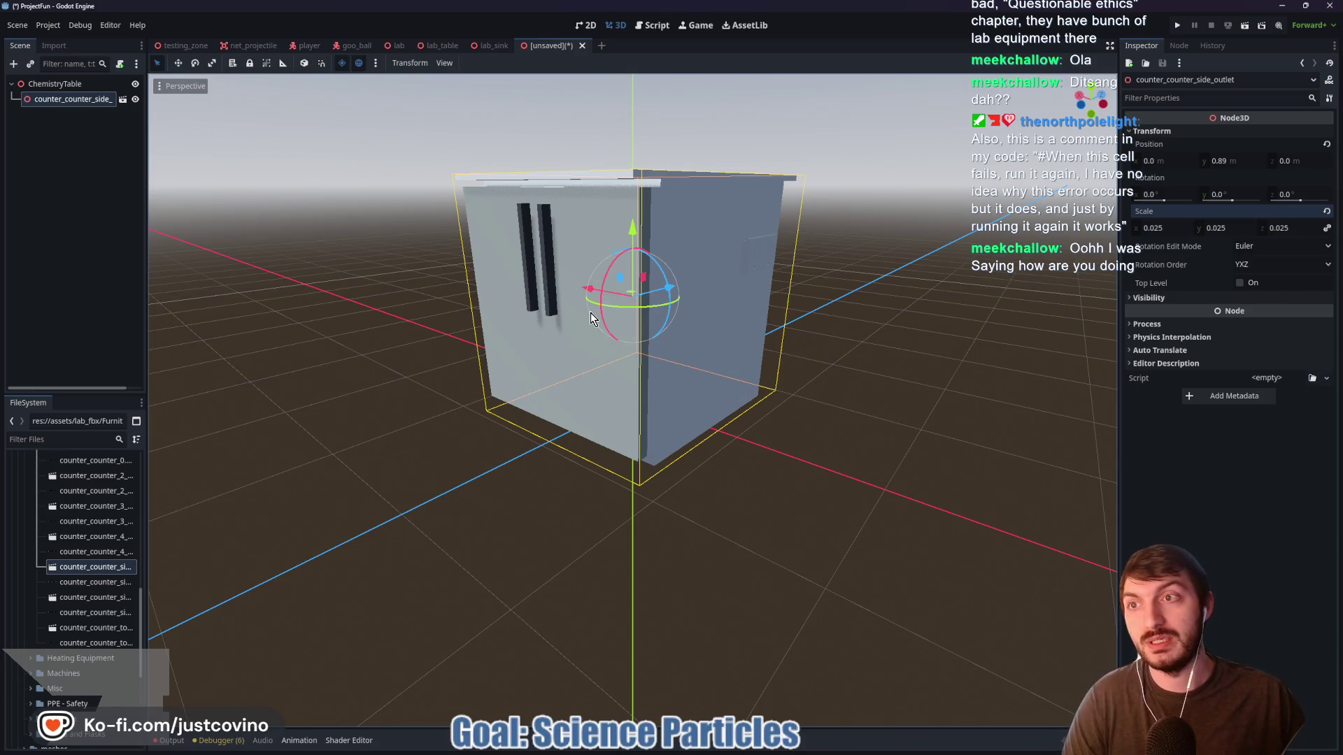
pyautogui.hotkey('ctrl', 's')
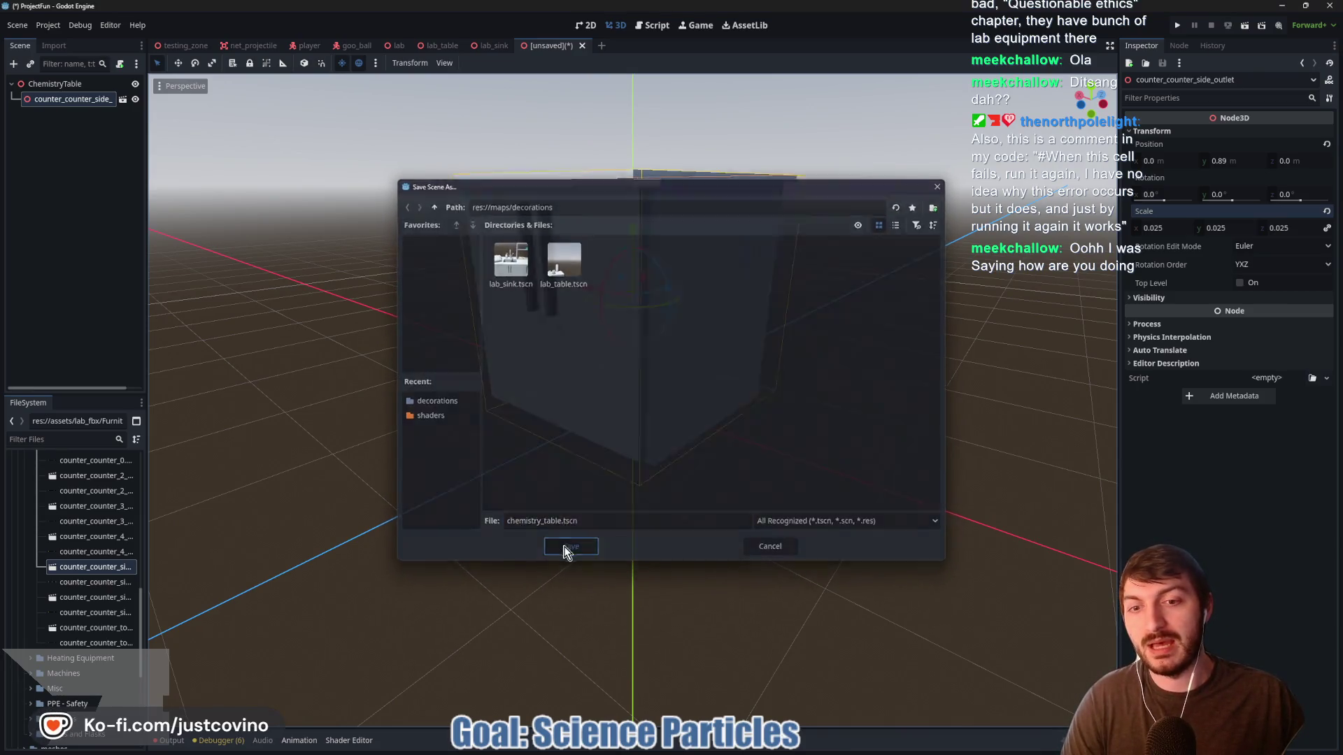
# Save the scene as chemistry_table.tscn and shift the counter to X -4.0
pyautogui.click(566, 553)
pyautogui.moveTo(422, 366)
pyautogui.mouseDown()
pyautogui.moveTo(513, 417)
pyautogui.moveTo(442, 388)
pyautogui.moveTo(552, 397)
pyautogui.moveTo(544, 326)
pyautogui.moveTo(1018, 292)
pyautogui.mouseUp()
pyautogui.hotkey('ctrl', 's')
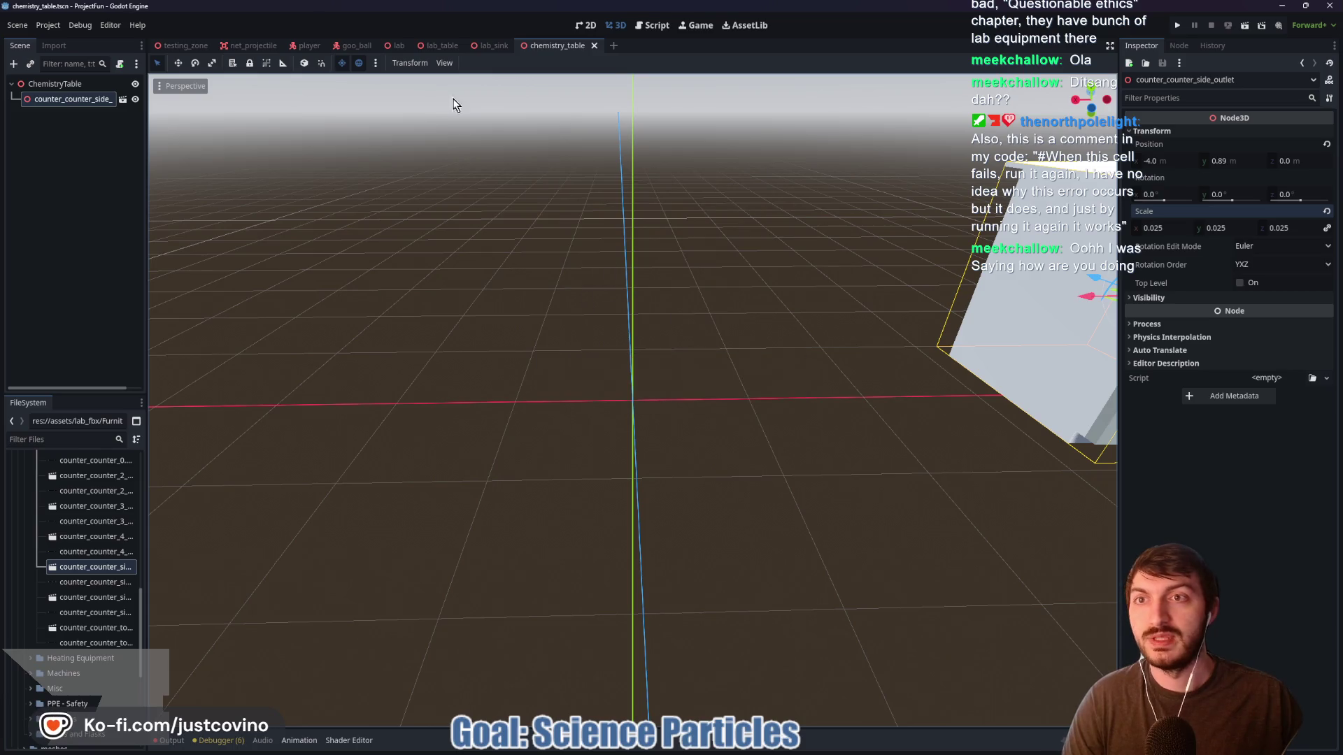
# Switch to the testing_zone scene and run the game to play-test it
pyautogui.click(397, 46)
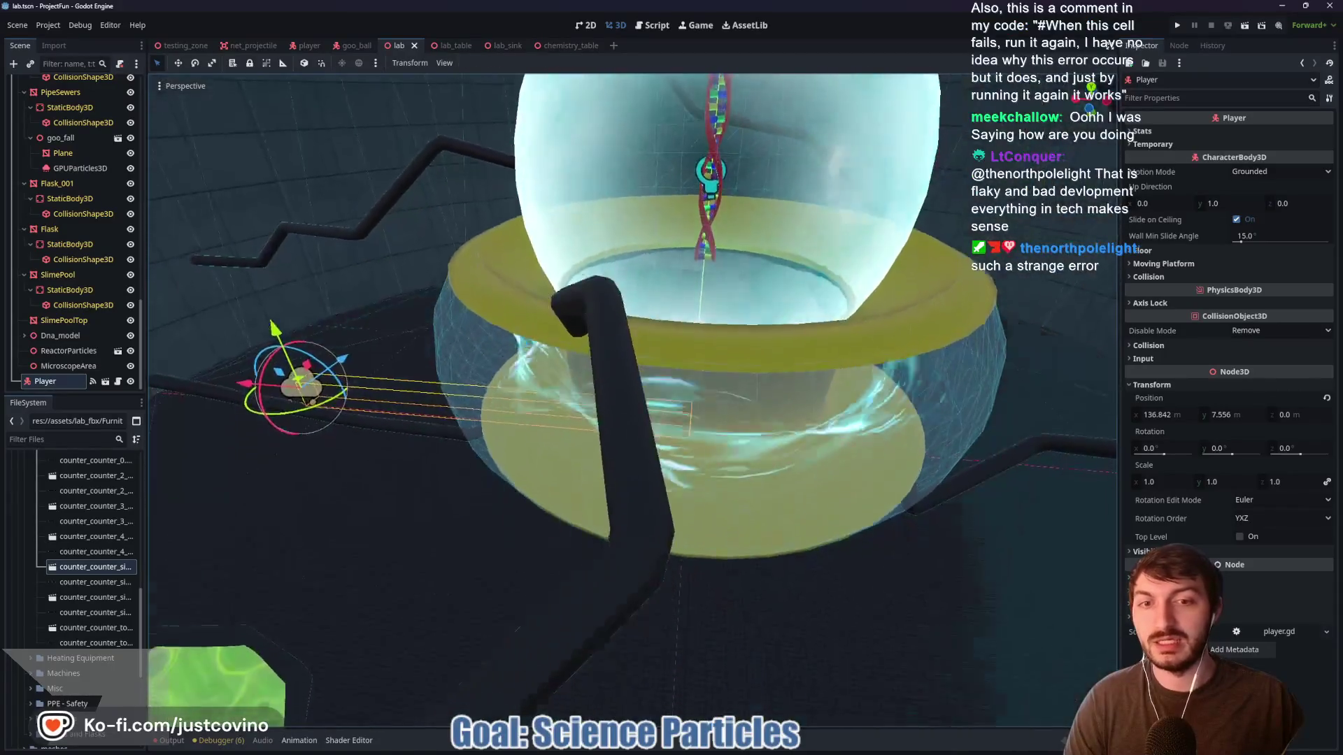
pyautogui.scroll(2, 633, 400)
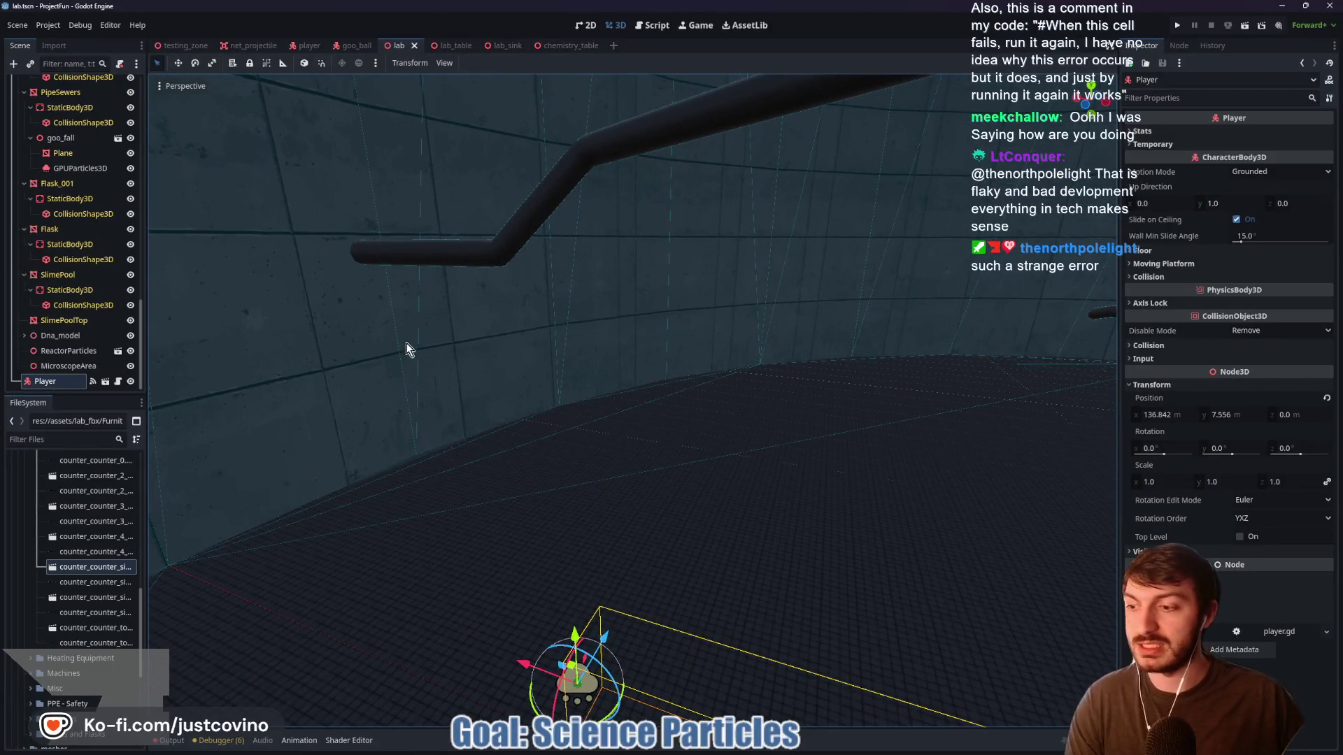
pyautogui.click(193, 46)
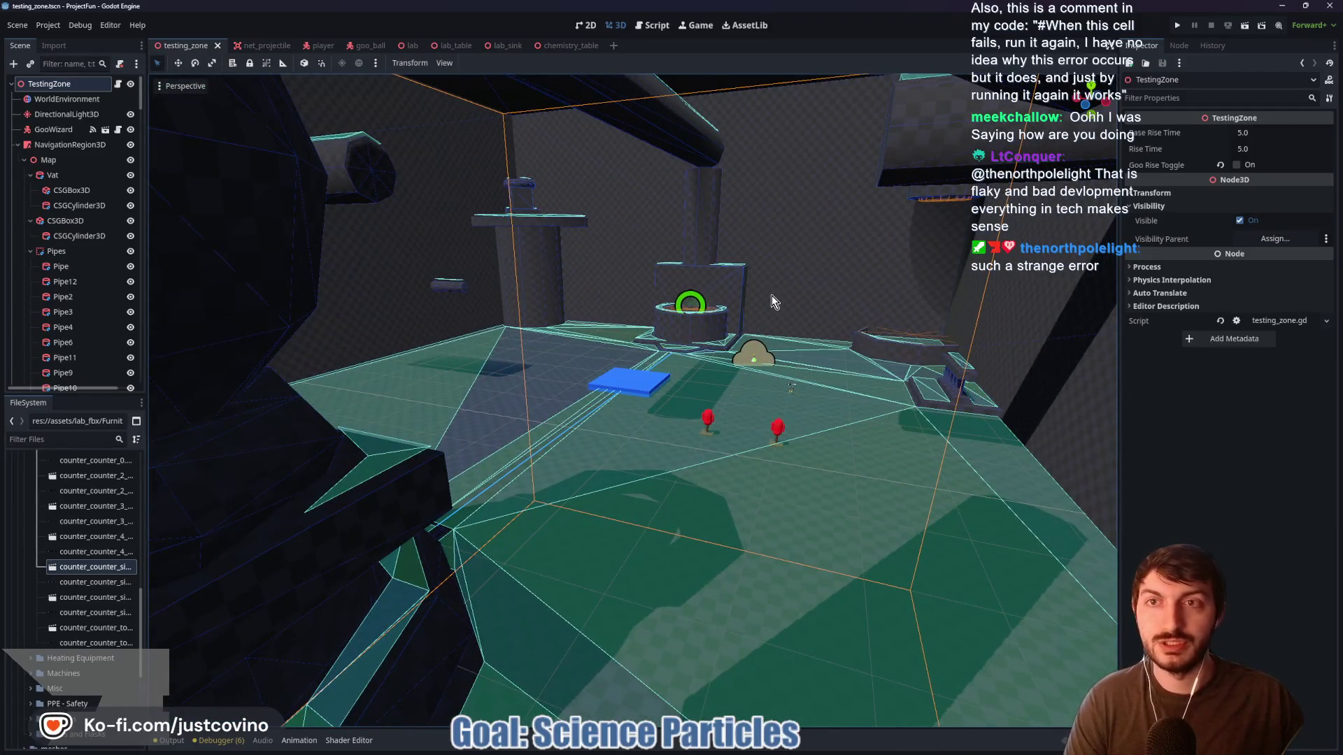
pyautogui.press('F5')
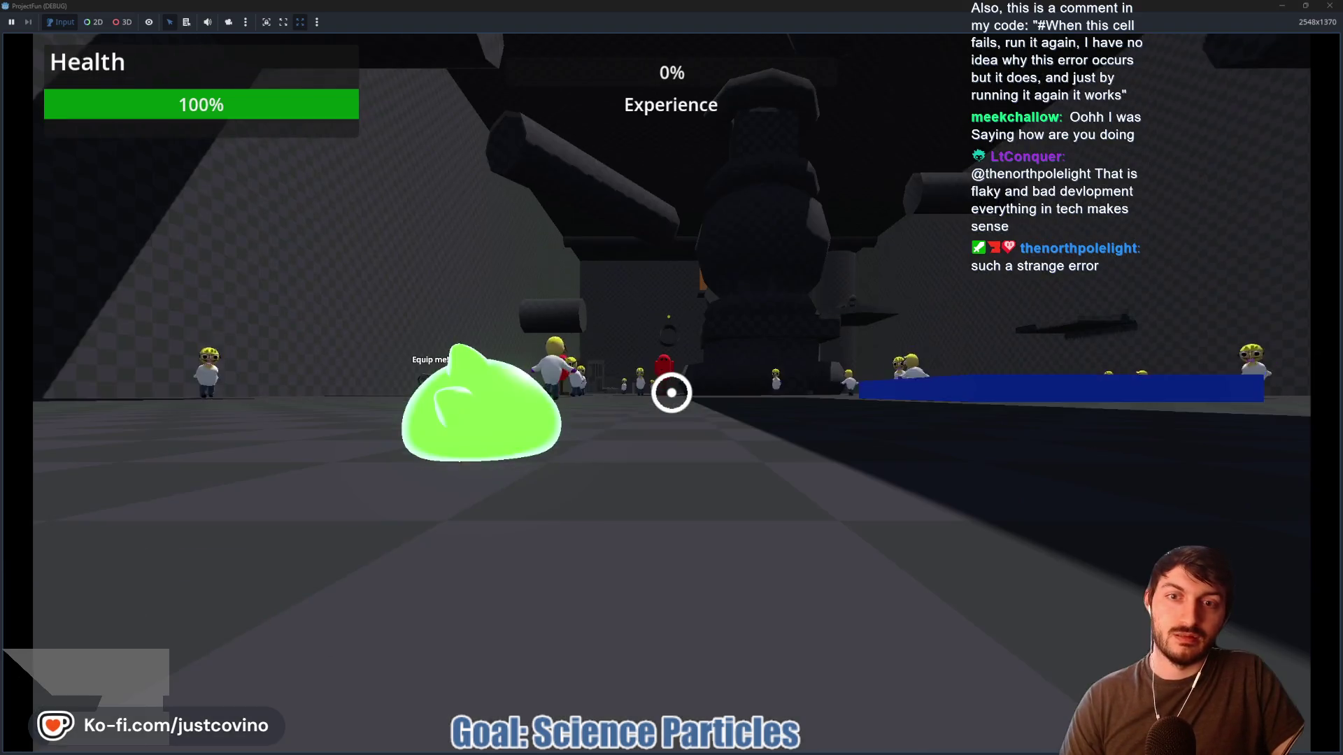
# Walk toward the Equip me! item and back, then grapple onto the structure and let go
pyautogui.press('w')
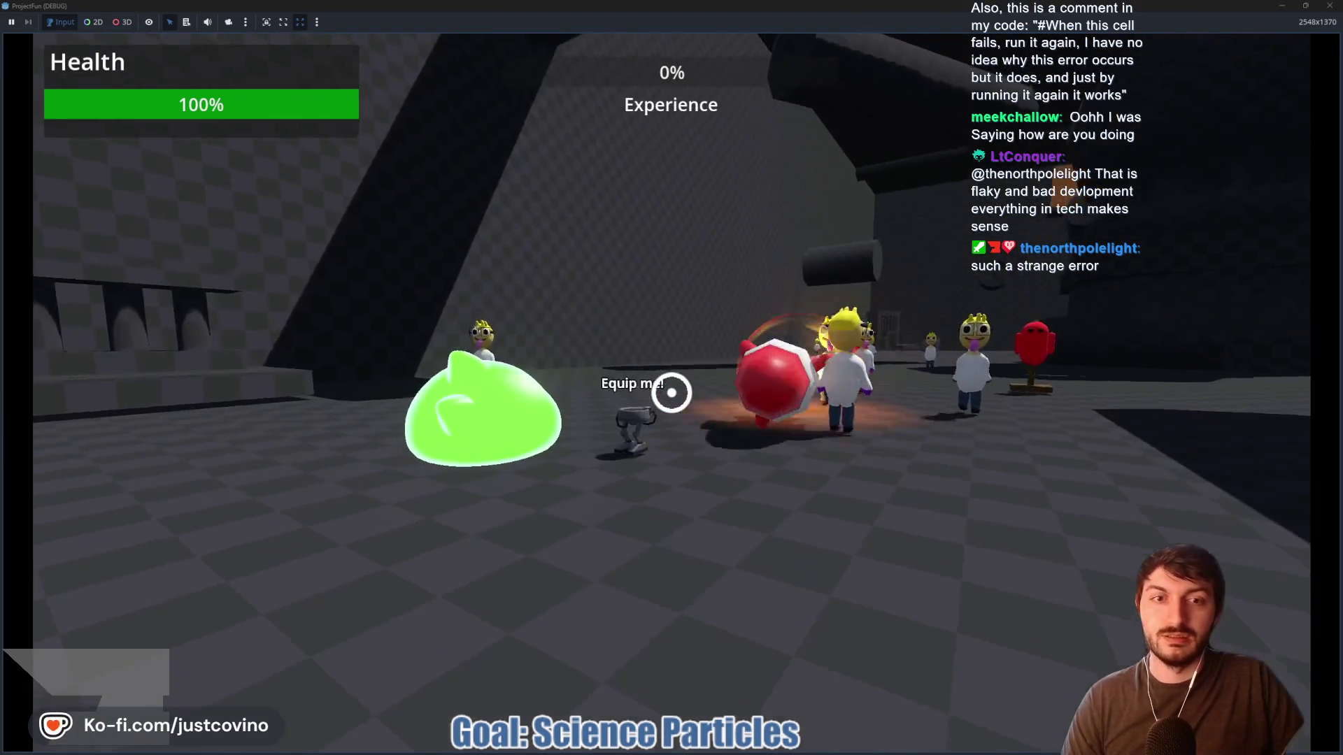
pyautogui.press('s')
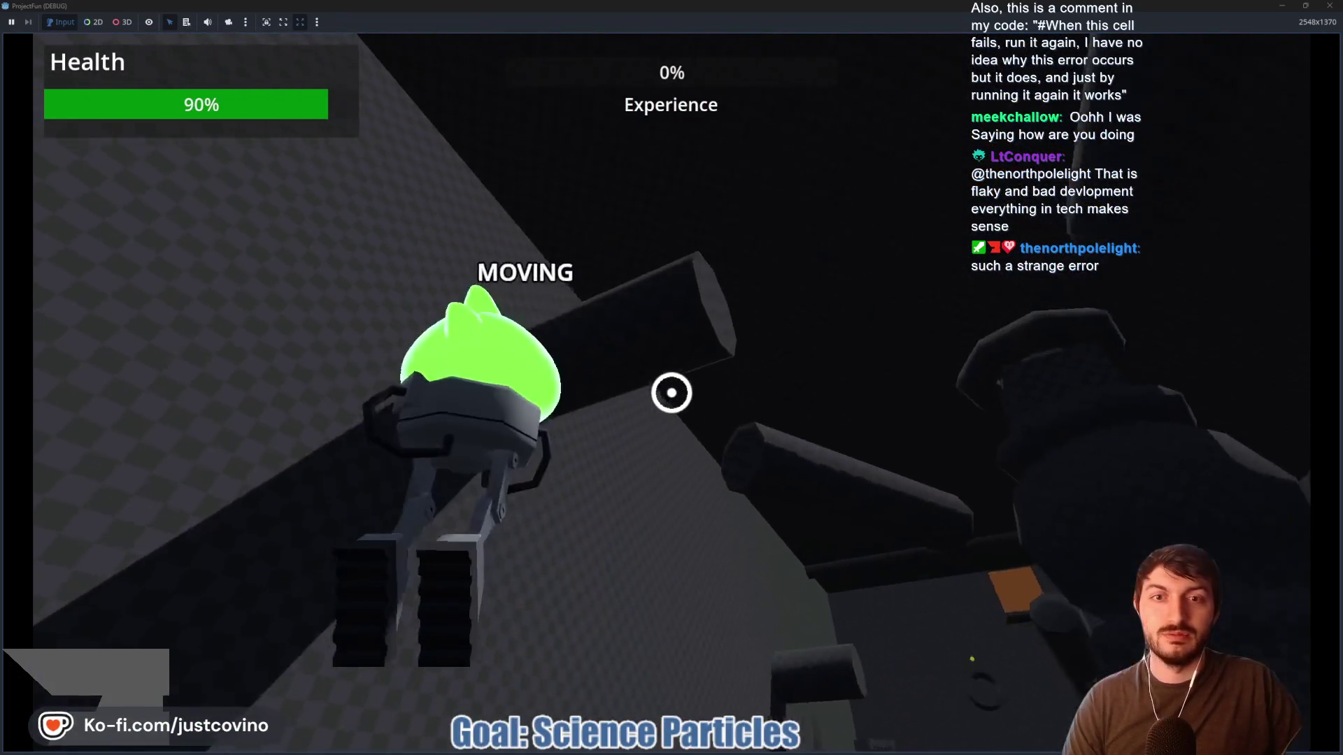
pyautogui.click(671, 392)
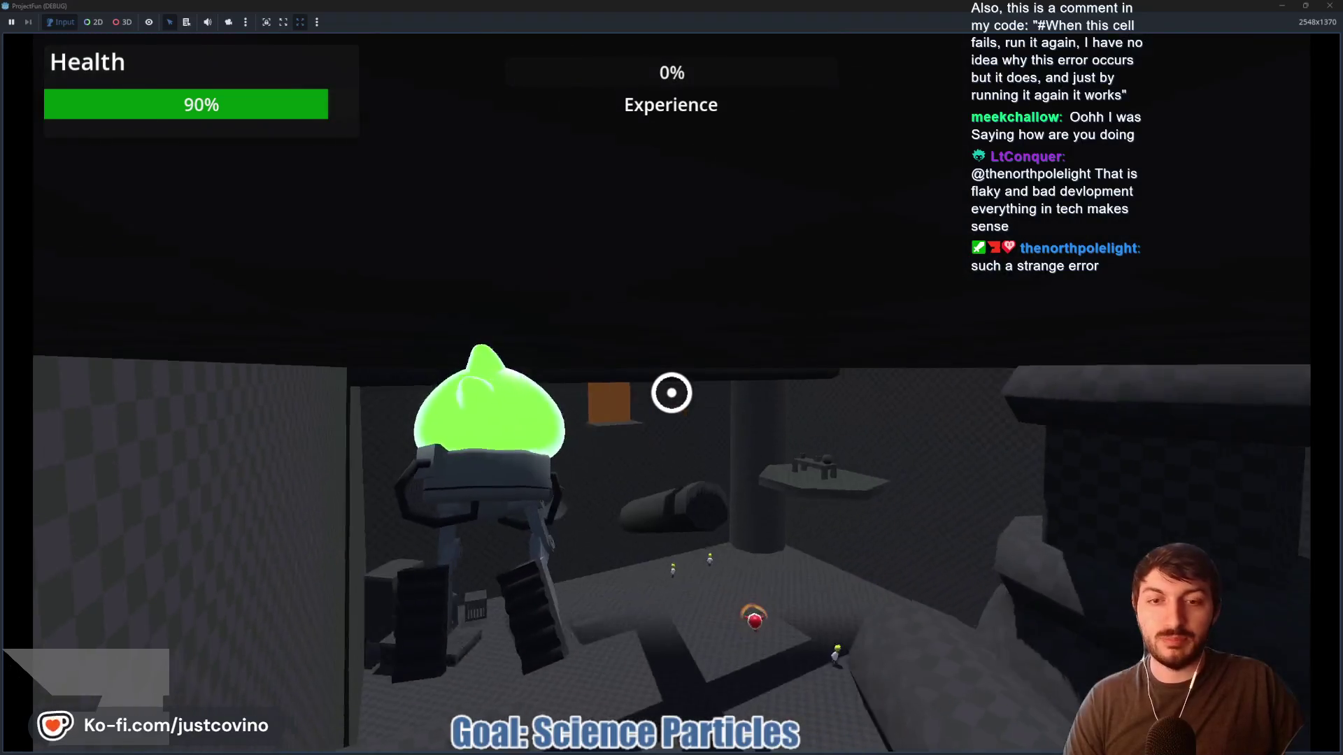
pyautogui.click(671, 393)
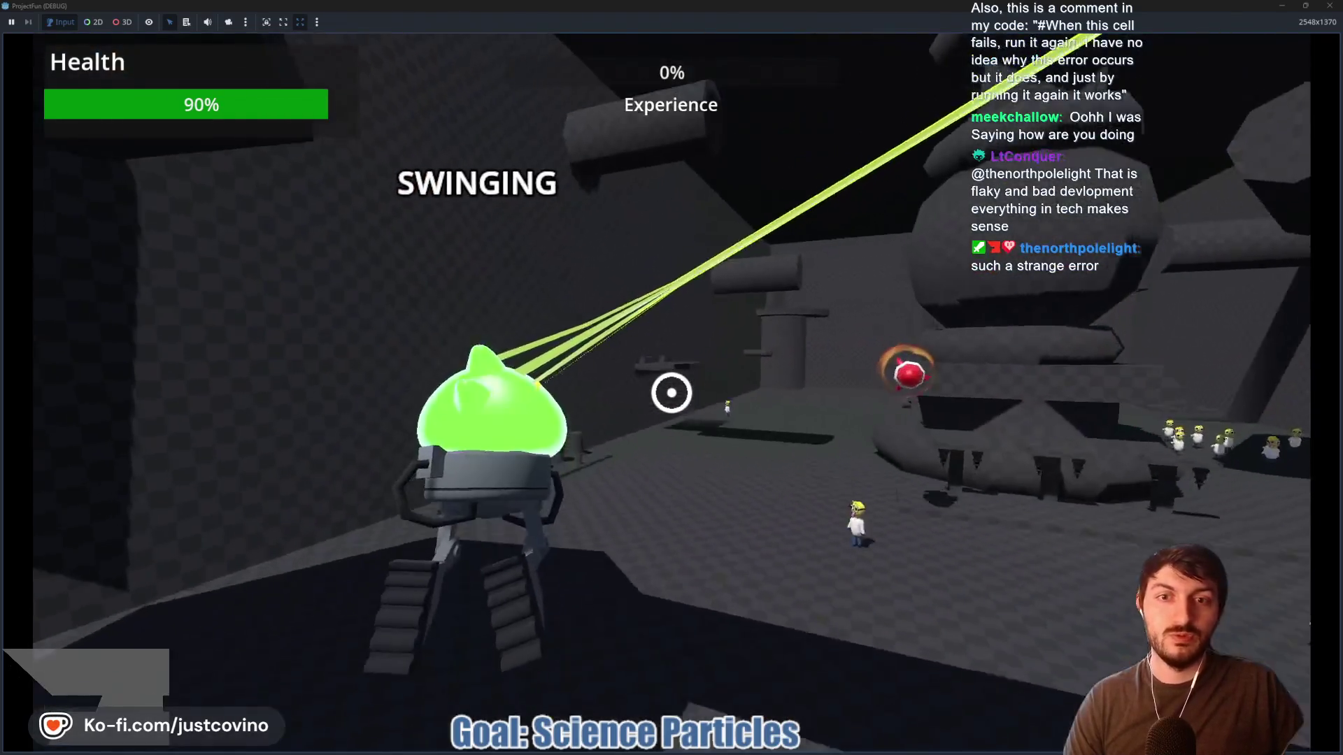
pyautogui.click(671, 392)
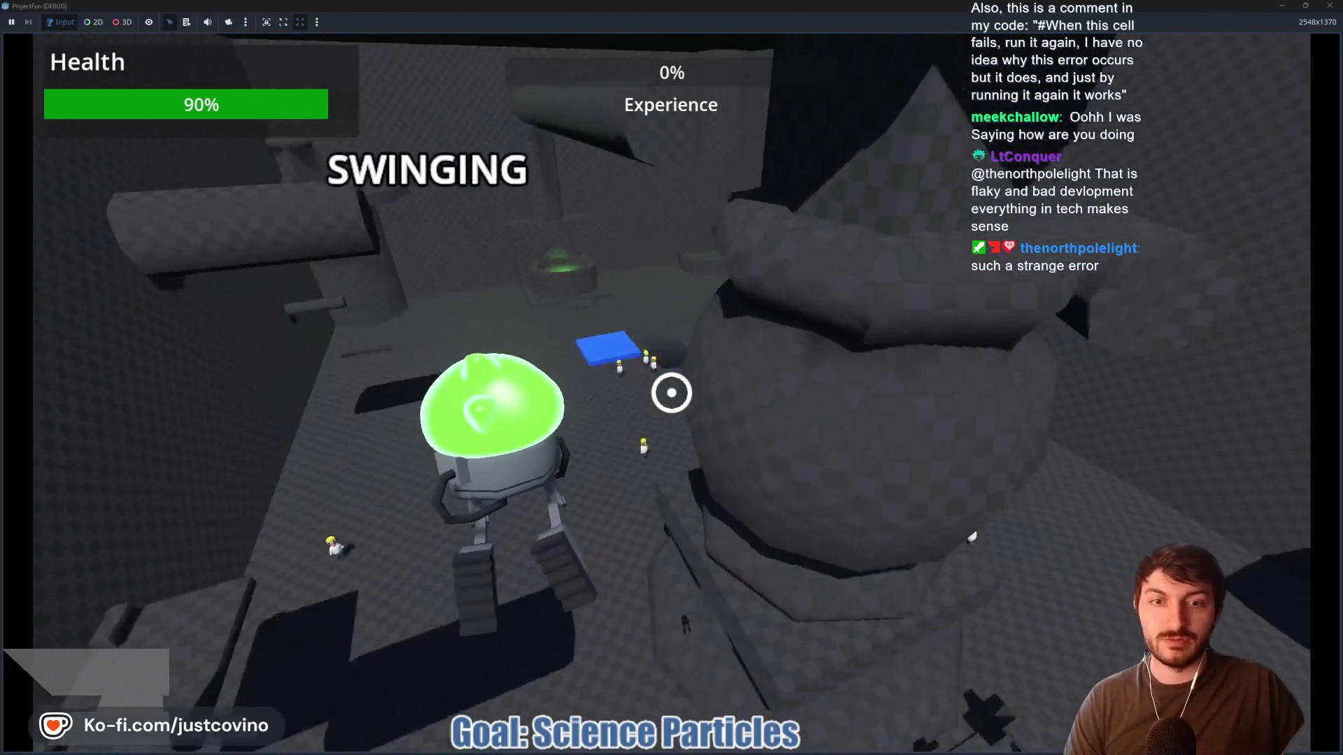
# Ground-pound twice near the scientists, grapple once more, and stop the running game with F8
pyautogui.press('ctrl')
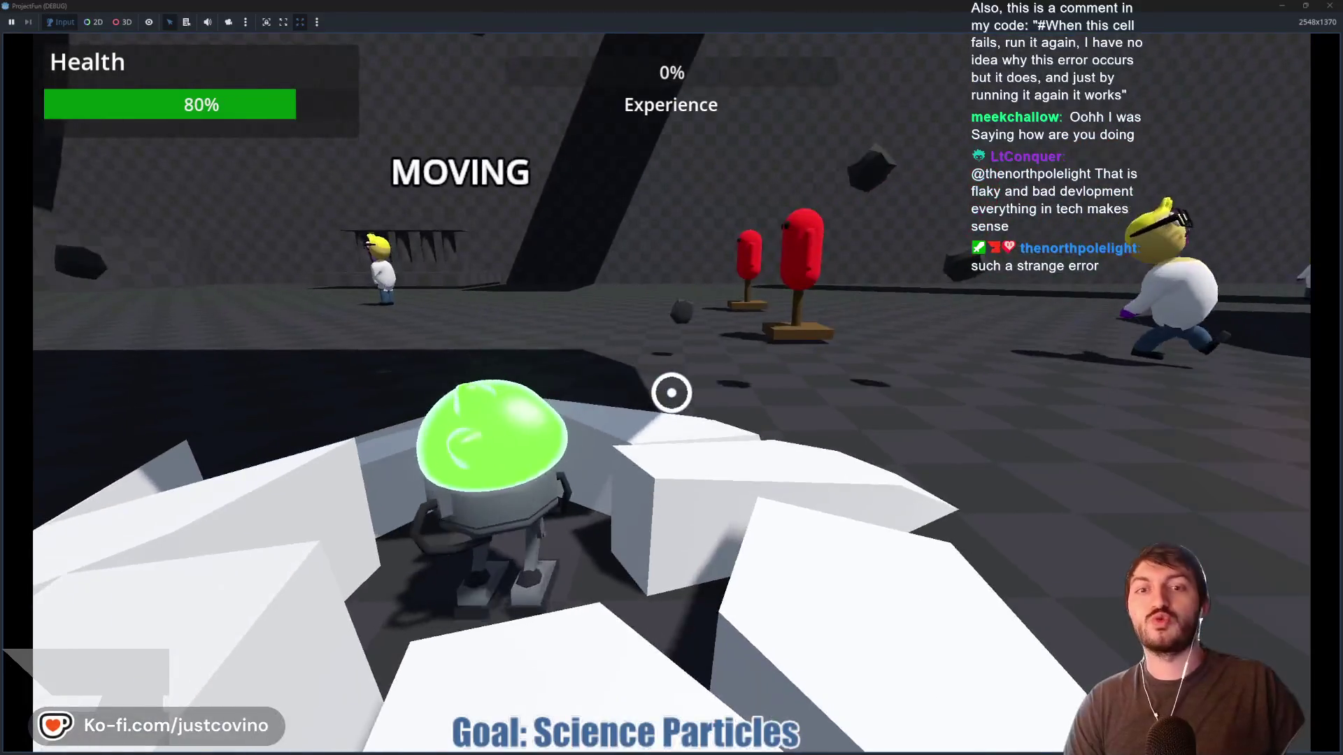
pyautogui.press('ctrl')
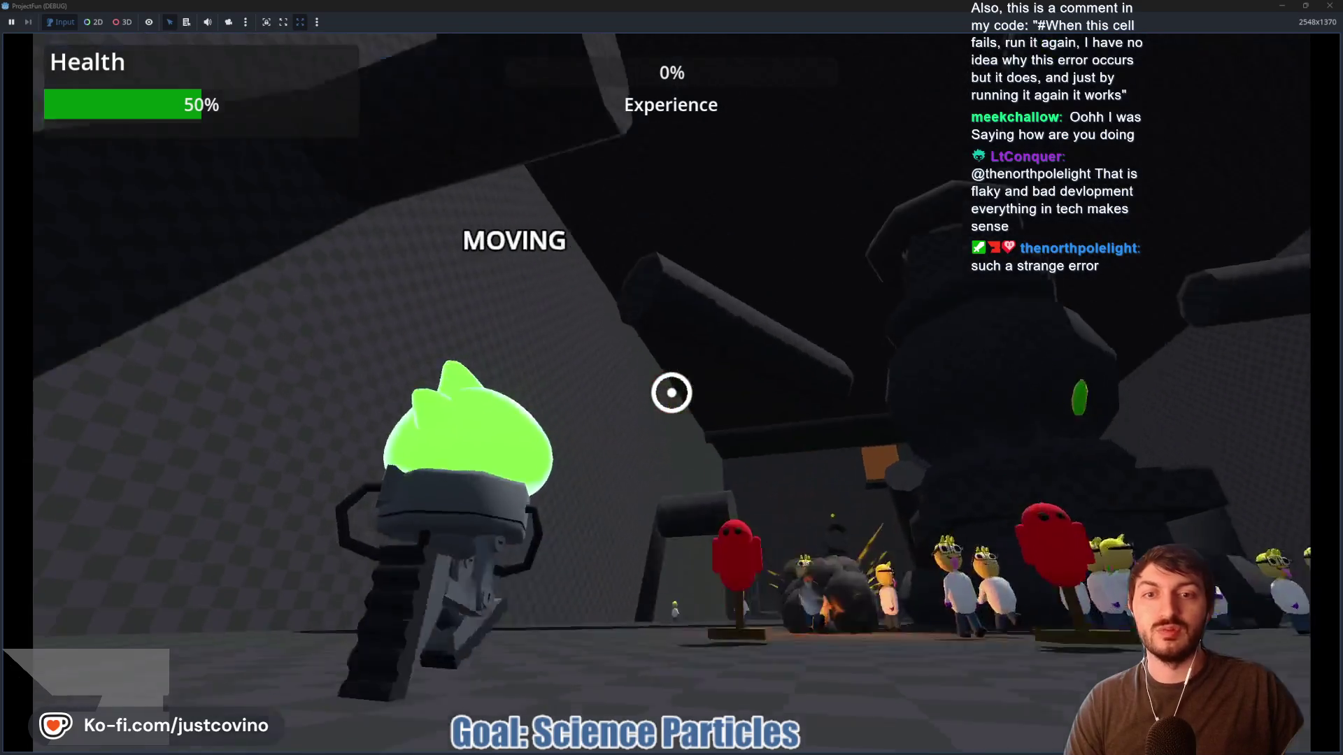
pyautogui.click(671, 392)
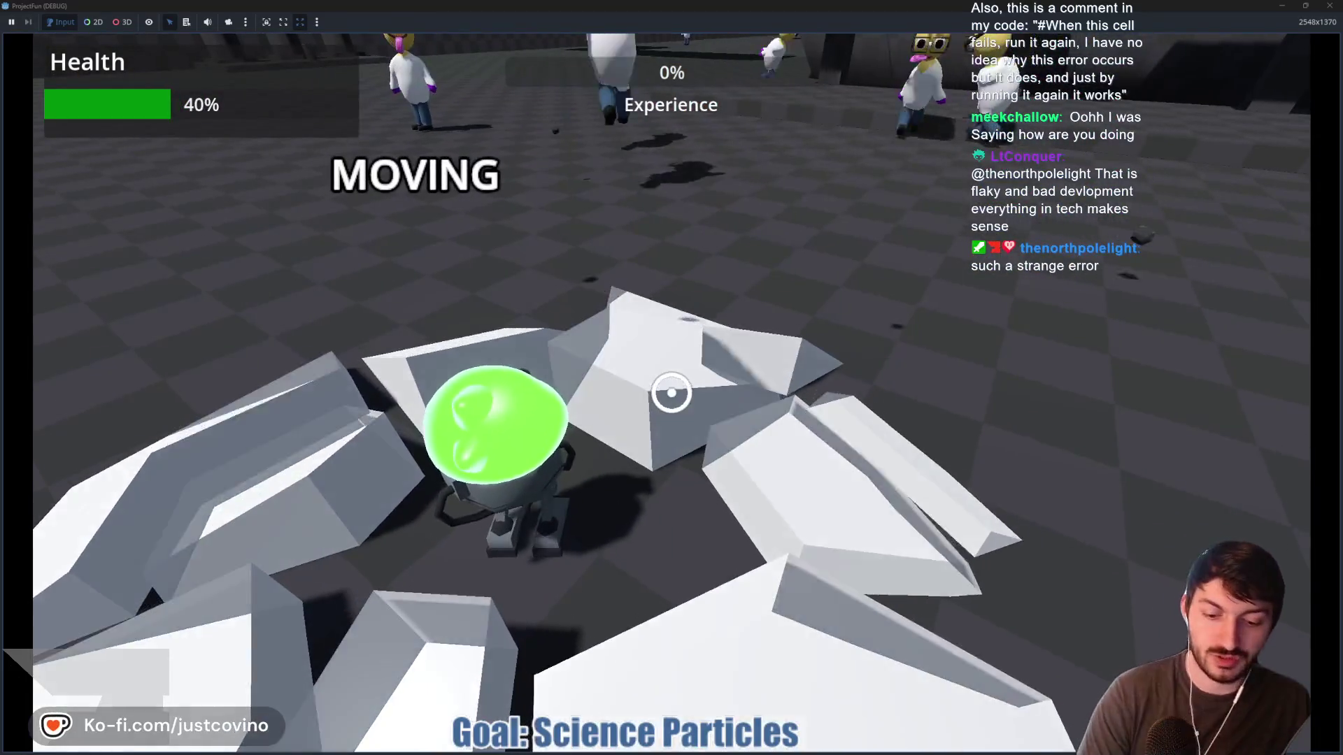
pyautogui.press('F8')
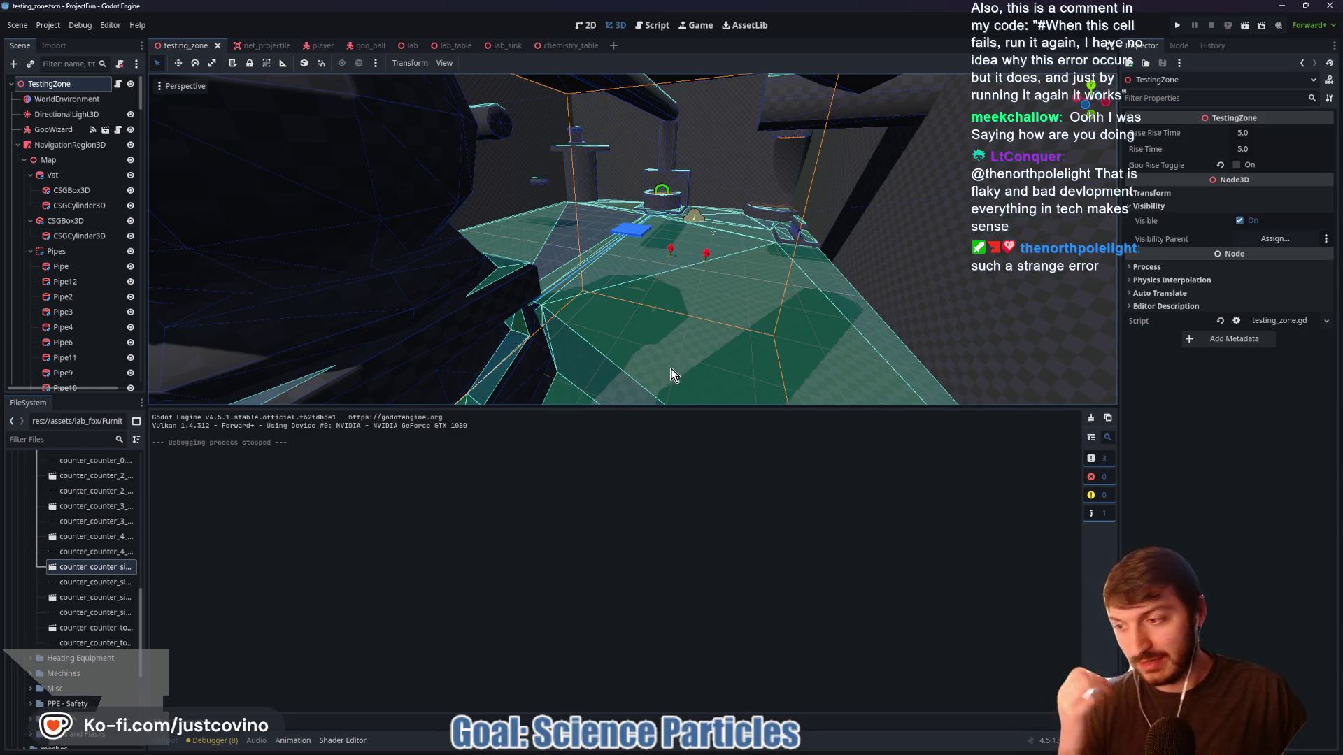
# Dismiss the Output panel's copy menu and return to the chemistry_table scene
pyautogui.rightClick(686, 454)
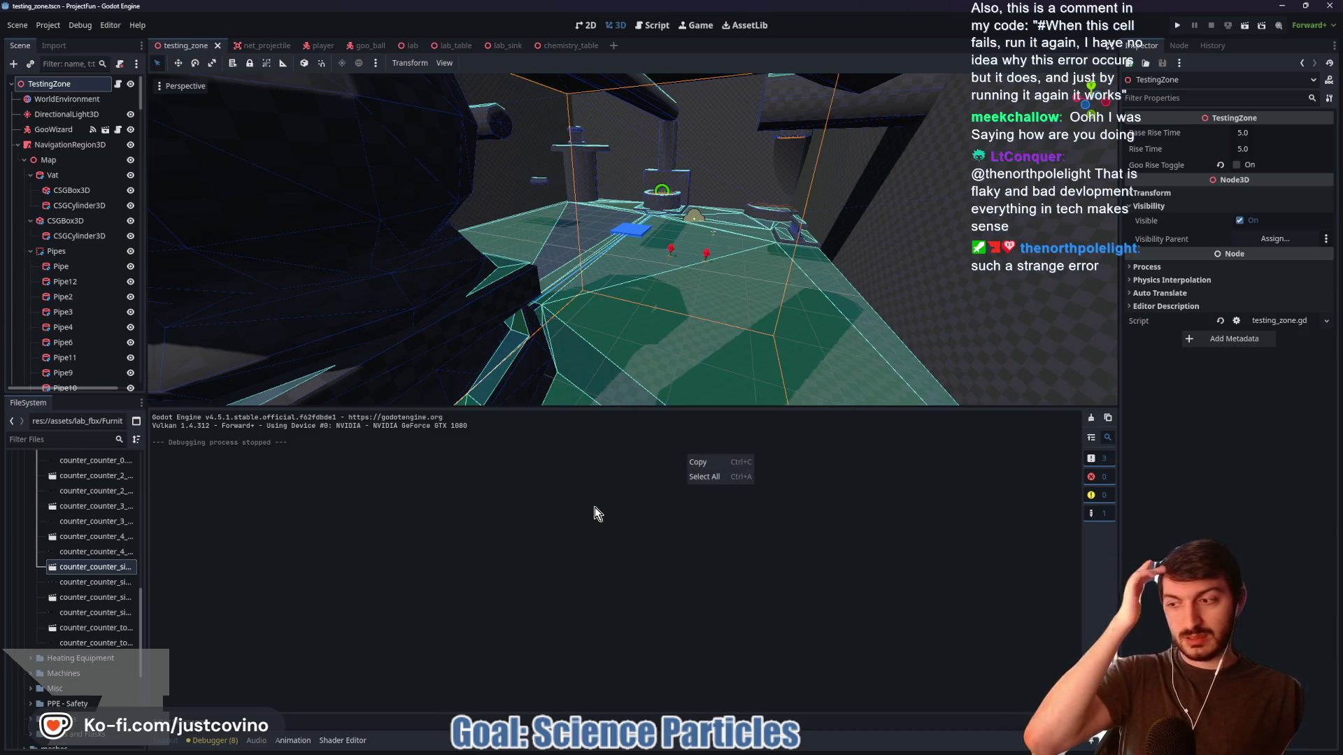
pyautogui.moveTo(800, 745)
pyautogui.click(561, 46)
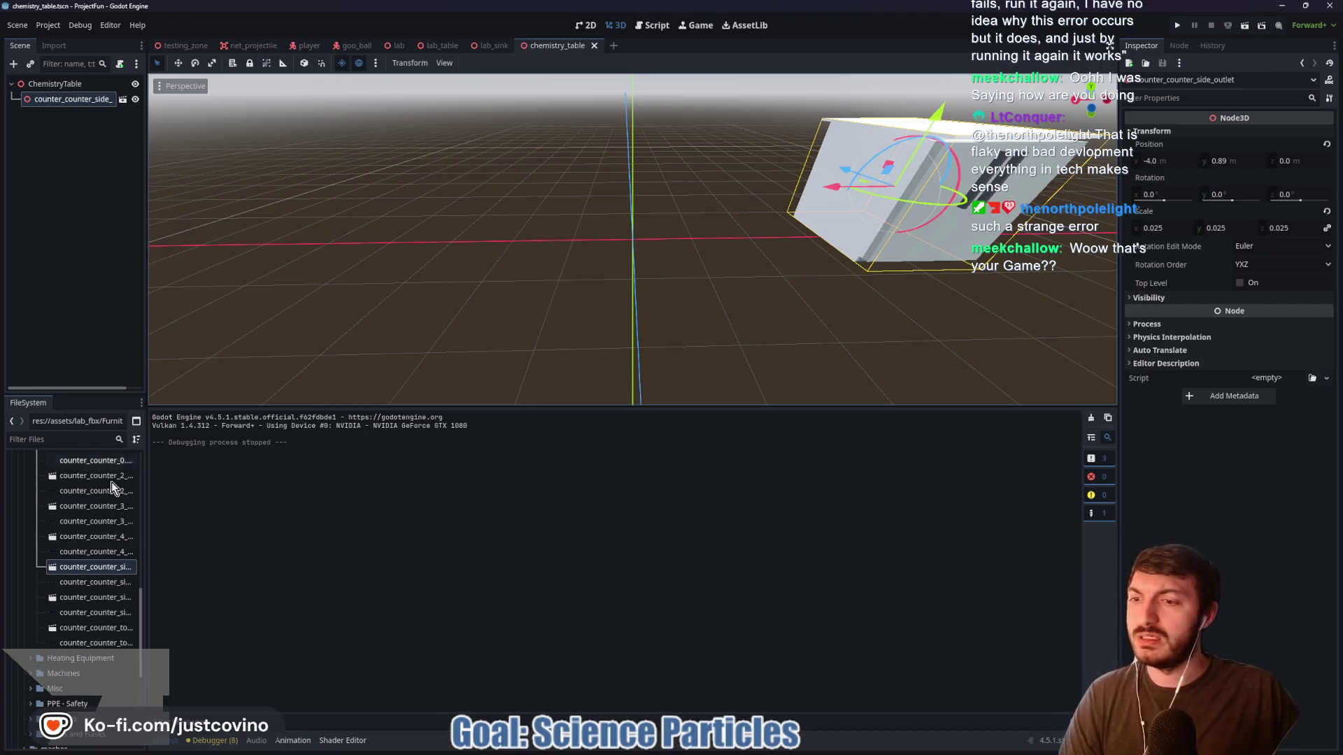
# Add the four-shelf counter model, scale it to 0.025 and set its X and Z position to 0
pyautogui.moveTo(100, 542); pyautogui.dragTo(598, 222)
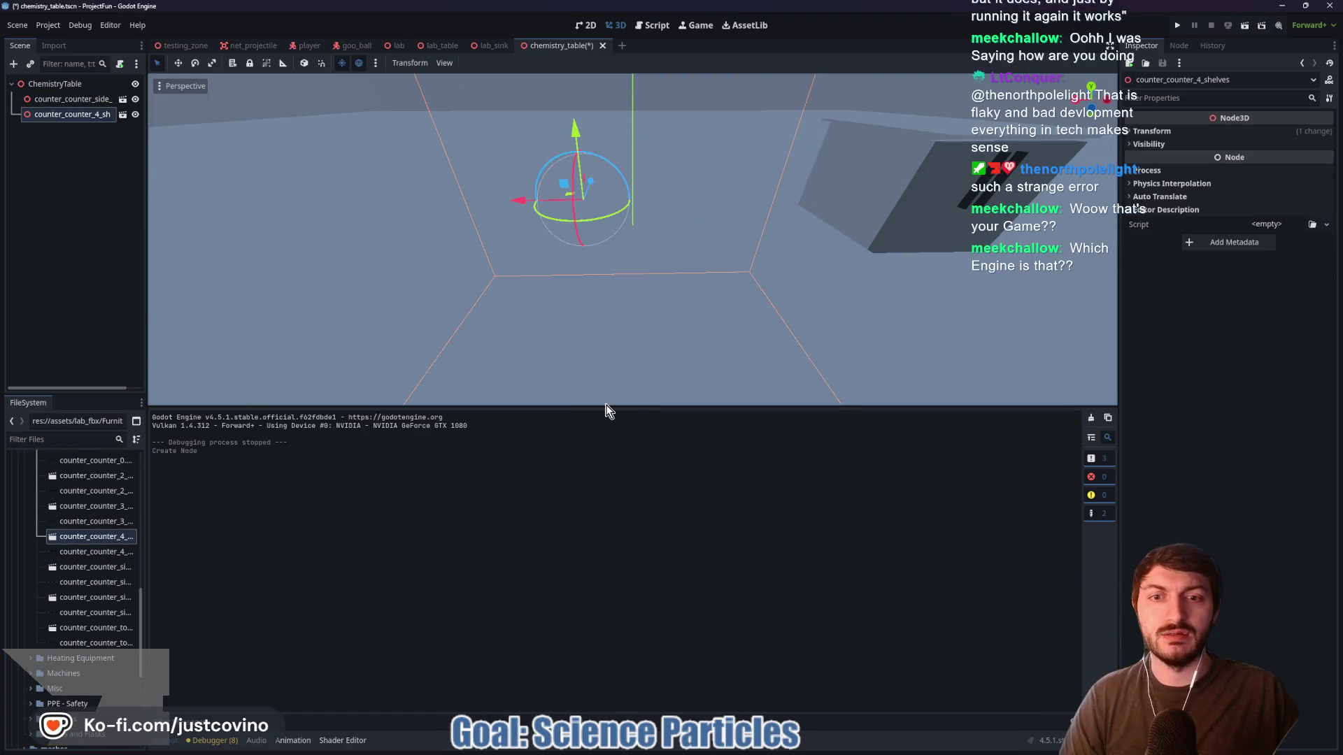
pyautogui.moveTo(604, 406); pyautogui.dragTo(603, 550)
pyautogui.click(1151, 131)
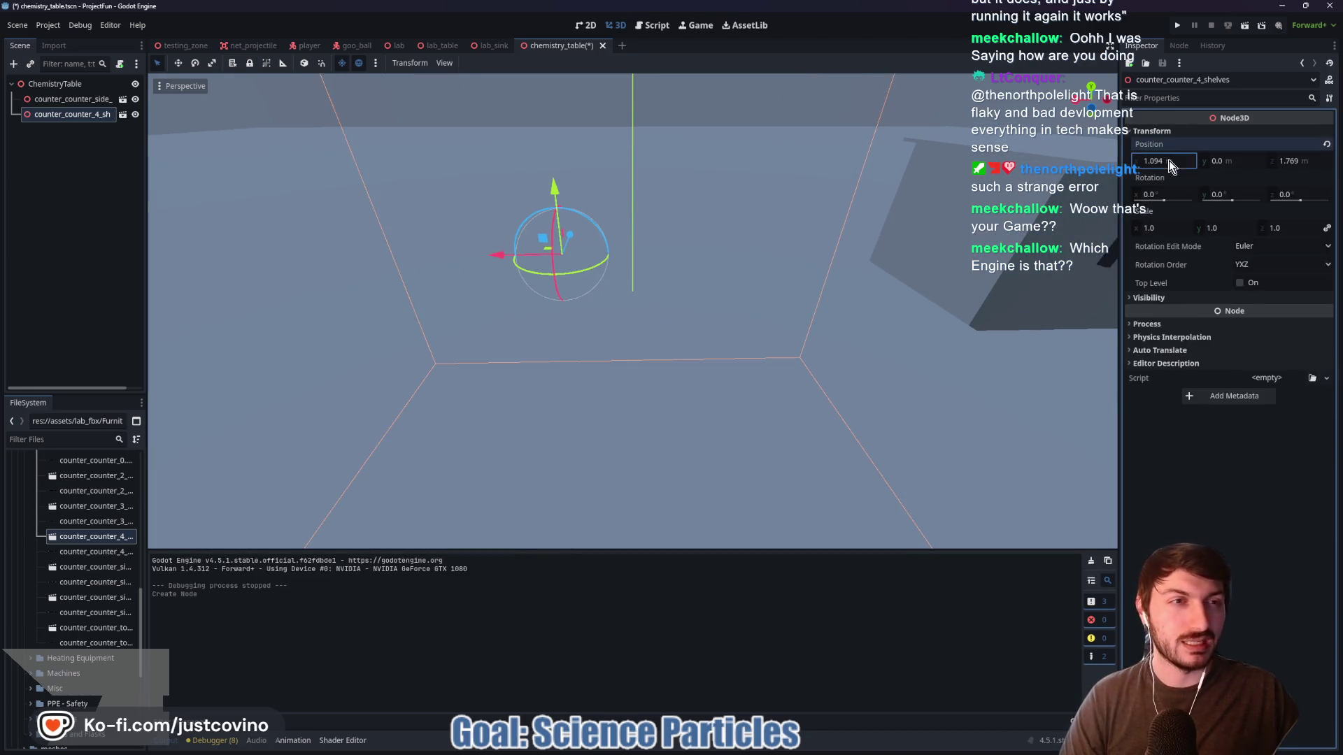
pyautogui.click(1154, 227)
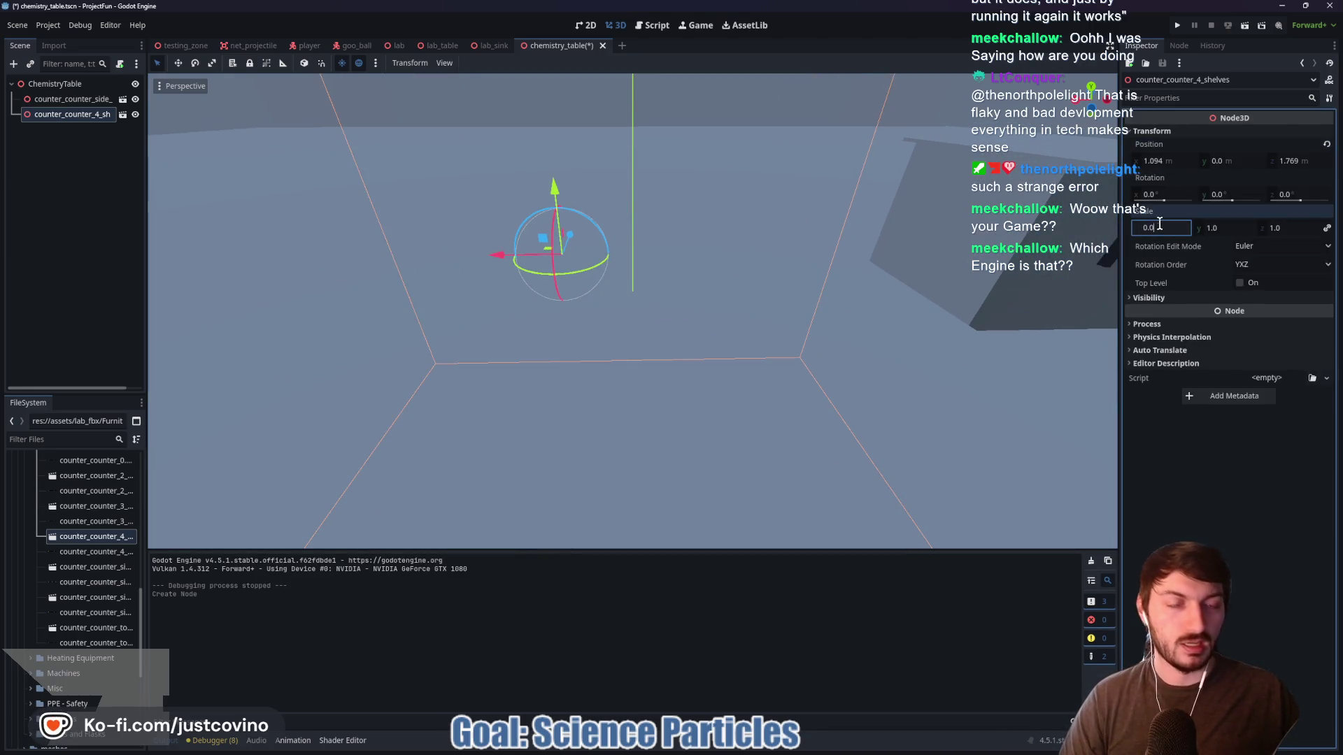
pyautogui.write('25')
pyautogui.press('Return')
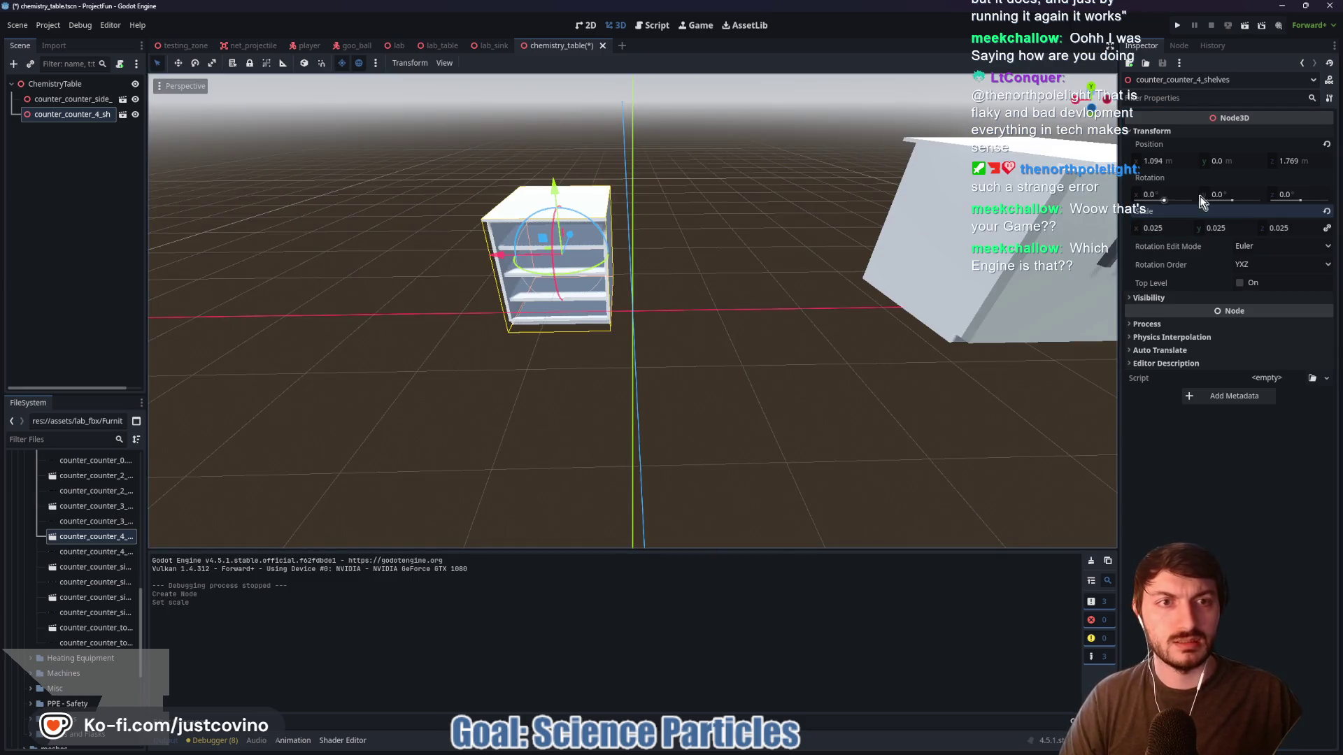
pyautogui.click(1166, 162)
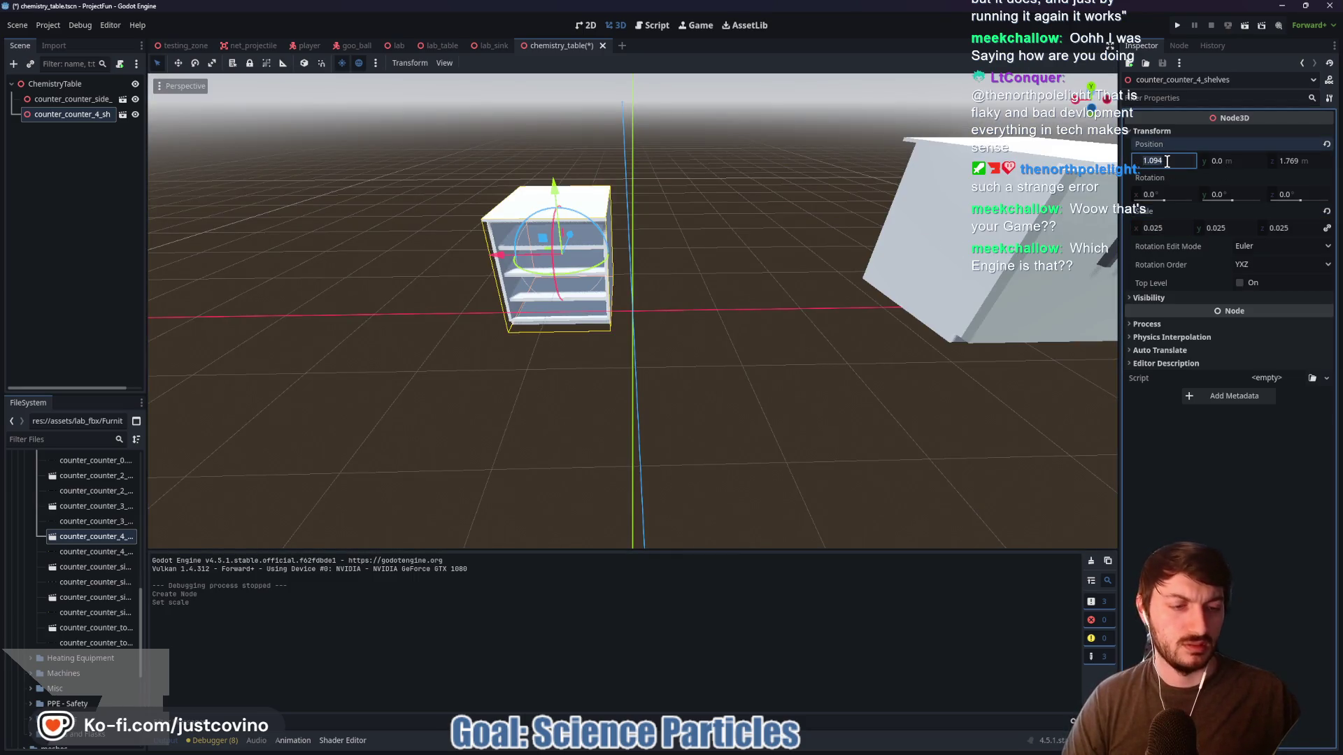
pyautogui.write('0')
pyautogui.press('Tab')
pyautogui.press('Tab')
pyautogui.write('0')
pyautogui.press('Return')
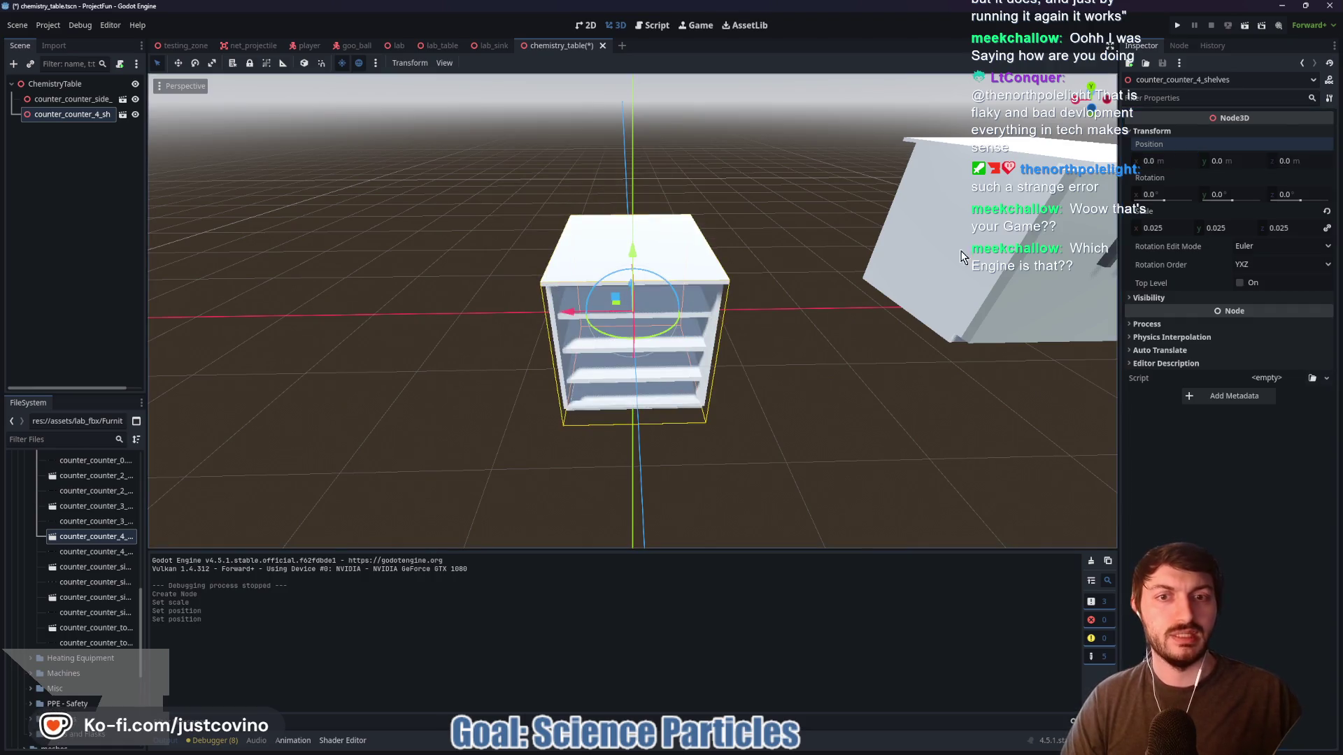
# In rear view, rest the shelves counter on the floor and slide it beside the door counter
pyautogui.moveTo(632, 250); pyautogui.dragTo(632, 170)
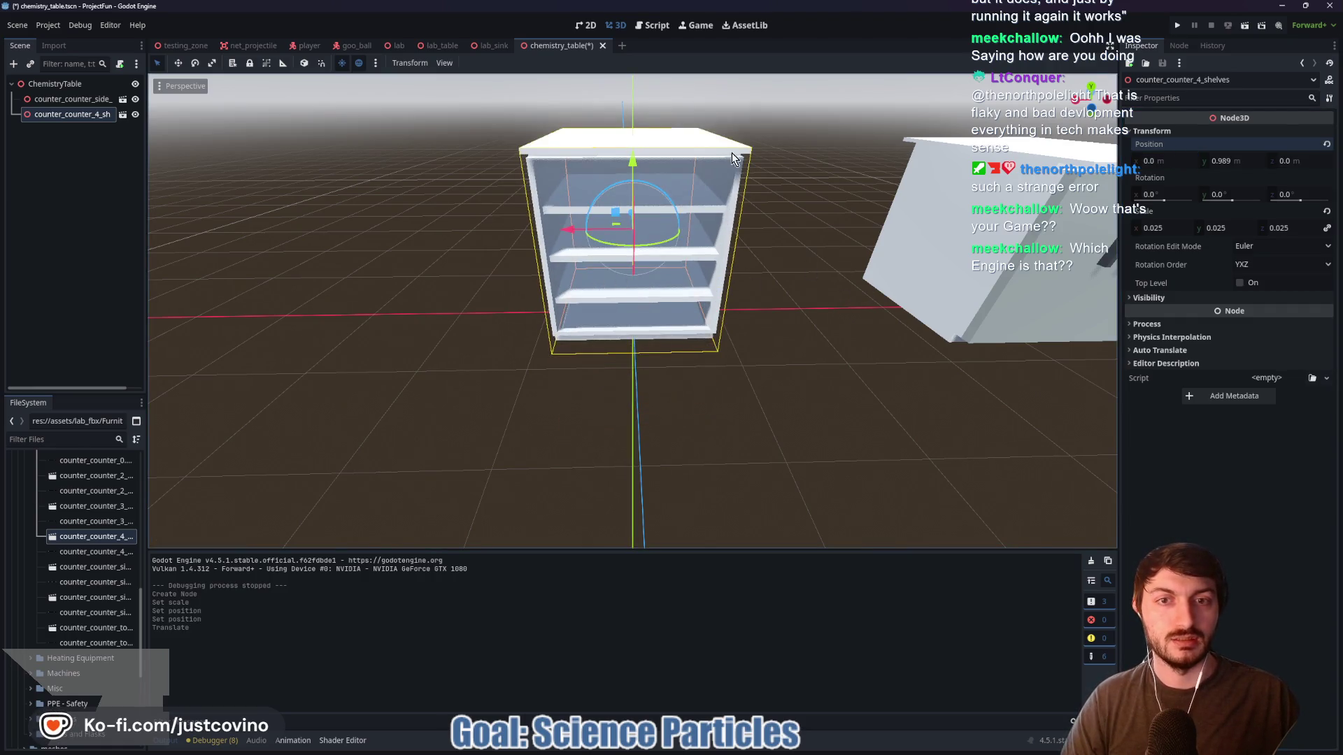
pyautogui.click(1093, 82)
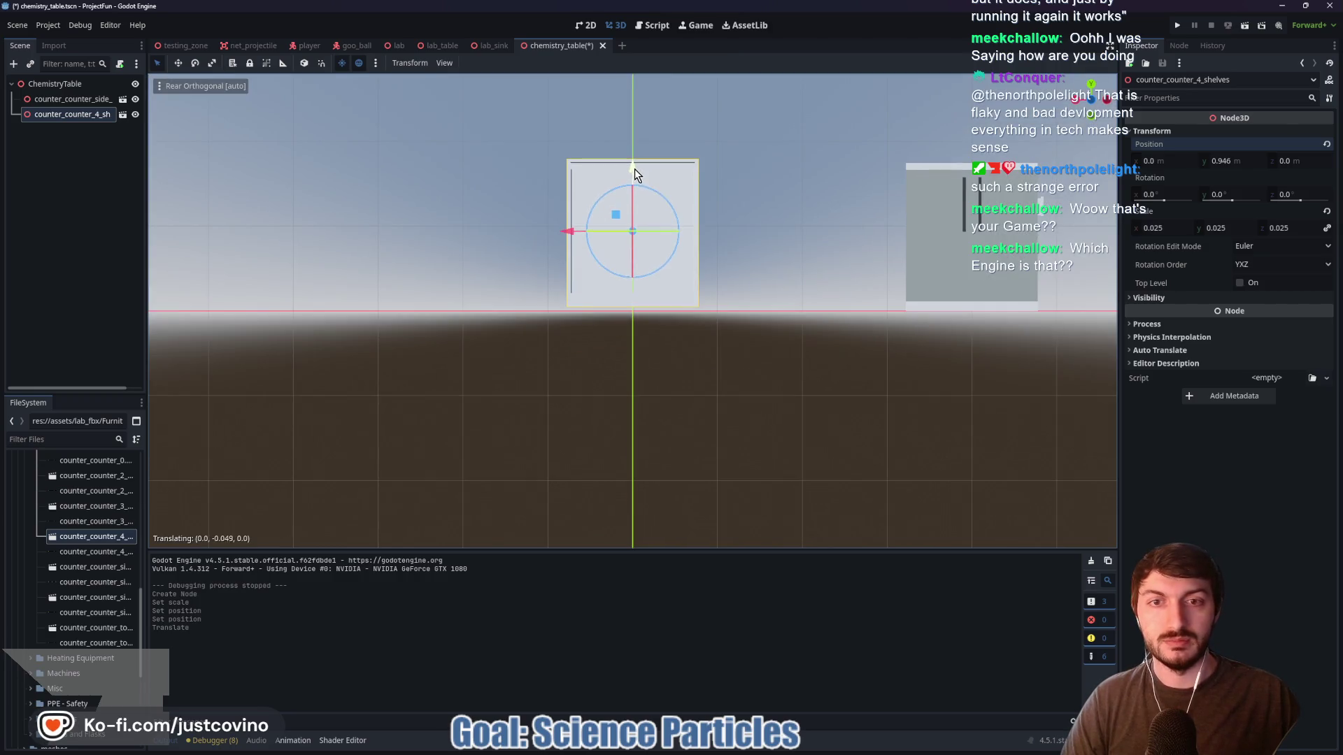
pyautogui.moveTo(635, 170); pyautogui.dragTo(634, 180)
pyautogui.moveTo(567, 238); pyautogui.dragTo(719, 239)
pyautogui.moveTo(716, 237); pyautogui.dragTo(576, 221)
pyautogui.click(1231, 161)
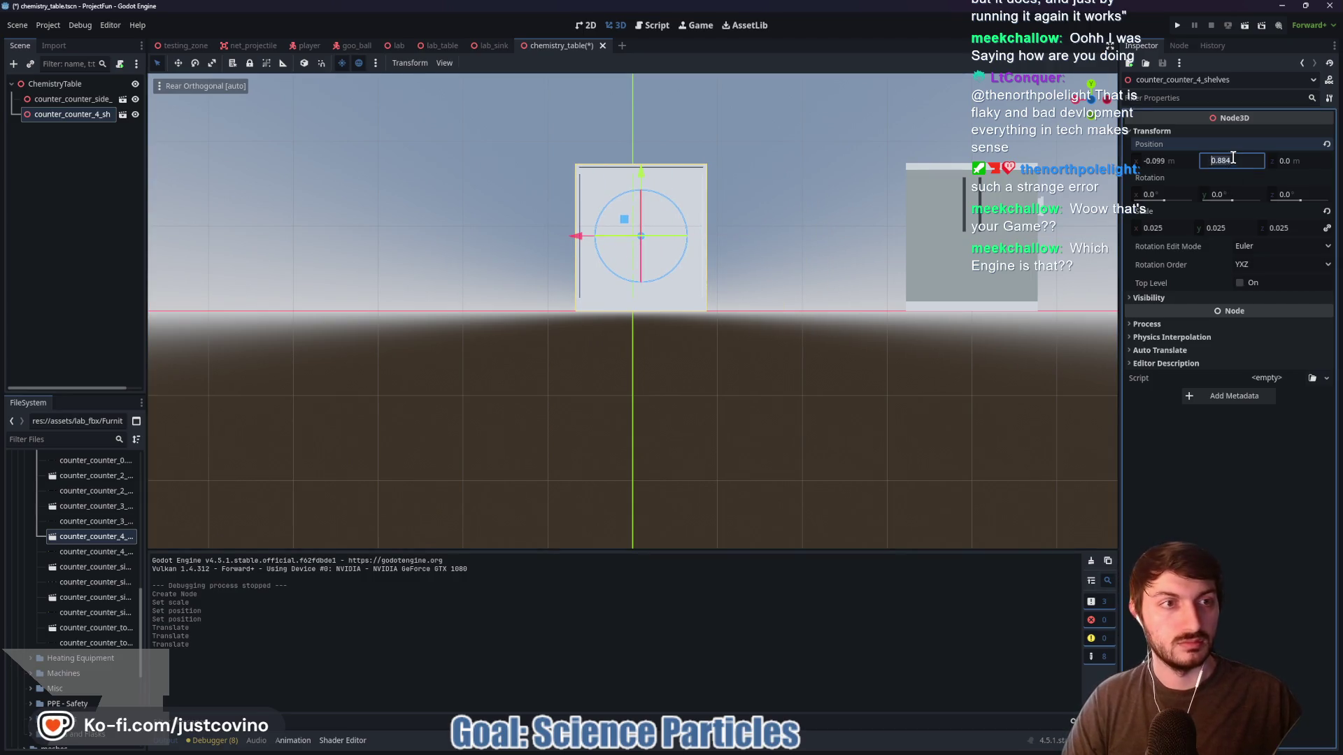
pyautogui.click(1187, 160)
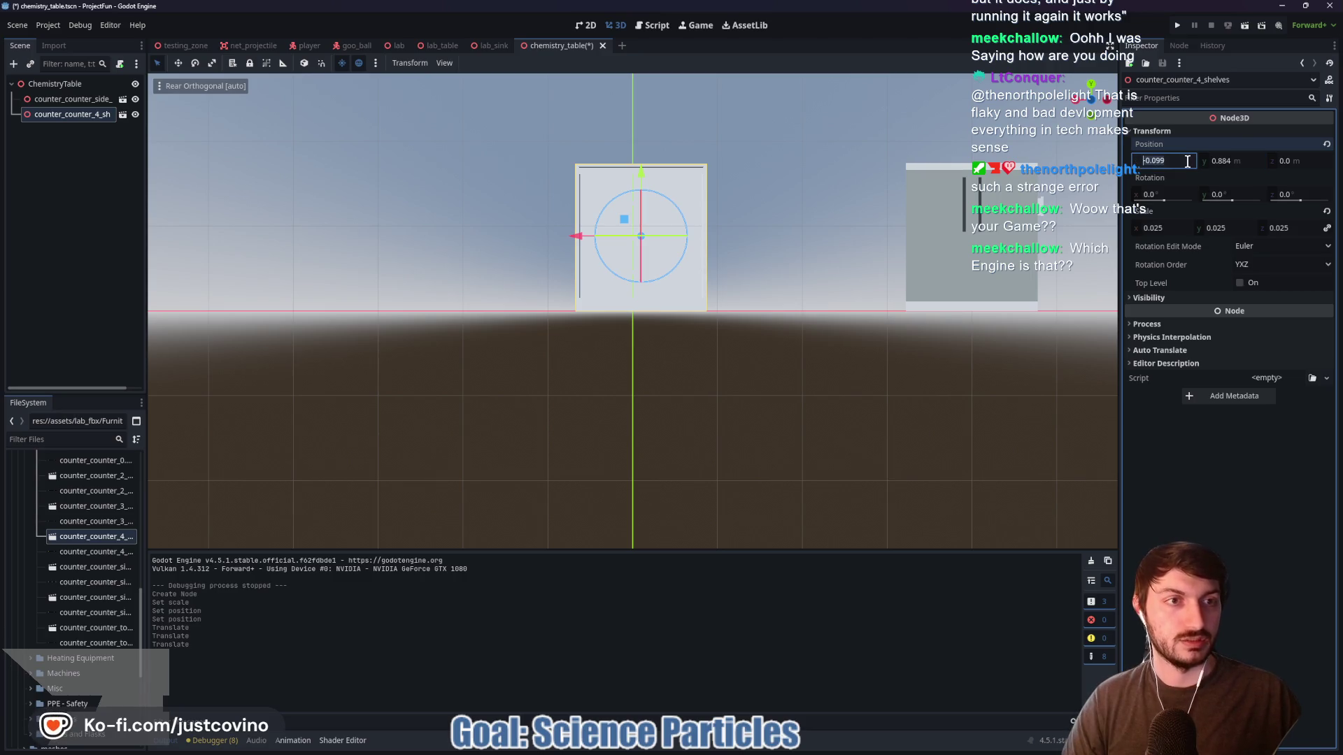
pyautogui.write('0')
pyautogui.press('Return')
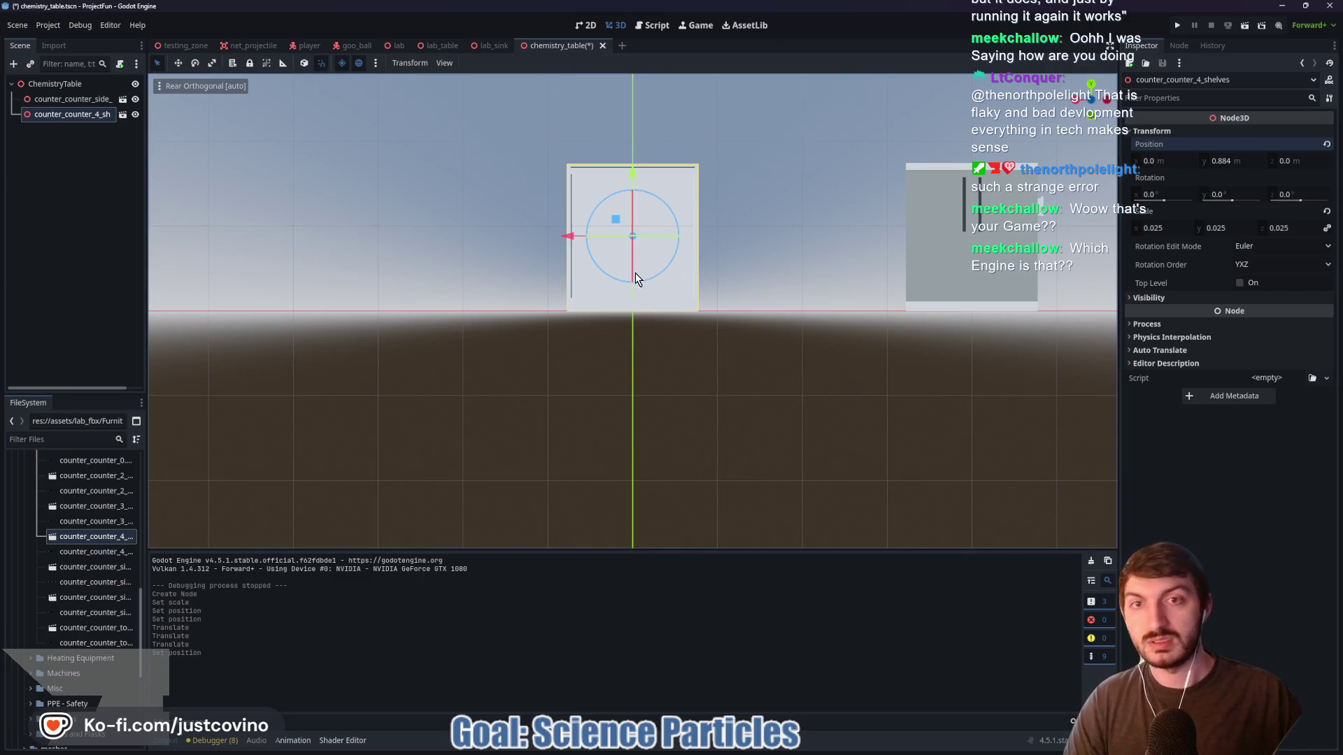
pyautogui.moveTo(566, 238)
pyautogui.mouseDown()
pyautogui.moveTo(796, 241)
pyautogui.moveTo(778, 243)
pyautogui.mouseUp()
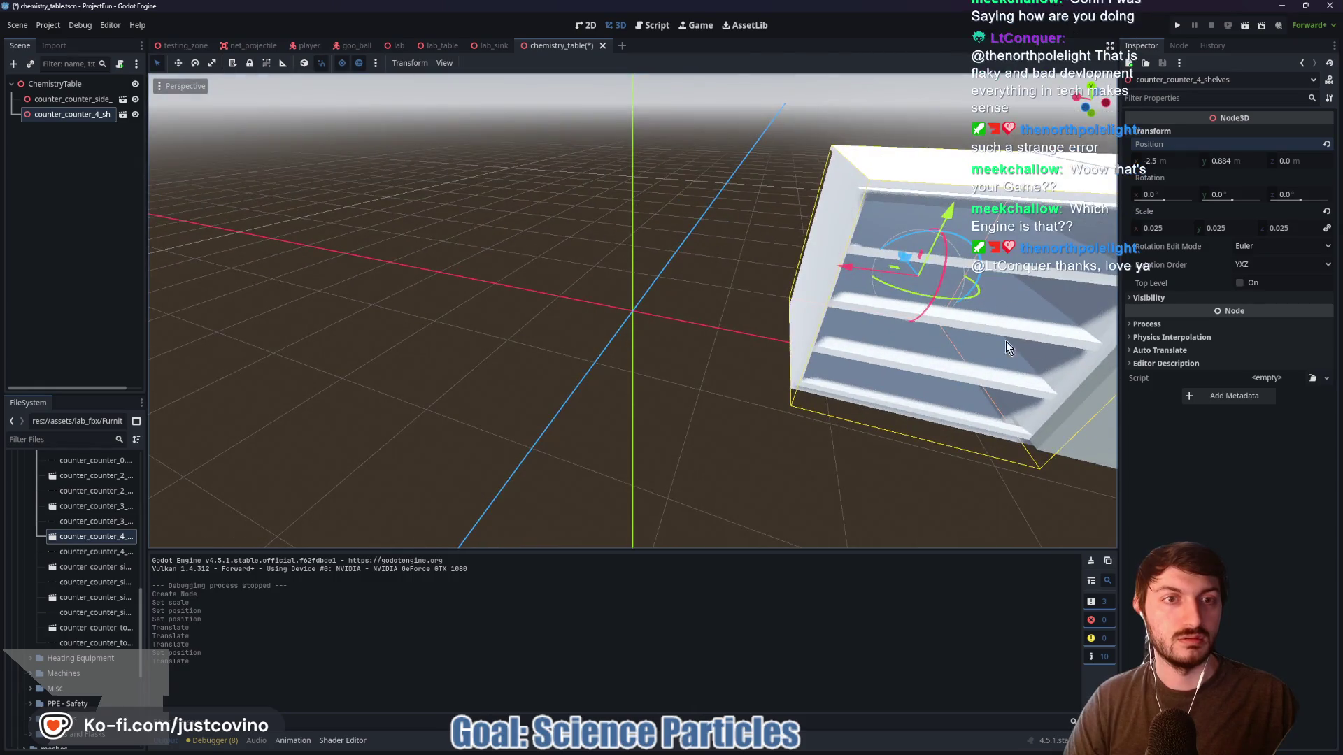
# Nudge the shelves counter along X to close the gap, ending at X -2.449, Y 0.884
pyautogui.moveTo(633, 311); pyautogui.dragTo(761, 405)
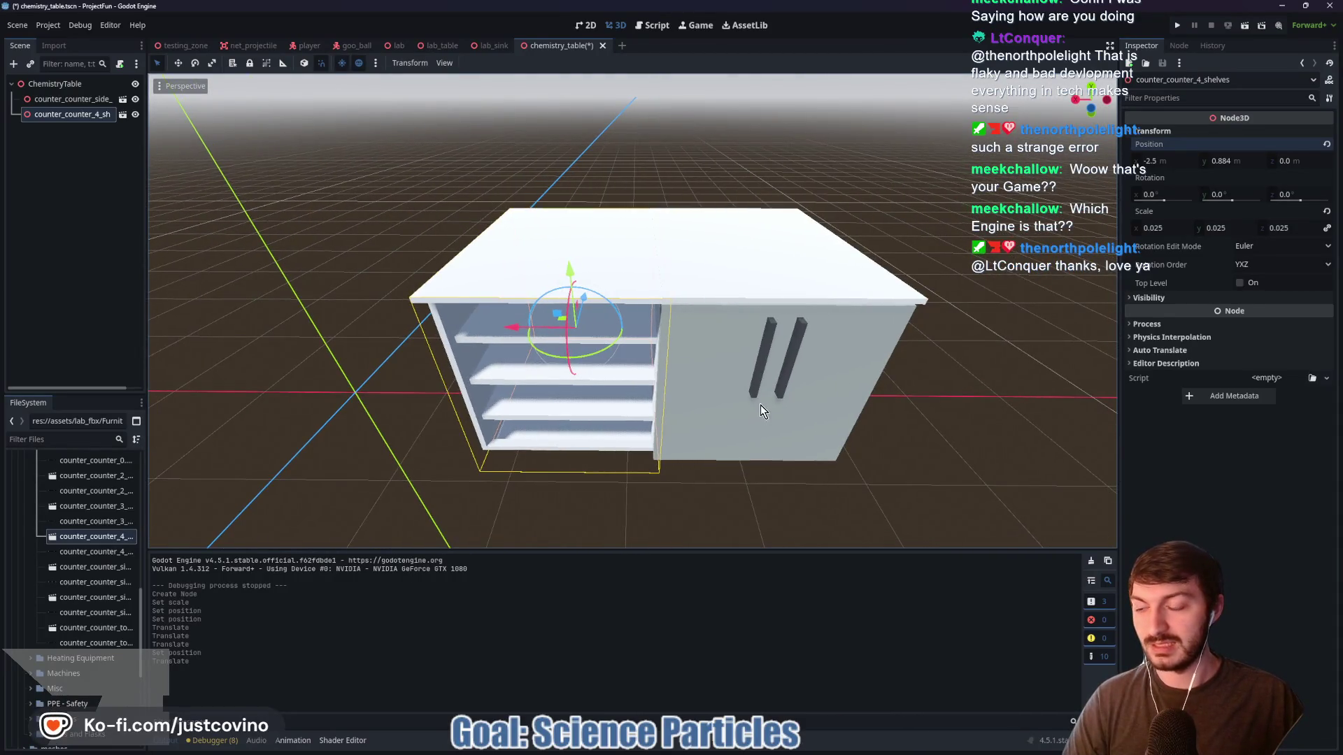
pyautogui.moveTo(764, 395); pyautogui.dragTo(764, 395)
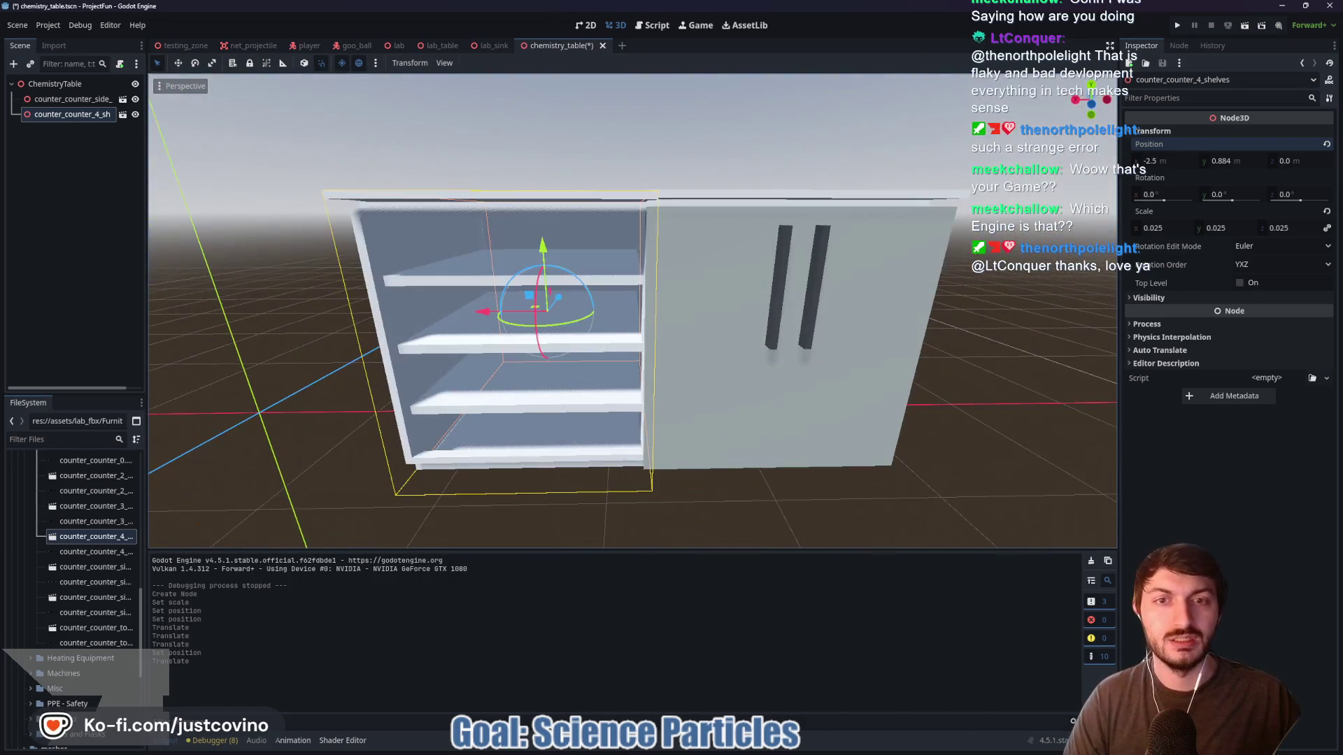
pyautogui.moveTo(640, 489); pyautogui.dragTo(640, 489)
pyautogui.moveTo(481, 379); pyautogui.dragTo(475, 376)
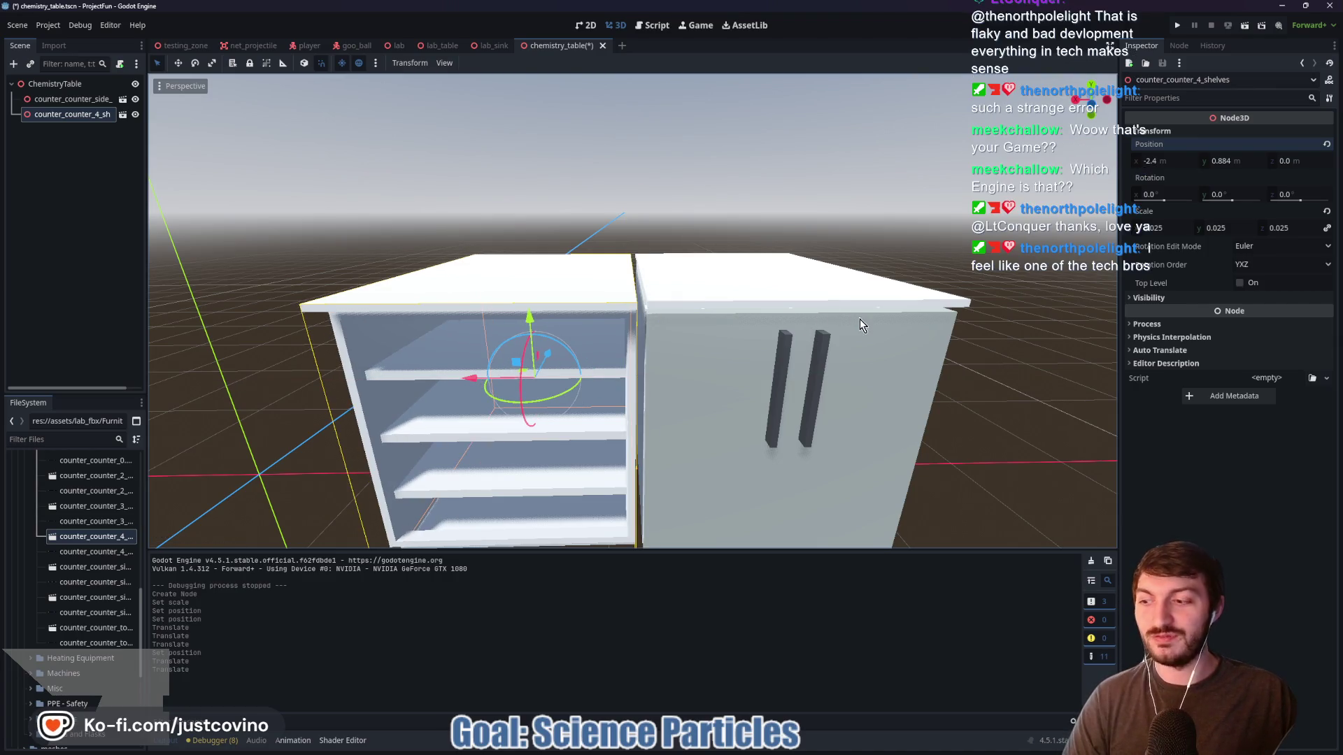
pyautogui.click(1094, 107)
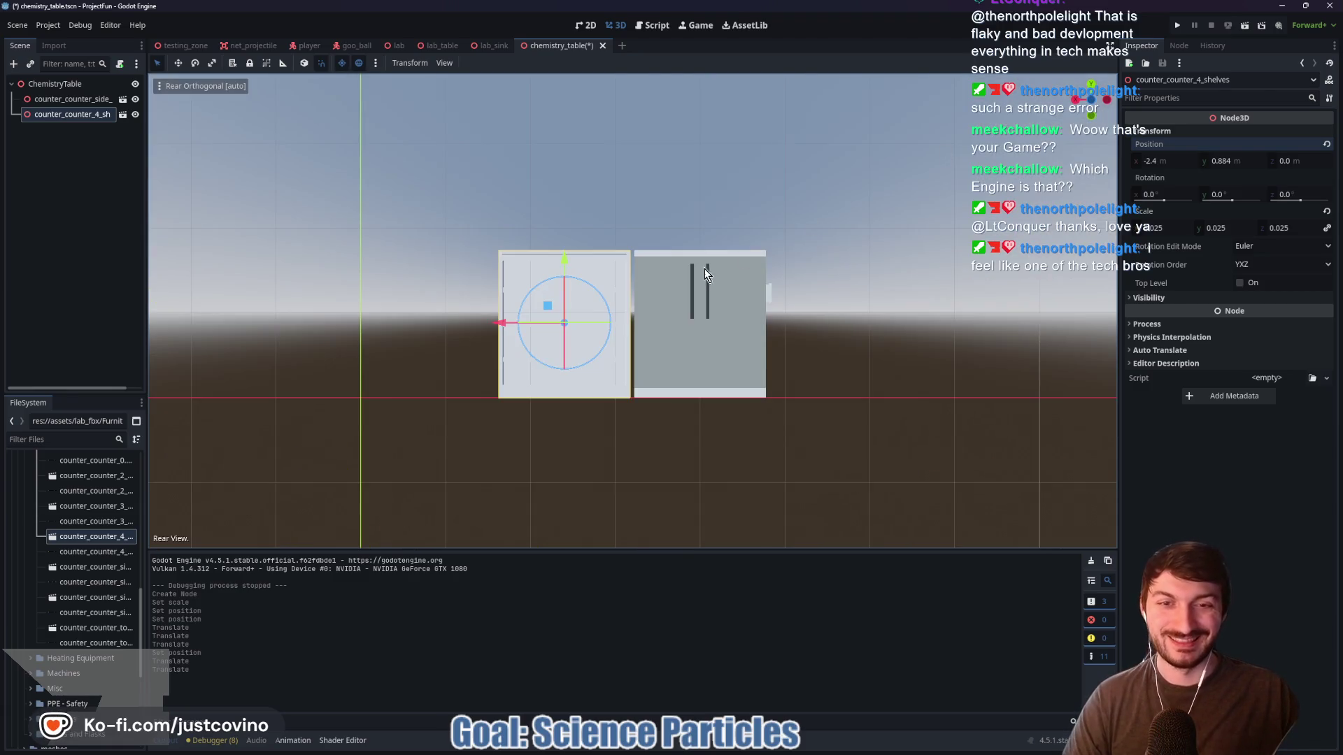
pyautogui.moveTo(563, 253)
pyautogui.mouseDown()
pyautogui.moveTo(579, 208)
pyautogui.moveTo(585, 261)
pyautogui.mouseUp()
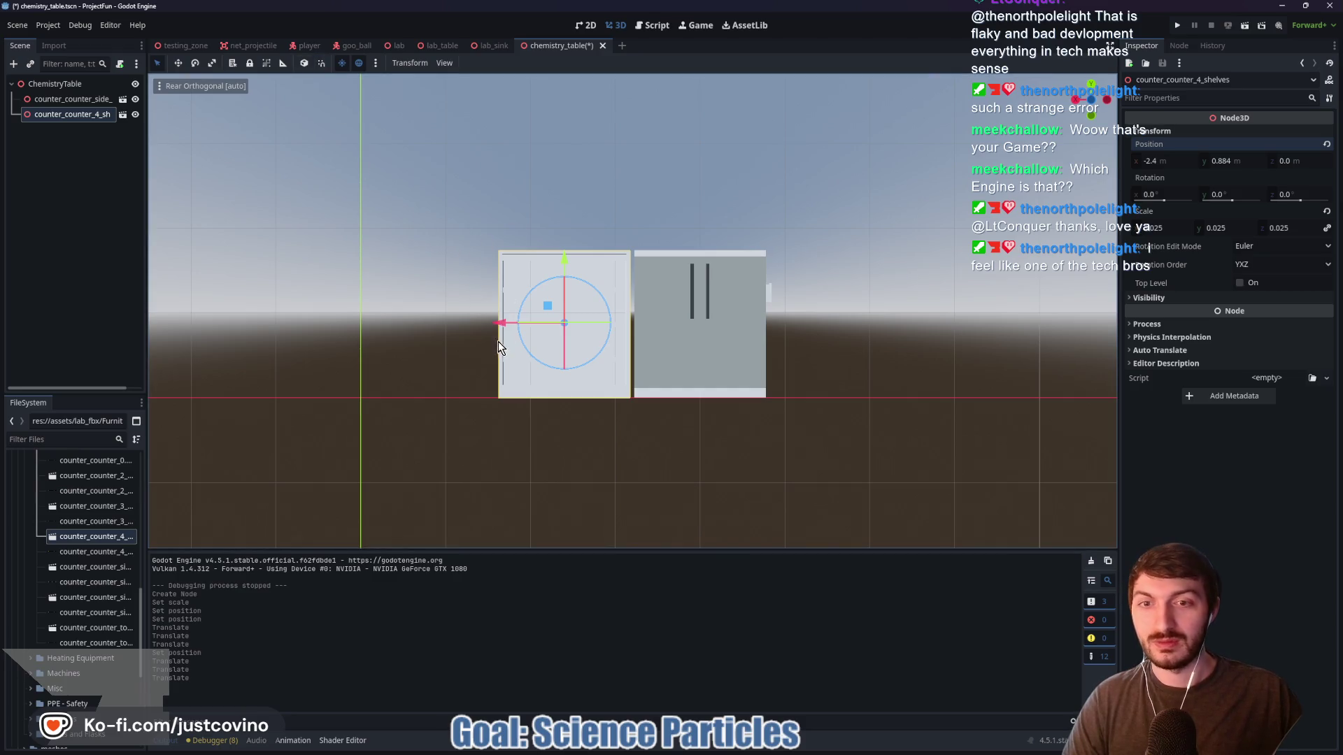
pyautogui.moveTo(497, 326); pyautogui.dragTo(500, 326)
pyautogui.moveTo(745, 305)
pyautogui.mouseDown()
pyautogui.moveTo(835, 389)
pyautogui.moveTo(851, 369)
pyautogui.moveTo(1046, 315)
pyautogui.moveTo(1010, 333)
pyautogui.moveTo(938, 336)
pyautogui.moveTo(854, 320)
pyautogui.mouseUp()
# Inspect the two counters from several angles and nudge the shelves counter up slightly
pyautogui.click(947, 248)
pyautogui.scroll(5, 872, 338)
pyautogui.scroll(-5, 846, 316)
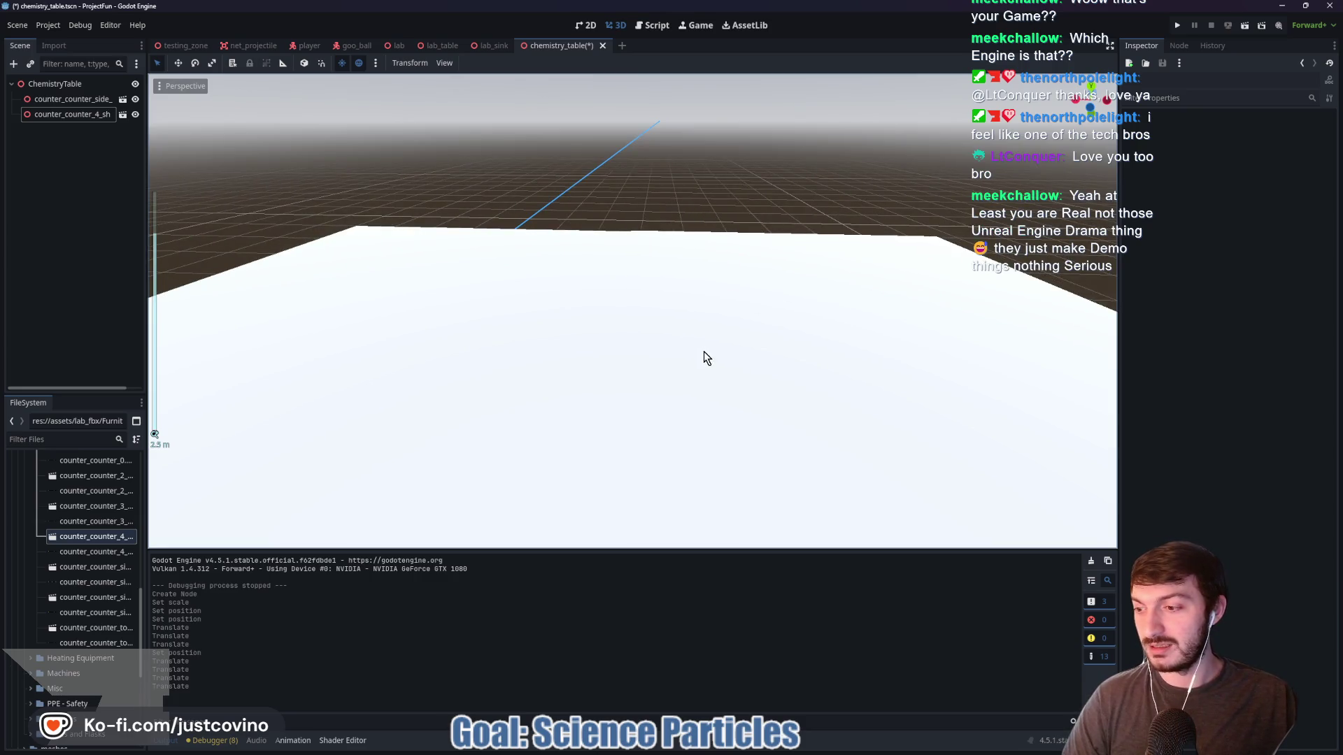
pyautogui.scroll(-5, 704, 351)
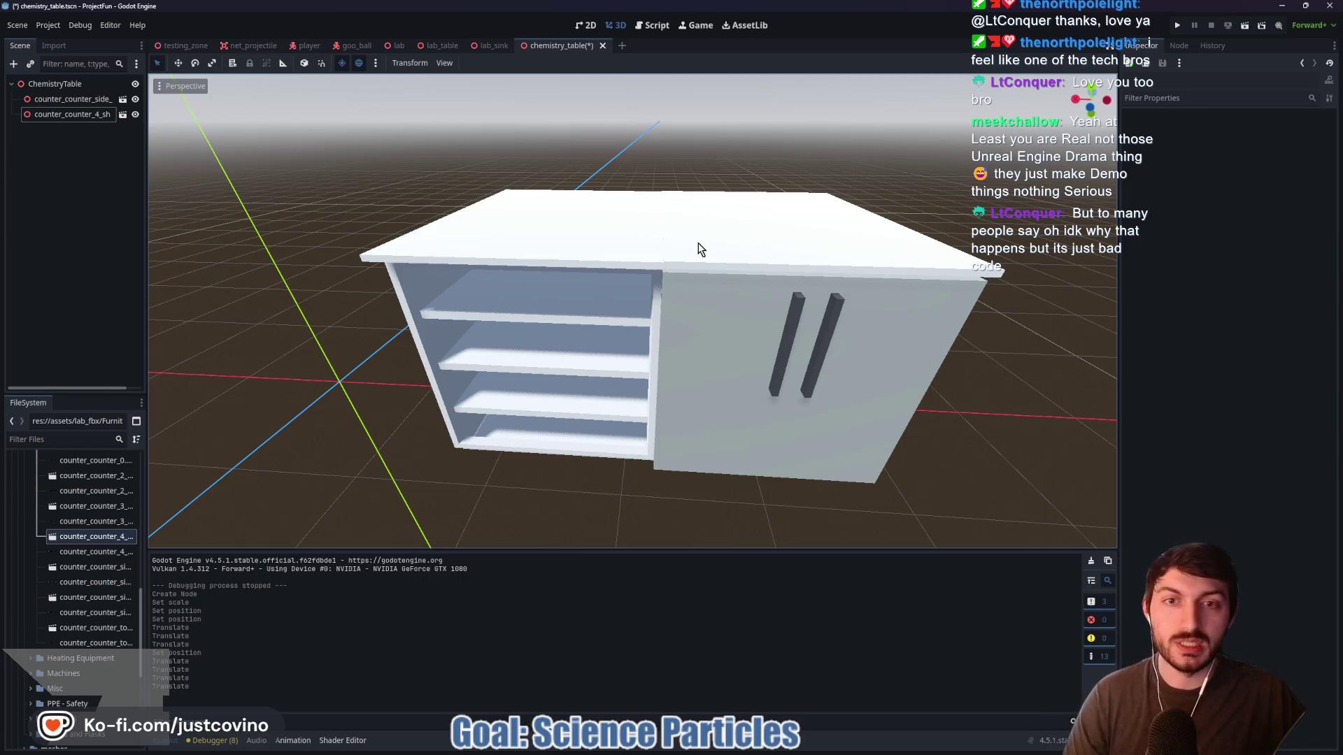
pyautogui.click(608, 259)
pyautogui.scroll(-2, 769, 374)
pyautogui.moveTo(828, 377); pyautogui.dragTo(787, 369)
pyautogui.scroll(3, 785, 350)
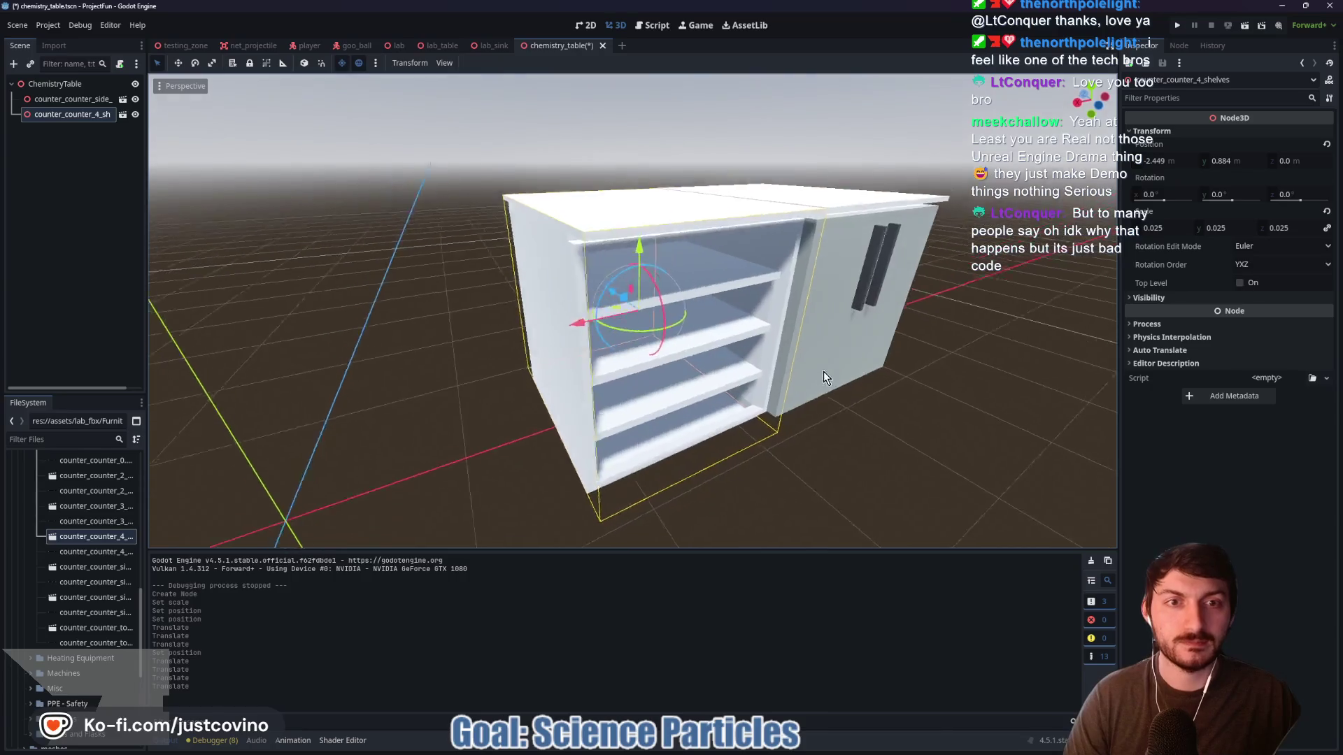
pyautogui.scroll(3, 785, 309)
pyautogui.scroll(-1, 866, 291)
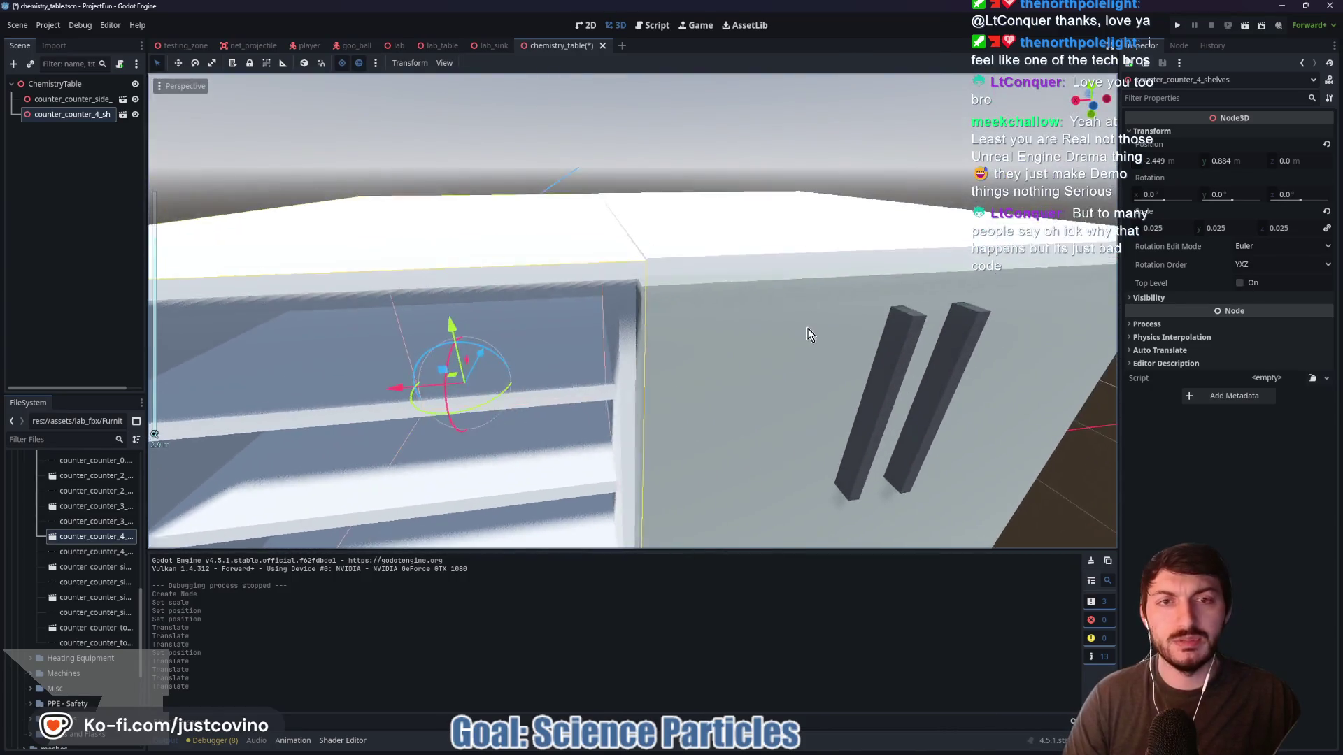
pyautogui.scroll(2, 455, 319)
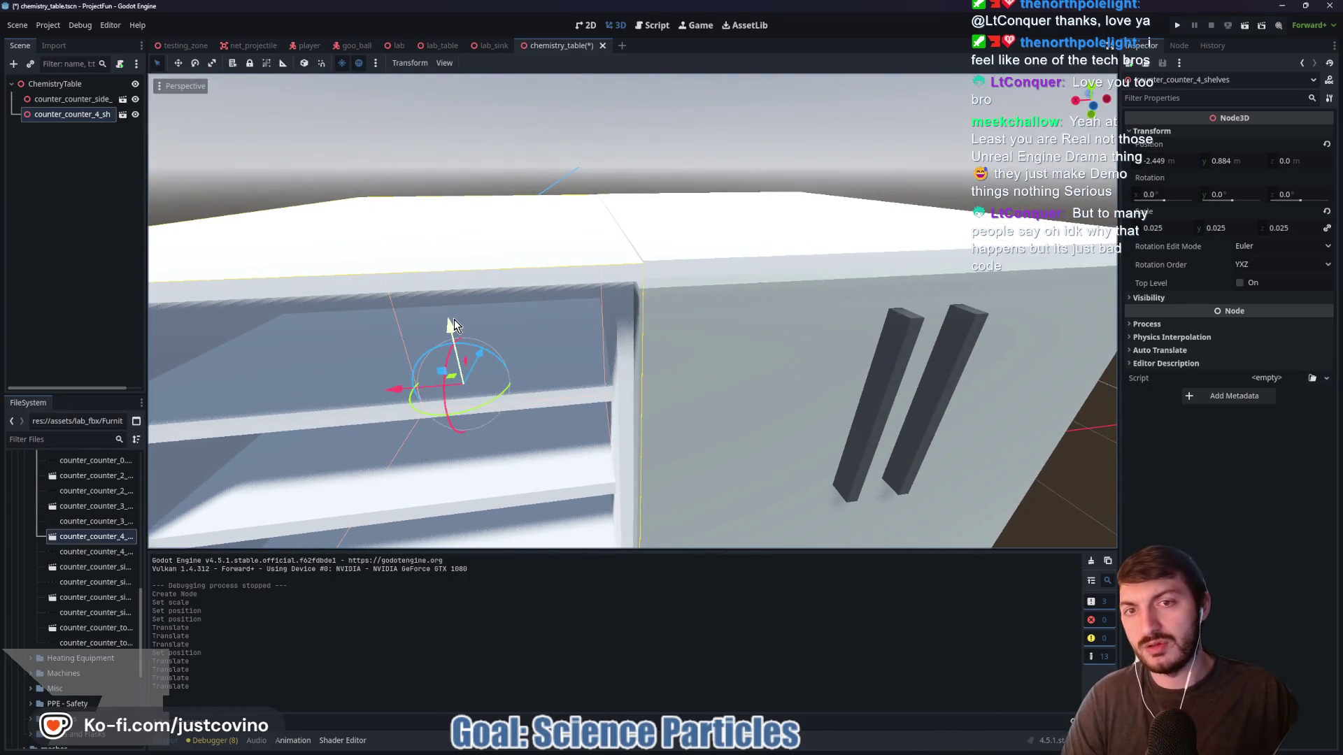
pyautogui.moveTo(452, 324); pyautogui.dragTo(460, 325)
# Check the joined counter tops from above, then save the chemistry_table scene
pyautogui.click(746, 171)
pyautogui.moveTo(747, 171)
pyautogui.mouseDown()
pyautogui.moveTo(737, 222)
pyautogui.moveTo(788, 221)
pyautogui.moveTo(824, 201)
pyautogui.moveTo(893, 225)
pyautogui.moveTo(1000, 220)
pyautogui.moveTo(767, 224)
pyautogui.moveTo(731, 186)
pyautogui.moveTo(708, 231)
pyautogui.mouseUp()
pyautogui.scroll(-3, 708, 231)
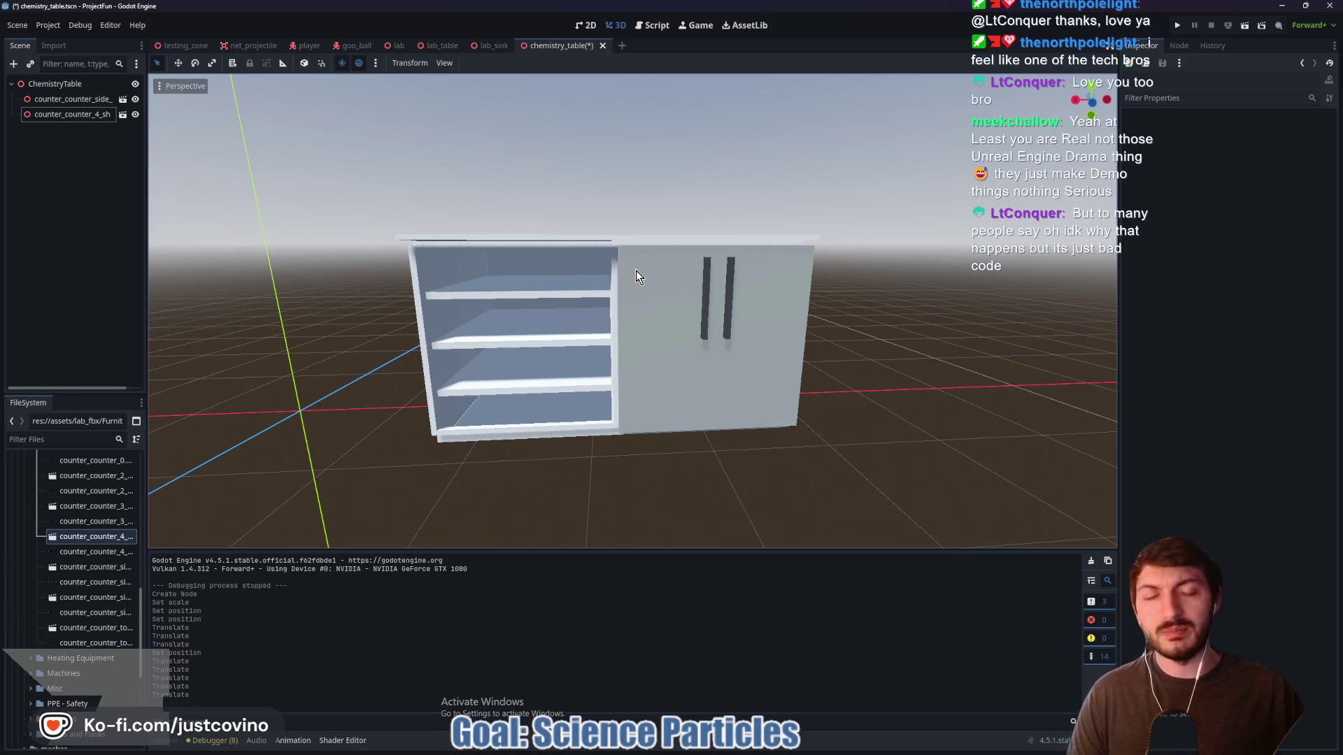
pyautogui.scroll(1, 664, 138)
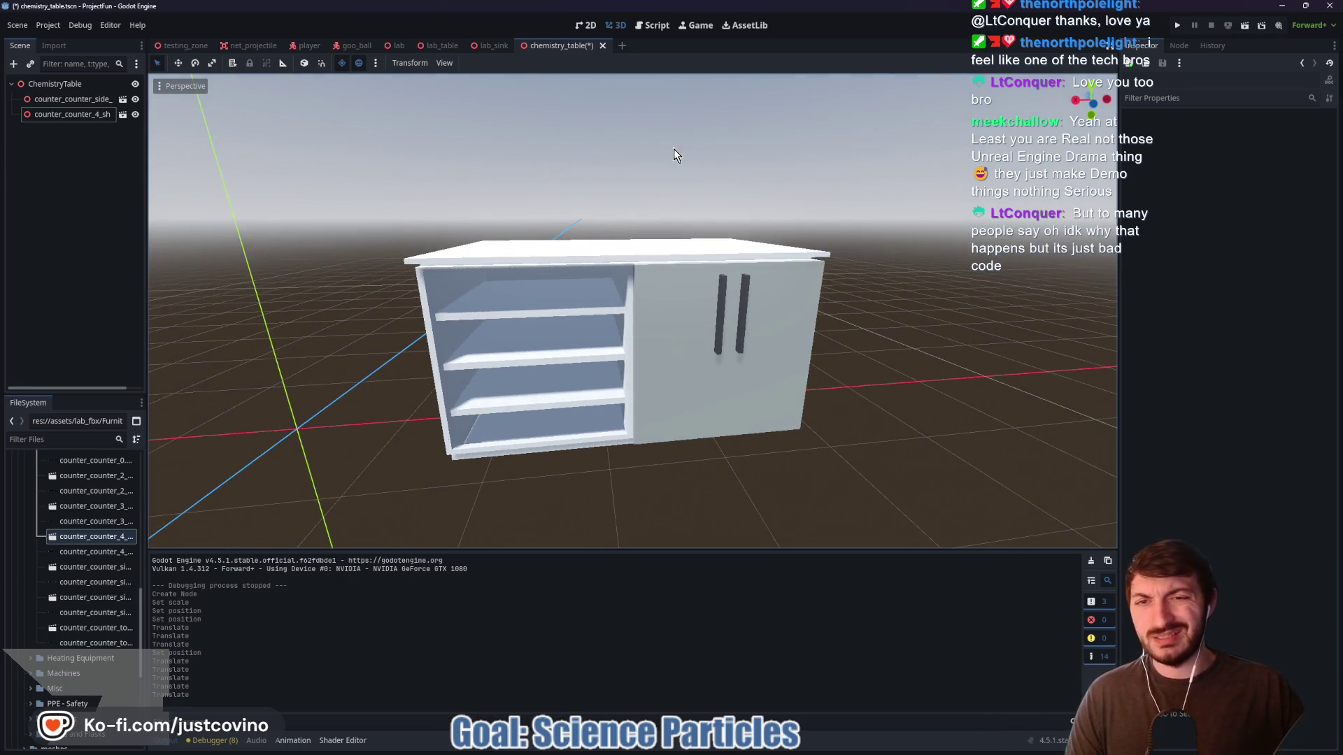
pyautogui.hotkey('ctrl', 's')
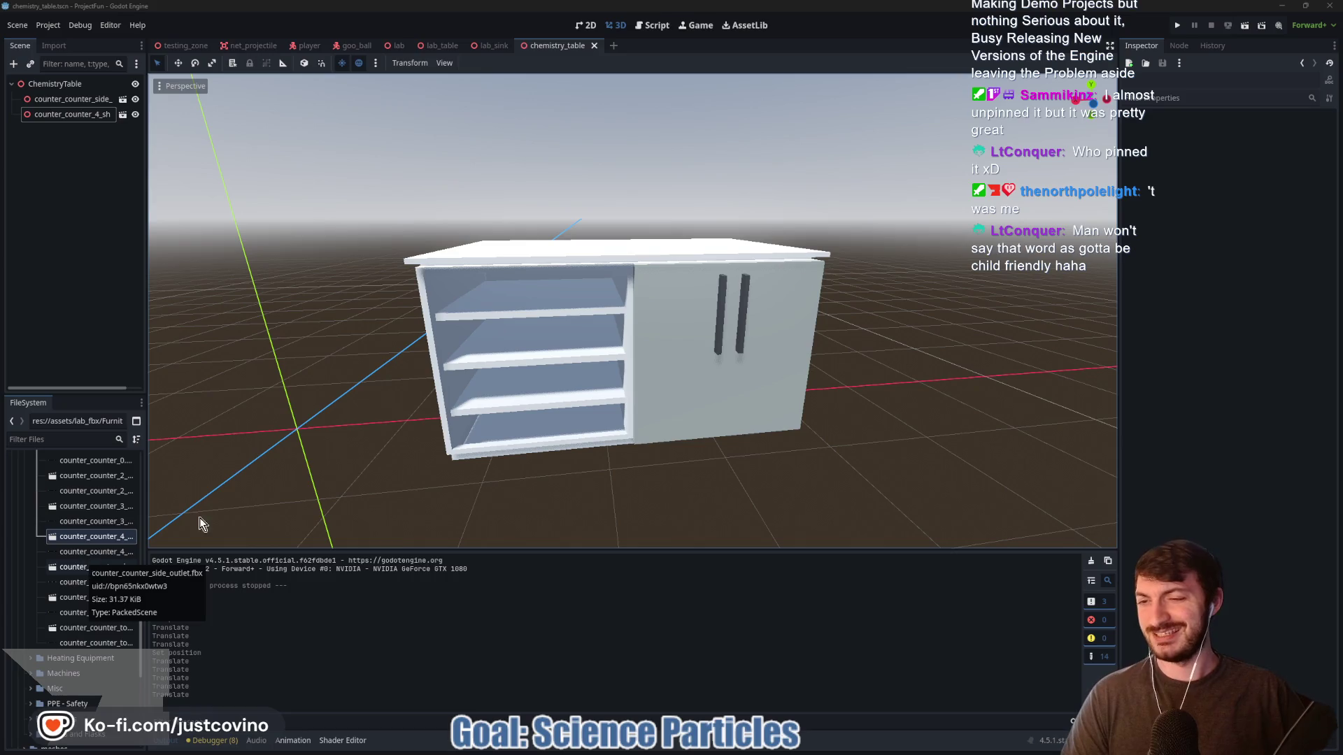
pyautogui.click(89, 507)
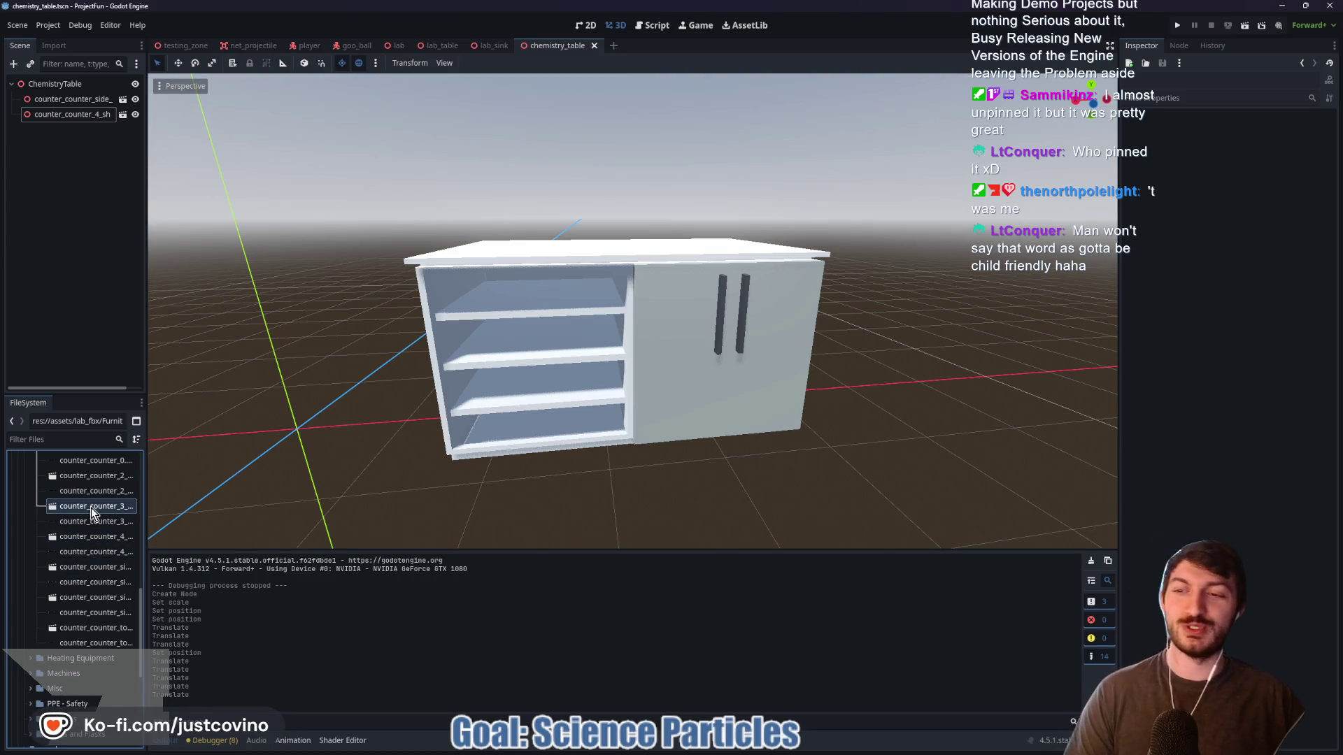
pyautogui.scroll(3, 98, 506)
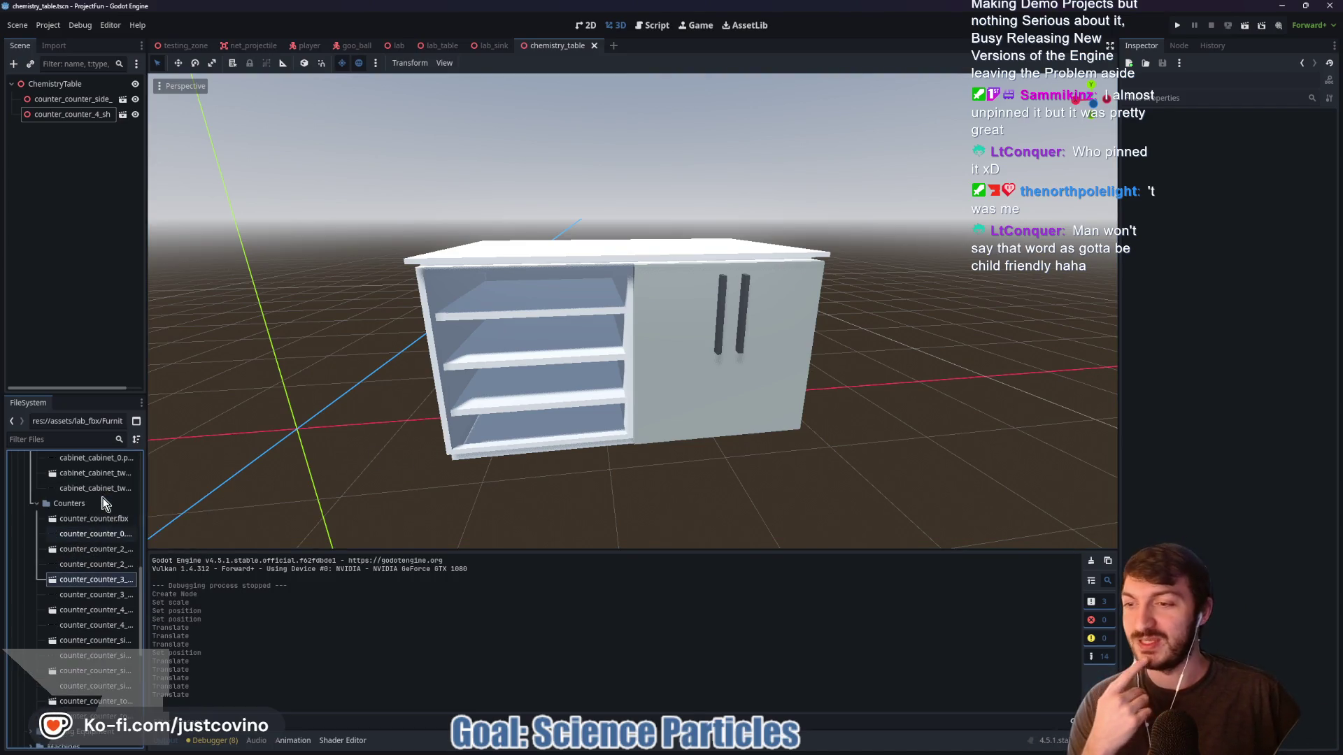
pyautogui.click(83, 550)
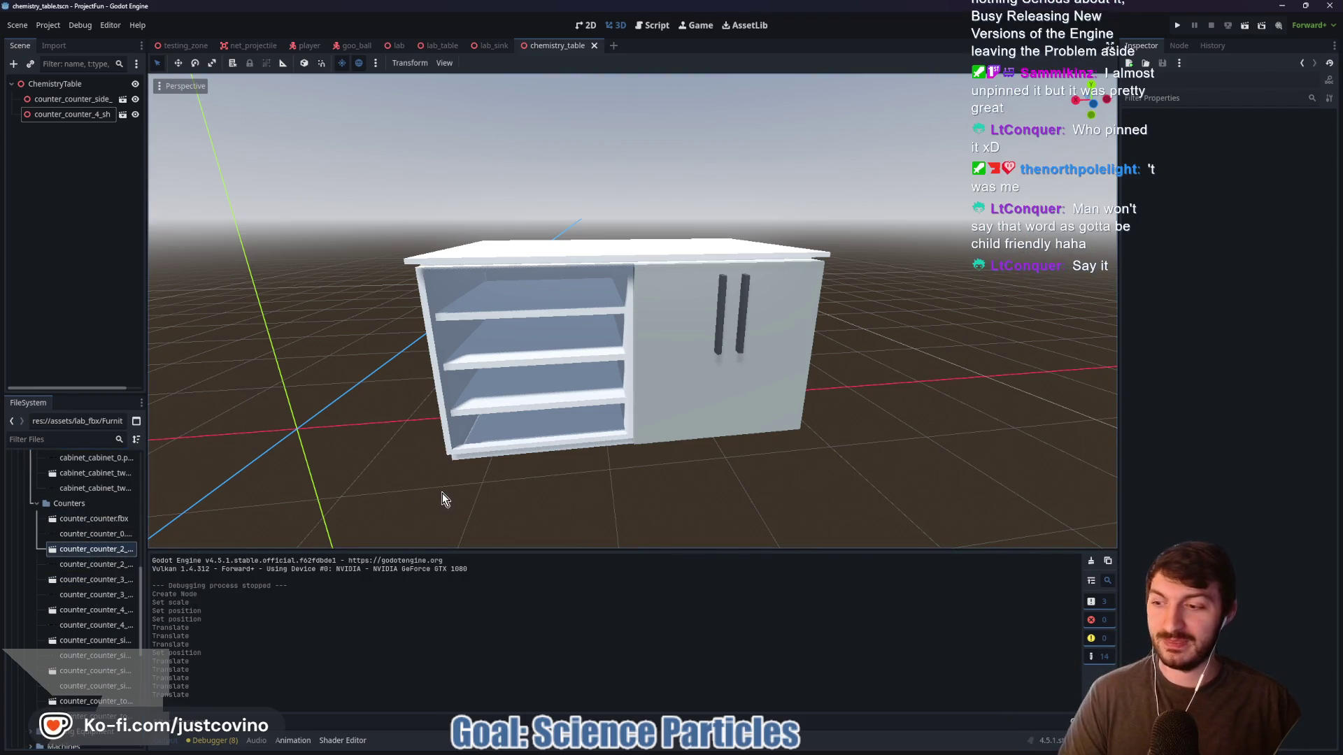
pyautogui.scroll(-3, 442, 493)
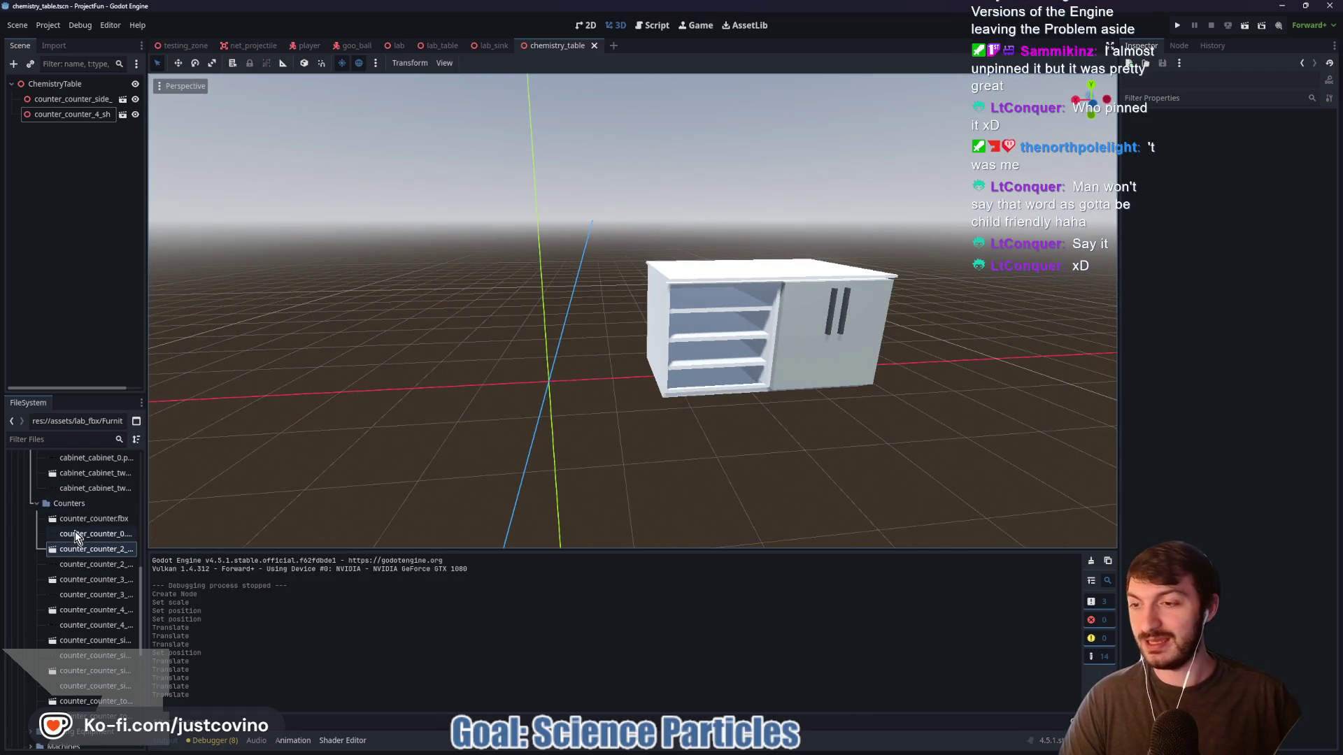
pyautogui.moveTo(82, 555)
pyautogui.mouseDown()
pyautogui.moveTo(420, 425)
pyautogui.moveTo(417, 276)
pyautogui.mouseUp()
pyautogui.click(1182, 133)
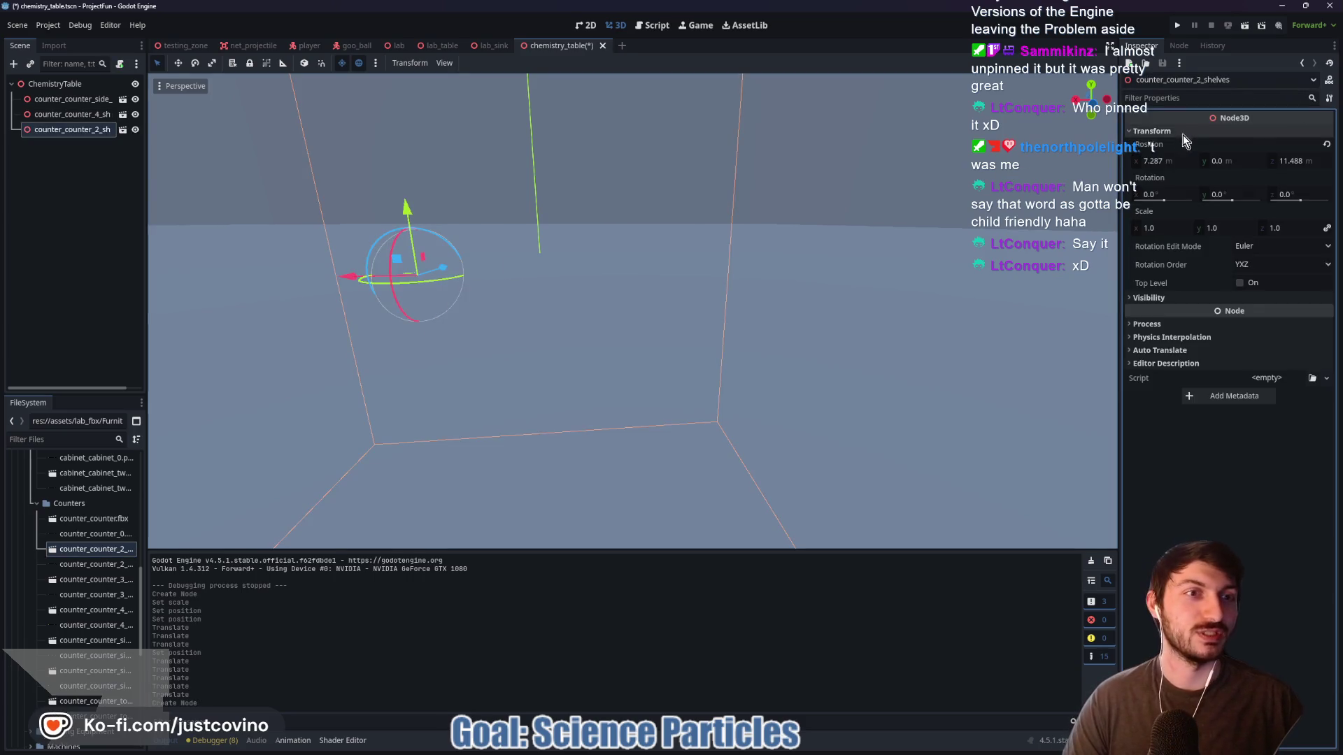
pyautogui.click(1159, 160)
pyautogui.write('0')
pyautogui.press('Tab')
pyautogui.press('Tab')
pyautogui.write('0')
pyautogui.press('Return')
pyautogui.click(1169, 229)
pyautogui.write('0.0')
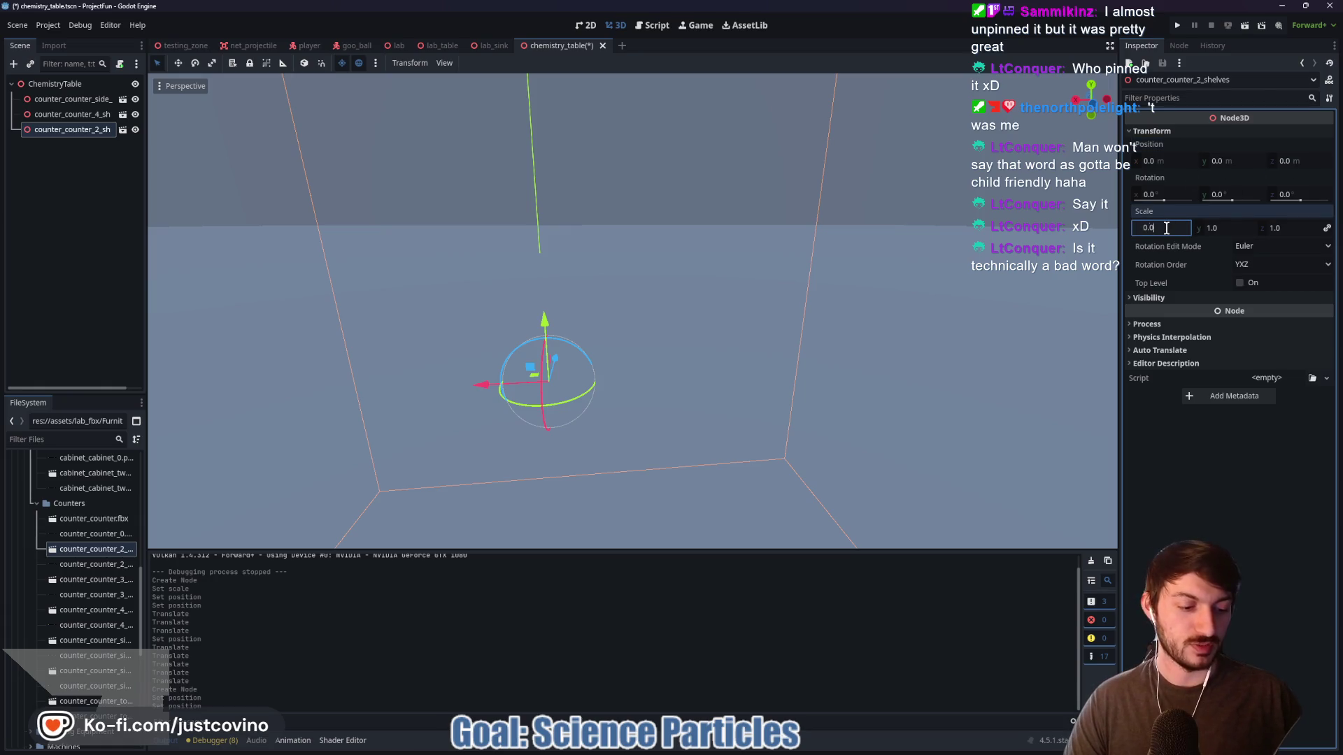
pyautogui.press('Return')
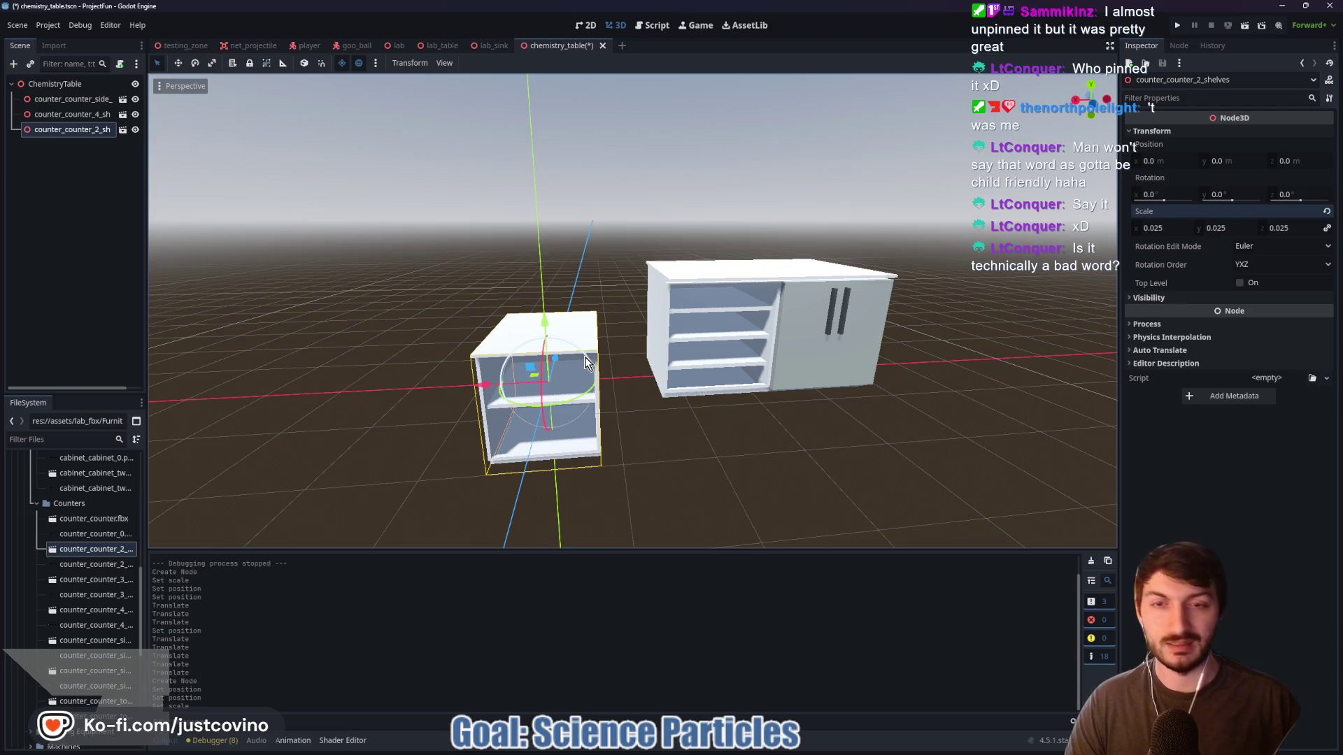
pyautogui.press('Delete')
pyautogui.press('Return')
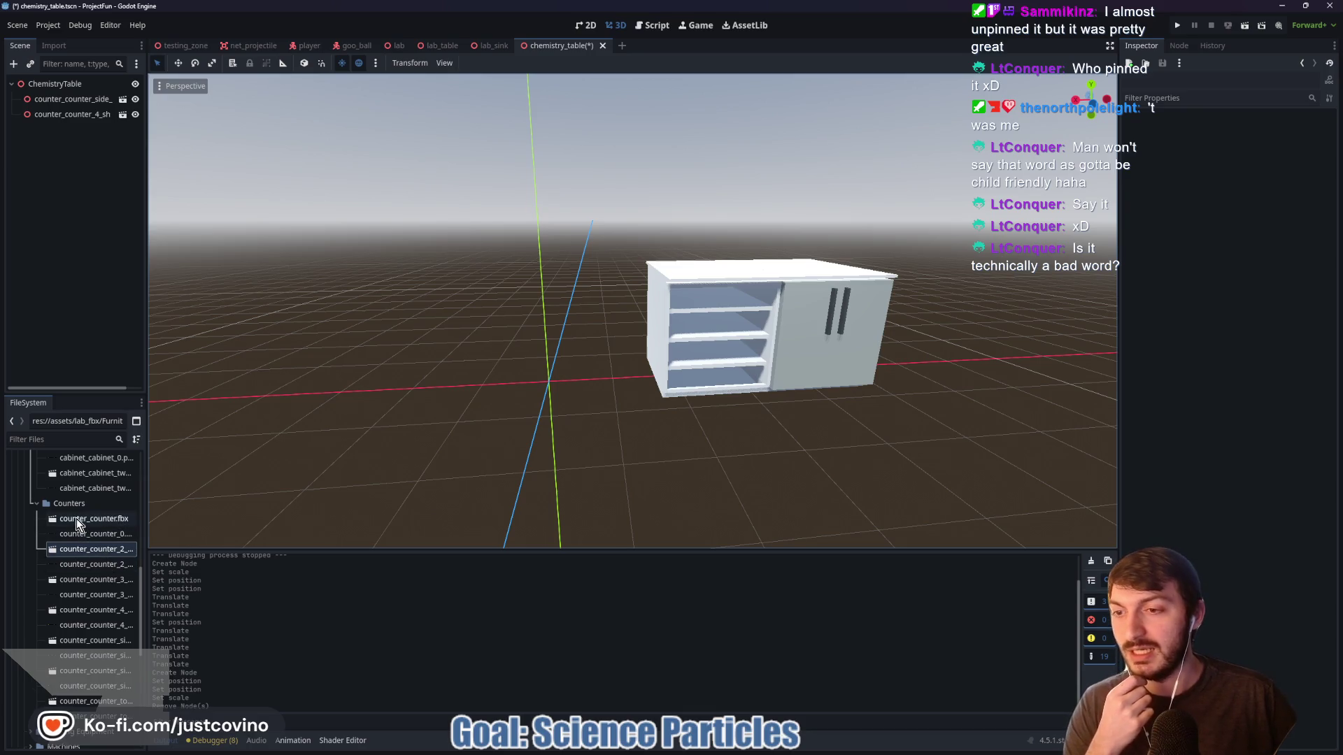
pyautogui.scroll(3, 77, 524)
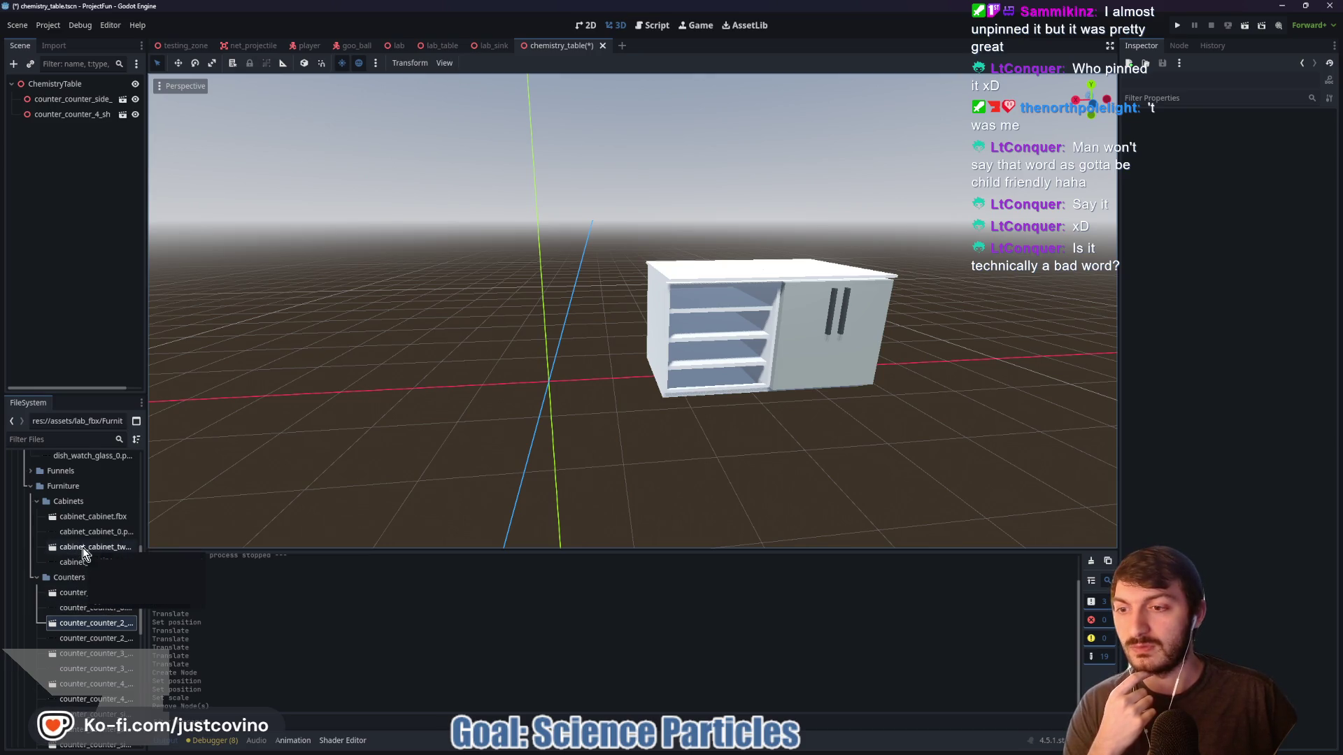
# Collapse the Cabinets folder and drag counter_counter.fbx into the 3D viewport
pyautogui.click(35, 502)
pyautogui.scroll(-2, 98, 524)
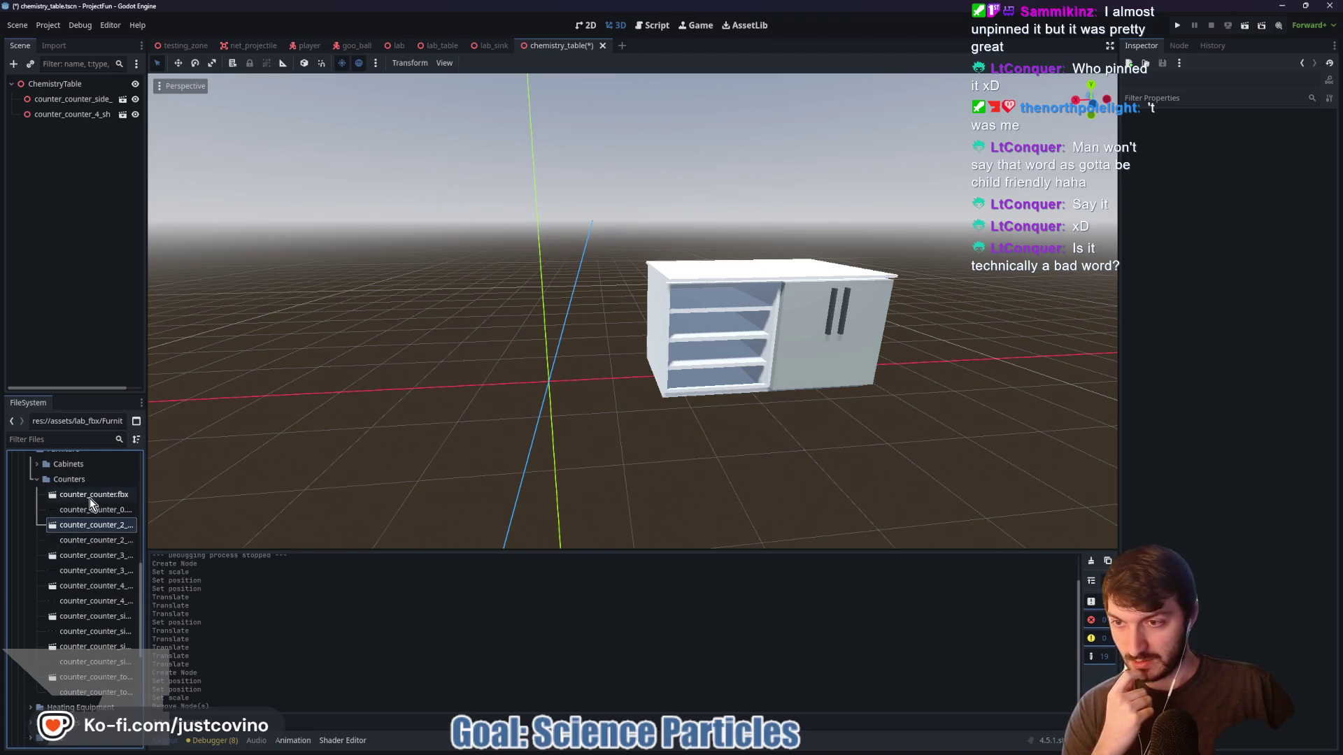
pyautogui.moveTo(90, 498)
pyautogui.mouseDown()
pyautogui.moveTo(411, 387)
pyautogui.moveTo(412, 375)
pyautogui.mouseUp()
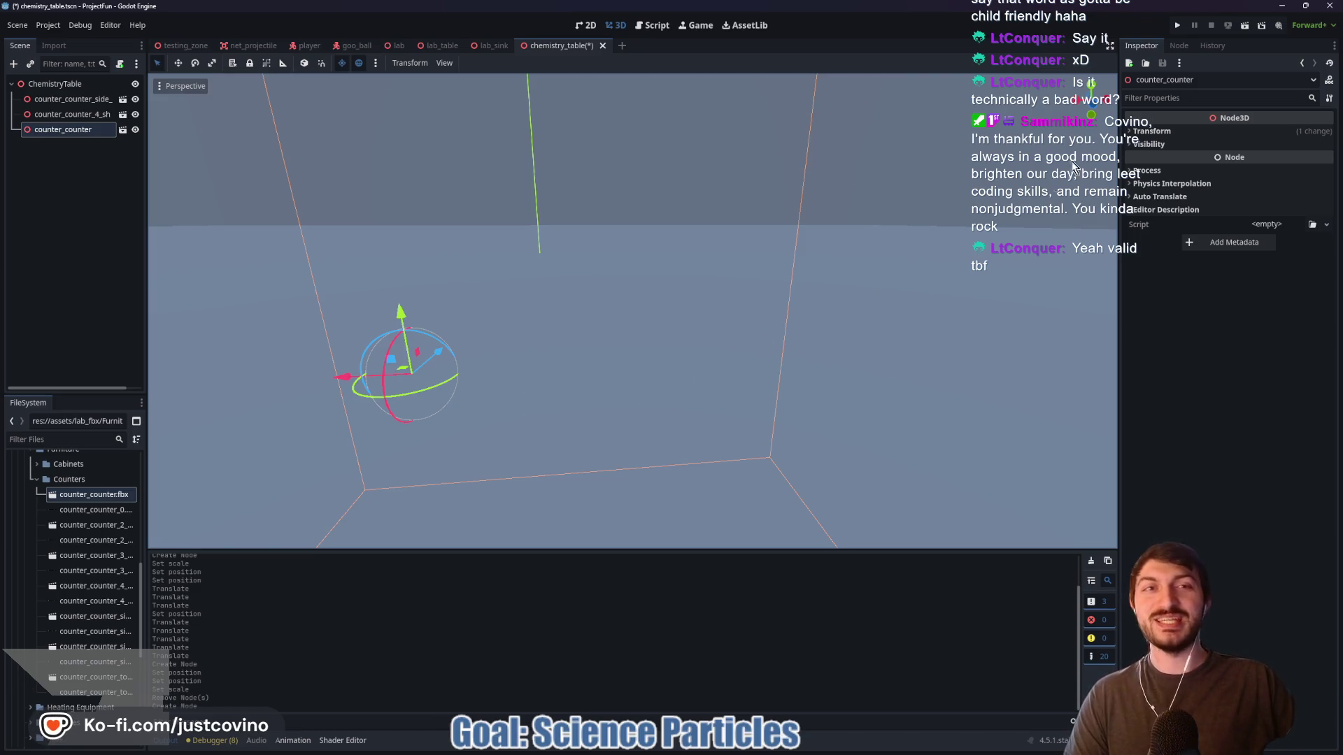
# Set the new counter's position to 0 and its scale to 0.025
pyautogui.click(1151, 131)
pyautogui.click(1172, 160)
pyautogui.write('0')
pyautogui.press('Tab')
pyautogui.press('Tab')
pyautogui.write('0')
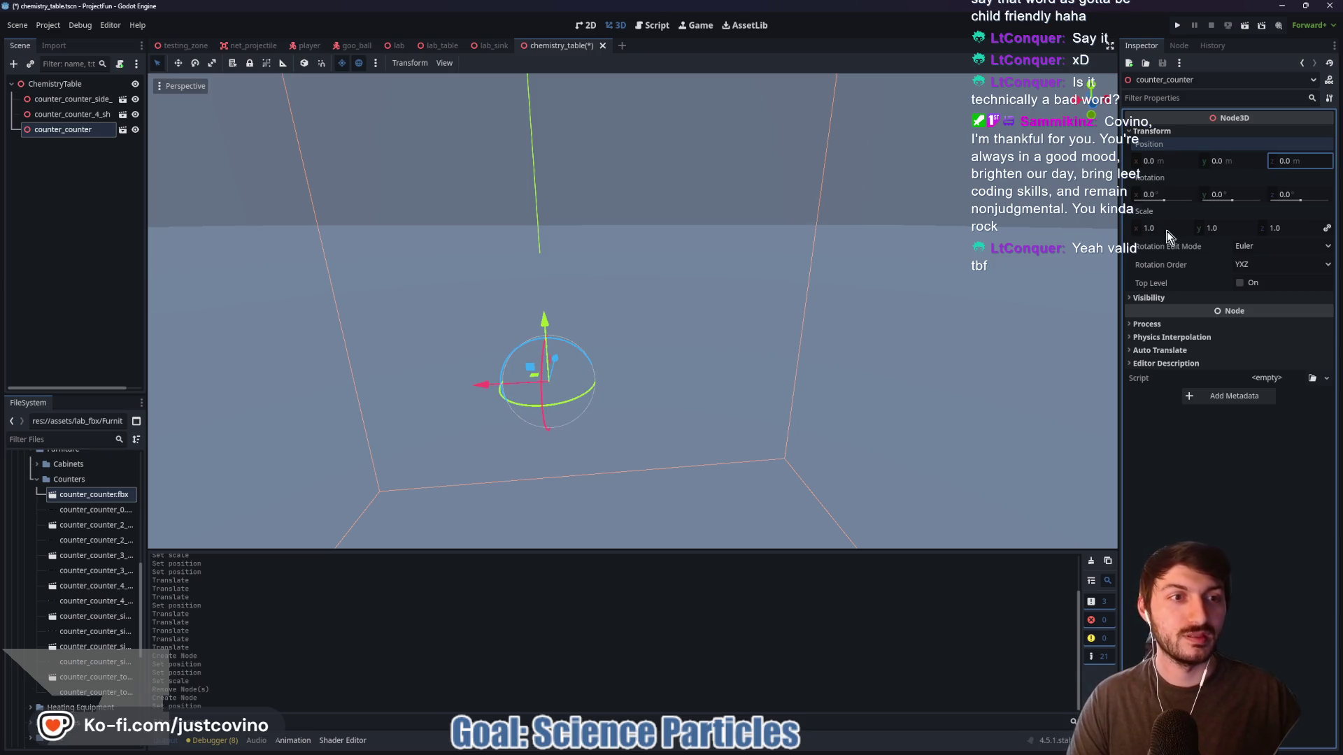
pyautogui.click(1166, 230)
pyautogui.write('0.025')
pyautogui.press('Return')
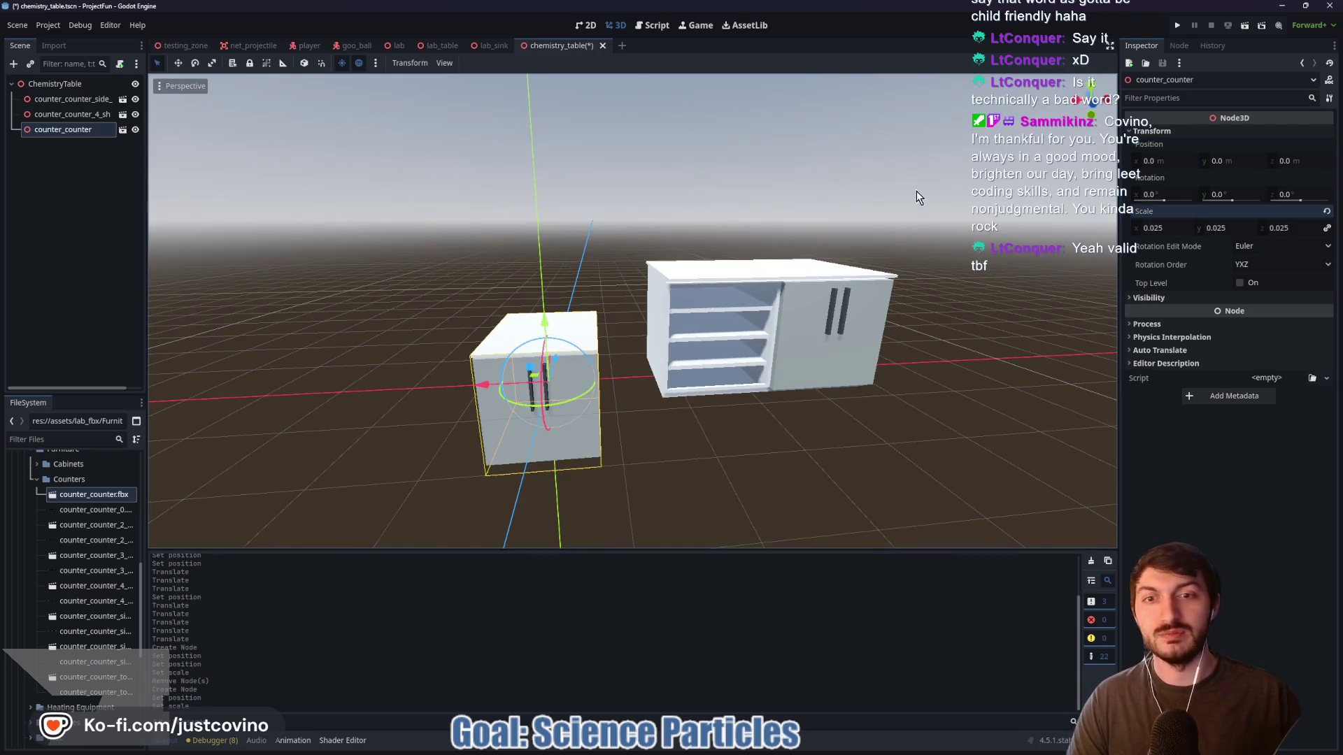
# Raise the counter and move it beside the shelved counter, near X -0.611, Y 0.902
pyautogui.click(1095, 109)
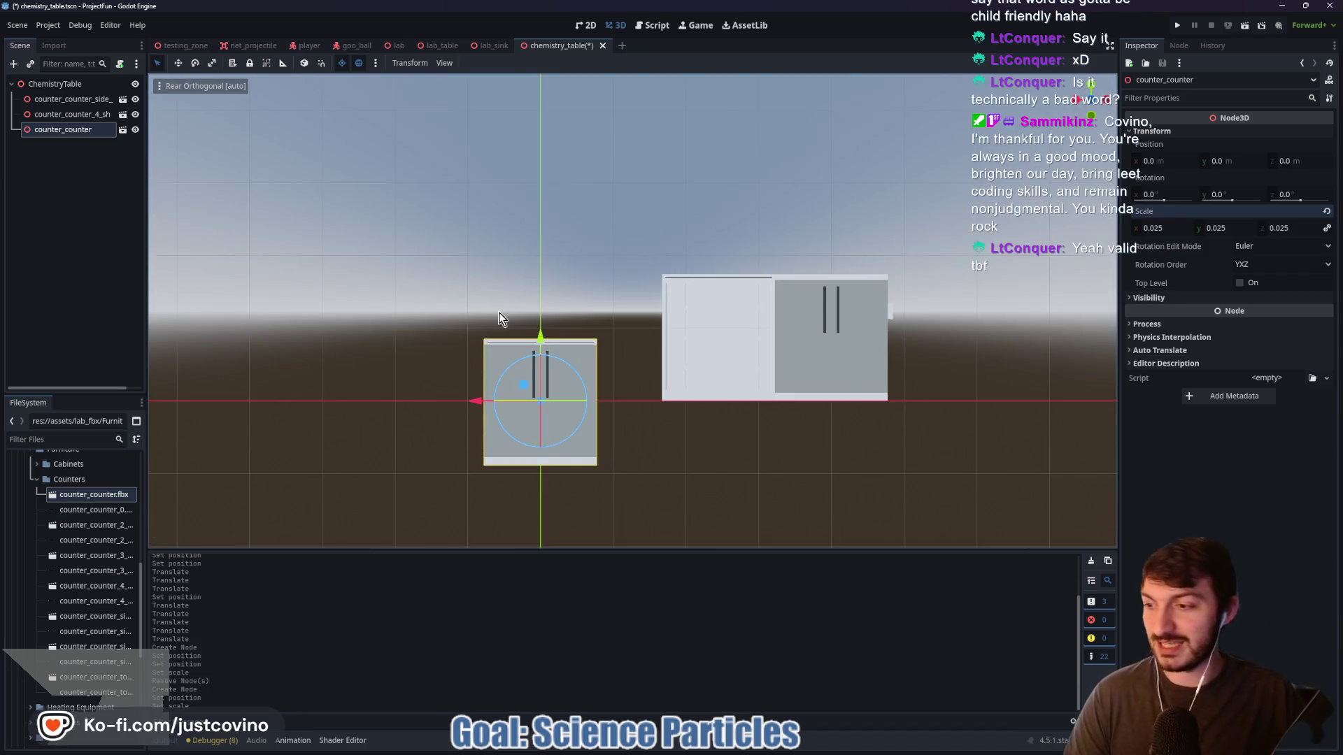
pyautogui.moveTo(540, 336); pyautogui.dragTo(552, 273)
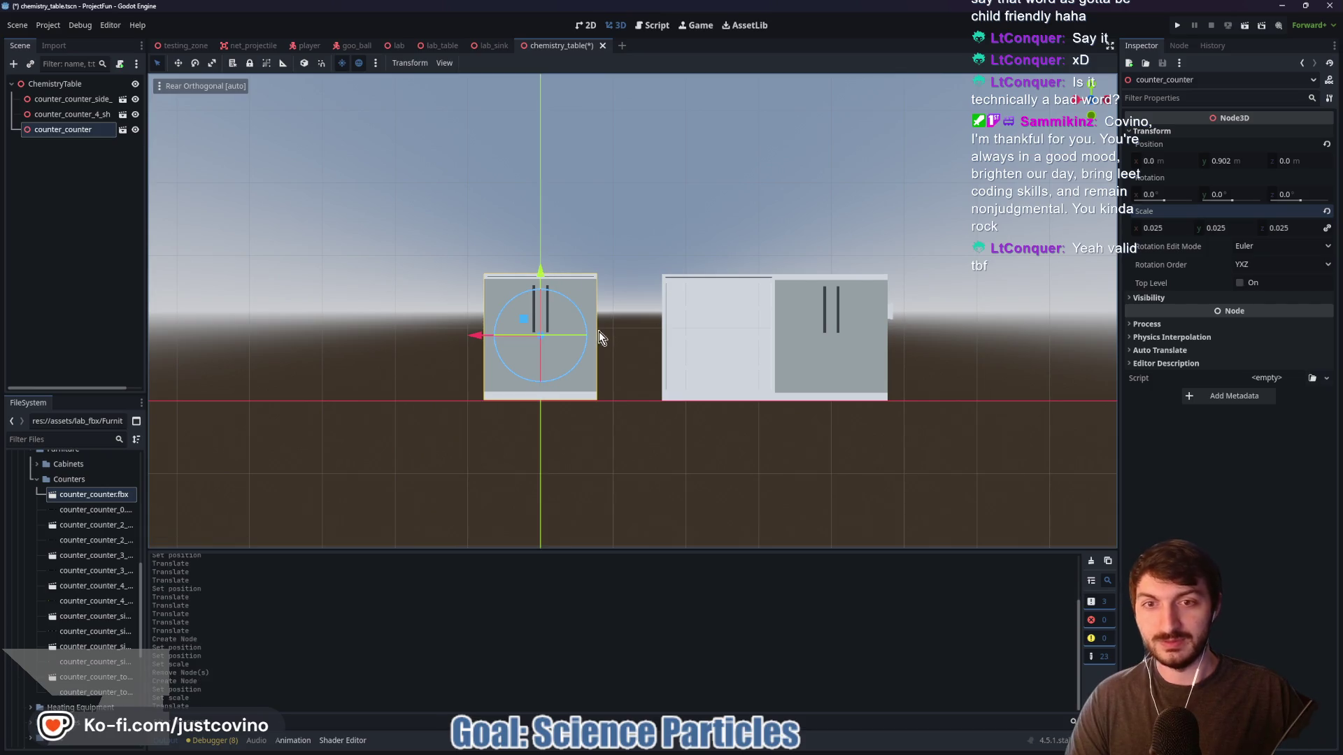
pyautogui.moveTo(707, 297); pyautogui.dragTo(474, 389)
pyautogui.moveTo(481, 325)
pyautogui.mouseDown()
pyautogui.moveTo(550, 332)
pyautogui.moveTo(495, 332)
pyautogui.mouseUp()
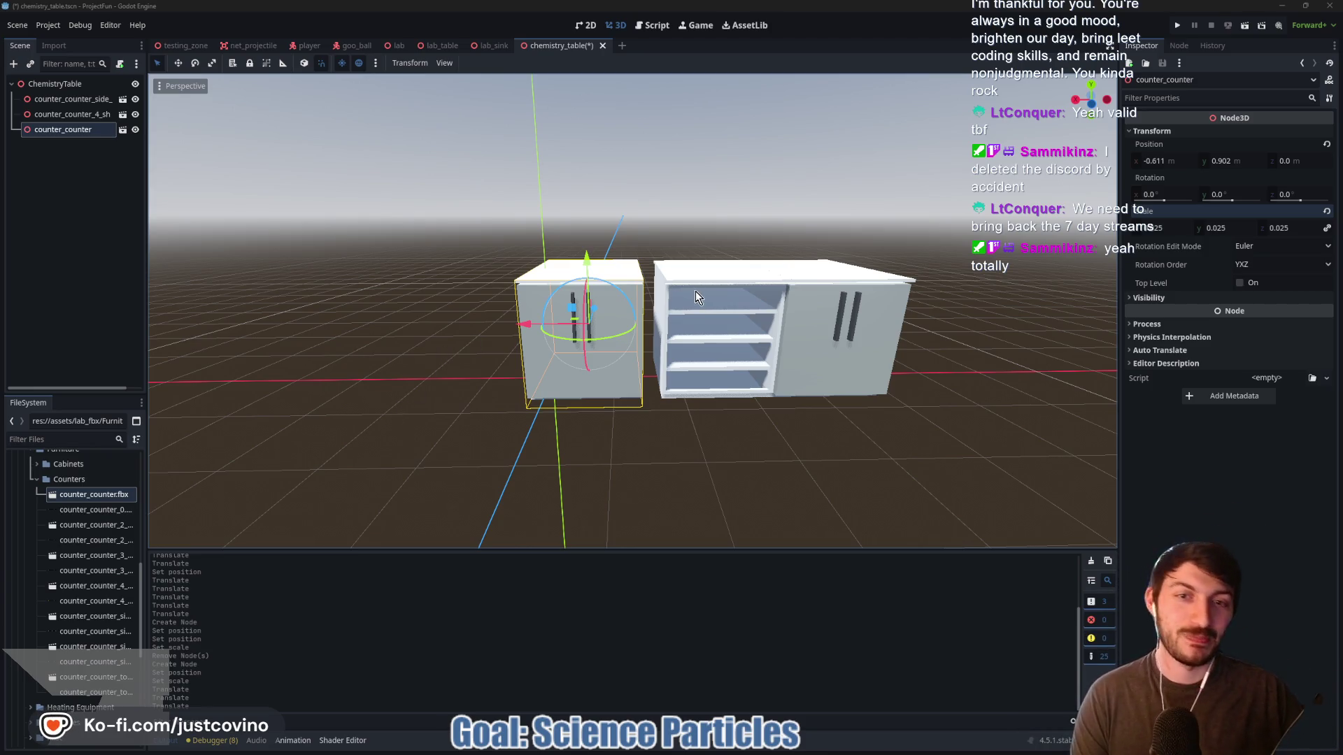
# Butt the small counter against the shelved counter at bench height, ending at X -0.898, Y 0.889
pyautogui.click(1097, 106)
pyautogui.moveTo(518, 333); pyautogui.dragTo(543, 331)
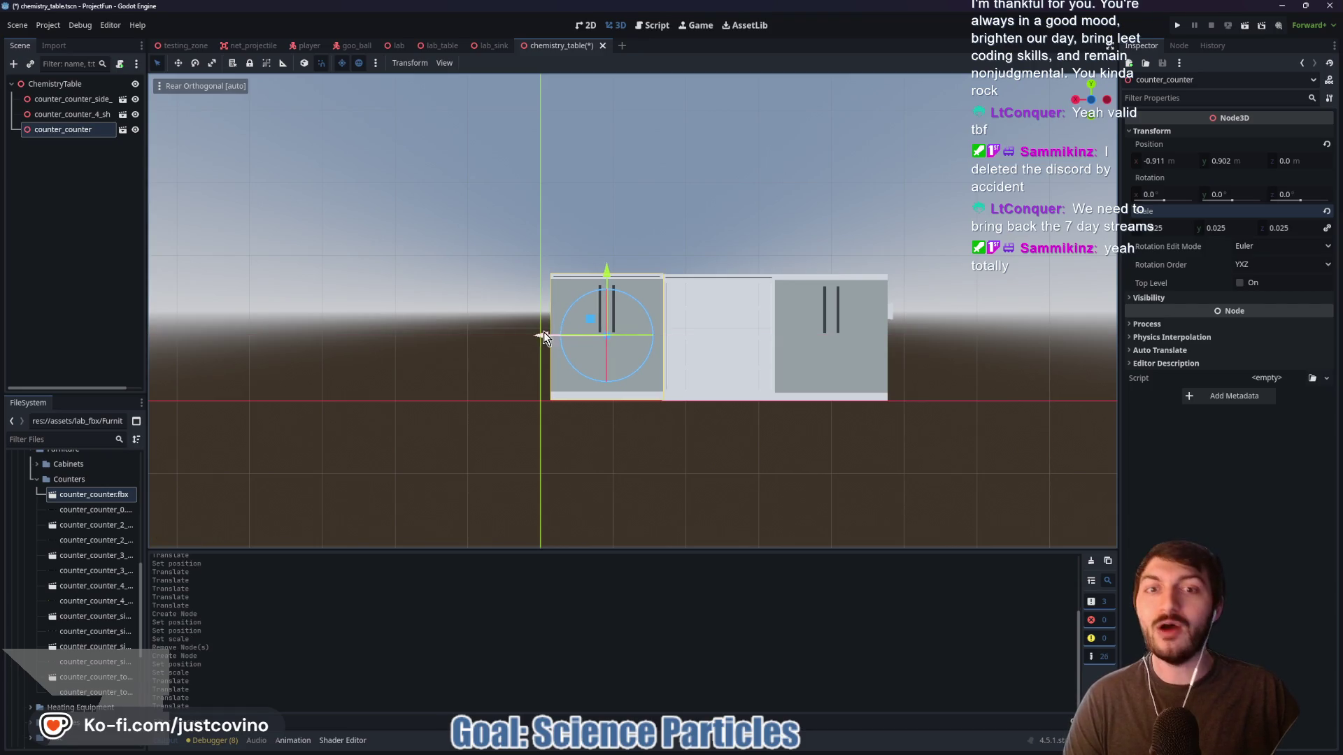
pyautogui.scroll(5, 757, 291)
pyautogui.scroll(-3, 741, 329)
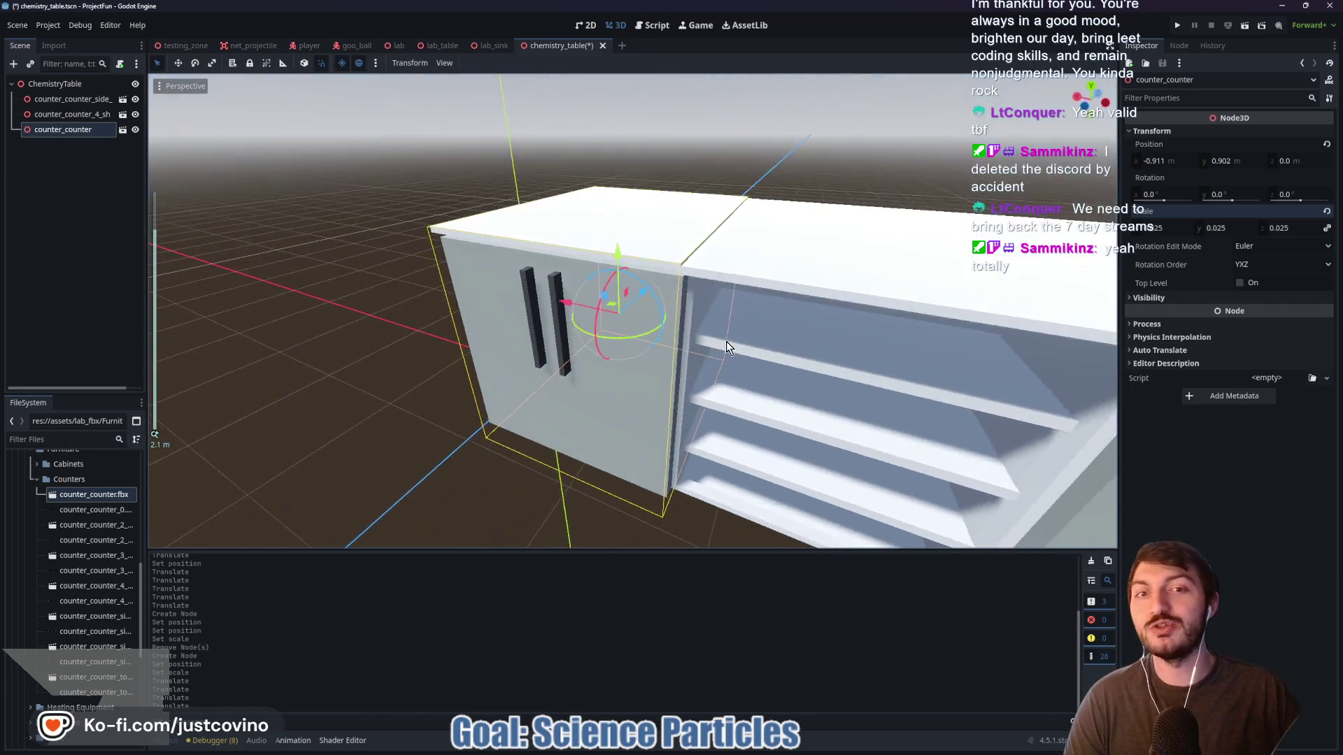
pyautogui.scroll(4, 770, 315)
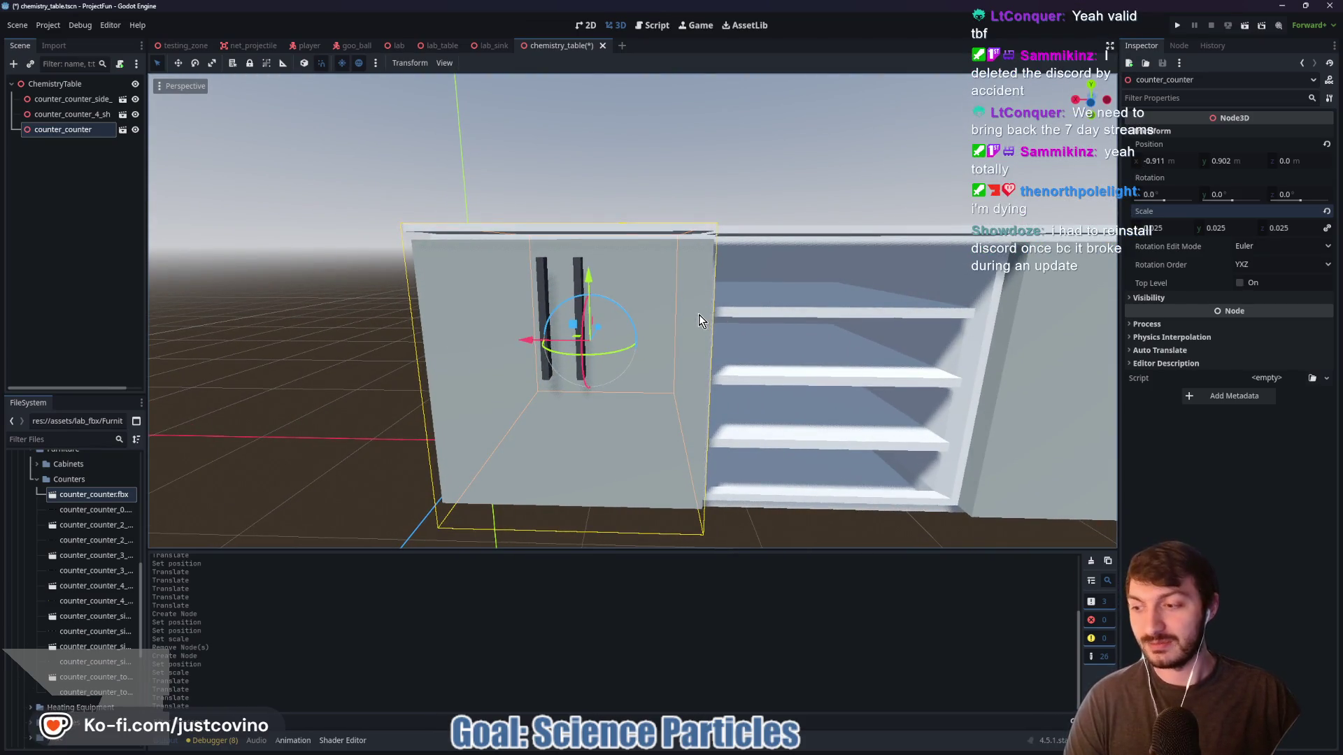
pyautogui.moveTo(589, 275)
pyautogui.mouseDown()
pyautogui.moveTo(585, 287)
pyautogui.moveTo(585, 256)
pyautogui.mouseUp()
pyautogui.moveTo(509, 324)
pyautogui.mouseDown()
pyautogui.moveTo(514, 338)
pyautogui.moveTo(498, 338)
pyautogui.mouseUp()
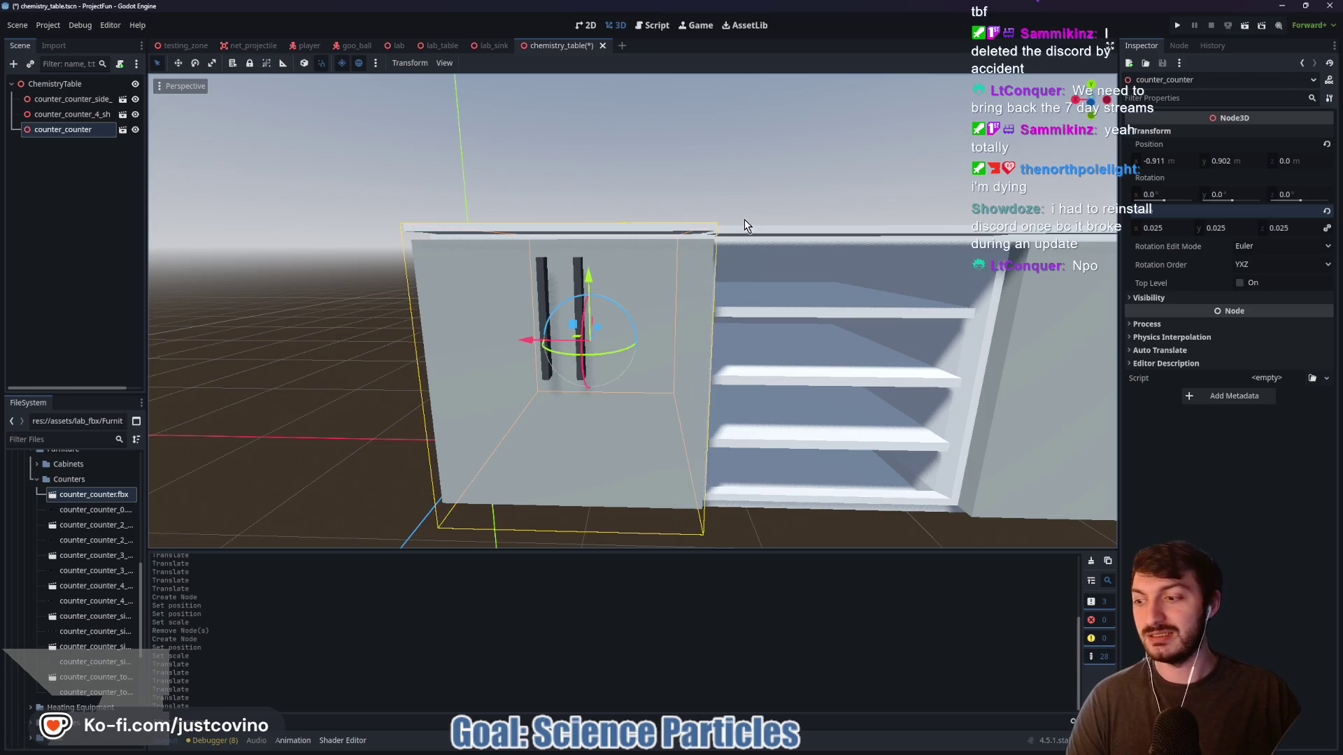
pyautogui.moveTo(741, 237)
pyautogui.mouseDown()
pyautogui.moveTo(725, 256)
pyautogui.moveTo(665, 269)
pyautogui.moveTo(683, 241)
pyautogui.moveTo(720, 241)
pyautogui.moveTo(613, 292)
pyautogui.mouseUp()
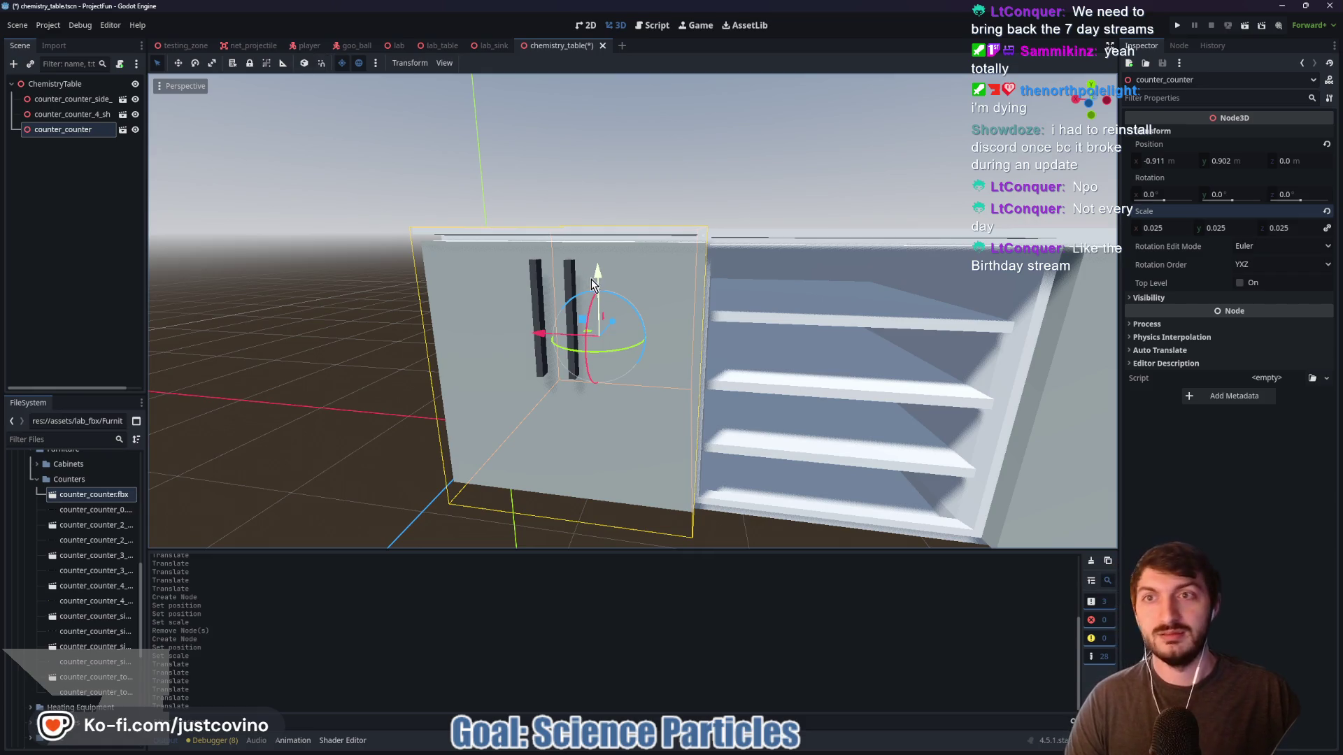
pyautogui.moveTo(593, 270); pyautogui.dragTo(595, 274)
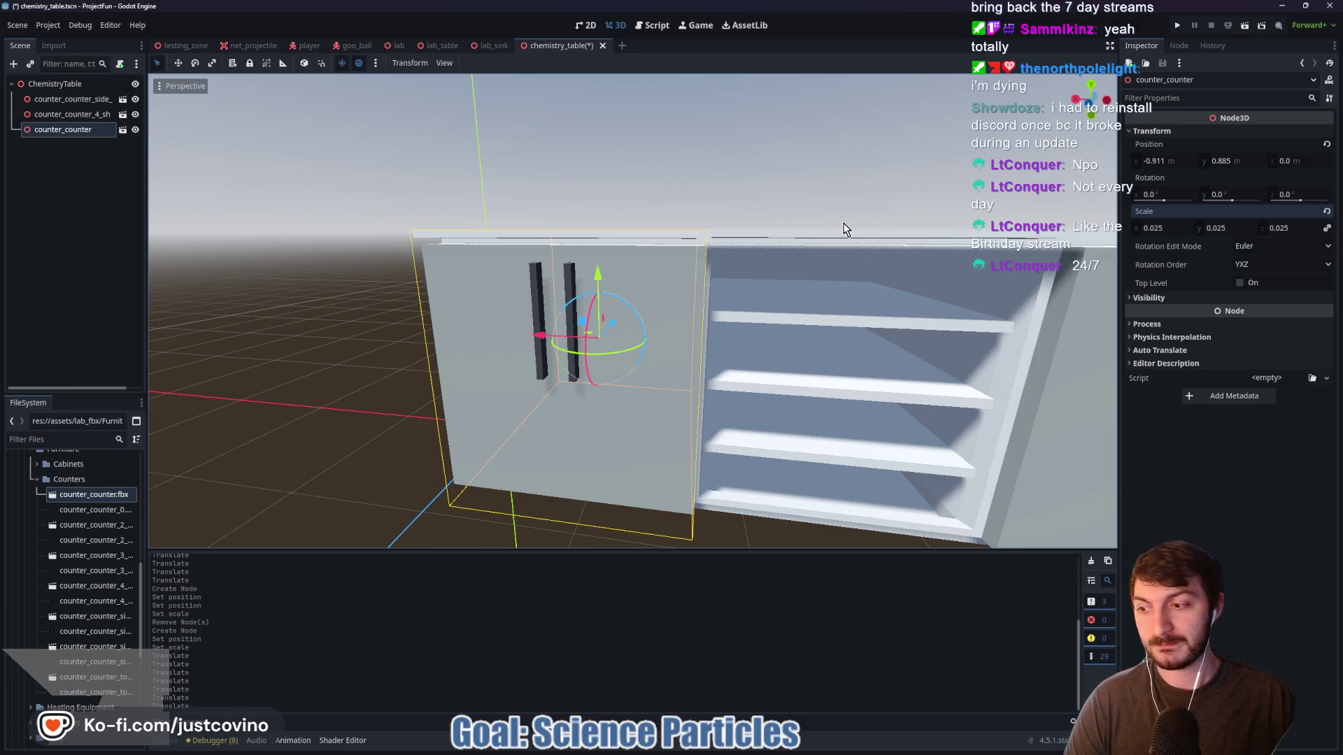
pyautogui.click(1091, 103)
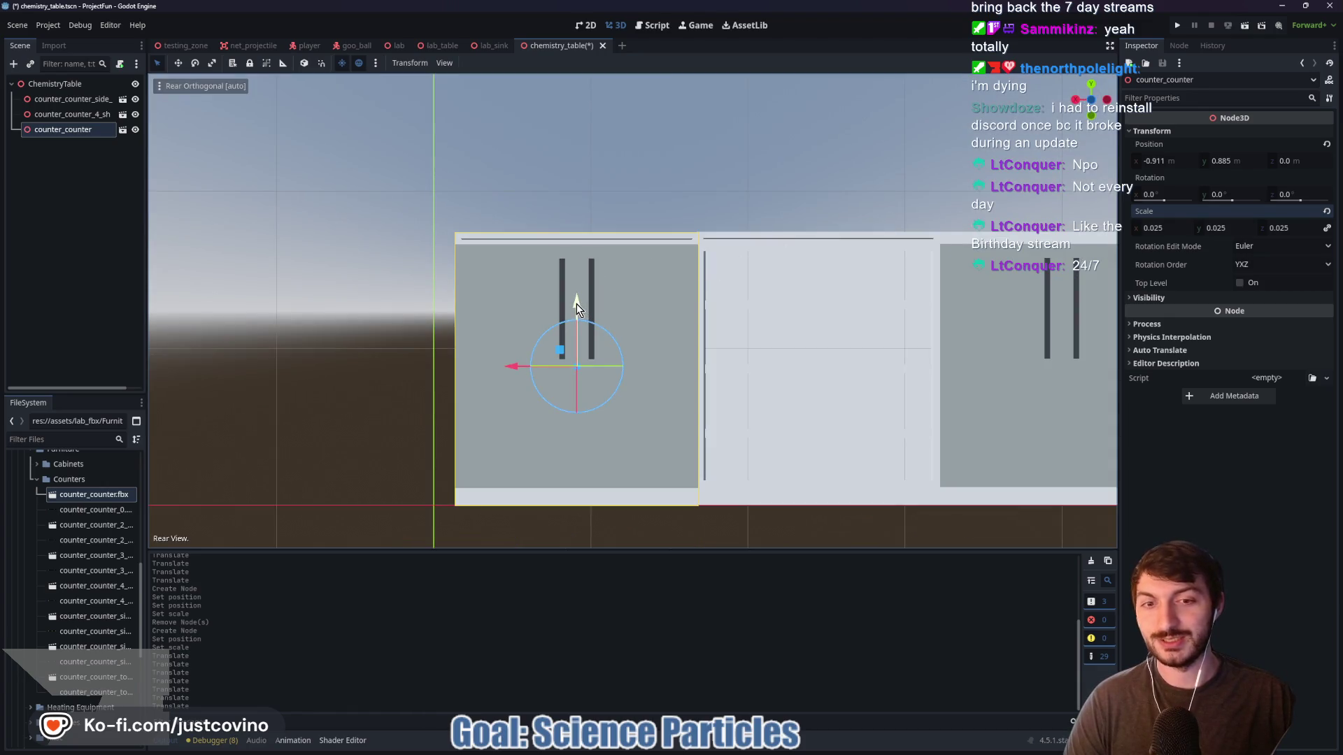
pyautogui.moveTo(519, 366); pyautogui.dragTo(517, 367)
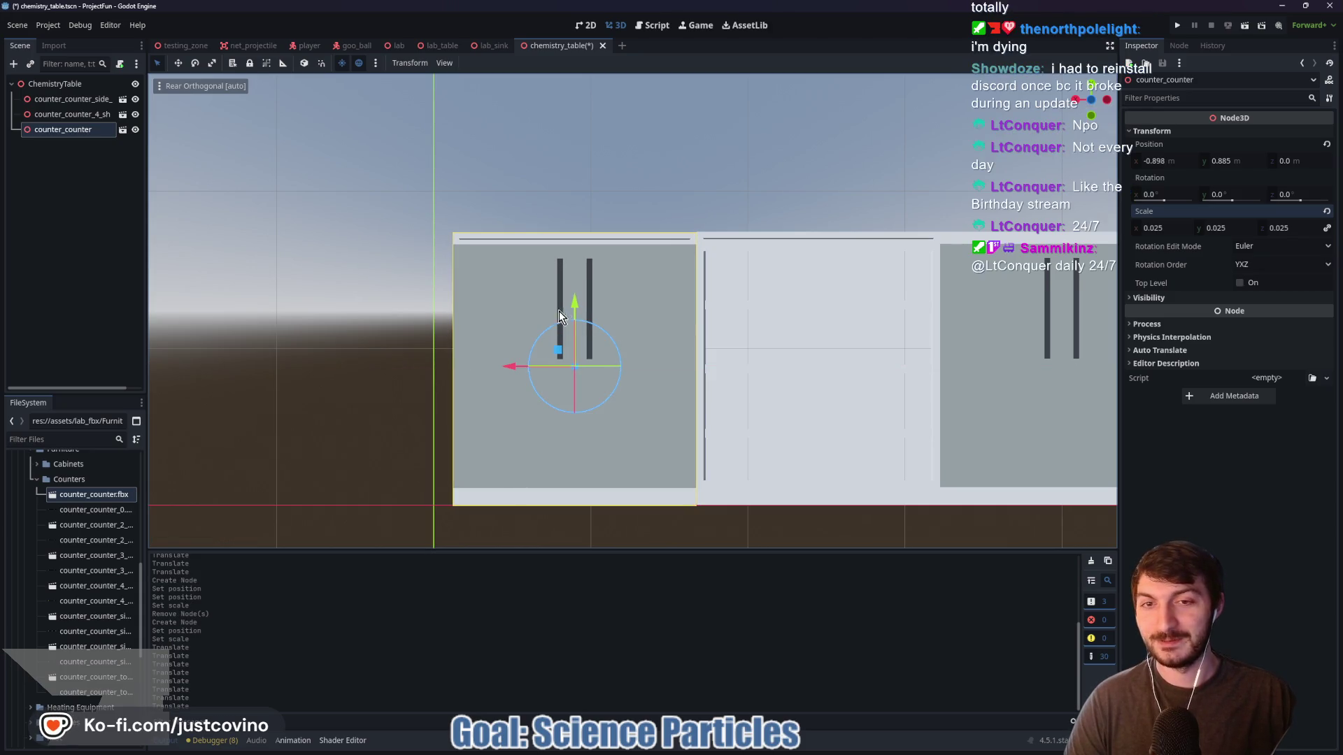
pyautogui.moveTo(577, 306); pyautogui.dragTo(576, 301)
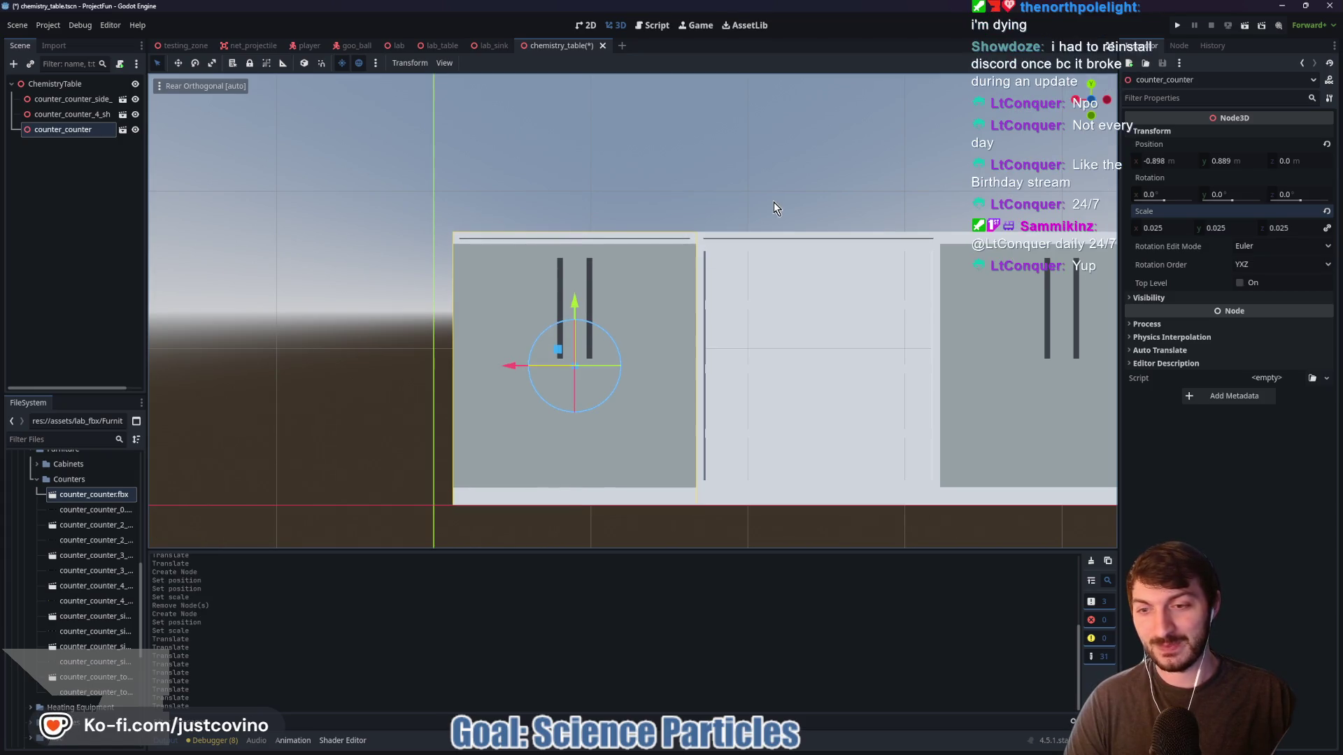
# Orbit around the three-counter bench in perspective to check the fit from front and above
pyautogui.moveTo(763, 223)
pyautogui.mouseDown()
pyautogui.moveTo(726, 280)
pyautogui.moveTo(821, 175)
pyautogui.moveTo(796, 237)
pyautogui.moveTo(590, 264)
pyautogui.mouseUp()
pyautogui.click(592, 259)
pyautogui.moveTo(720, 331)
pyautogui.mouseDown()
pyautogui.moveTo(783, 271)
pyautogui.moveTo(779, 259)
pyautogui.moveTo(749, 271)
pyautogui.mouseUp()
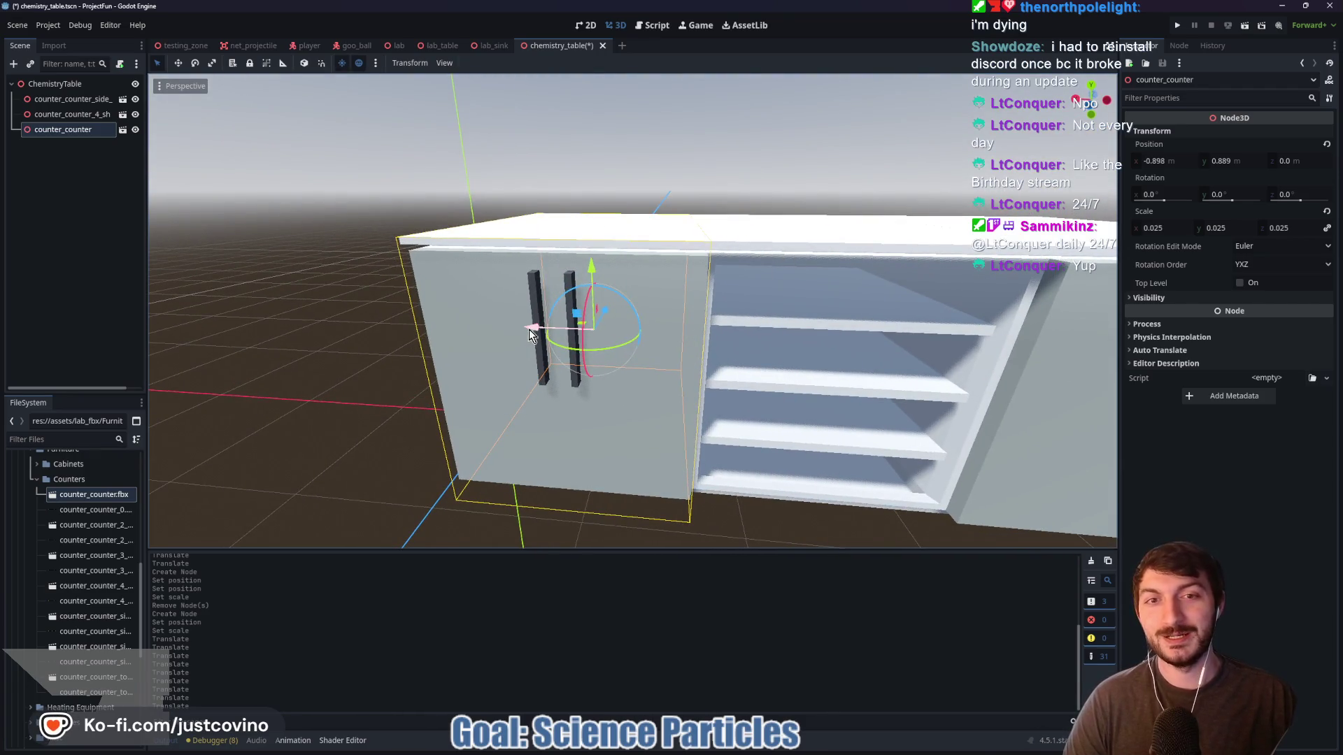
pyautogui.click(842, 128)
pyautogui.moveTo(843, 127); pyautogui.dragTo(770, 232)
pyautogui.click(547, 342)
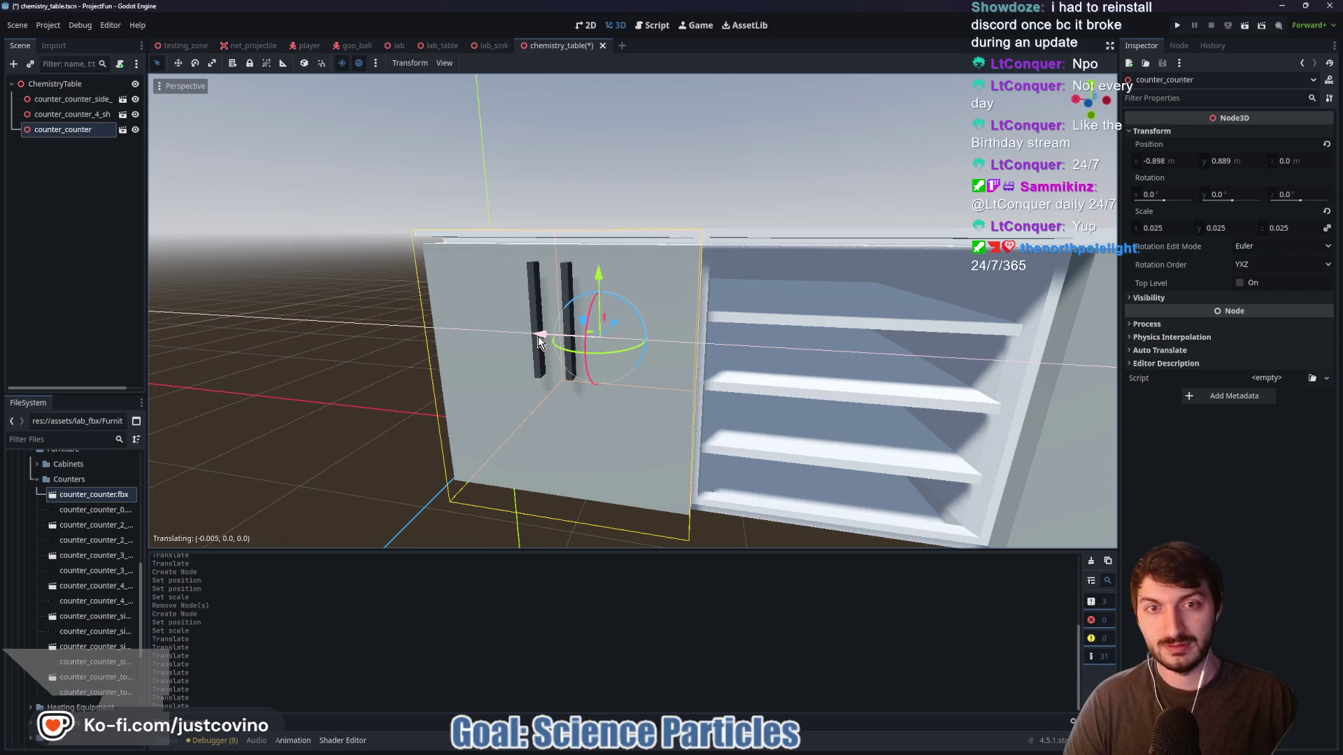
pyautogui.click(807, 261)
pyautogui.moveTo(807, 262)
pyautogui.mouseDown()
pyautogui.moveTo(942, 282)
pyautogui.moveTo(938, 266)
pyautogui.moveTo(866, 282)
pyautogui.moveTo(893, 276)
pyautogui.mouseUp()
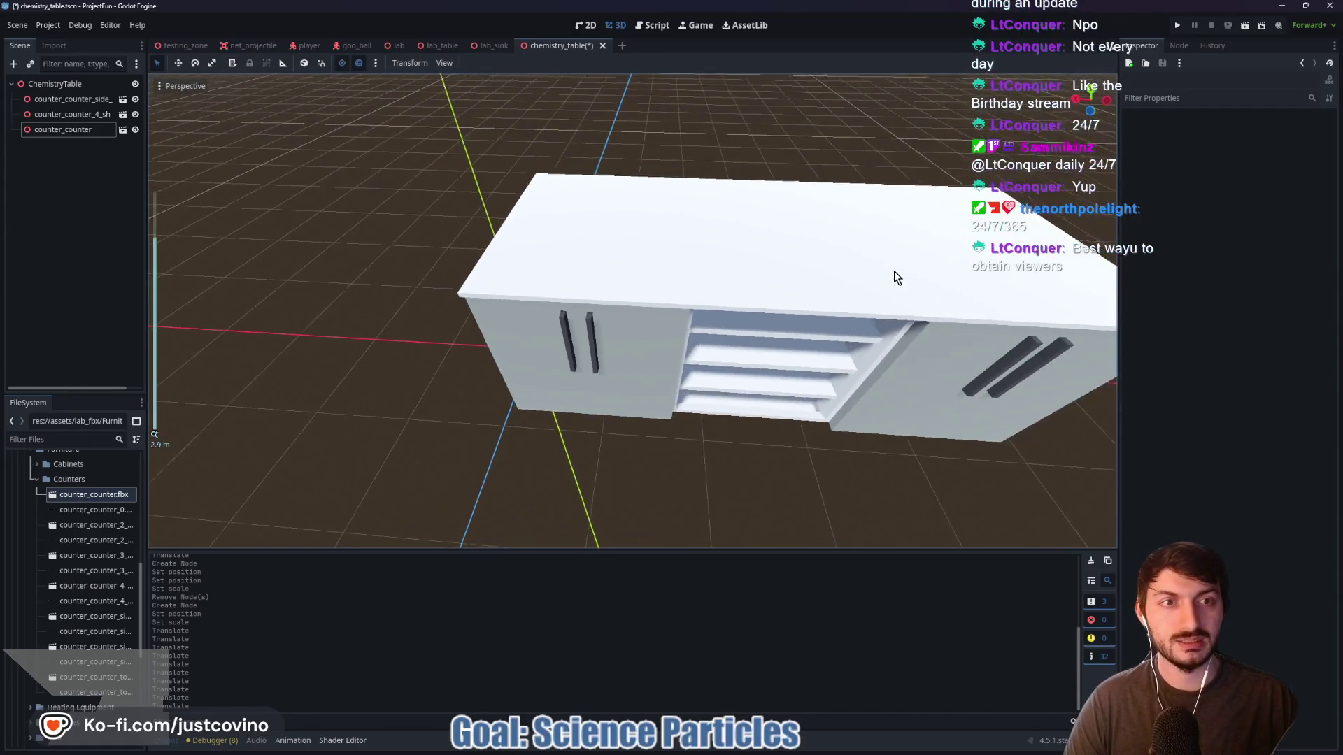
pyautogui.scroll(6, 879, 291)
pyautogui.scroll(-5, 761, 225)
pyautogui.moveTo(761, 225)
pyautogui.mouseDown()
pyautogui.moveTo(928, 226)
pyautogui.moveTo(785, 274)
pyautogui.mouseUp()
pyautogui.scroll(-3, 685, 238)
pyautogui.moveTo(686, 238); pyautogui.dragTo(676, 286)
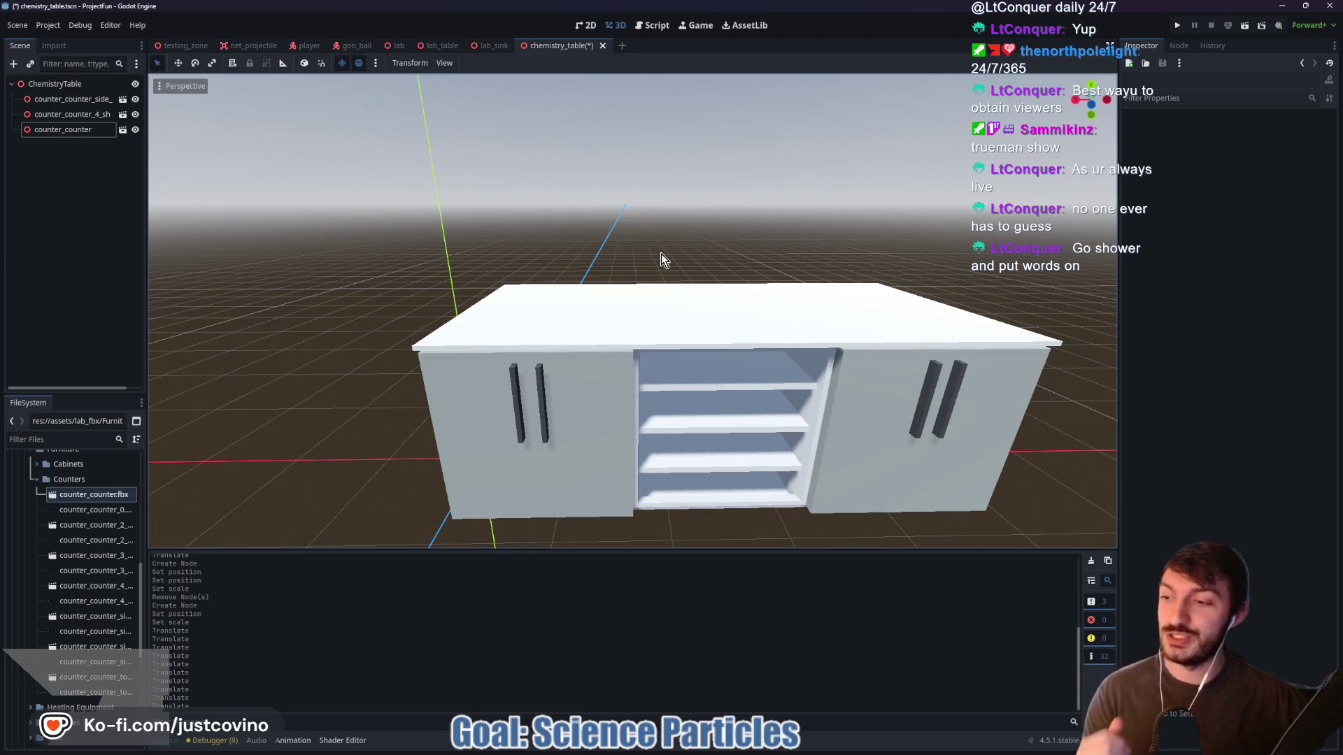
pyautogui.moveTo(710, 228)
pyautogui.mouseDown()
pyautogui.moveTo(683, 244)
pyautogui.moveTo(713, 196)
pyautogui.moveTo(824, 202)
pyautogui.moveTo(782, 238)
pyautogui.moveTo(700, 231)
pyautogui.moveTo(656, 249)
pyautogui.moveTo(725, 270)
pyautogui.moveTo(783, 255)
pyautogui.moveTo(707, 253)
pyautogui.mouseUp()
pyautogui.scroll(5, 672, 228)
pyautogui.scroll(-4, 703, 250)
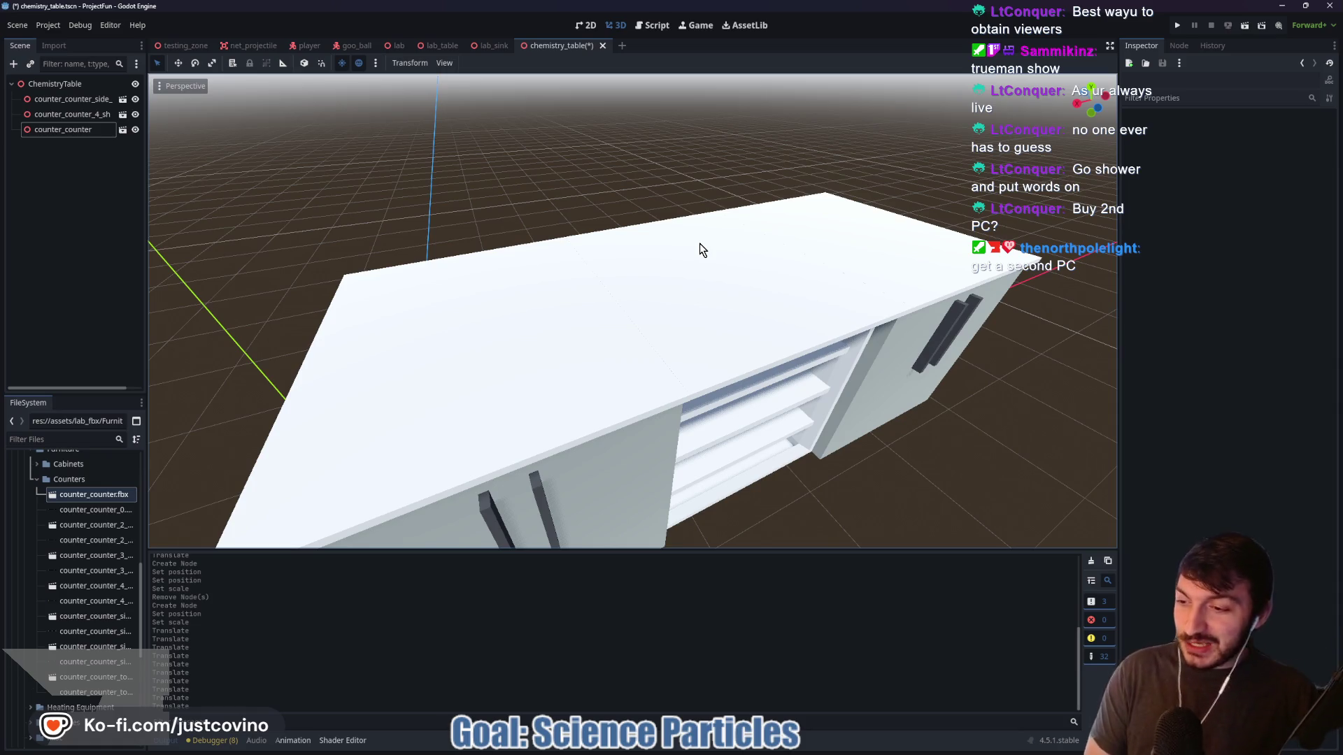
pyautogui.moveTo(670, 162); pyautogui.dragTo(619, 160)
pyautogui.click(571, 364)
# Zoom in on the seam and lower the small counter a tiny bit
pyautogui.moveTo(644, 254)
pyautogui.mouseDown()
pyautogui.moveTo(749, 249)
pyautogui.moveTo(811, 358)
pyautogui.moveTo(711, 319)
pyautogui.moveTo(700, 338)
pyautogui.mouseUp()
pyautogui.scroll(3, 814, 358)
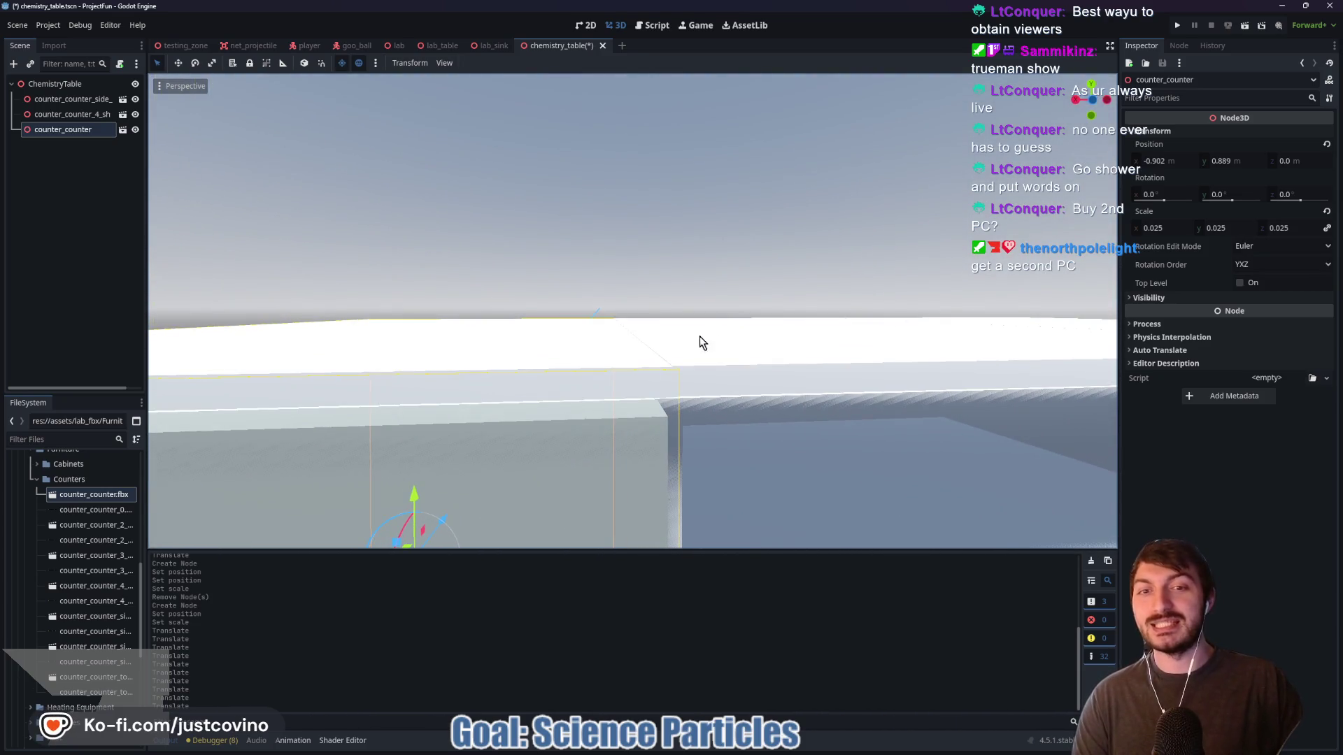
pyautogui.moveTo(414, 493); pyautogui.dragTo(418, 491)
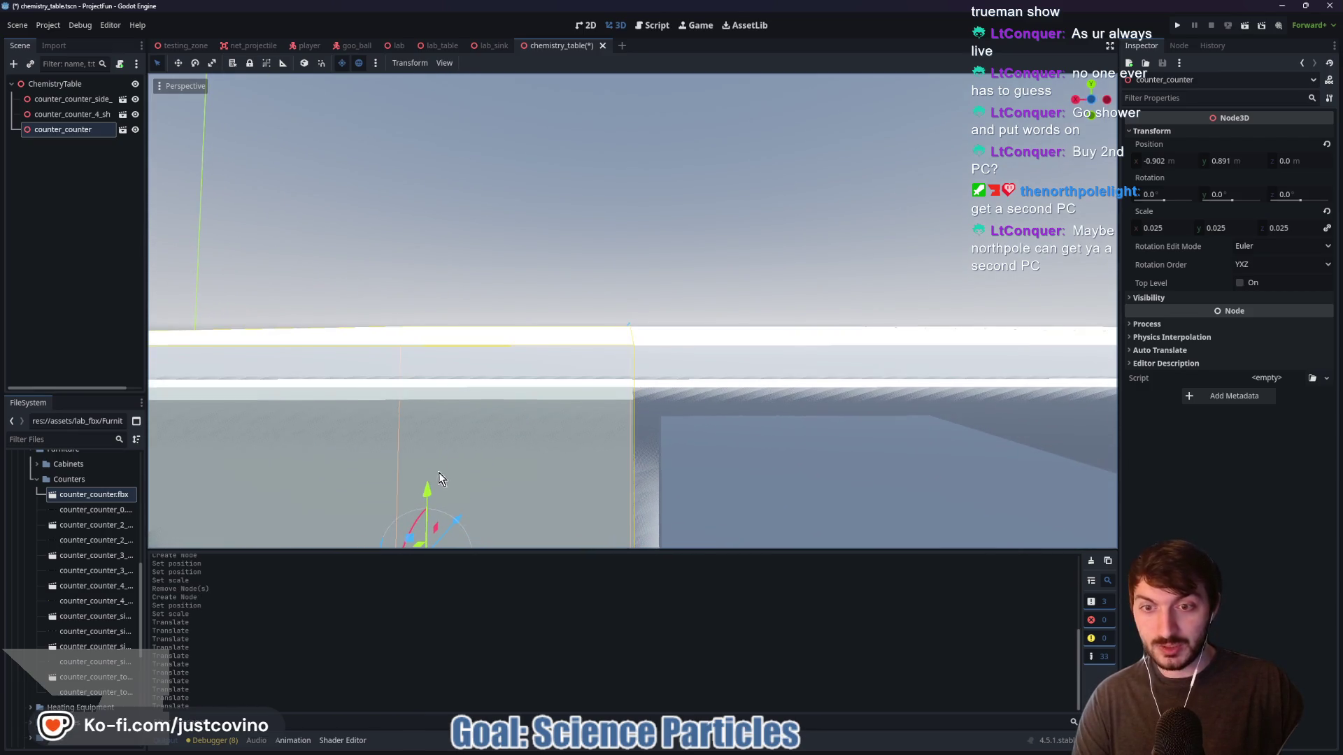
pyautogui.moveTo(426, 487); pyautogui.dragTo(430, 487)
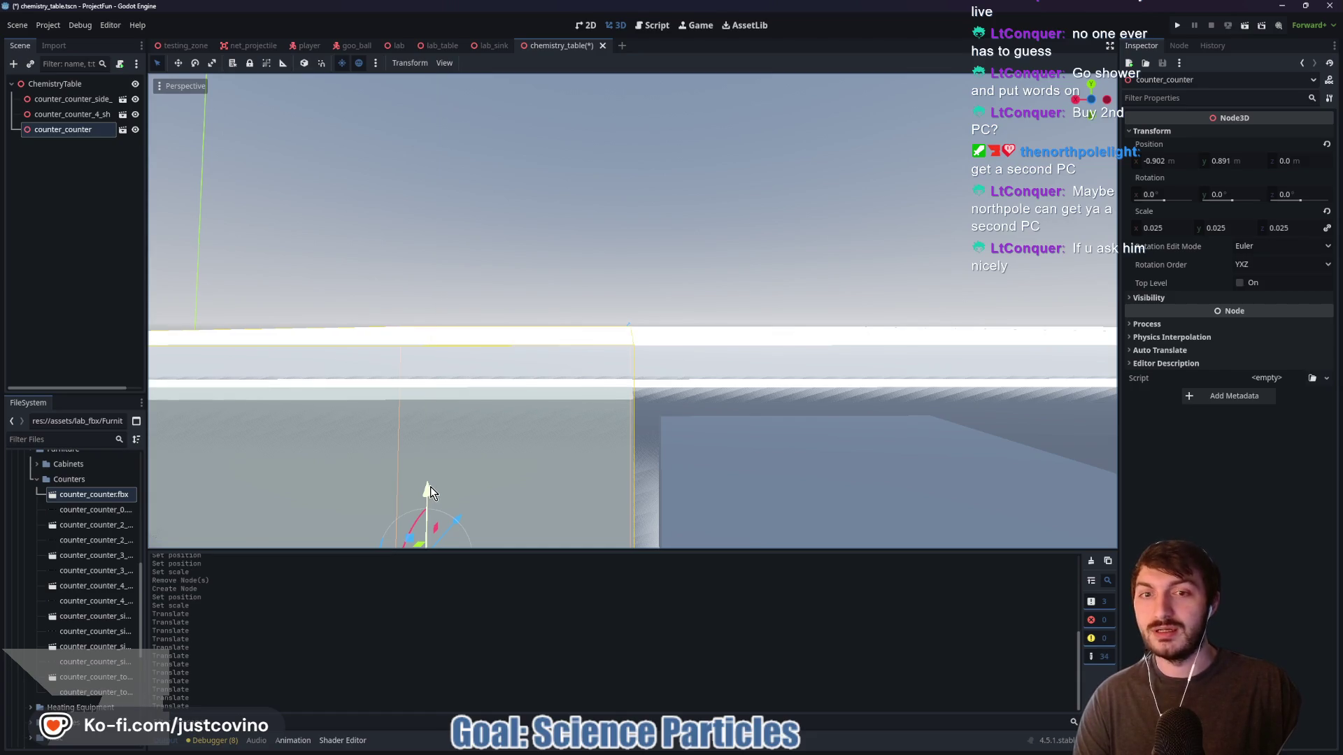
pyautogui.click(758, 219)
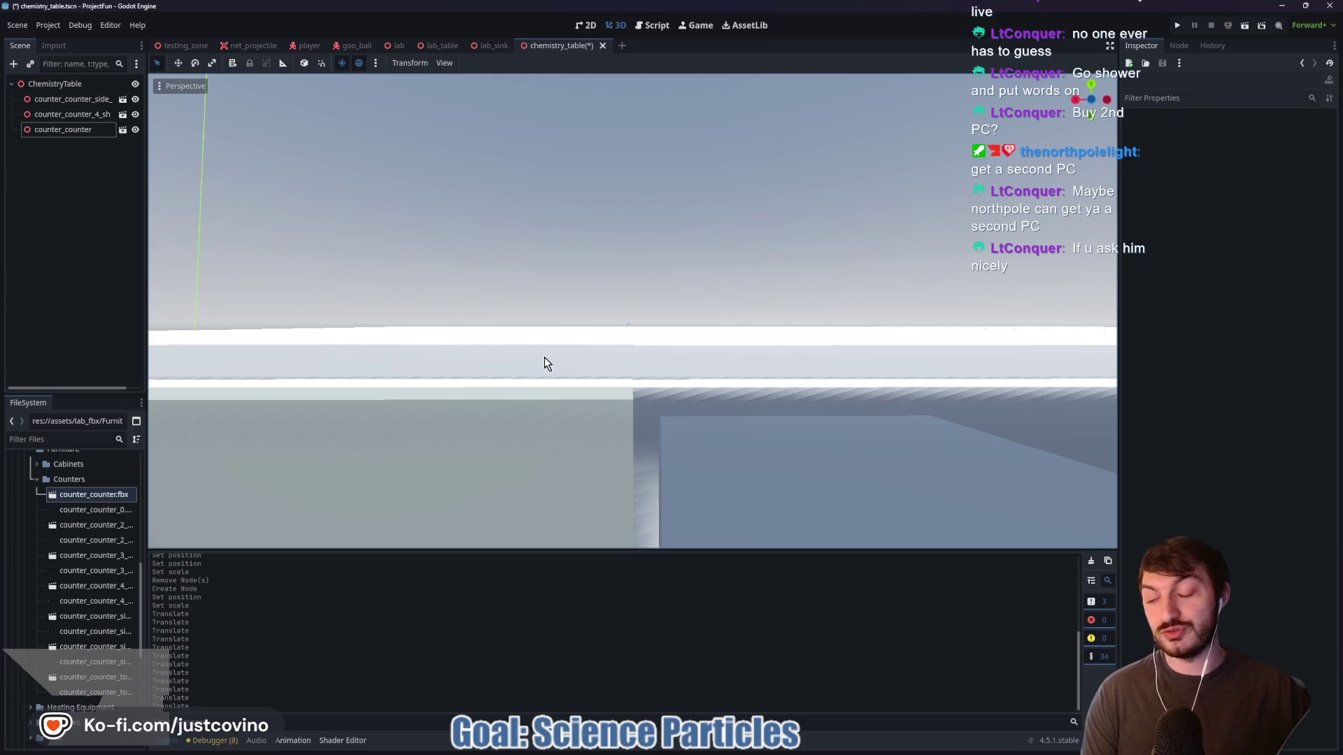
pyautogui.scroll(-1, 708, 245)
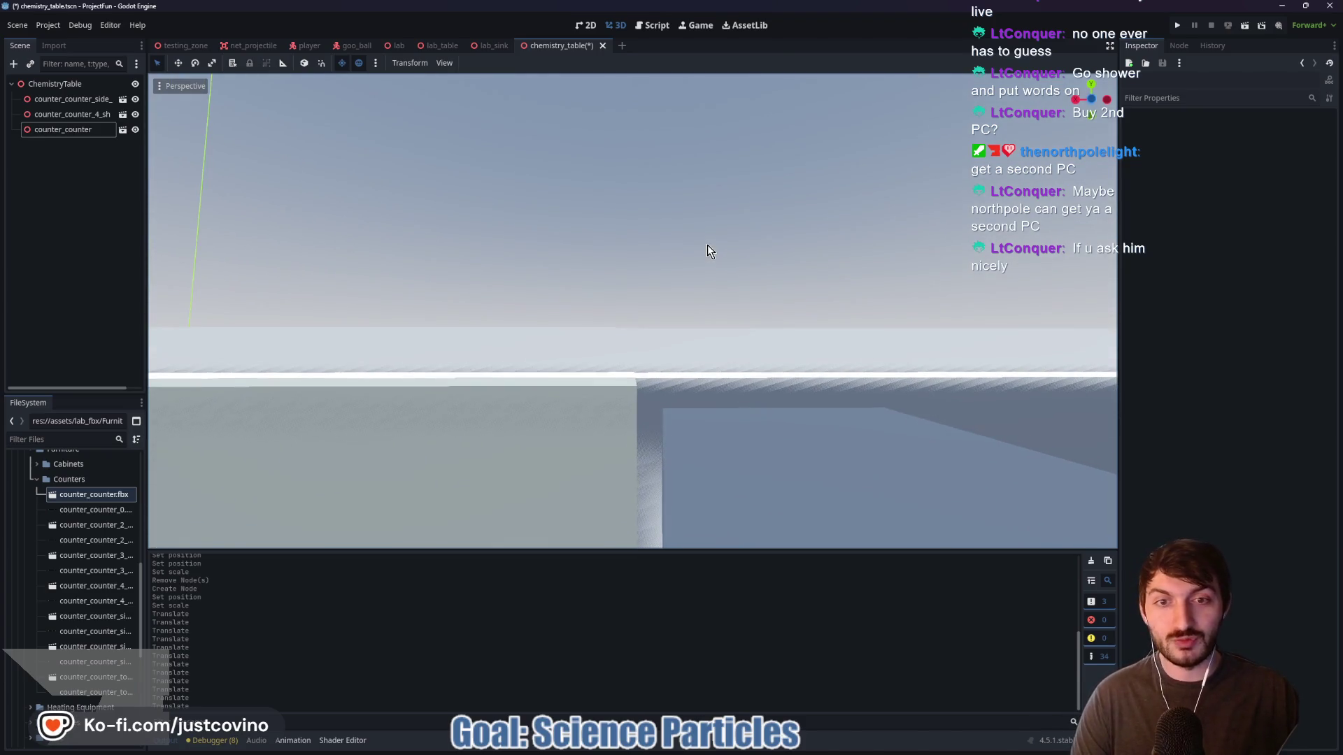
pyautogui.scroll(-1, 601, 277)
# Nudge the counter along X and retune its height to X -0.9, Y 0.891
pyautogui.click(570, 371)
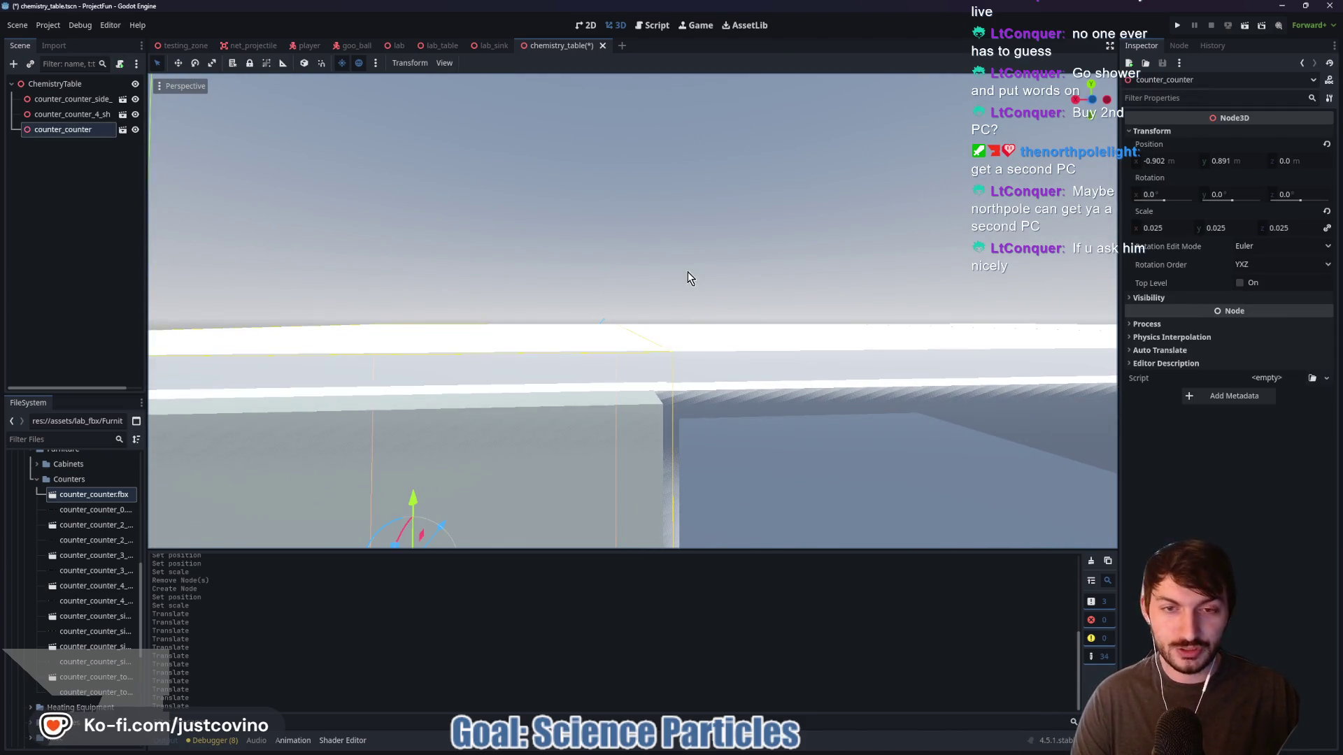
pyautogui.scroll(-2, 683, 274)
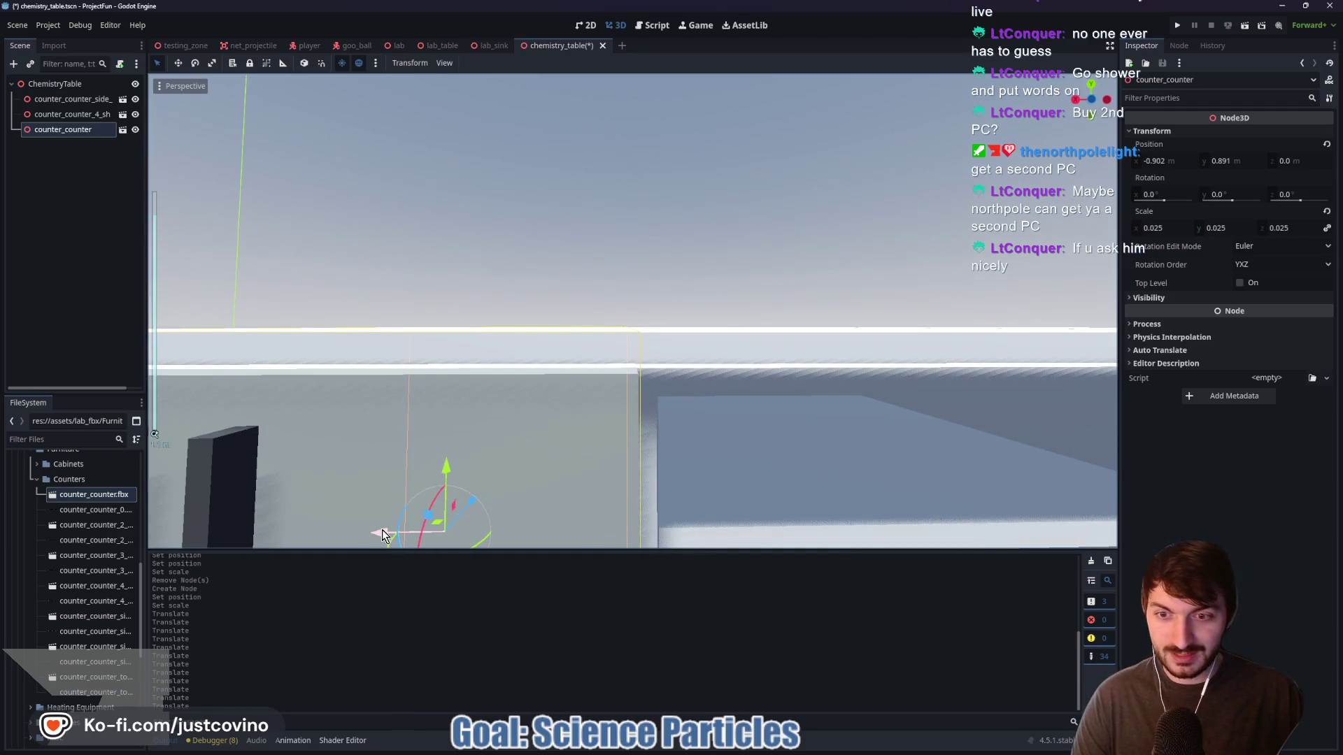
pyautogui.moveTo(377, 533); pyautogui.dragTo(376, 533)
pyautogui.click(742, 280)
pyautogui.scroll(-2, 743, 283)
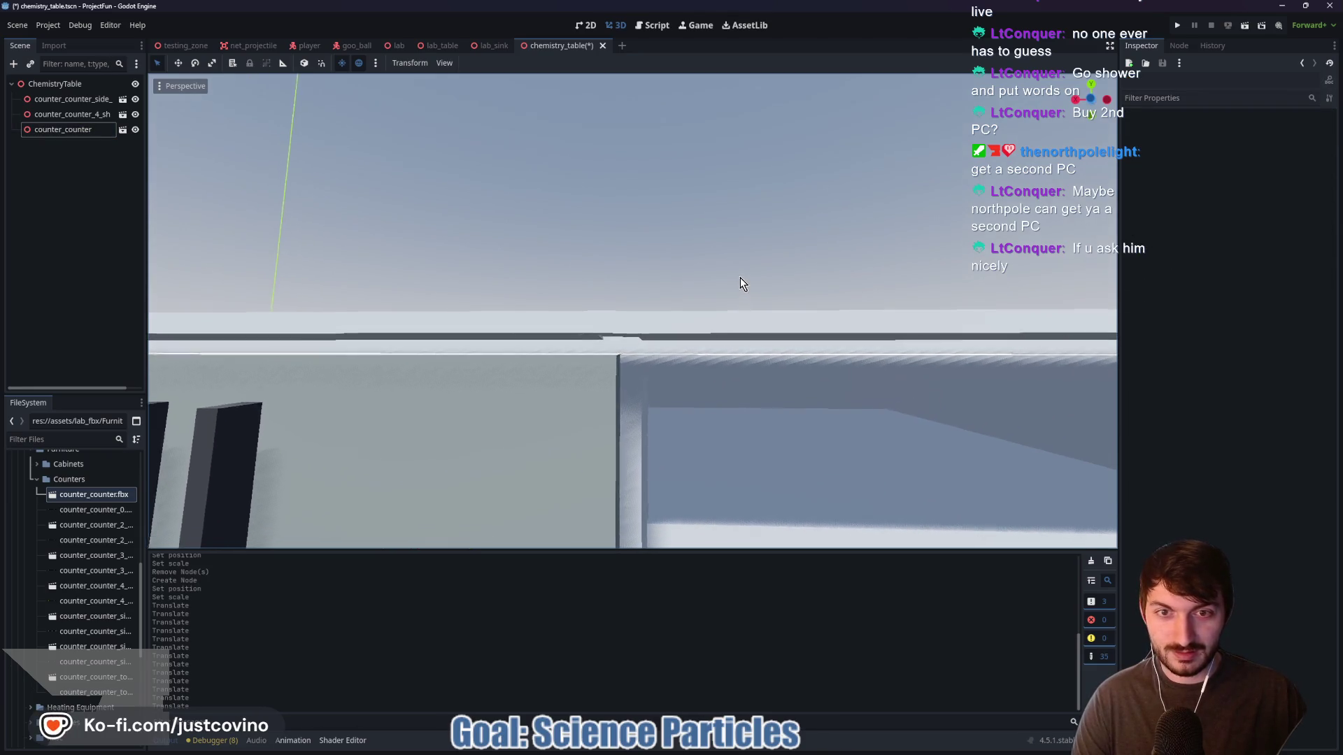
pyautogui.click(579, 358)
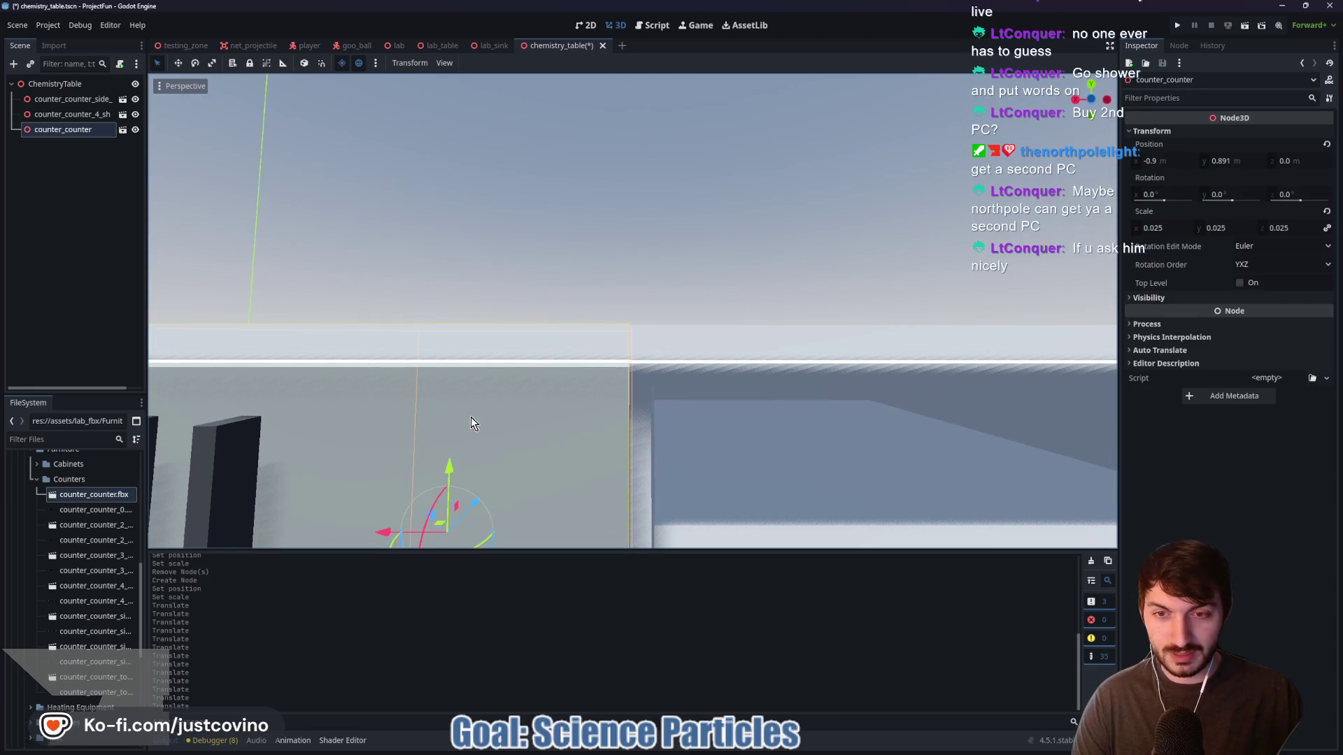
pyautogui.moveTo(451, 468); pyautogui.dragTo(450, 463)
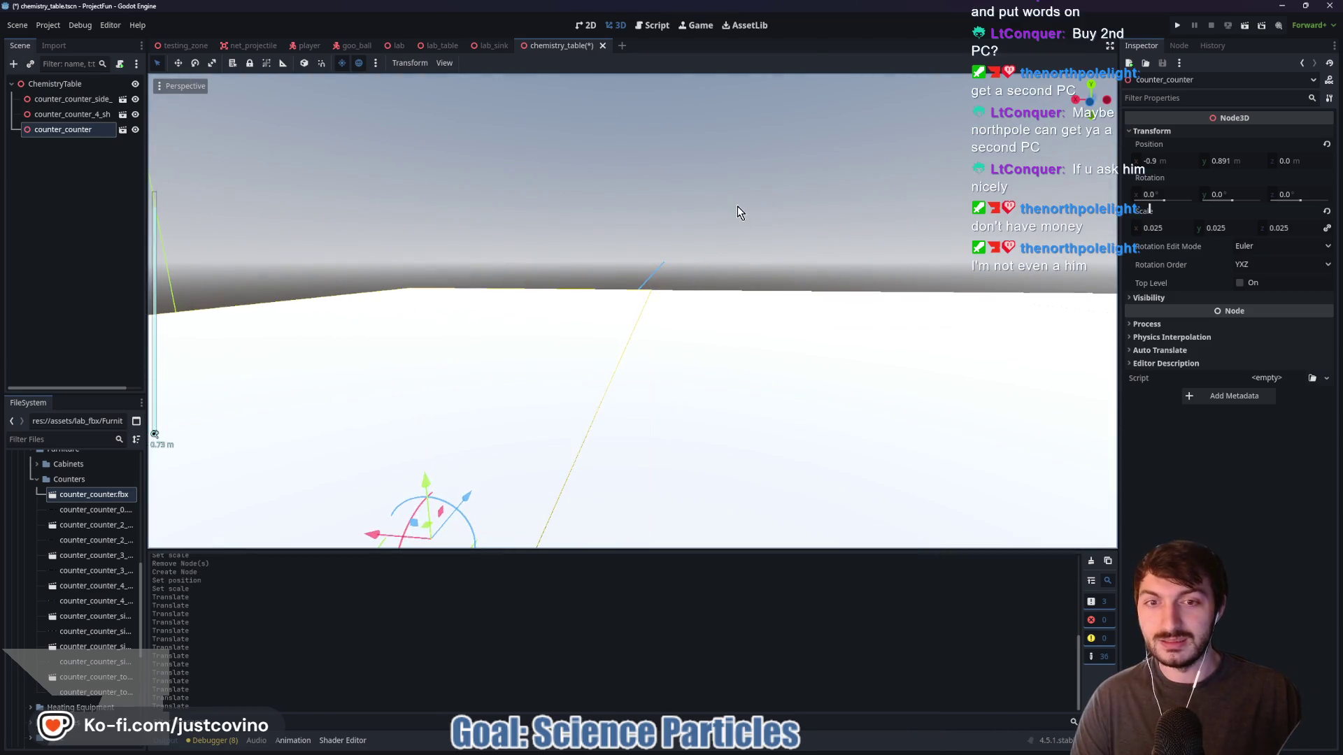
pyautogui.click(740, 212)
pyautogui.scroll(-2, 682, 353)
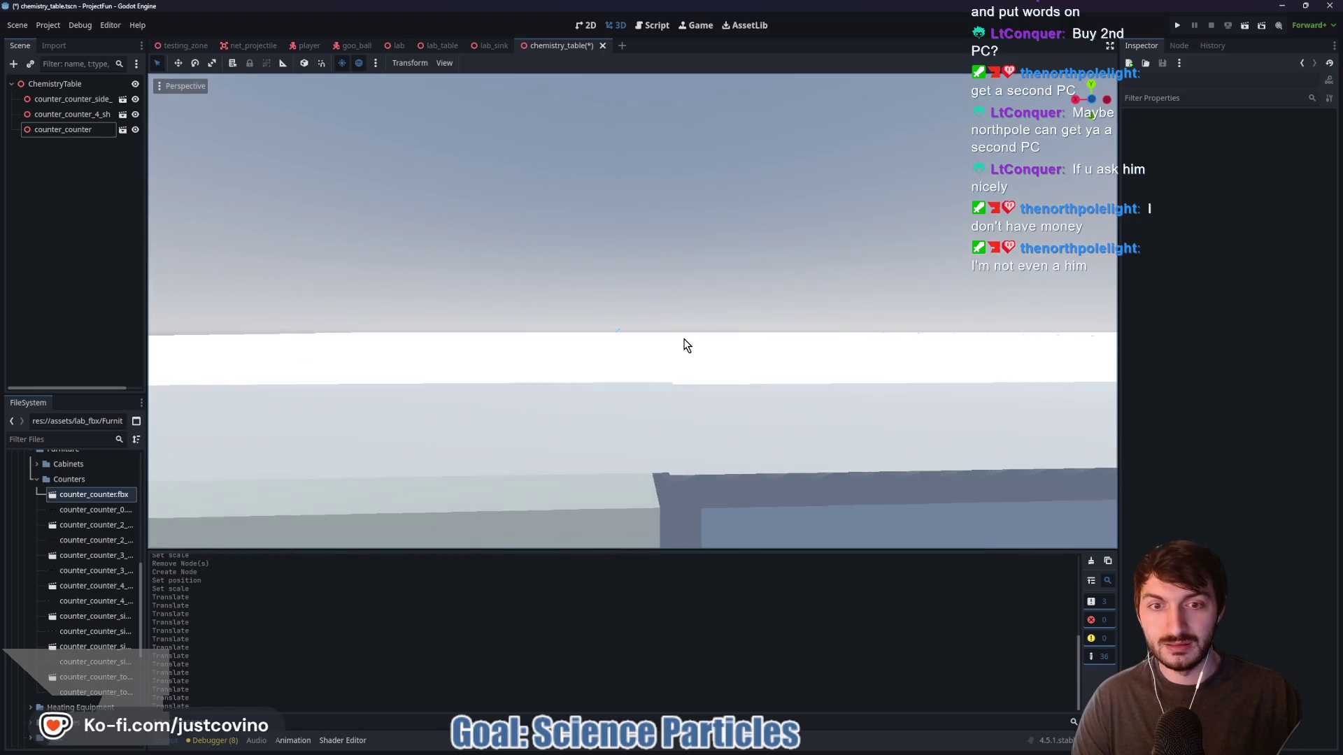
pyautogui.moveTo(686, 345); pyautogui.dragTo(783, 295)
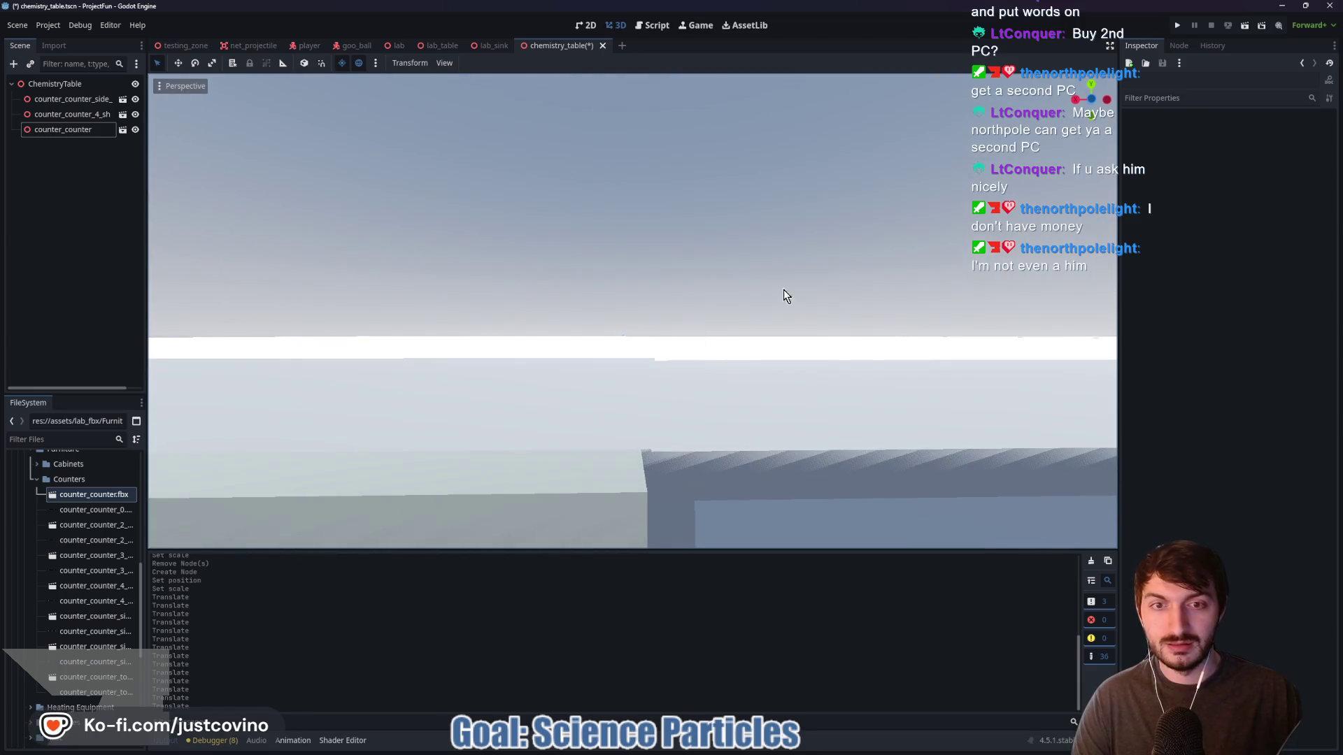
pyautogui.click(1092, 100)
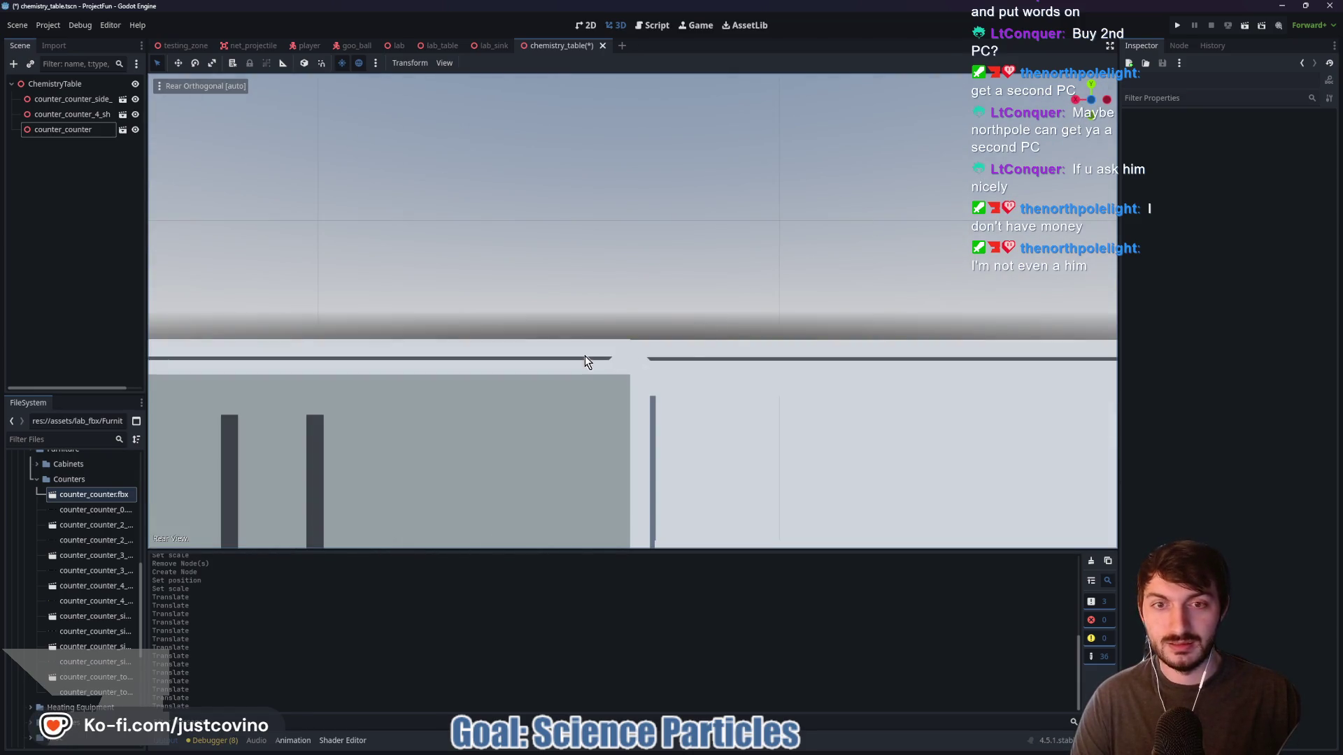
# Lower counter_counter a few millimetres to Y 0.887 so its top is flush with its neighbours
pyautogui.press('f')
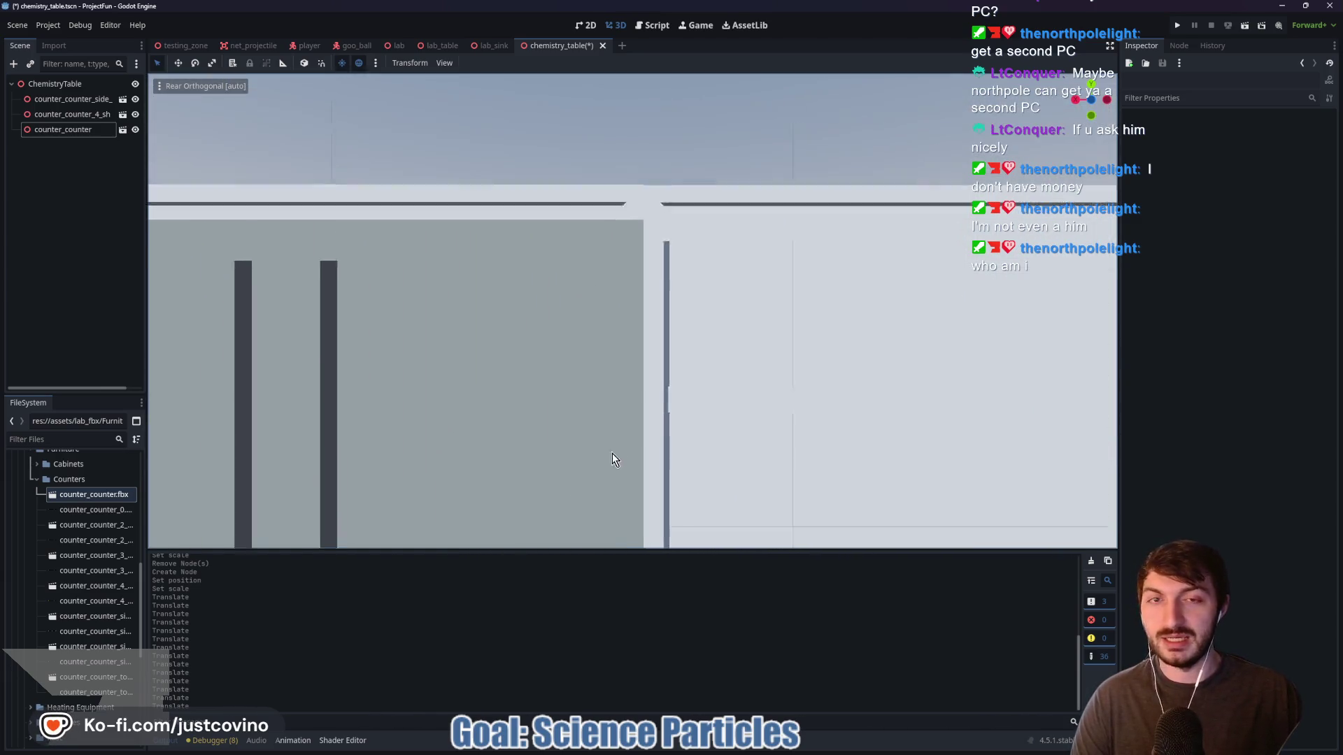
pyautogui.click(476, 348)
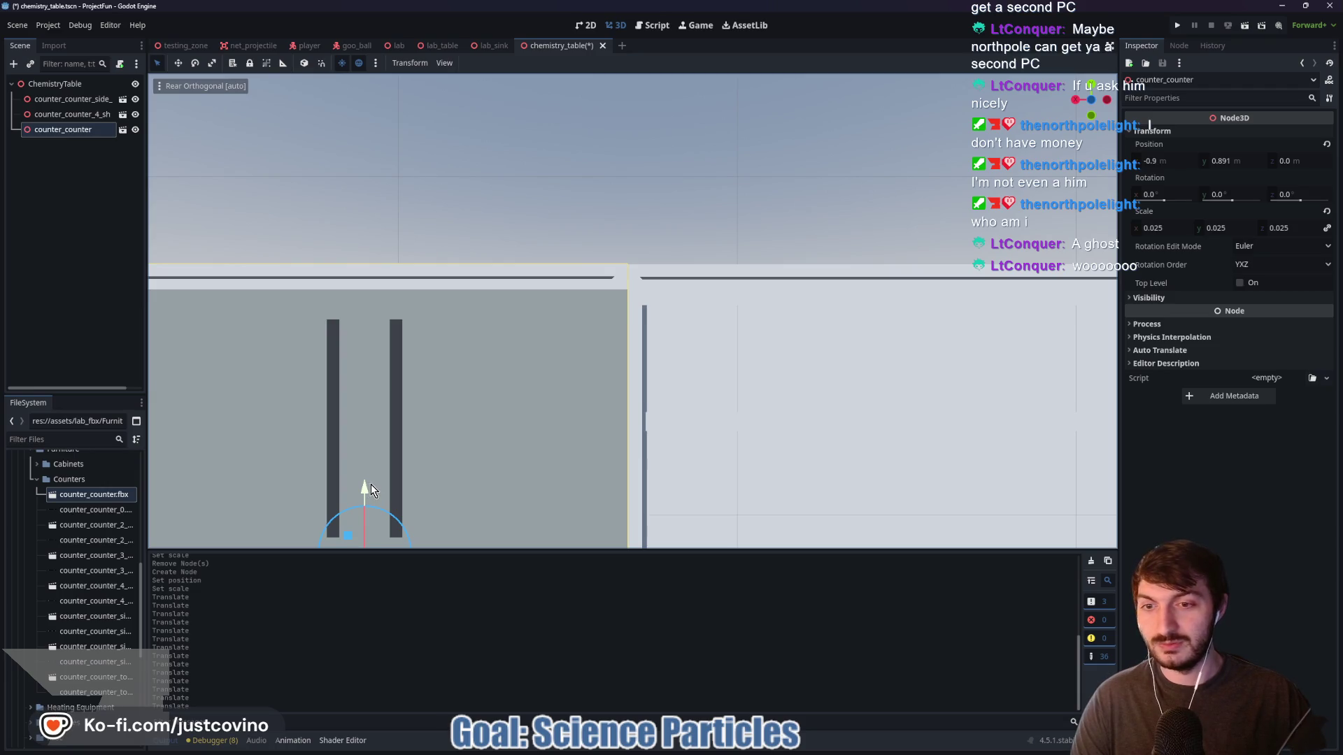
pyautogui.moveTo(363, 484); pyautogui.dragTo(365, 489)
pyautogui.click(684, 377)
pyautogui.click(384, 467)
pyautogui.click(612, 386)
pyautogui.moveTo(611, 386)
pyautogui.mouseDown()
pyautogui.moveTo(614, 405)
pyautogui.moveTo(697, 401)
pyautogui.moveTo(665, 365)
pyautogui.moveTo(689, 345)
pyautogui.moveTo(703, 416)
pyautogui.mouseUp()
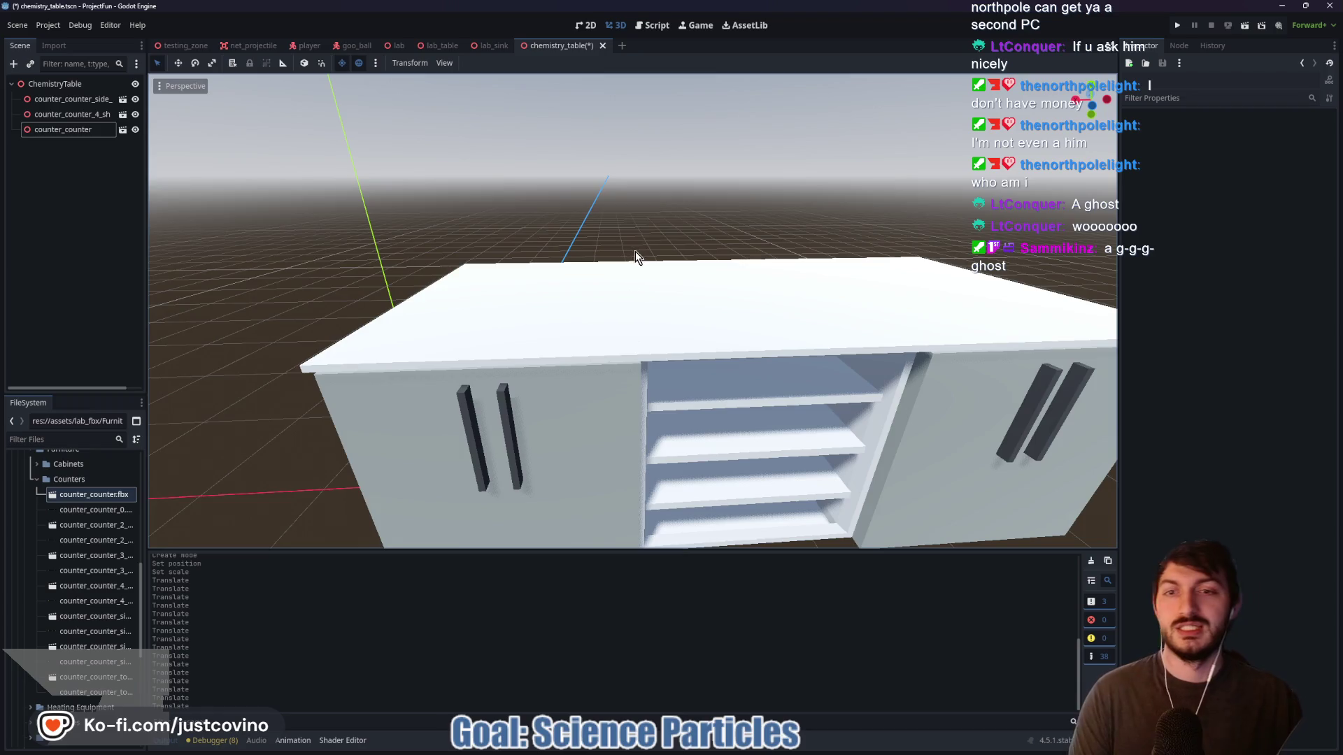
# Move counter_counter one metre along X
pyautogui.scroll(-5, 635, 258)
pyautogui.moveTo(816, 231)
pyautogui.mouseDown()
pyautogui.moveTo(767, 234)
pyautogui.moveTo(591, 189)
pyautogui.moveTo(879, 203)
pyautogui.moveTo(820, 235)
pyautogui.mouseUp()
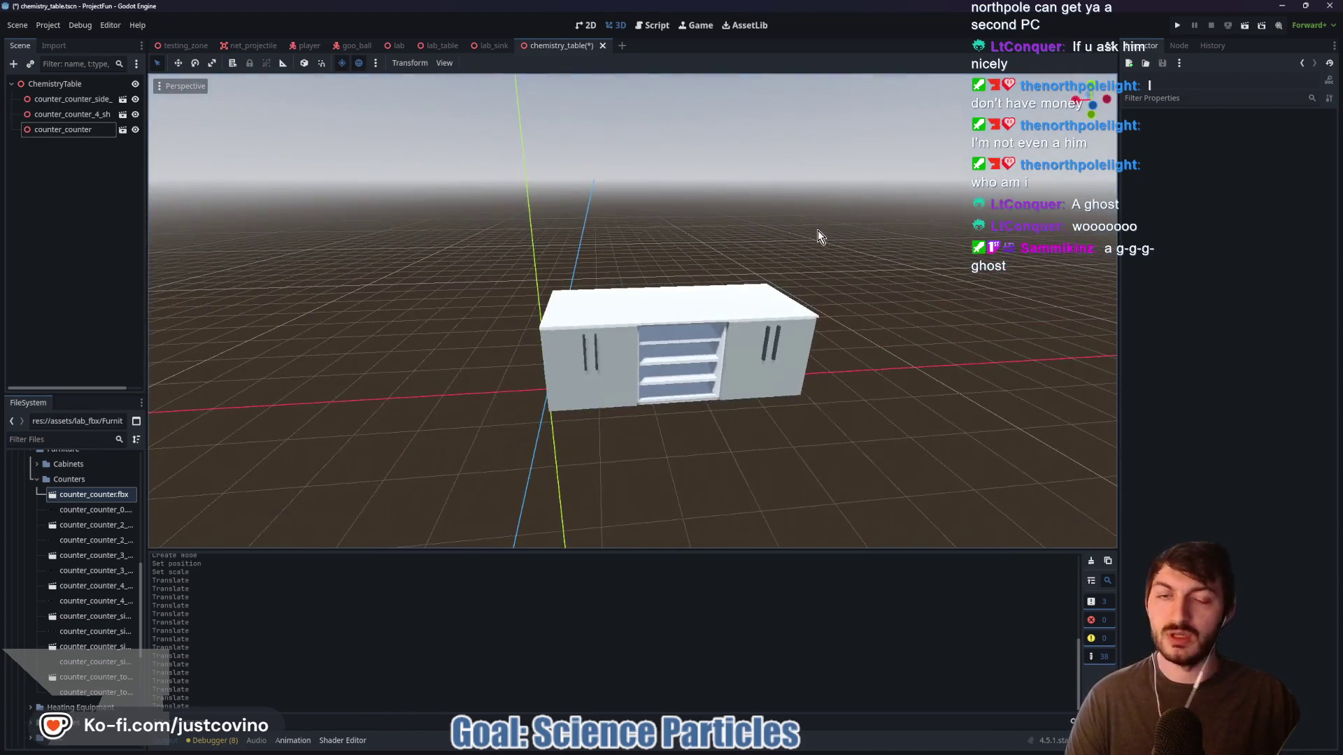
pyautogui.click(577, 379)
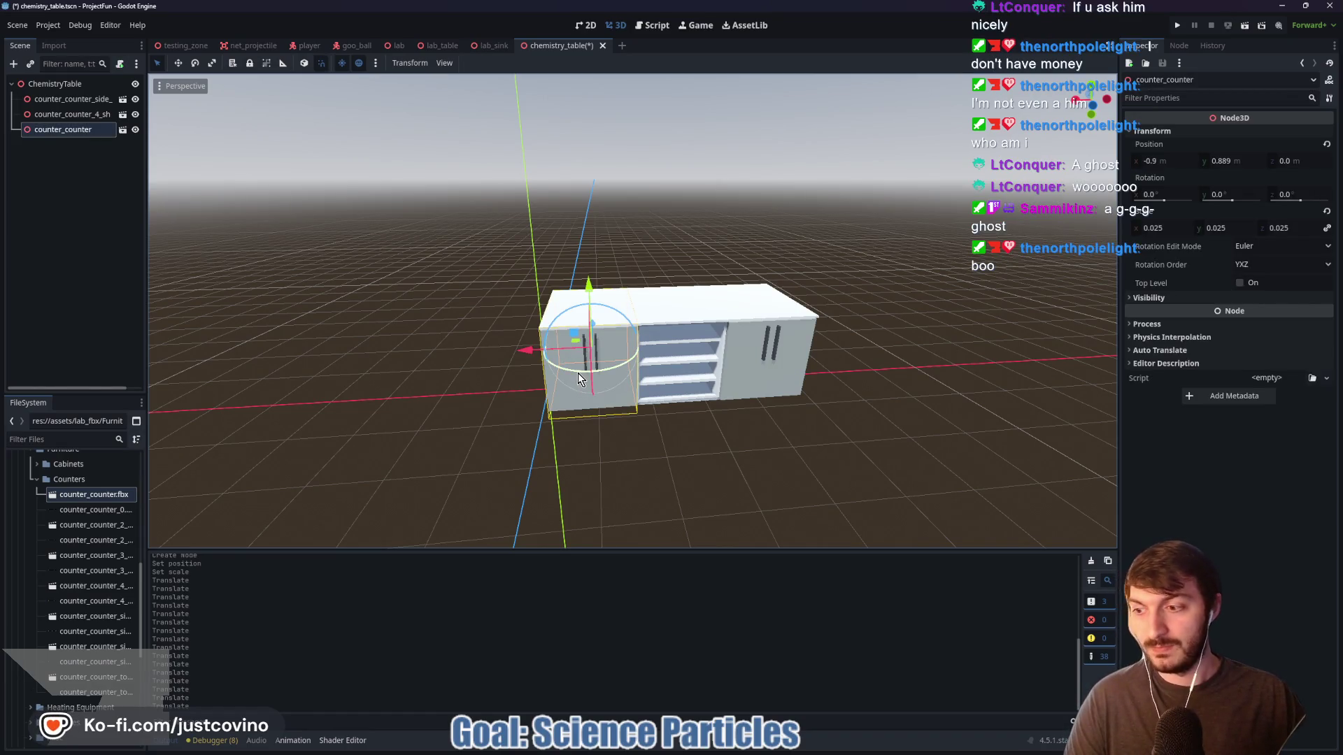
pyautogui.moveTo(523, 351)
pyautogui.mouseDown()
pyautogui.moveTo(458, 347)
pyautogui.moveTo(526, 366)
pyautogui.mouseUp()
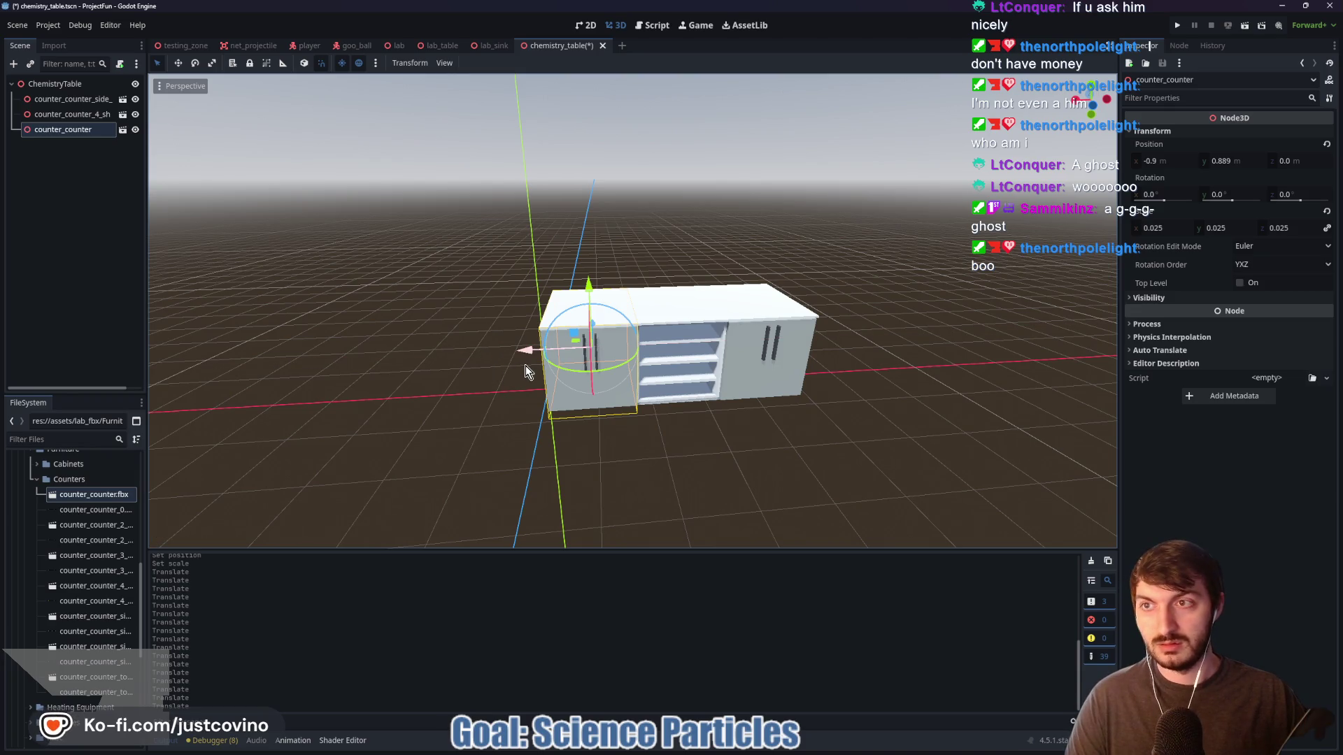
# Duplicate the counter, slide the copy left to cap the bench's other end, and save the scene
pyautogui.hotkey('ctrl', 'd')
pyautogui.moveTo(523, 353)
pyautogui.mouseDown()
pyautogui.moveTo(410, 349)
pyautogui.moveTo(435, 347)
pyautogui.mouseUp()
pyautogui.click(701, 221)
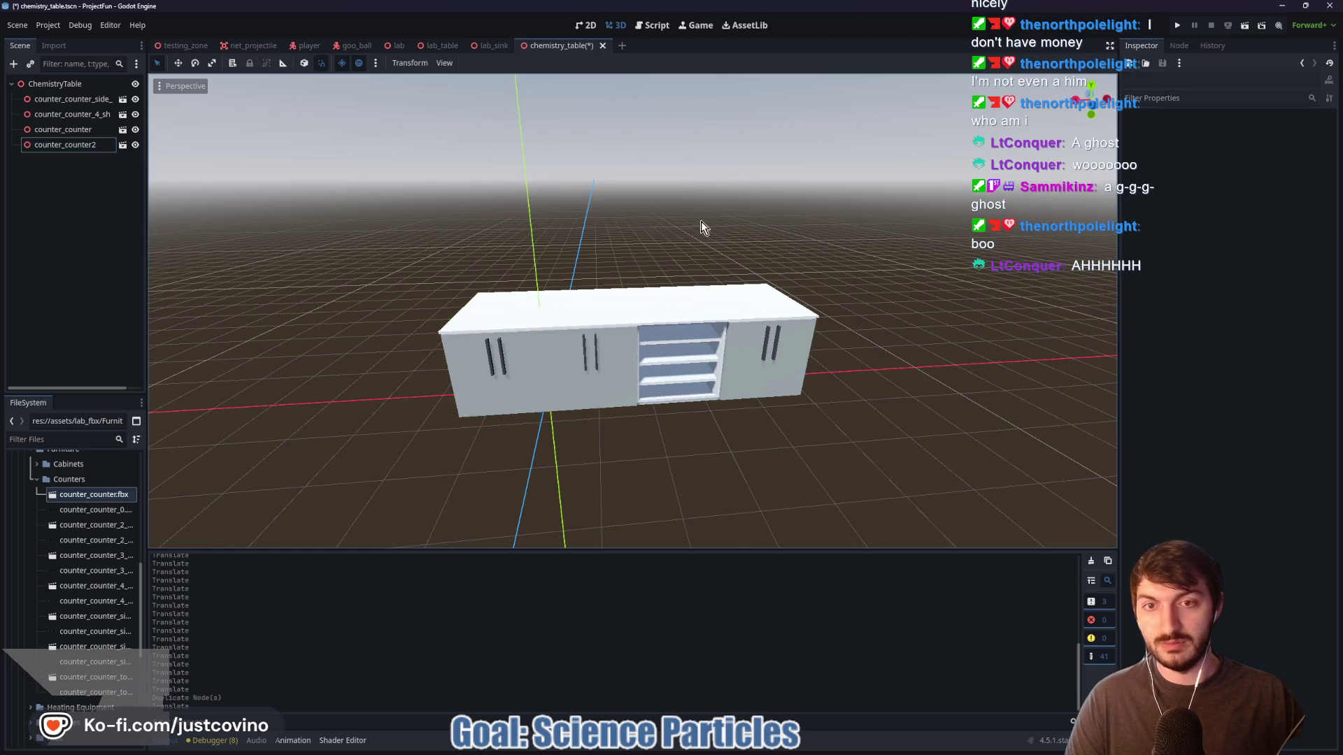
pyautogui.moveTo(765, 358)
pyautogui.mouseDown()
pyautogui.moveTo(871, 333)
pyautogui.moveTo(758, 300)
pyautogui.moveTo(896, 299)
pyautogui.moveTo(900, 325)
pyautogui.mouseUp()
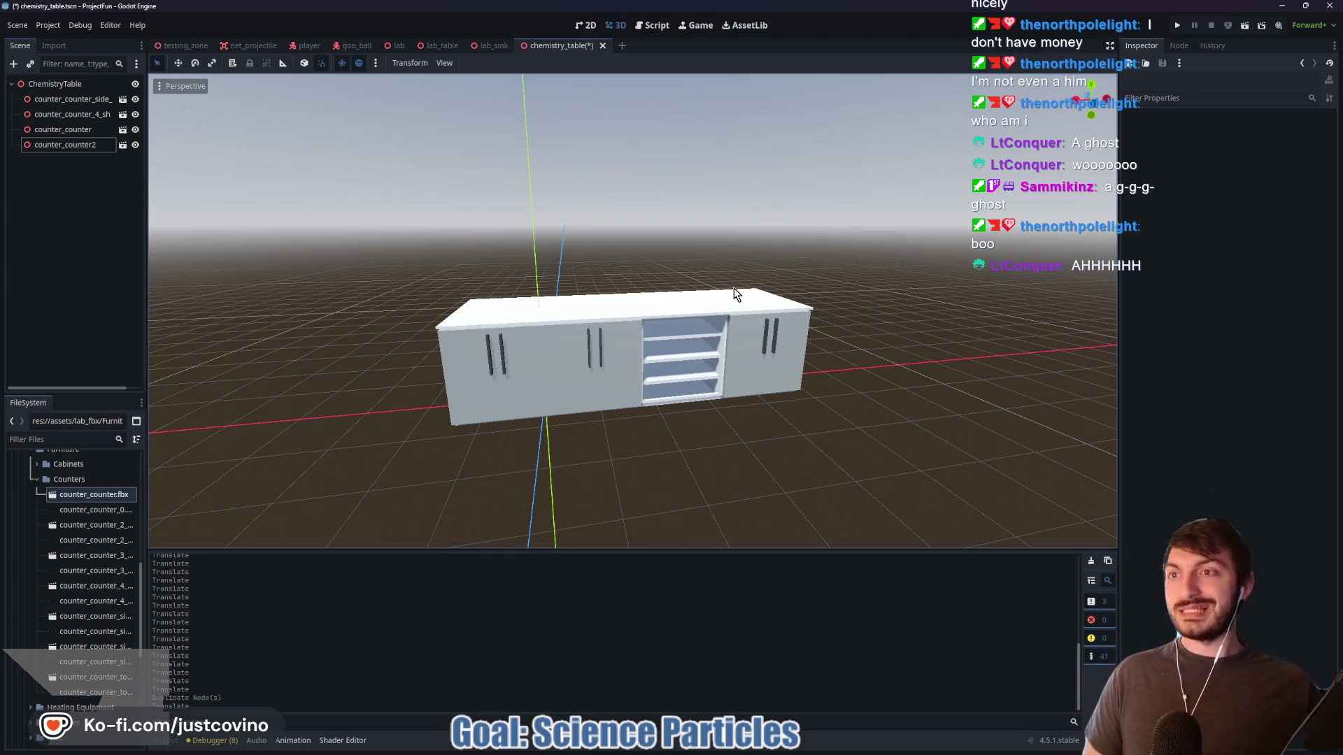
pyautogui.hotkey('ctrl', 's')
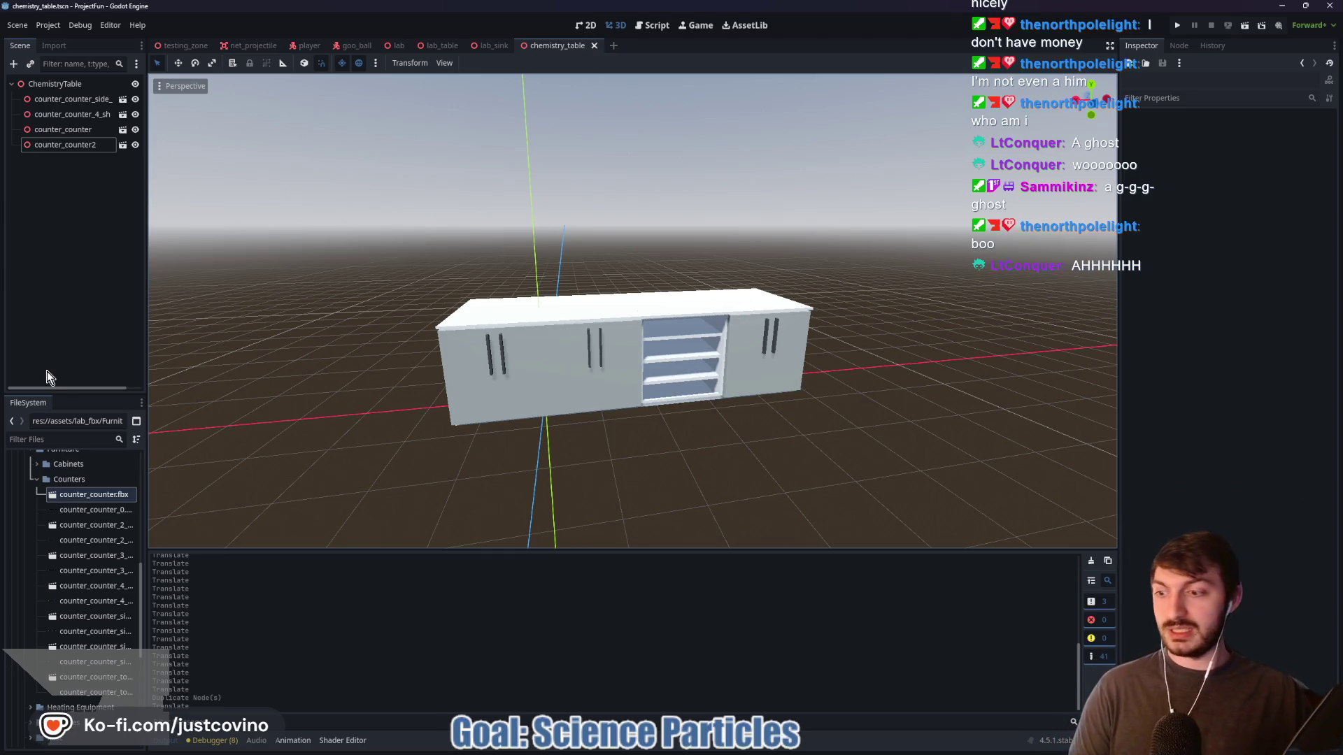
# Collapse the Counters folder and browse the Machines and Syringes asset folders
pyautogui.click(37, 480)
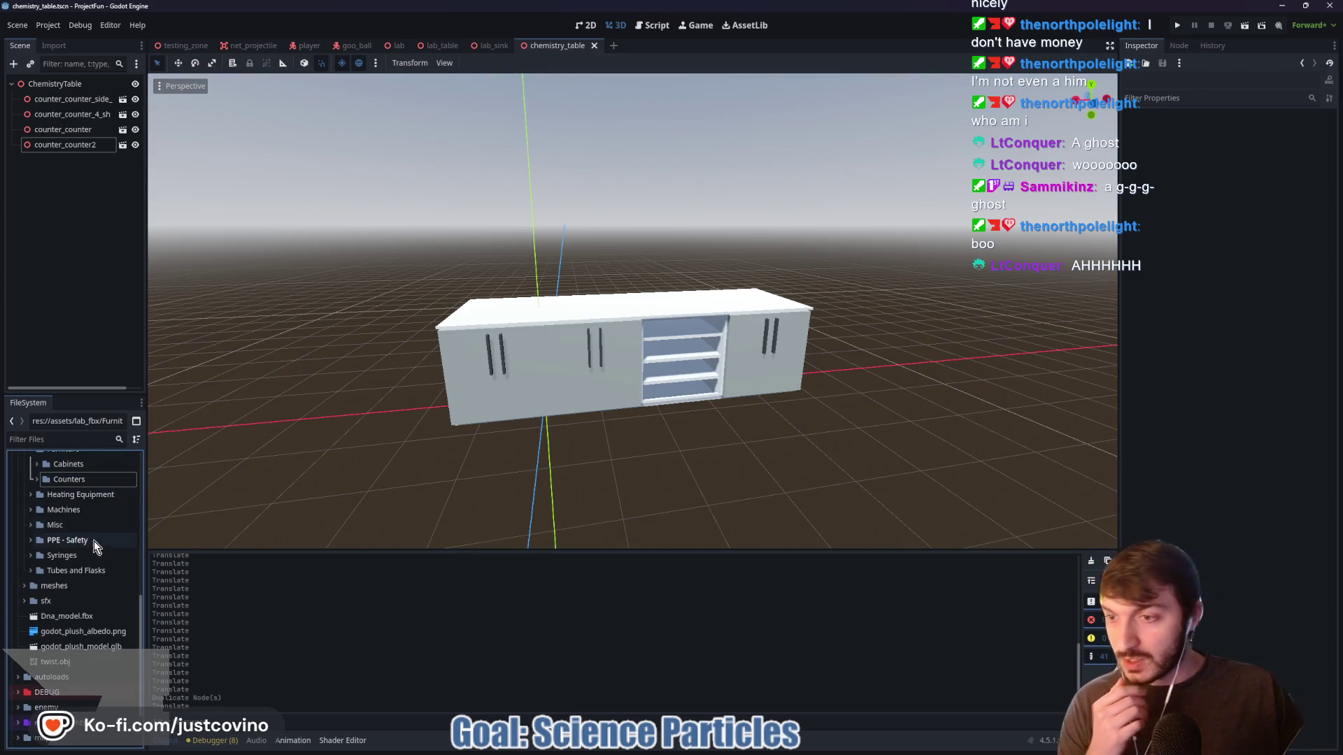
pyautogui.click(30, 510)
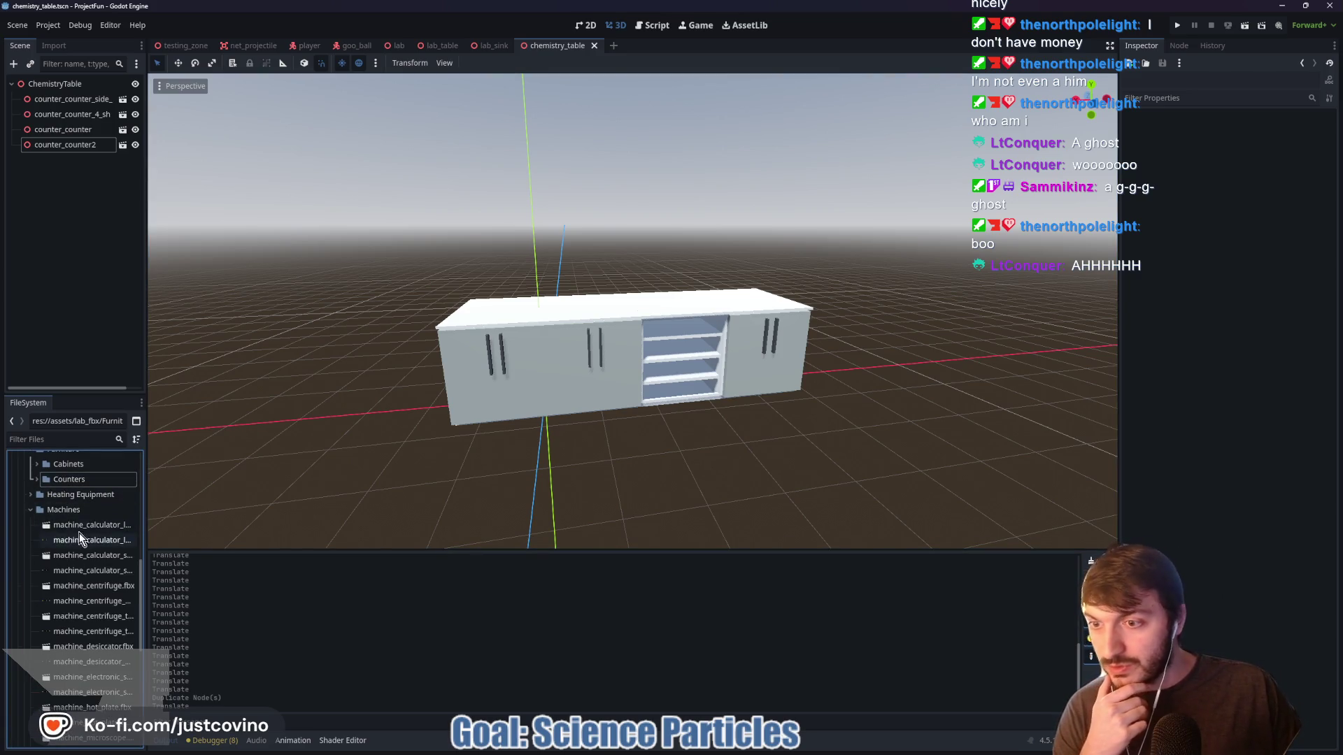
pyautogui.scroll(-2, 81, 542)
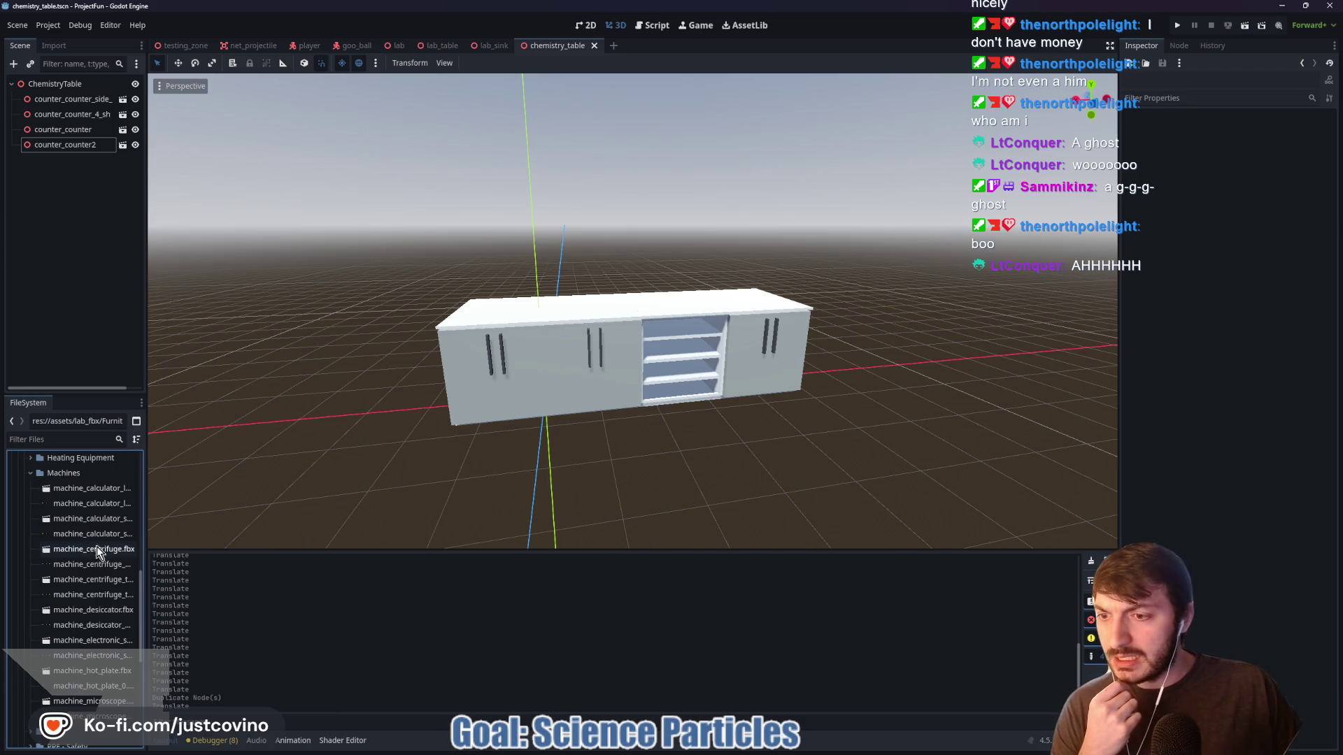
pyautogui.click(31, 474)
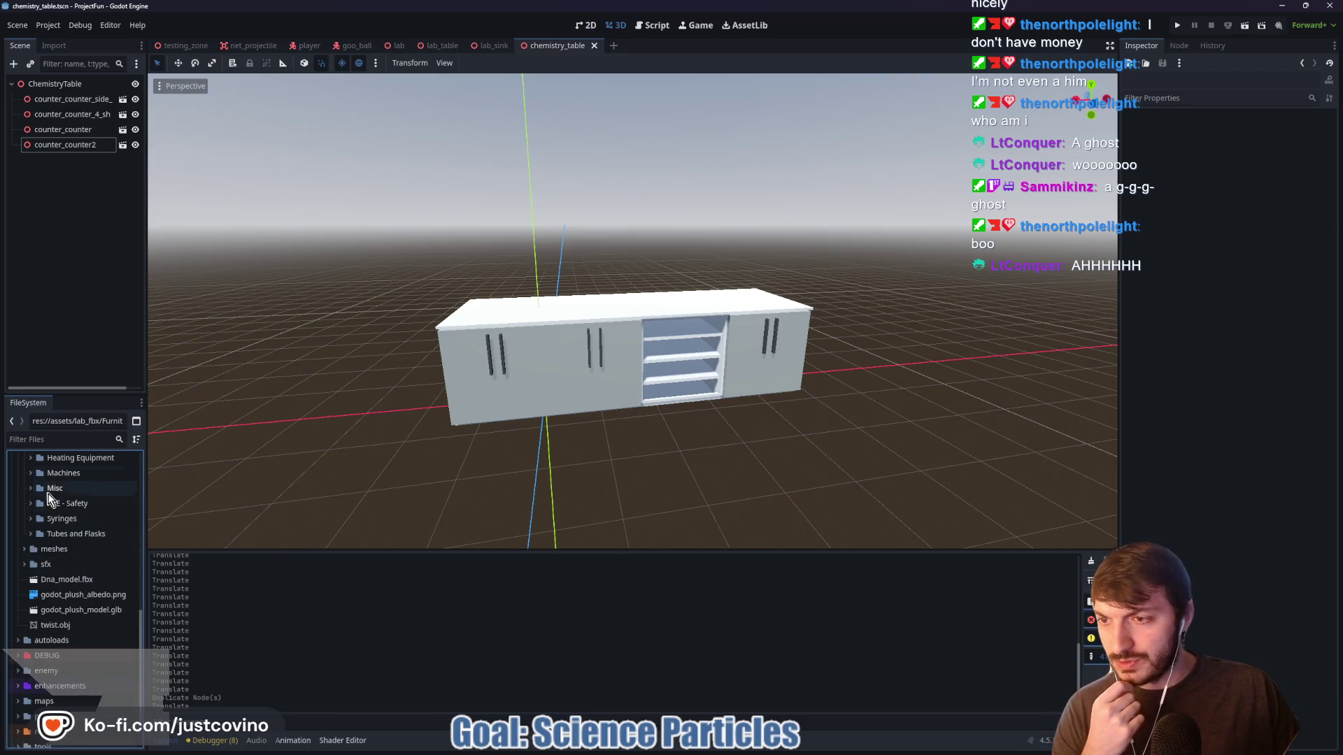
pyautogui.click(30, 518)
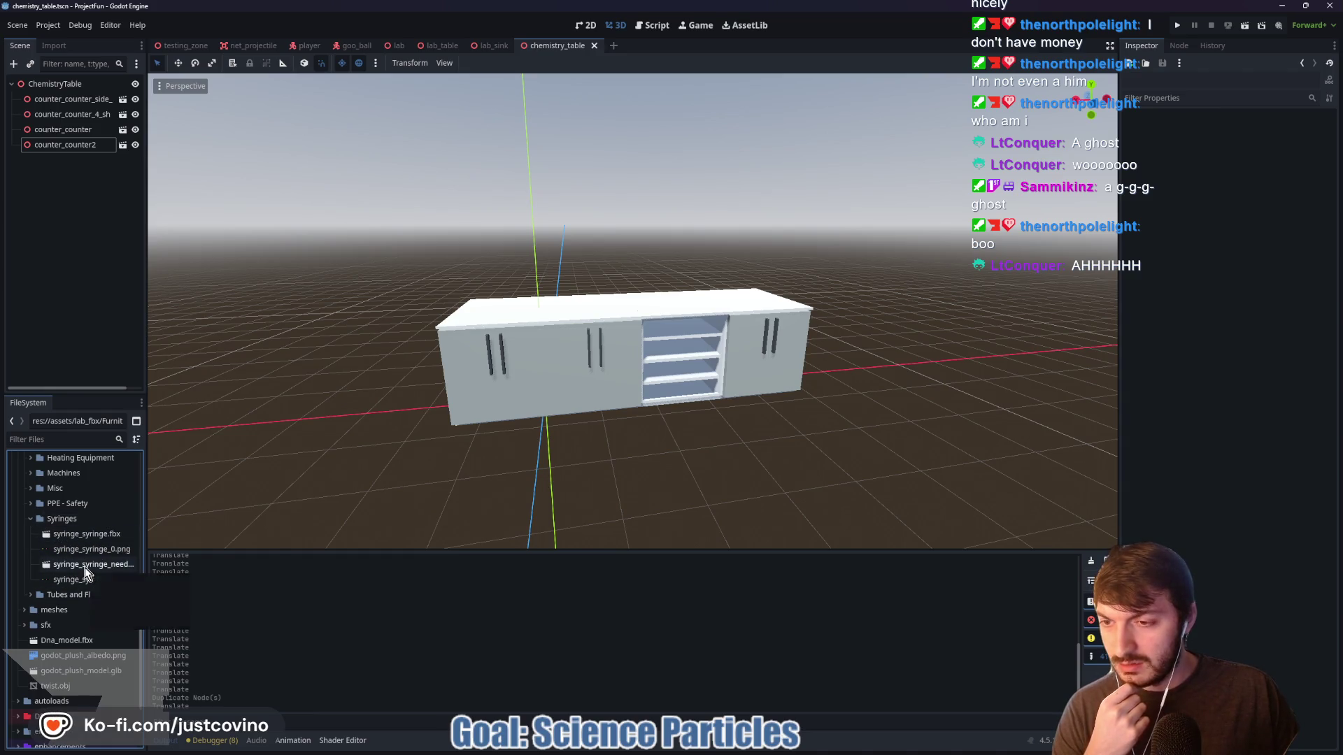
# Expand Tubes and Flasks and scroll down to the Flasks glassware models
pyautogui.click(31, 595)
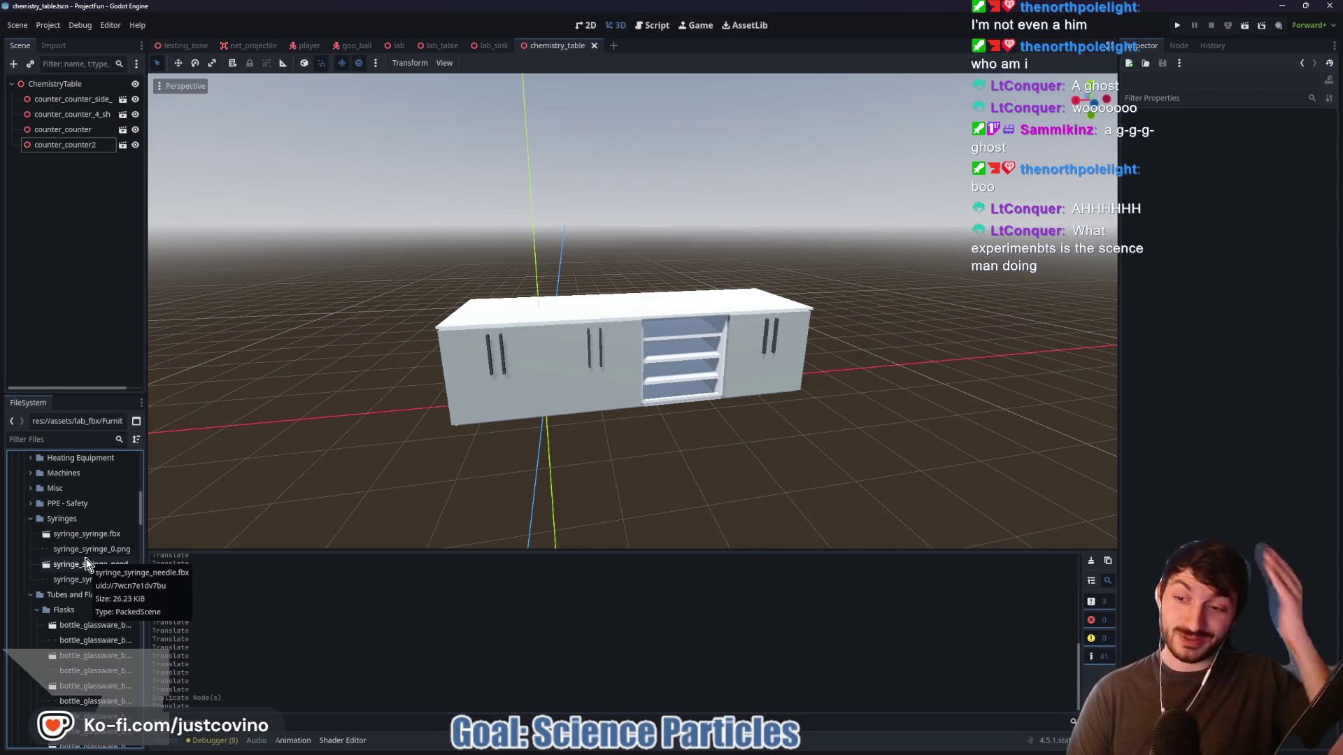
pyautogui.scroll(-2, 92, 593)
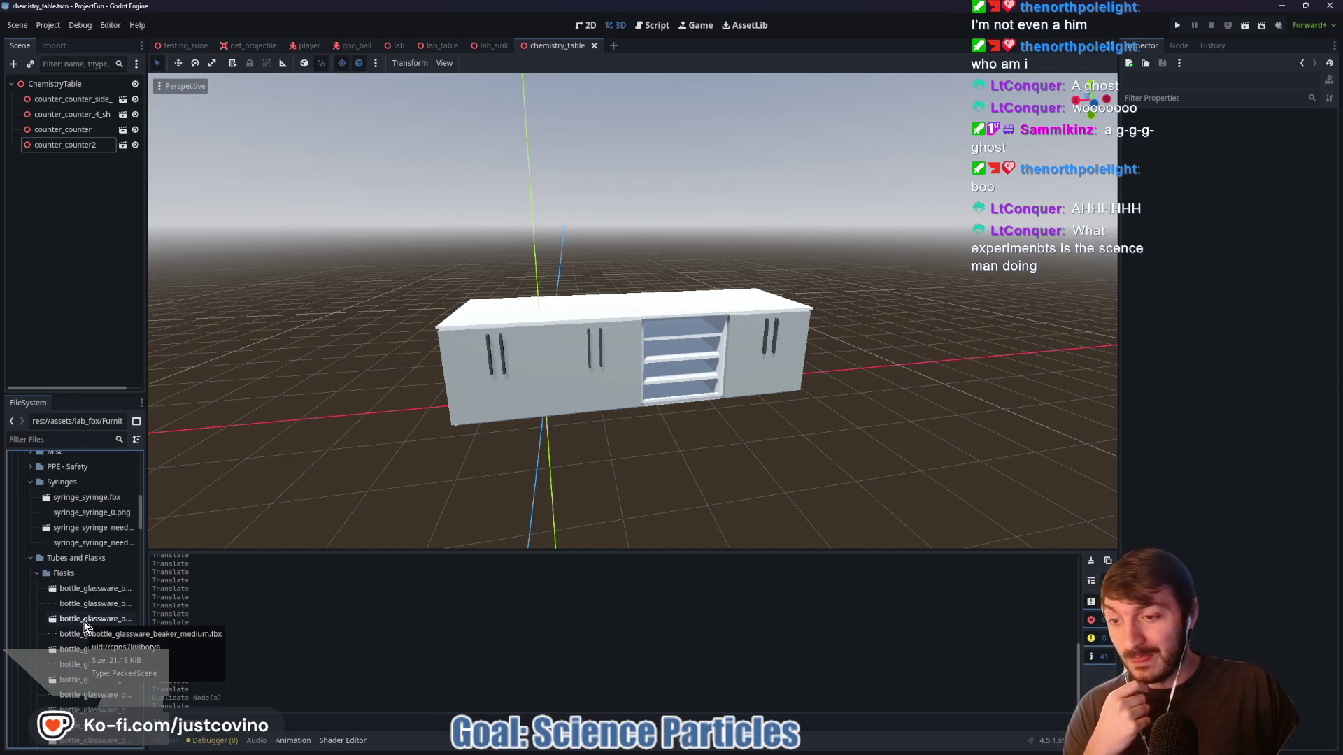
pyautogui.scroll(-2, 84, 625)
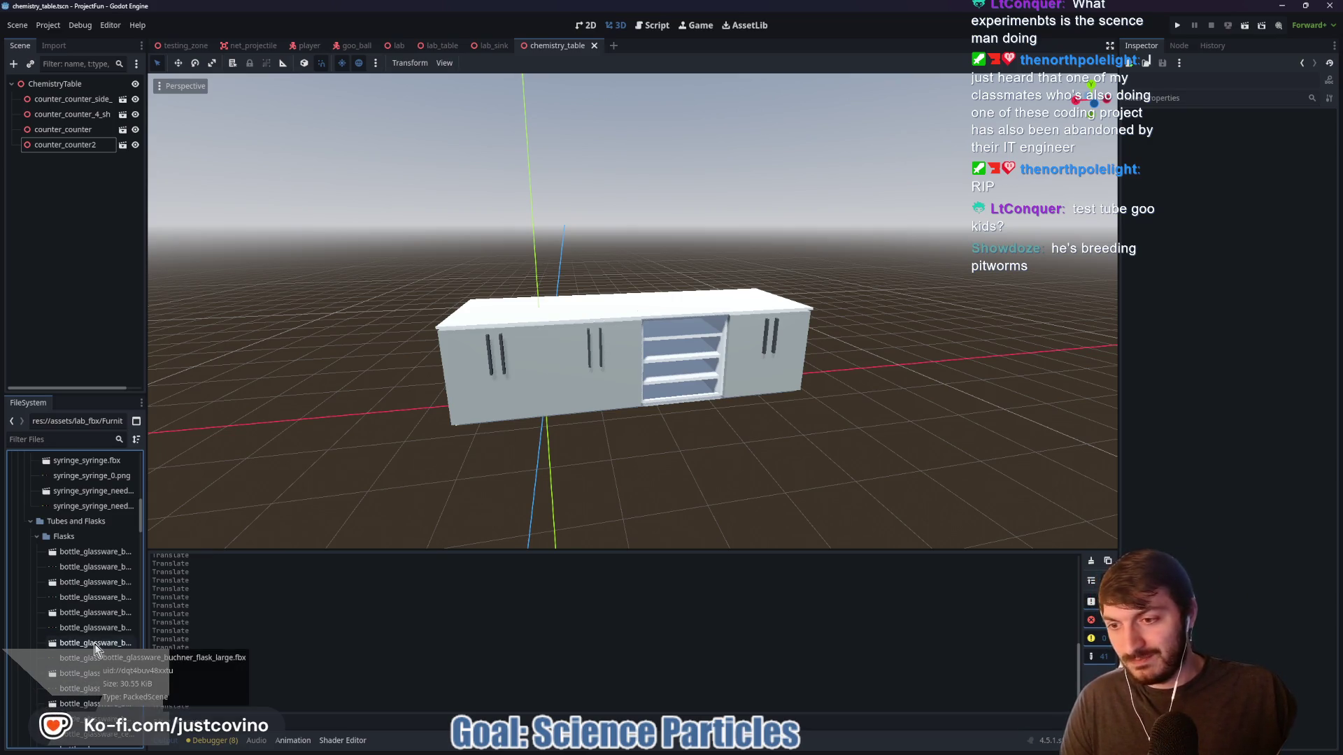
# Add bottle_glassware_buchner_flask_large.fbx to the scene at X 0, Z 0, scale 0.025
pyautogui.moveTo(94, 644); pyautogui.dragTo(493, 276)
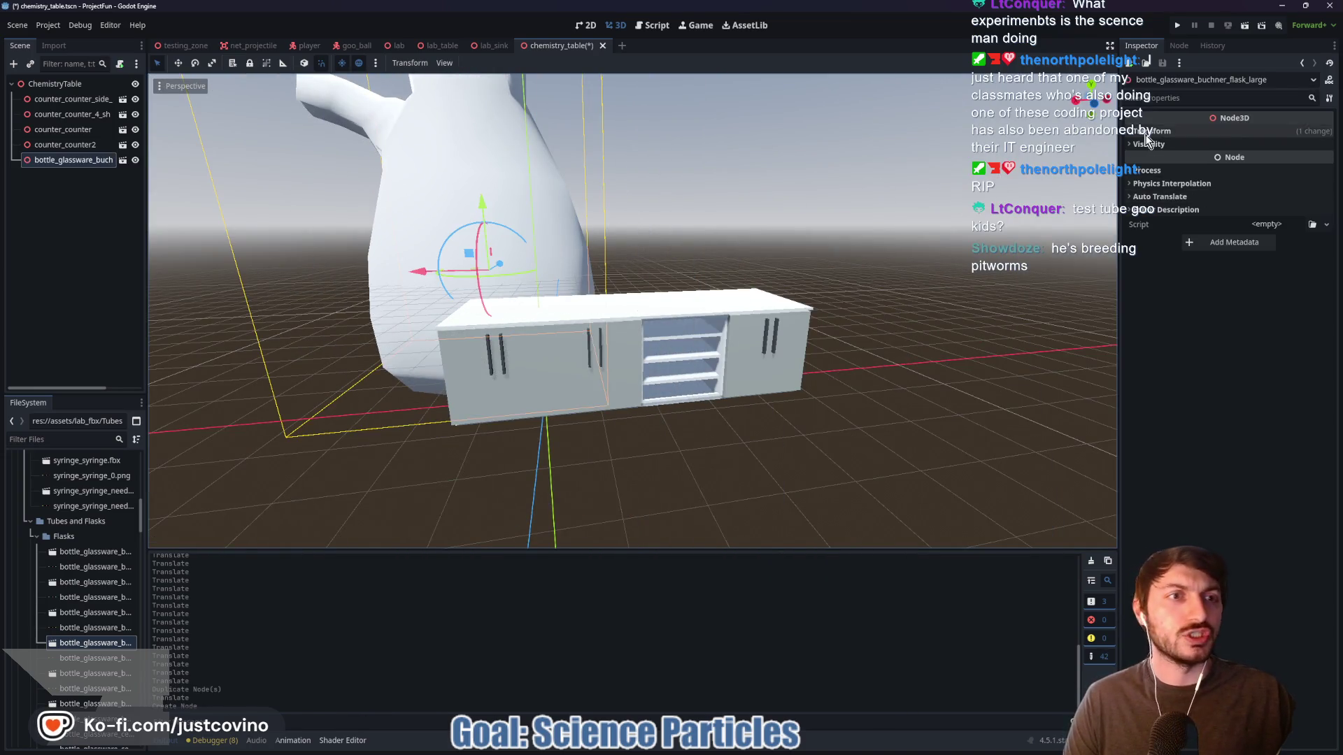
pyautogui.click(1166, 162)
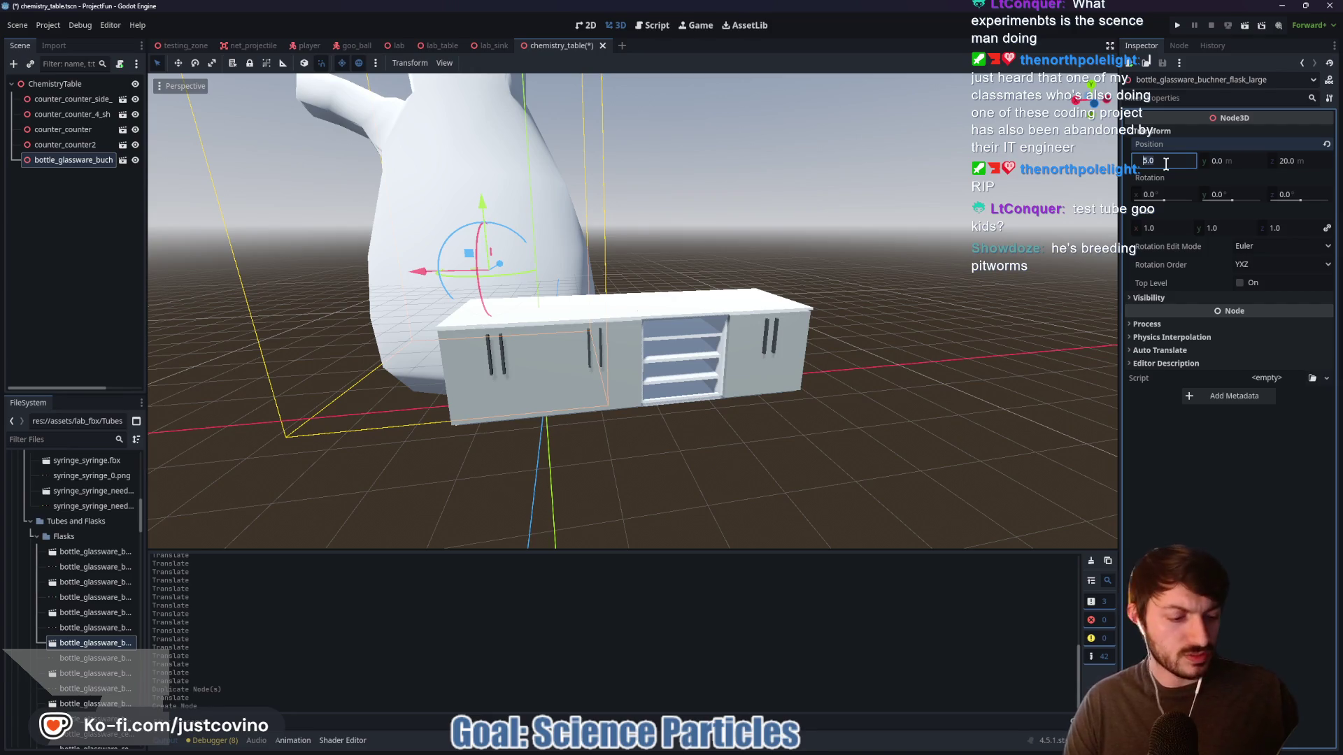
pyautogui.write('0')
pyautogui.press('Tab')
pyautogui.press('Tab')
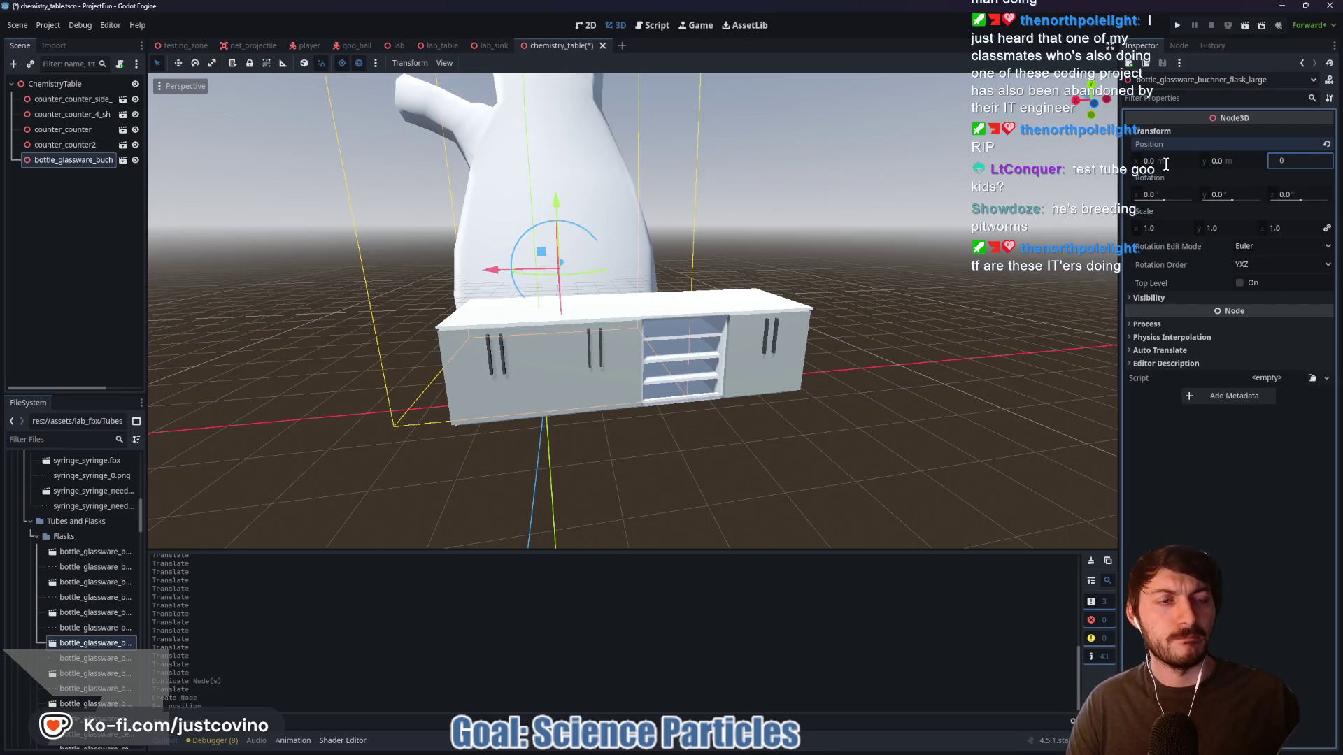
pyautogui.click(1178, 232)
pyautogui.write('0.025')
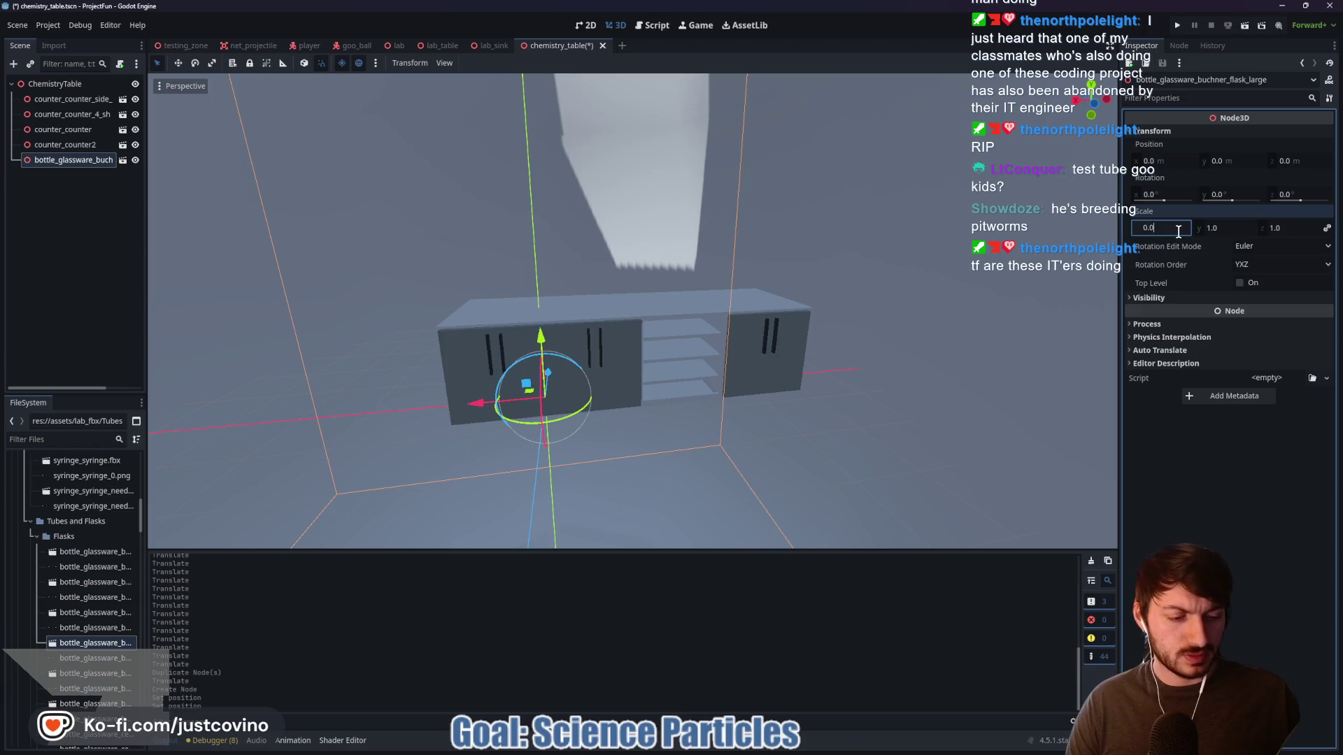
pyautogui.press('Return')
# Raise the Buchner flask to sit on the counter top at Y 1.9
pyautogui.moveTo(547, 386); pyautogui.dragTo(548, 261)
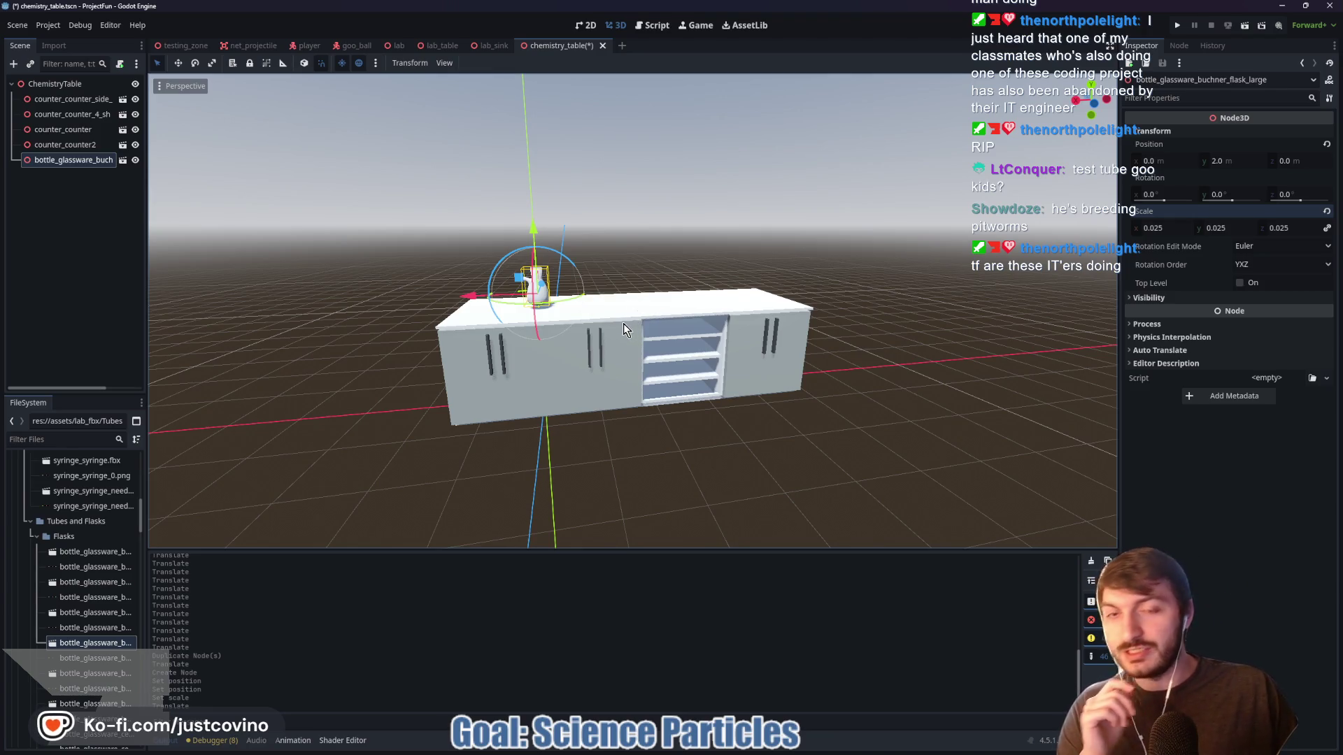
pyautogui.scroll(3, 609, 321)
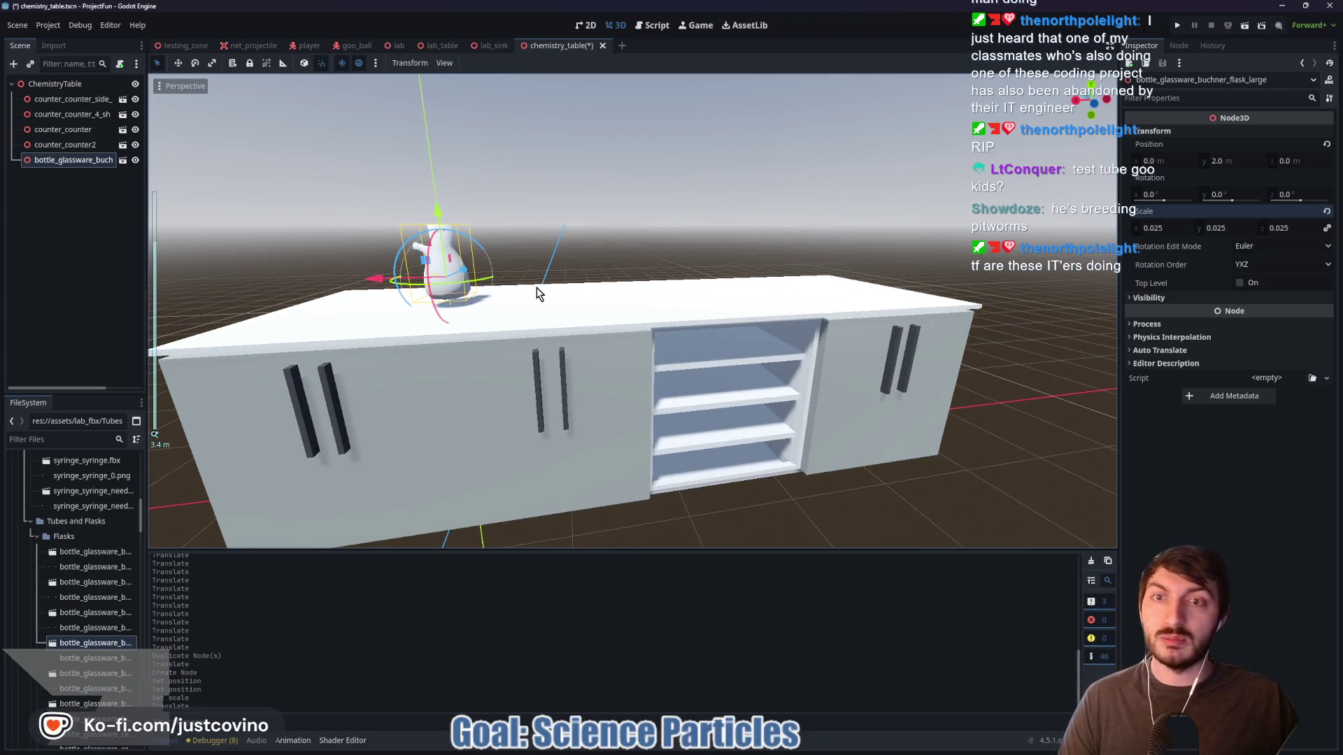
pyautogui.scroll(3, 534, 283)
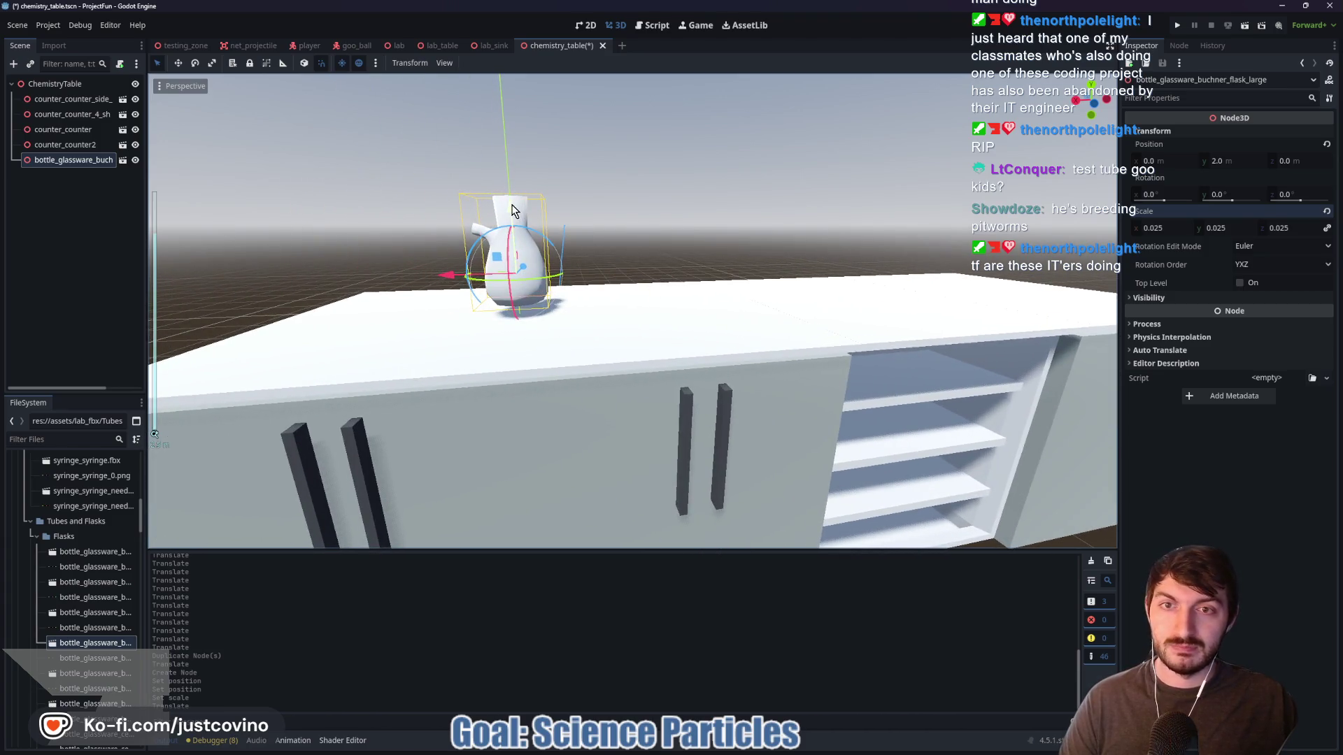
pyautogui.moveTo(513, 208); pyautogui.dragTo(513, 232)
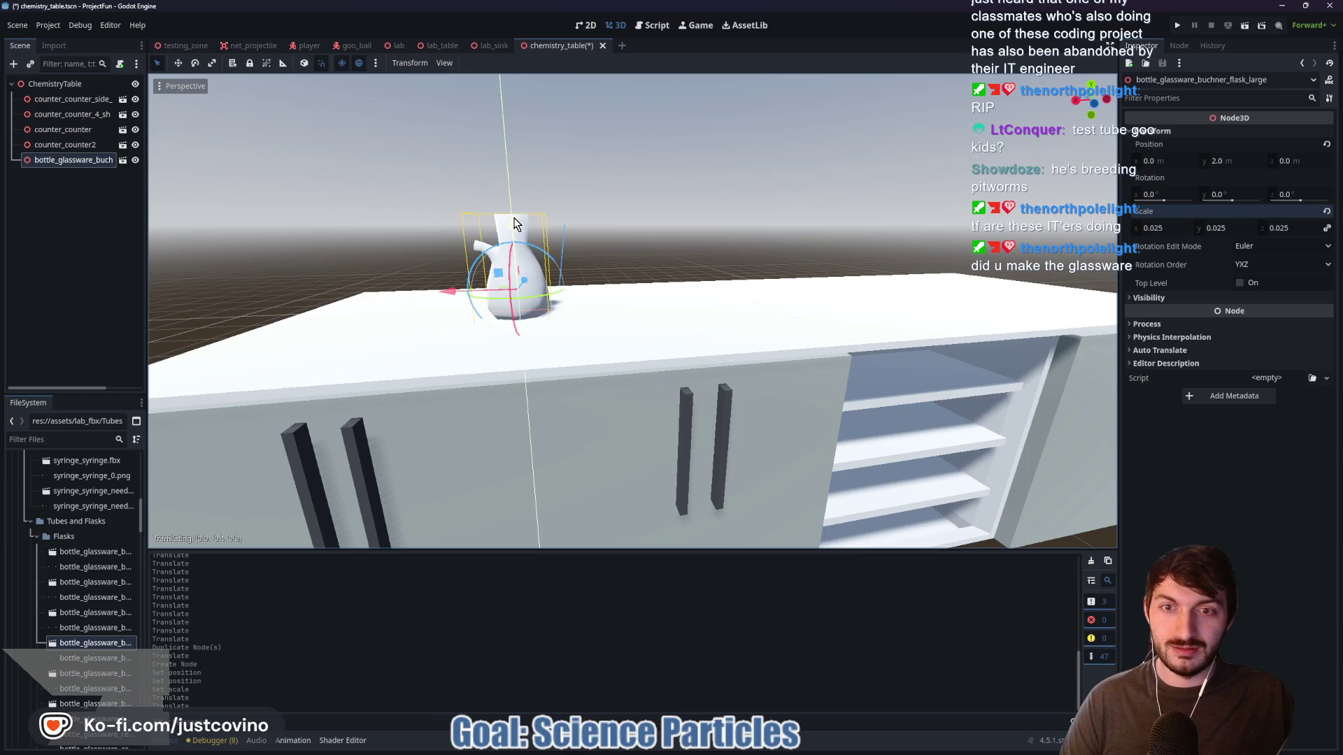
pyautogui.click(643, 241)
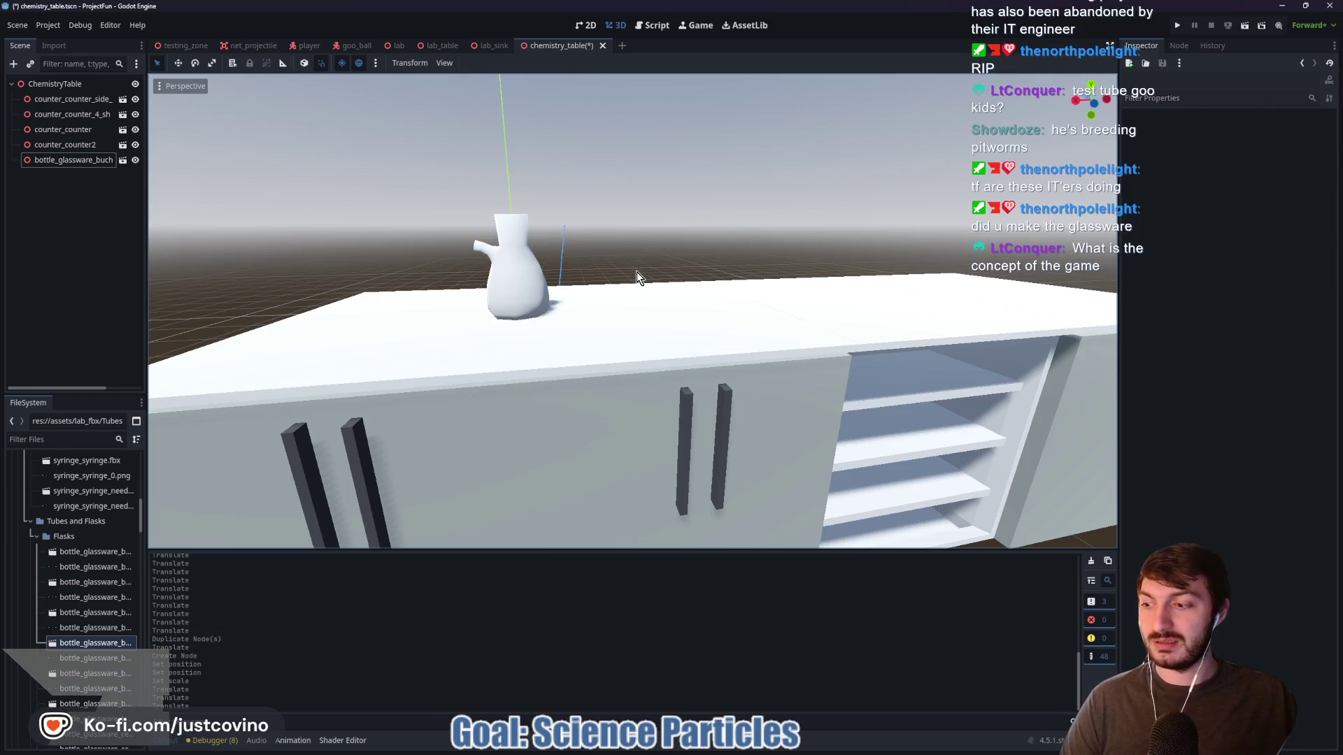
pyautogui.moveTo(637, 270)
pyautogui.mouseDown()
pyautogui.moveTo(719, 258)
pyautogui.moveTo(637, 263)
pyautogui.mouseUp()
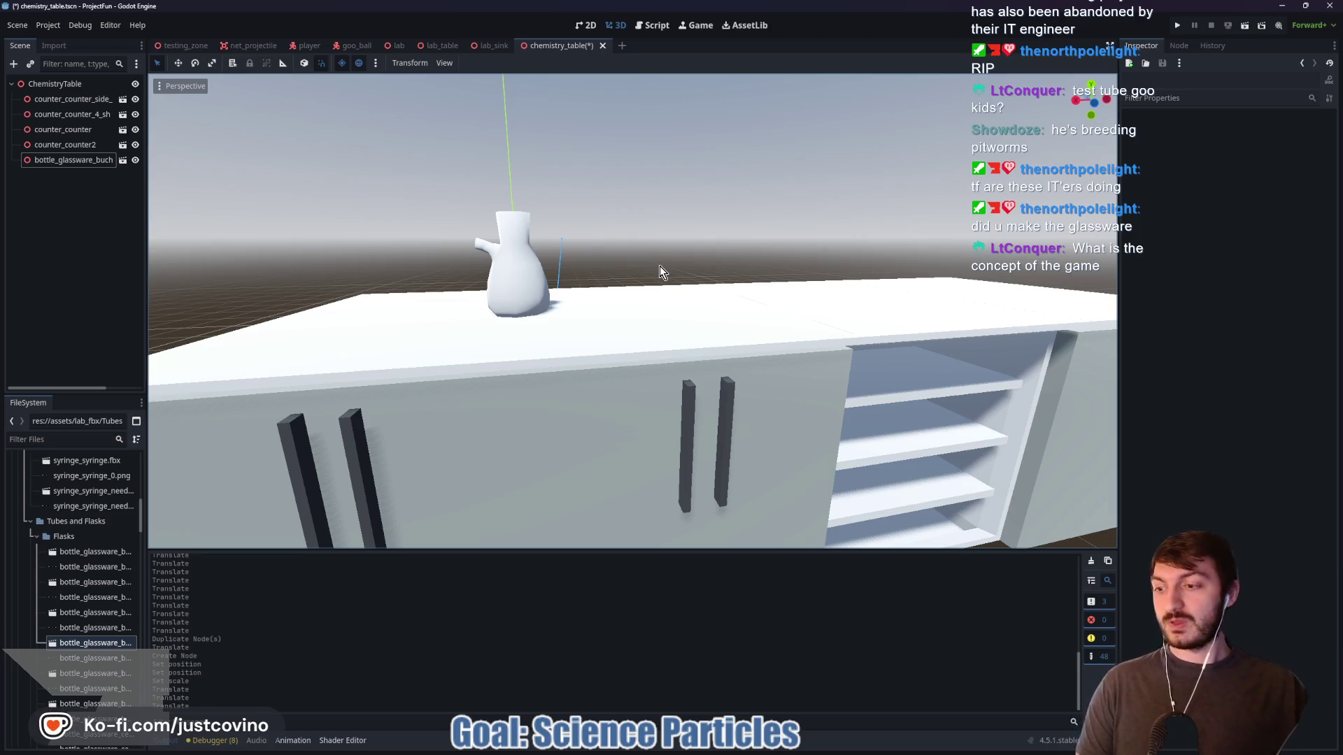
pyautogui.click(528, 277)
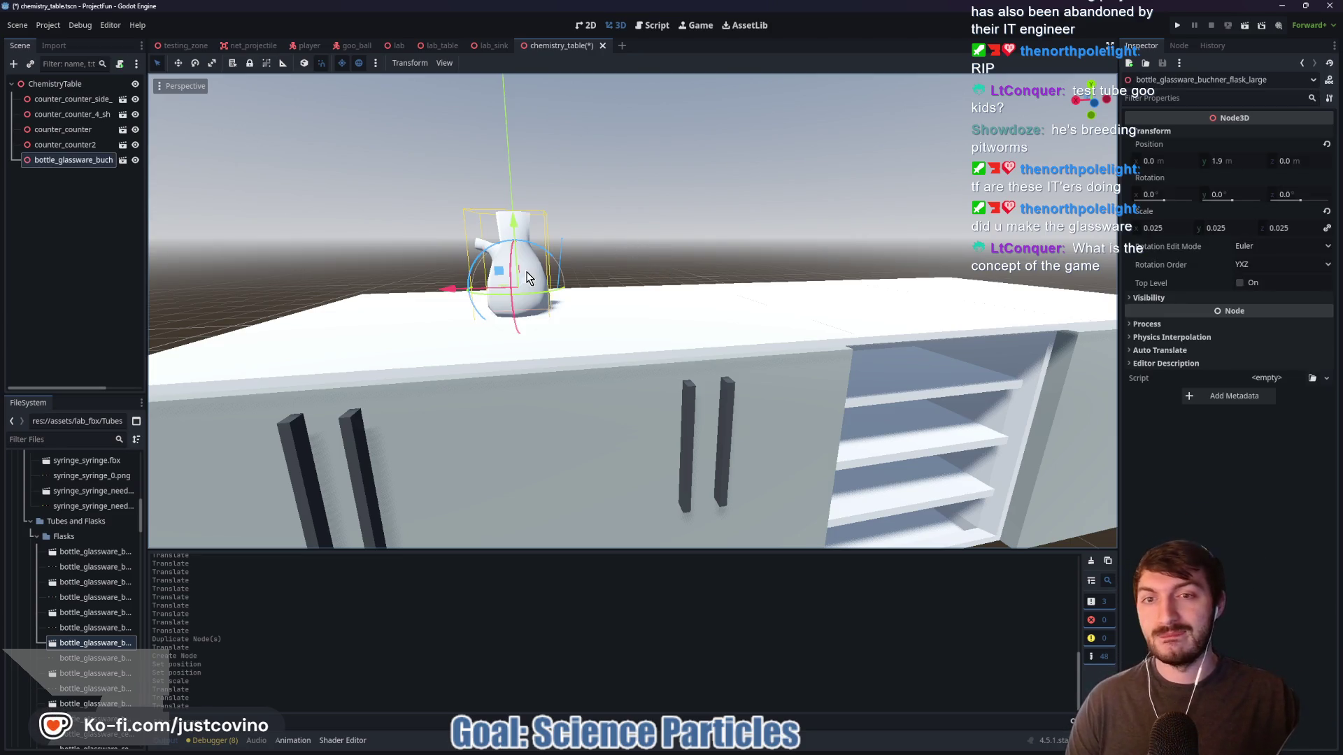
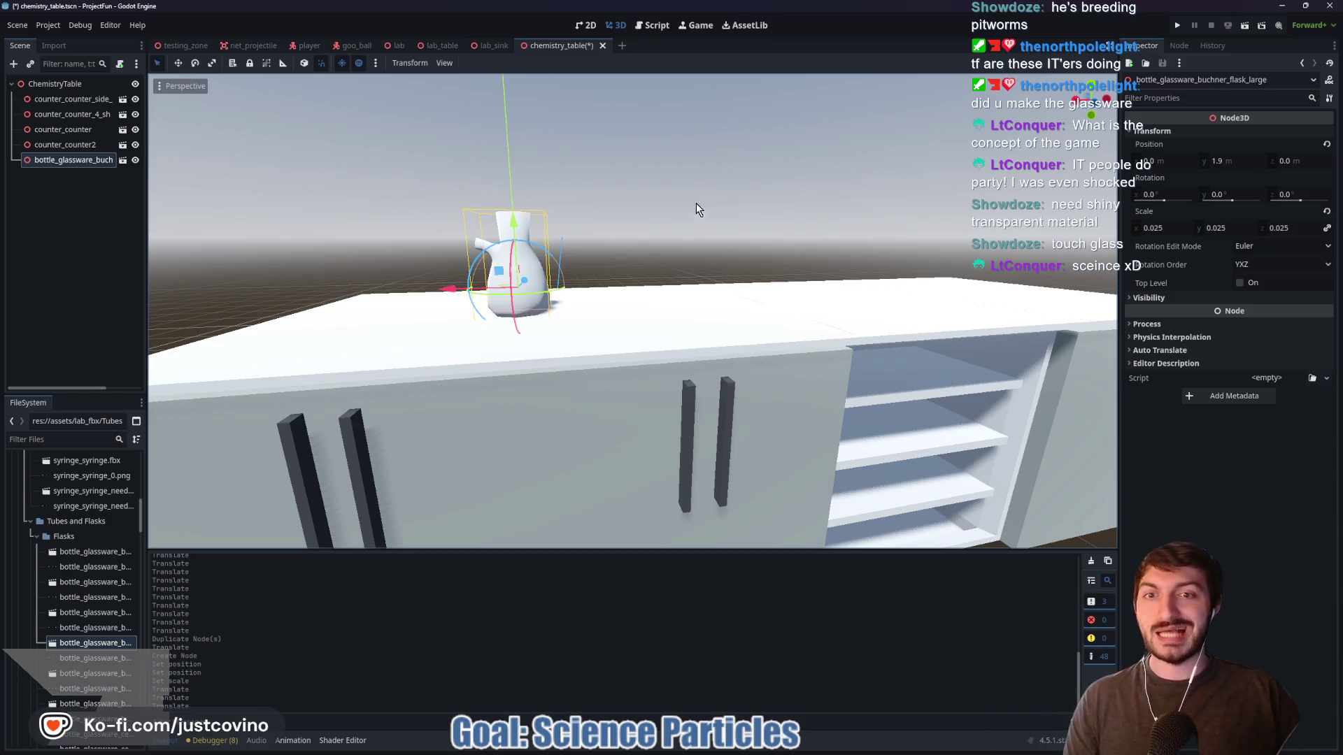
# Sketch the planned lab table layout on screen, with its shelves and equipment, then clear the marks
pyautogui.scroll(-3, 87, 586)
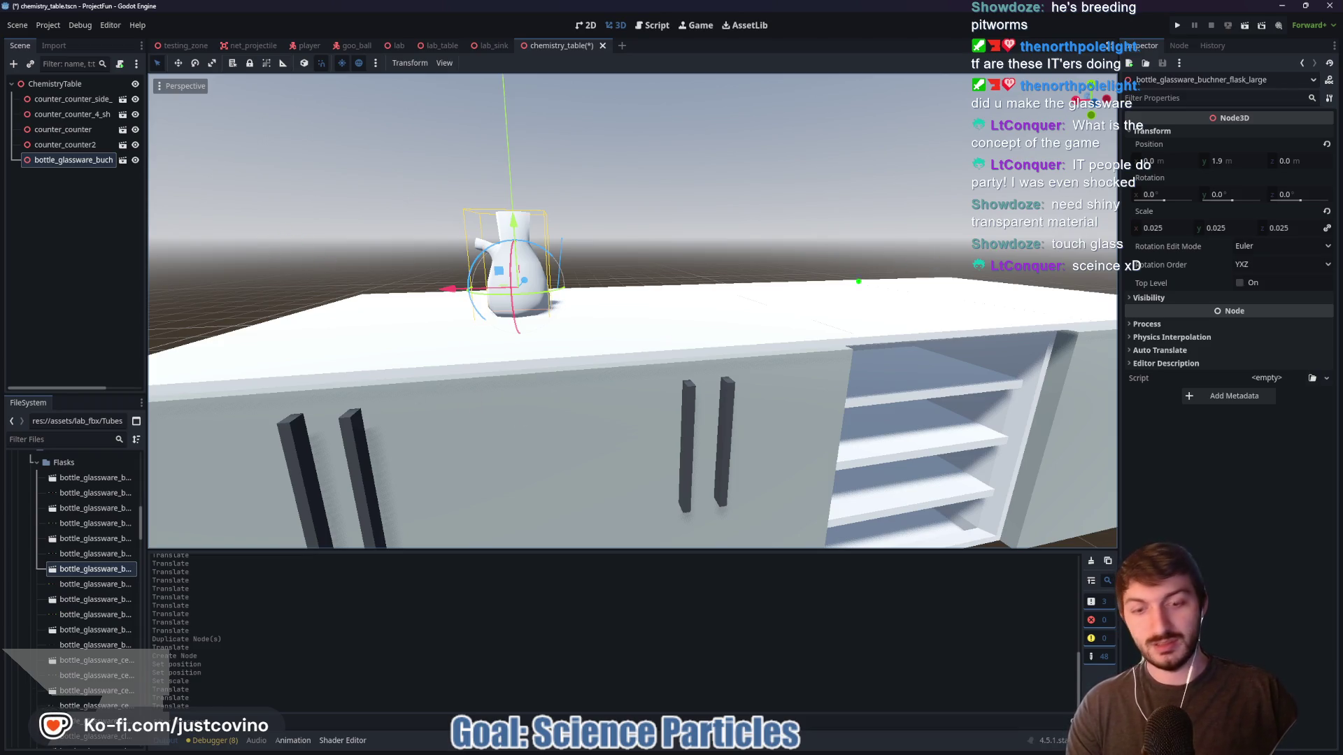
pyautogui.moveTo(581, 136)
pyautogui.mouseDown()
pyautogui.moveTo(957, 671)
pyautogui.moveTo(997, 699)
pyautogui.mouseUp()
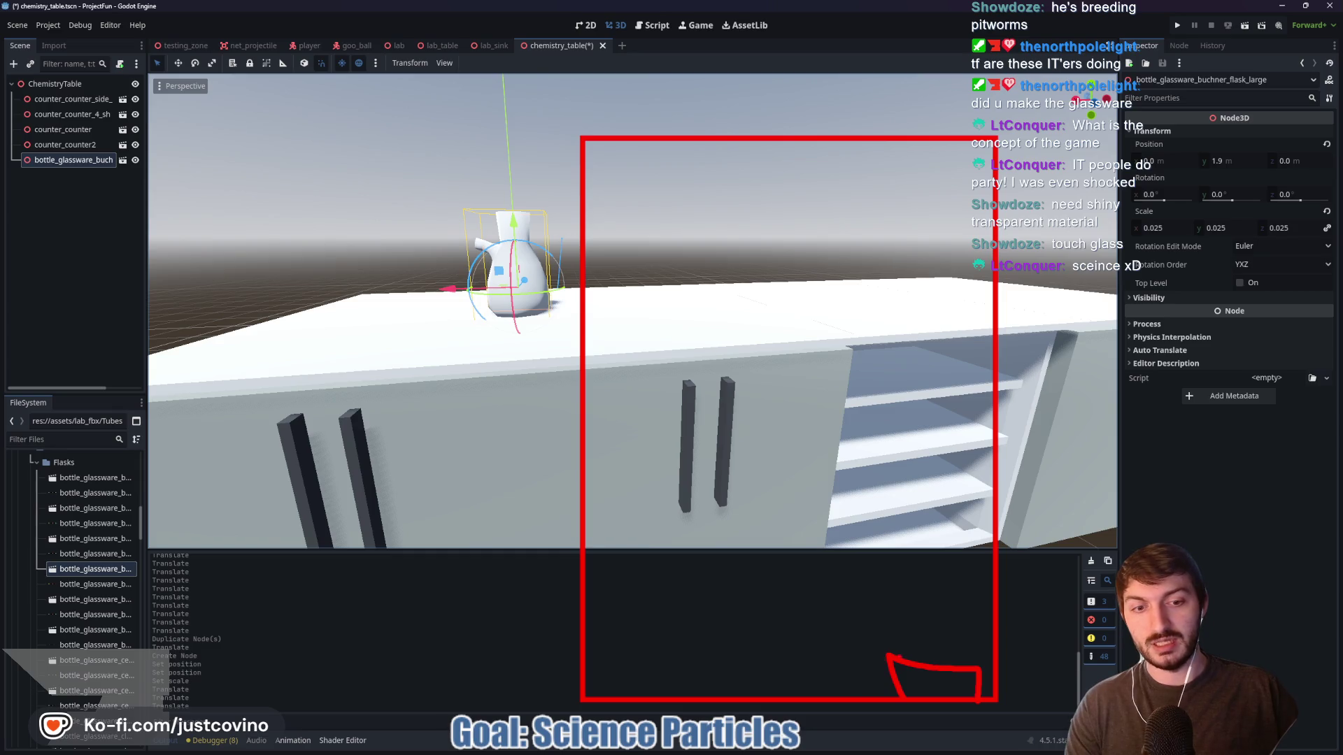
pyautogui.moveTo(905, 665)
pyautogui.mouseDown()
pyautogui.moveTo(907, 684)
pyautogui.moveTo(967, 643)
pyautogui.moveTo(951, 694)
pyautogui.moveTo(970, 693)
pyautogui.moveTo(927, 696)
pyautogui.mouseUp()
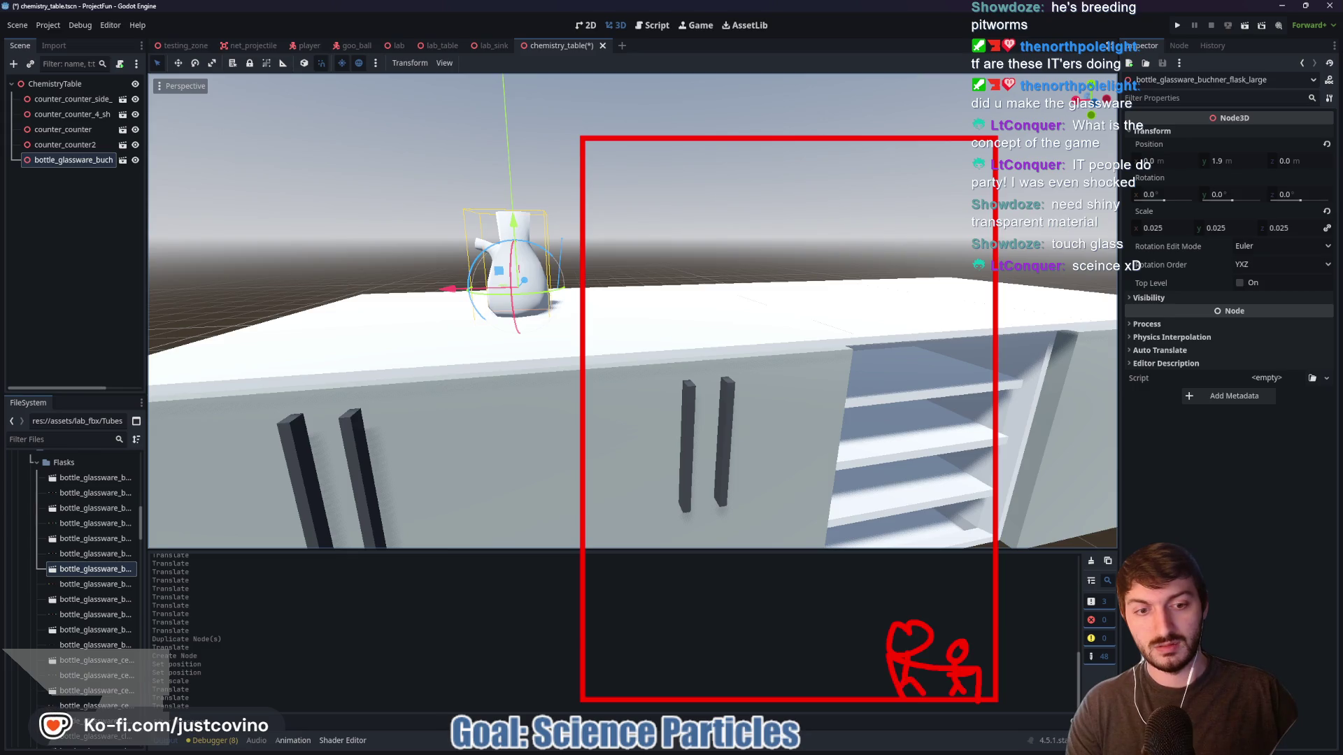
pyautogui.moveTo(584, 619)
pyautogui.mouseDown()
pyautogui.moveTo(713, 610)
pyautogui.moveTo(800, 699)
pyautogui.mouseUp()
pyautogui.moveTo(609, 689)
pyautogui.mouseDown()
pyautogui.moveTo(605, 645)
pyautogui.moveTo(745, 691)
pyautogui.mouseUp()
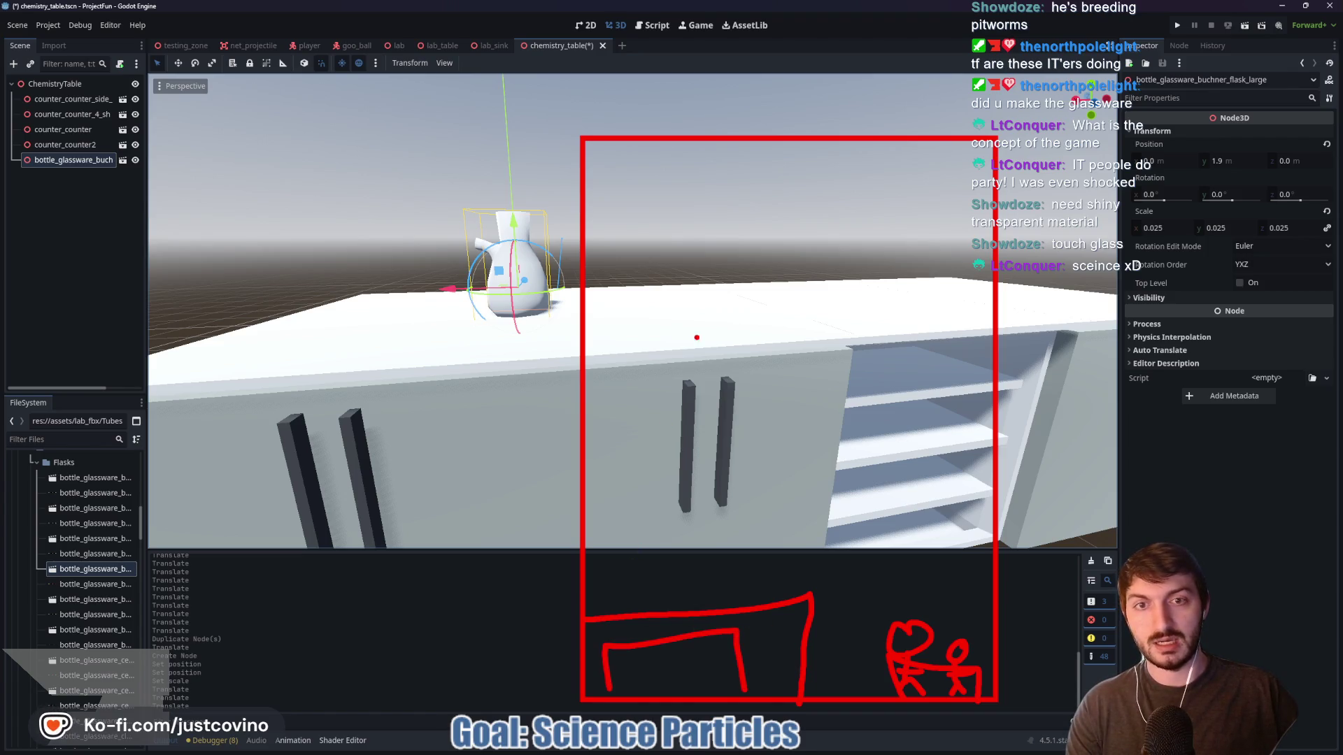
pyautogui.moveTo(635, 260); pyautogui.dragTo(637, 253)
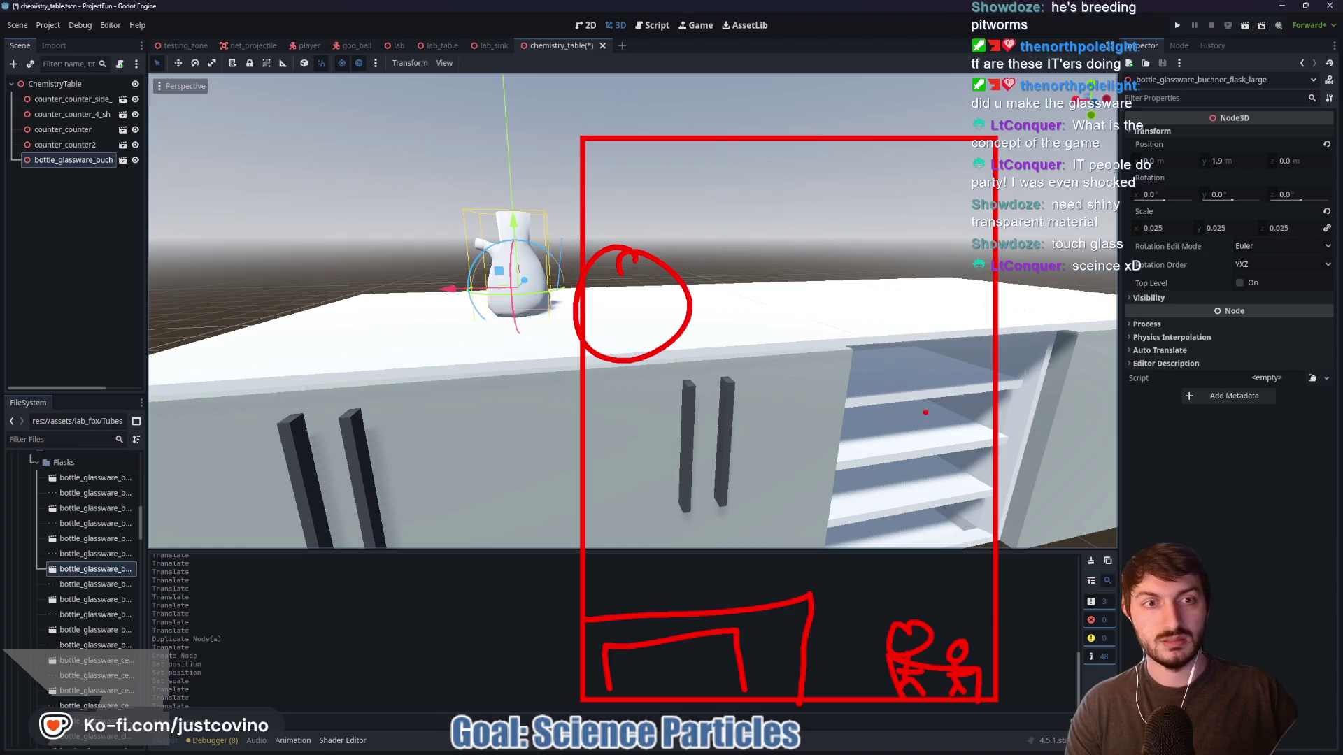
pyautogui.moveTo(958, 421); pyautogui.dragTo(977, 426)
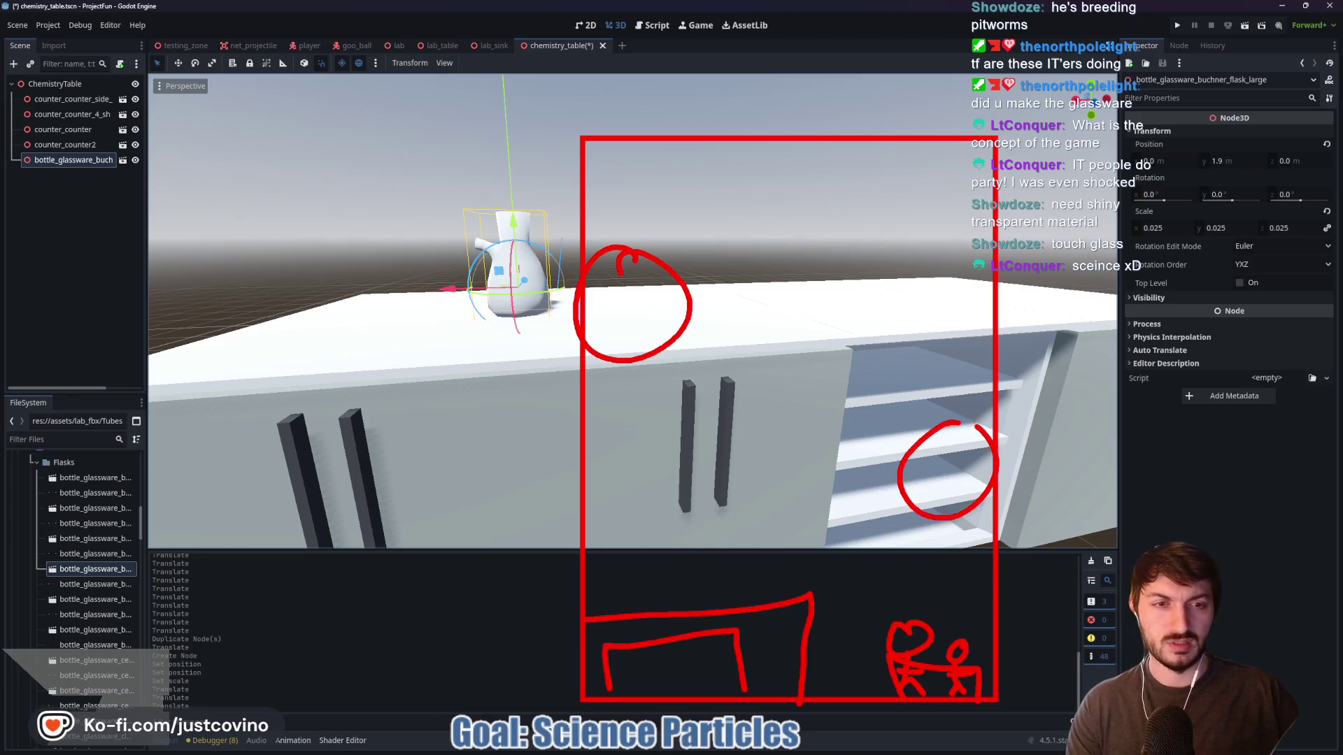
pyautogui.moveTo(906, 241)
pyautogui.mouseDown()
pyautogui.moveTo(907, 342)
pyautogui.moveTo(906, 242)
pyautogui.mouseUp()
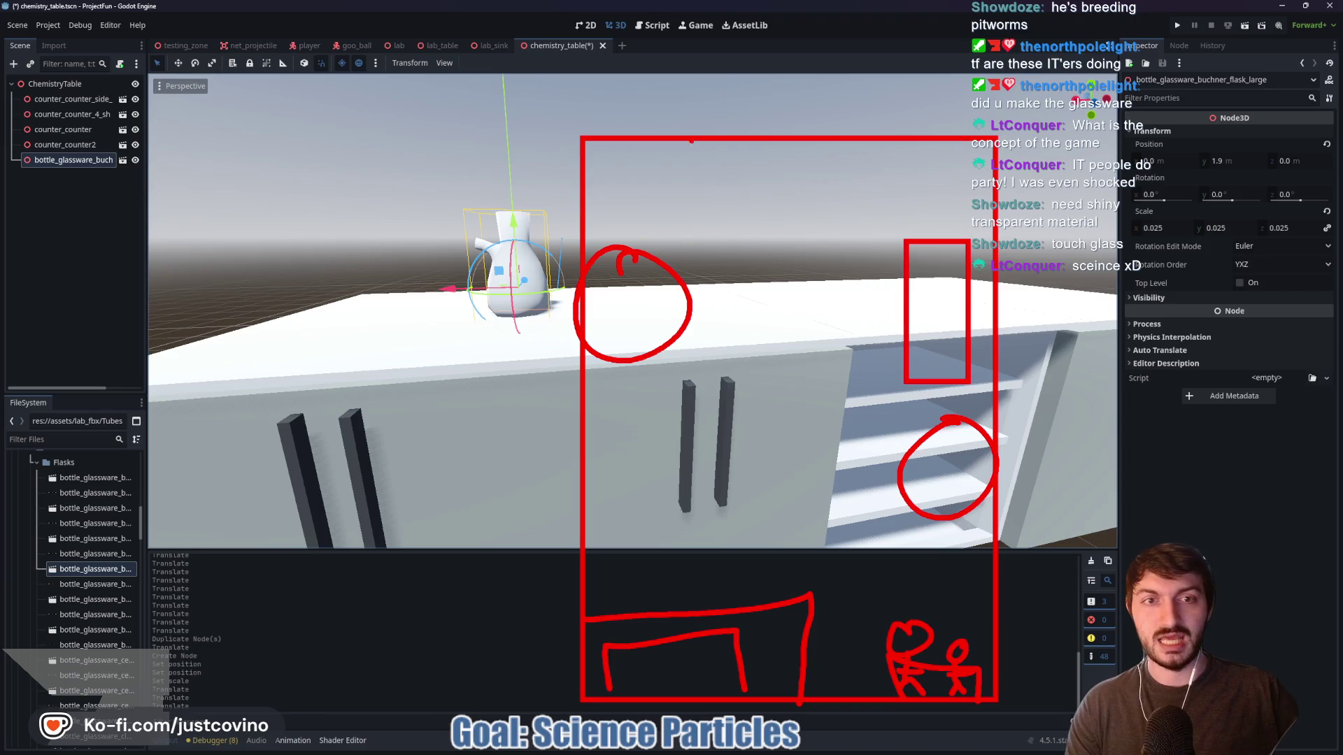
pyautogui.moveTo(776, 207)
pyautogui.mouseDown()
pyautogui.moveTo(770, 164)
pyautogui.moveTo(941, 182)
pyautogui.moveTo(777, 204)
pyautogui.moveTo(878, 238)
pyautogui.moveTo(867, 266)
pyautogui.mouseUp()
pyautogui.hotkey('ctrl', 'z')
pyautogui.moveTo(721, 254)
pyautogui.mouseDown()
pyautogui.moveTo(718, 336)
pyautogui.moveTo(724, 256)
pyautogui.mouseUp()
pyautogui.moveTo(797, 324); pyautogui.dragTo(776, 259)
pyautogui.moveTo(775, 364)
pyautogui.mouseDown()
pyautogui.moveTo(774, 395)
pyautogui.moveTo(854, 399)
pyautogui.moveTo(776, 363)
pyautogui.mouseUp()
pyautogui.moveTo(950, 303); pyautogui.dragTo(952, 283)
pyautogui.moveTo(603, 409); pyautogui.dragTo(636, 539)
pyautogui.moveTo(605, 148); pyautogui.dragTo(729, 186)
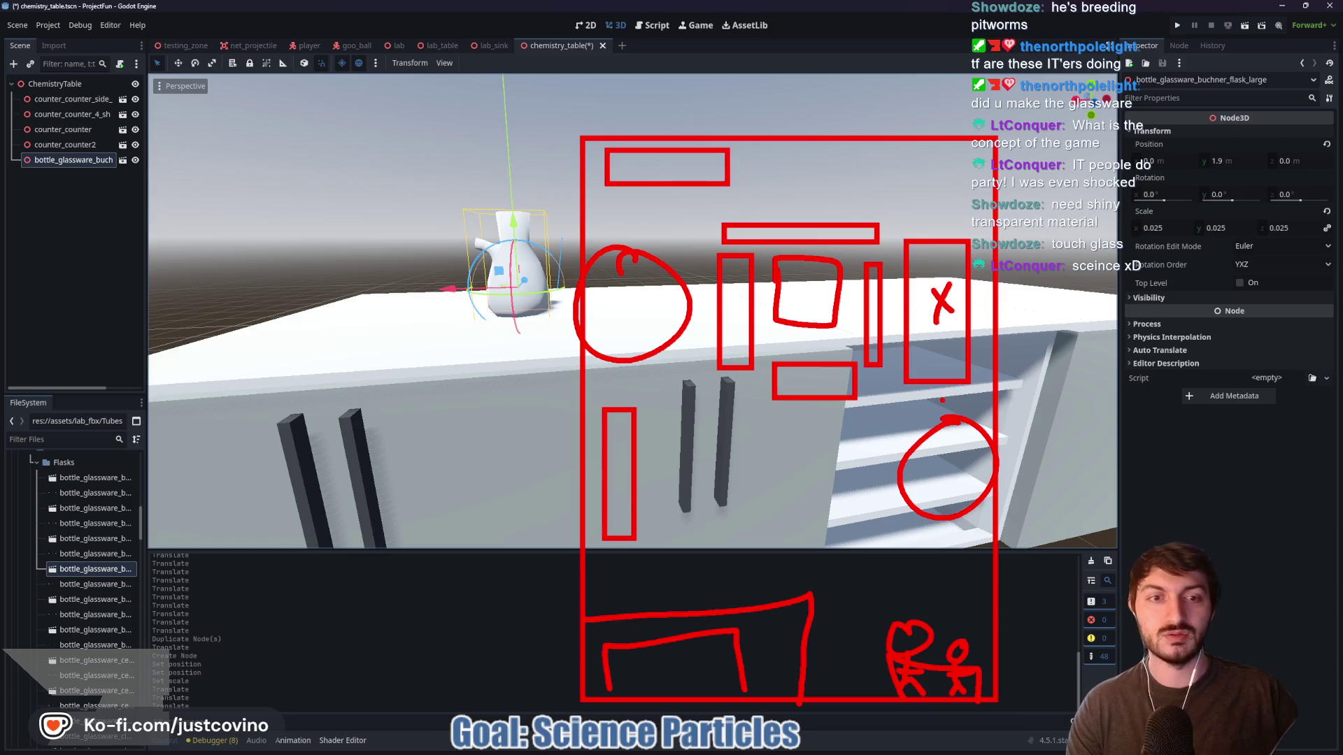
pyautogui.press('Escape')
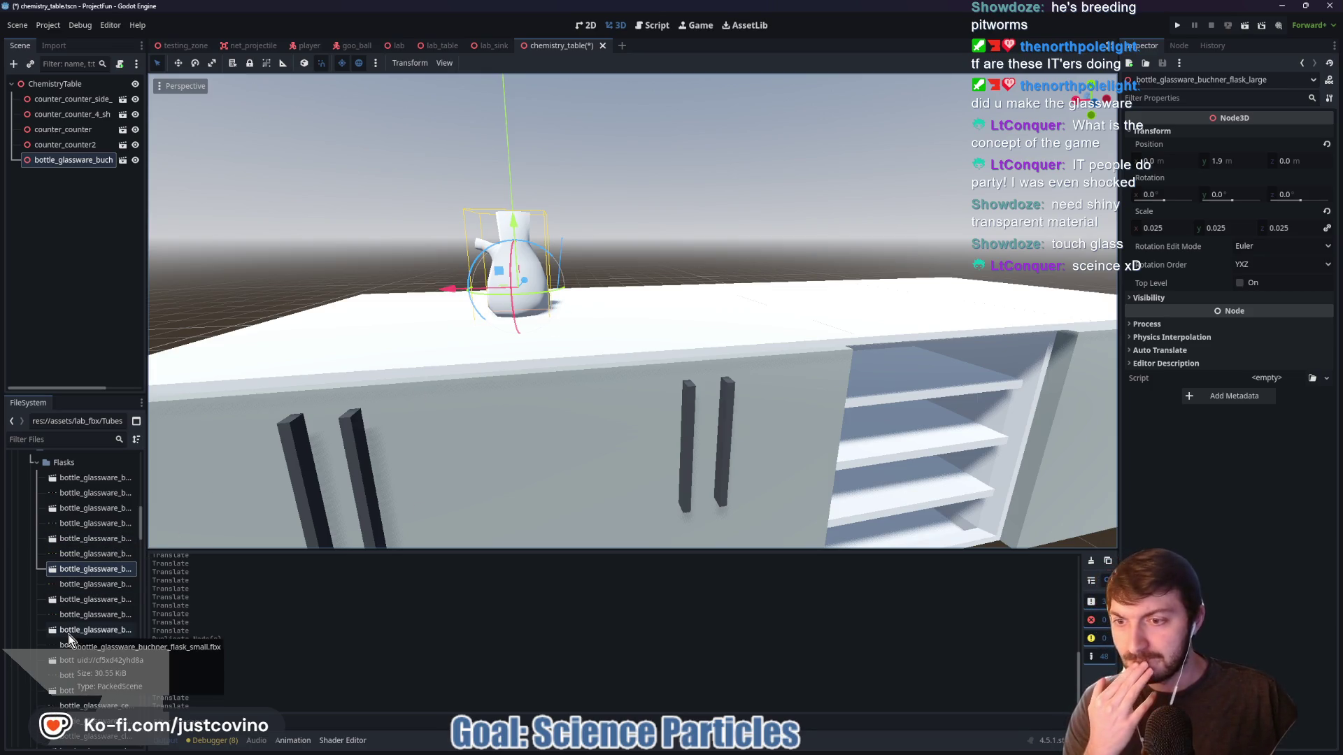
# Add bottle_glassware_claisen_flask_medium to the scene and scale it to 0.025
pyautogui.scroll(-1, 70, 638)
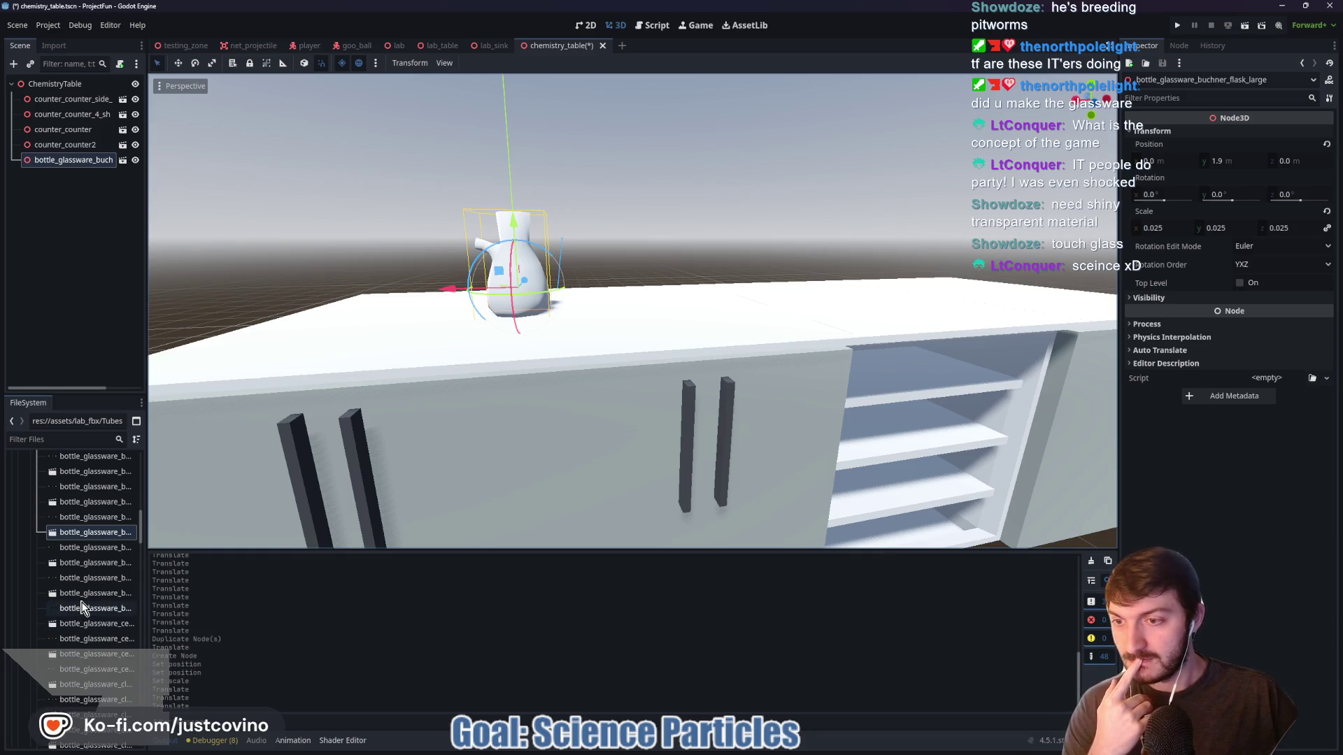
pyautogui.scroll(-1, 79, 603)
pyautogui.scroll(-1, 79, 603)
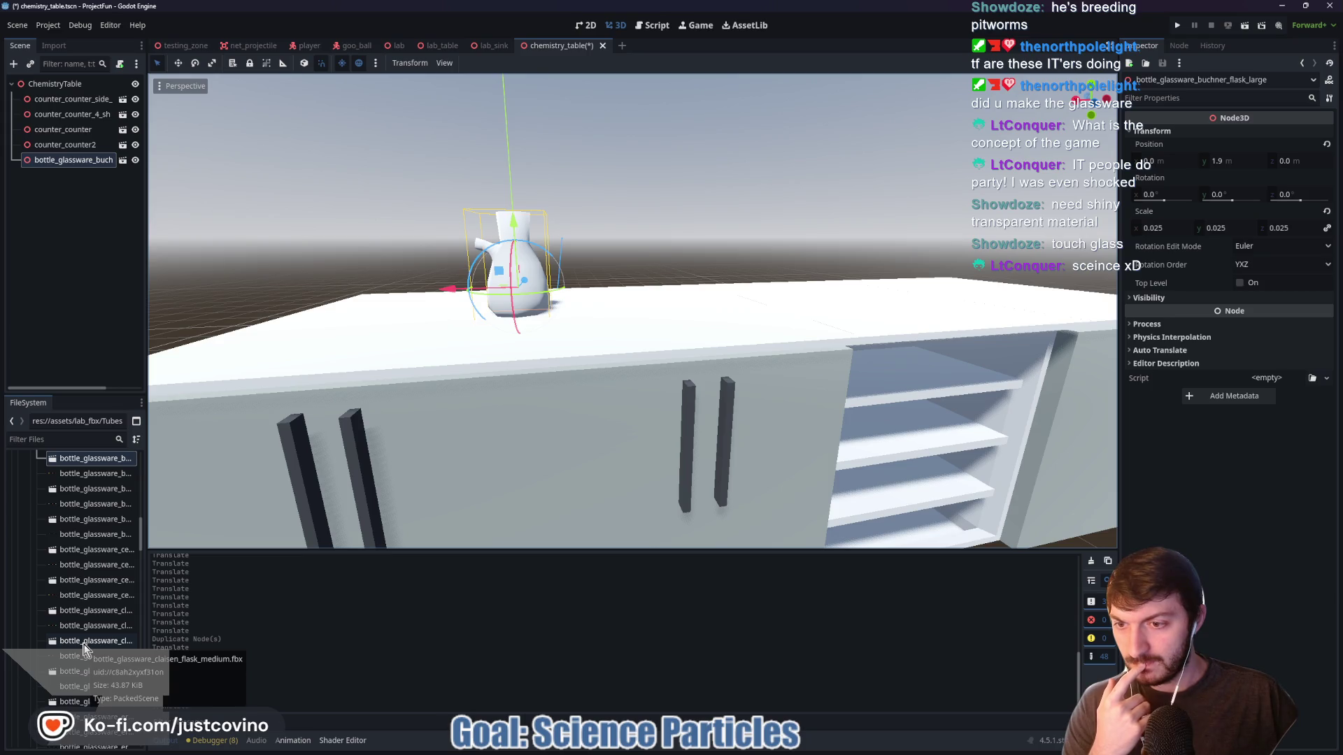
pyautogui.moveTo(83, 647)
pyautogui.mouseDown()
pyautogui.moveTo(301, 534)
pyautogui.moveTo(495, 369)
pyautogui.mouseUp()
pyautogui.click(1169, 132)
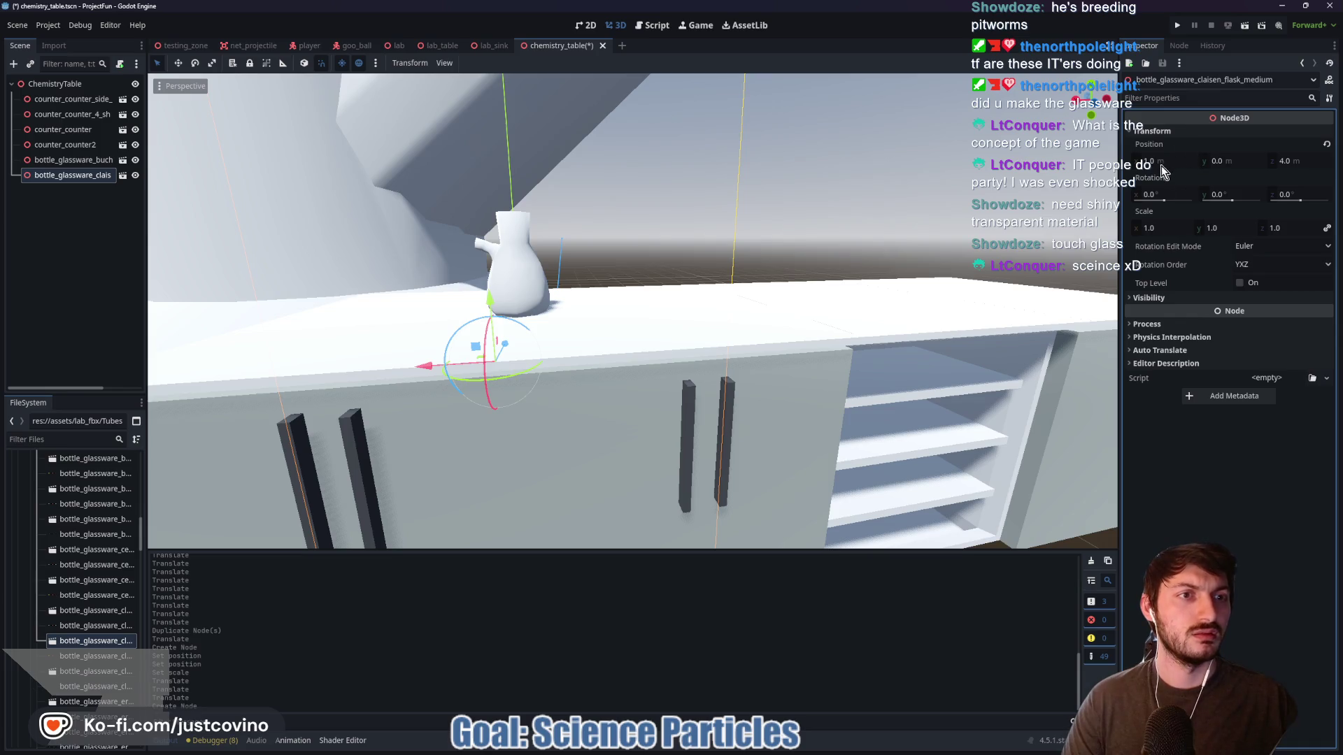
pyautogui.click(1161, 228)
pyautogui.write('0.025')
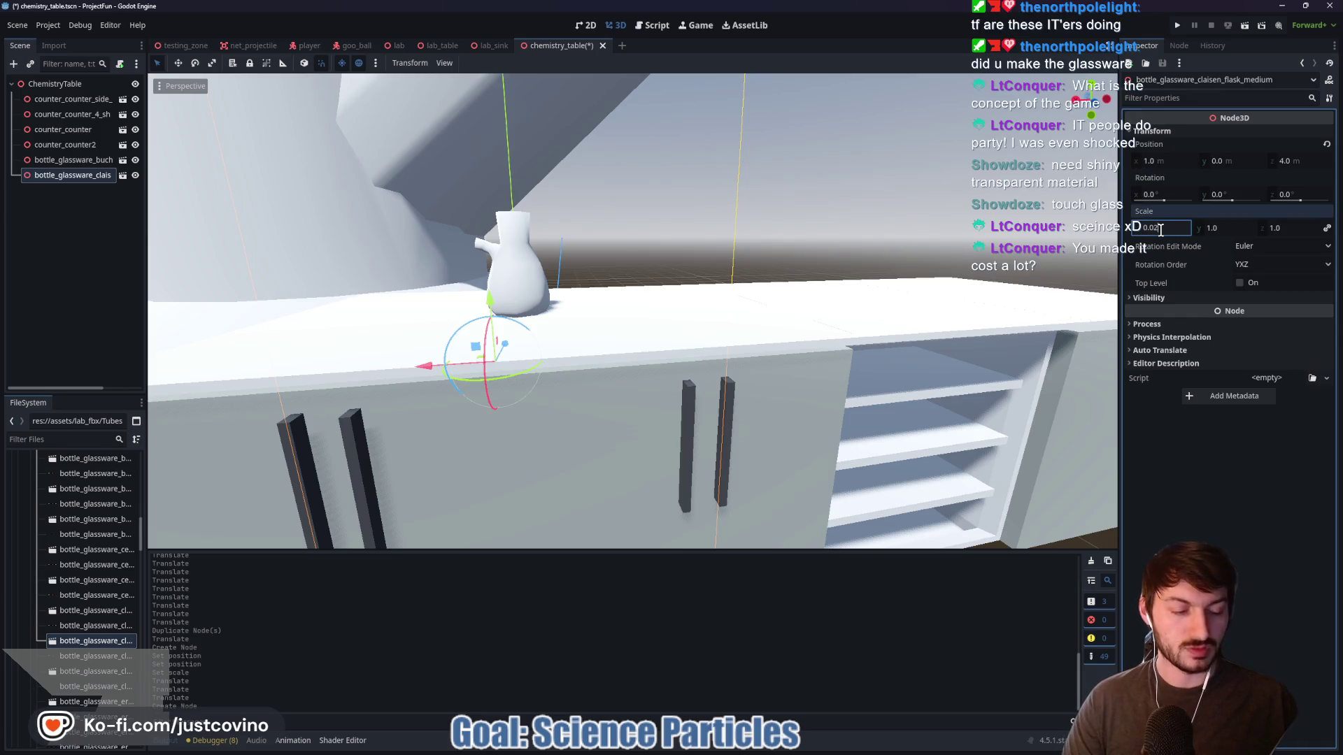
pyautogui.press('Return')
# Zero the flask's X and Z position, then raise it onto the tabletop beside the Buchner flask
pyautogui.click(1164, 161)
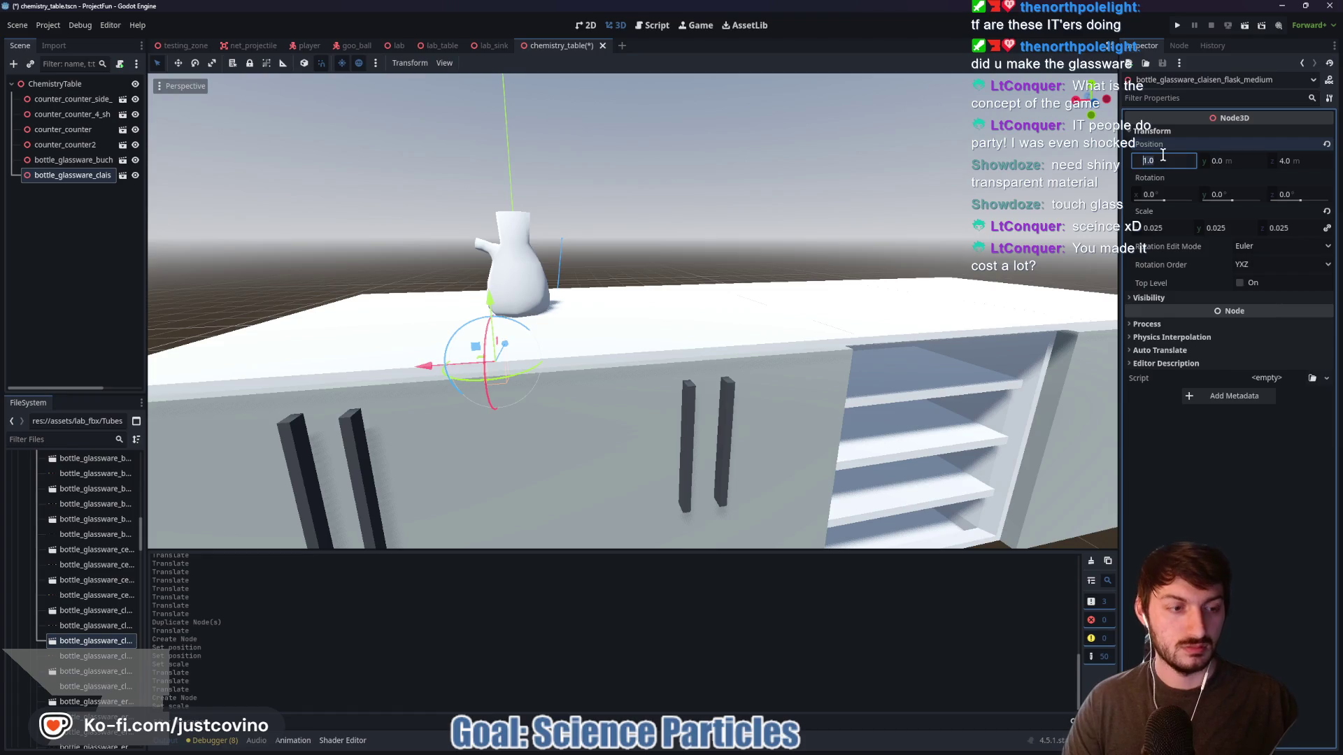
pyautogui.write('0')
pyautogui.press('Tab')
pyautogui.press('Tab')
pyautogui.write('0')
pyautogui.press('Return')
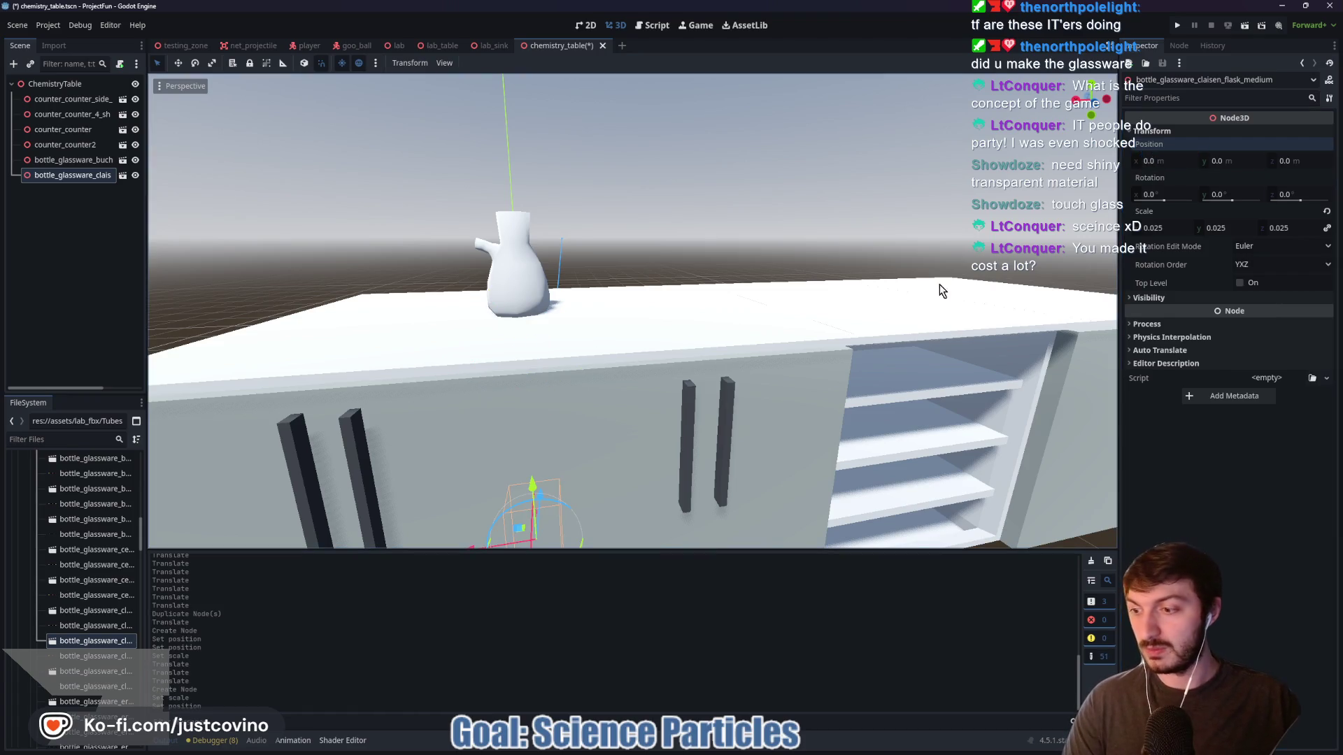
pyautogui.scroll(-5, 698, 355)
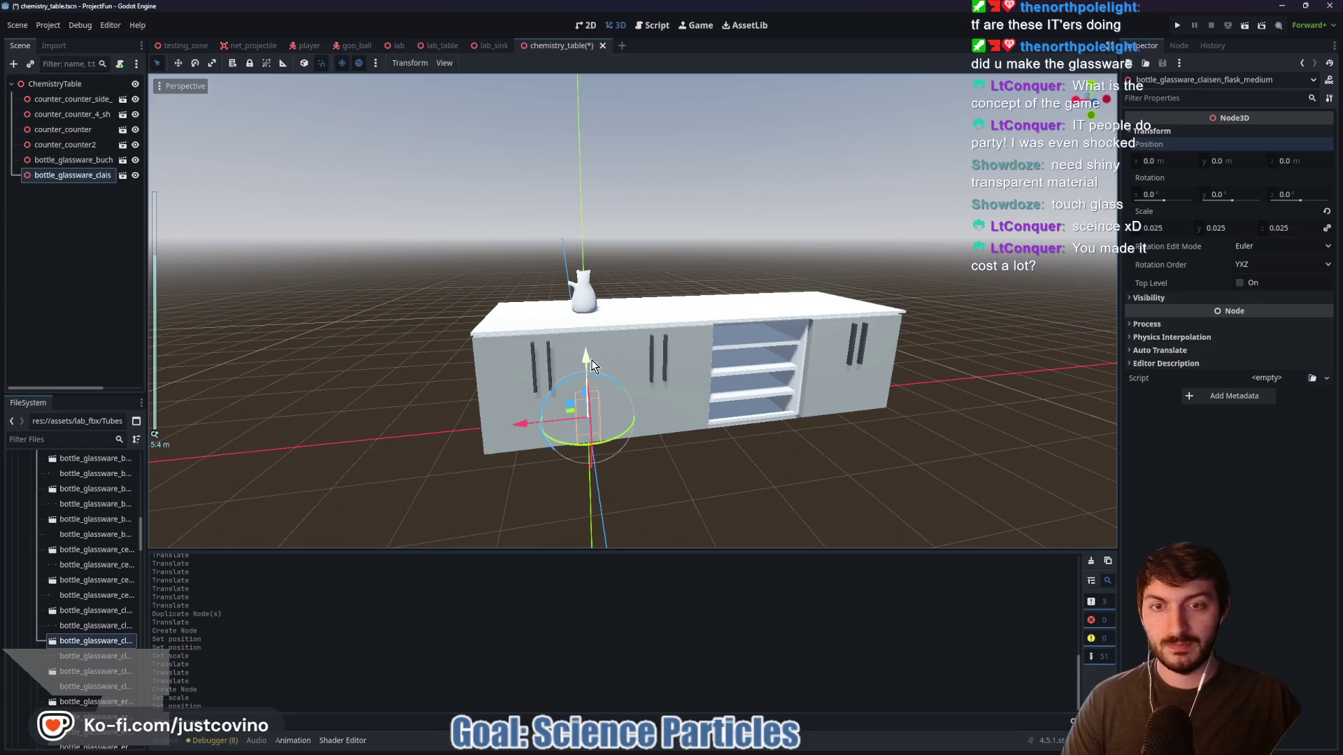
pyautogui.moveTo(591, 360); pyautogui.dragTo(575, 227)
pyautogui.moveTo(519, 296); pyautogui.dragTo(467, 306)
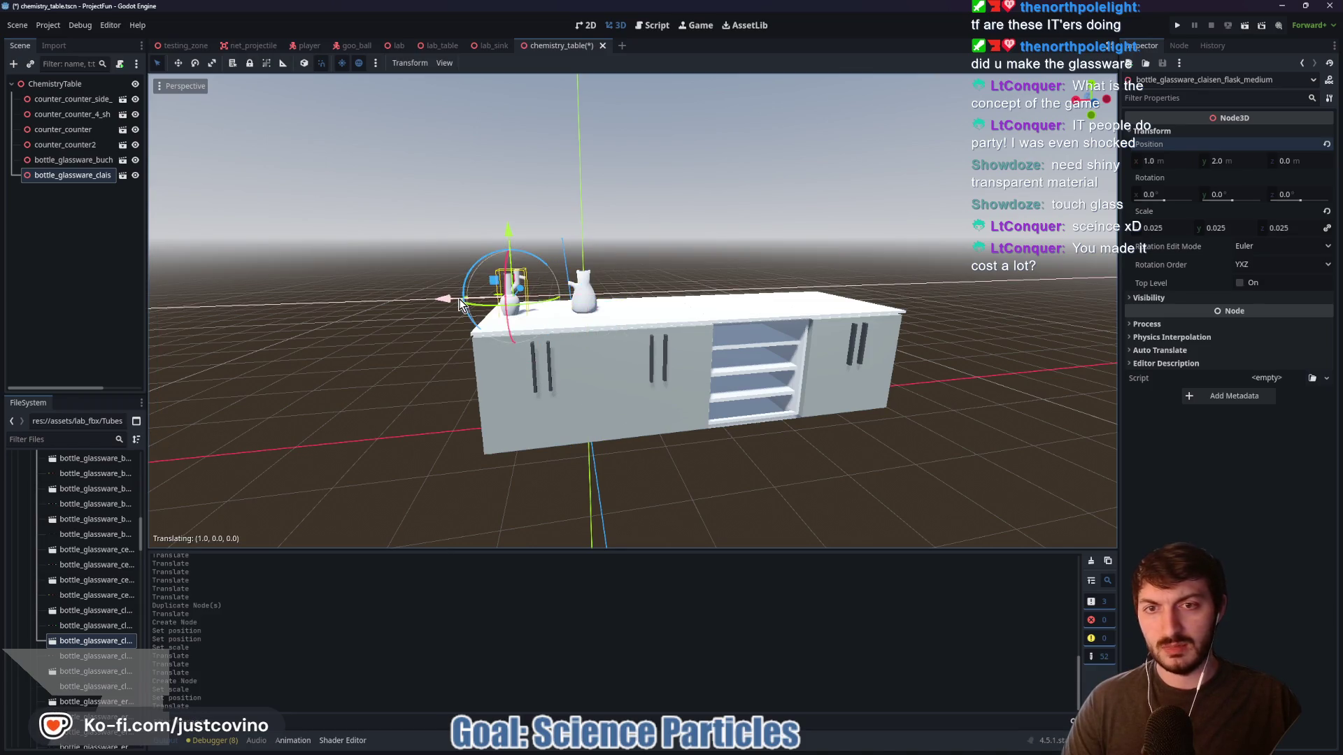
pyautogui.scroll(5, 665, 262)
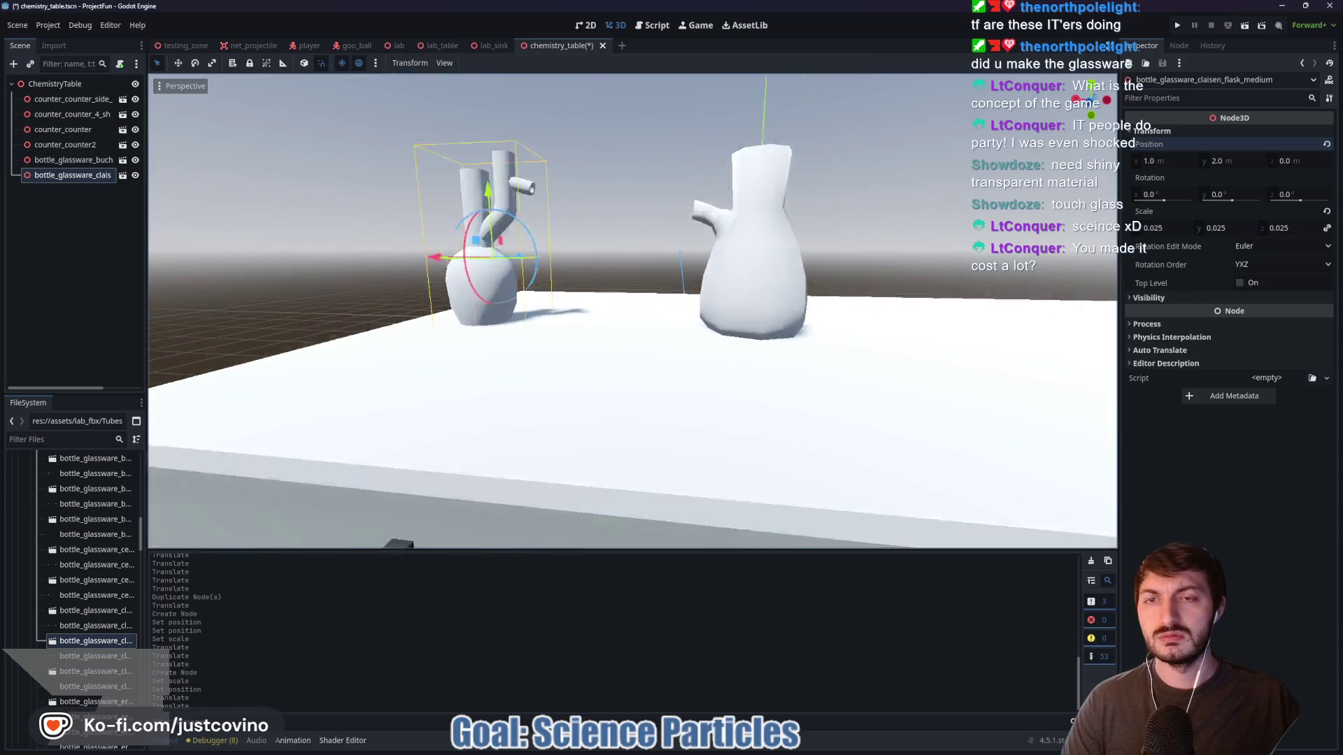
pyautogui.scroll(3, 610, 382)
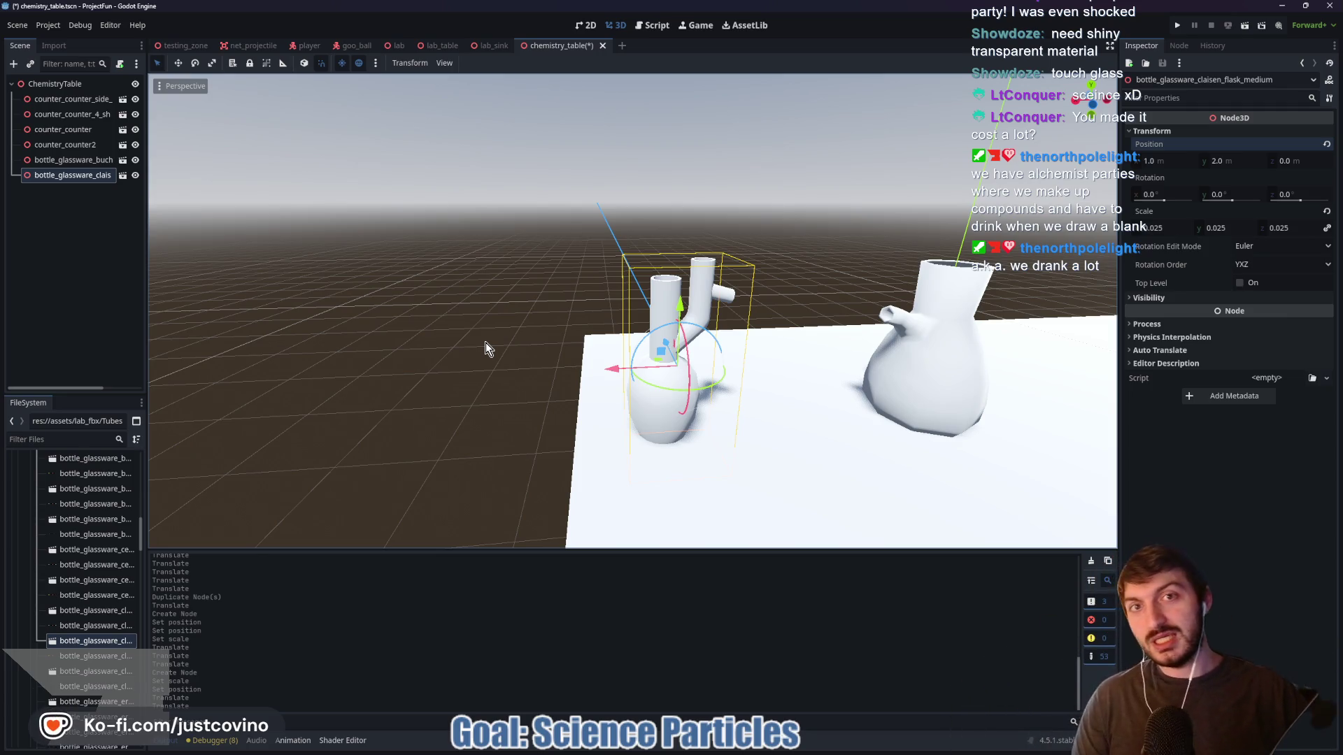
pyautogui.scroll(-5, 669, 308)
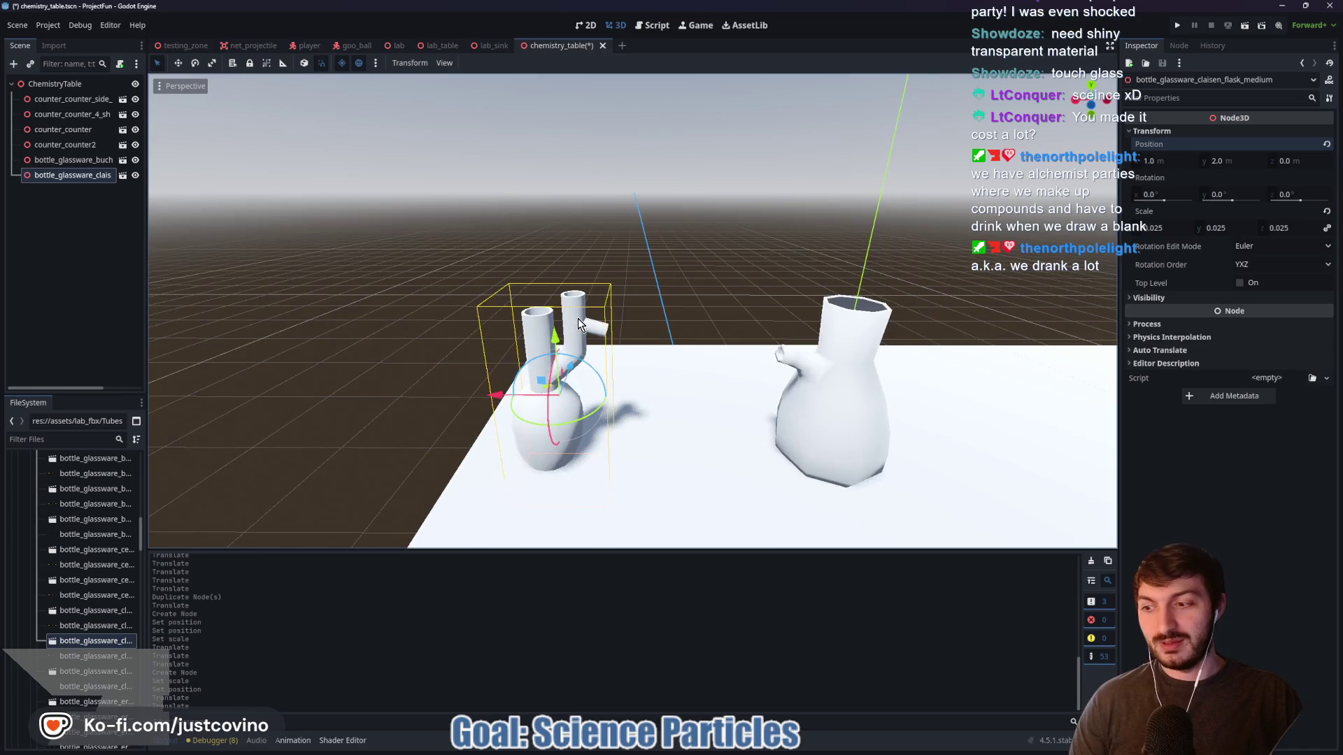
pyautogui.scroll(2, 700, 336)
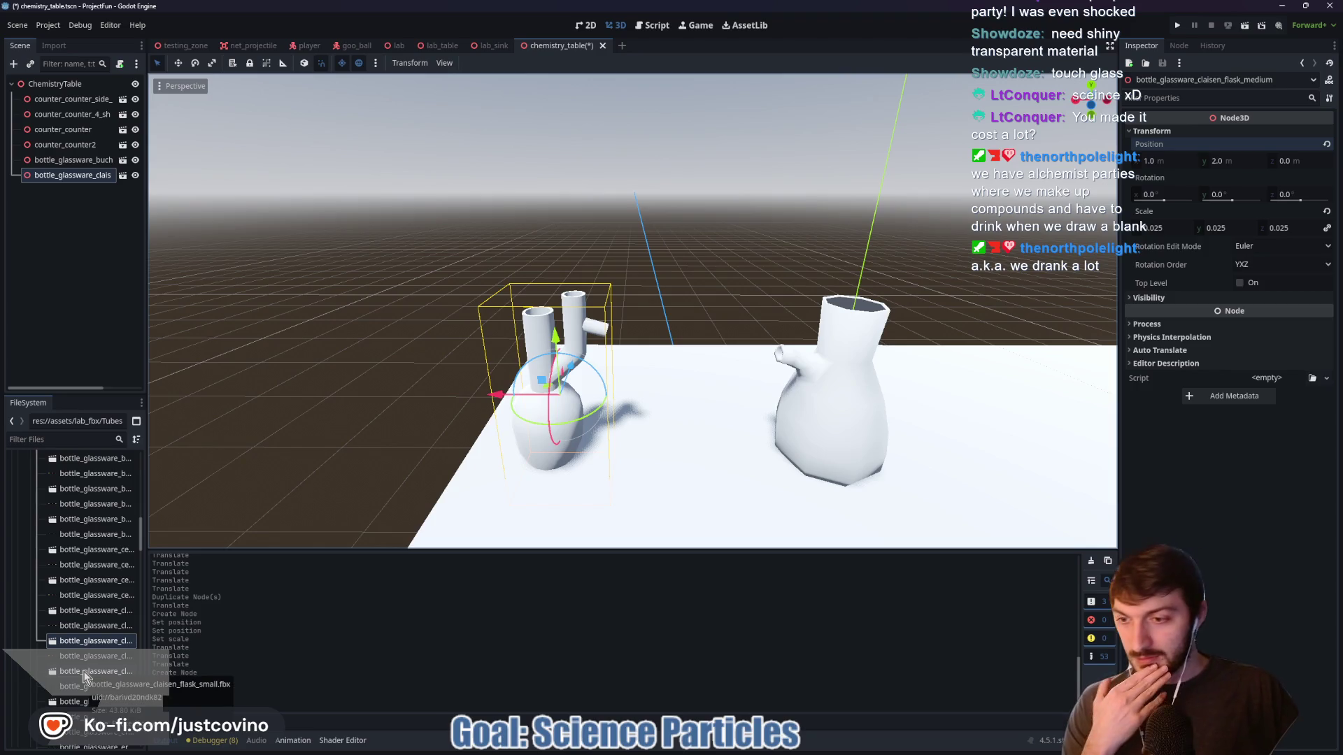
pyautogui.scroll(-3, 88, 650)
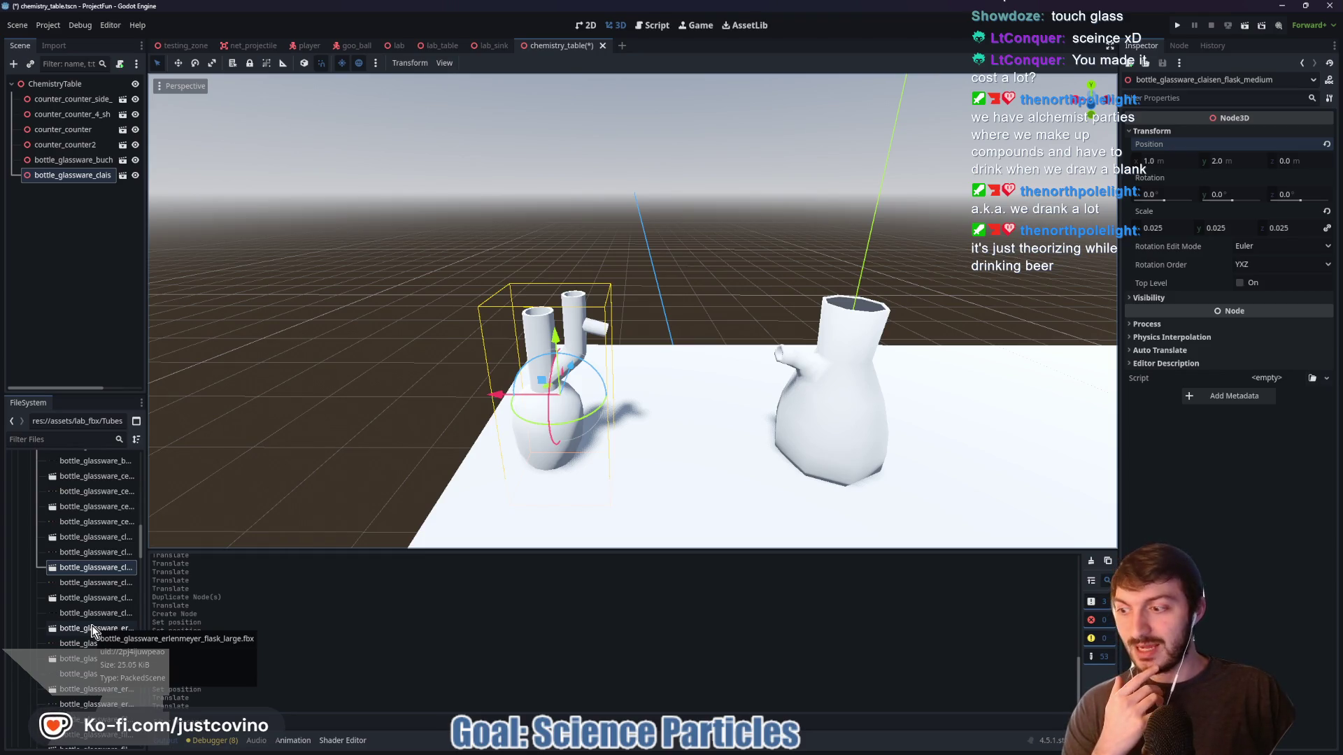
pyautogui.moveTo(92, 632)
pyautogui.mouseDown()
pyautogui.moveTo(336, 504)
pyautogui.moveTo(465, 357)
pyautogui.moveTo(448, 356)
pyautogui.mouseUp()
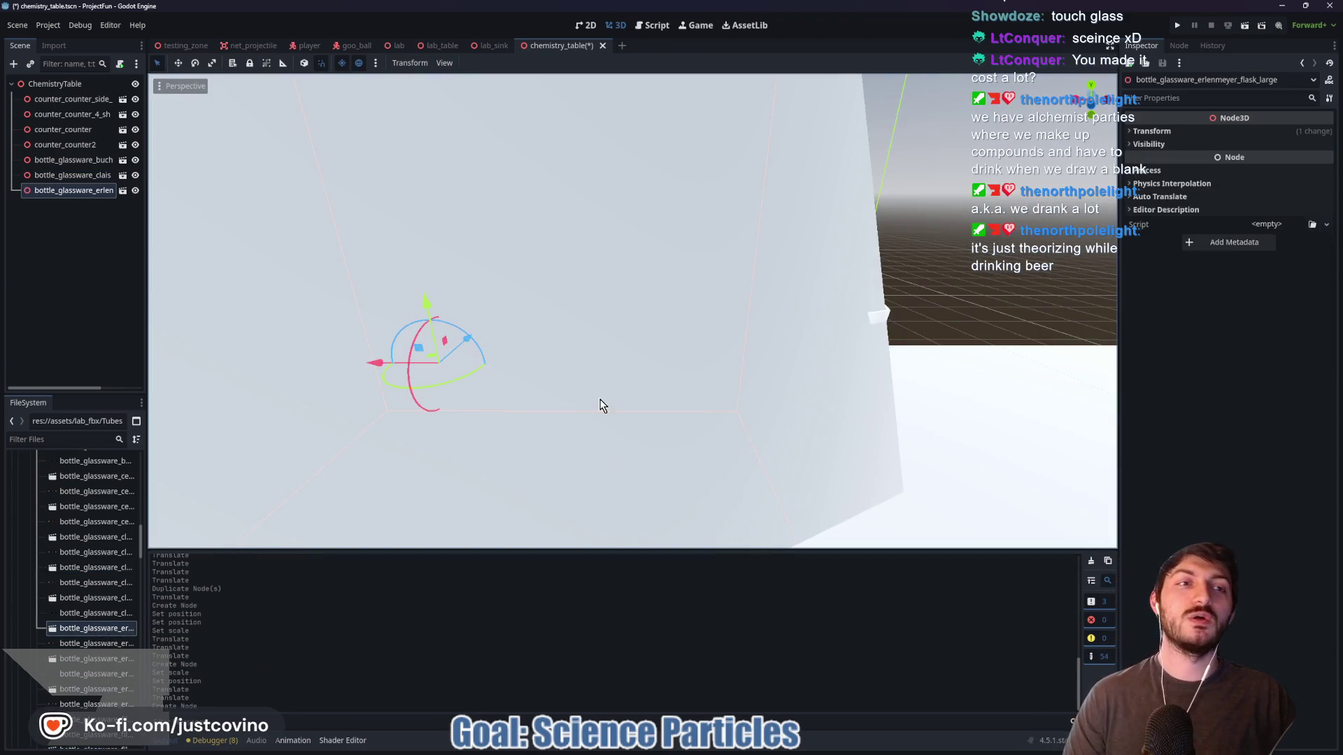
# Zero the large Erlenmeyer flask's X and Z position values
pyautogui.click(1152, 133)
pyautogui.click(1163, 161)
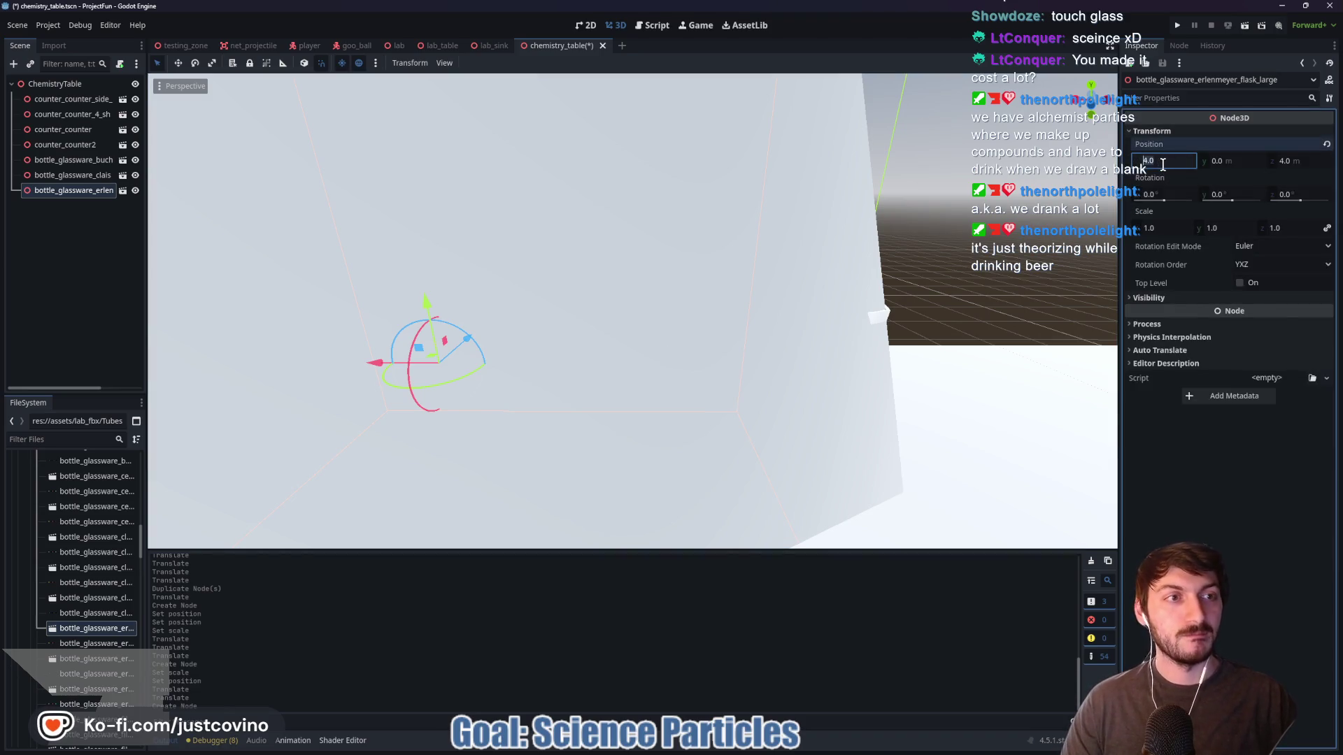
pyautogui.write('0')
pyautogui.press('Tab')
pyautogui.press('Tab')
pyautogui.write('0')
pyautogui.press('Tab')
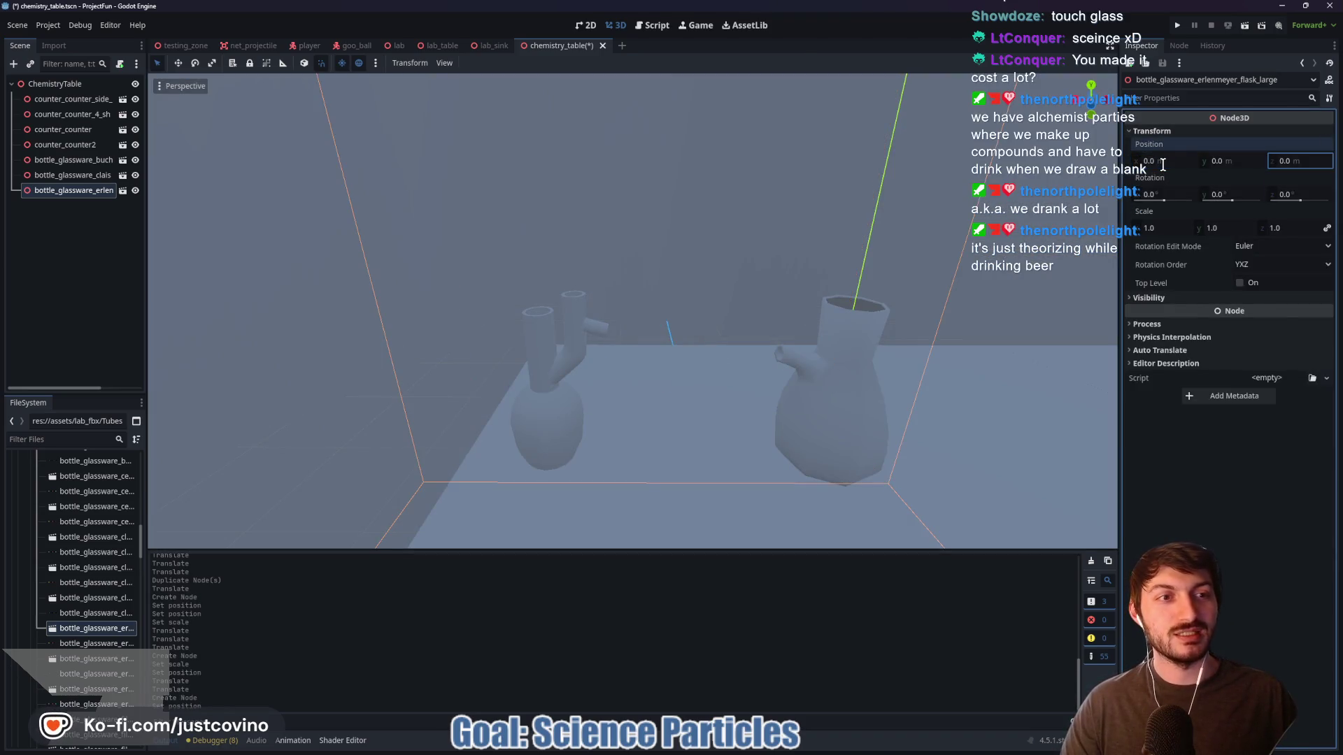
pyautogui.press('Tab')
pyautogui.press('Tab')
pyautogui.press('Tab')
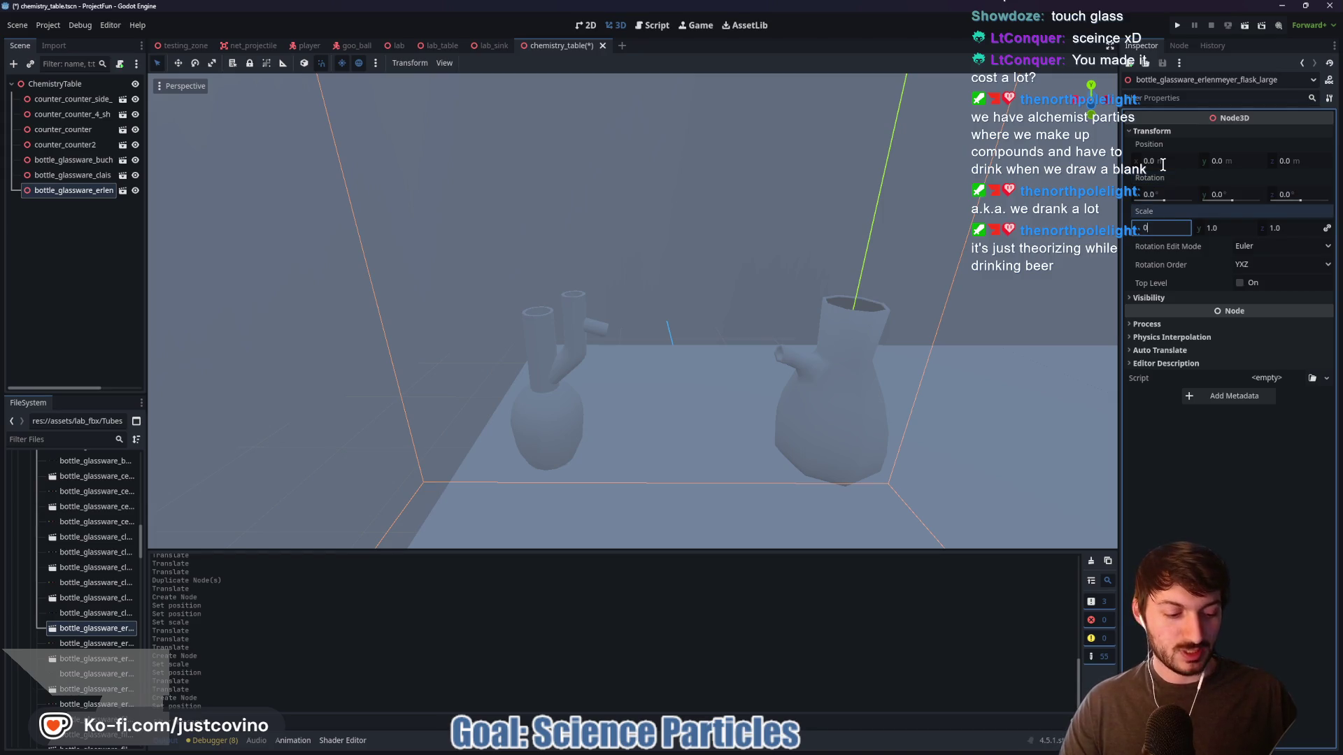
pyautogui.write('.25')
pyautogui.press('Return')
# Cancel an accidental delete of the Erlenmeyer flask and scale it to 0.025
pyautogui.scroll(-5, 751, 291)
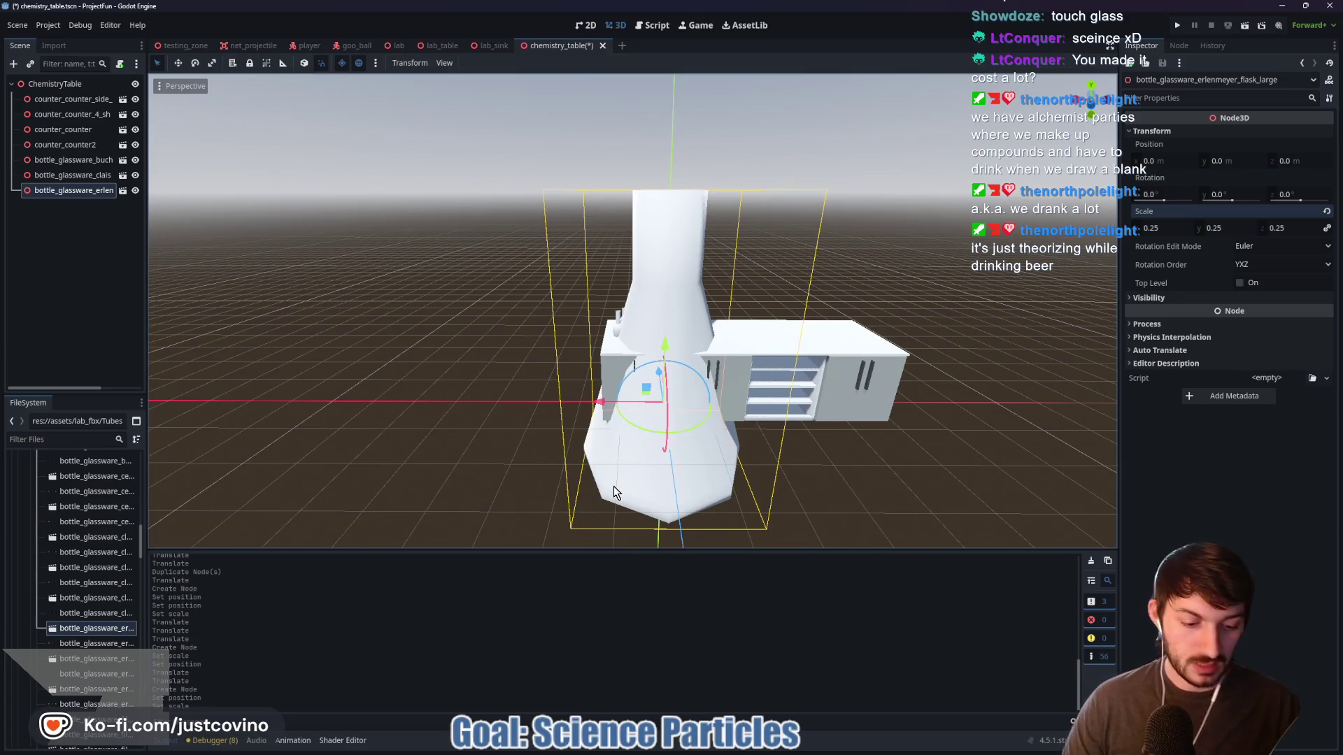
pyautogui.press('Delete')
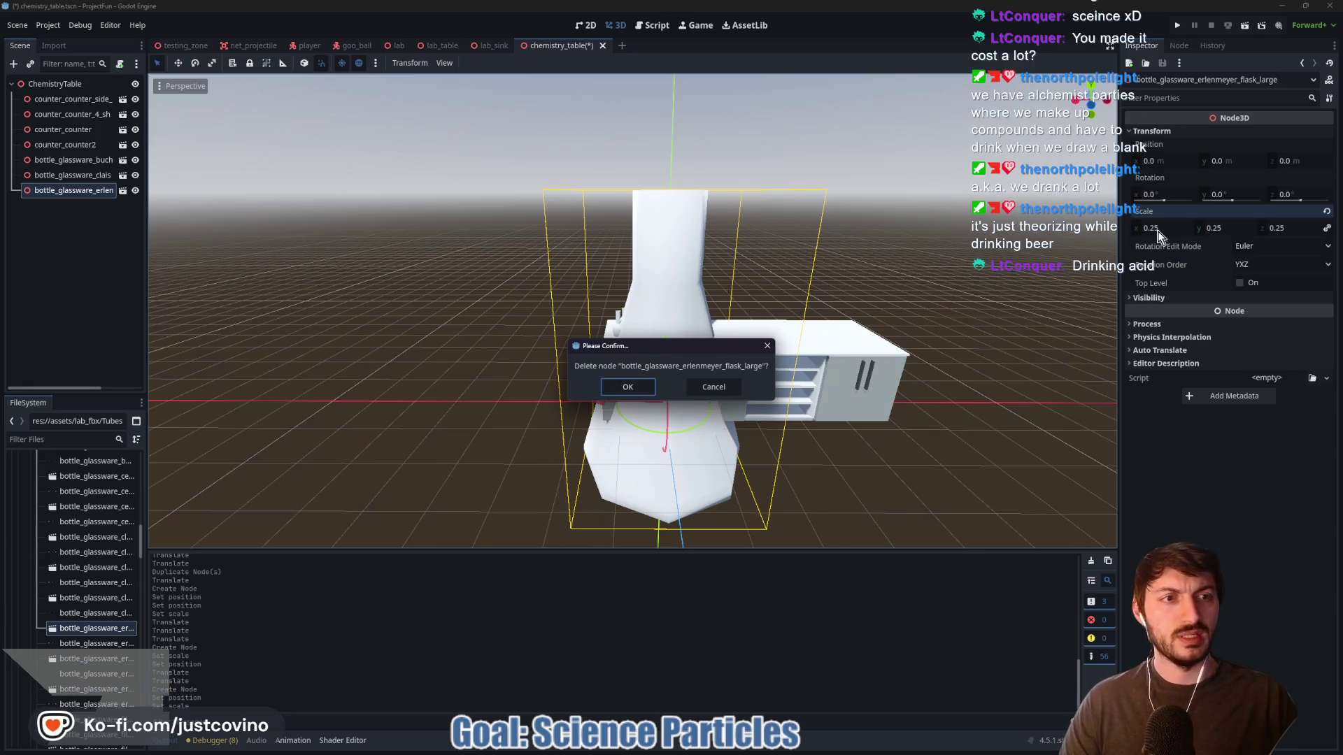
pyautogui.click(741, 386)
pyautogui.click(1149, 227)
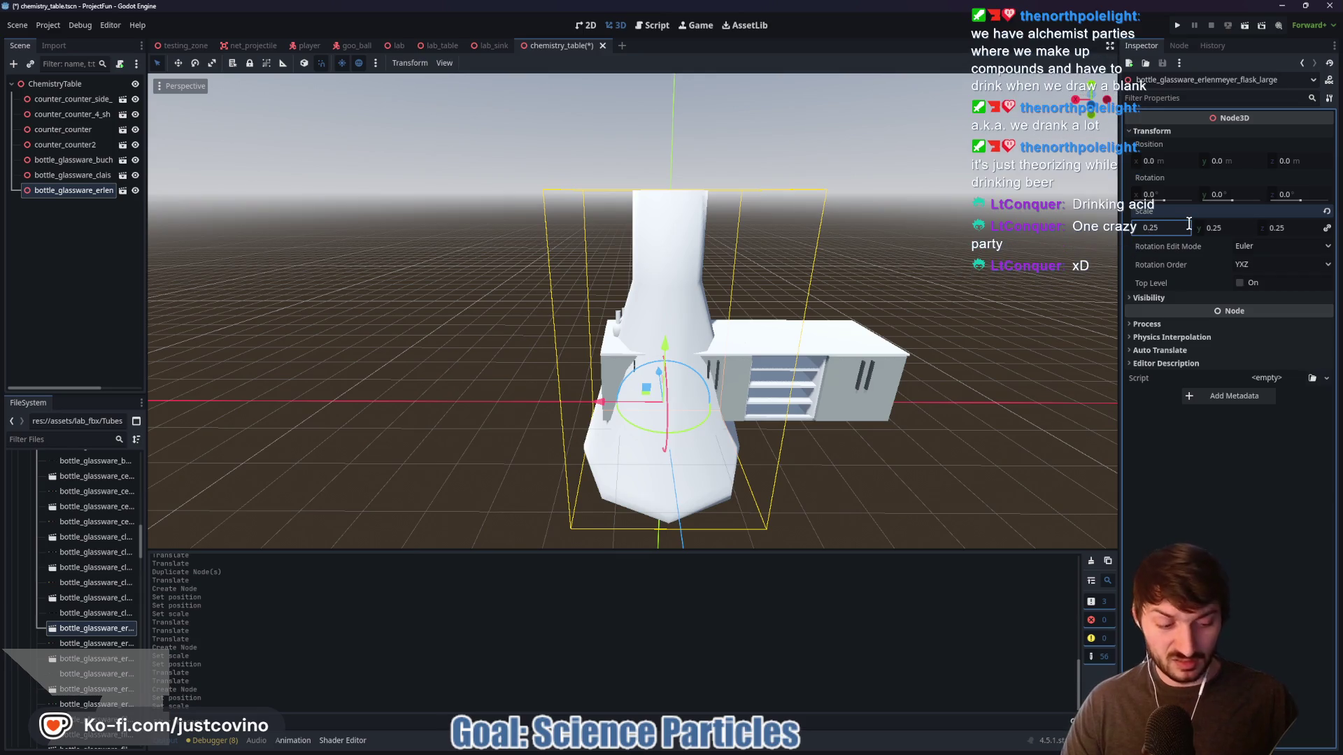
pyautogui.write('0.025')
pyautogui.press('Return')
# Move the flask to the right end of the tabletop and lower it to rest at Y 1.9
pyautogui.moveTo(669, 350); pyautogui.dragTo(668, 271)
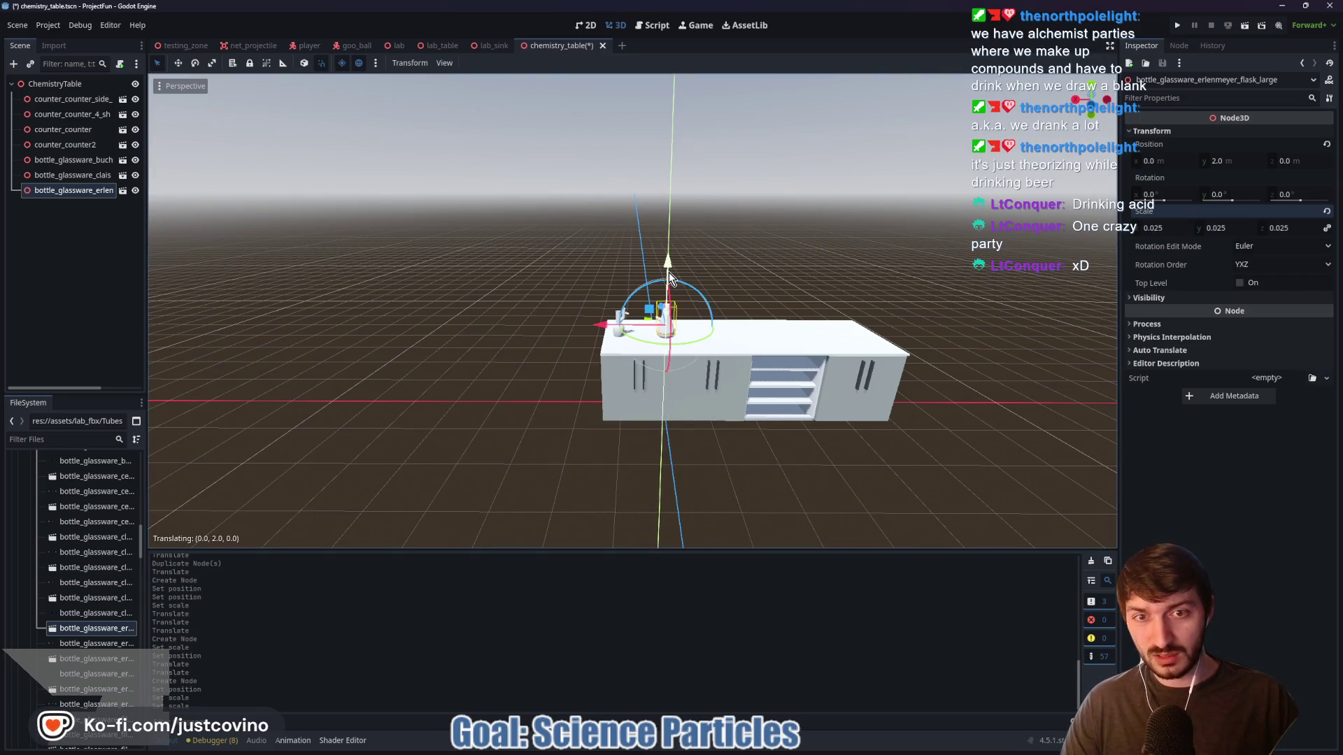
pyautogui.moveTo(598, 328)
pyautogui.mouseDown()
pyautogui.moveTo(705, 336)
pyautogui.moveTo(700, 353)
pyautogui.mouseUp()
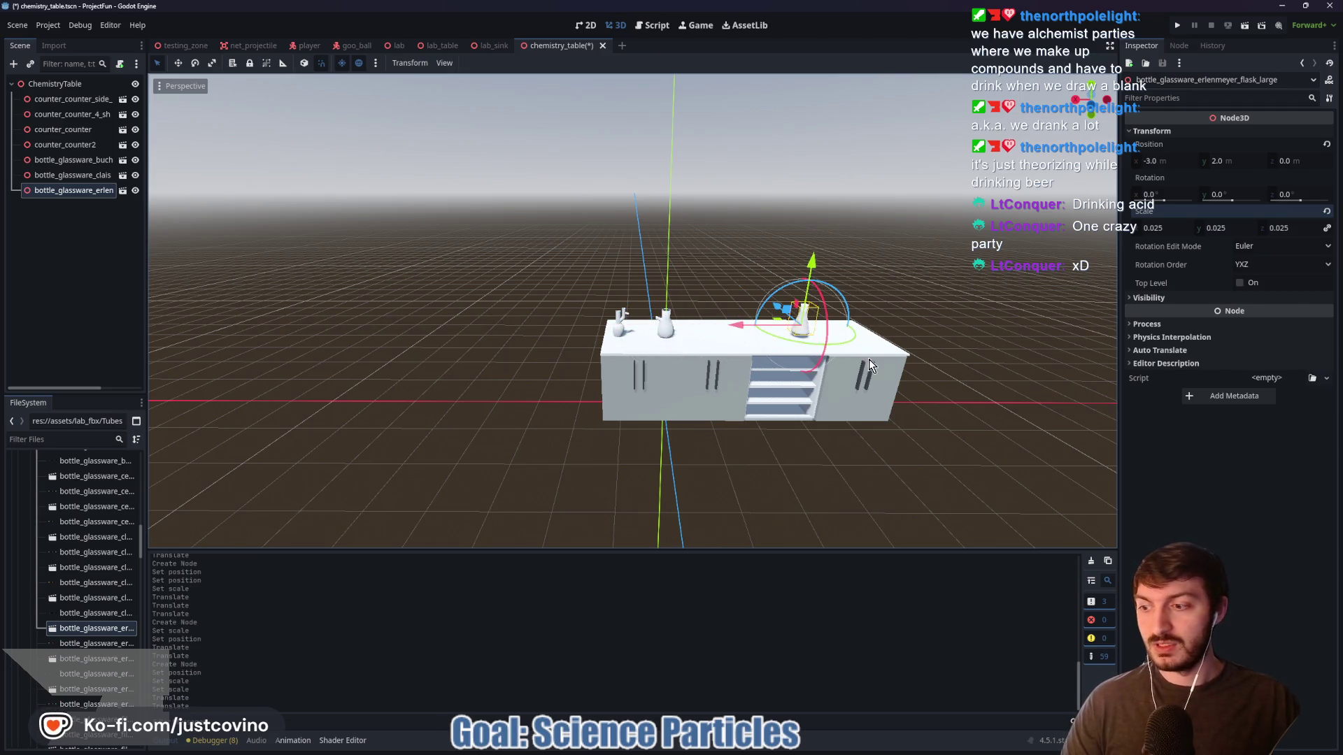
pyautogui.press('f')
pyautogui.scroll(10, 732, 334)
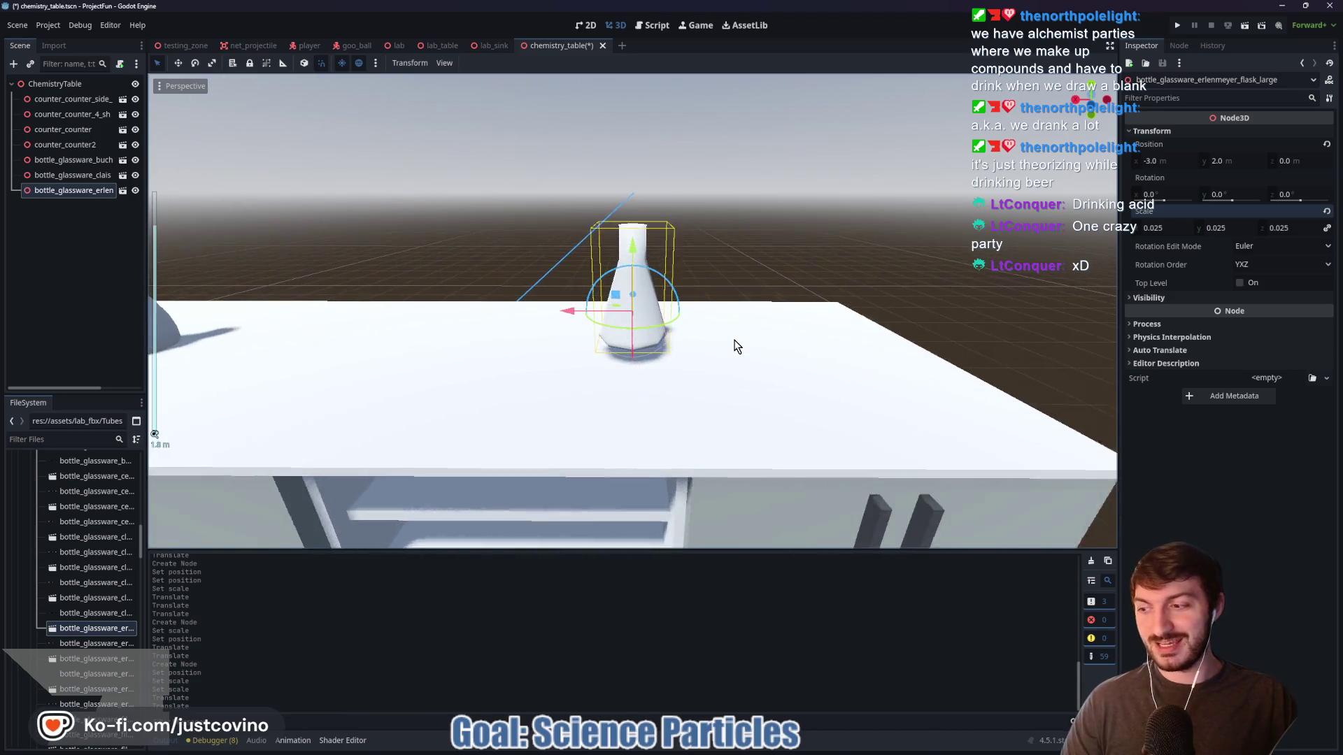
pyautogui.moveTo(808, 222); pyautogui.dragTo(809, 195)
pyautogui.moveTo(639, 241); pyautogui.dragTo(640, 264)
pyautogui.scroll(-3, 517, 246)
pyautogui.moveTo(516, 246)
pyautogui.mouseDown()
pyautogui.moveTo(443, 273)
pyautogui.moveTo(545, 276)
pyautogui.moveTo(246, 490)
pyautogui.mouseUp()
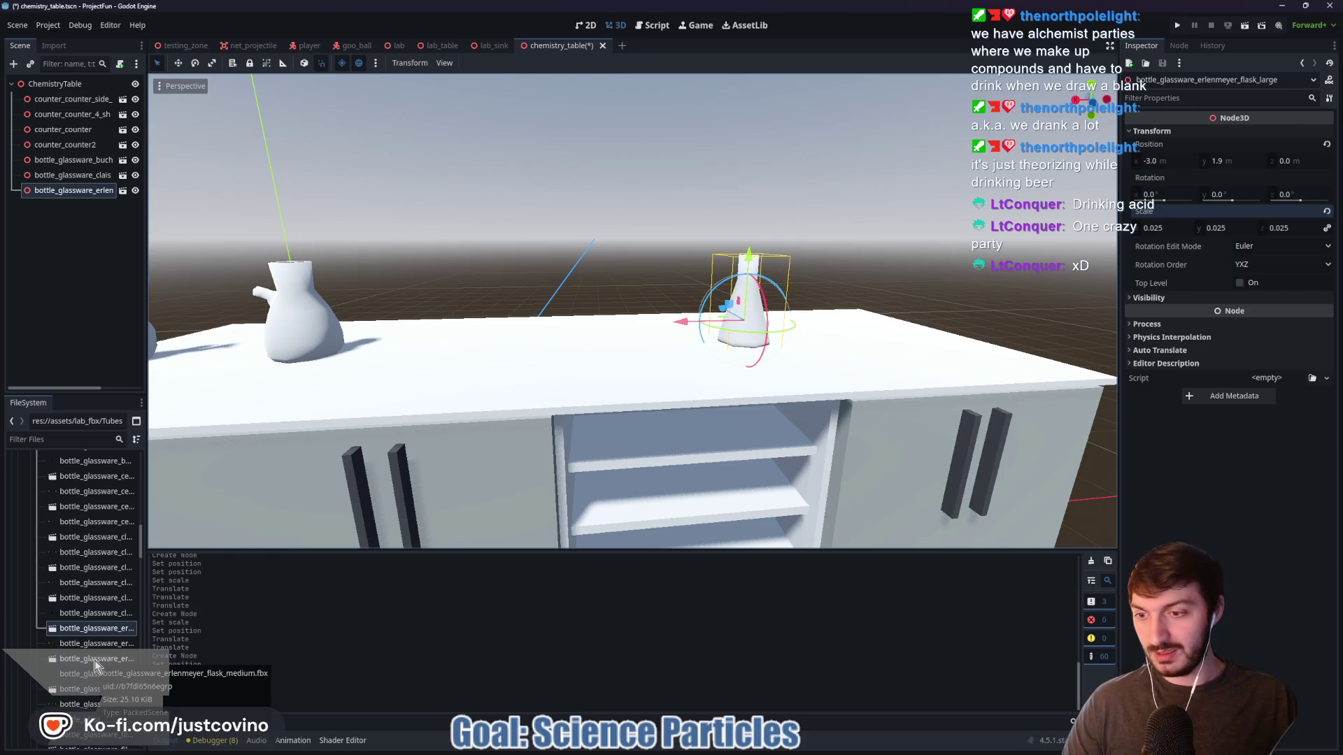
pyautogui.scroll(-2, 84, 689)
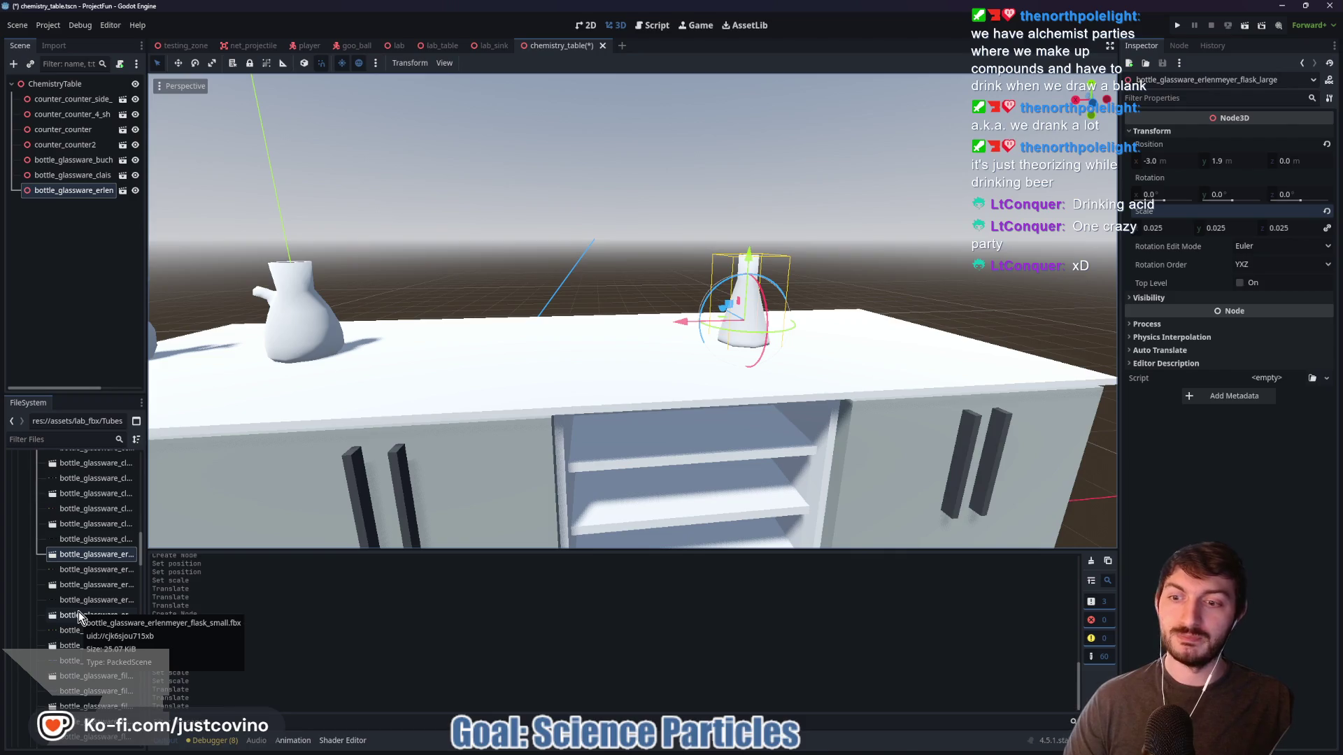
# Add florence_flask_large to the scene and scale it to 0.025
pyautogui.click(74, 676)
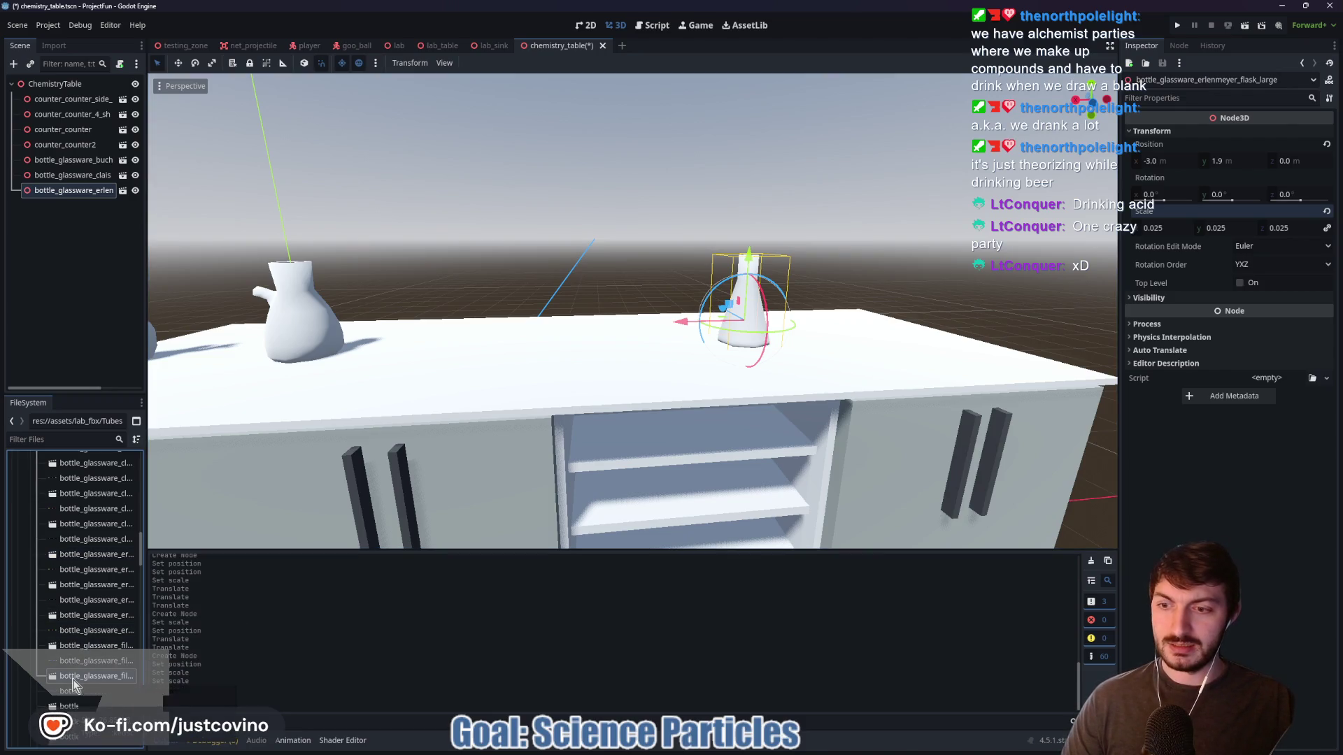
pyautogui.scroll(-2, 84, 671)
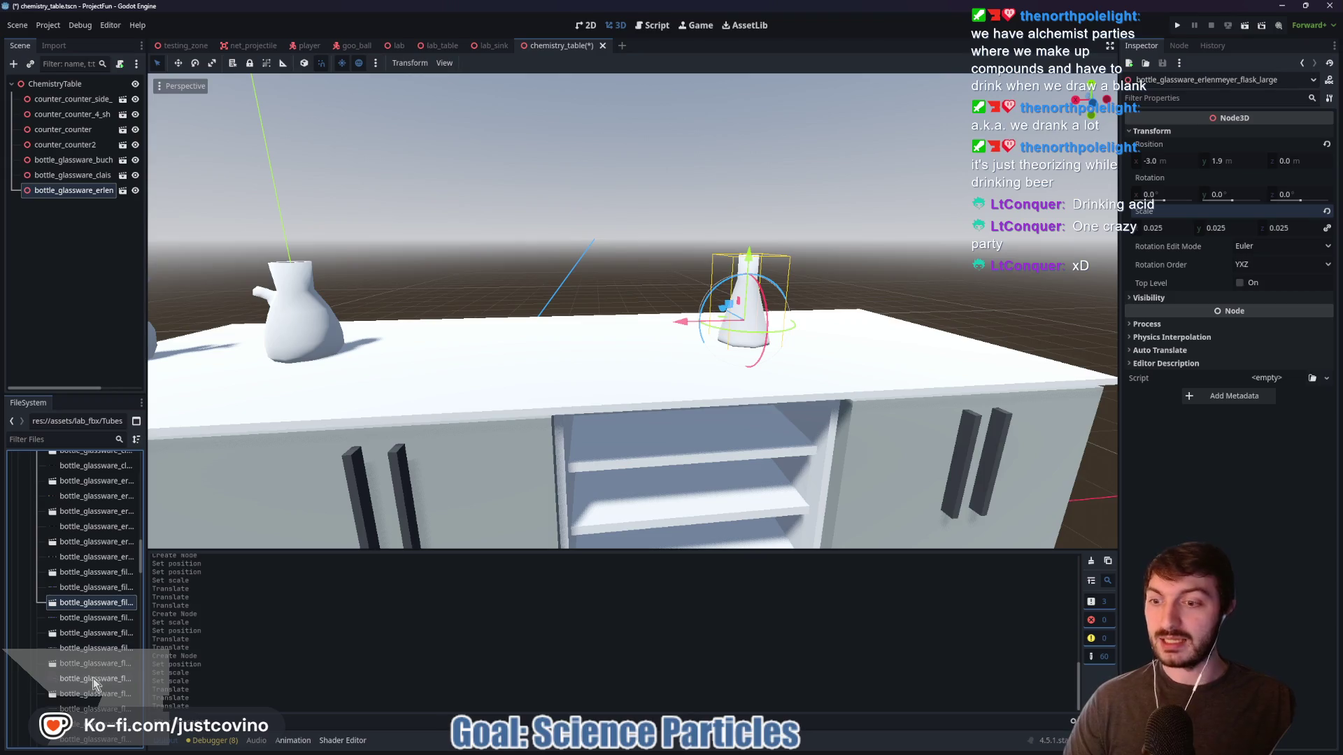
pyautogui.click(91, 664)
pyautogui.moveTo(91, 665)
pyautogui.mouseDown()
pyautogui.moveTo(227, 598)
pyautogui.moveTo(510, 315)
pyautogui.moveTo(552, 329)
pyautogui.moveTo(548, 340)
pyautogui.mouseUp()
pyautogui.click(1152, 131)
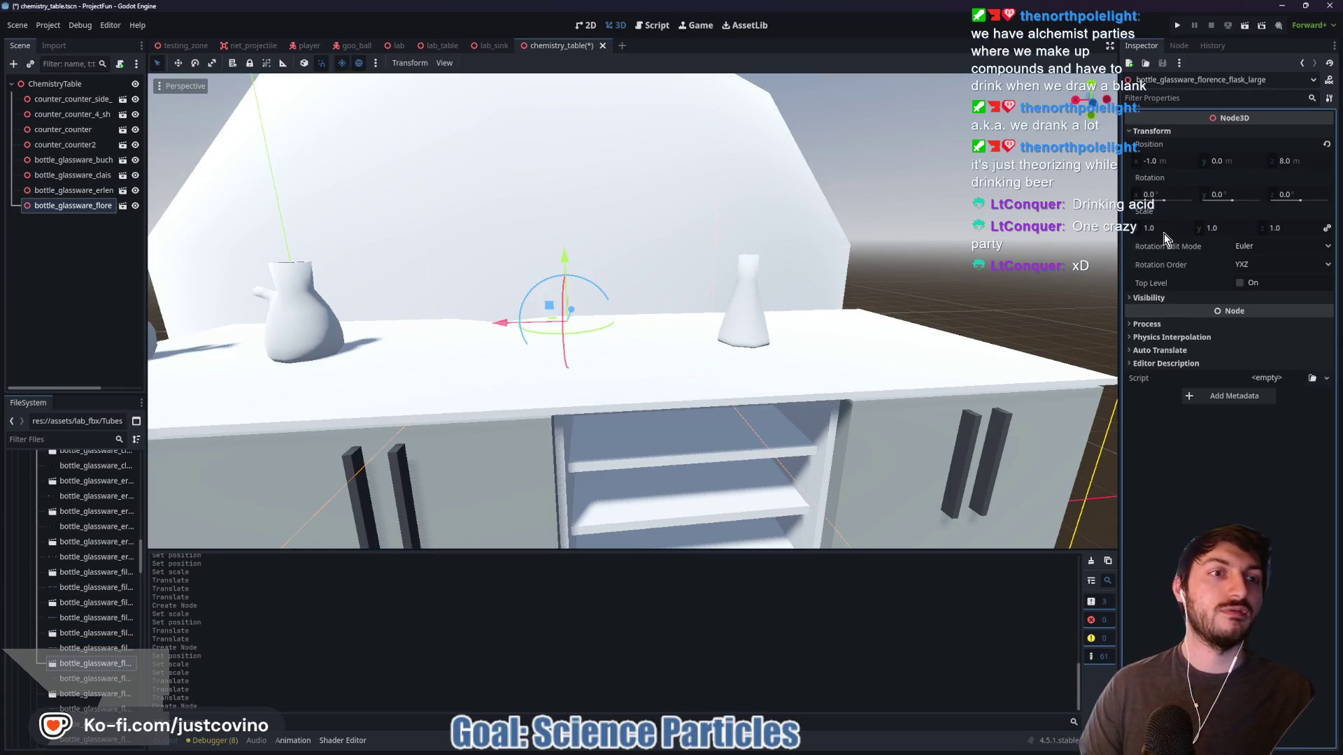
pyautogui.click(1163, 227)
pyautogui.write('0.025')
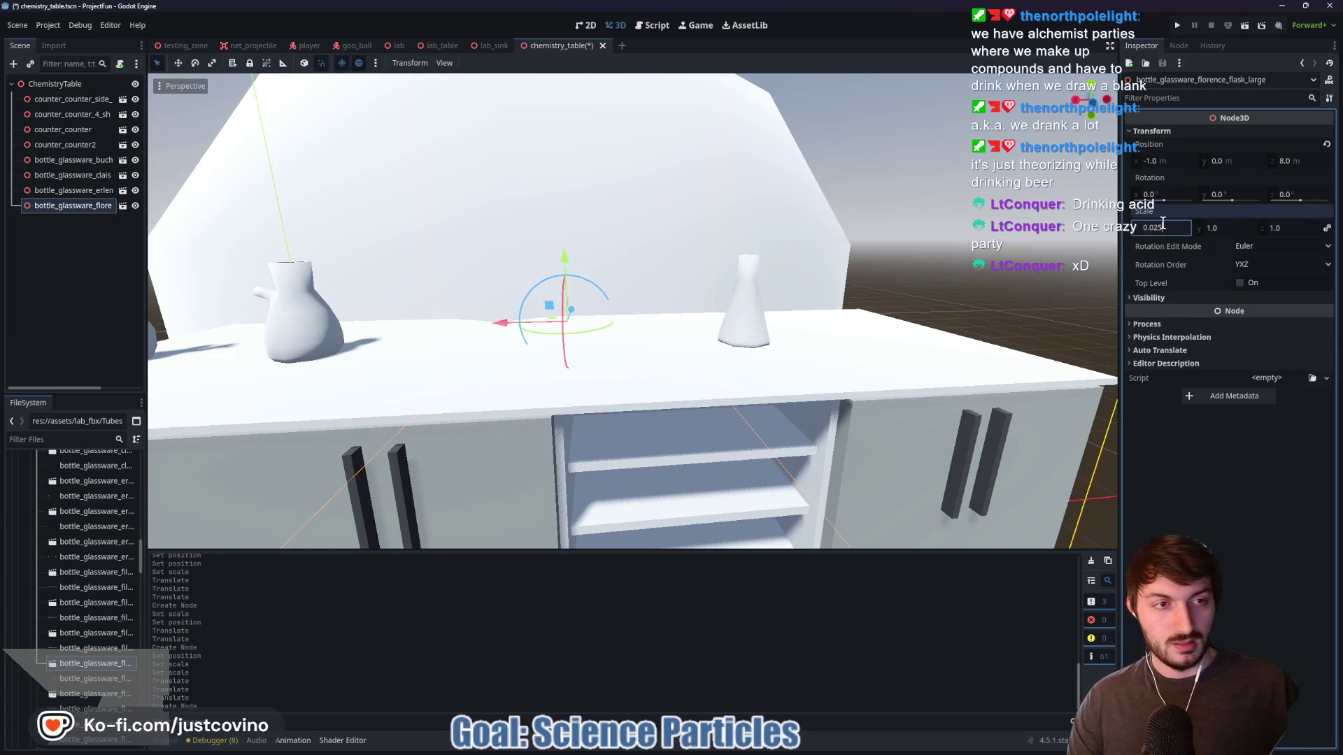
pyautogui.press('Return')
# Set the Florence flask's X and Z position to 0
pyautogui.click(1161, 161)
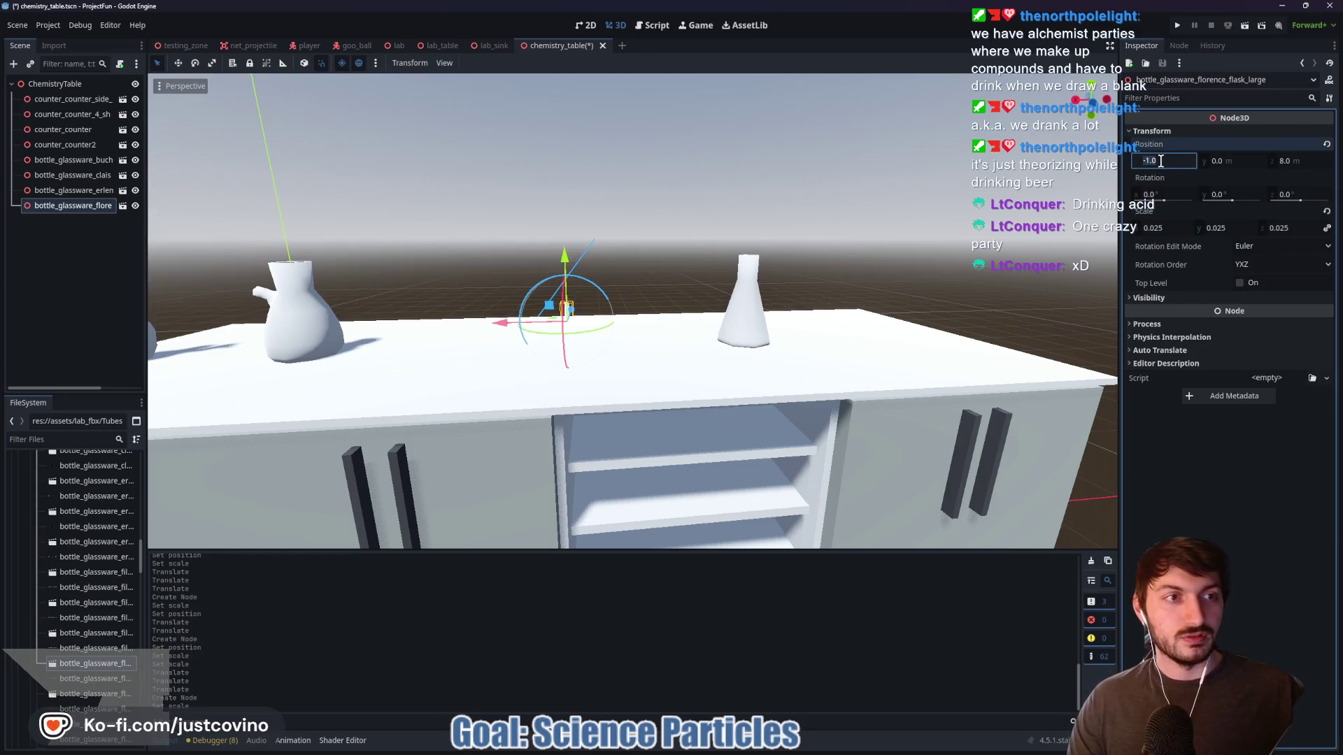
pyautogui.write('0')
pyautogui.press('Tab')
pyautogui.press('Tab')
pyautogui.write('0')
pyautogui.press('Return')
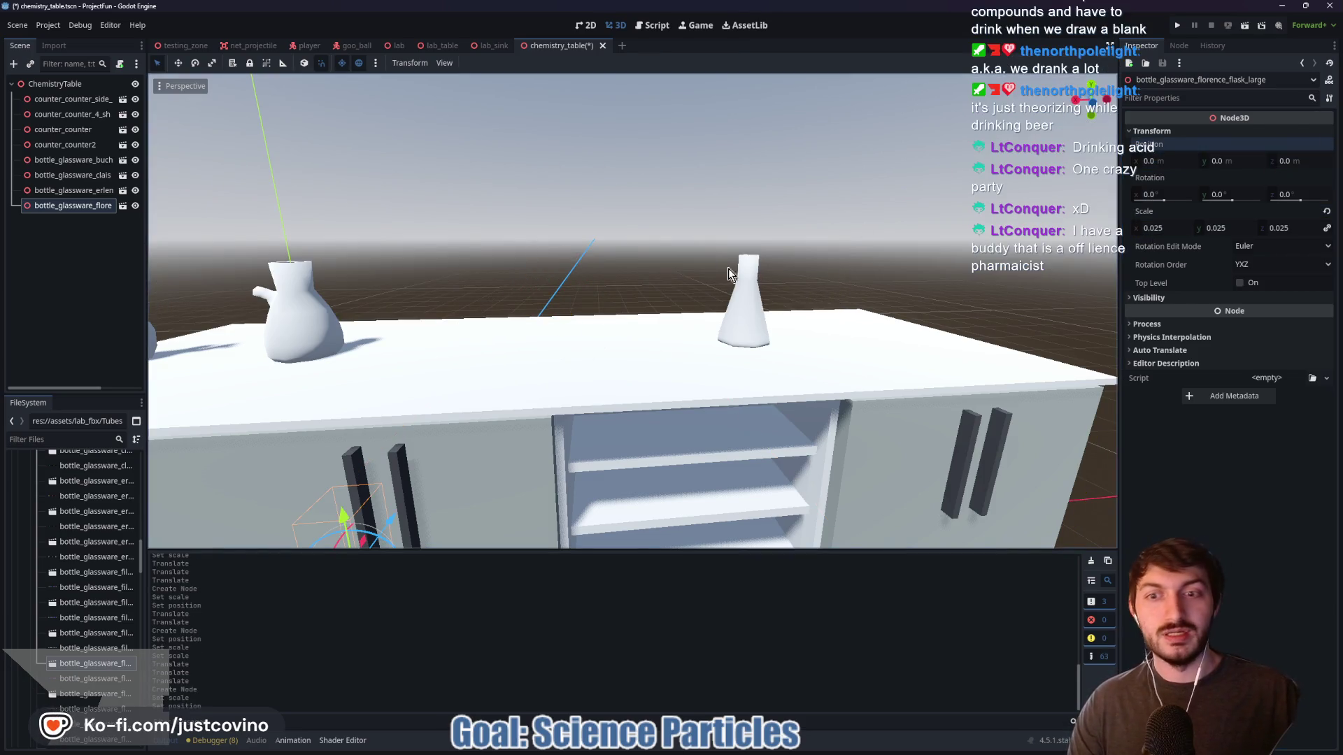
# Raise the Florence flask and settle it on the tabletop beside the Erlenmeyer flask
pyautogui.scroll(-3, 630, 310)
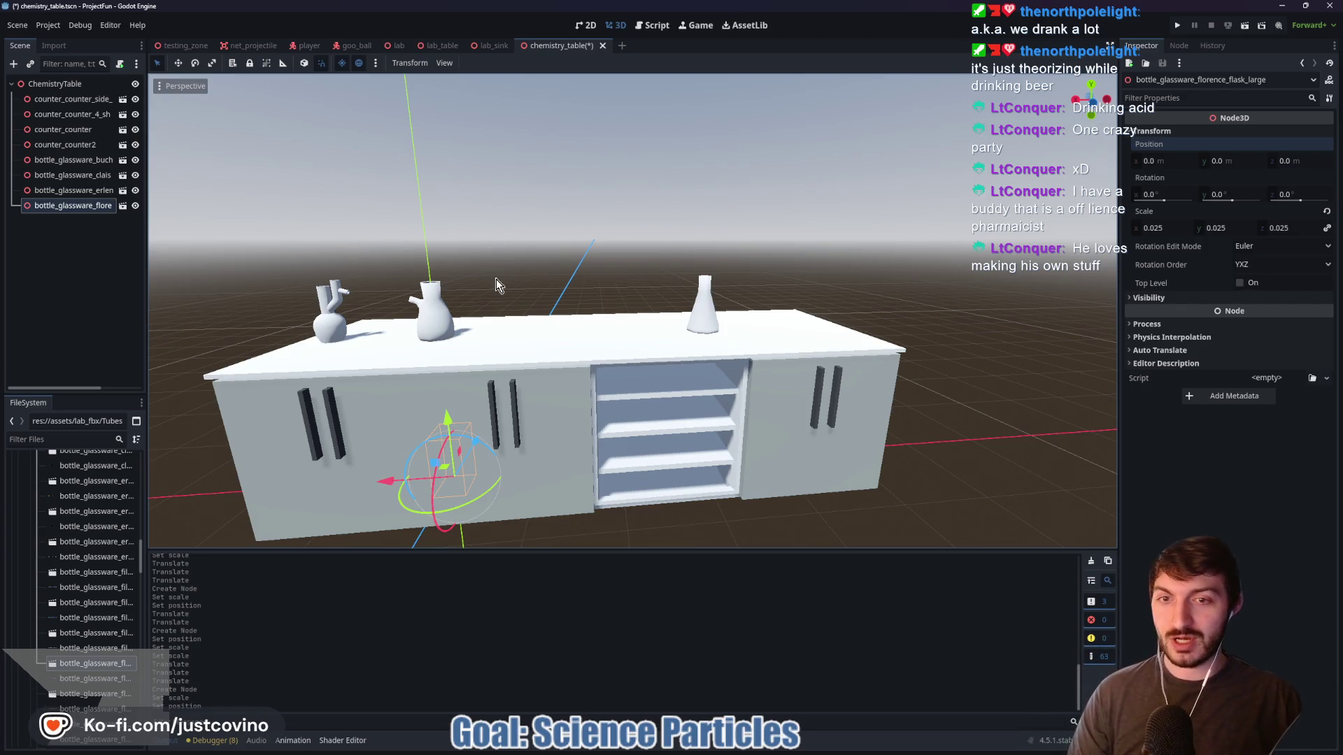
pyautogui.moveTo(567, 240); pyautogui.dragTo(495, 339)
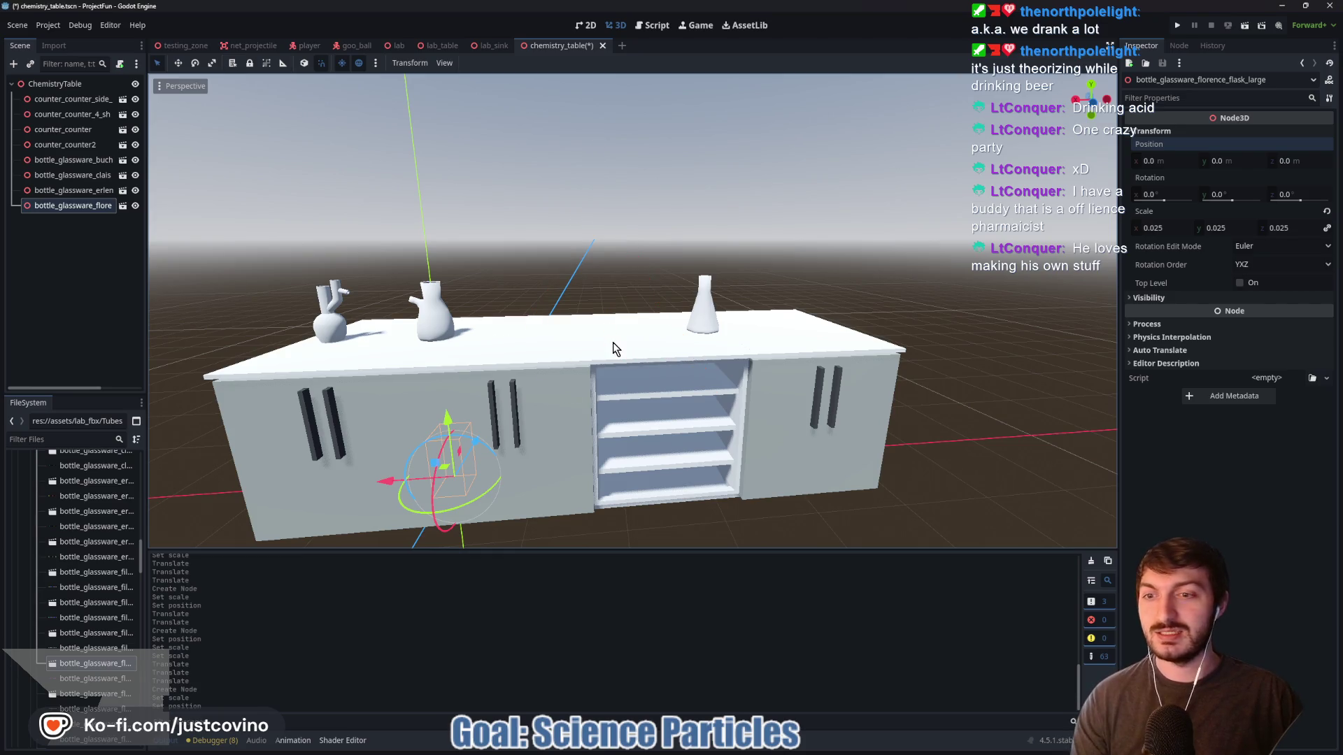
pyautogui.moveTo(448, 420); pyautogui.dragTo(451, 277)
pyautogui.moveTo(364, 316)
pyautogui.mouseDown()
pyautogui.moveTo(545, 348)
pyautogui.moveTo(479, 330)
pyautogui.moveTo(734, 285)
pyautogui.mouseUp()
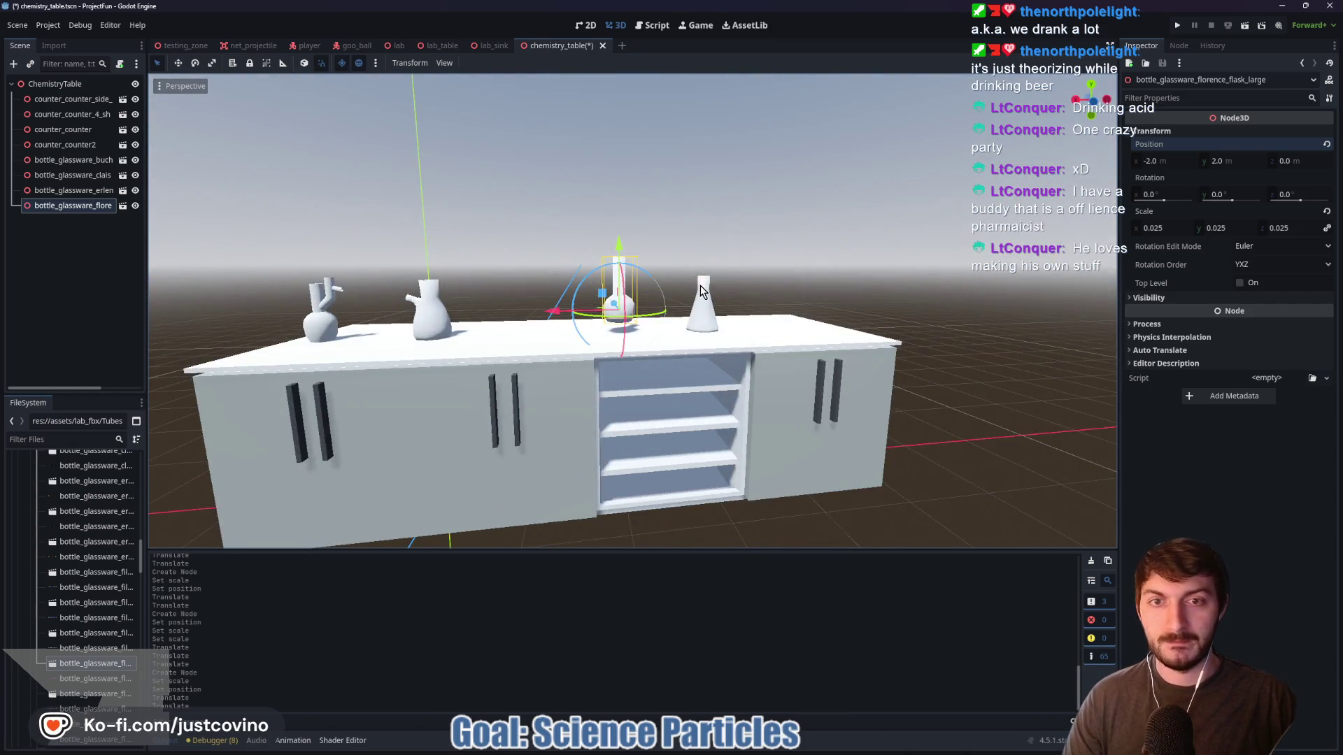
pyautogui.scroll(5, 703, 290)
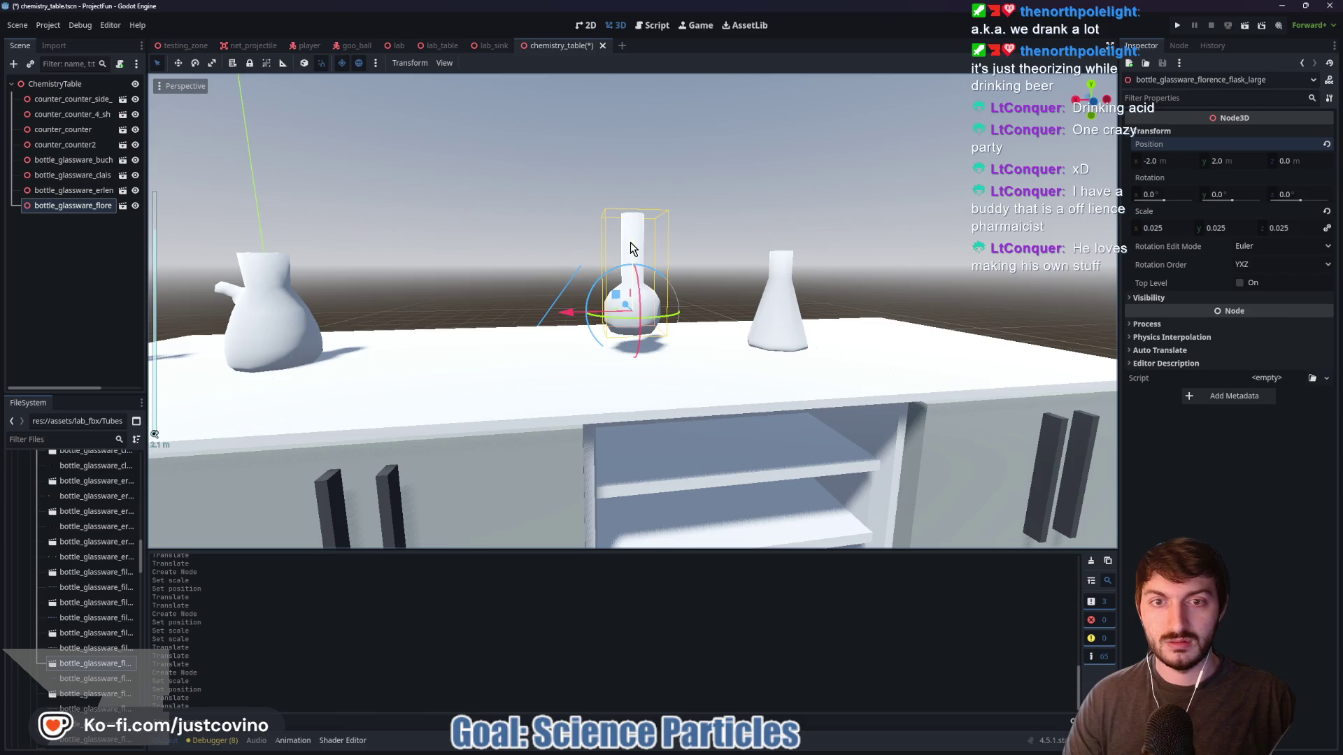
pyautogui.moveTo(632, 248); pyautogui.dragTo(633, 263)
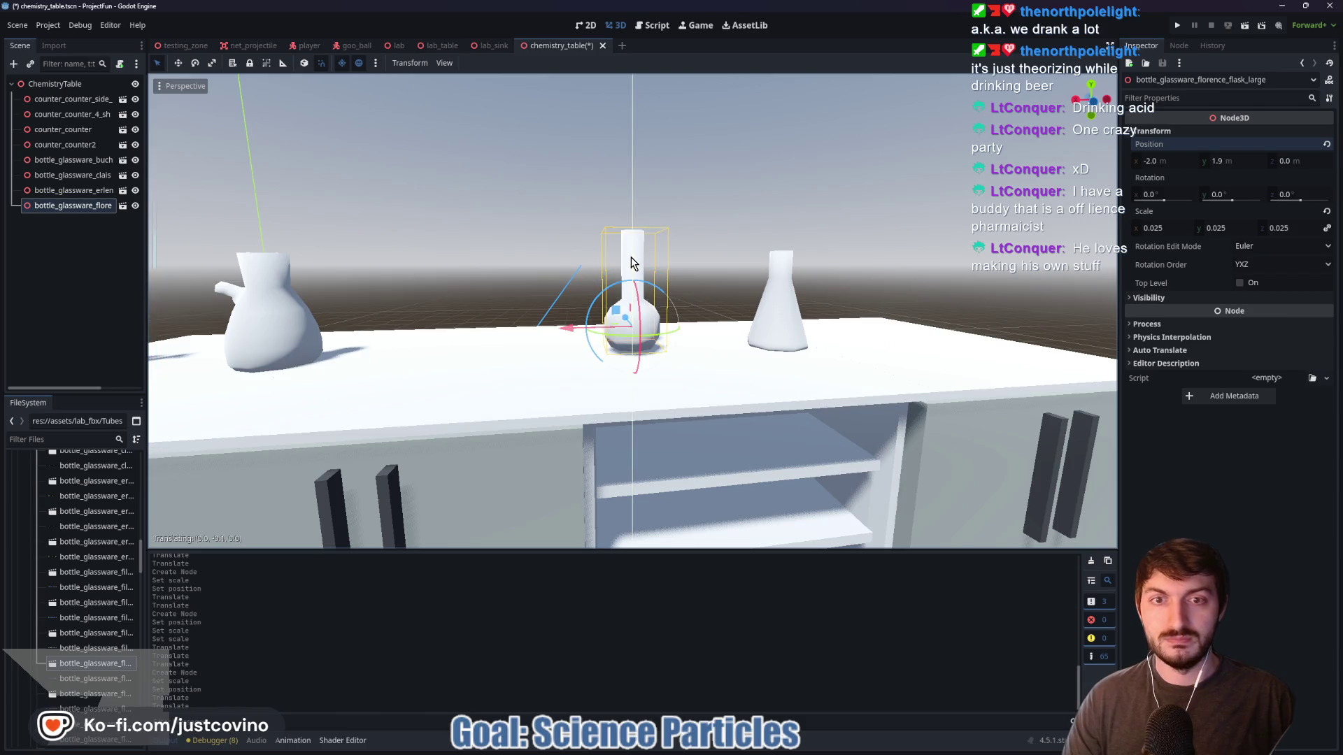
pyautogui.scroll(6, 745, 328)
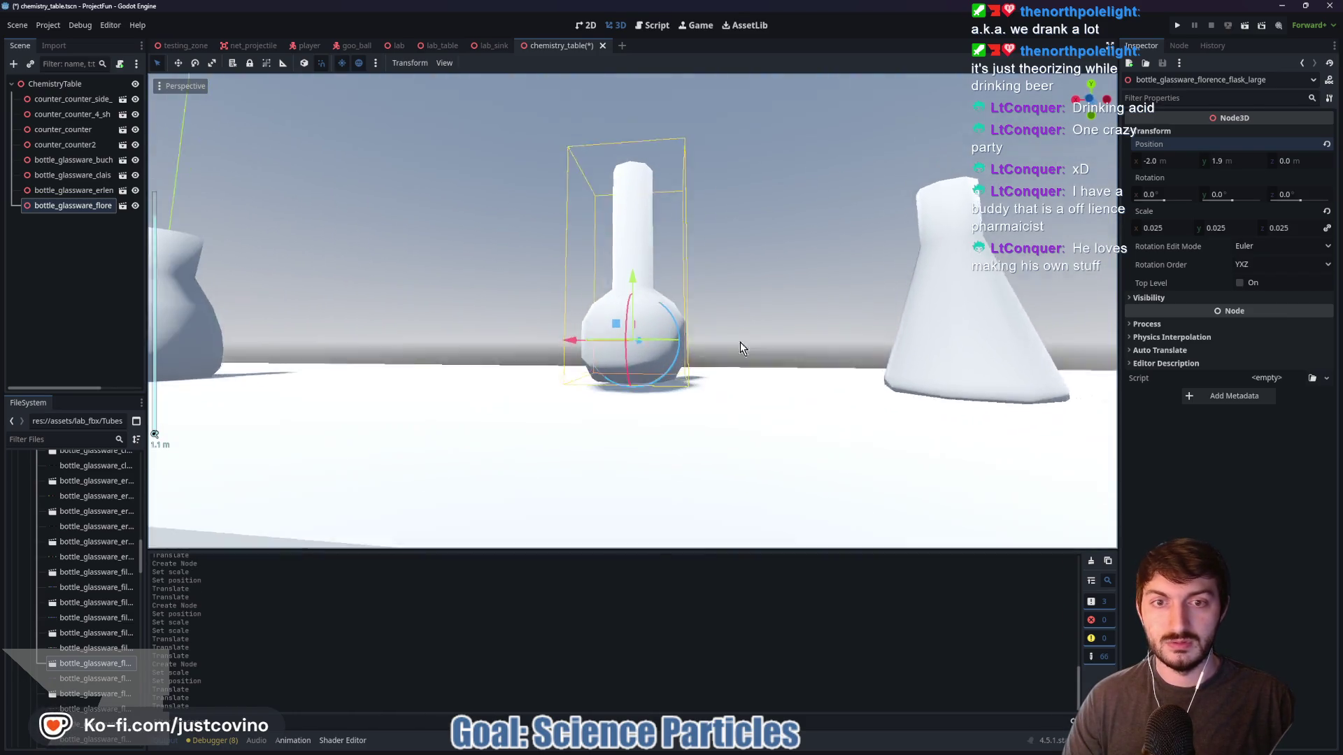
pyautogui.moveTo(632, 287)
pyautogui.mouseDown()
pyautogui.moveTo(637, 344)
pyautogui.moveTo(637, 282)
pyautogui.mouseUp()
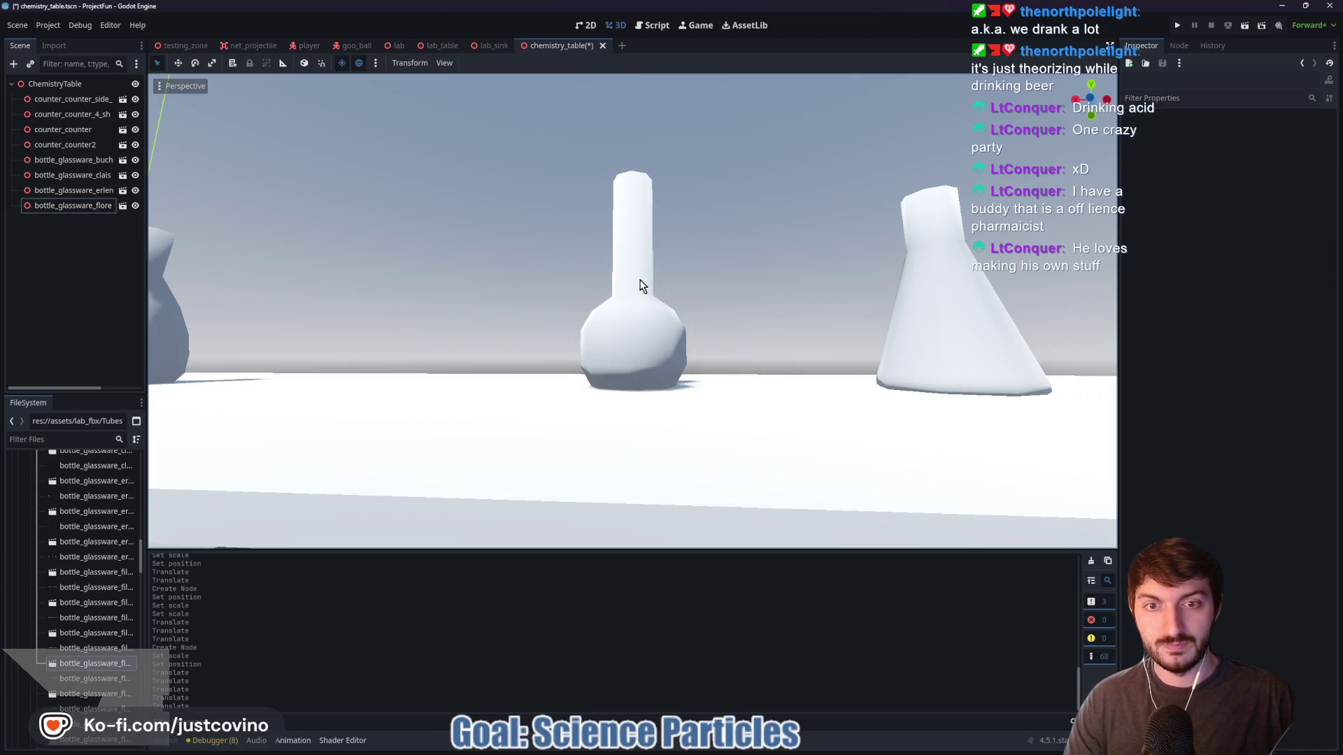
pyautogui.click(742, 275)
pyautogui.moveTo(675, 276)
pyautogui.mouseDown()
pyautogui.moveTo(690, 336)
pyautogui.moveTo(638, 347)
pyautogui.mouseUp()
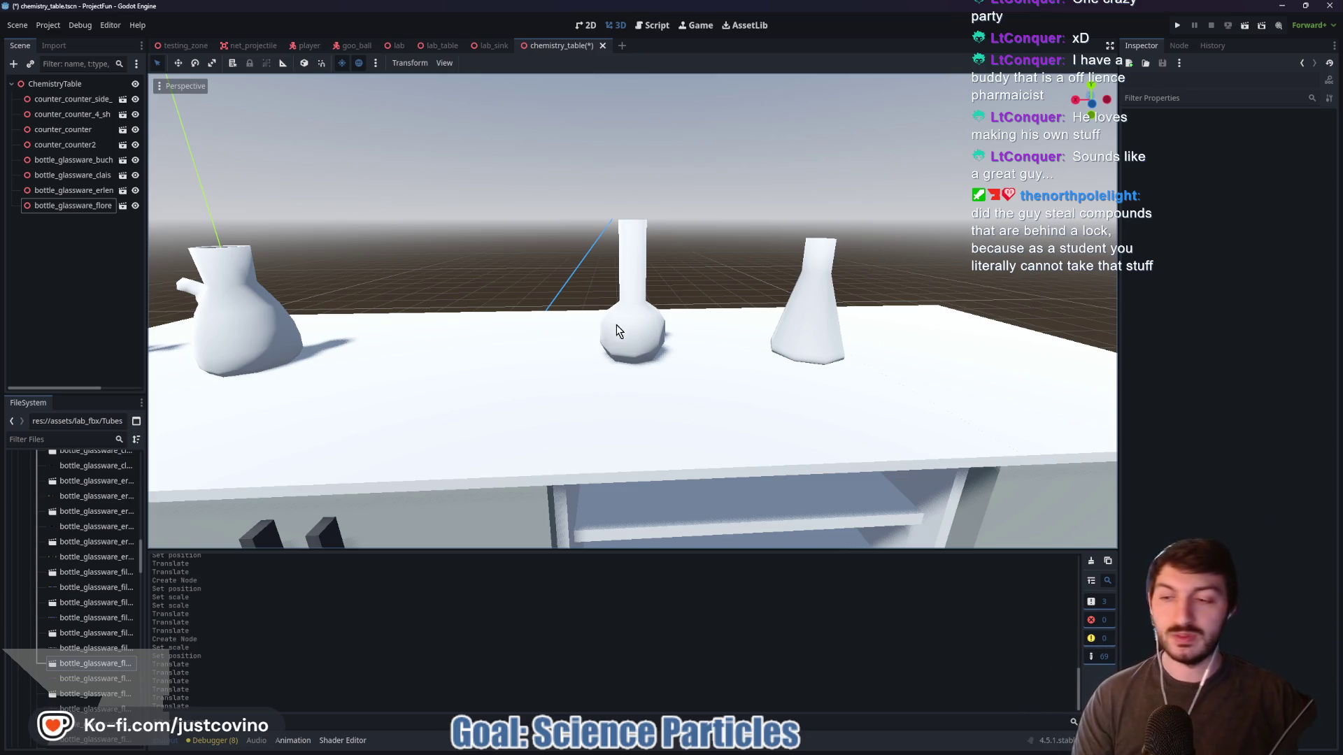
pyautogui.scroll(-2, 70, 619)
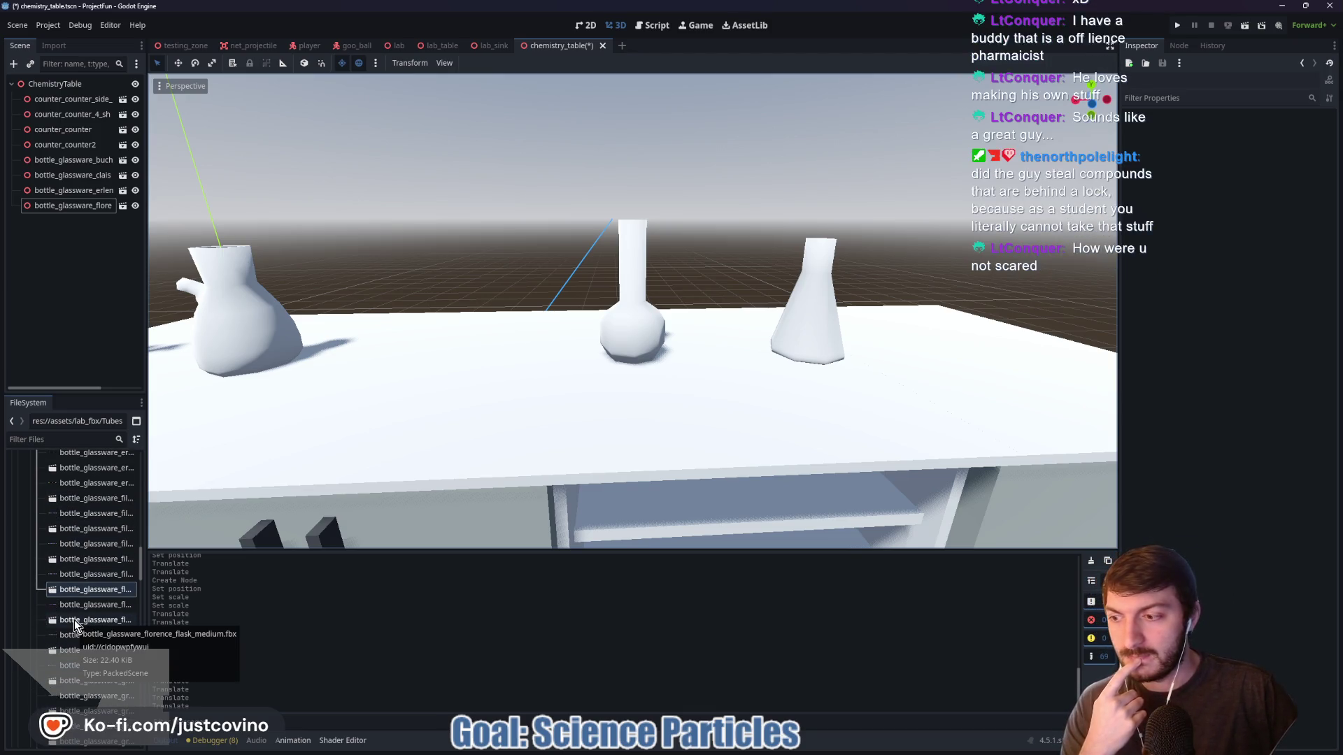
# Add bottle_glassware_graduated_cylinder_large_base.fbx from the FileSystem into the 3D viewport
pyautogui.scroll(-1, 75, 624)
pyautogui.scroll(-1, 83, 633)
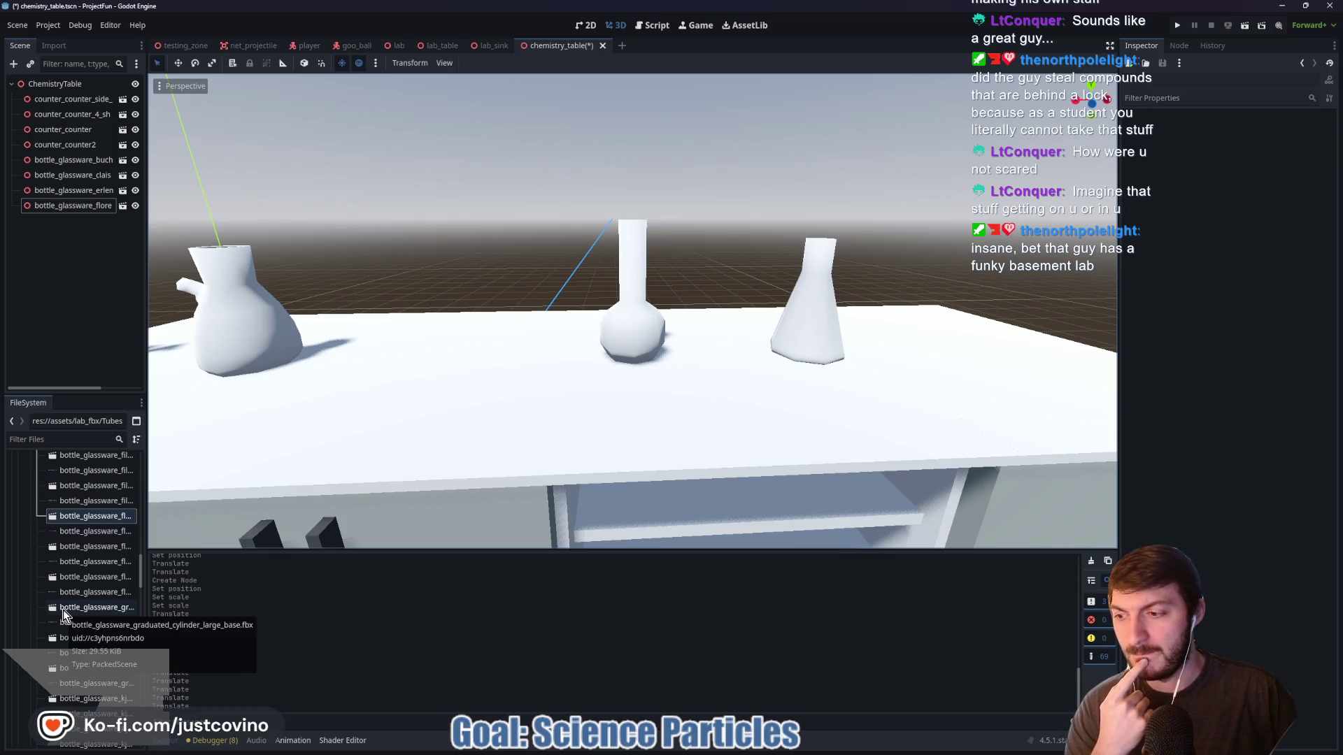
pyautogui.moveTo(63, 610)
pyautogui.mouseDown()
pyautogui.moveTo(480, 411)
pyautogui.moveTo(530, 427)
pyautogui.mouseUp()
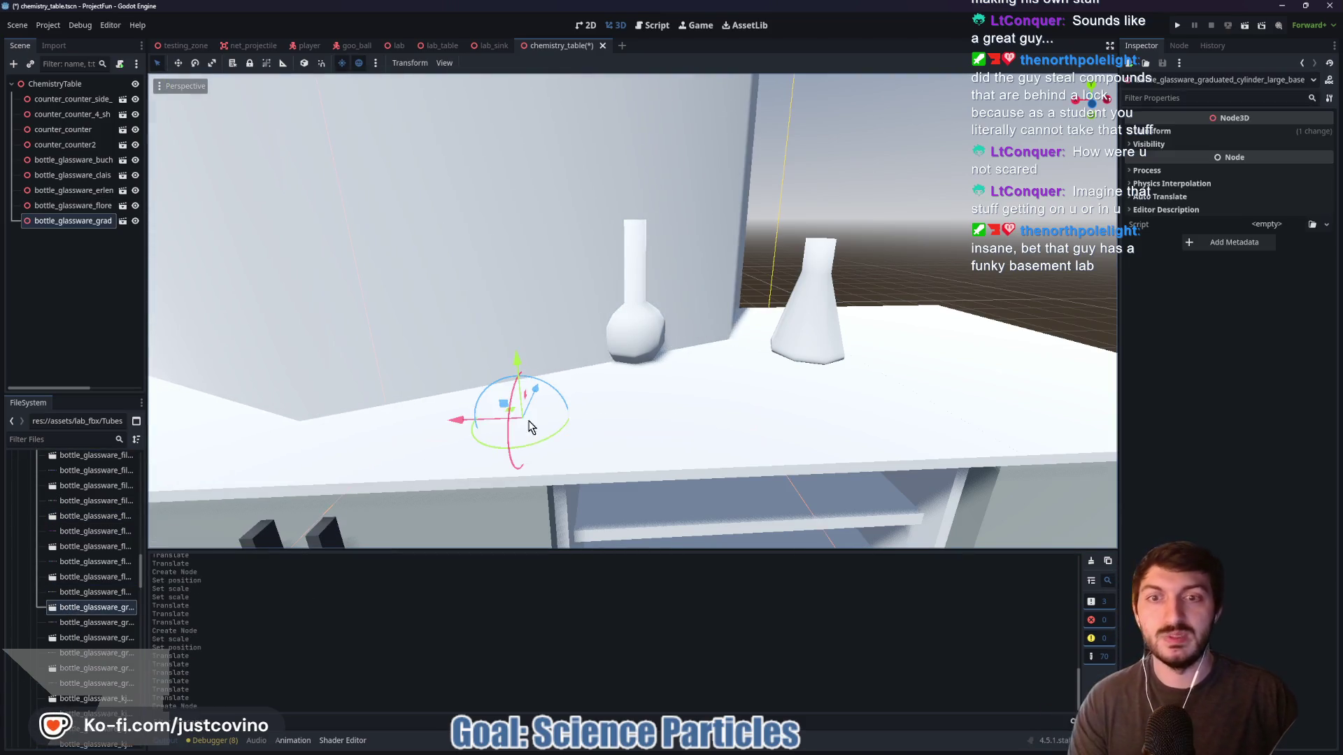
# Zero the graduated cylinder's X and Z position and scale it to 0.025
pyautogui.click(1161, 131)
pyautogui.click(1163, 161)
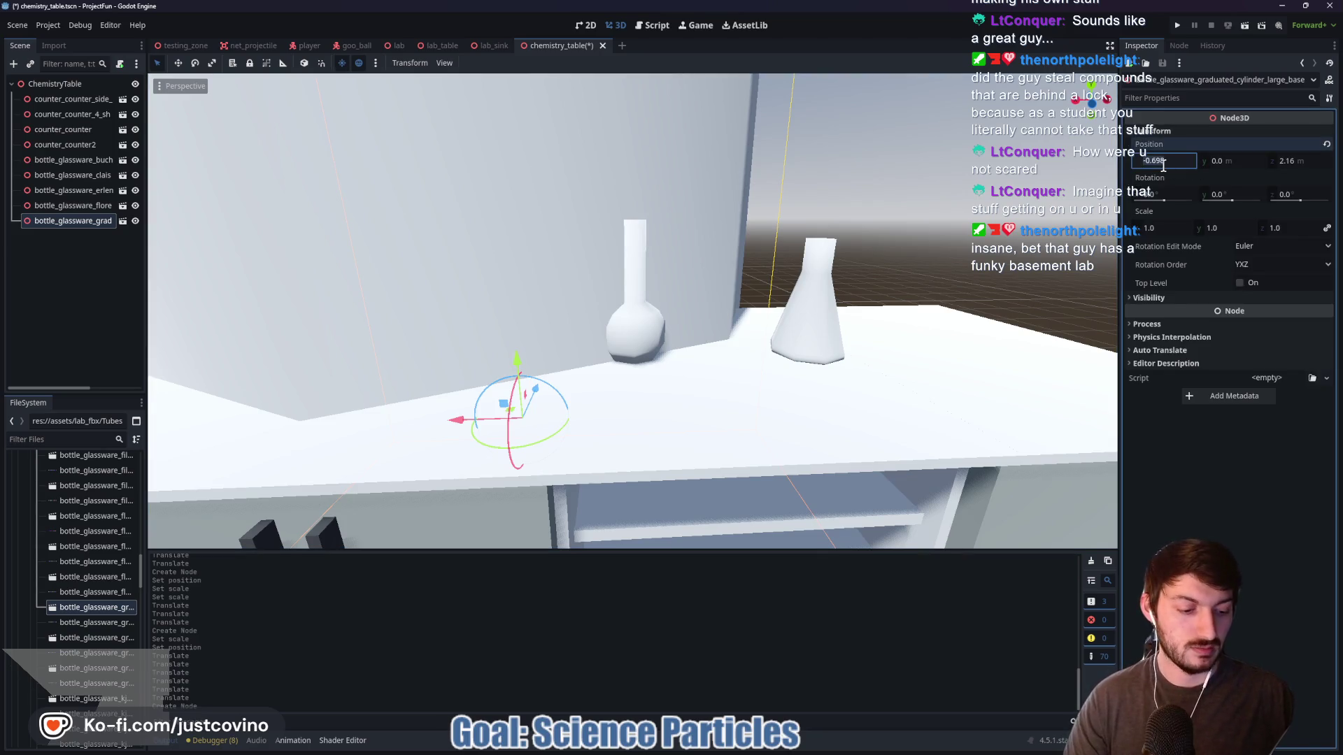
pyautogui.write('0')
pyautogui.press('Tab')
pyautogui.press('Tab')
pyautogui.write('0')
pyautogui.press('Return')
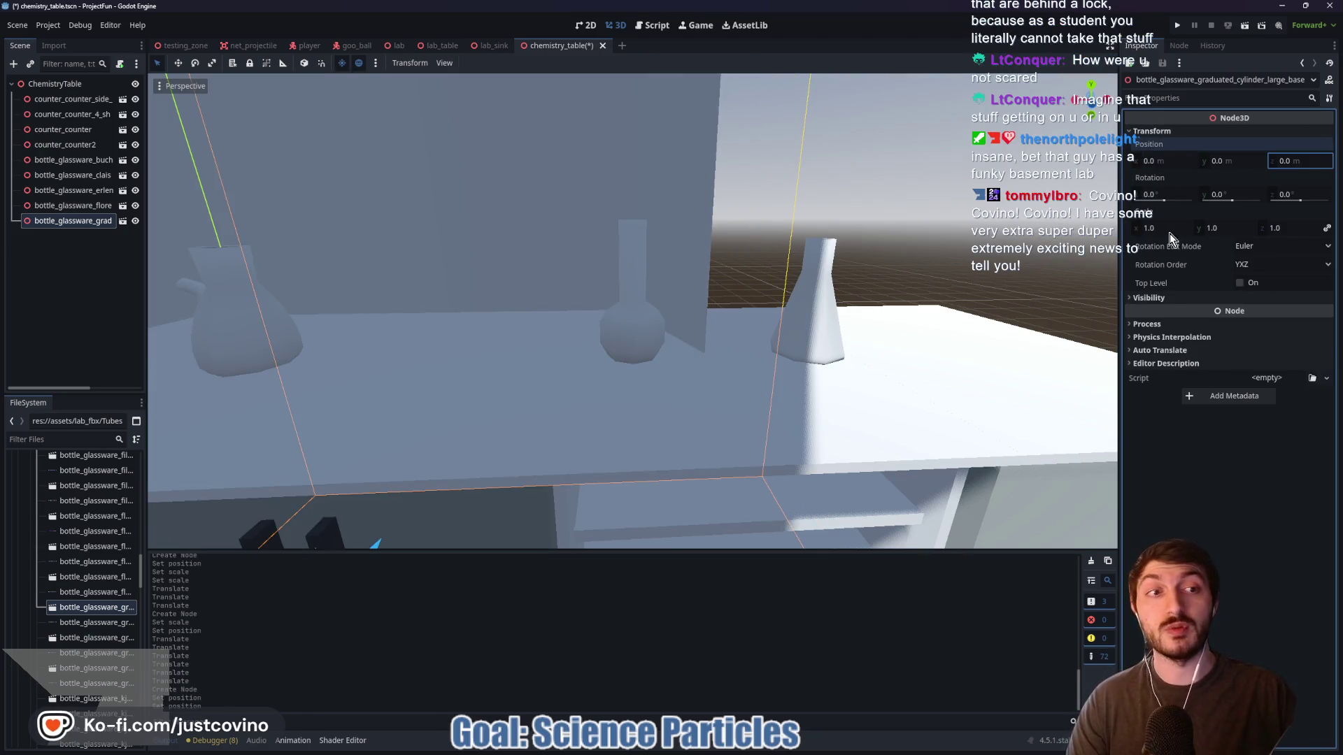
pyautogui.click(1158, 229)
pyautogui.write('0.025')
pyautogui.press('Return')
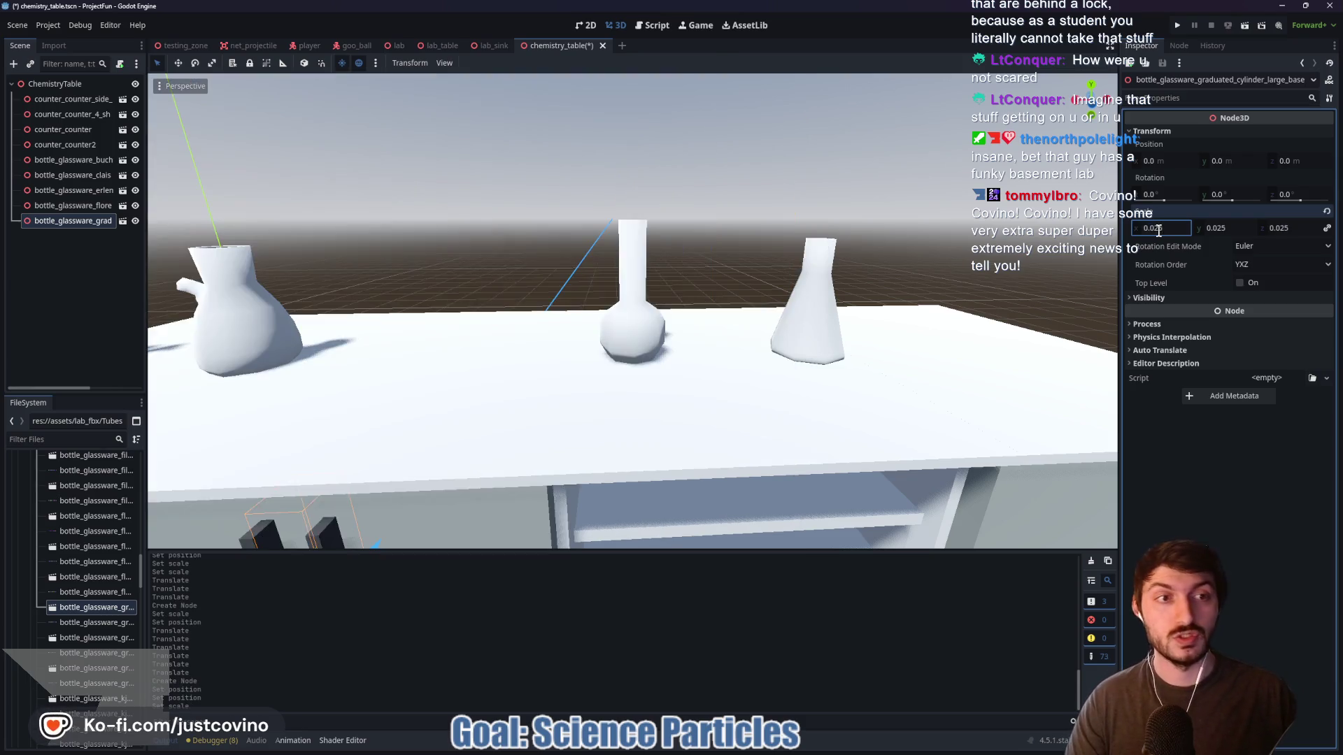
# Move the cylinder above the table between the flasks and turn it -15° around Y
pyautogui.scroll(-3, 547, 373)
pyautogui.moveTo(390, 487)
pyautogui.mouseDown()
pyautogui.moveTo(393, 214)
pyautogui.moveTo(433, 271)
pyautogui.mouseUp()
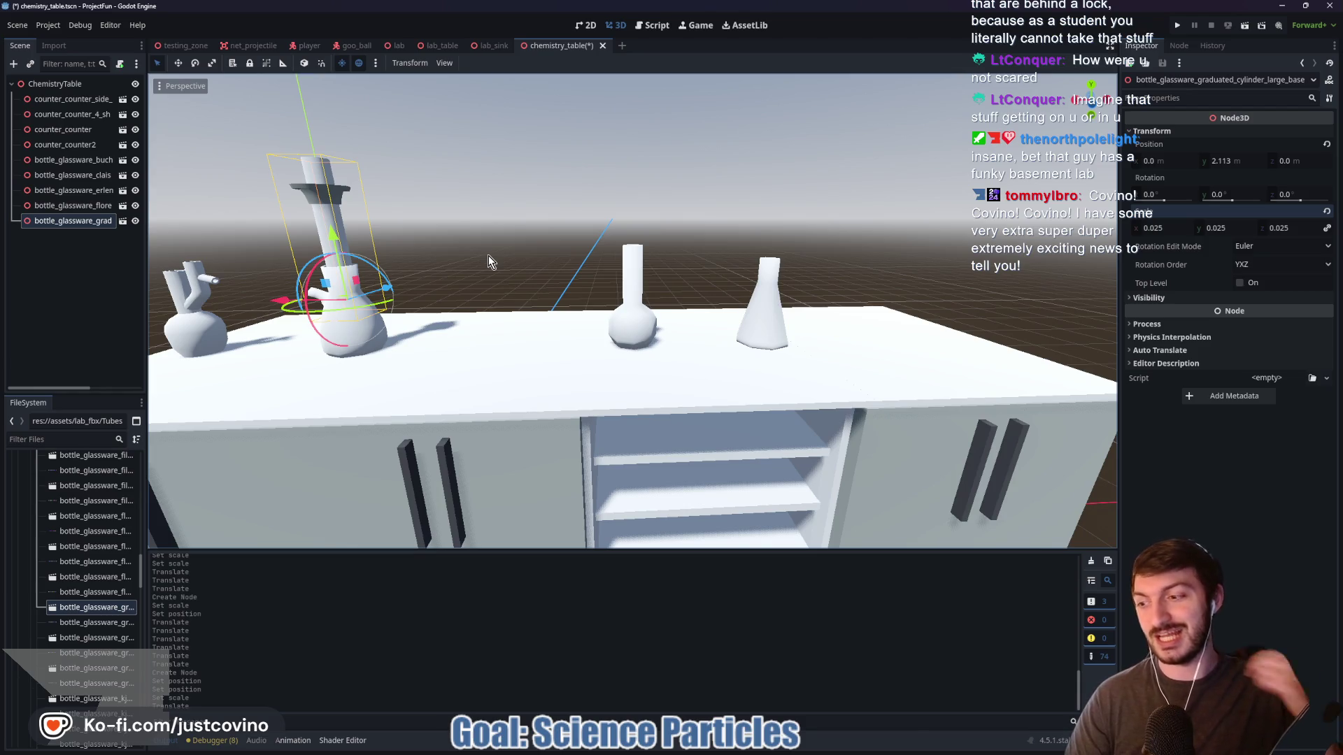
pyautogui.moveTo(276, 296); pyautogui.dragTo(439, 325)
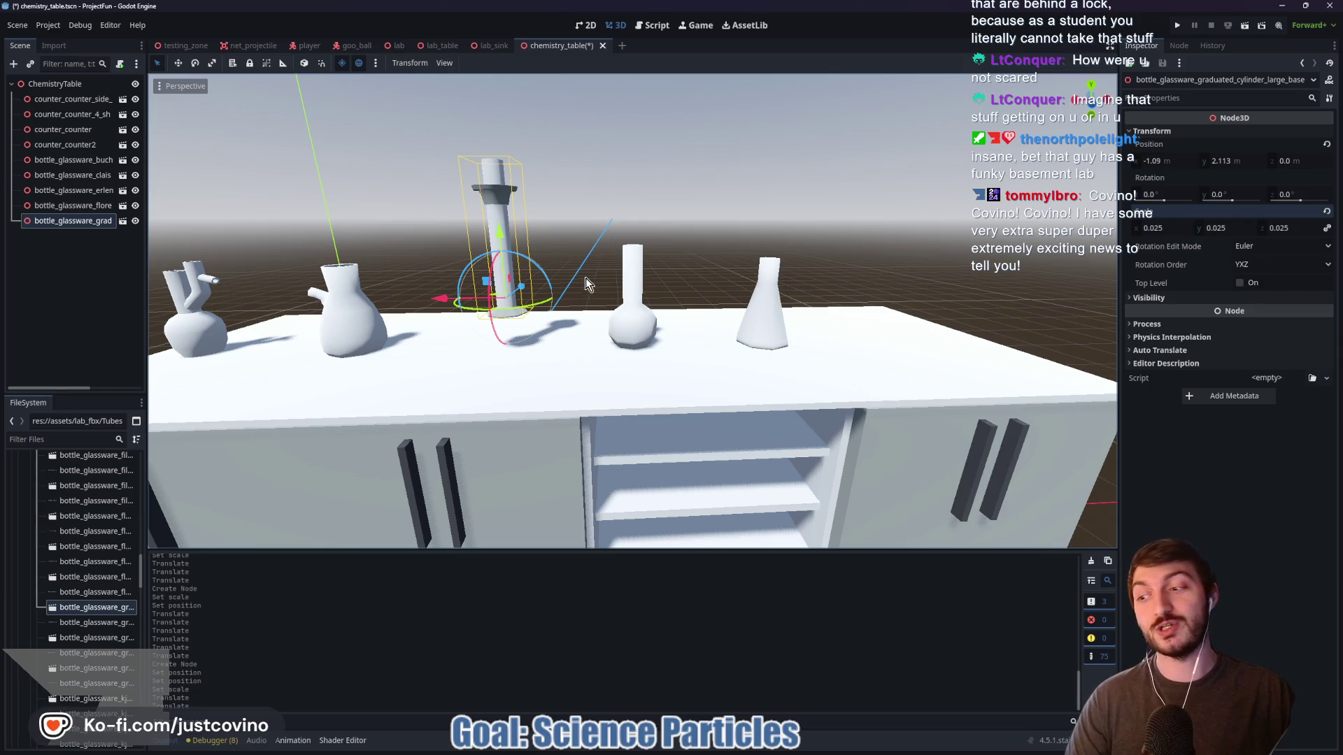
pyautogui.moveTo(537, 311); pyautogui.dragTo(539, 321)
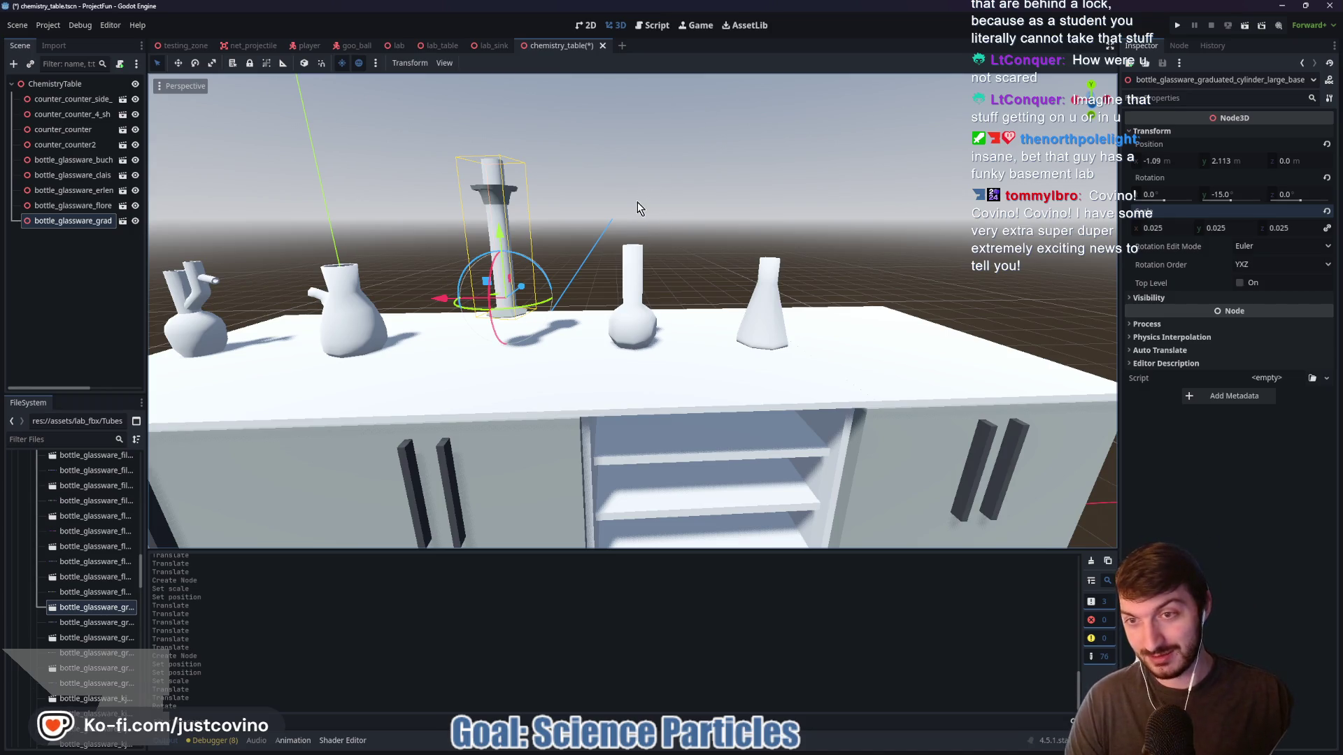
# Lower the cylinder until it sits on the tabletop at -1.09, 1.864, 0
pyautogui.moveTo(633, 204)
pyautogui.mouseDown()
pyautogui.moveTo(678, 219)
pyautogui.moveTo(505, 255)
pyautogui.moveTo(497, 278)
pyautogui.mouseUp()
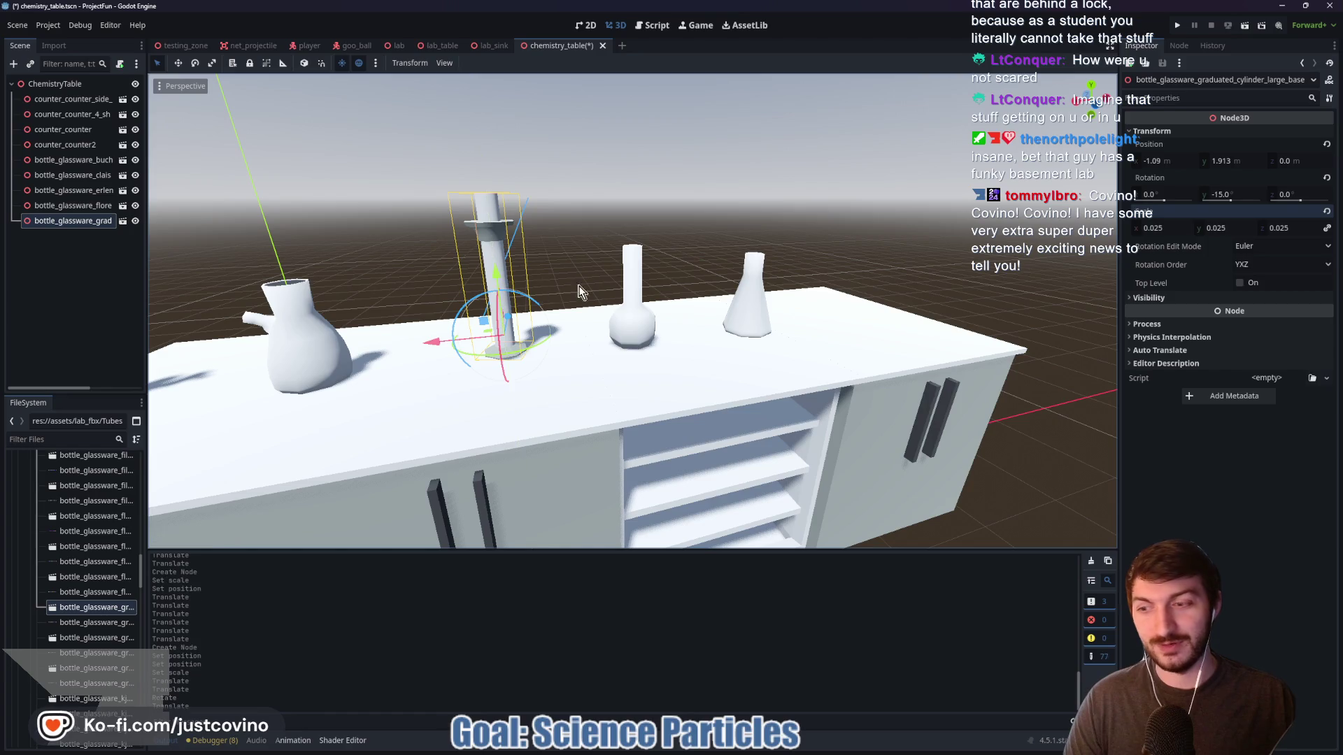
pyautogui.moveTo(603, 332); pyautogui.dragTo(642, 343)
pyautogui.scroll(2, 700, 343)
pyautogui.moveTo(747, 342); pyautogui.dragTo(737, 303)
pyautogui.moveTo(632, 249); pyautogui.dragTo(633, 261)
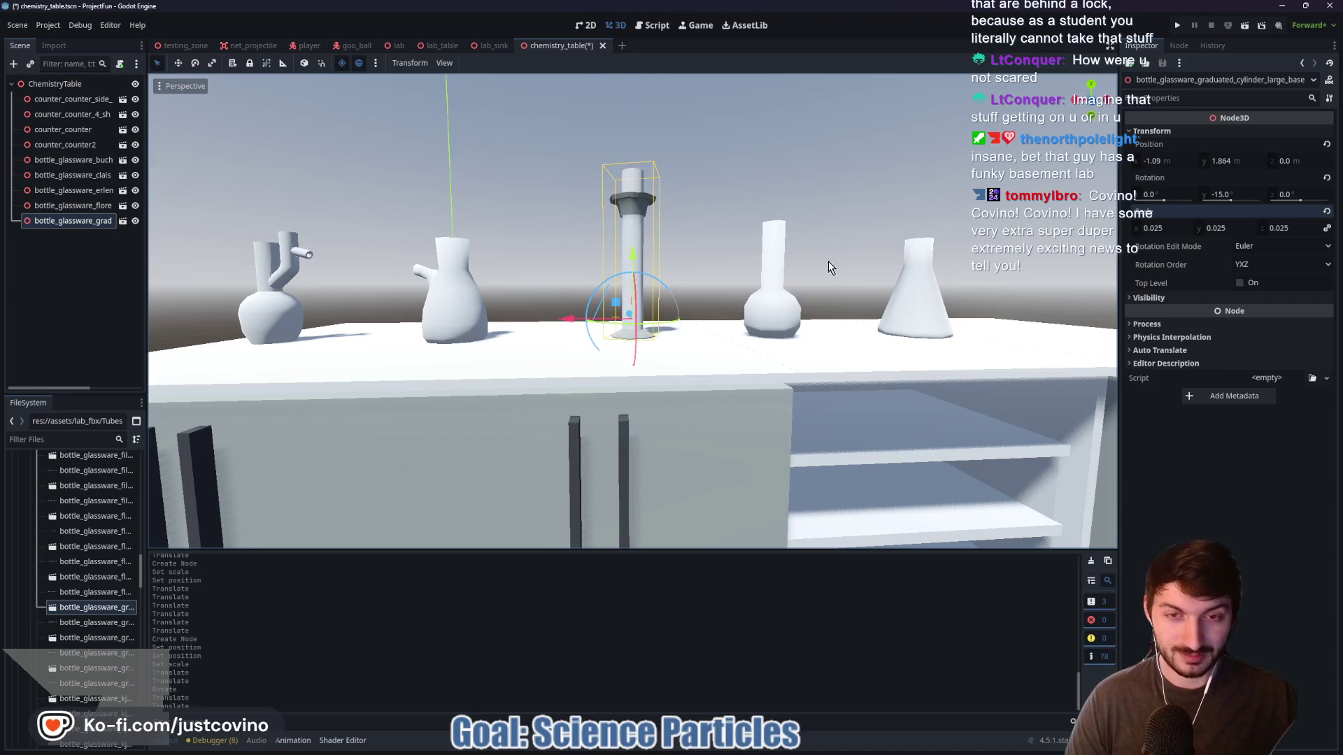
pyautogui.scroll(5, 775, 376)
pyautogui.scroll(-5, 772, 382)
pyautogui.moveTo(765, 375)
pyautogui.mouseDown()
pyautogui.moveTo(749, 357)
pyautogui.moveTo(745, 367)
pyautogui.mouseUp()
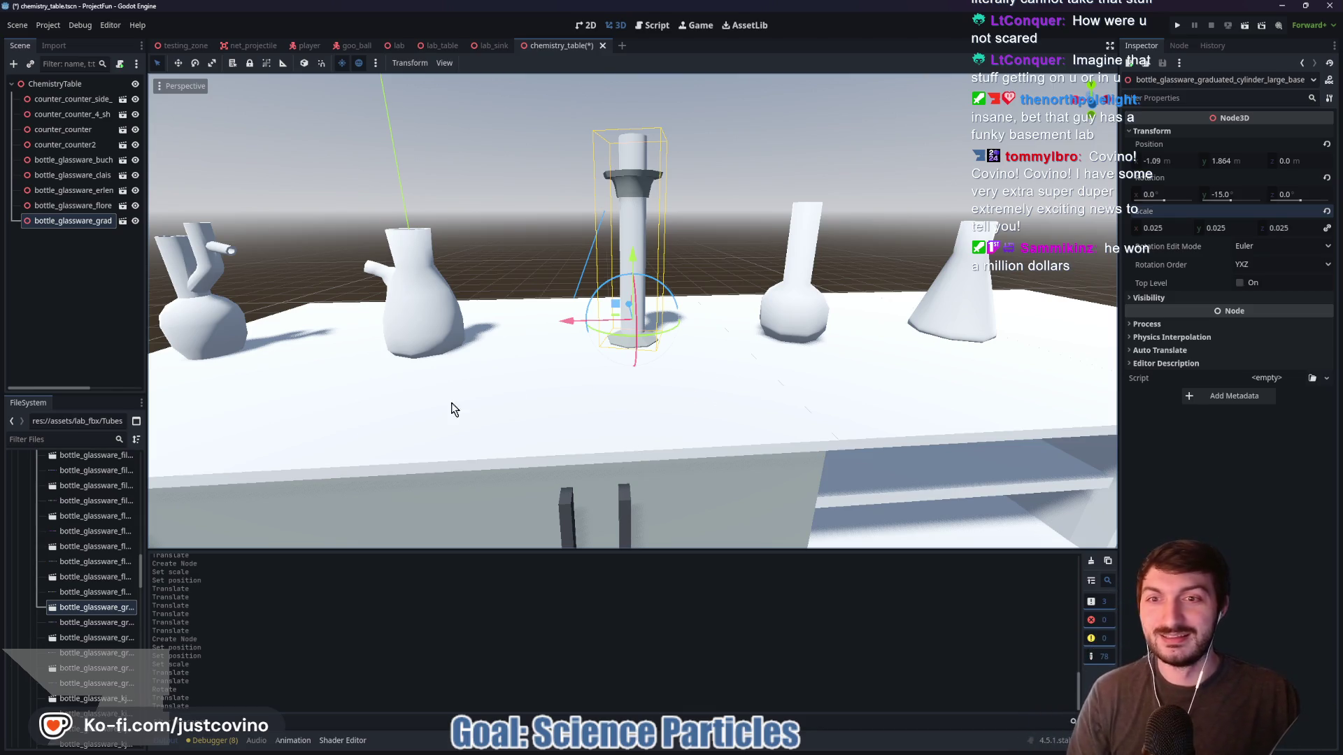
pyautogui.scroll(-3, 90, 635)
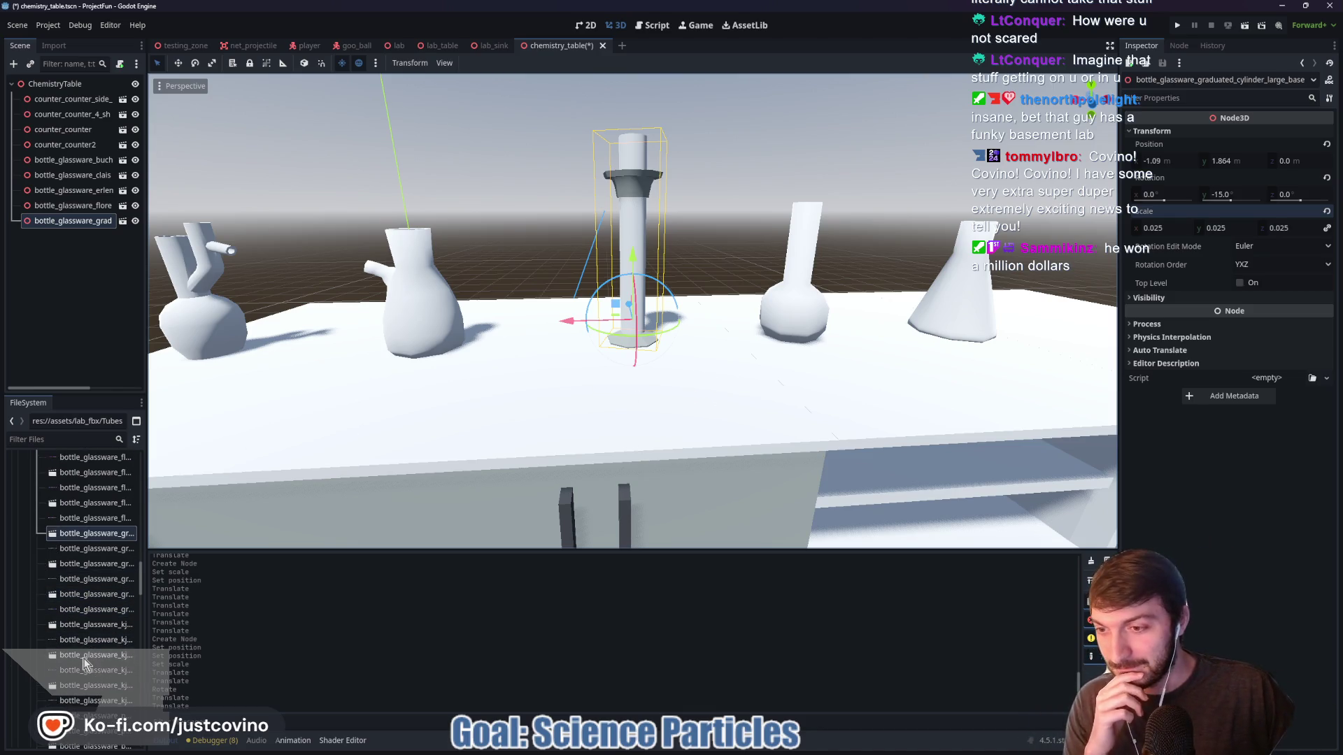
pyautogui.scroll(-4, 87, 664)
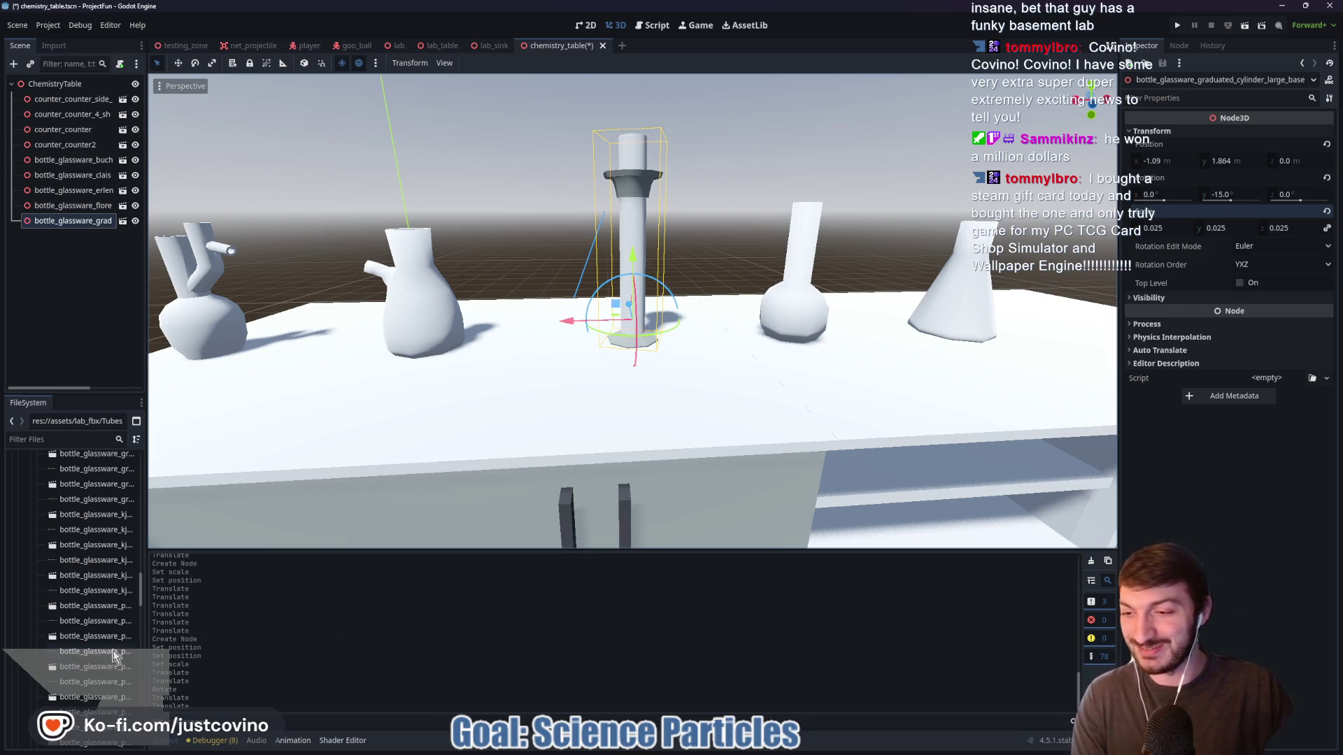
pyautogui.scroll(-2, 110, 726)
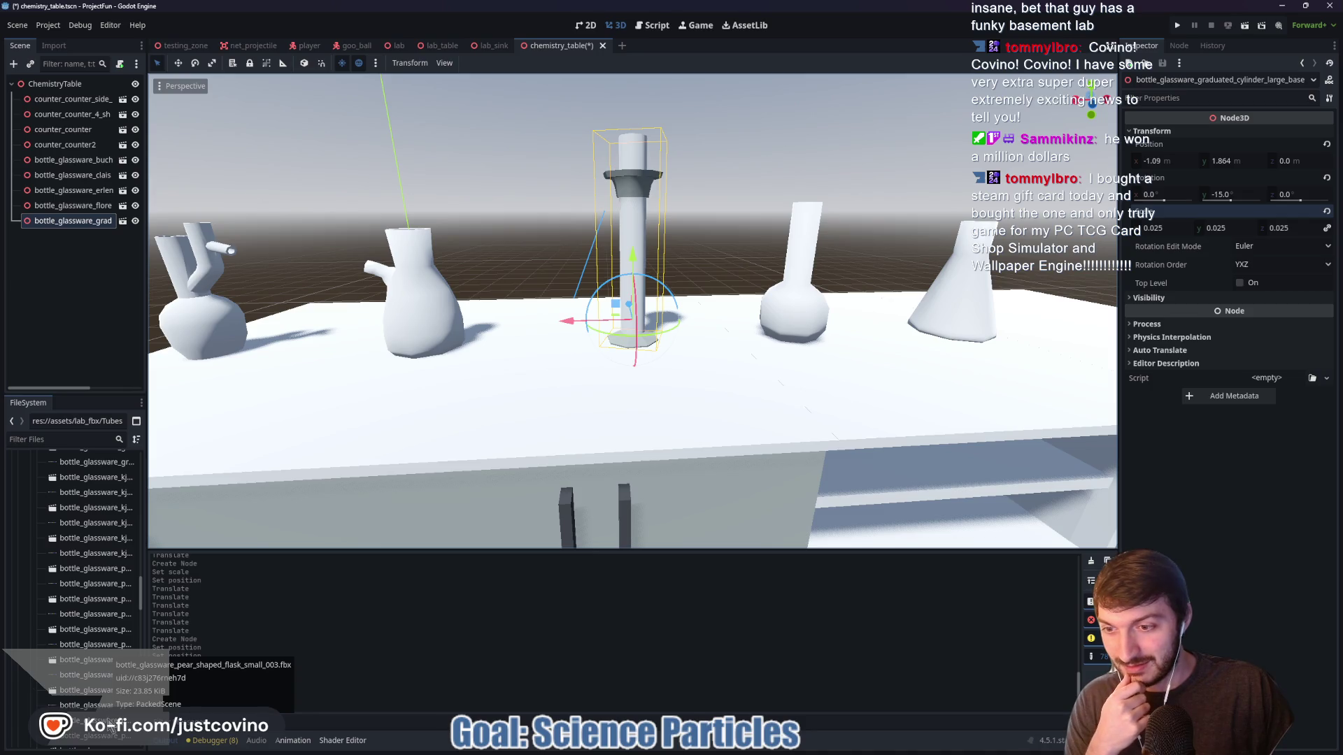
pyautogui.moveTo(110, 726)
pyautogui.mouseDown()
pyautogui.moveTo(399, 559)
pyautogui.moveTo(528, 308)
pyautogui.moveTo(543, 369)
pyautogui.mouseUp()
pyautogui.click(1174, 132)
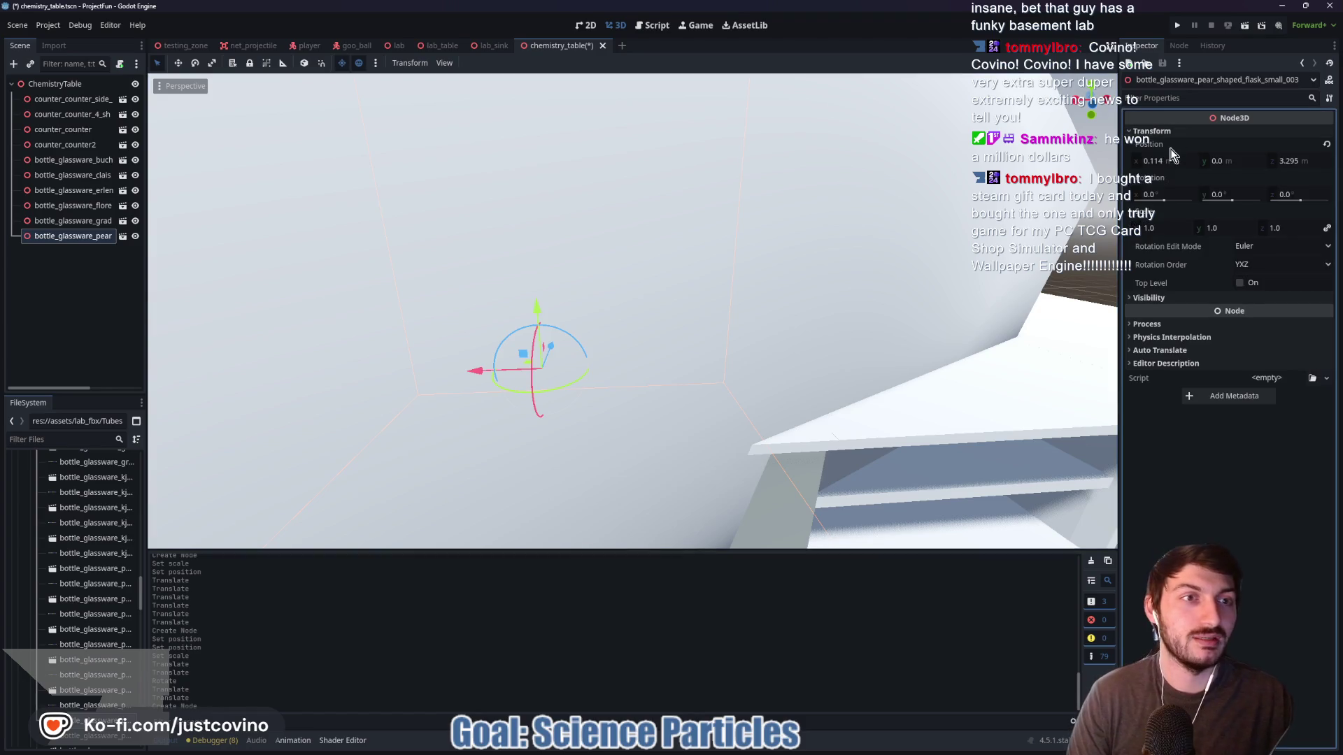
pyautogui.click(1168, 162)
pyautogui.write('0')
pyautogui.press('Tab')
pyautogui.press('Tab')
pyautogui.write('0')
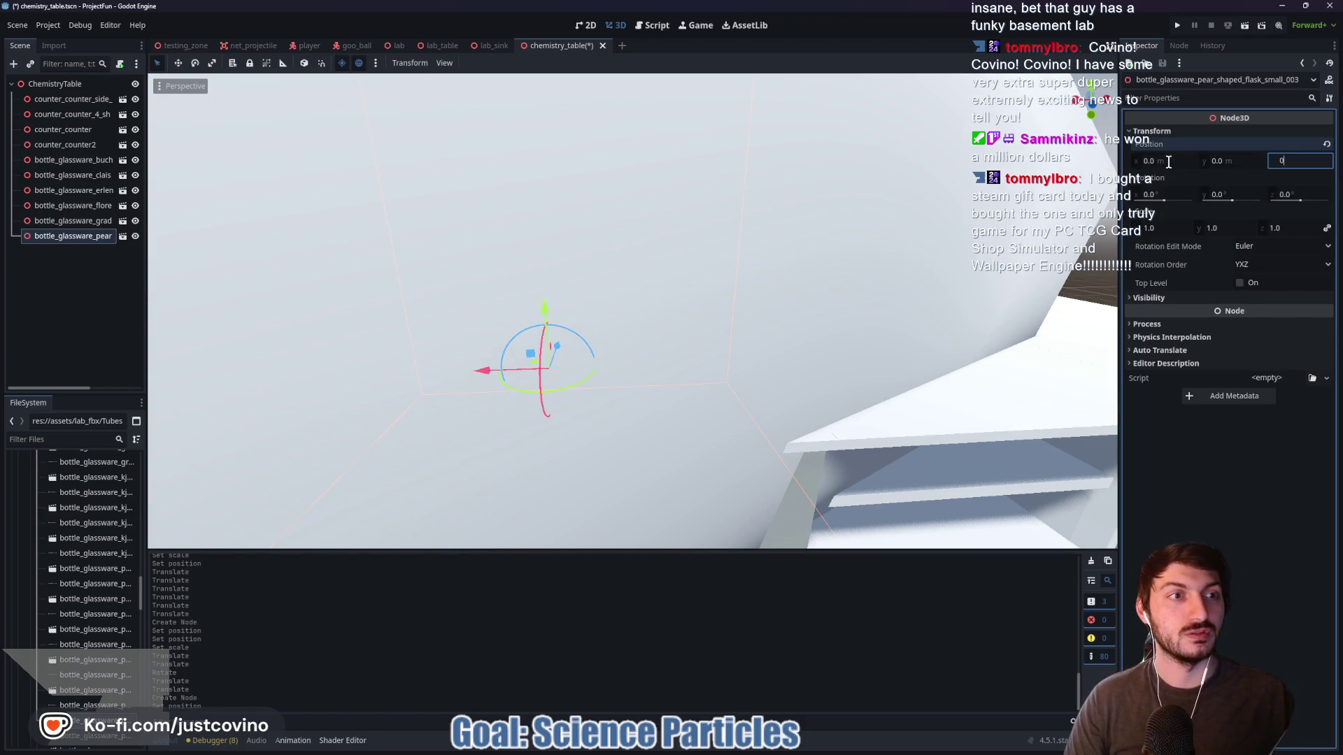
pyautogui.press('Return')
pyautogui.click(1166, 229)
pyautogui.write('0.0')
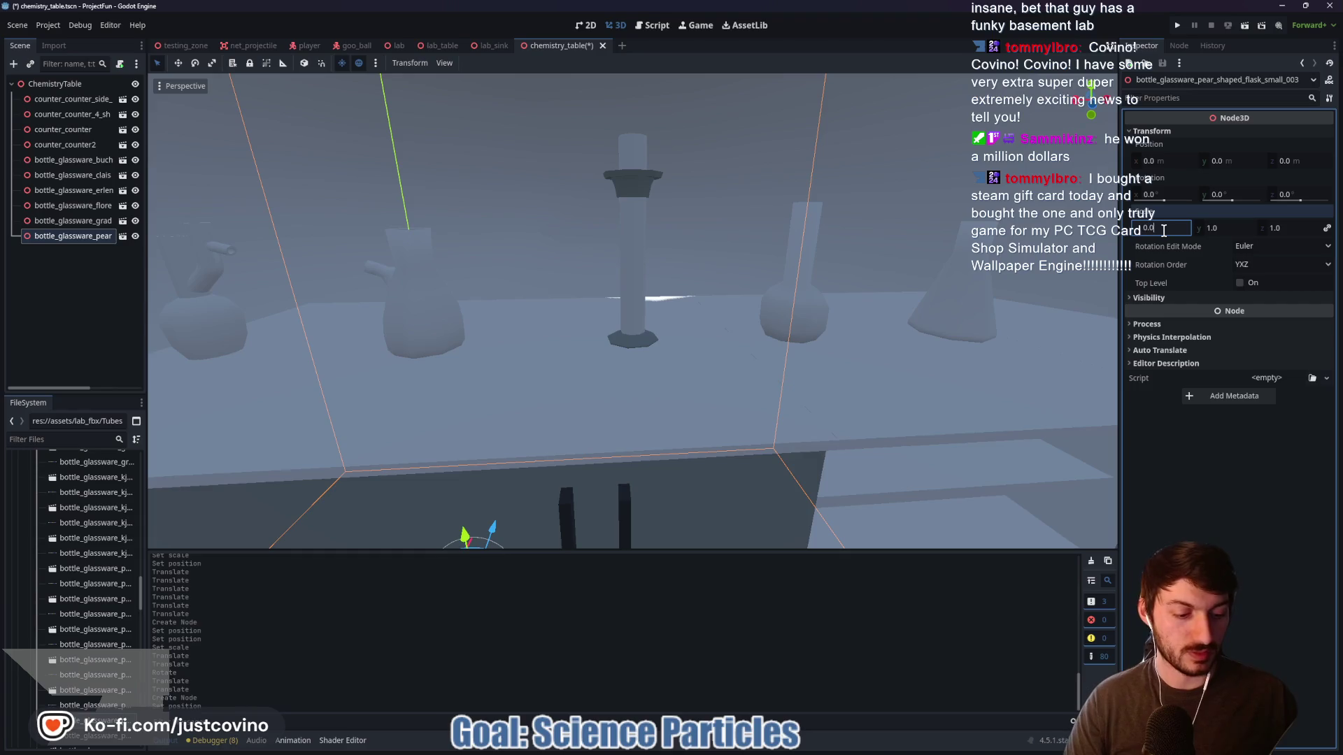
pyautogui.press('Return')
pyautogui.moveTo(465, 536); pyautogui.dragTo(468, 70)
pyautogui.moveTo(333, 174)
pyautogui.mouseDown()
pyautogui.moveTo(539, 112)
pyautogui.moveTo(527, 181)
pyautogui.mouseUp()
pyautogui.press('f')
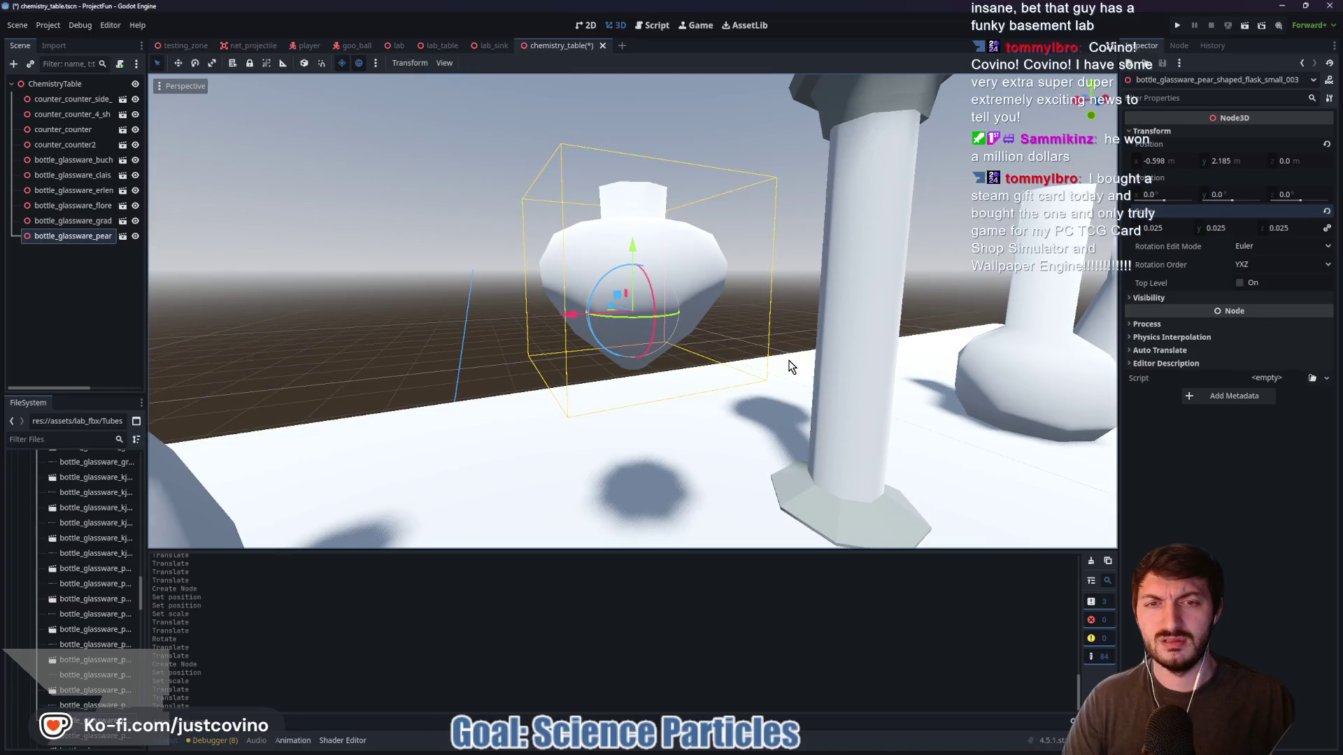
pyautogui.moveTo(789, 367)
pyautogui.mouseDown()
pyautogui.moveTo(614, 360)
pyautogui.moveTo(726, 485)
pyautogui.moveTo(731, 551)
pyautogui.moveTo(755, 328)
pyautogui.moveTo(737, 506)
pyautogui.moveTo(909, 379)
pyautogui.moveTo(812, 296)
pyautogui.moveTo(761, 302)
pyautogui.moveTo(734, 371)
pyautogui.mouseUp()
pyautogui.scroll(-5, 735, 371)
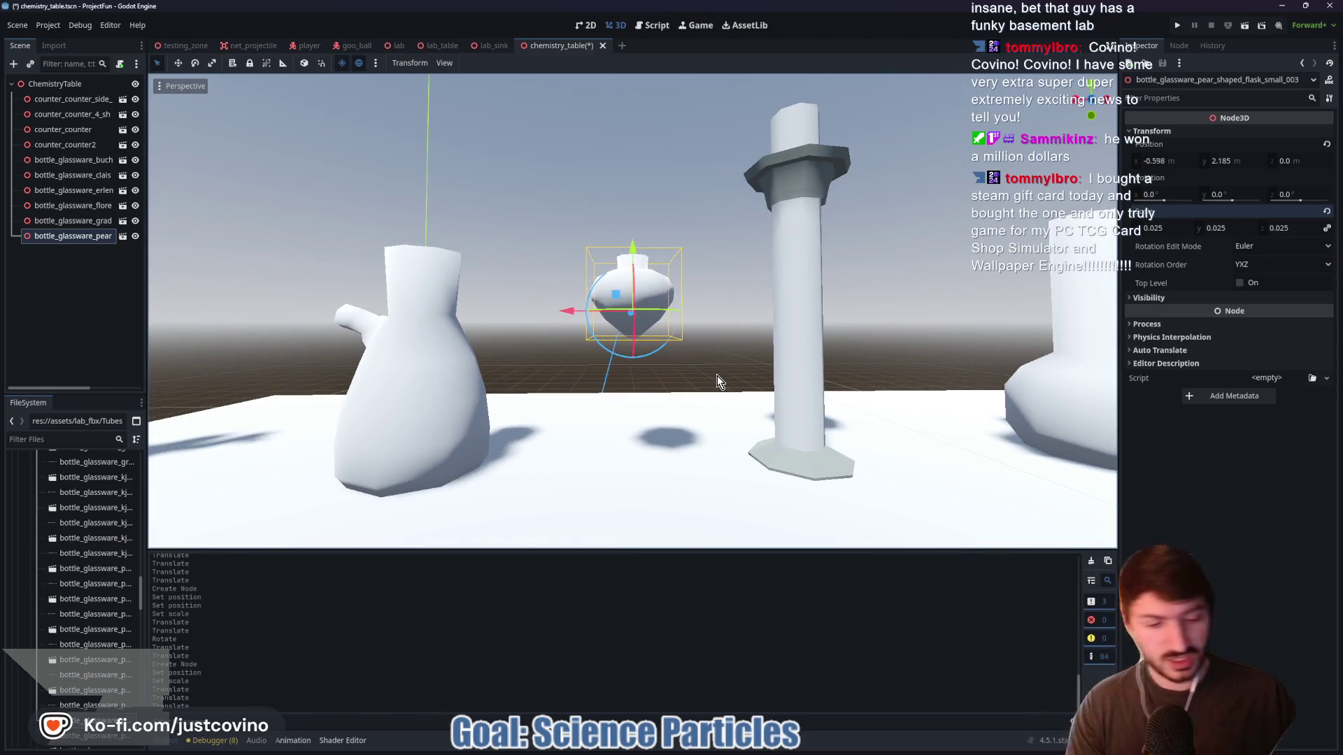
pyautogui.press('Delete')
pyautogui.click(624, 387)
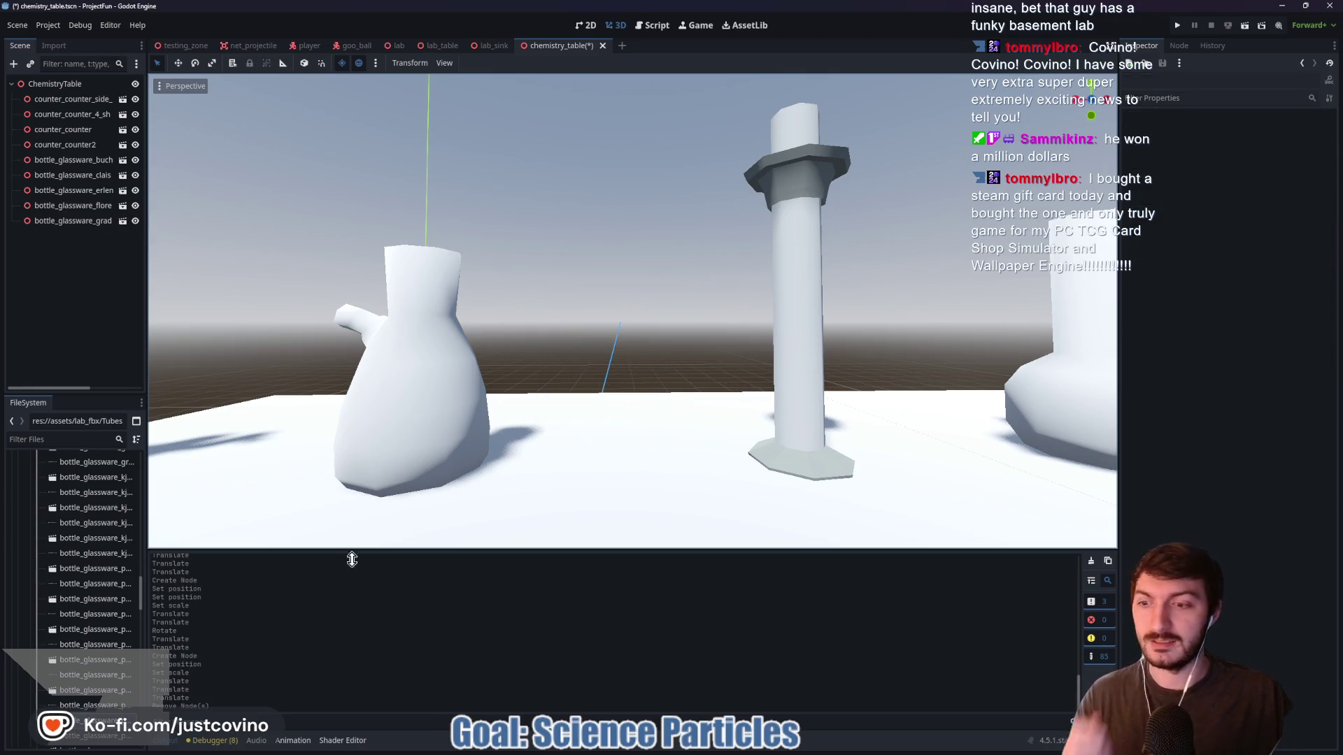
# Add reagent_bottle_large.fbx, zero its X and Z position, and scale it to 0.025
pyautogui.scroll(-4, 98, 615)
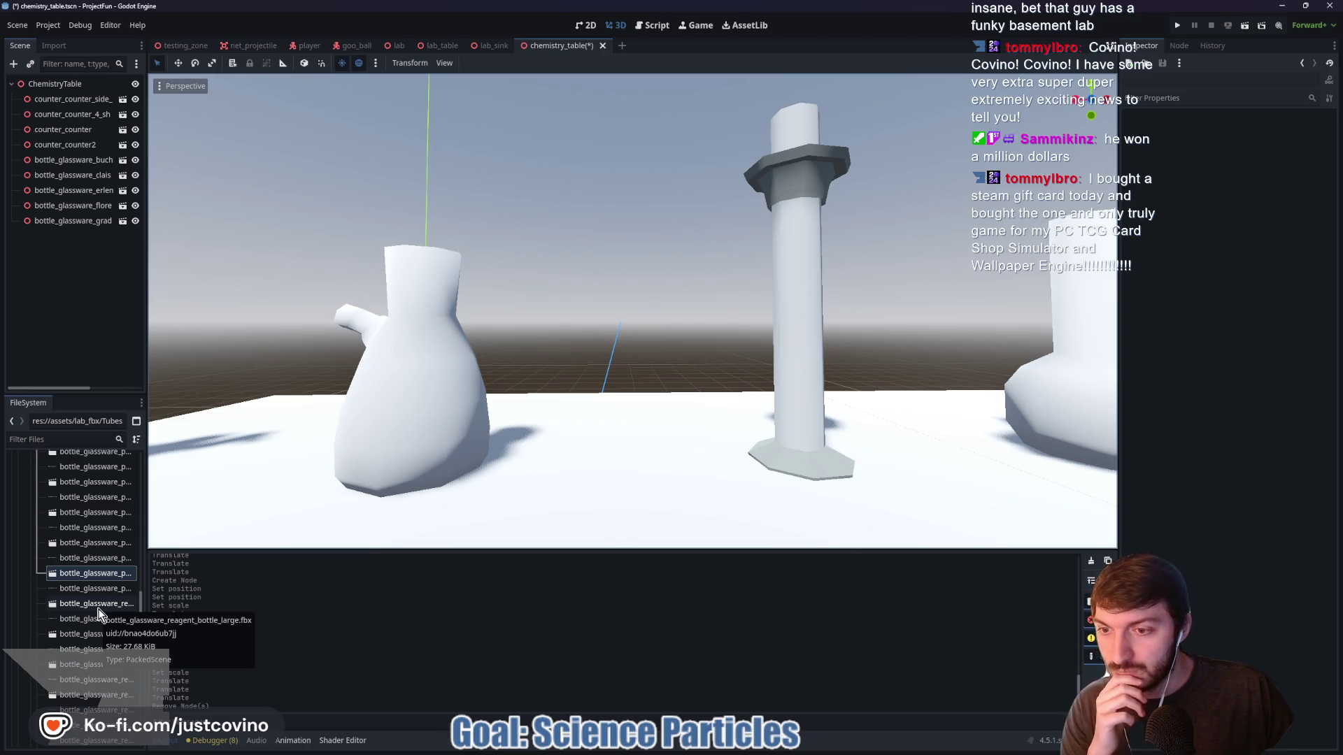
pyautogui.moveTo(98, 609)
pyautogui.mouseDown()
pyautogui.moveTo(512, 473)
pyautogui.moveTo(677, 371)
pyautogui.mouseUp()
pyautogui.click(1165, 161)
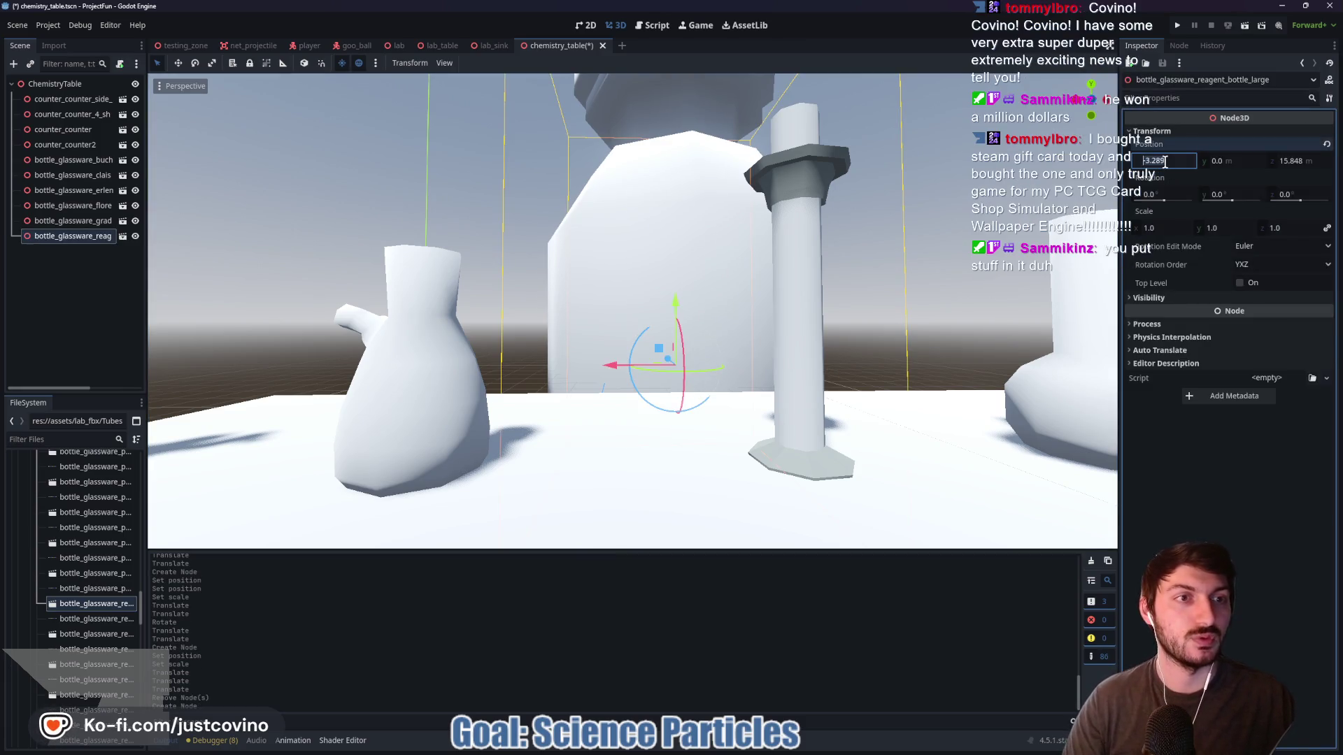
pyautogui.write('0')
pyautogui.press('Tab')
pyautogui.press('Tab')
pyautogui.write('0')
pyautogui.press('Return')
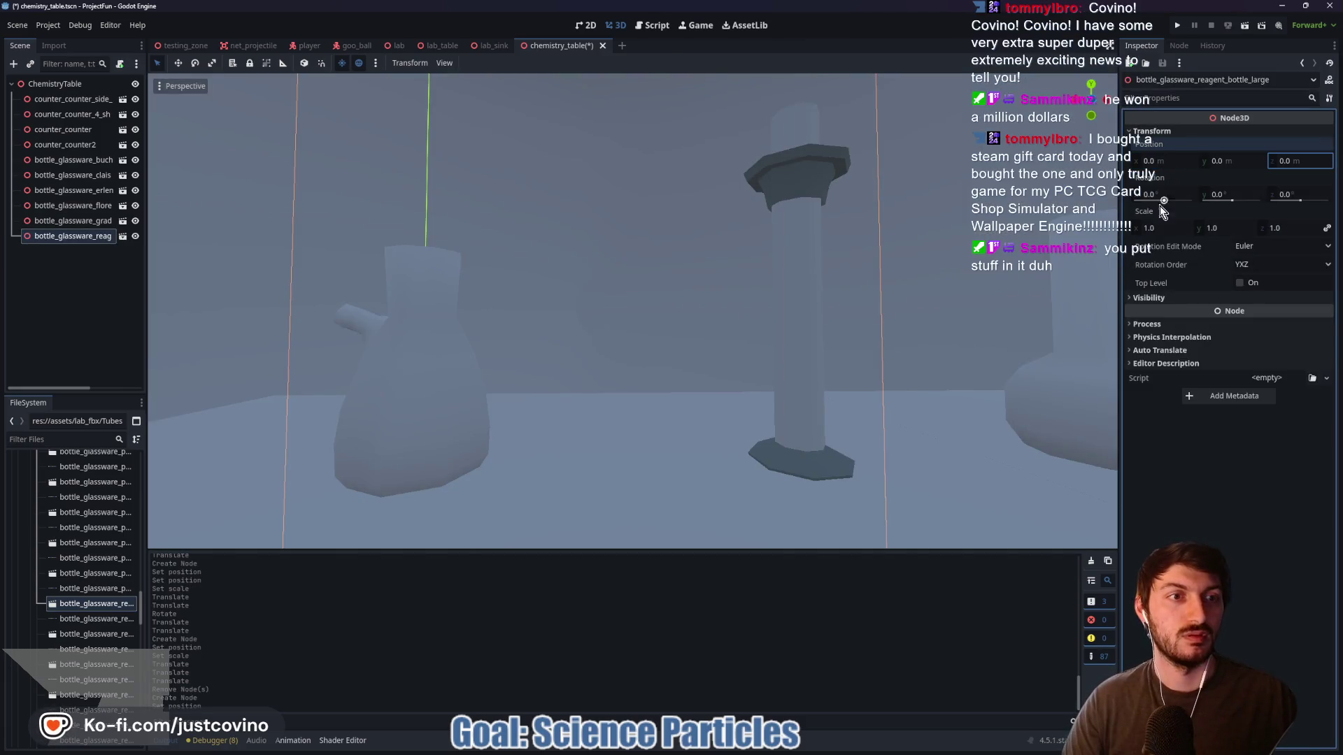
pyautogui.click(1166, 228)
pyautogui.write('5')
pyautogui.press('Return')
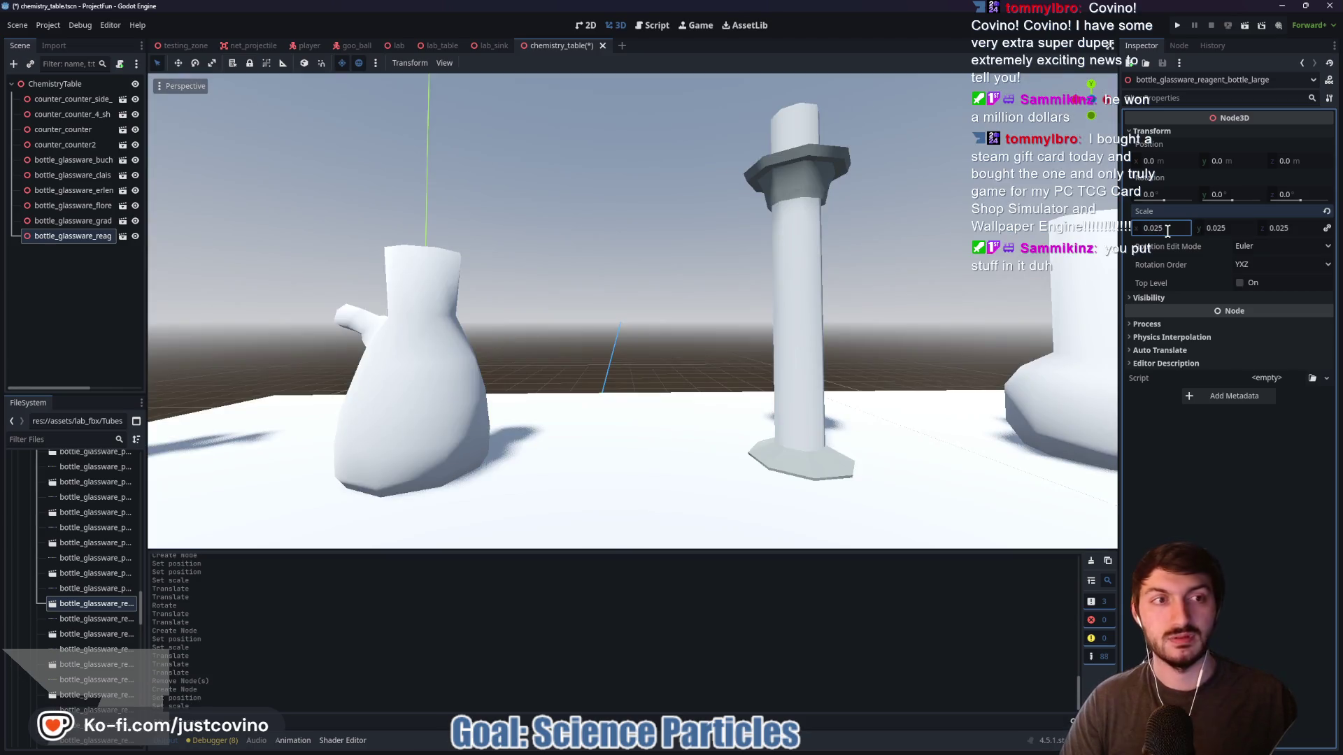
# Raise the reagent bottle onto the tabletop beside the graduated cylinder and rest it on the surface
pyautogui.scroll(-5, 694, 358)
pyautogui.scroll(-2, 690, 360)
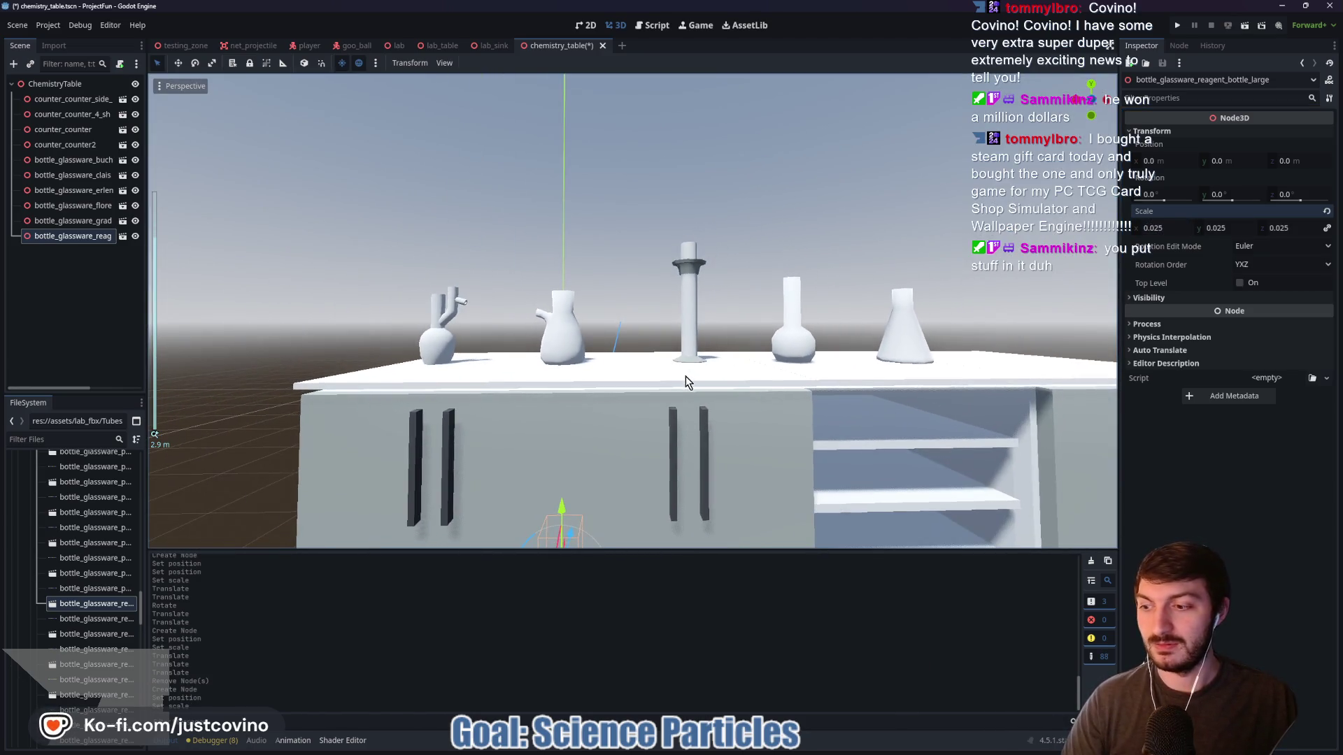
pyautogui.press('f')
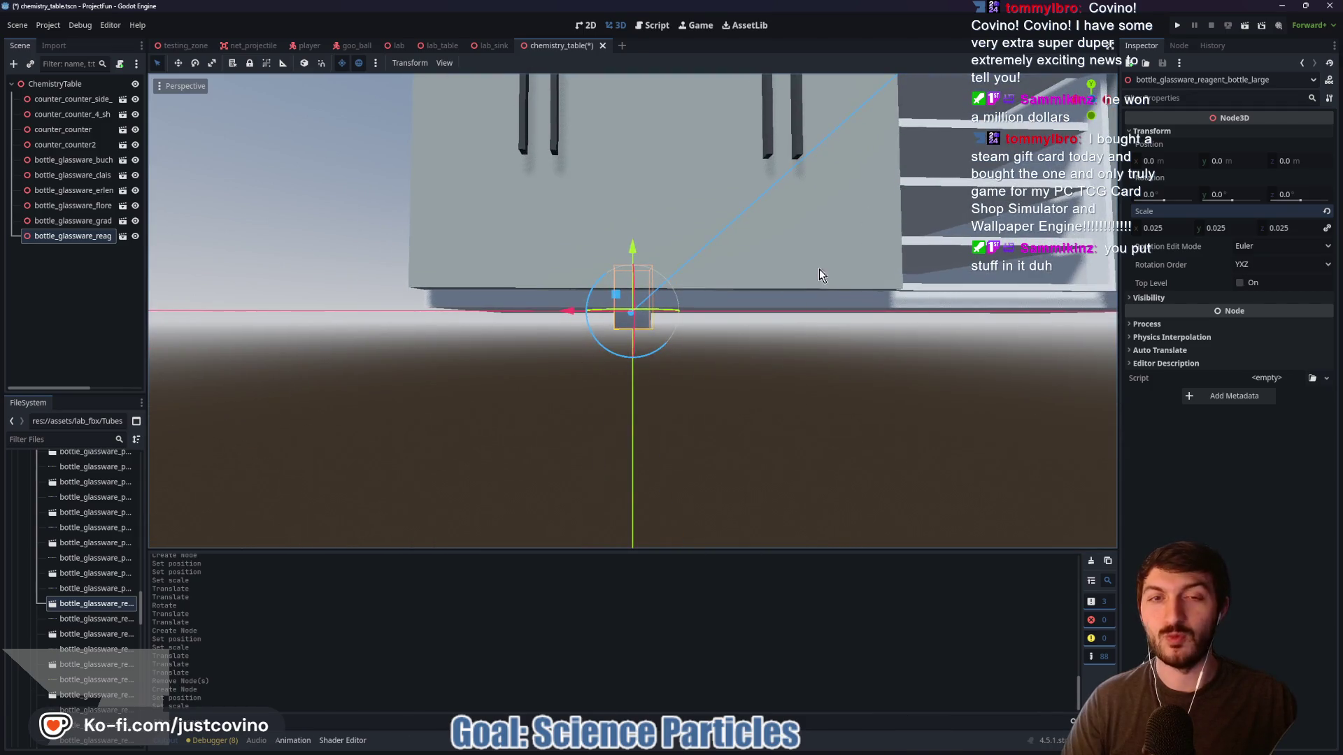
pyautogui.scroll(-5, 769, 378)
pyautogui.moveTo(531, 451); pyautogui.dragTo(556, 286)
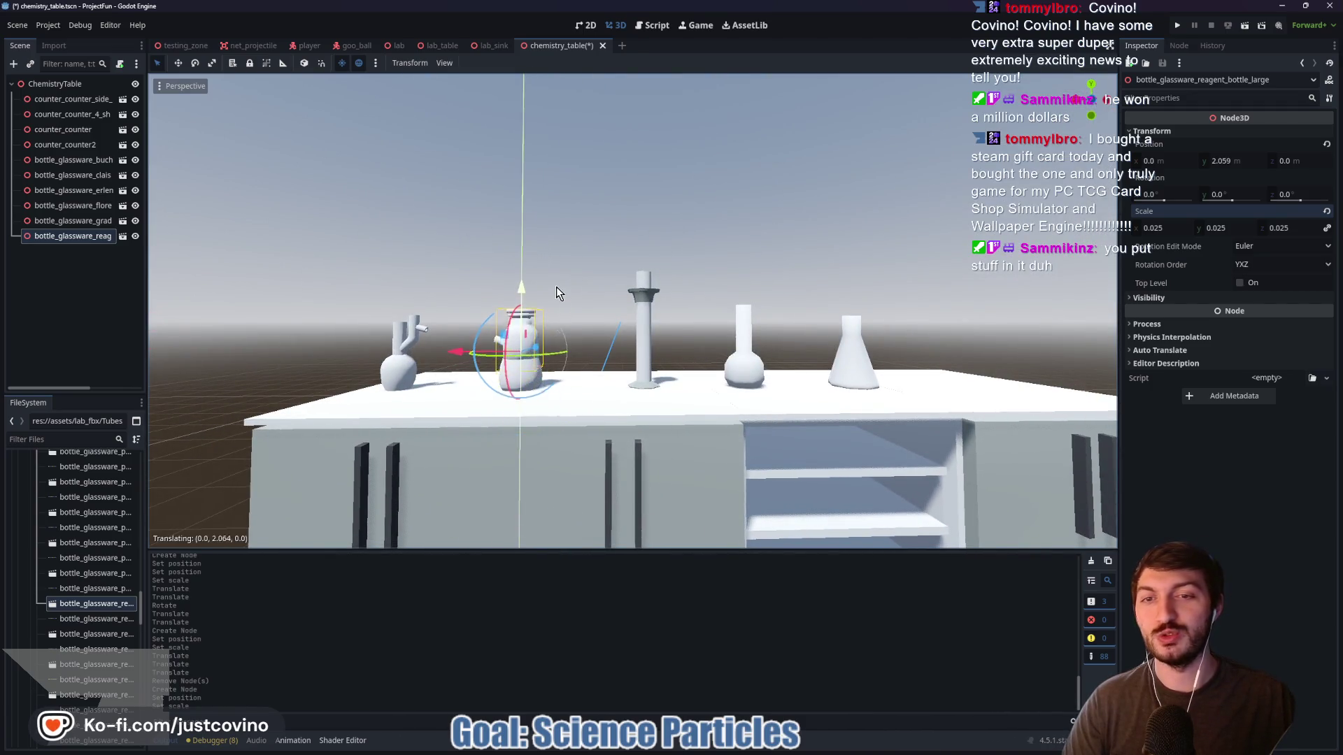
pyautogui.moveTo(458, 352); pyautogui.dragTo(518, 354)
pyautogui.scroll(2, 778, 386)
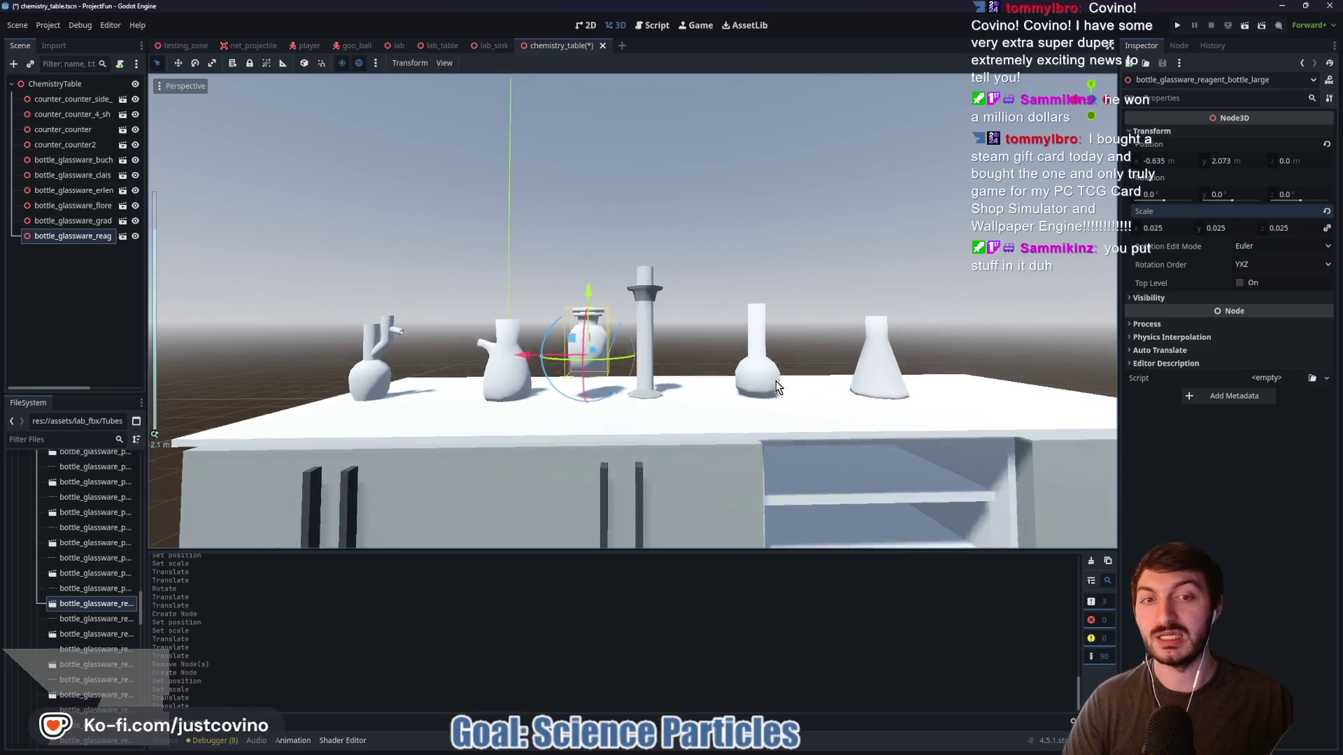
pyautogui.scroll(2, 778, 387)
pyautogui.moveTo(695, 316)
pyautogui.mouseDown()
pyautogui.moveTo(763, 359)
pyautogui.moveTo(550, 391)
pyautogui.moveTo(505, 319)
pyautogui.moveTo(639, 301)
pyautogui.moveTo(595, 254)
pyautogui.moveTo(757, 242)
pyautogui.mouseUp()
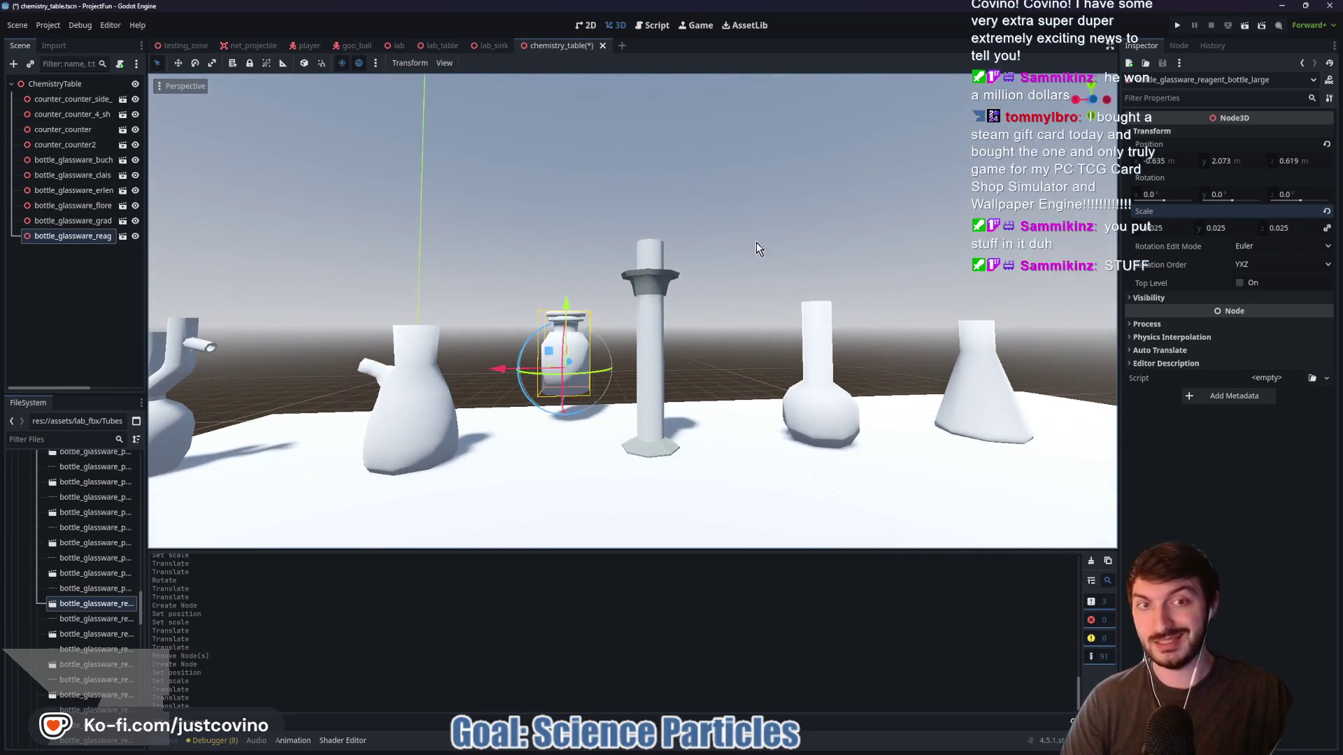
pyautogui.click(1101, 96)
pyautogui.moveTo(560, 326)
pyautogui.mouseDown()
pyautogui.moveTo(558, 363)
pyautogui.moveTo(680, 342)
pyautogui.moveTo(728, 396)
pyautogui.moveTo(702, 418)
pyautogui.moveTo(615, 382)
pyautogui.moveTo(805, 374)
pyautogui.moveTo(686, 430)
pyautogui.moveTo(849, 405)
pyautogui.mouseUp()
pyautogui.moveTo(711, 397); pyautogui.dragTo(664, 403)
# Return to a front view and duplicate the reagent bottle with Ctrl+D
pyautogui.moveTo(947, 366)
pyautogui.mouseDown()
pyautogui.moveTo(766, 353)
pyautogui.moveTo(804, 355)
pyautogui.mouseUp()
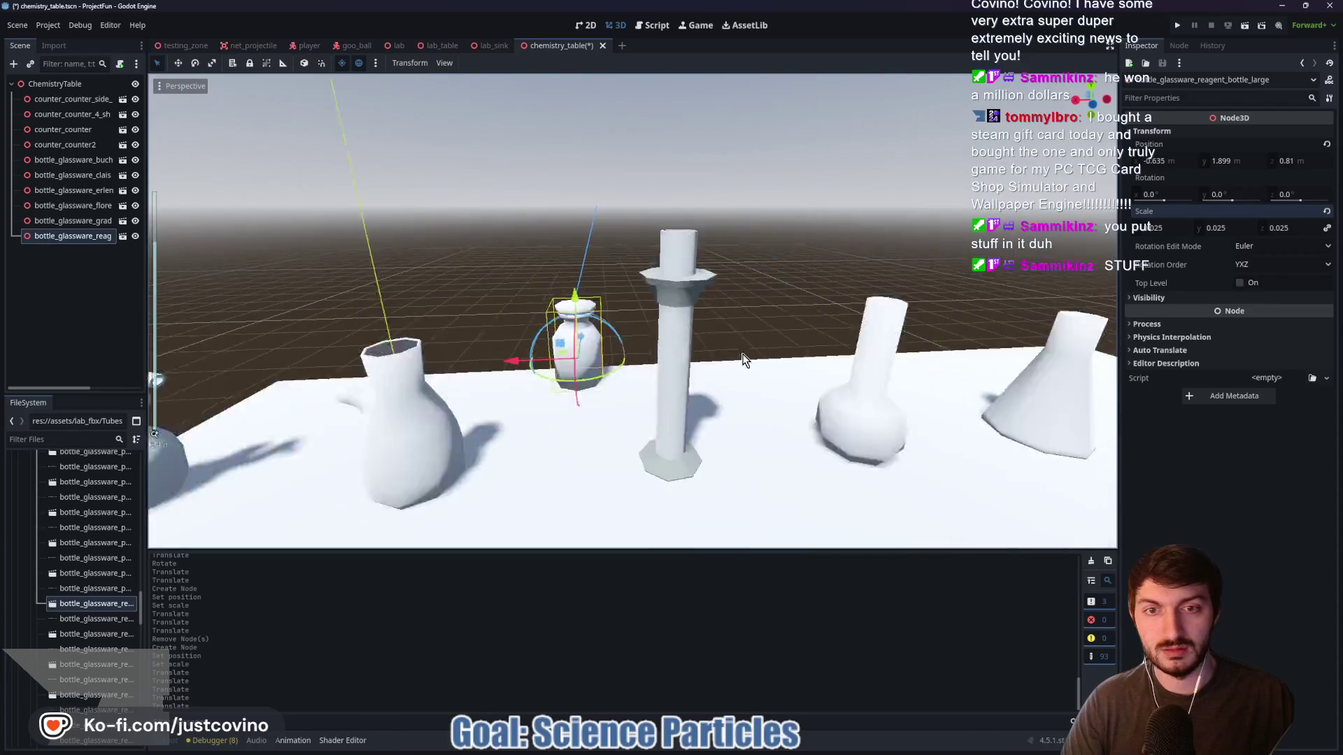
pyautogui.scroll(-3, 838, 358)
pyautogui.scroll(2, 831, 348)
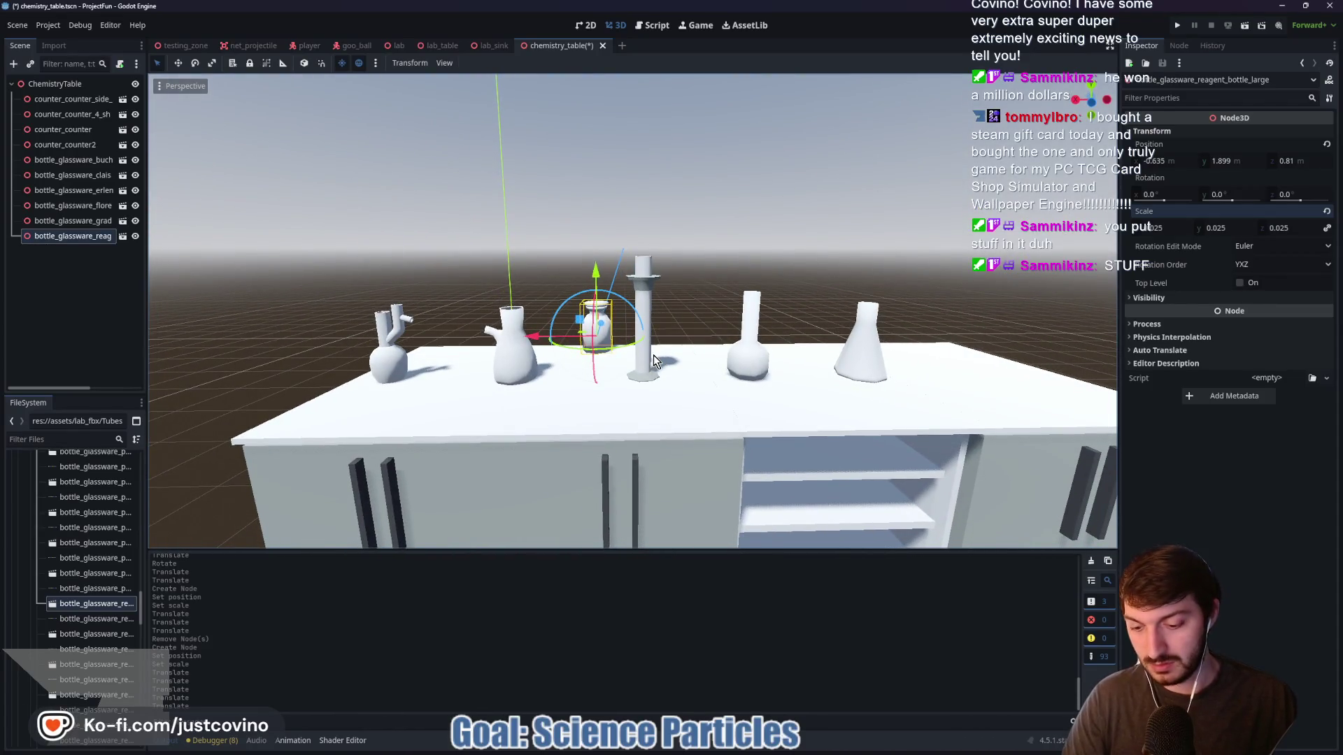
pyautogui.hotkey('ctrl', 'd')
# Slide the bottle copy right past the graduated cylinder and duplicate it again
pyautogui.moveTo(535, 343)
pyautogui.mouseDown()
pyautogui.moveTo(747, 349)
pyautogui.moveTo(705, 334)
pyautogui.moveTo(583, 347)
pyautogui.mouseUp()
pyautogui.hotkey('ctrl', 'd')
pyautogui.hotkey('ctrl', 'd')
pyautogui.hotkey('ctrl', 'd')
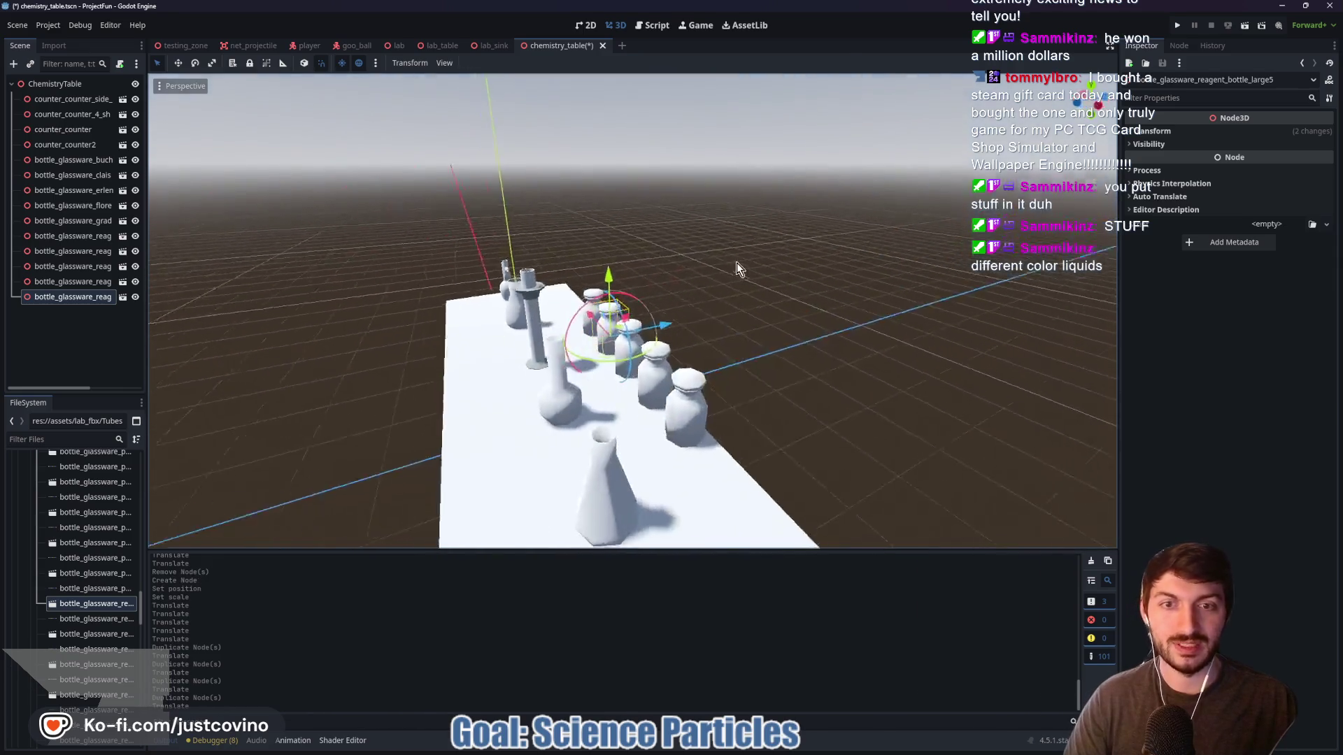
pyautogui.click(766, 328)
pyautogui.moveTo(766, 328); pyautogui.dragTo(892, 297)
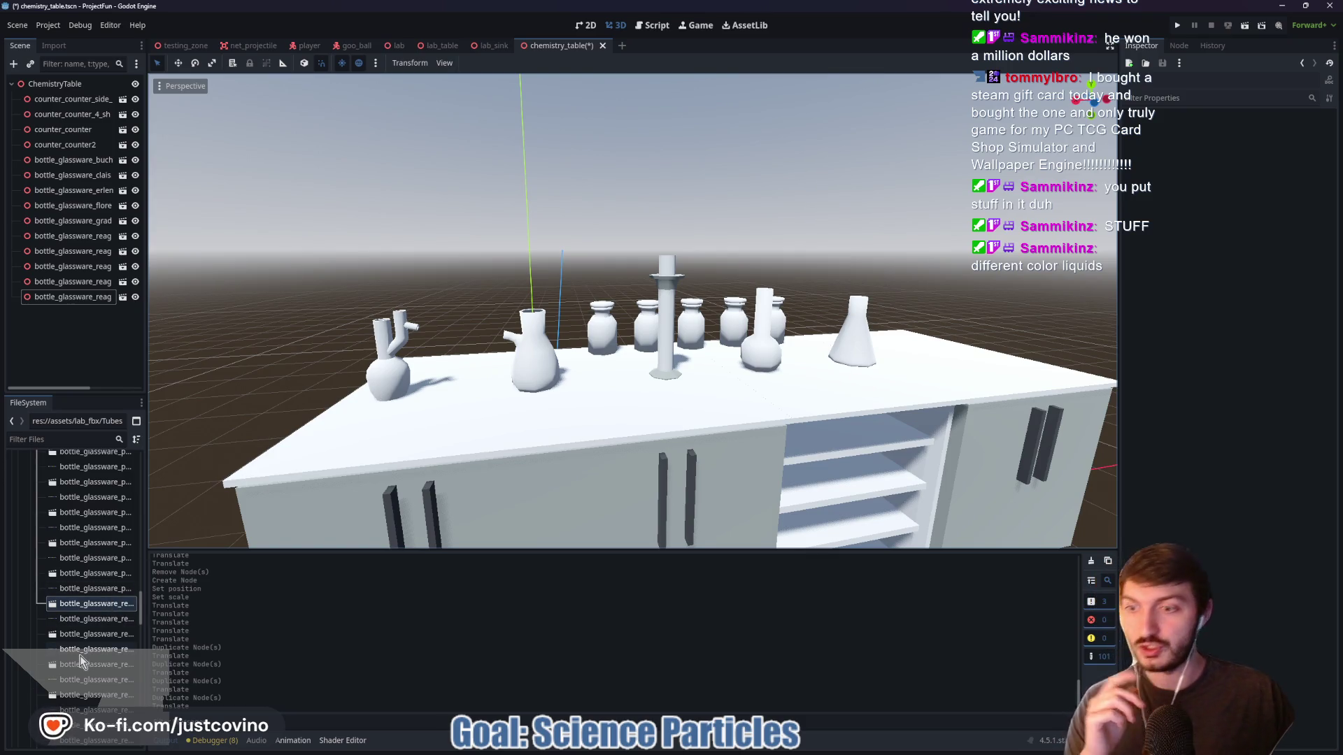
pyautogui.scroll(-3, 104, 626)
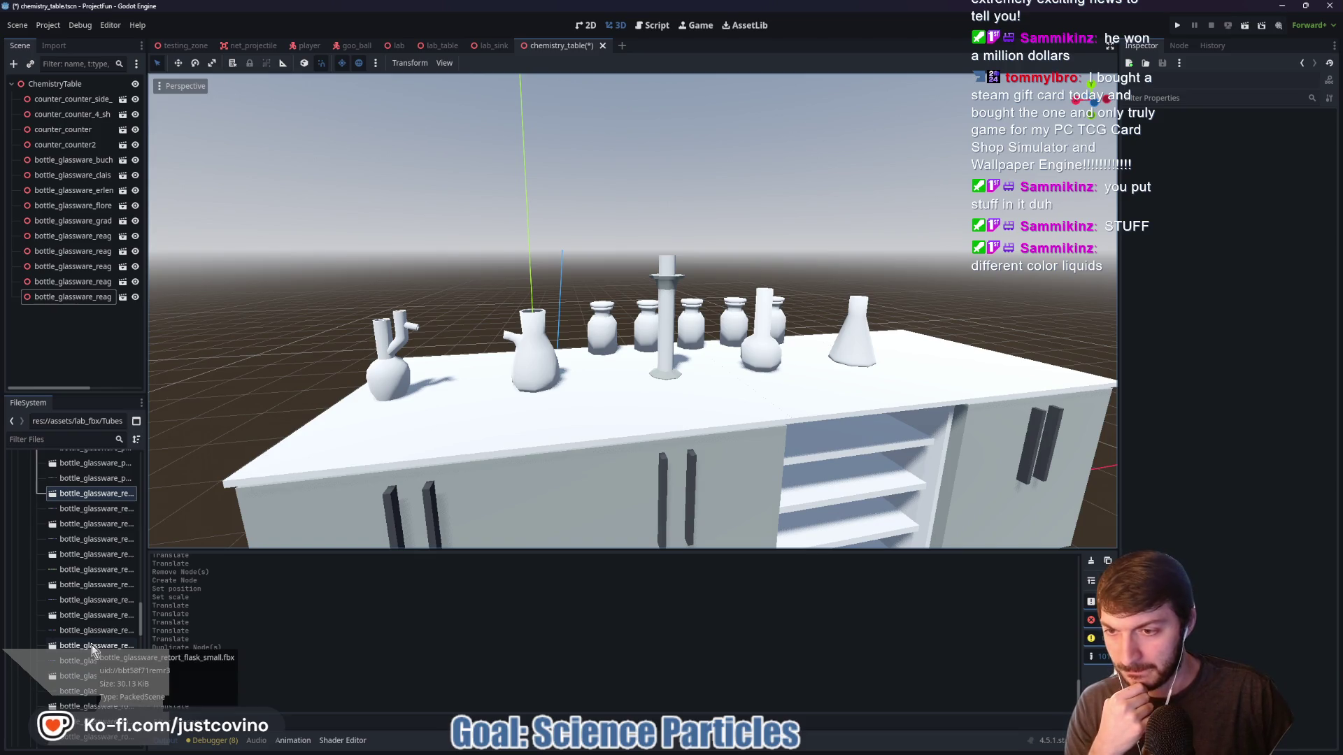
pyautogui.scroll(-3, 93, 649)
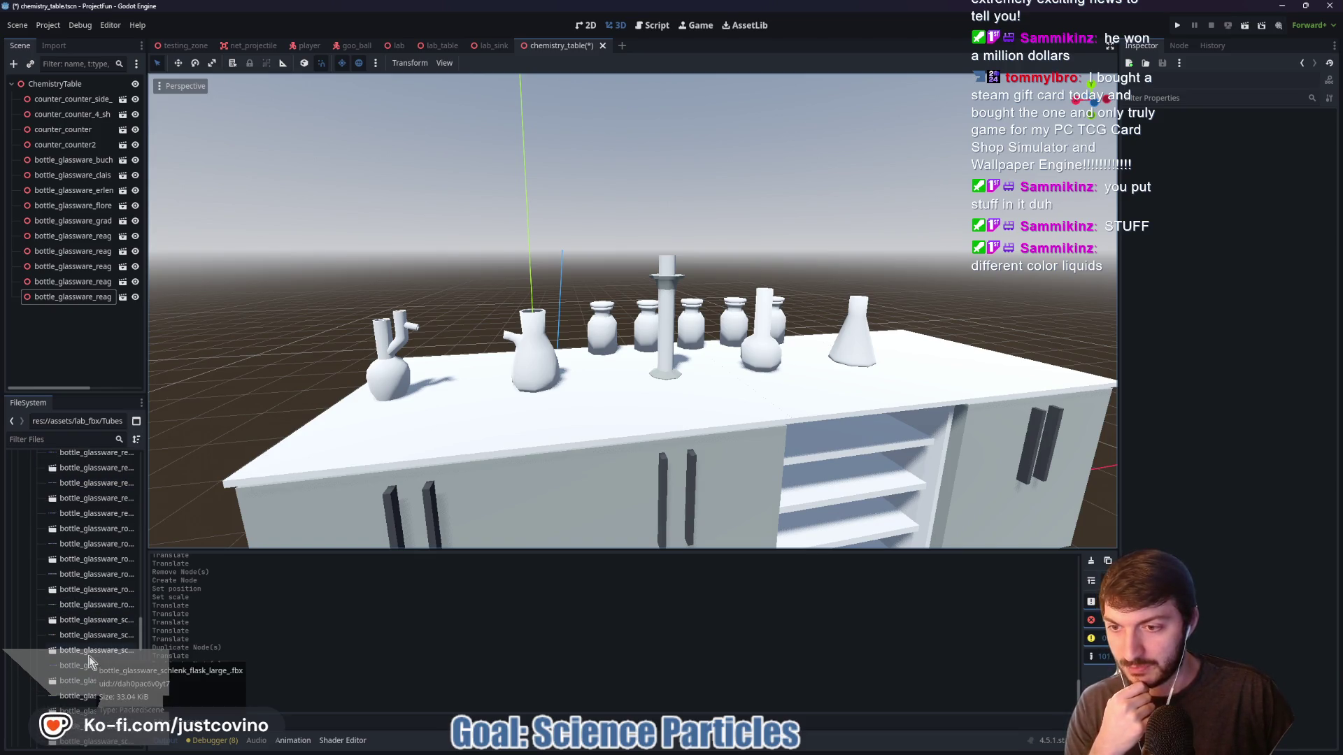
pyautogui.scroll(-5, 90, 658)
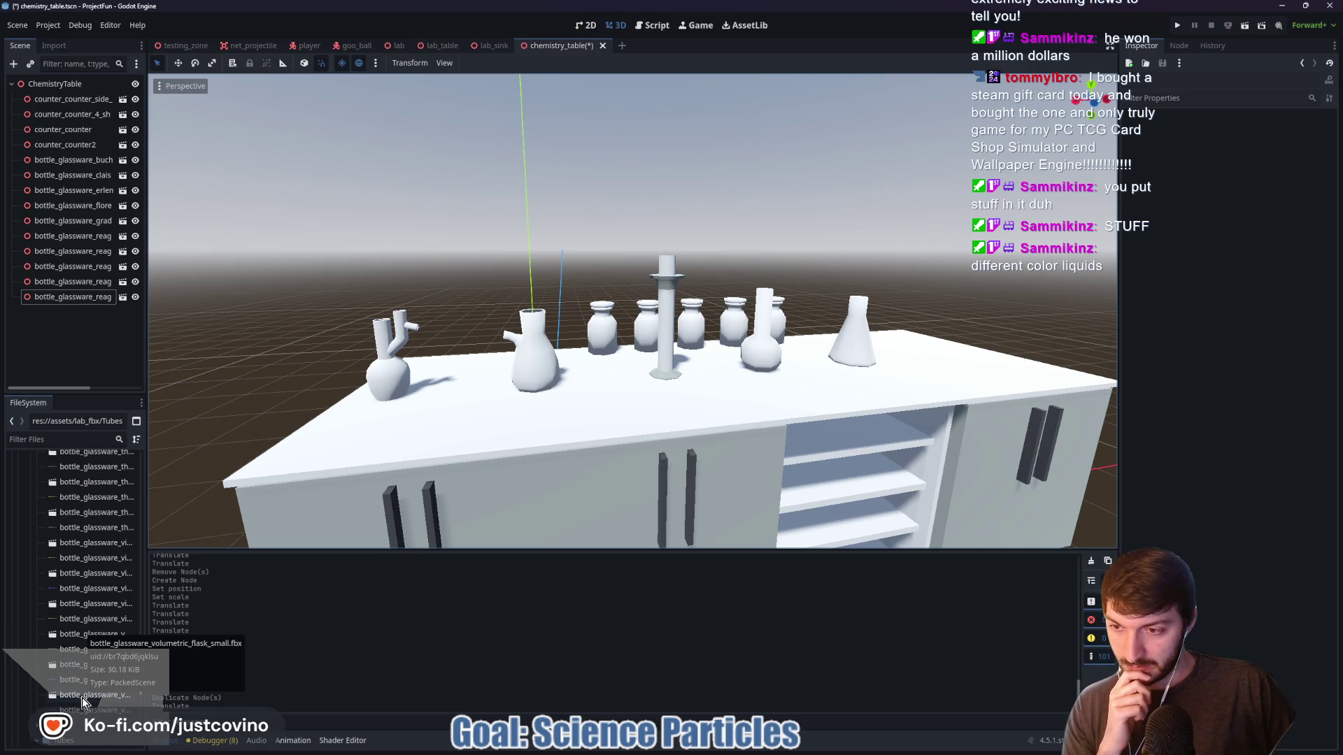
pyautogui.scroll(-2, 82, 698)
pyautogui.scroll(-4, 79, 679)
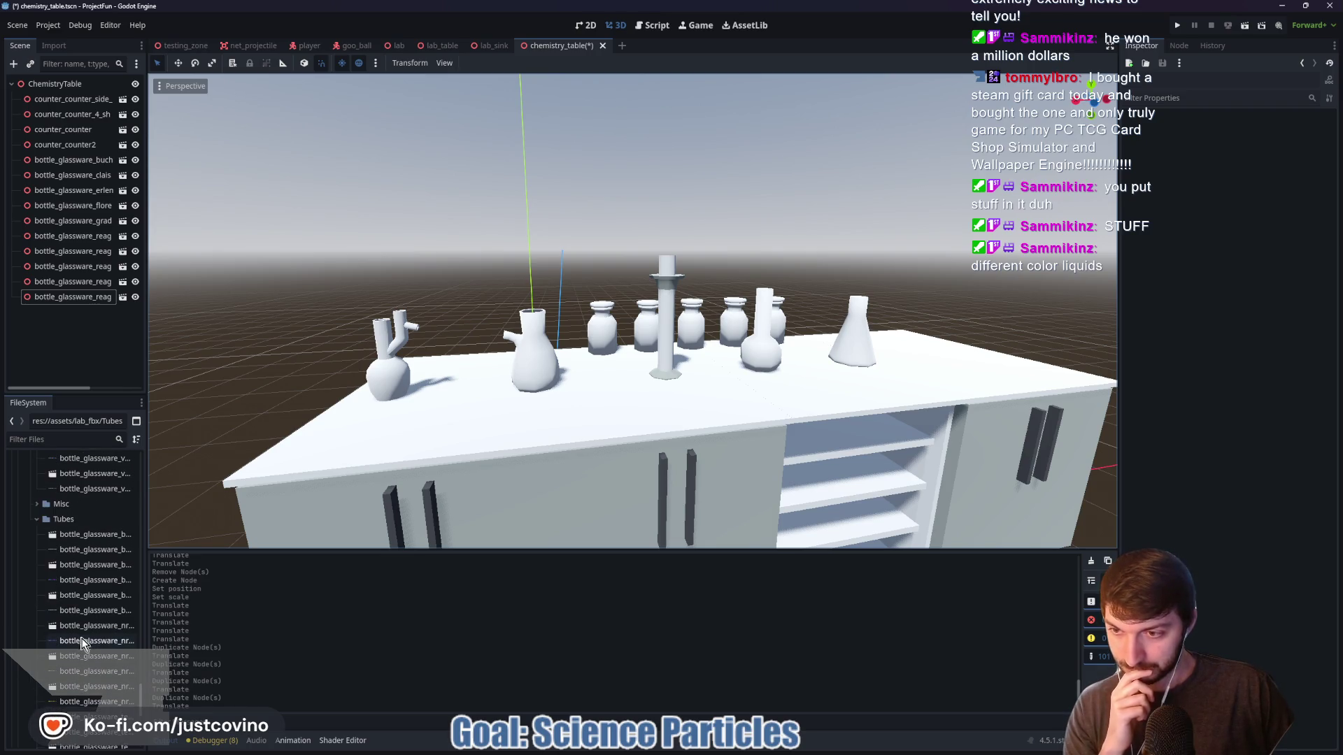
pyautogui.moveTo(82, 626)
pyautogui.mouseDown()
pyautogui.moveTo(342, 280)
pyautogui.moveTo(511, 249)
pyautogui.moveTo(417, 179)
pyautogui.moveTo(350, 238)
pyautogui.mouseUp()
pyautogui.scroll(-5, 448, 280)
pyautogui.scroll(-5, 574, 273)
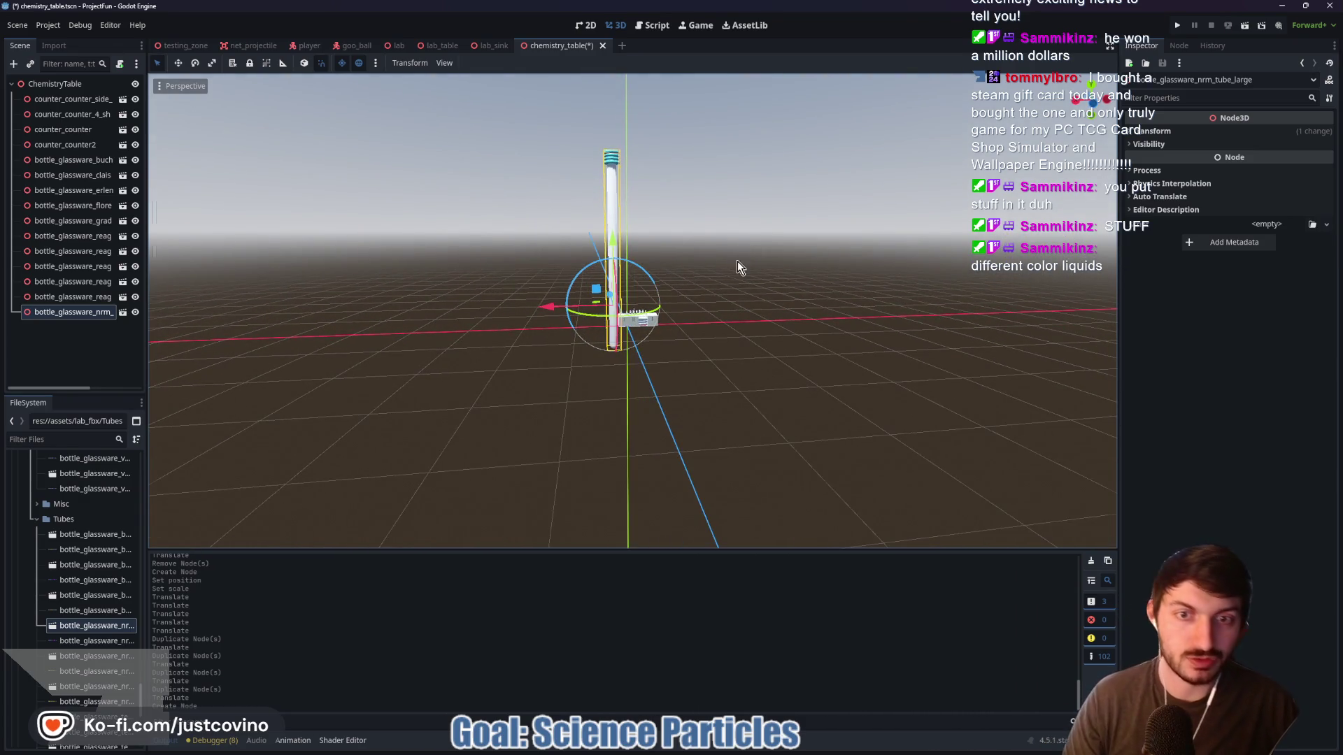
pyautogui.scroll(3, 738, 261)
pyautogui.press('Delete')
pyautogui.click(627, 385)
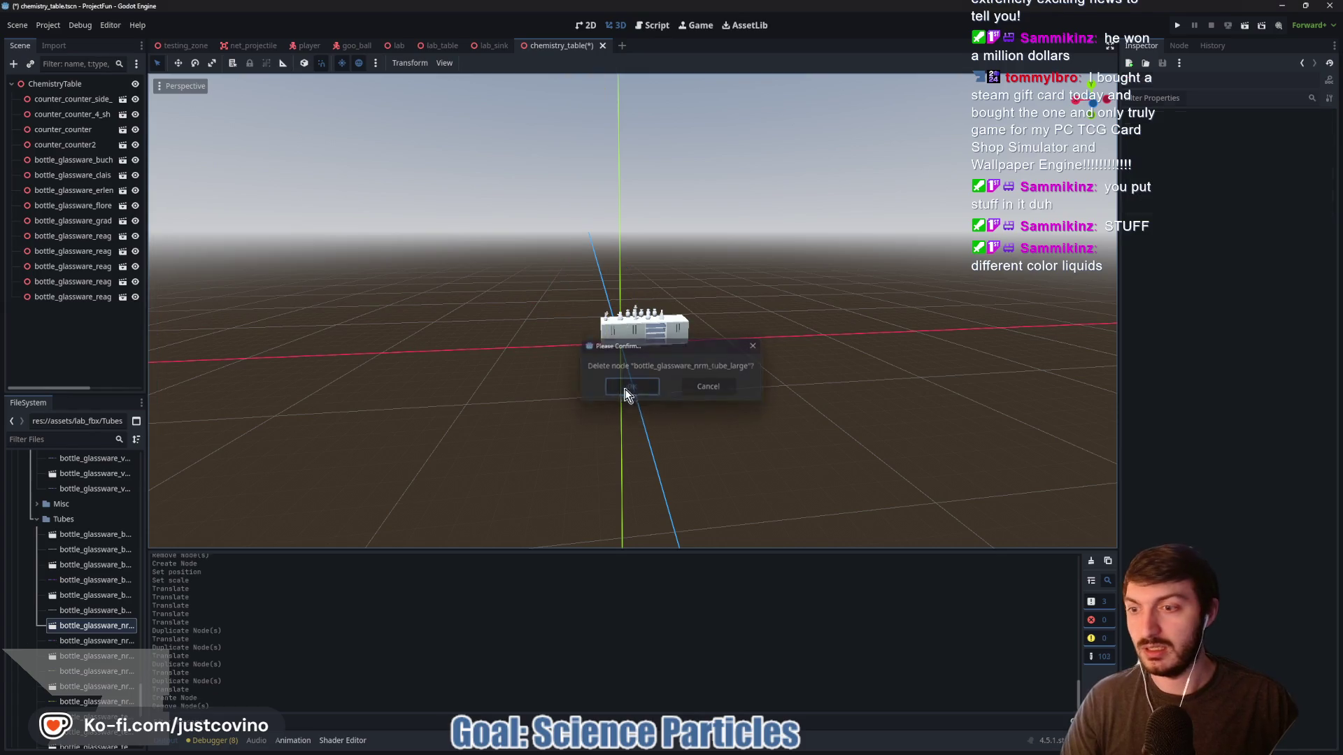
pyautogui.click(89, 659)
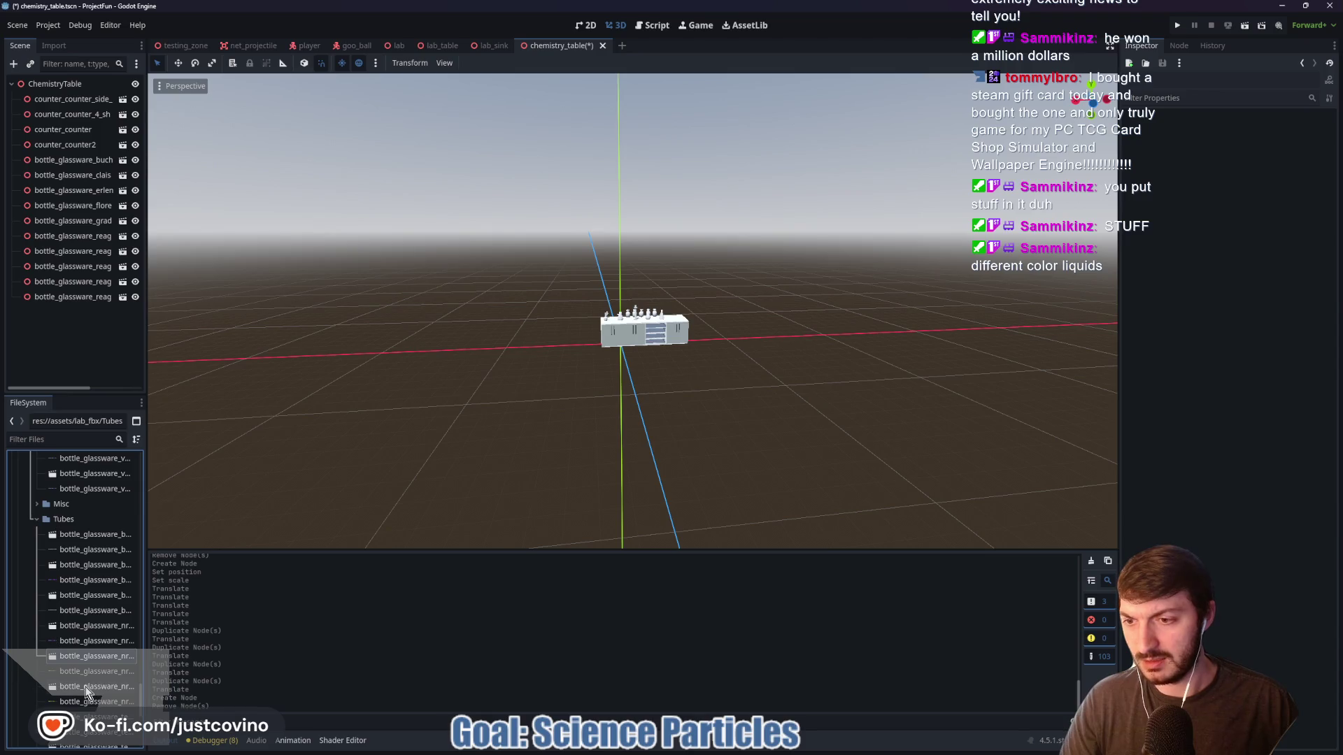
# Expand the Misc folder in the FileSystem asset tree and browse its models
pyautogui.scroll(-2, 87, 692)
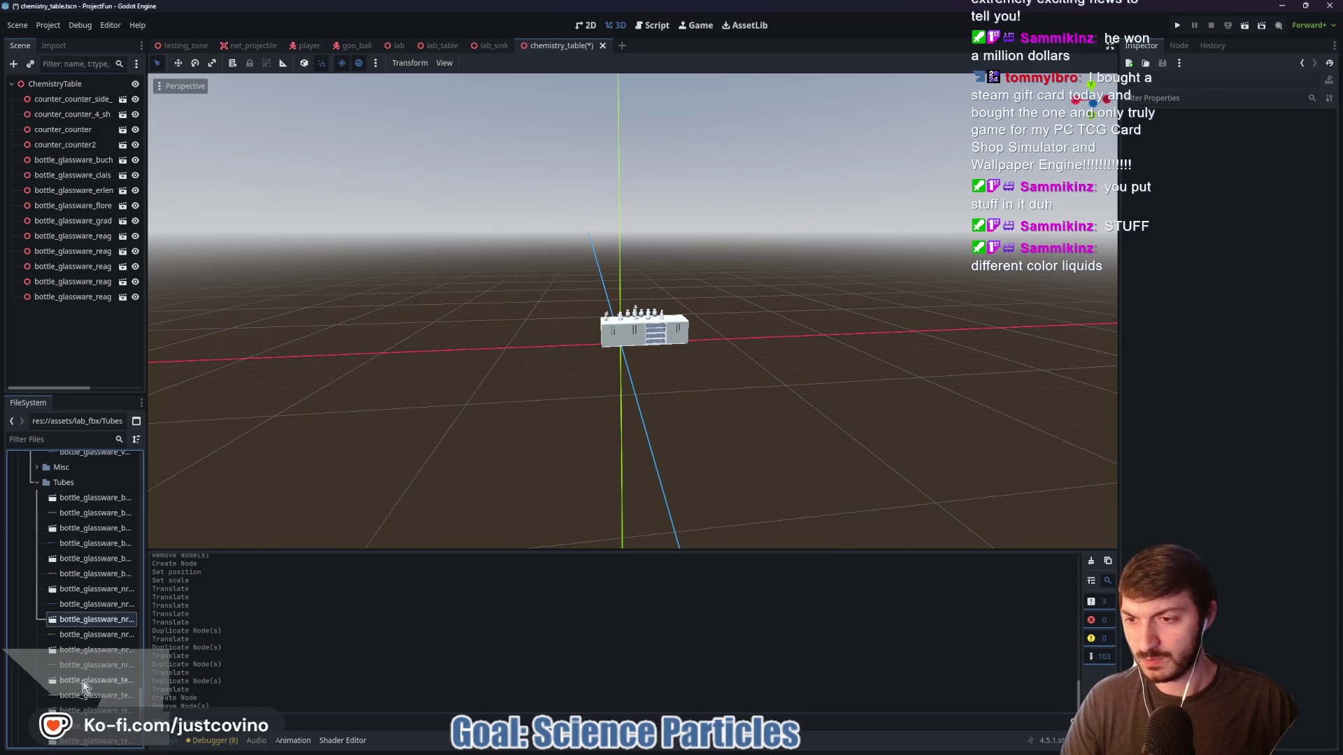
pyautogui.scroll(-8, 83, 681)
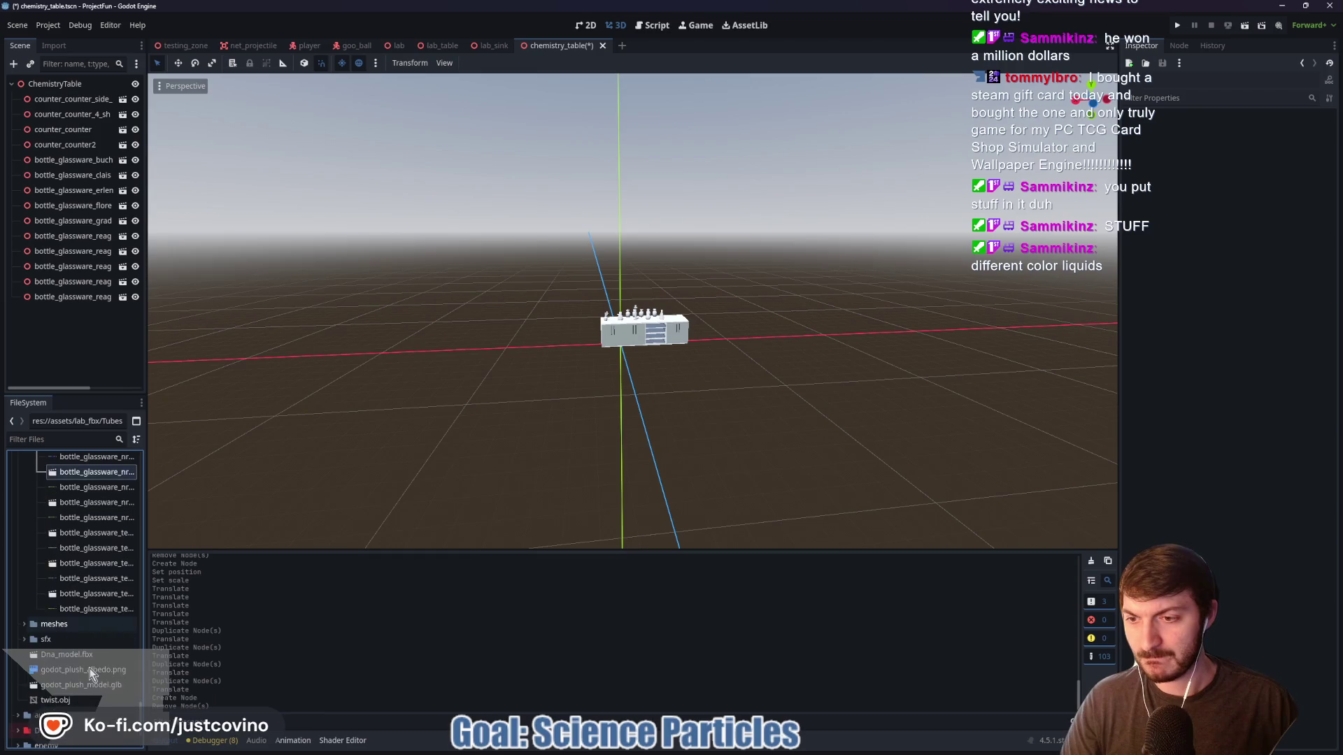
pyautogui.scroll(10, 95, 601)
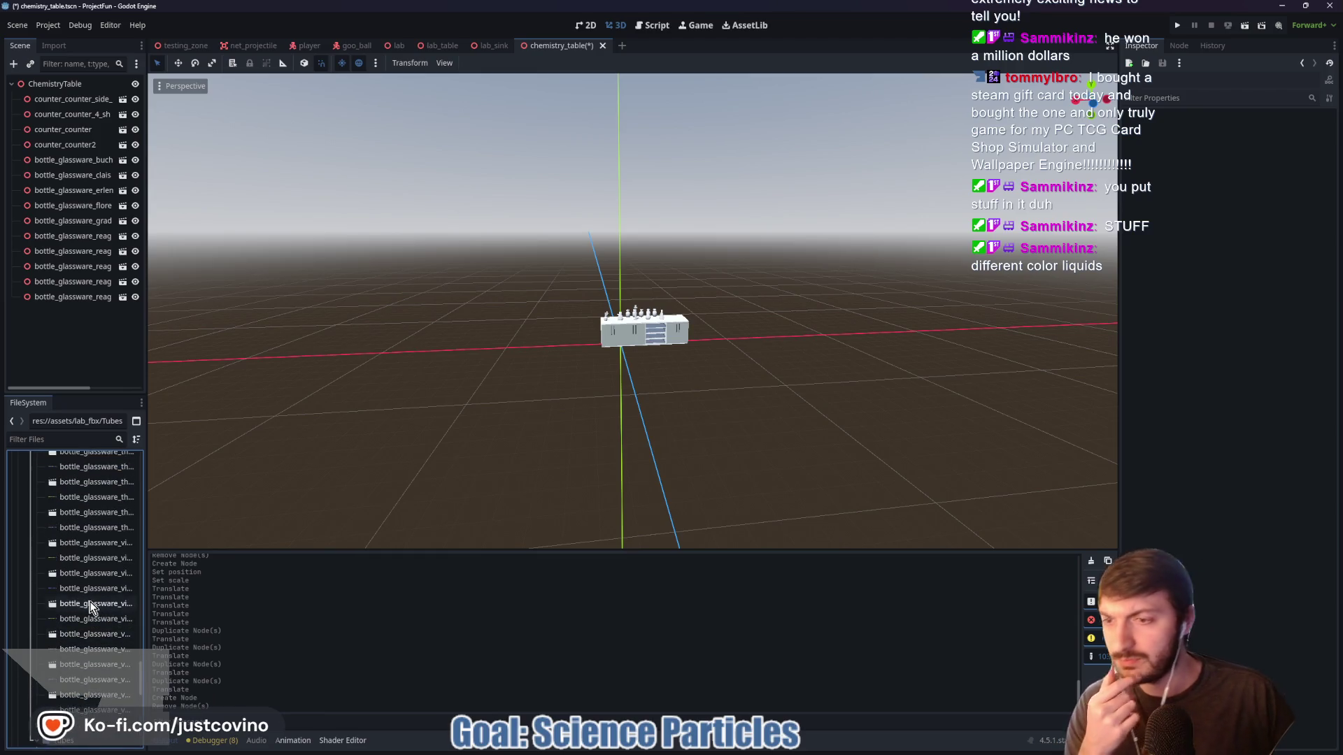
pyautogui.click(37, 614)
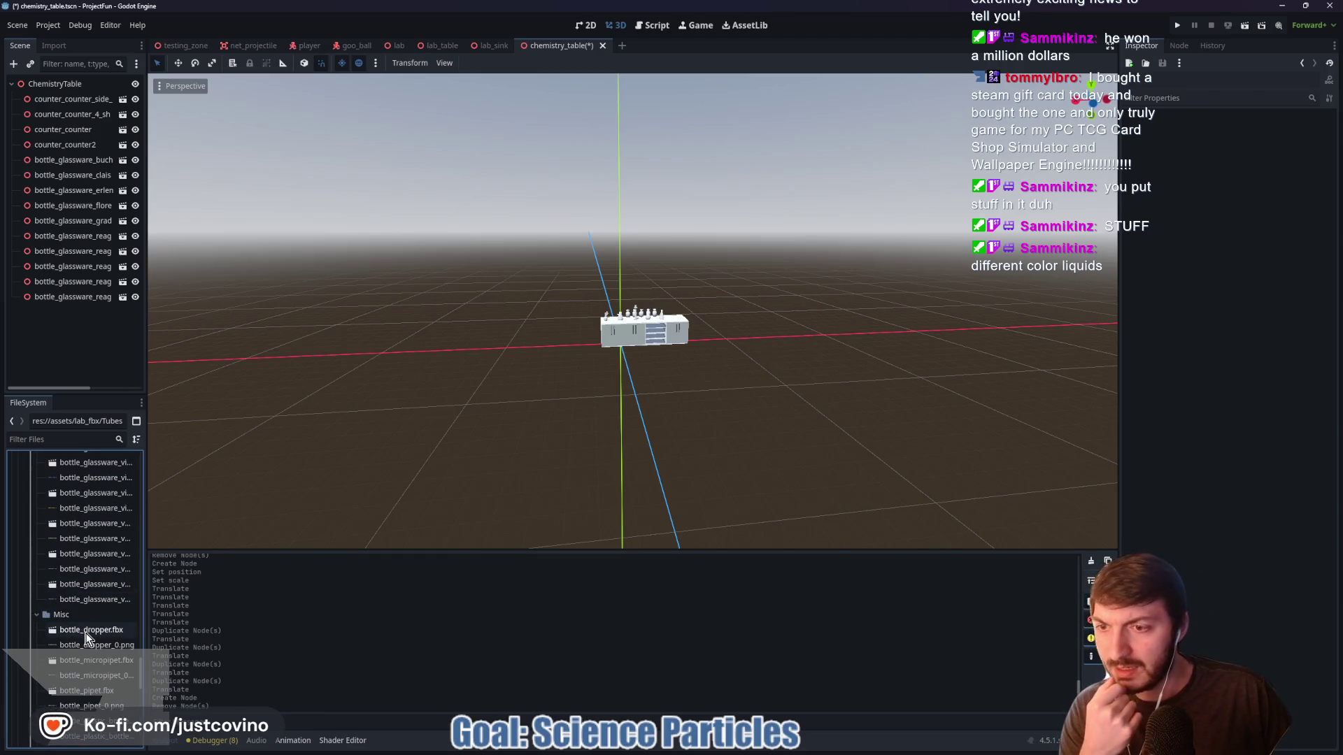
pyautogui.scroll(-2, 80, 640)
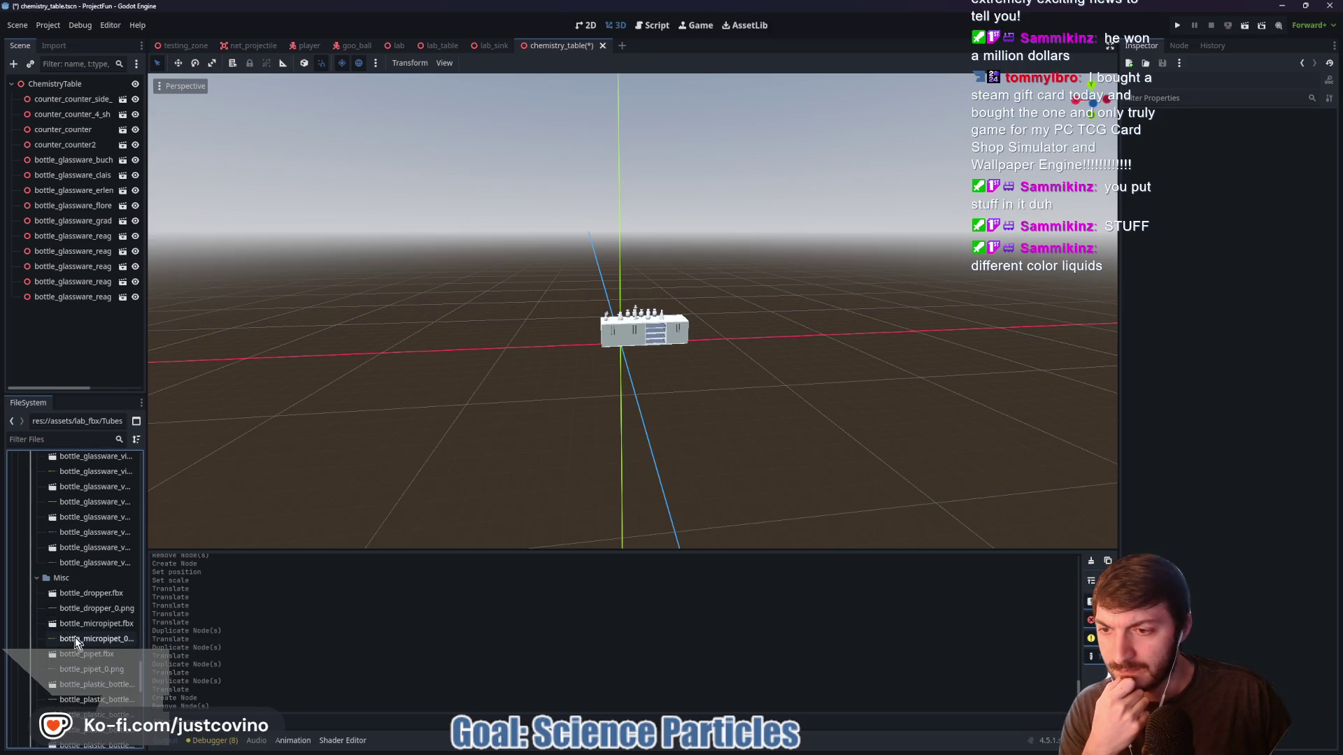
pyautogui.scroll(-2, 74, 625)
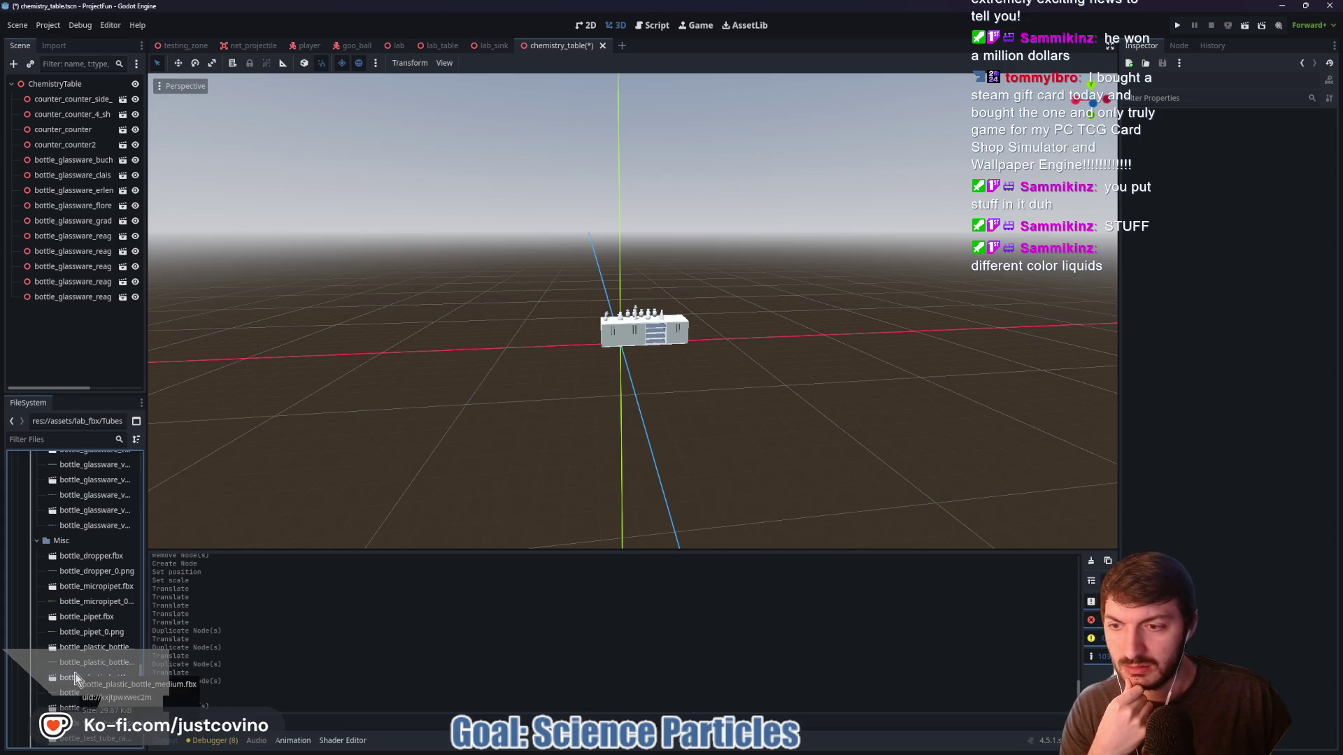
pyautogui.scroll(-4, 76, 678)
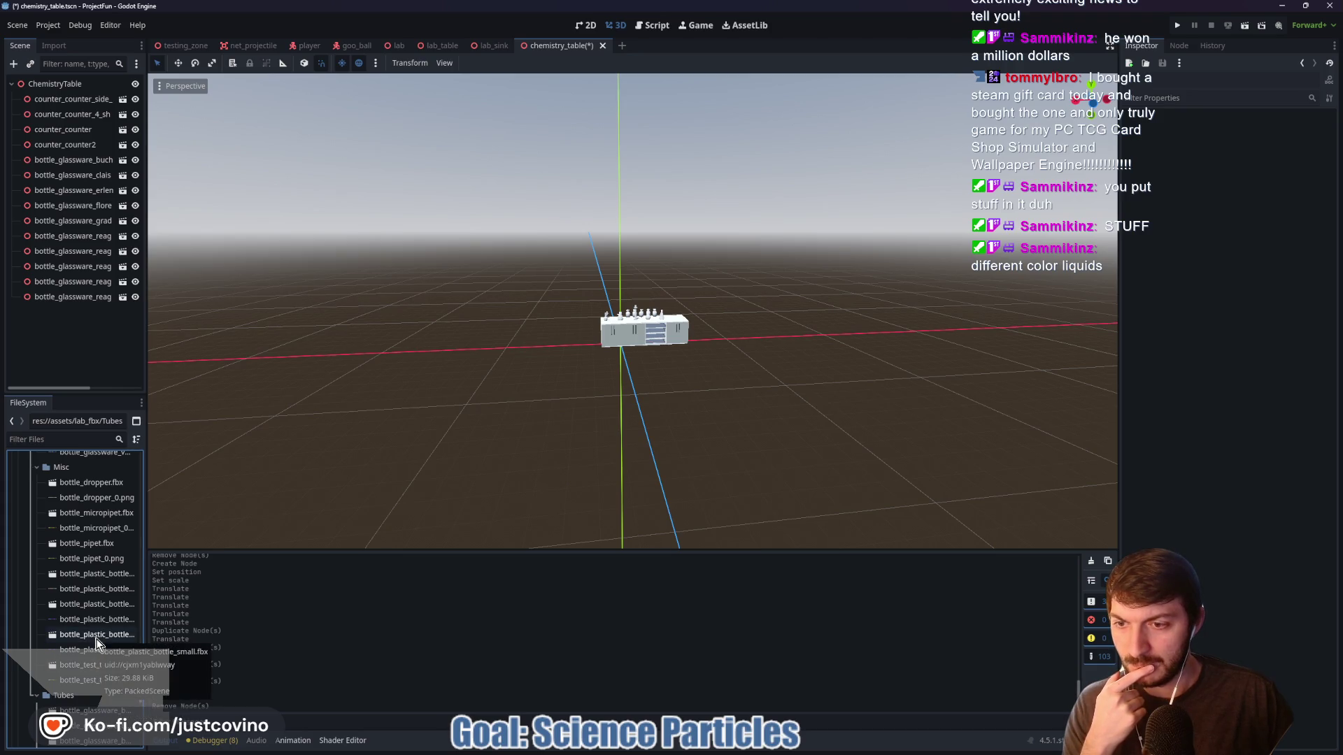
# Expand the Funnels folder to see the available funnel models
pyautogui.scroll(5, 94, 629)
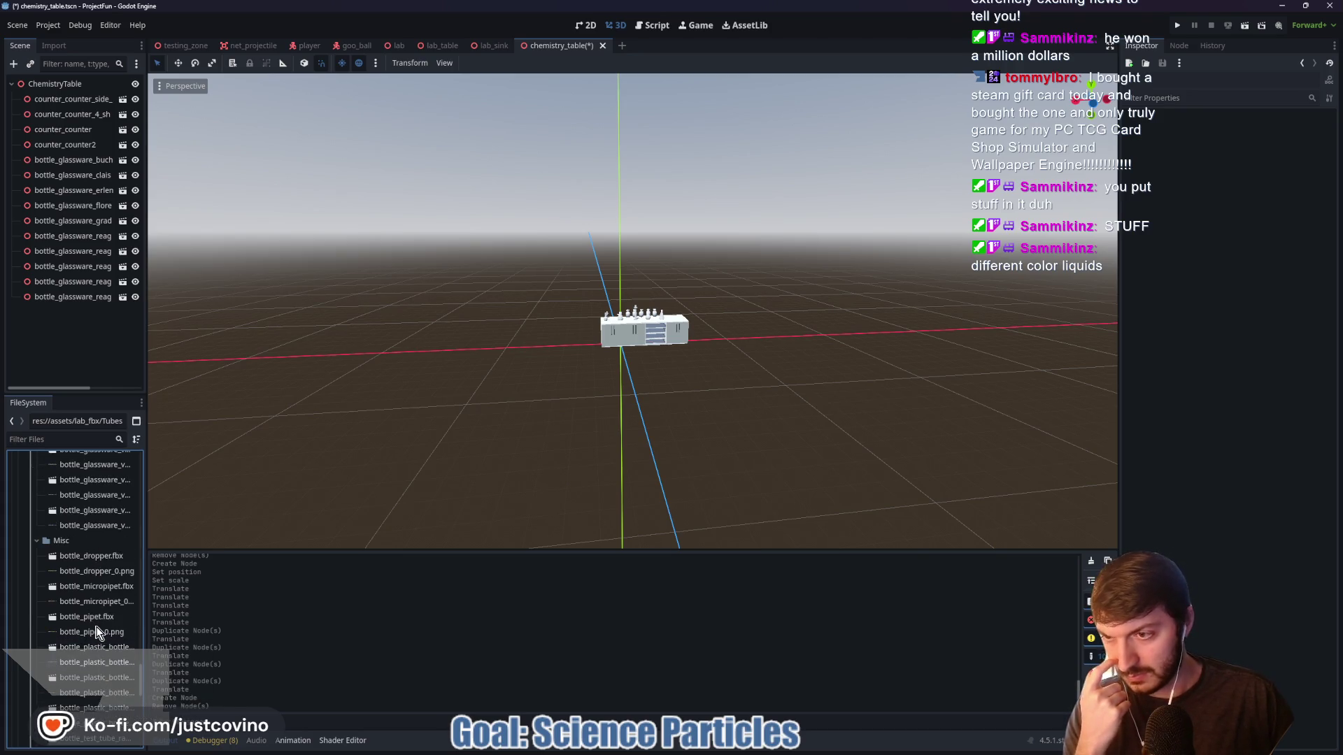
pyautogui.scroll(5, 94, 541)
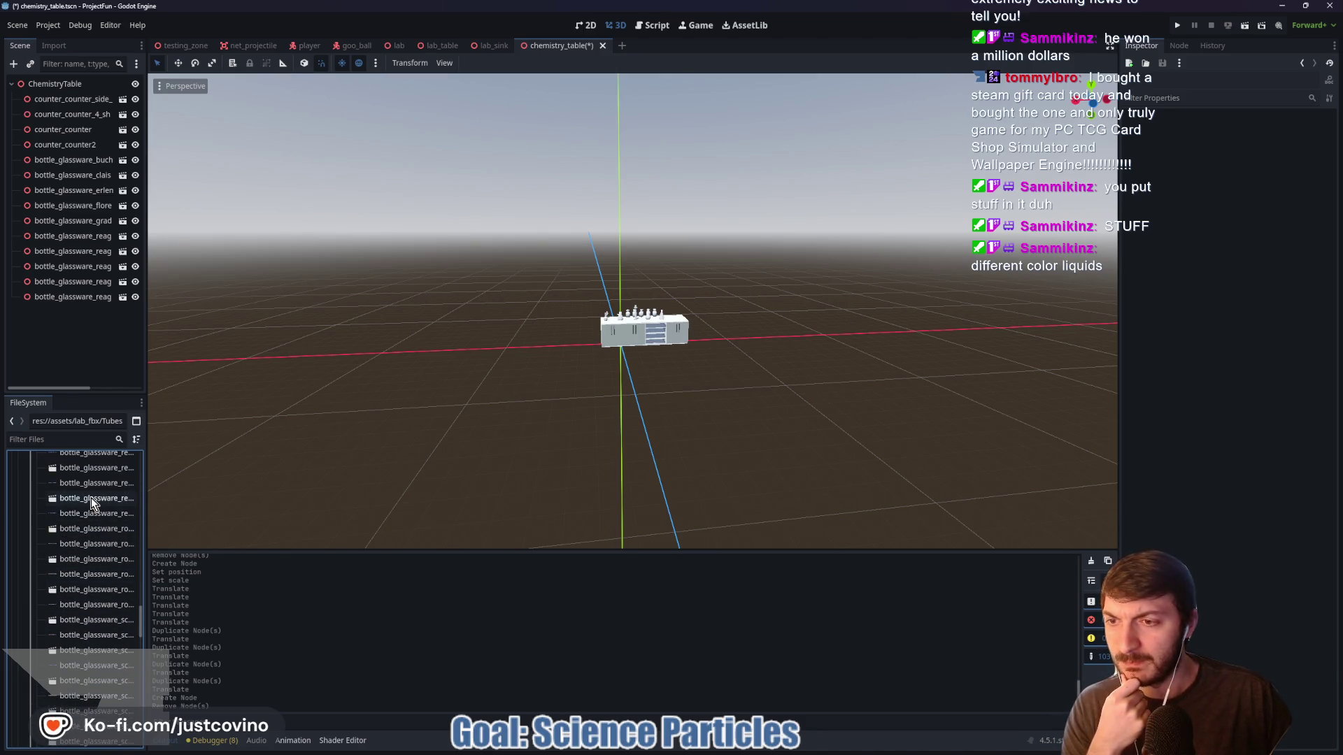
pyautogui.scroll(5, 92, 503)
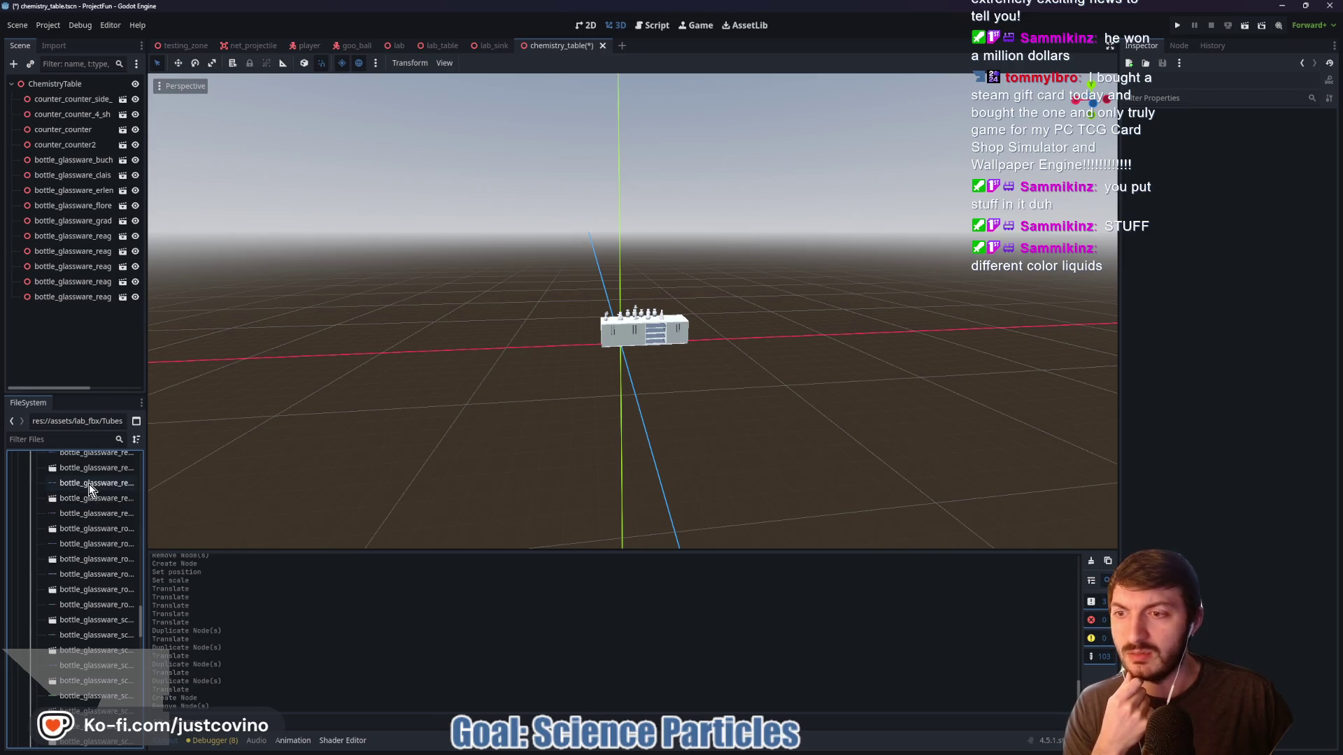
pyautogui.scroll(5, 91, 528)
pyautogui.scroll(10, 84, 539)
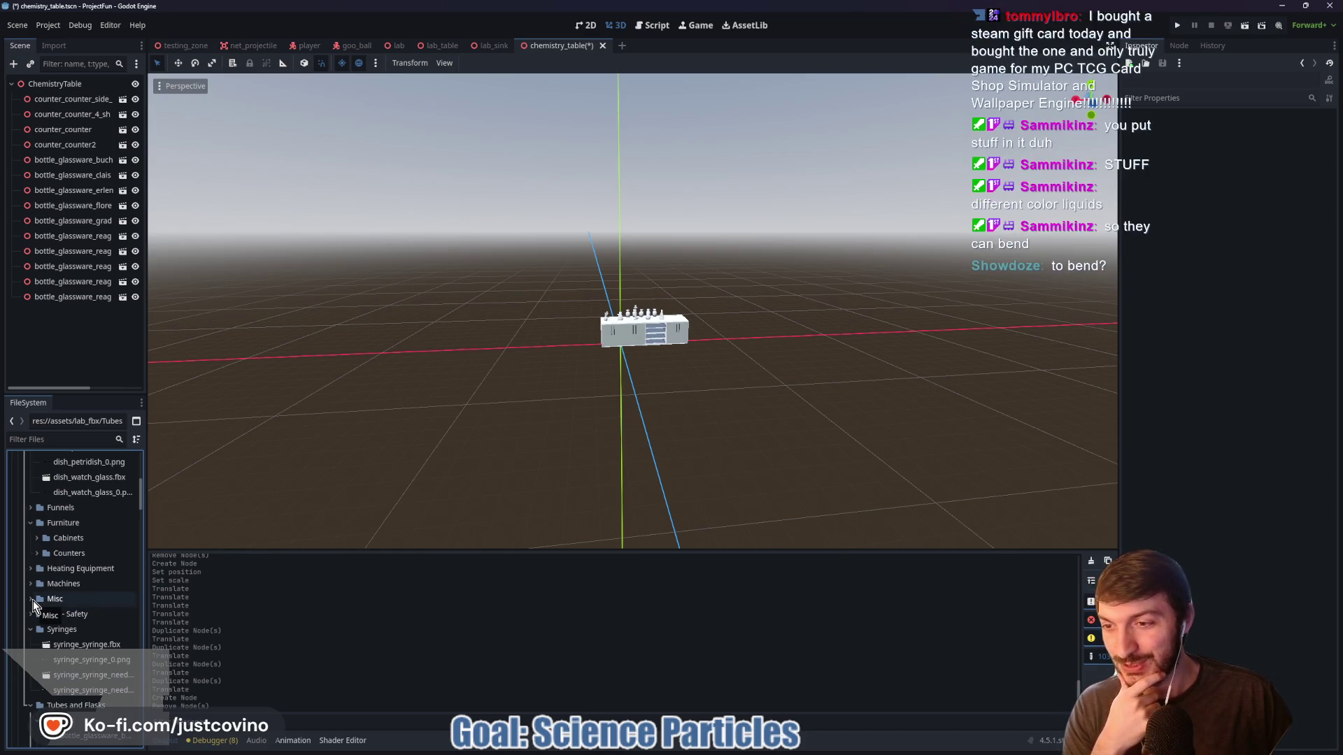
pyautogui.click(31, 507)
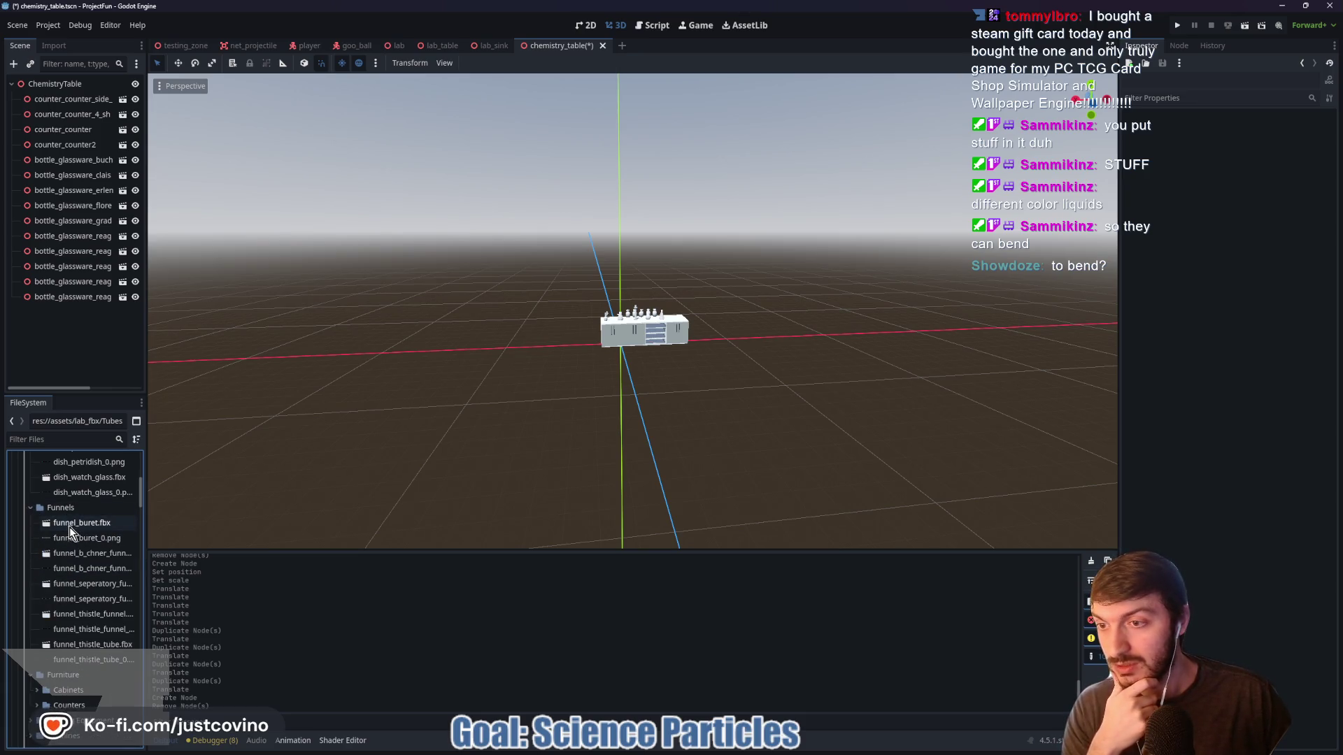
pyautogui.scroll(3, 66, 549)
pyautogui.scroll(1, 72, 565)
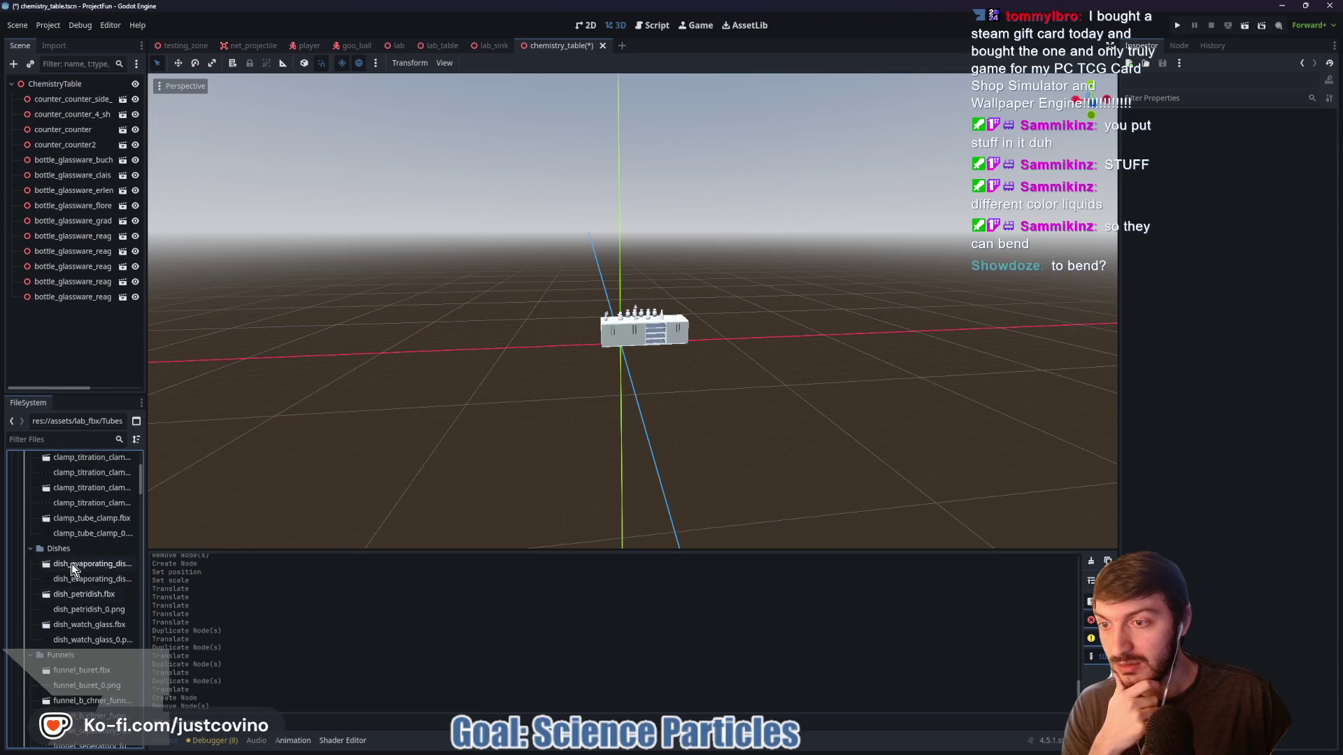
pyautogui.moveTo(78, 520)
pyautogui.mouseDown()
pyautogui.moveTo(315, 518)
pyautogui.moveTo(476, 396)
pyautogui.moveTo(596, 367)
pyautogui.moveTo(586, 373)
pyautogui.mouseUp()
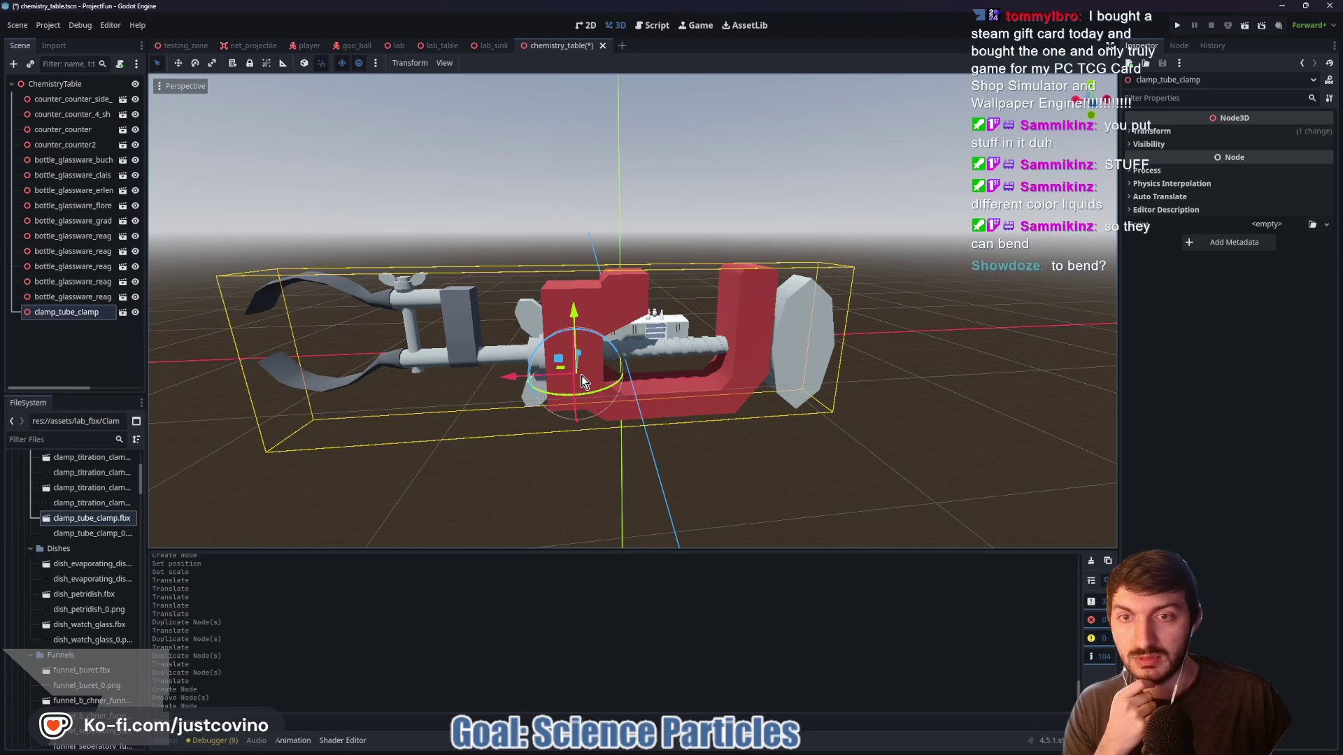
pyautogui.press('Delete')
pyautogui.click(640, 386)
pyautogui.moveTo(82, 488)
pyautogui.mouseDown()
pyautogui.moveTo(468, 417)
pyautogui.moveTo(578, 380)
pyautogui.mouseUp()
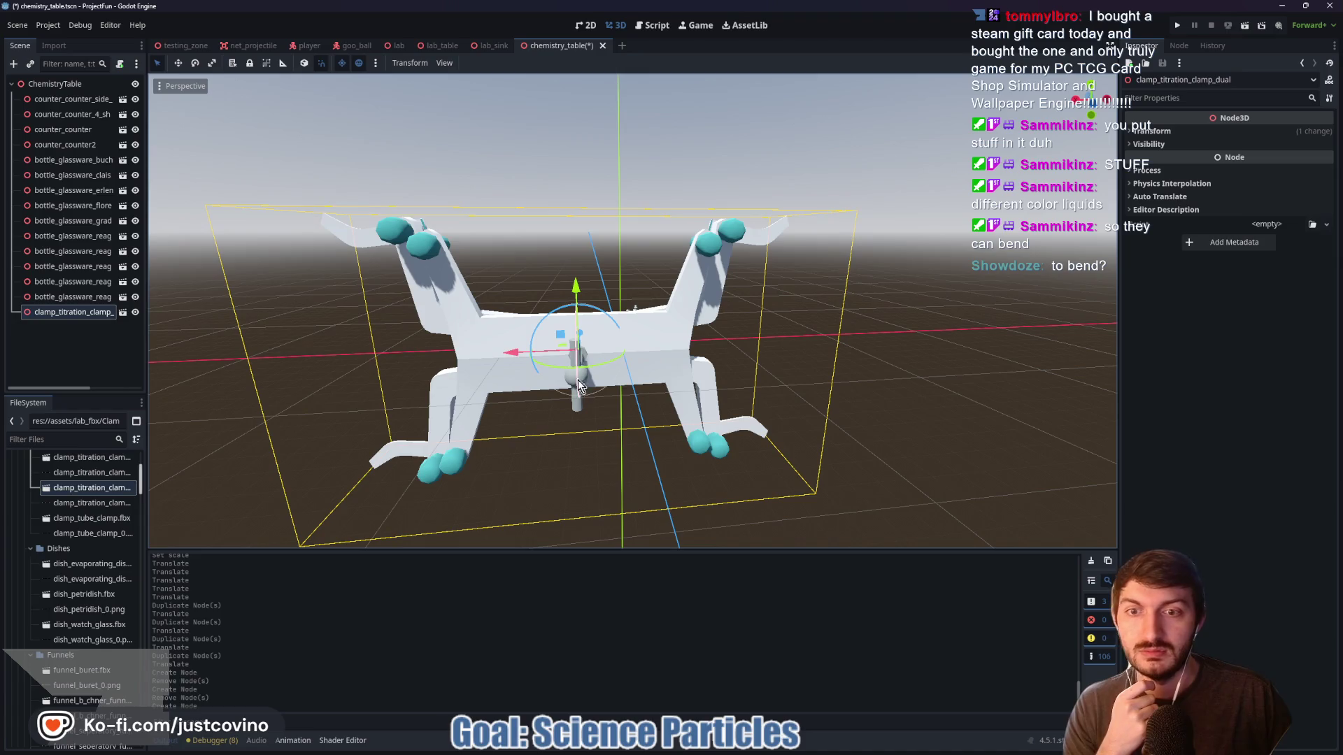
pyautogui.press('Delete')
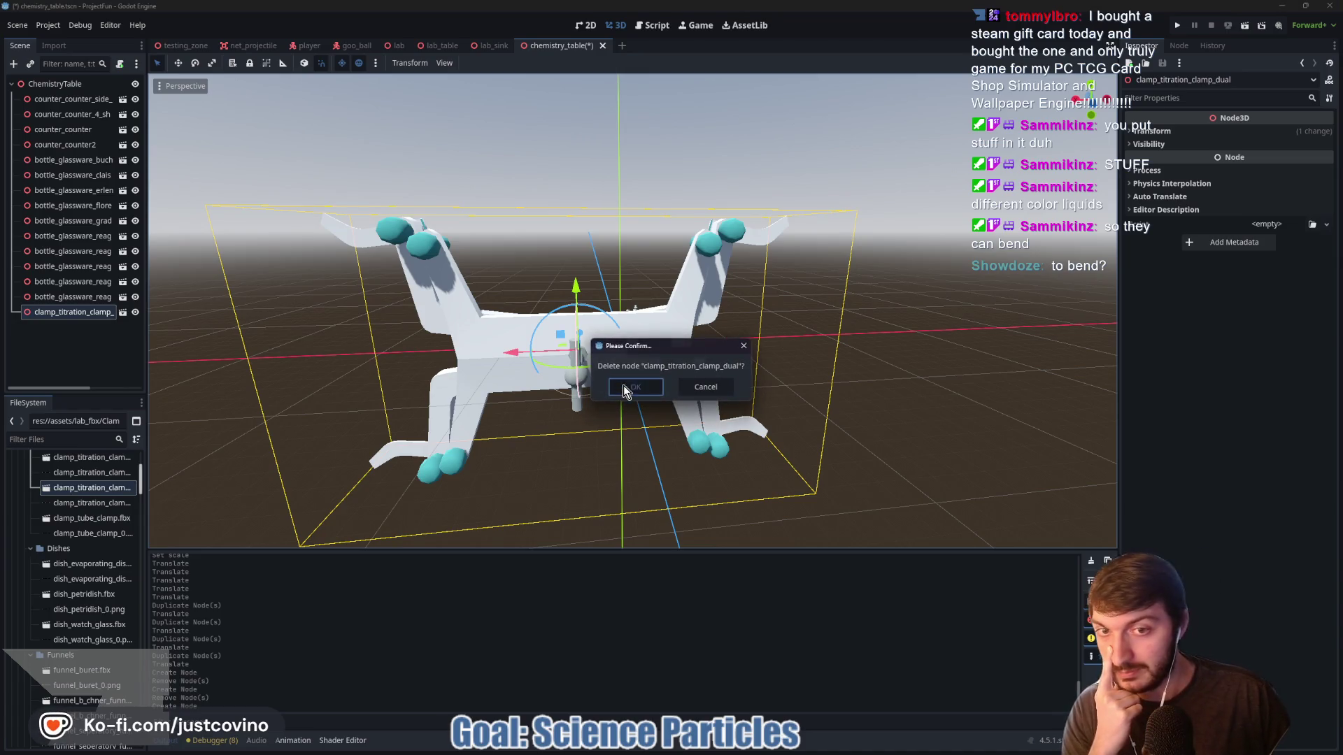
pyautogui.click(623, 385)
pyautogui.scroll(3, 81, 464)
pyautogui.moveTo(72, 505)
pyautogui.mouseDown()
pyautogui.moveTo(448, 489)
pyautogui.moveTo(566, 398)
pyautogui.moveTo(590, 405)
pyautogui.moveTo(355, 408)
pyautogui.moveTo(594, 396)
pyautogui.mouseUp()
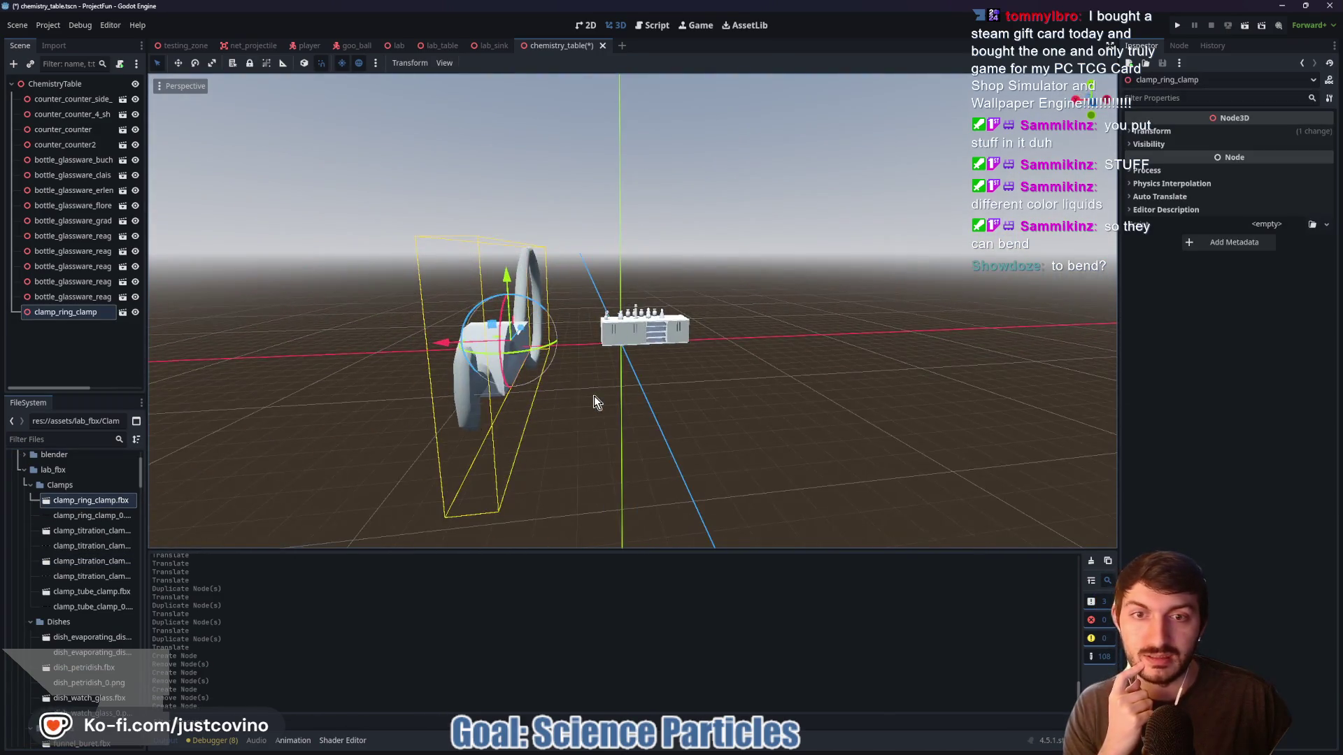
pyautogui.press('Delete')
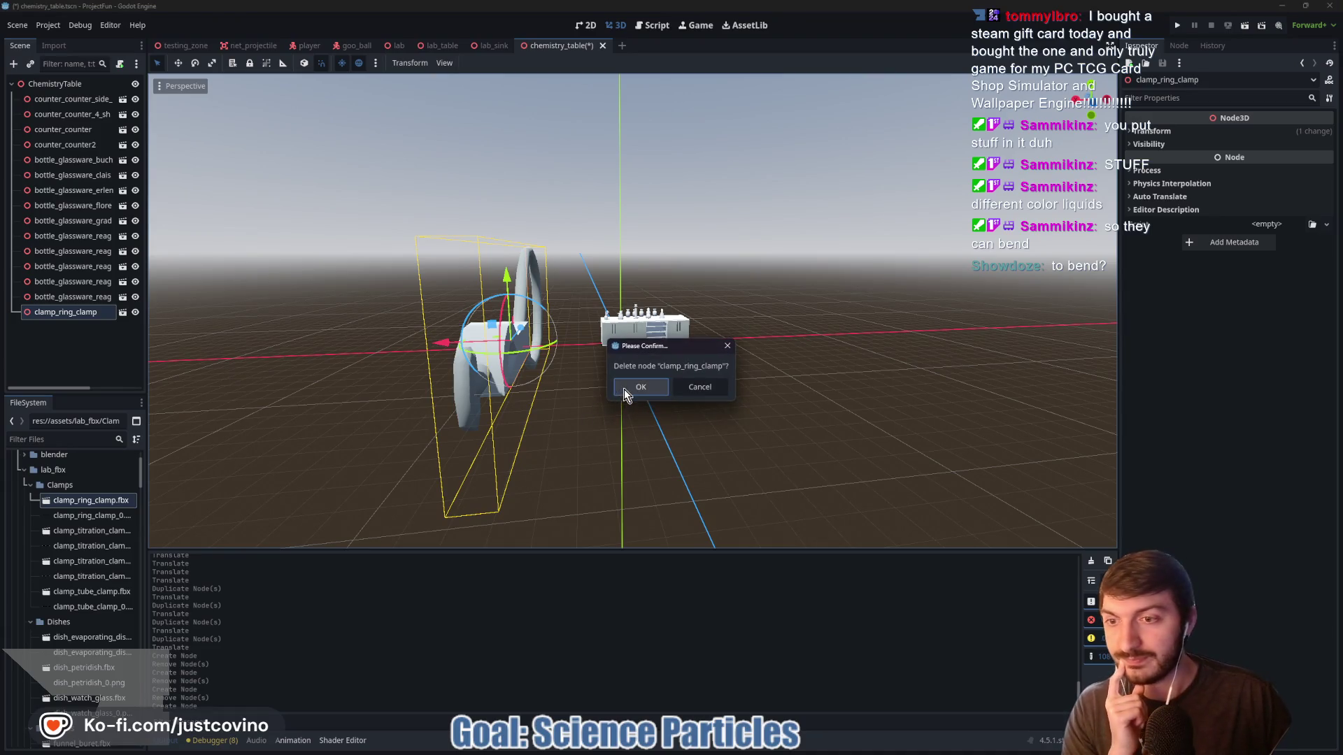
pyautogui.click(624, 389)
pyautogui.scroll(-3, 84, 620)
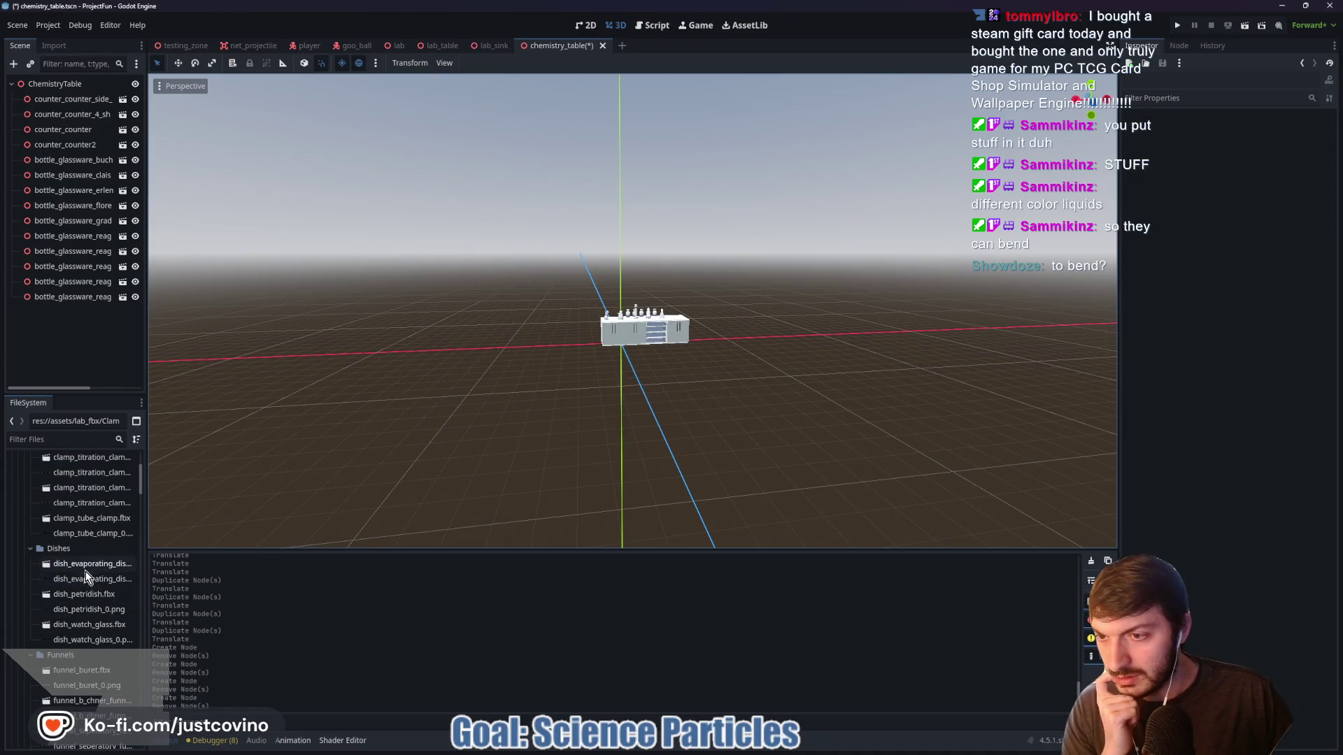
pyautogui.moveTo(84, 572); pyautogui.dragTo(565, 392)
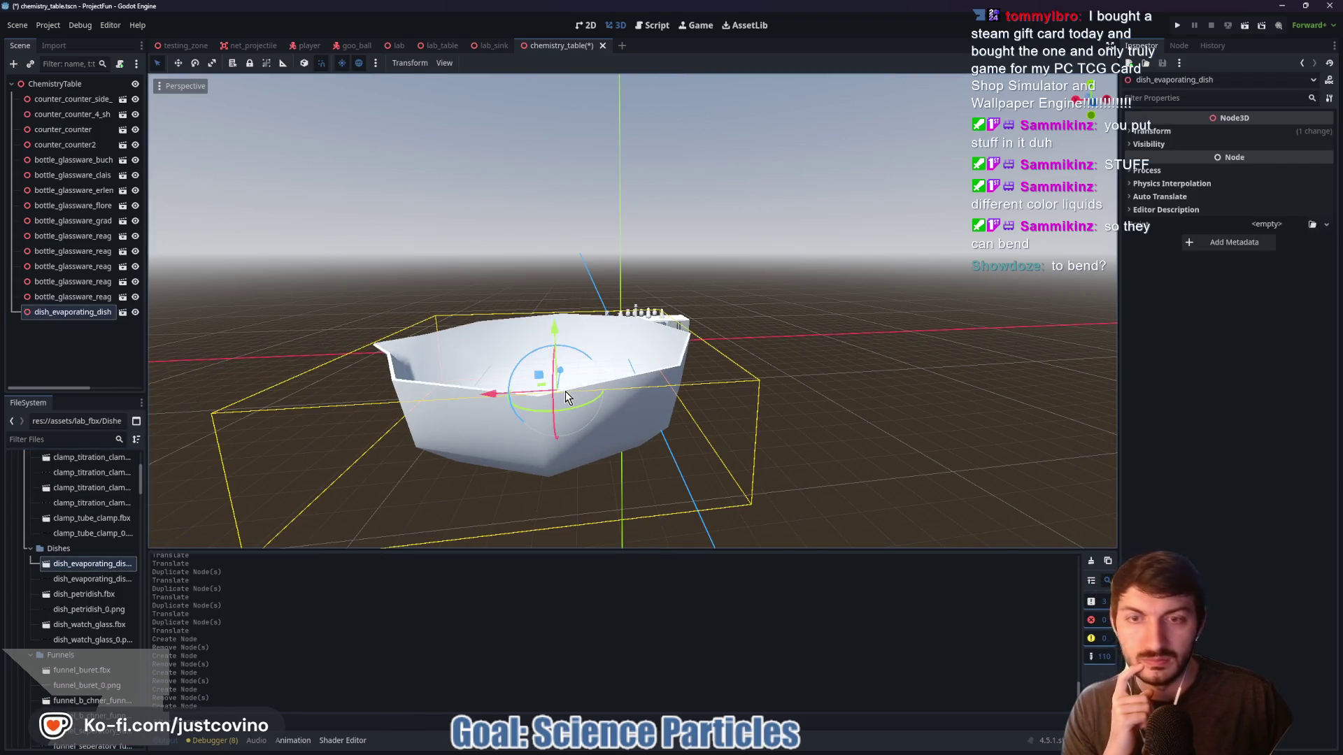
pyautogui.press('Delete')
pyautogui.click(633, 397)
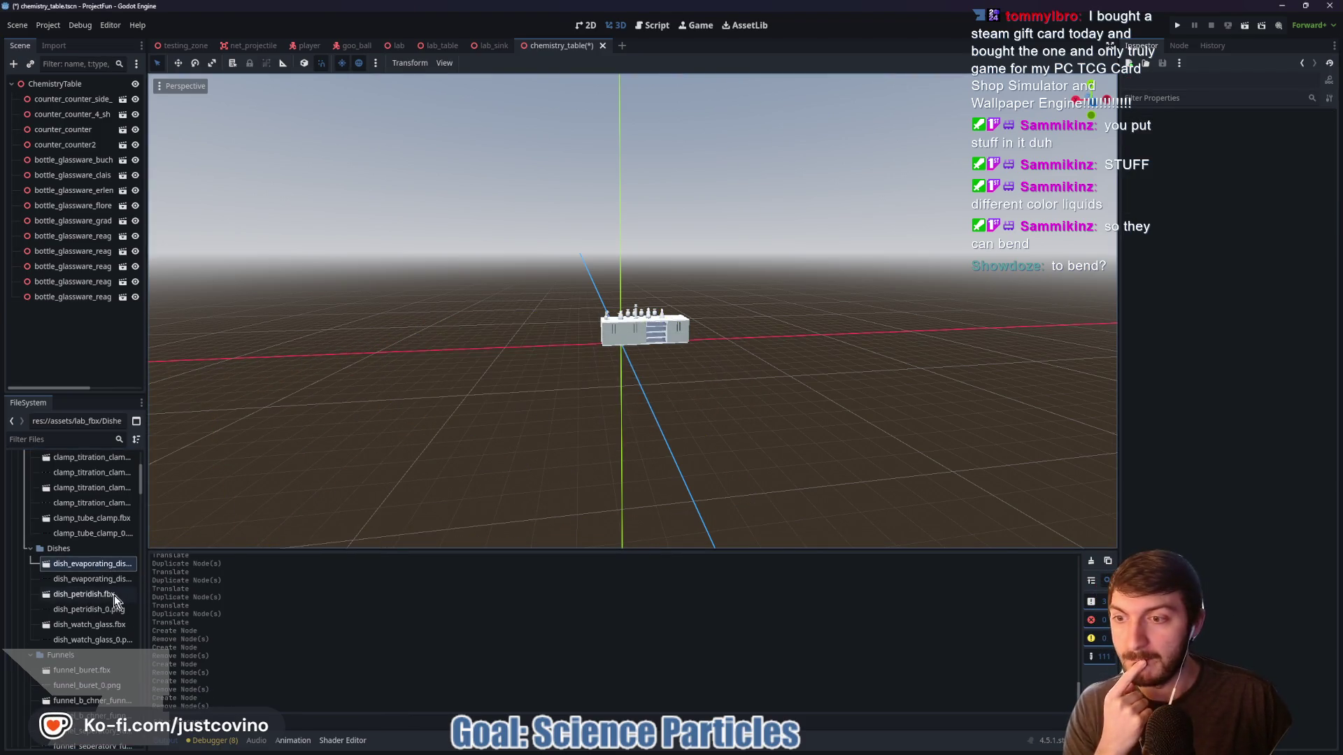
pyautogui.moveTo(100, 600)
pyautogui.mouseDown()
pyautogui.moveTo(524, 438)
pyautogui.moveTo(601, 372)
pyautogui.mouseUp()
pyautogui.press('Delete')
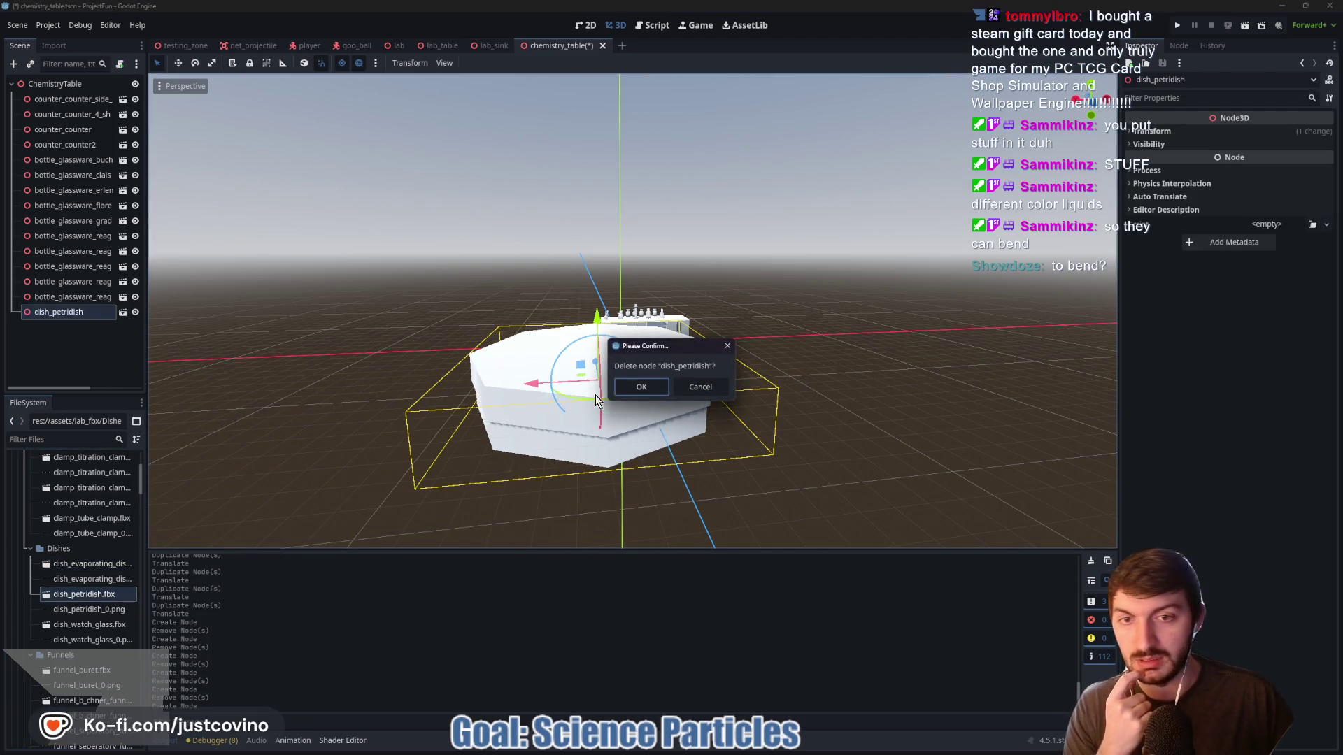
pyautogui.click(625, 390)
pyautogui.scroll(-2, 94, 664)
pyautogui.moveTo(98, 596)
pyautogui.mouseDown()
pyautogui.moveTo(561, 372)
pyautogui.moveTo(562, 277)
pyautogui.moveTo(539, 324)
pyautogui.moveTo(549, 314)
pyautogui.mouseUp()
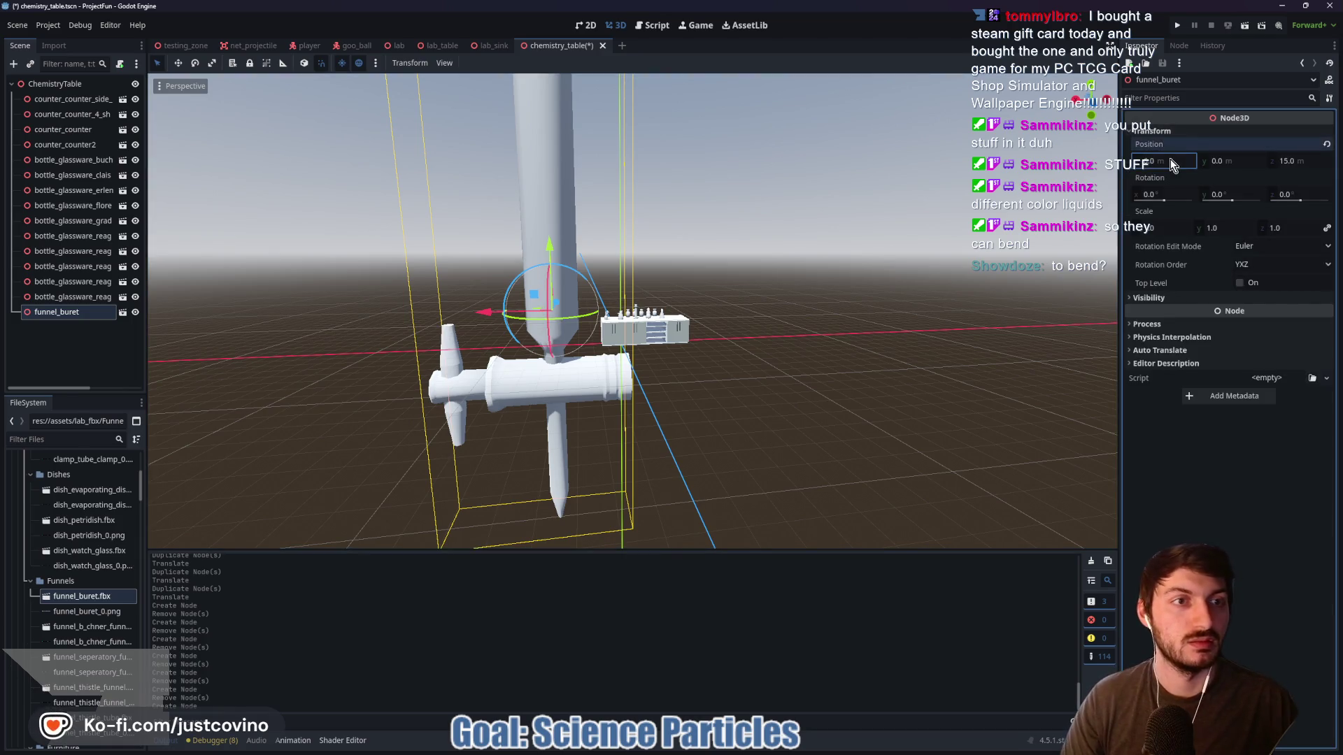
# Set the buret's X and Z position to 0 and its scale to 0.025
pyautogui.press('Tab')
pyautogui.press('Tab')
pyautogui.write('0')
pyautogui.press('Return')
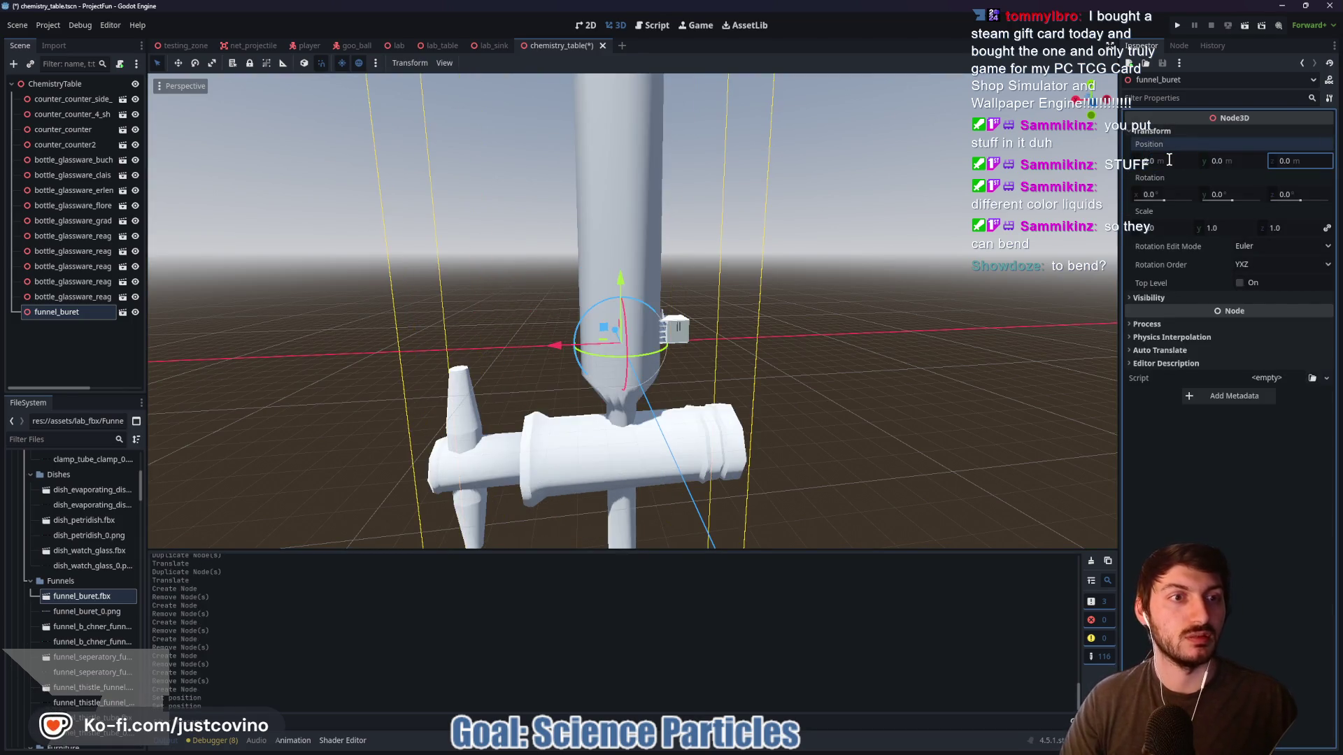
pyautogui.click(1162, 229)
pyautogui.write('0.025')
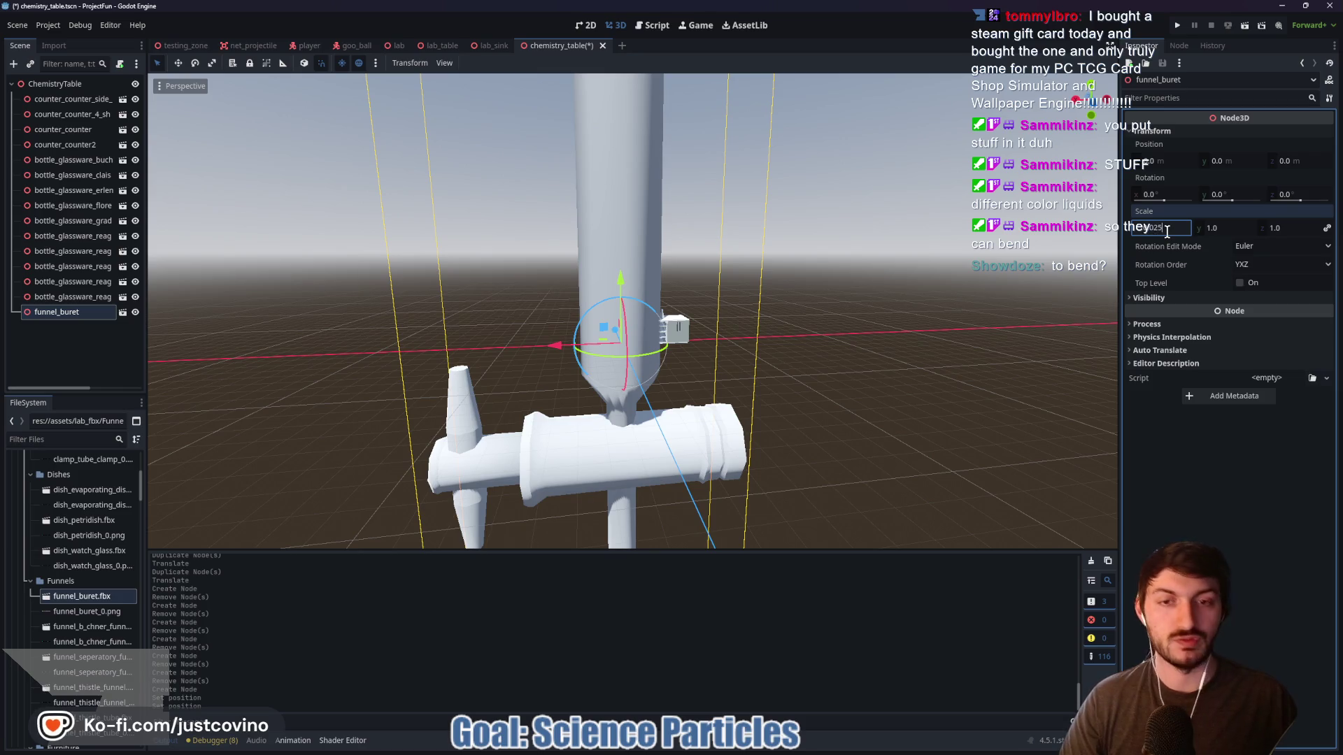
pyautogui.press('Return')
# Raise the buret to a height of 3 above the lab table
pyautogui.scroll(6, 797, 325)
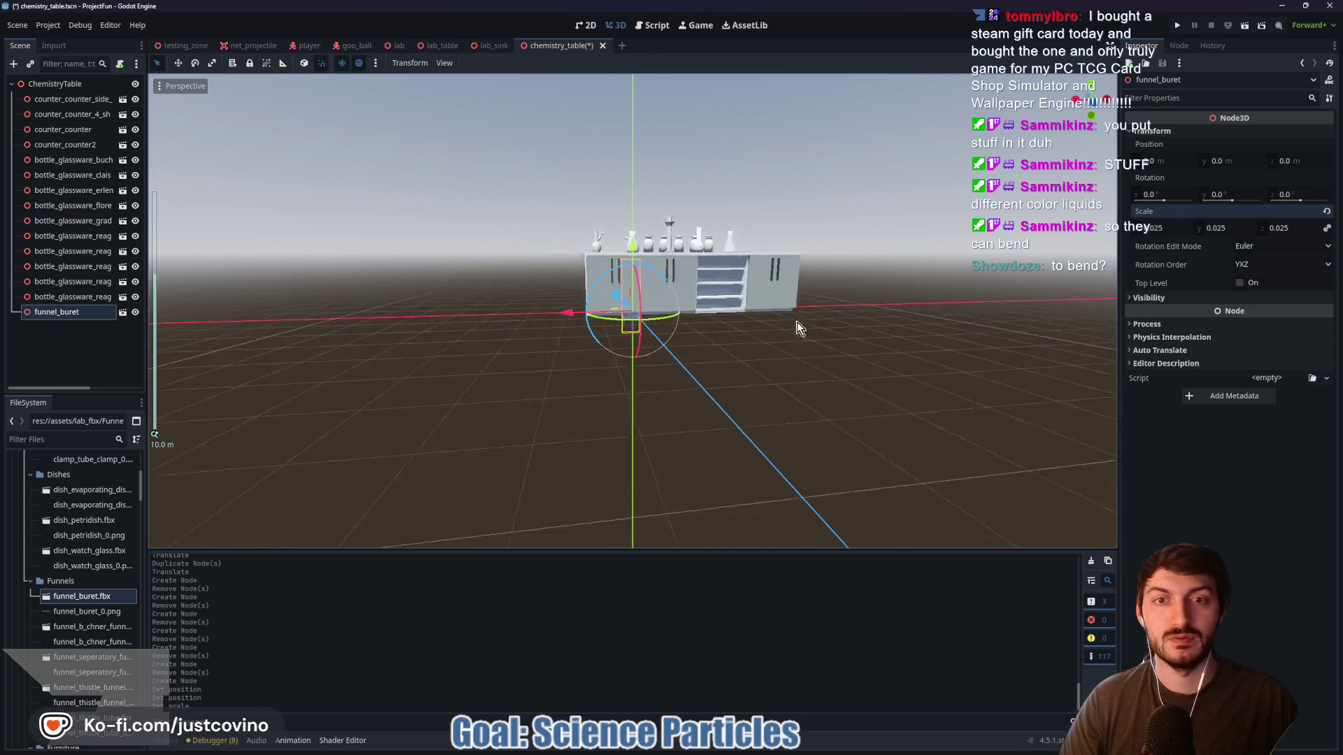
pyautogui.scroll(5, 798, 321)
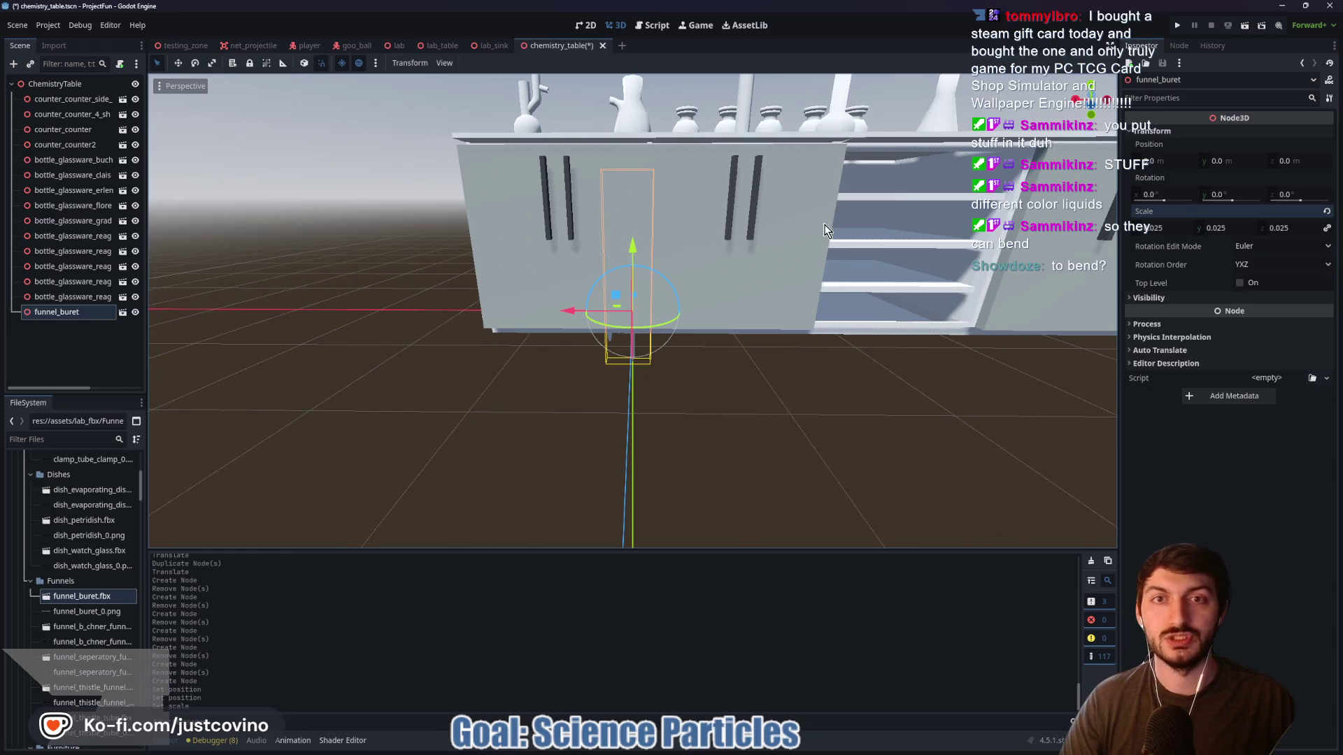
pyautogui.moveTo(601, 377)
pyautogui.mouseDown()
pyautogui.moveTo(591, 105)
pyautogui.moveTo(771, 189)
pyautogui.moveTo(701, 242)
pyautogui.mouseUp()
pyautogui.scroll(-3, 771, 189)
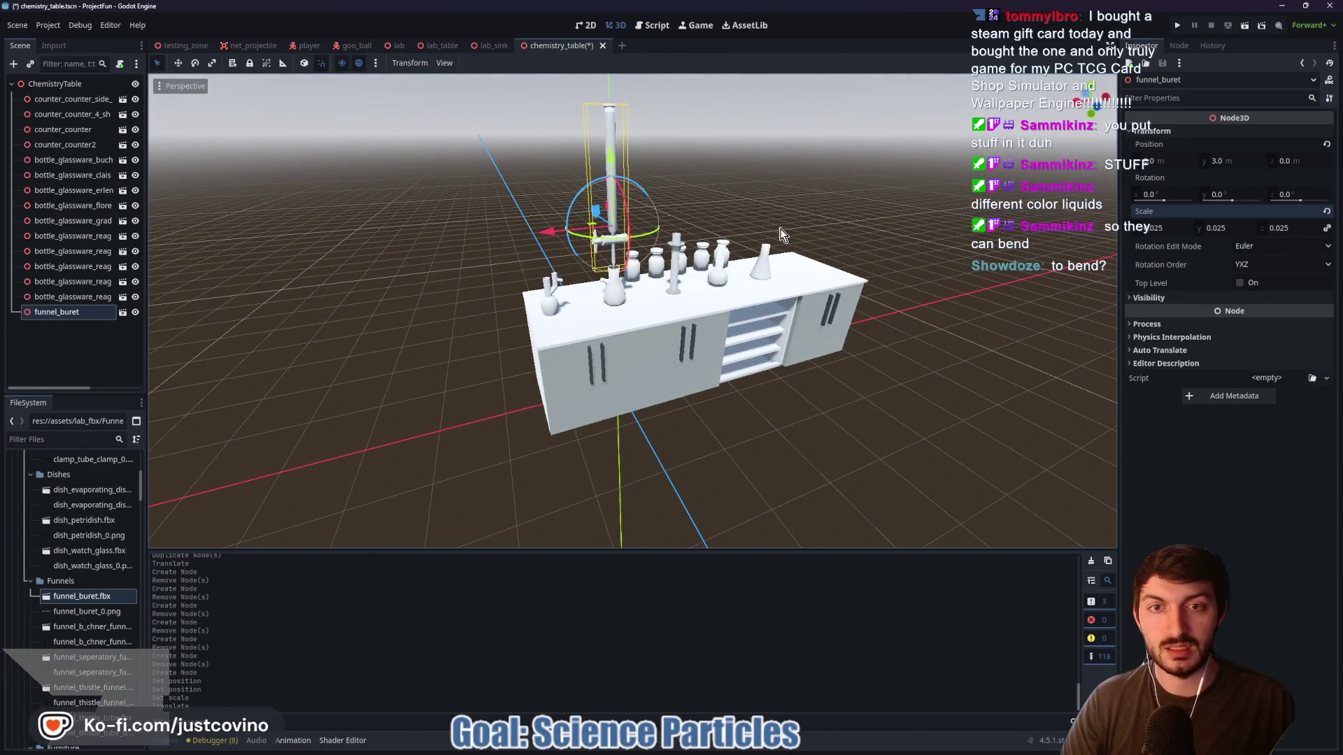
pyautogui.scroll(5, 713, 245)
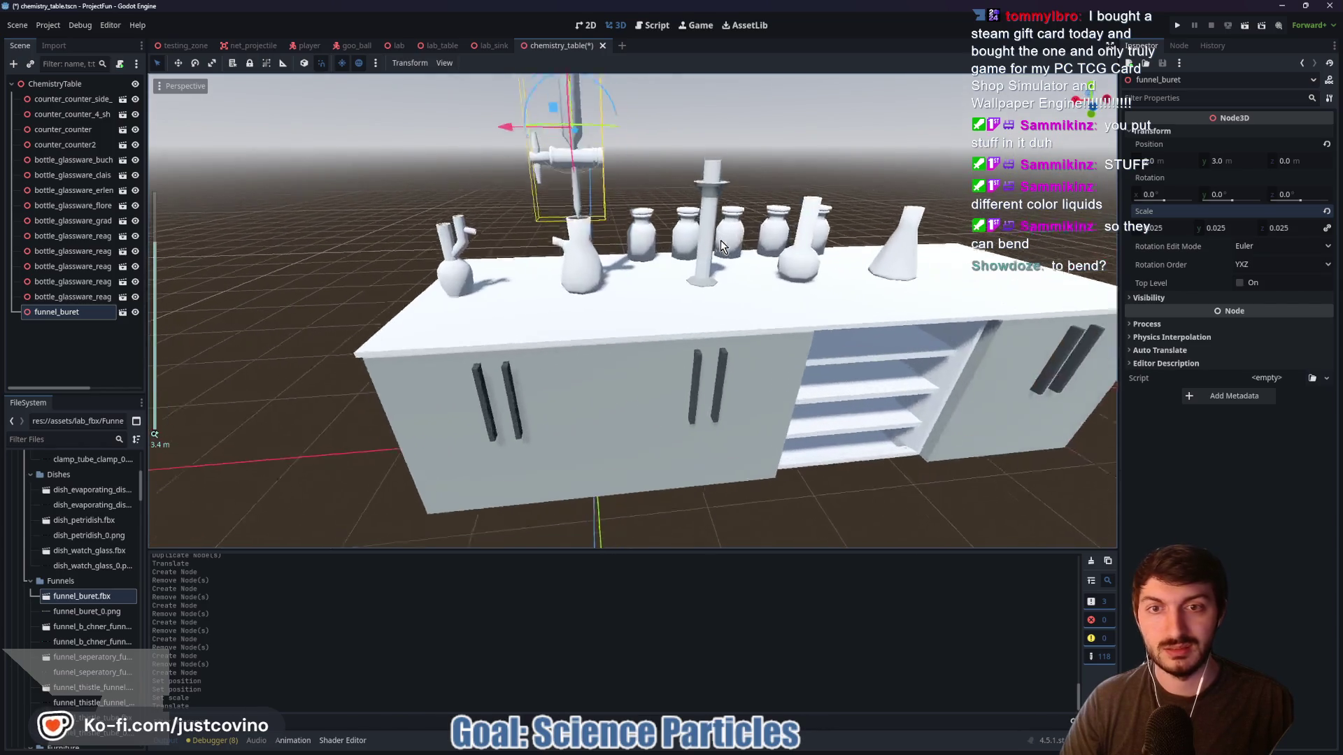
# Shift the buret about 1 unit along X, to X 1.048
pyautogui.moveTo(722, 246)
pyautogui.mouseDown()
pyautogui.moveTo(647, 139)
pyautogui.moveTo(584, 104)
pyautogui.mouseUp()
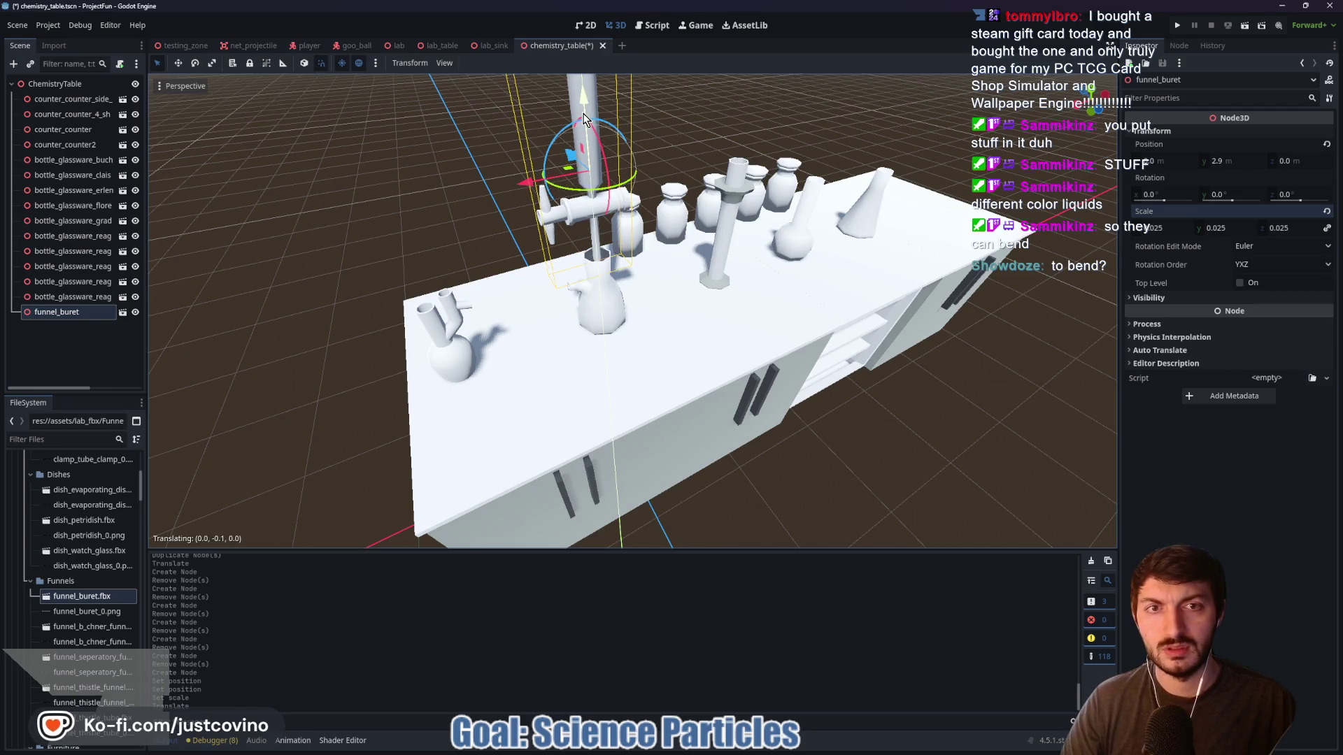
pyautogui.moveTo(538, 179)
pyautogui.mouseDown()
pyautogui.moveTo(315, 210)
pyautogui.moveTo(313, 139)
pyautogui.mouseUp()
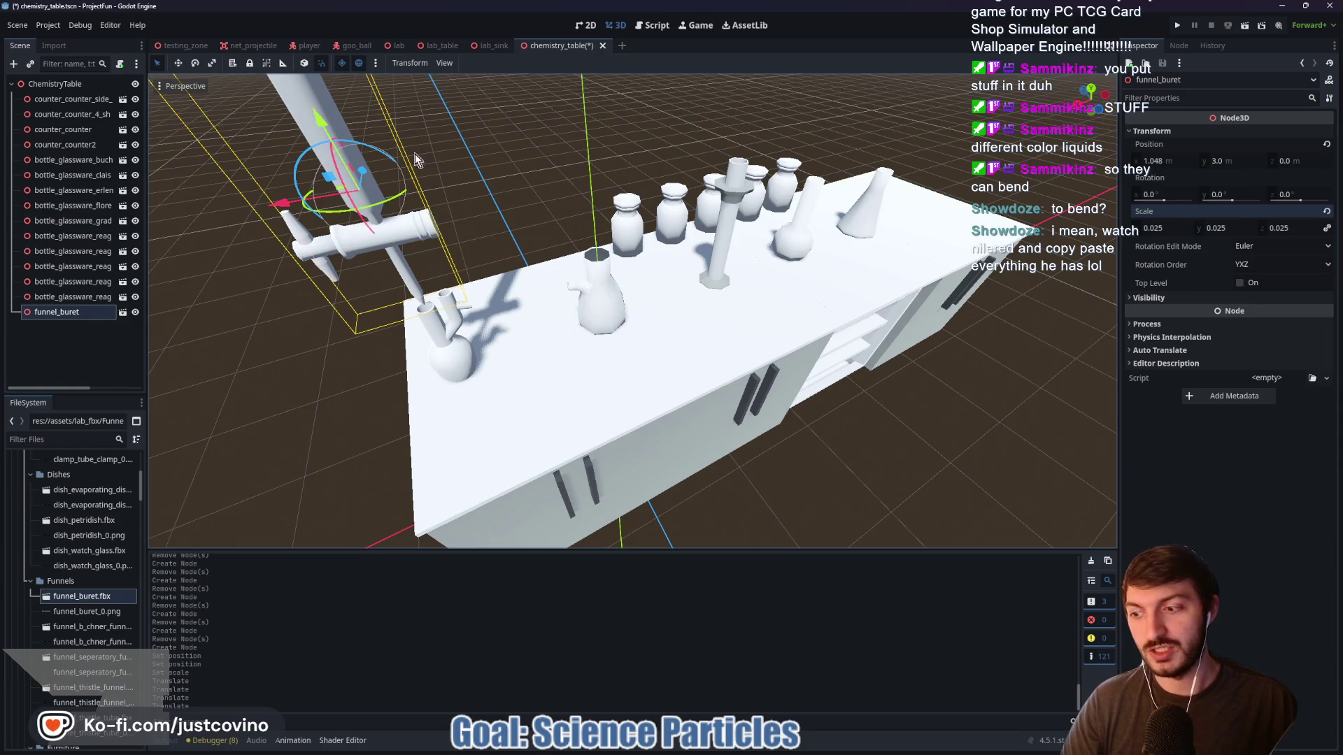
pyautogui.scroll(-2, 563, 266)
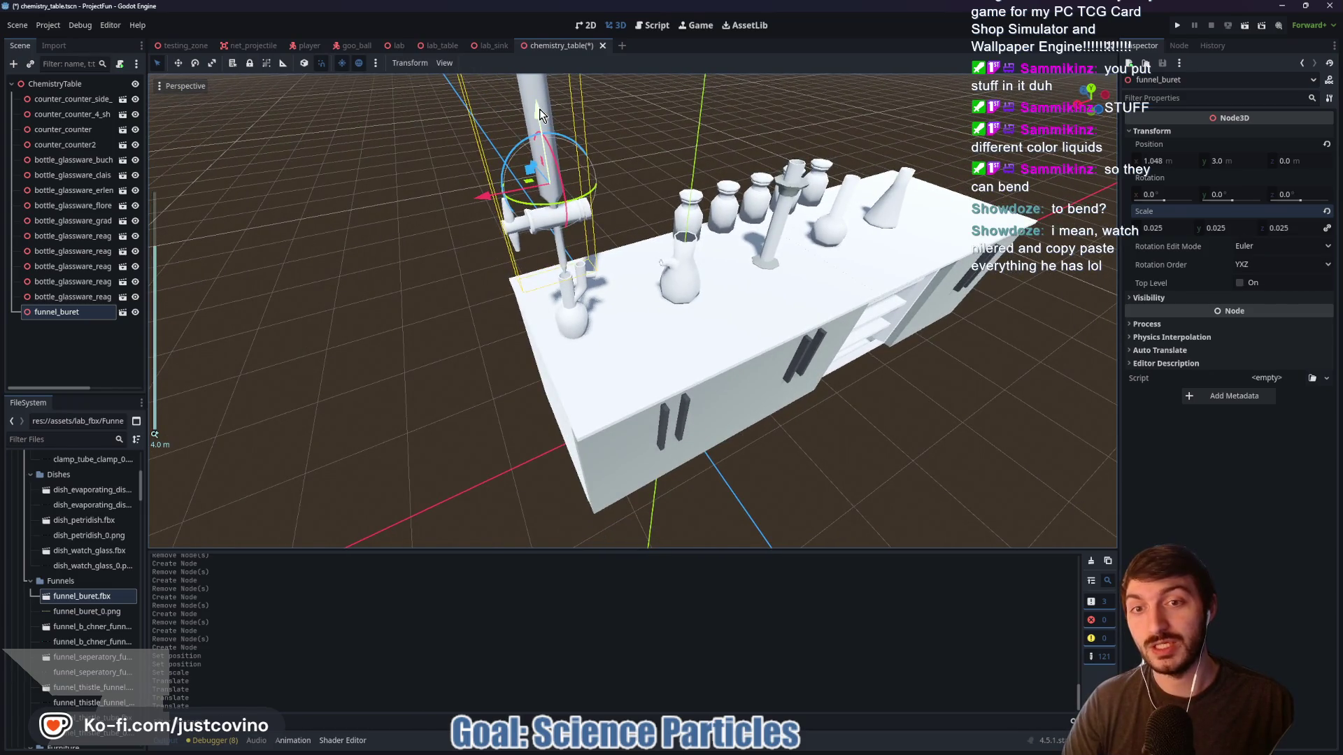
# Lower the buret from 2.9 to 2.7 so it stands on the tabletop's end
pyautogui.moveTo(539, 112); pyautogui.dragTo(541, 129)
pyautogui.scroll(3, 544, 129)
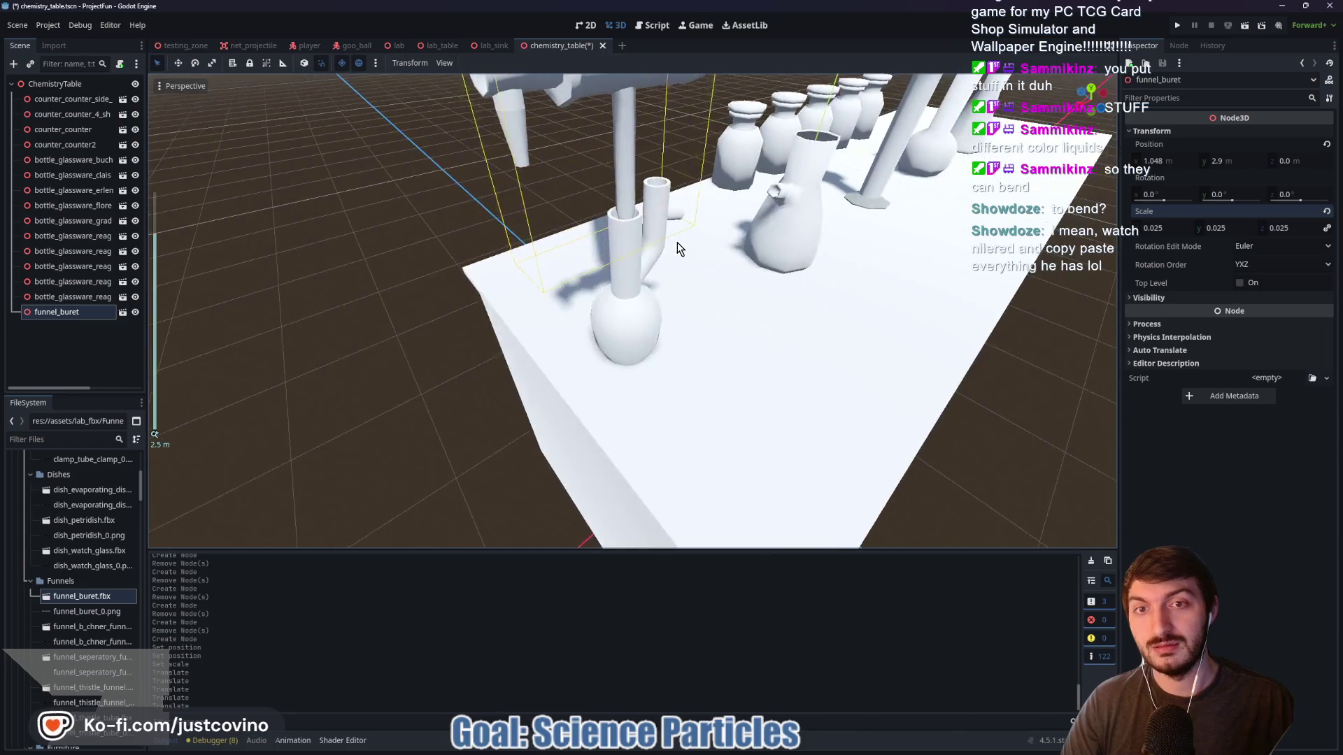
pyautogui.scroll(-2, 677, 248)
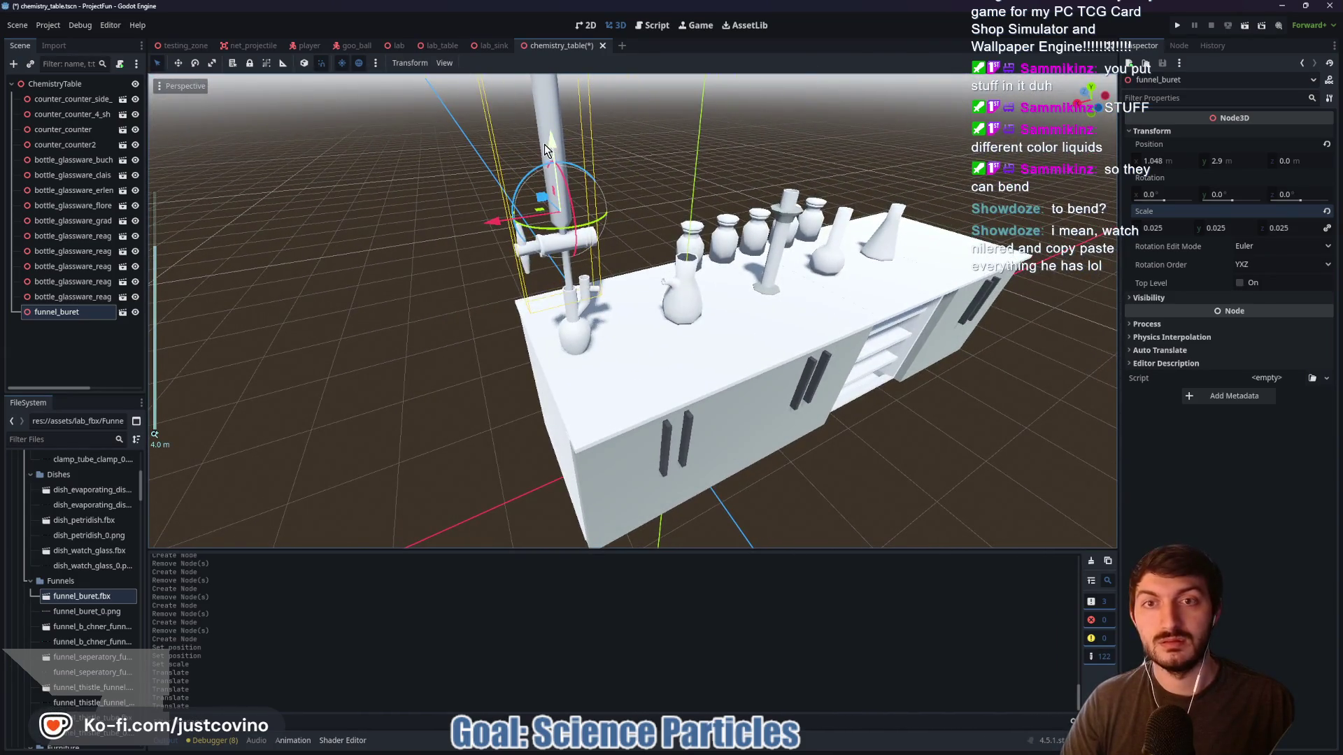
pyautogui.moveTo(547, 147)
pyautogui.mouseDown()
pyautogui.moveTo(554, 188)
pyautogui.moveTo(552, 175)
pyautogui.mouseUp()
pyautogui.scroll(3, 707, 273)
pyautogui.scroll(-3, 914, 274)
pyautogui.scroll(5, 996, 292)
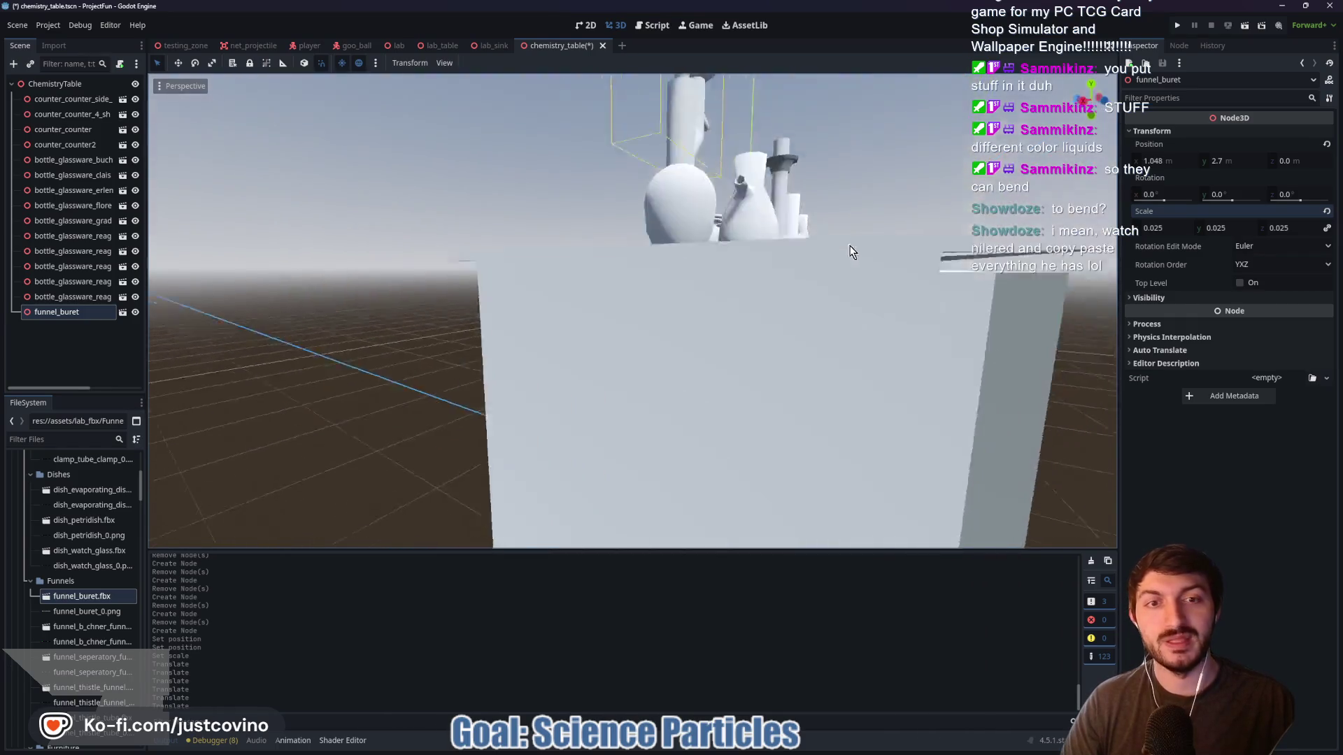
pyautogui.scroll(-3, 816, 212)
pyautogui.scroll(3, 786, 250)
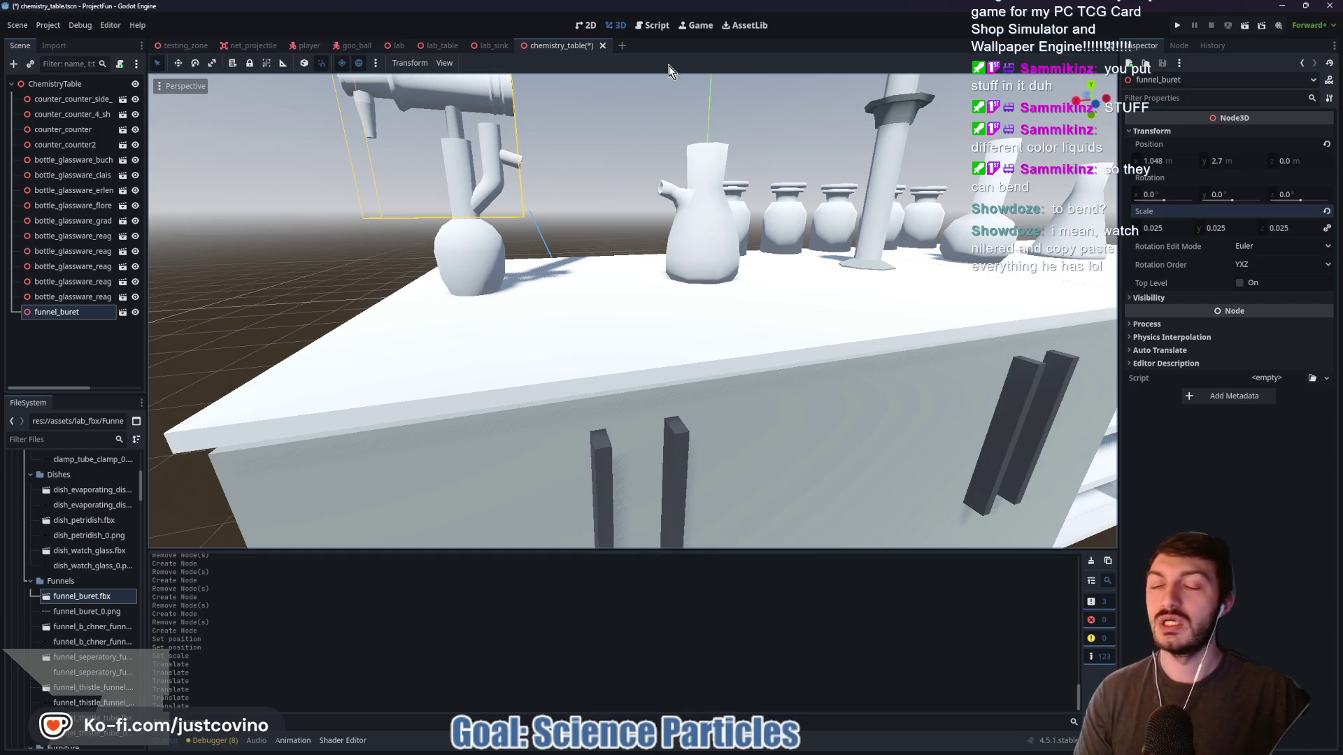
pyautogui.moveTo(558, 157)
pyautogui.mouseDown()
pyautogui.moveTo(594, 162)
pyautogui.moveTo(580, 132)
pyautogui.mouseUp()
pyautogui.press('r')
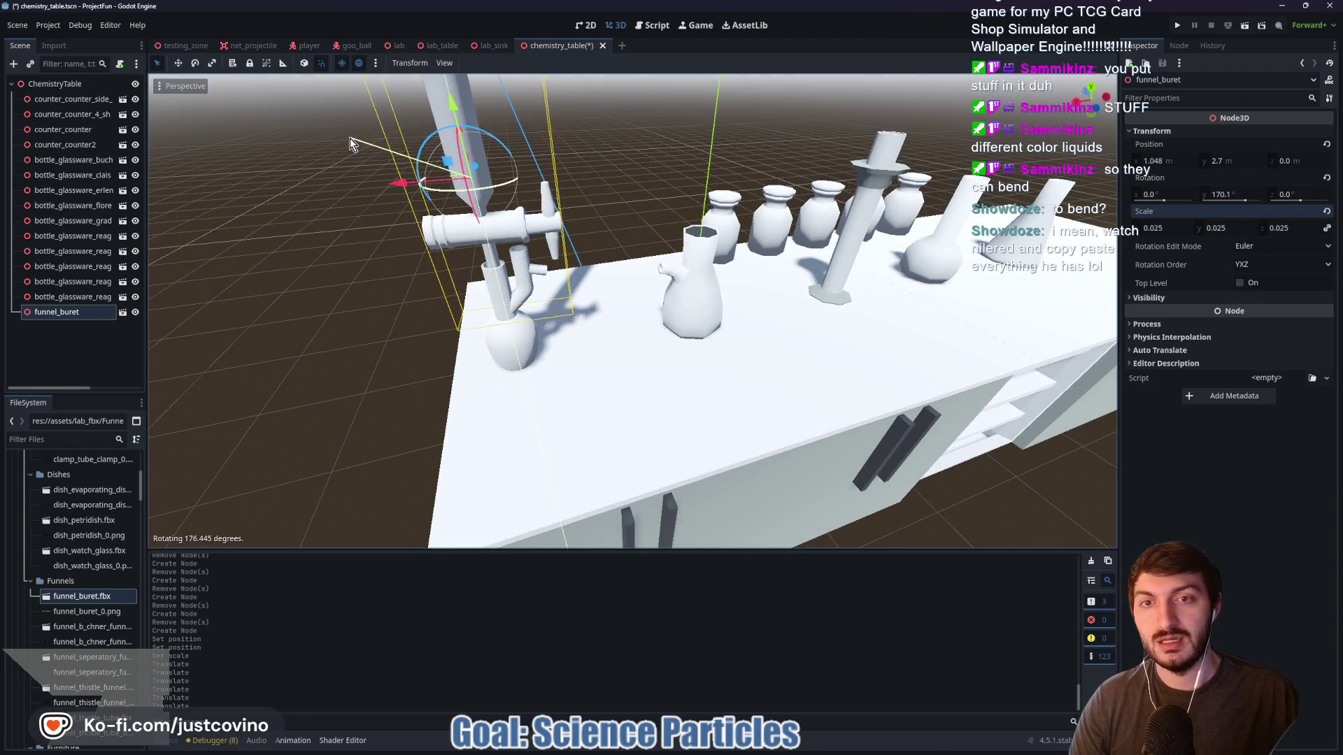
pyautogui.rightClick(610, 215)
pyautogui.moveTo(609, 210); pyautogui.dragTo(598, 195)
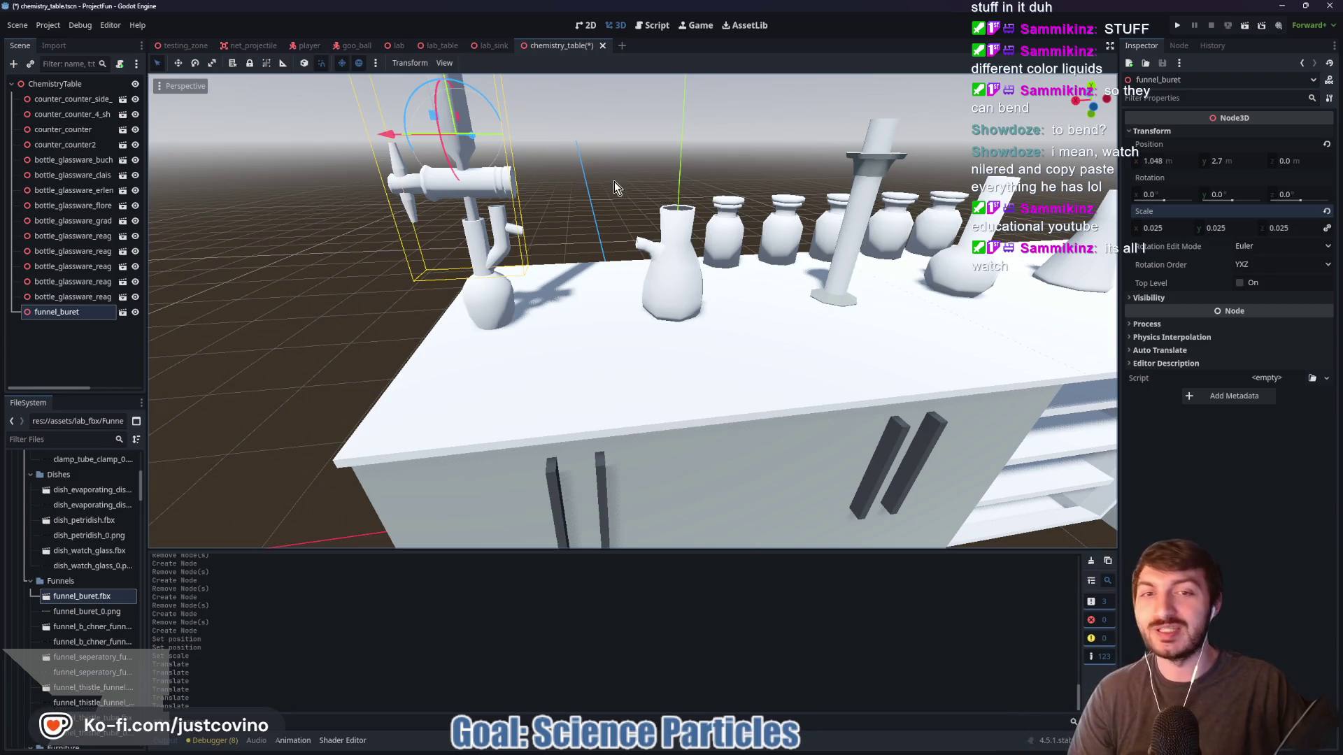
pyautogui.moveTo(771, 305); pyautogui.dragTo(606, 319)
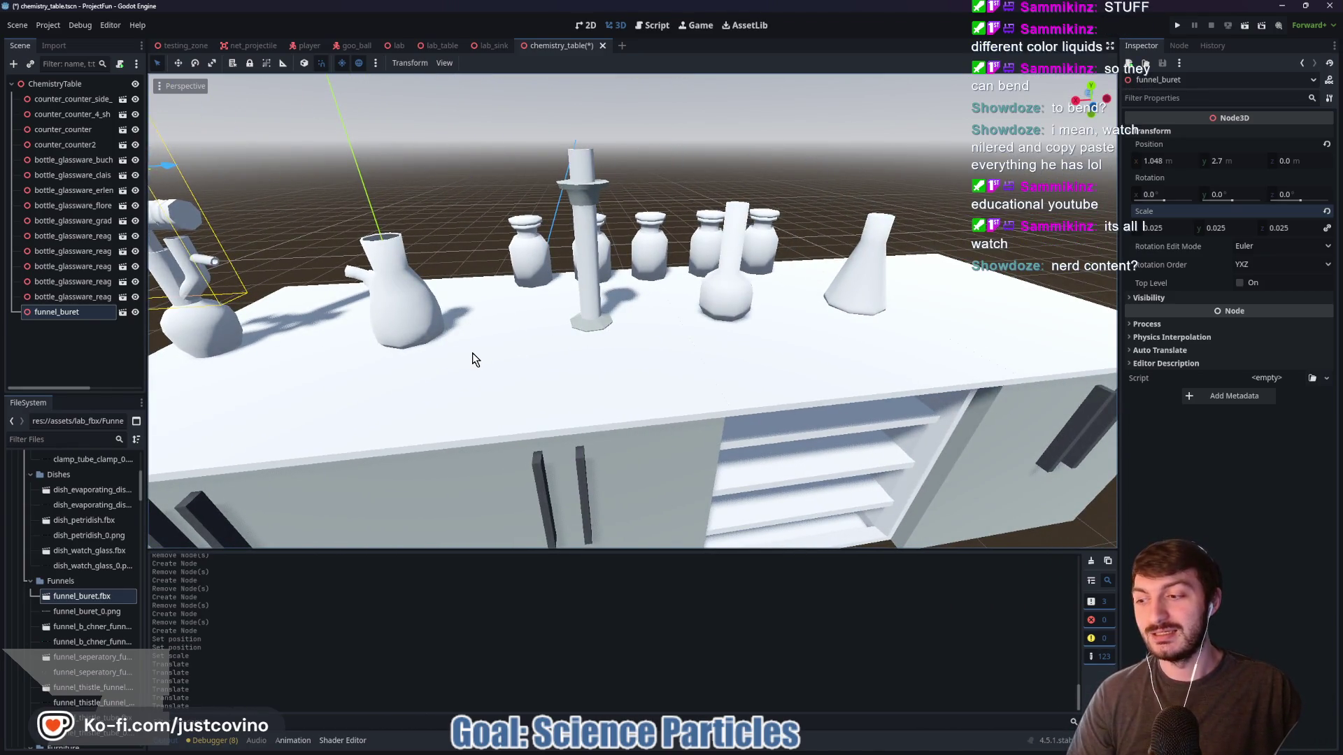
pyautogui.moveTo(570, 363); pyautogui.dragTo(508, 367)
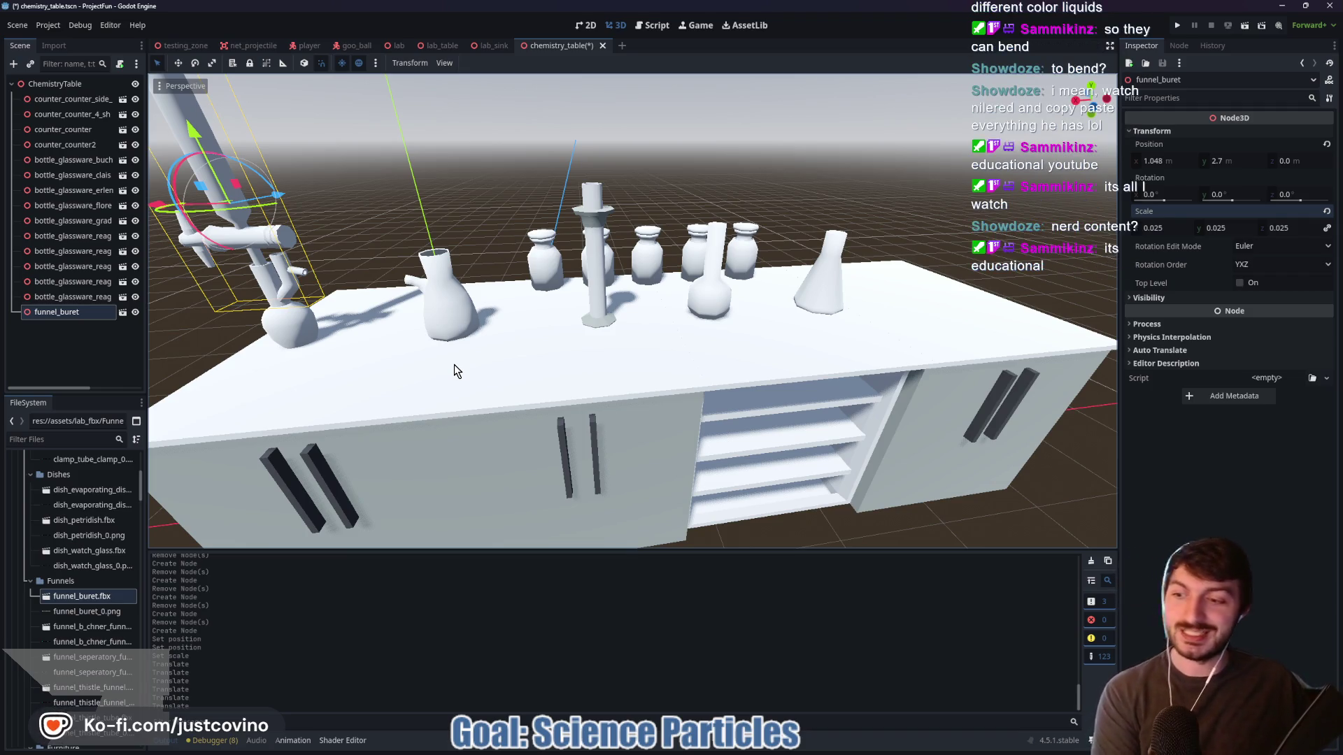
pyautogui.moveTo(450, 298); pyautogui.dragTo(552, 362)
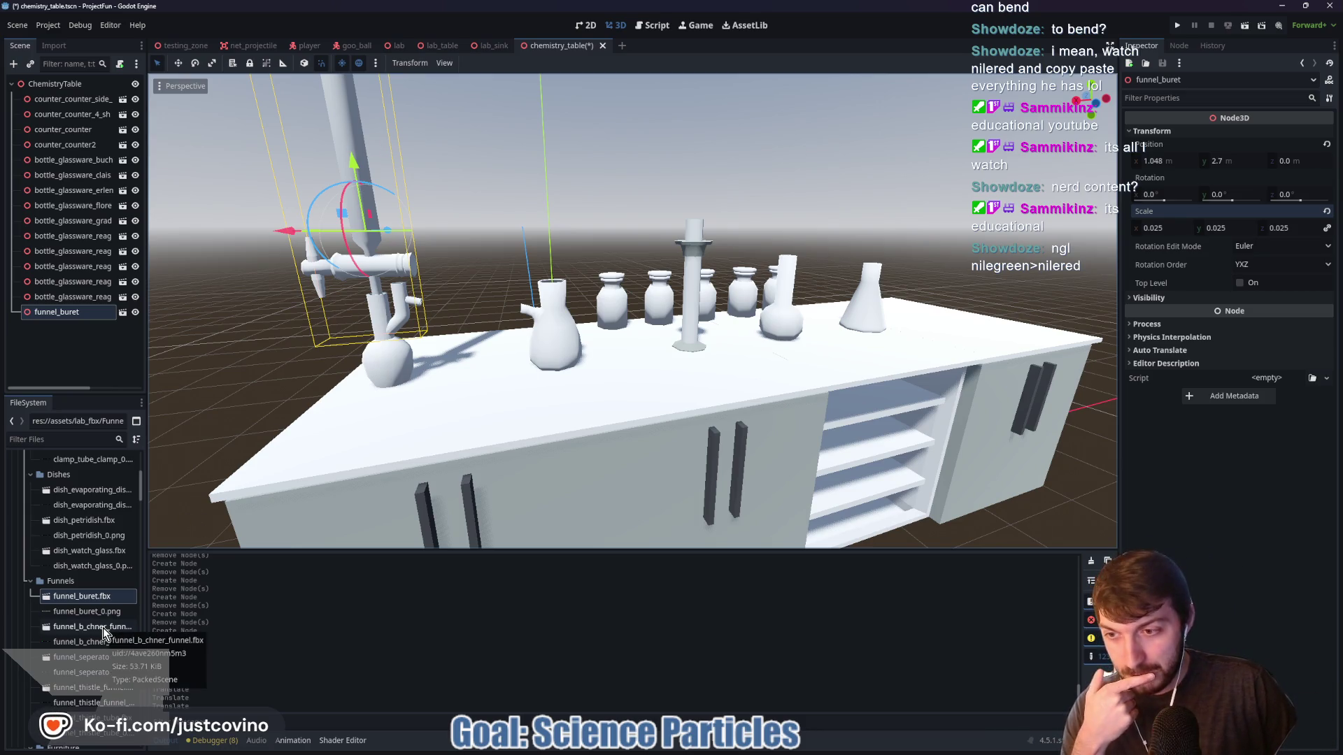
pyautogui.moveTo(103, 627)
pyautogui.mouseDown()
pyautogui.moveTo(181, 616)
pyautogui.moveTo(621, 313)
pyautogui.moveTo(636, 204)
pyautogui.moveTo(626, 210)
pyautogui.mouseUp()
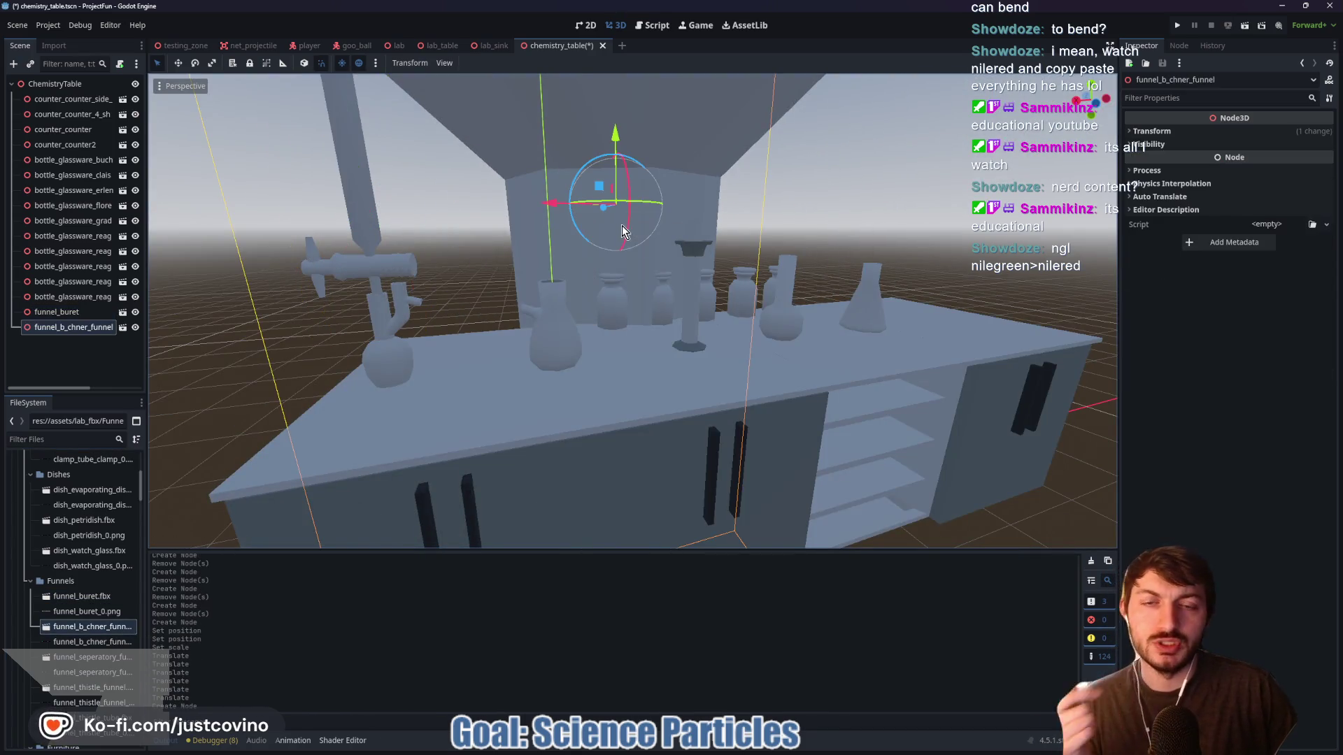
# Set the Buchner funnel's X and Z position to 0 and its scale to 0.025
pyautogui.click(1140, 128)
pyautogui.click(1169, 161)
pyautogui.write('0')
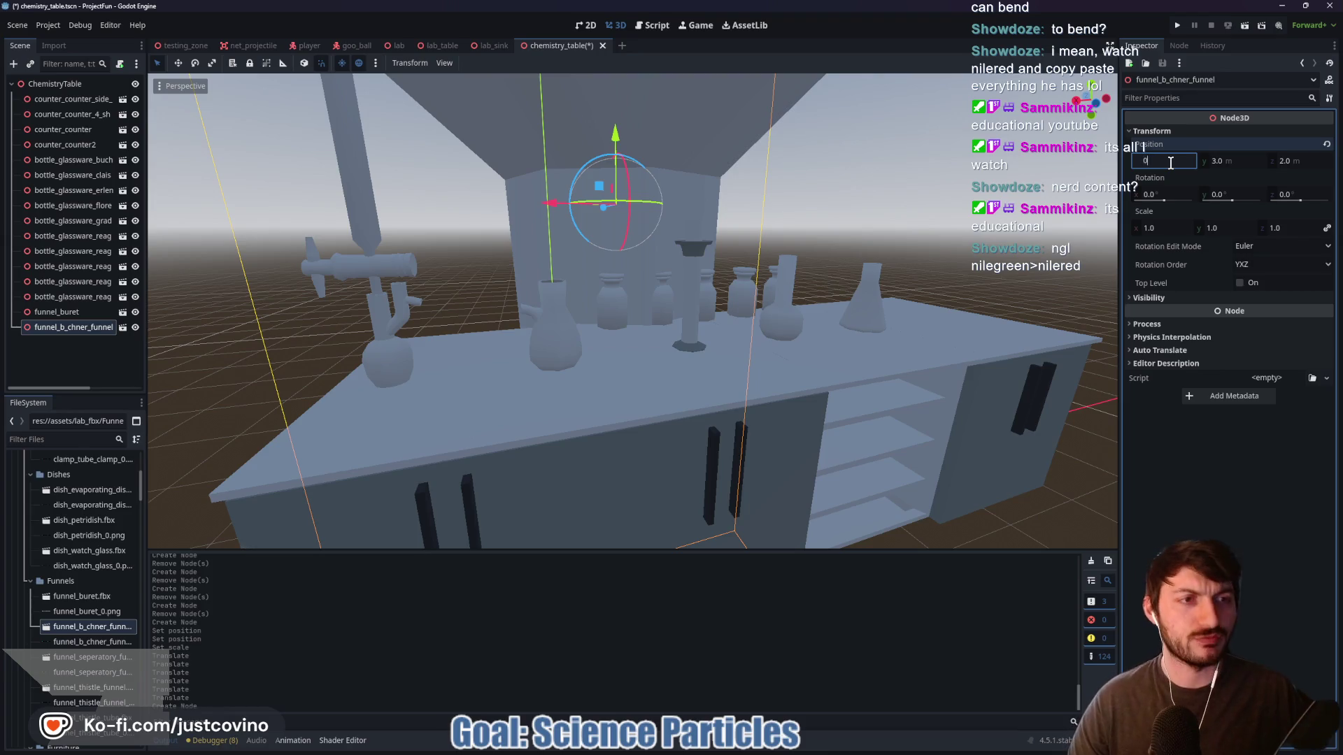
pyautogui.press('Tab')
pyautogui.write('0')
pyautogui.press('Tab')
pyautogui.press('Return')
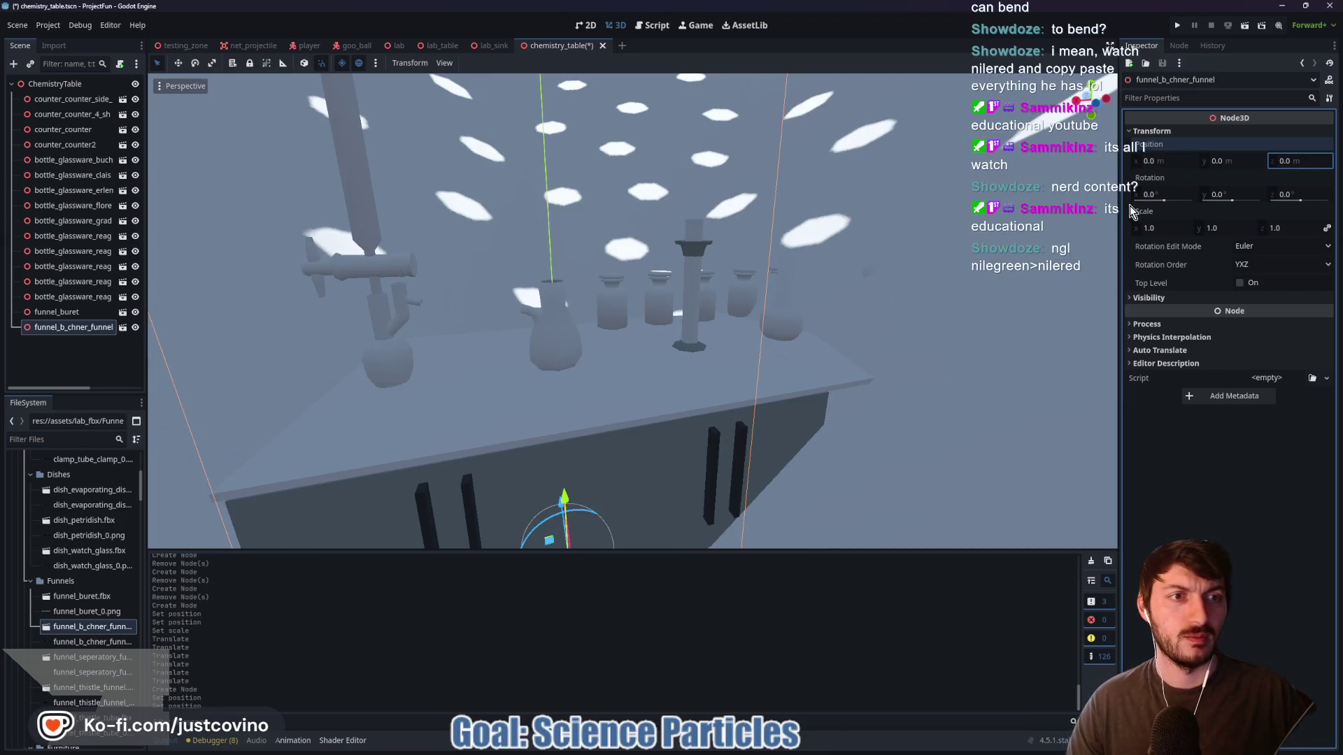
pyautogui.click(1161, 229)
pyautogui.write('0.025')
pyautogui.press('Return')
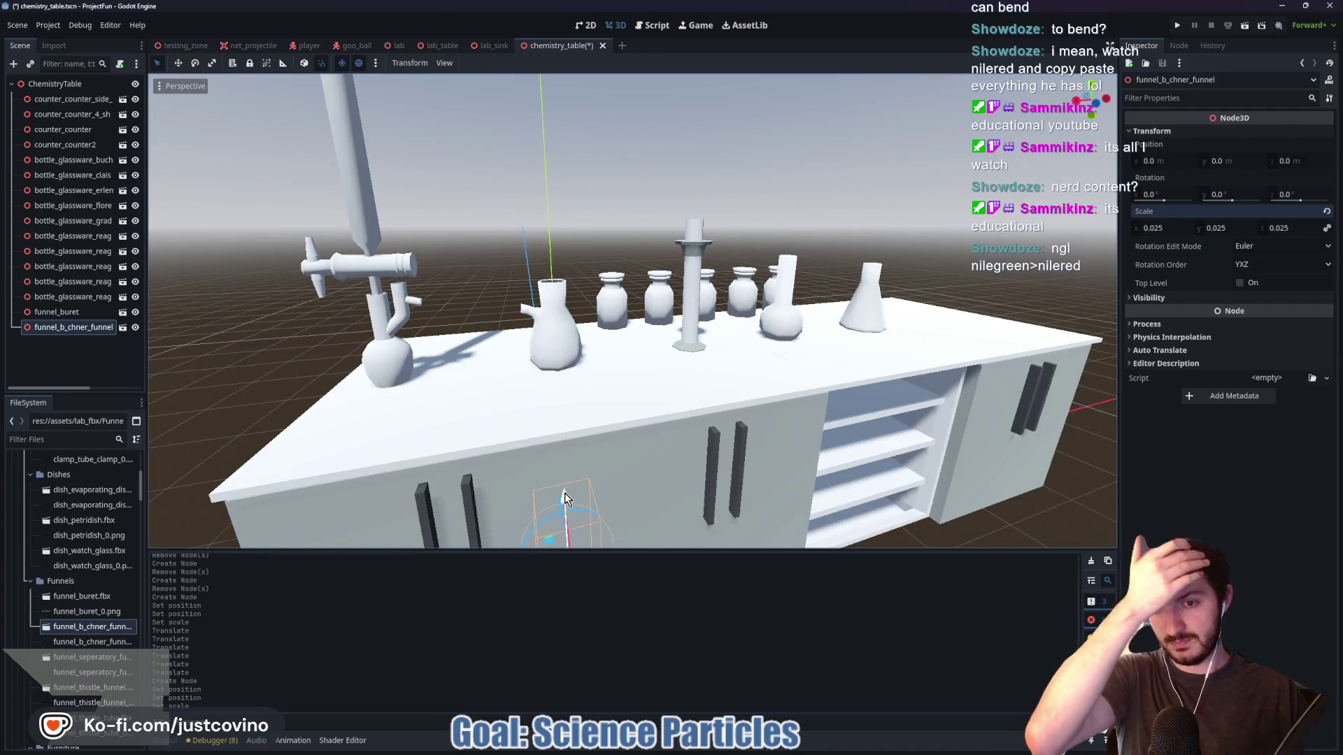
# Move the Buchner funnel over the flask to position -2, 2.5, 0
pyautogui.moveTo(565, 498); pyautogui.dragTo(567, 304)
pyautogui.moveTo(557, 186); pyautogui.dragTo(552, 175)
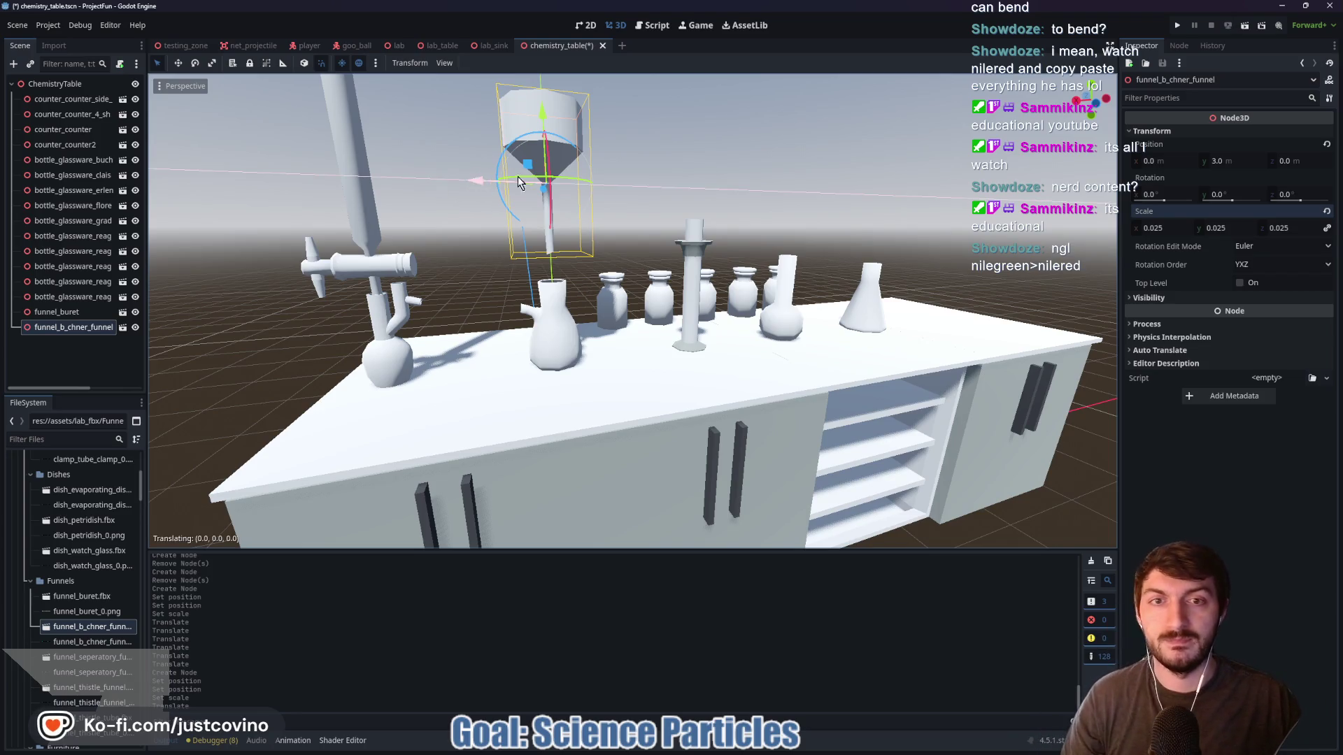
pyautogui.moveTo(517, 177); pyautogui.dragTo(715, 167)
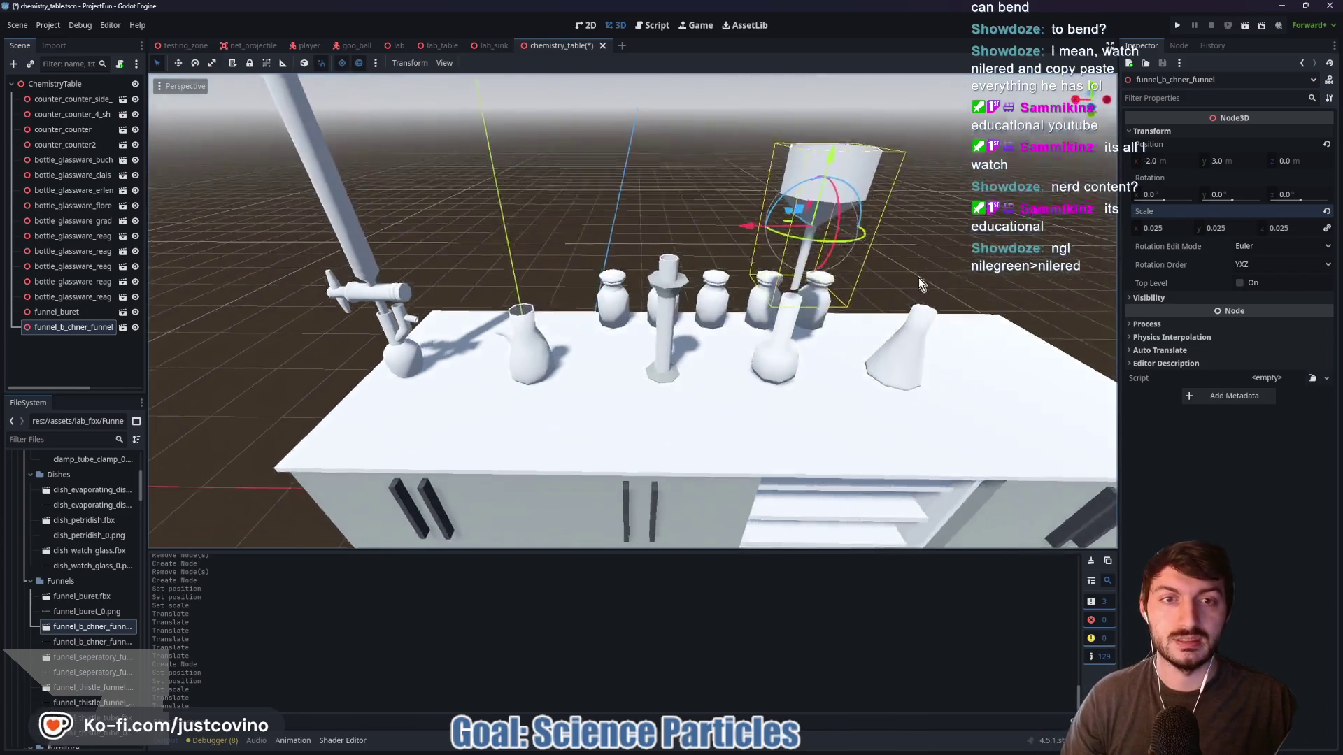
pyautogui.moveTo(919, 283); pyautogui.dragTo(900, 291)
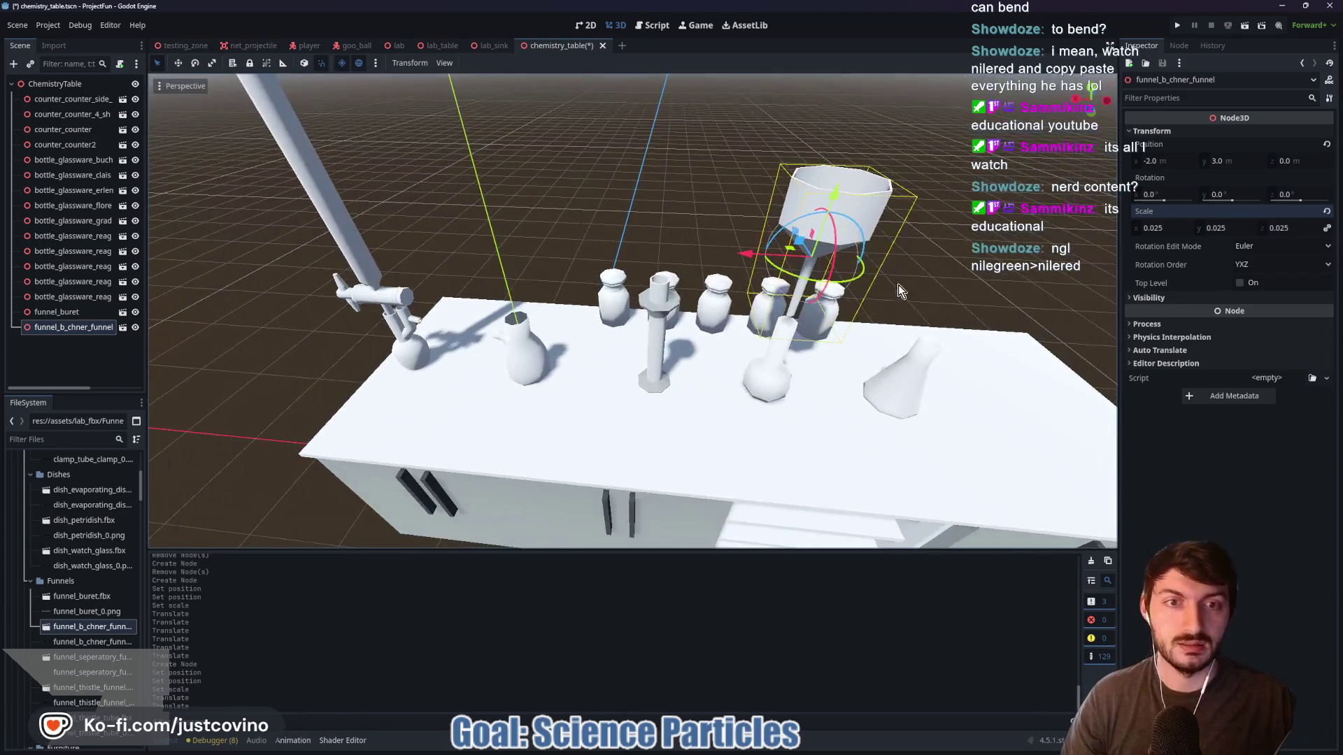
pyautogui.moveTo(825, 271)
pyautogui.mouseDown()
pyautogui.moveTo(824, 289)
pyautogui.moveTo(827, 266)
pyautogui.mouseUp()
pyautogui.moveTo(901, 288)
pyautogui.mouseDown()
pyautogui.moveTo(959, 249)
pyautogui.moveTo(880, 290)
pyautogui.moveTo(750, 231)
pyautogui.mouseUp()
pyautogui.moveTo(642, 172); pyautogui.dragTo(639, 263)
pyautogui.moveTo(797, 295)
pyautogui.mouseDown()
pyautogui.moveTo(732, 271)
pyautogui.moveTo(791, 275)
pyautogui.moveTo(510, 381)
pyautogui.moveTo(582, 382)
pyautogui.moveTo(535, 363)
pyautogui.moveTo(737, 368)
pyautogui.moveTo(517, 372)
pyautogui.mouseUp()
pyautogui.scroll(-3, 791, 276)
pyautogui.scroll(3, 582, 382)
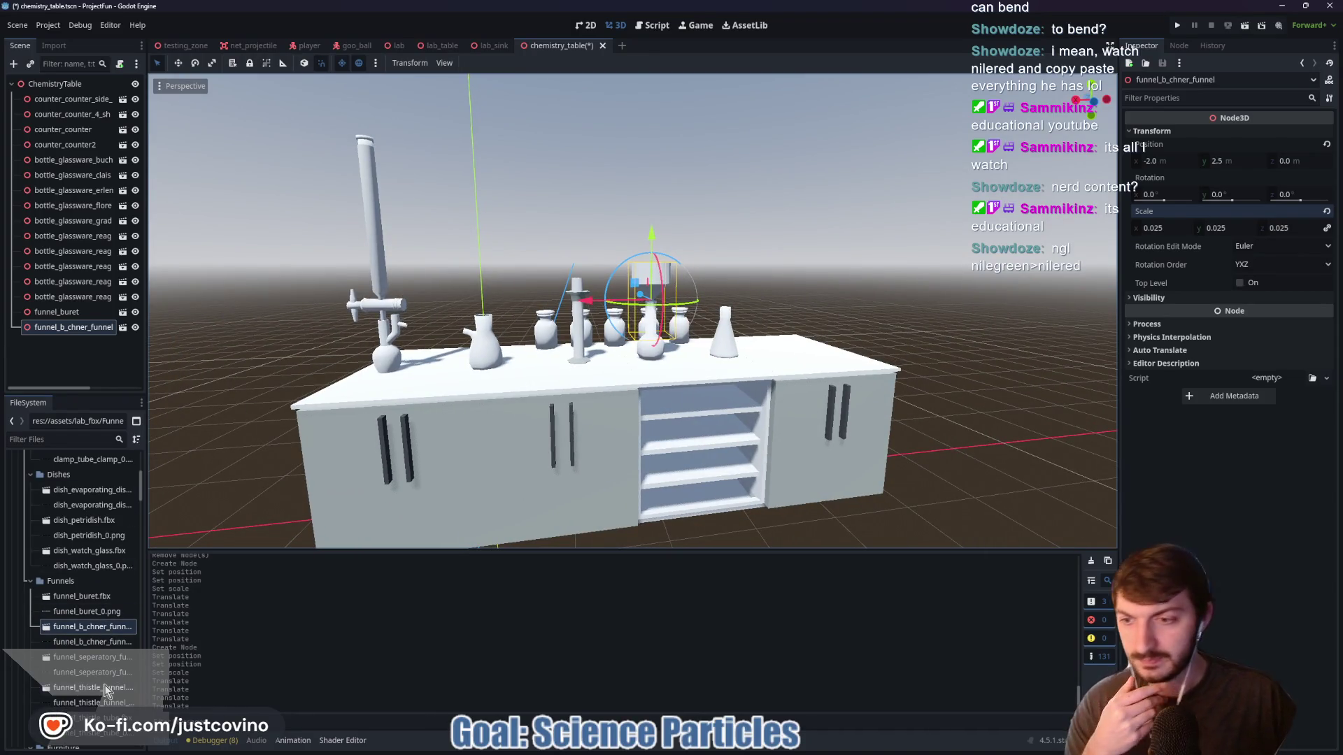
pyautogui.scroll(-3, 98, 675)
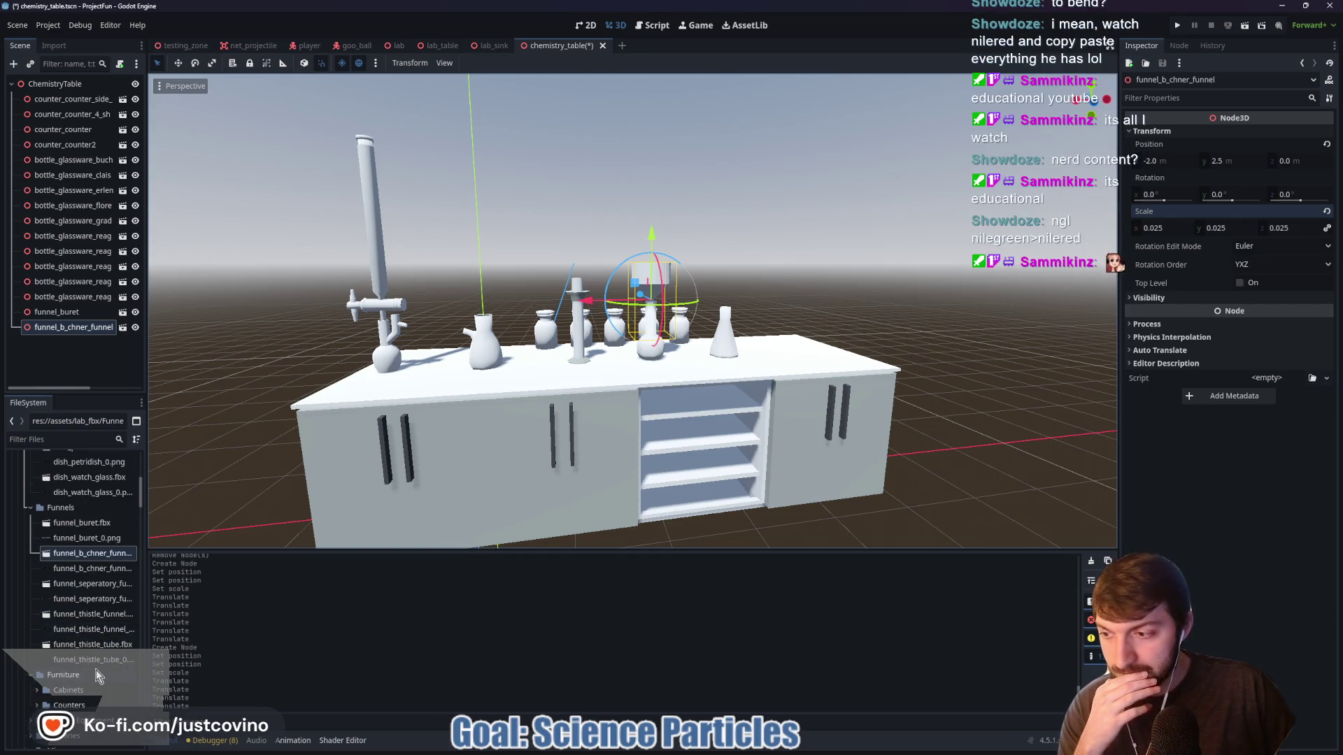
# Add funnel_thistle_tube.fbx to the scene, then delete the oversized thistle tube
pyautogui.moveTo(94, 649)
pyautogui.mouseDown()
pyautogui.moveTo(503, 473)
pyautogui.moveTo(722, 261)
pyautogui.moveTo(815, 216)
pyautogui.moveTo(990, 209)
pyautogui.moveTo(928, 414)
pyautogui.mouseUp()
pyautogui.scroll(-5, 927, 414)
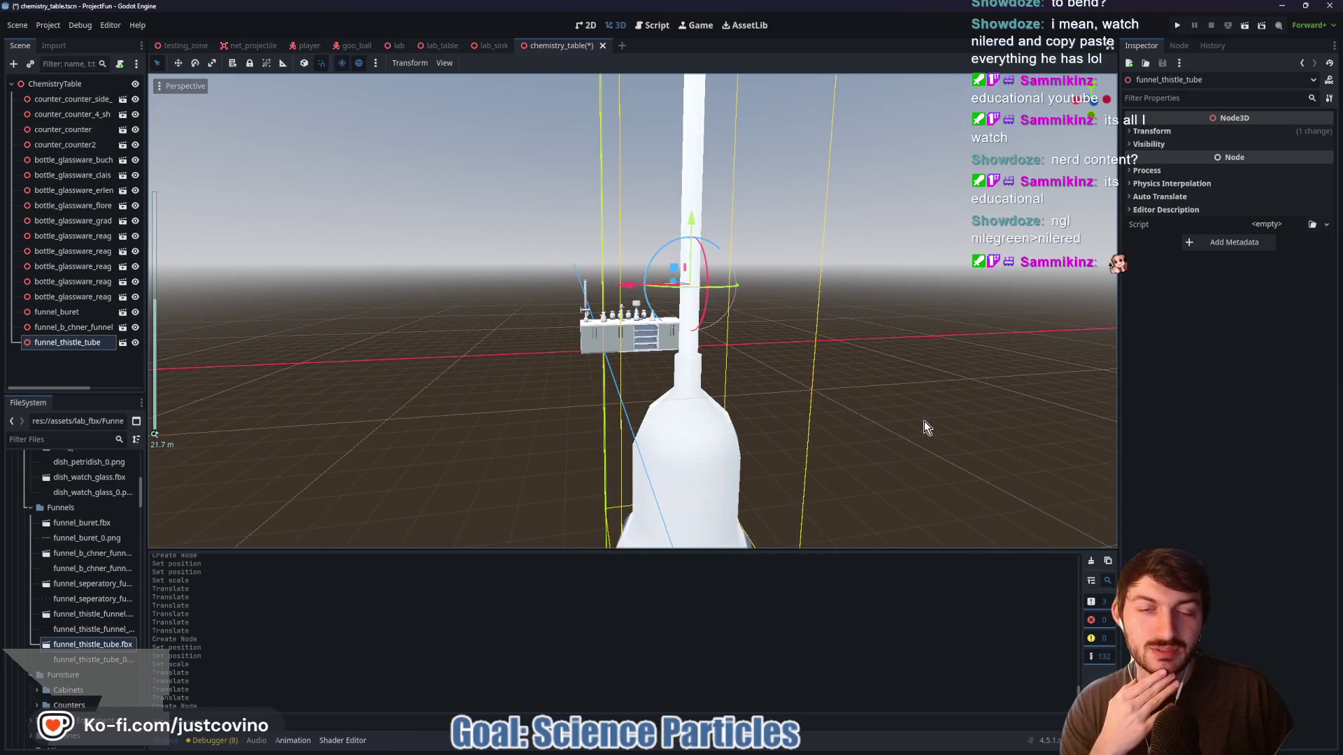
pyautogui.scroll(5, 924, 426)
pyautogui.press('Delete')
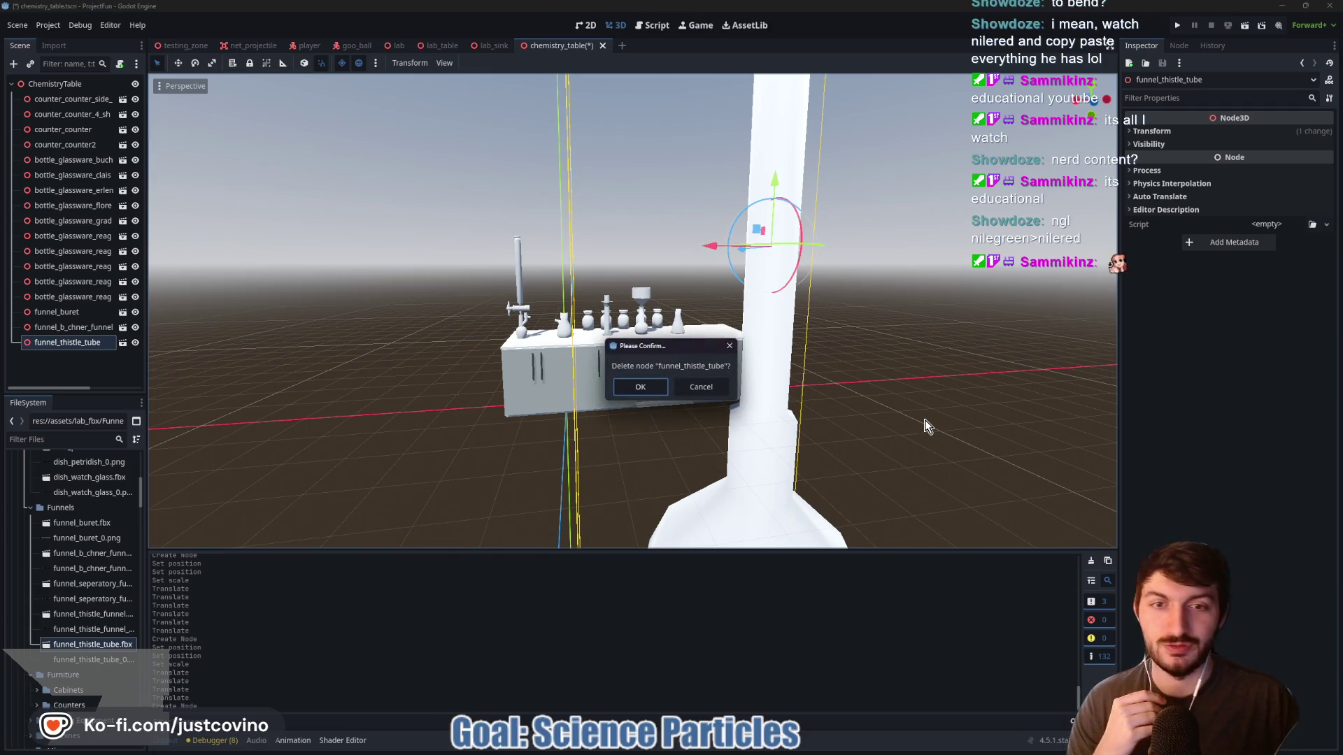
pyautogui.click(654, 392)
pyautogui.scroll(5, 663, 374)
pyautogui.scroll(1, 664, 371)
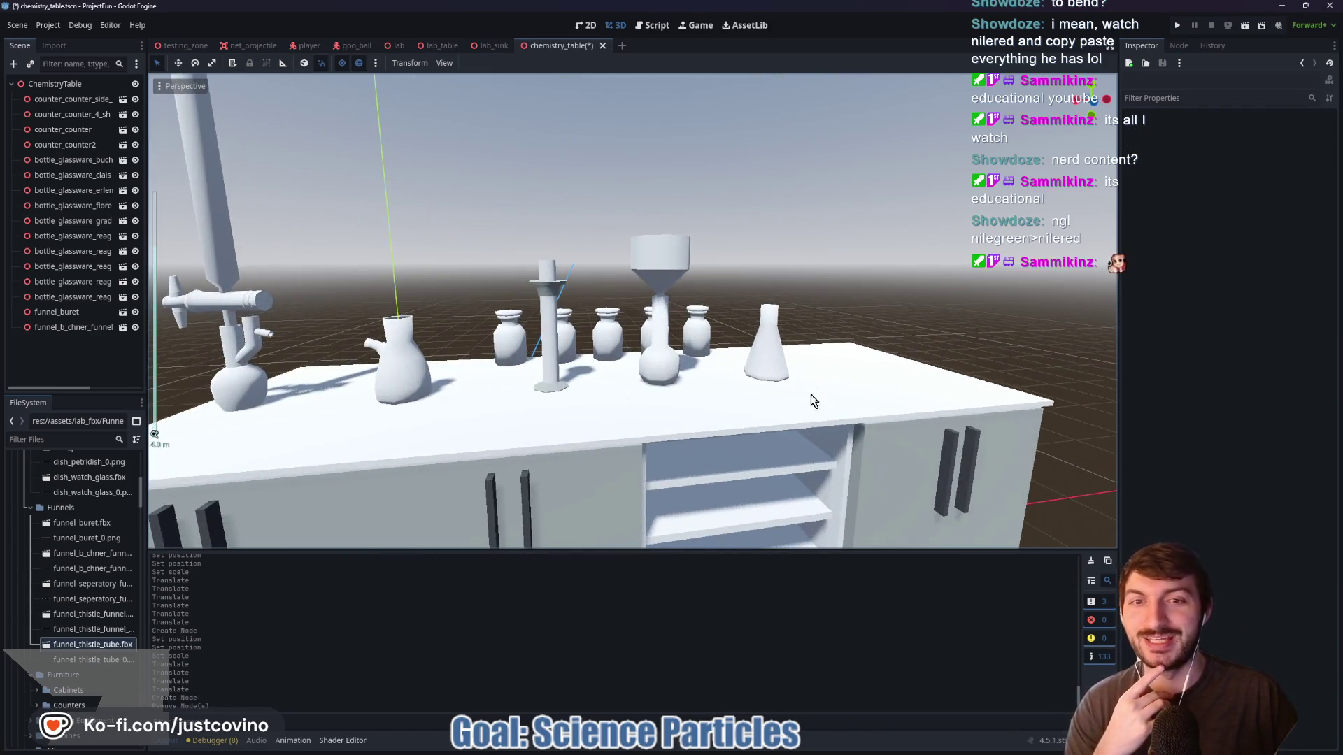
pyautogui.moveTo(841, 393)
pyautogui.mouseDown()
pyautogui.moveTo(749, 411)
pyautogui.moveTo(820, 399)
pyautogui.mouseUp()
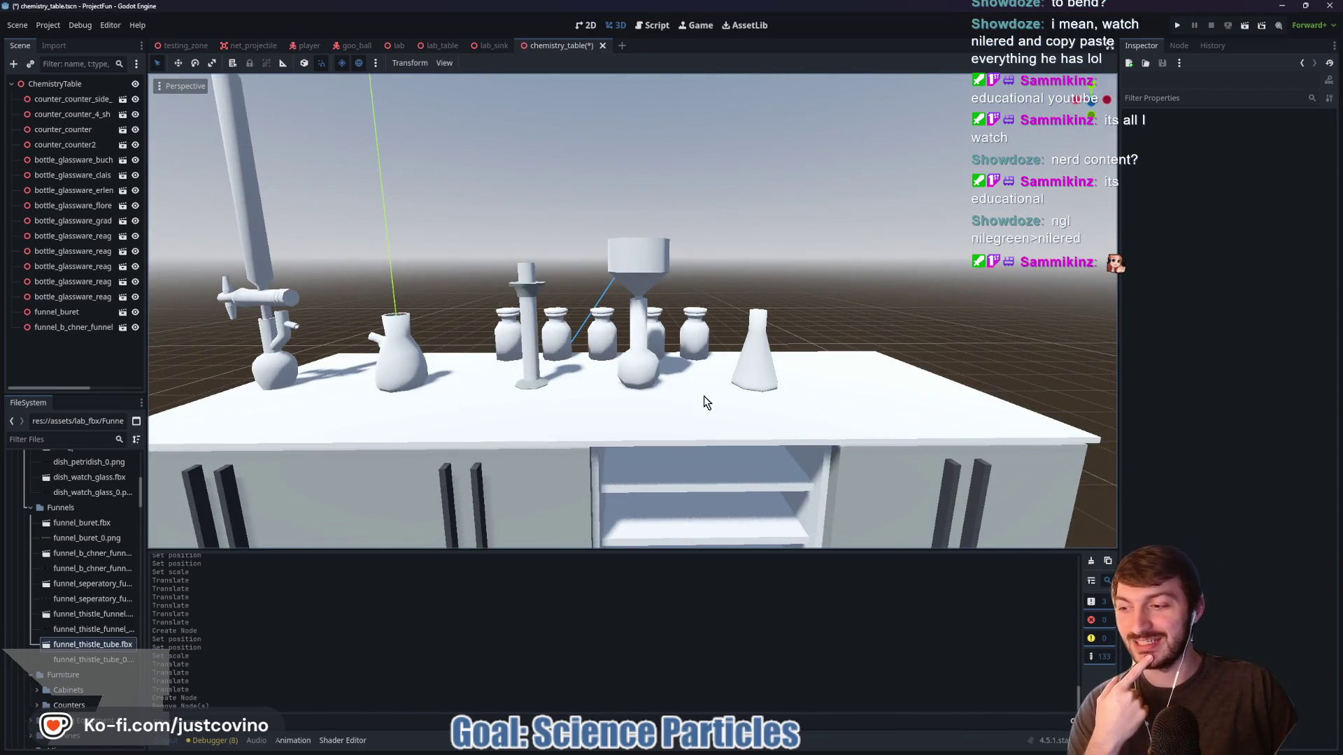
pyautogui.scroll(-2, 89, 629)
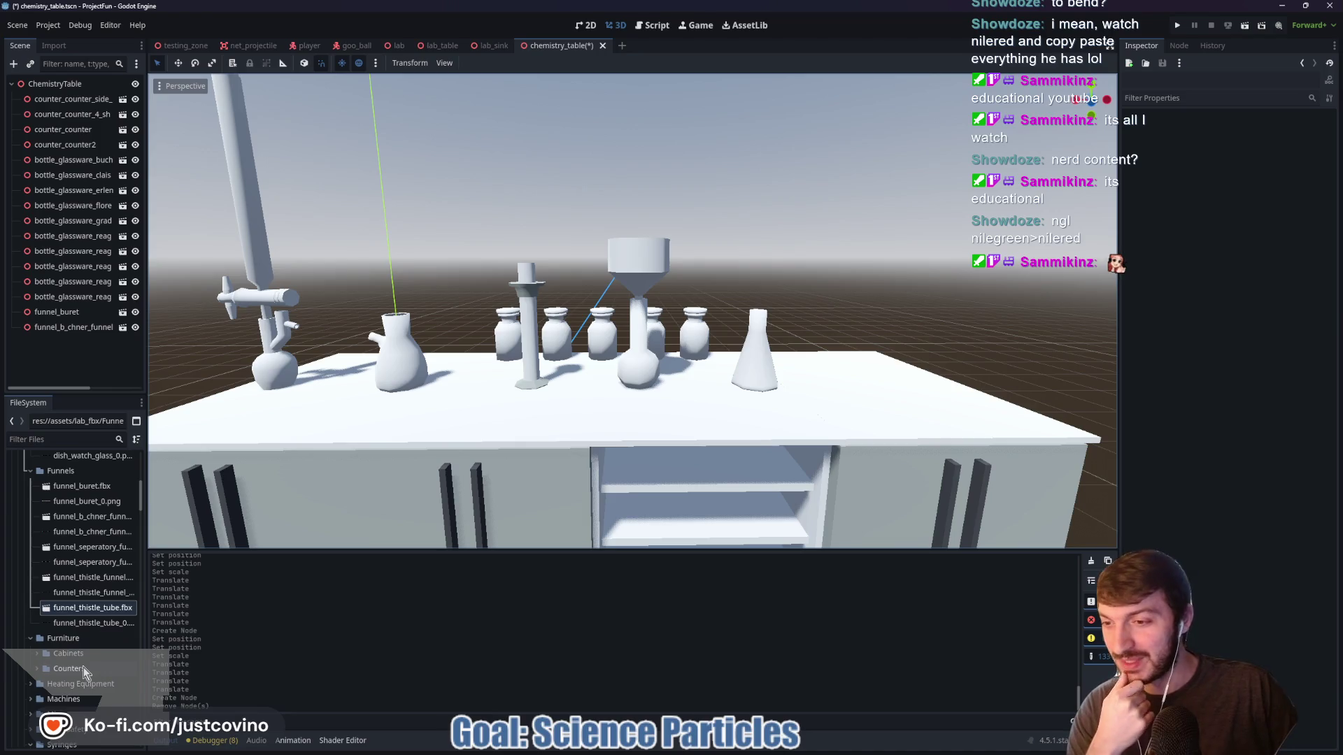
pyautogui.scroll(-2, 81, 666)
# Expand the Heating Equipment folder and add the Bunsen burner model to the scene
pyautogui.doubleClick(103, 645)
pyautogui.scroll(-2, 98, 628)
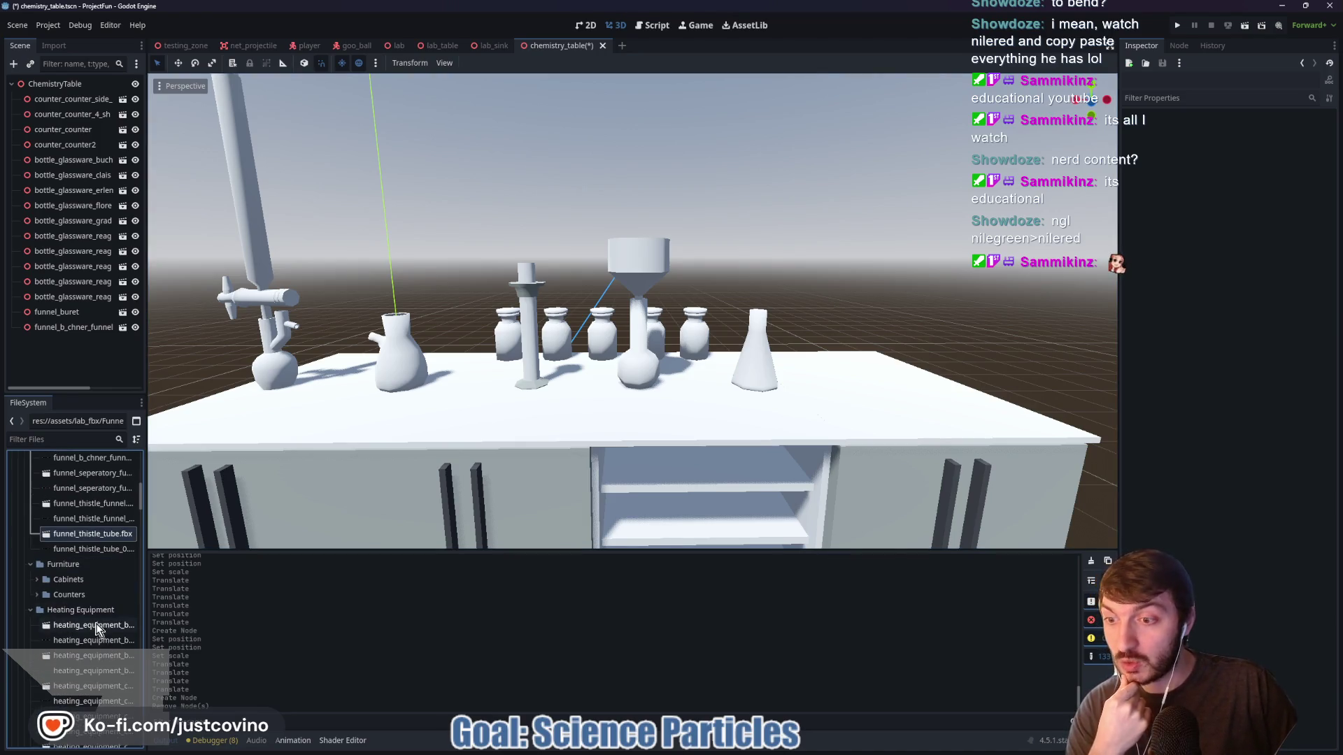
pyautogui.moveTo(96, 629)
pyautogui.mouseDown()
pyautogui.moveTo(276, 570)
pyautogui.moveTo(778, 295)
pyautogui.moveTo(741, 322)
pyautogui.mouseUp()
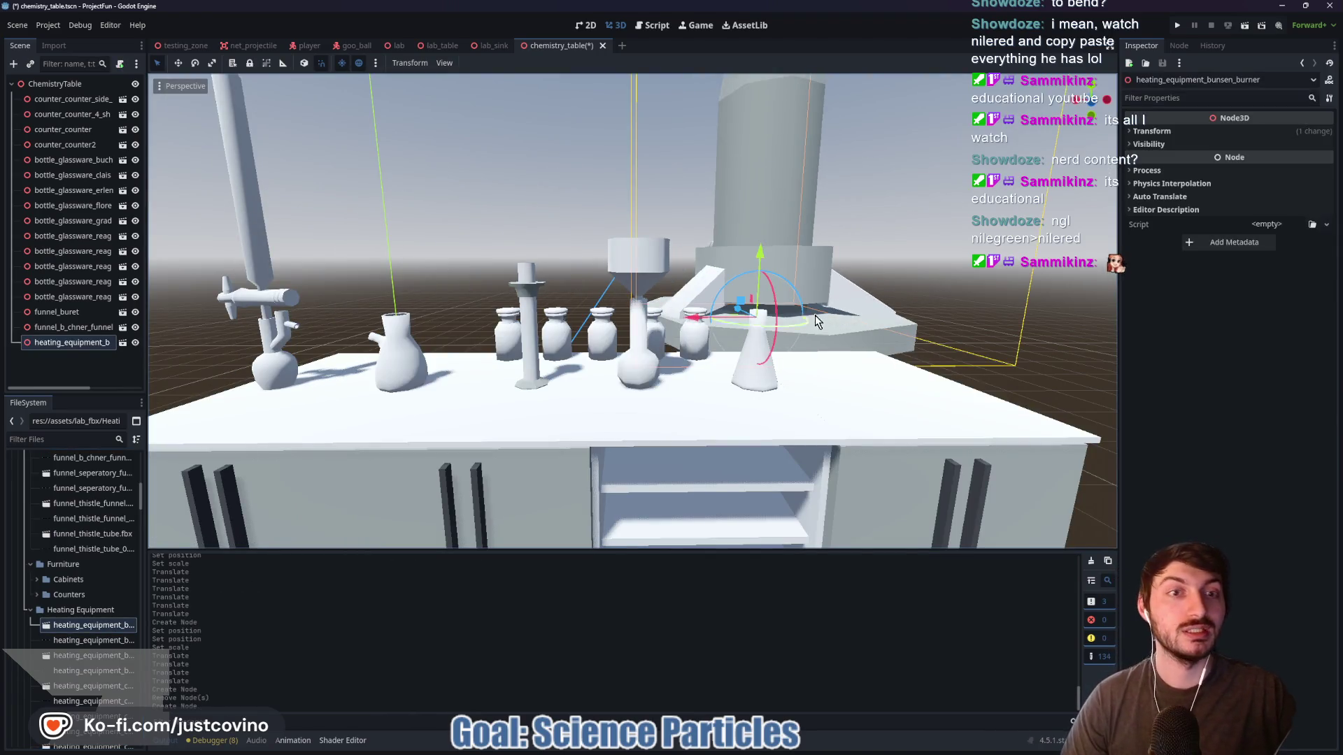
# Set the Bunsen burner's X and Z position to 0 and its scale to 0.025
pyautogui.click(1152, 130)
pyautogui.click(1159, 161)
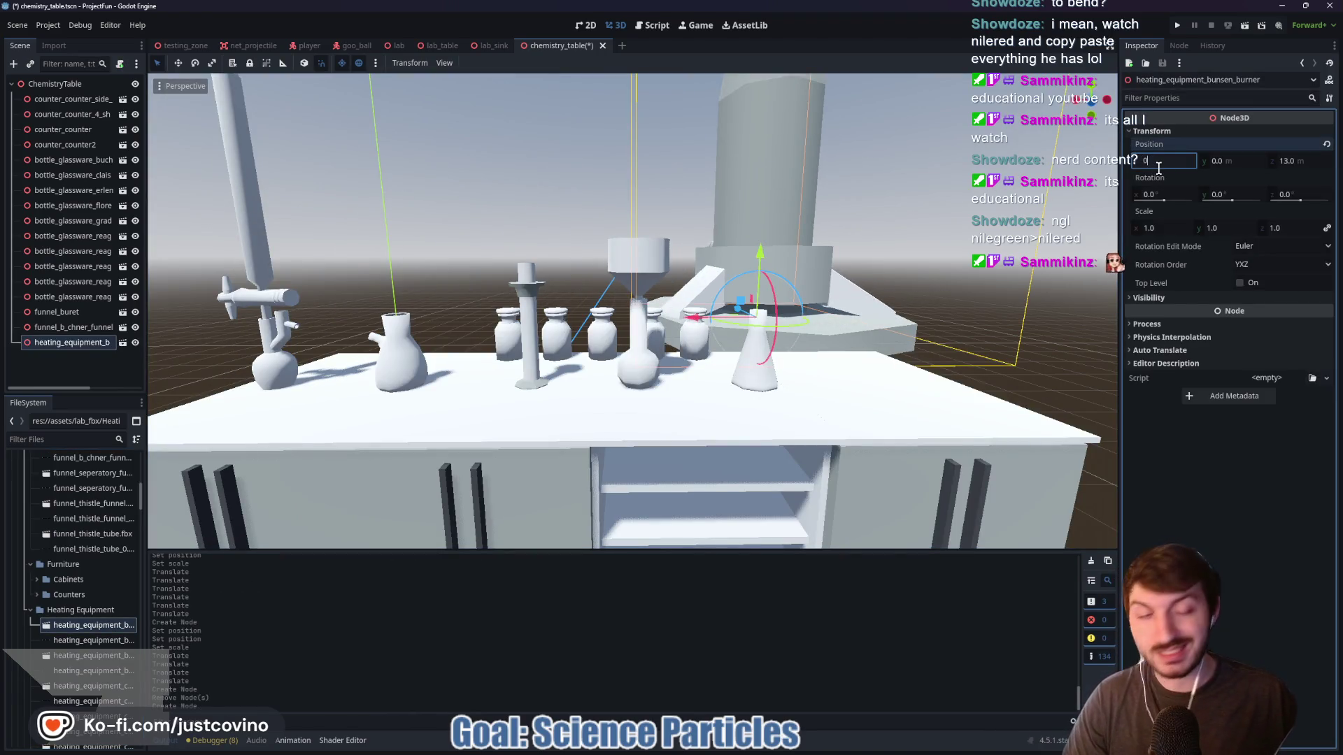
pyautogui.press('Tab')
pyautogui.press('Tab')
pyautogui.write('0')
pyautogui.press('Return')
pyautogui.click(1161, 228)
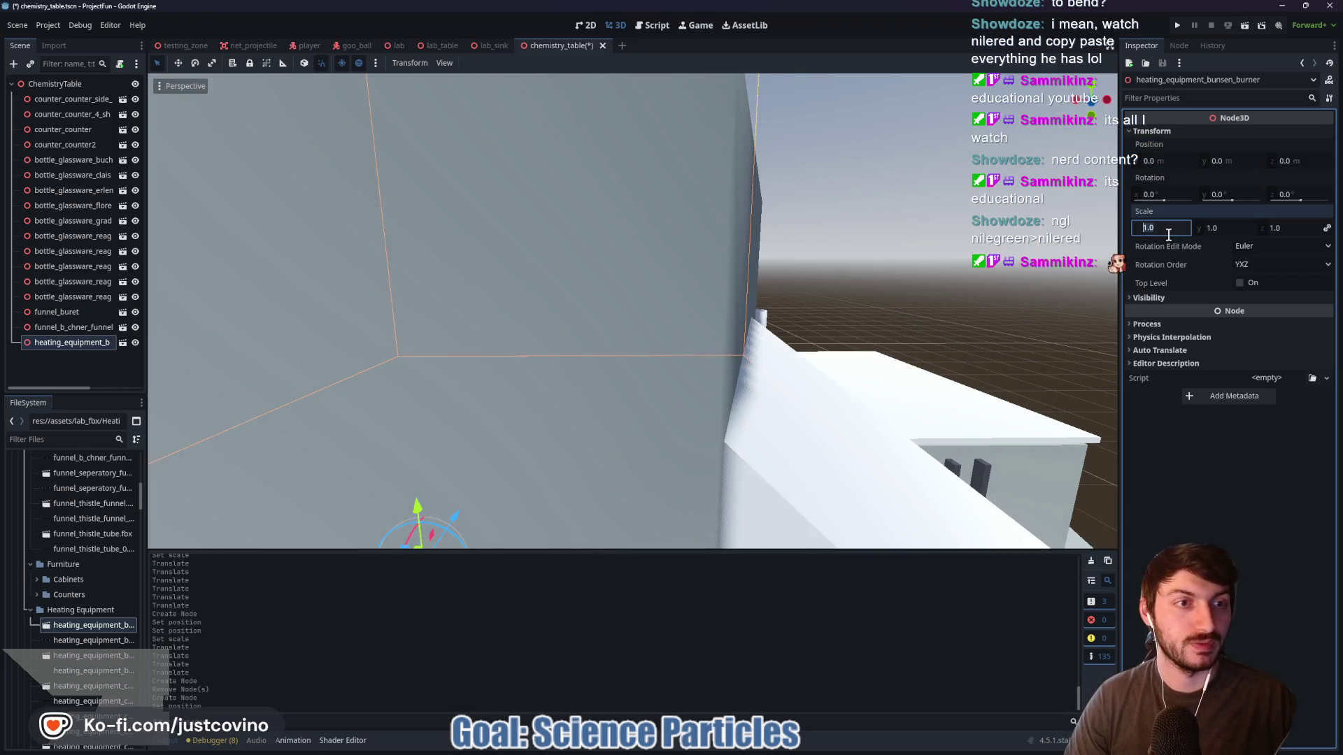
pyautogui.write('0.025')
pyautogui.press('Return')
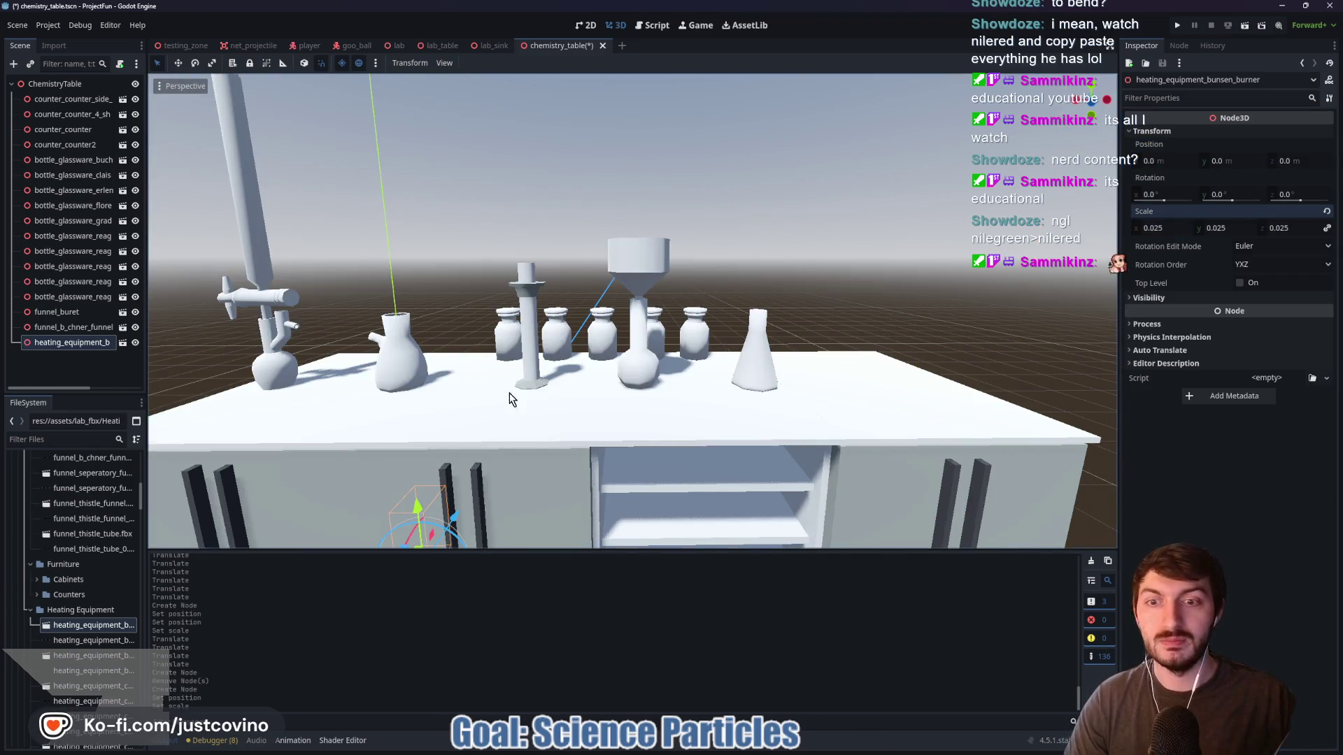
# Raise the burner toward the tabletop and rotate it -90° about Y
pyautogui.moveTo(417, 509)
pyautogui.mouseDown()
pyautogui.moveTo(331, 362)
pyautogui.moveTo(778, 364)
pyautogui.mouseUp()
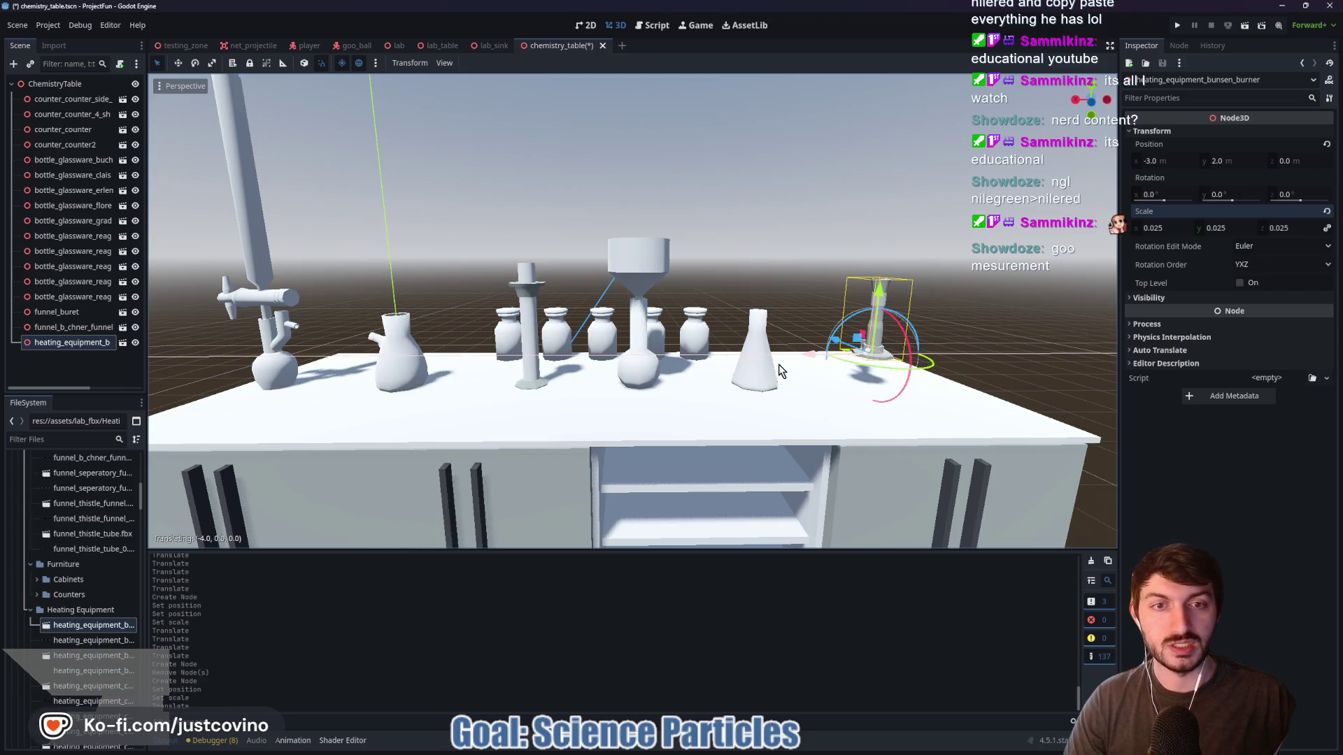
pyautogui.moveTo(1014, 367)
pyautogui.mouseDown()
pyautogui.moveTo(1004, 375)
pyautogui.moveTo(1022, 376)
pyautogui.mouseUp()
pyautogui.moveTo(682, 397); pyautogui.dragTo(720, 393)
pyautogui.press('r')
pyautogui.press('y')
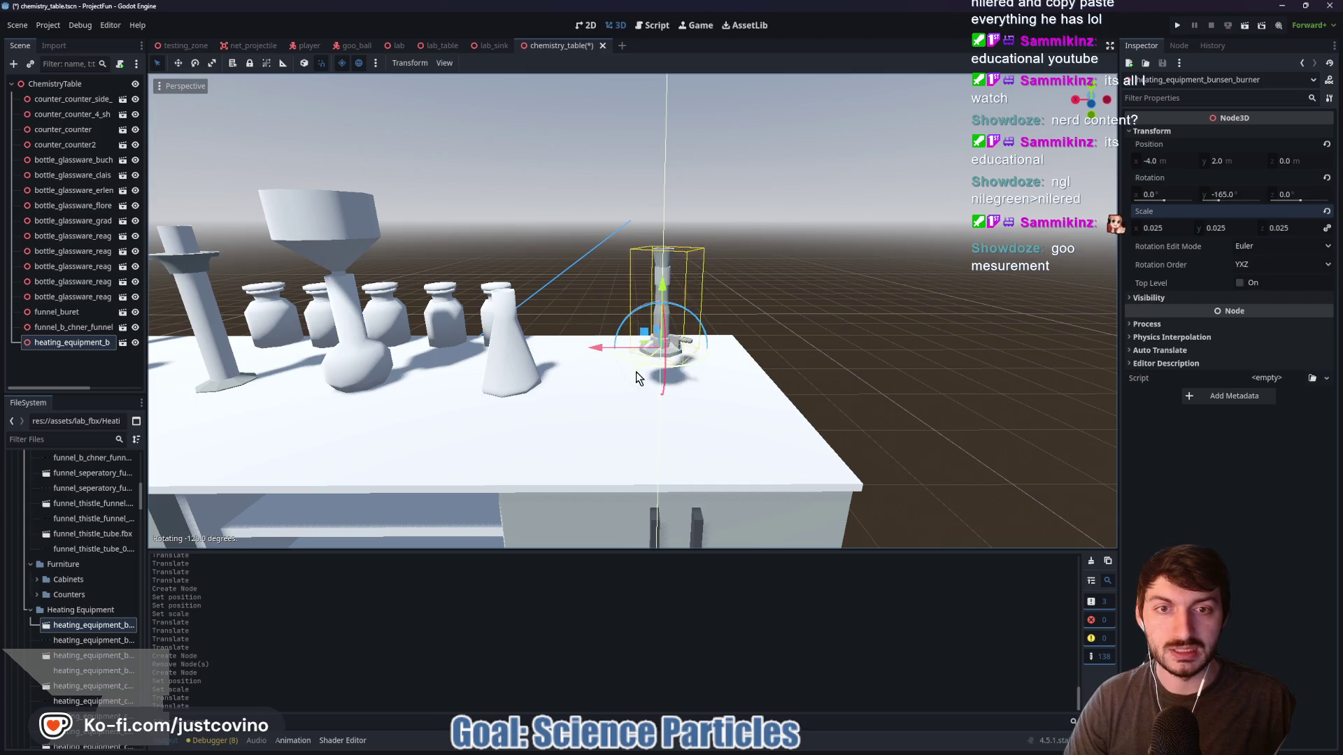
pyautogui.click(654, 378)
# In Rear Orthogonal view, lower the burner onto the tabletop at height 1.754
pyautogui.press('g')
pyautogui.press('y')
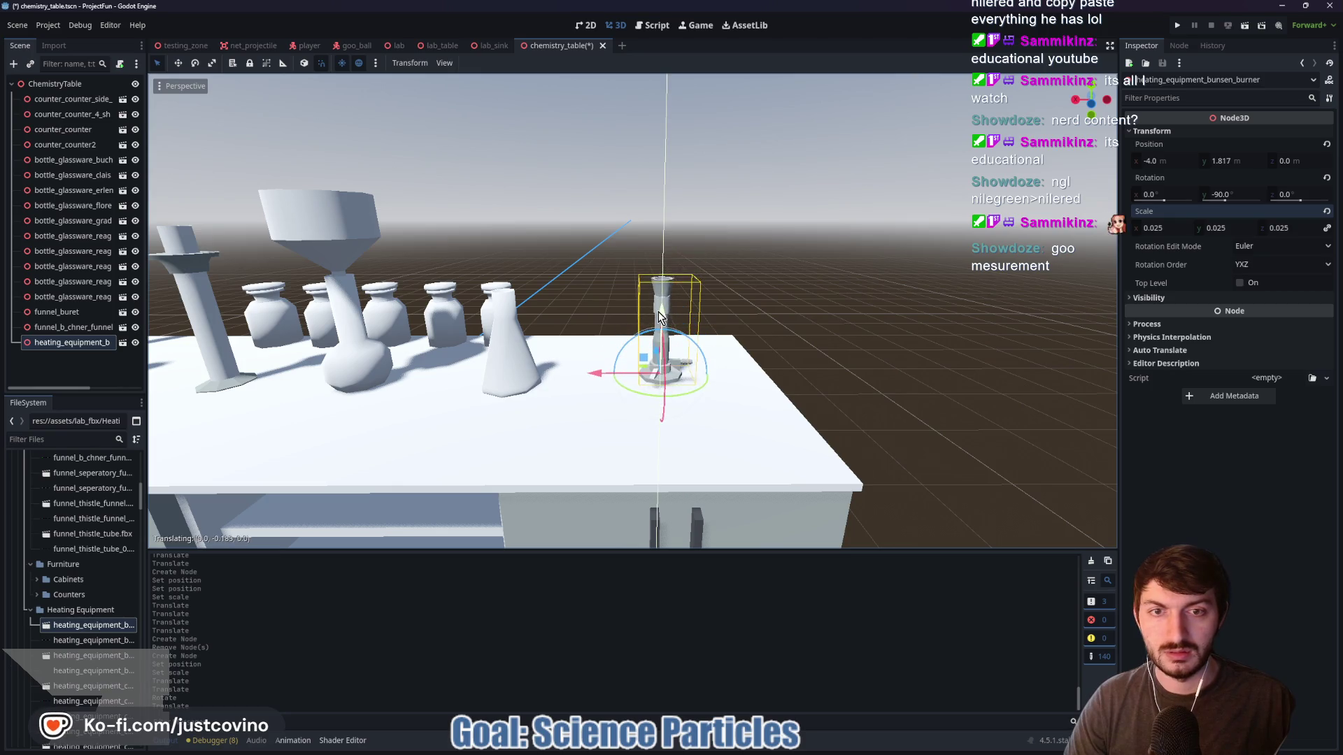
pyautogui.click(659, 307)
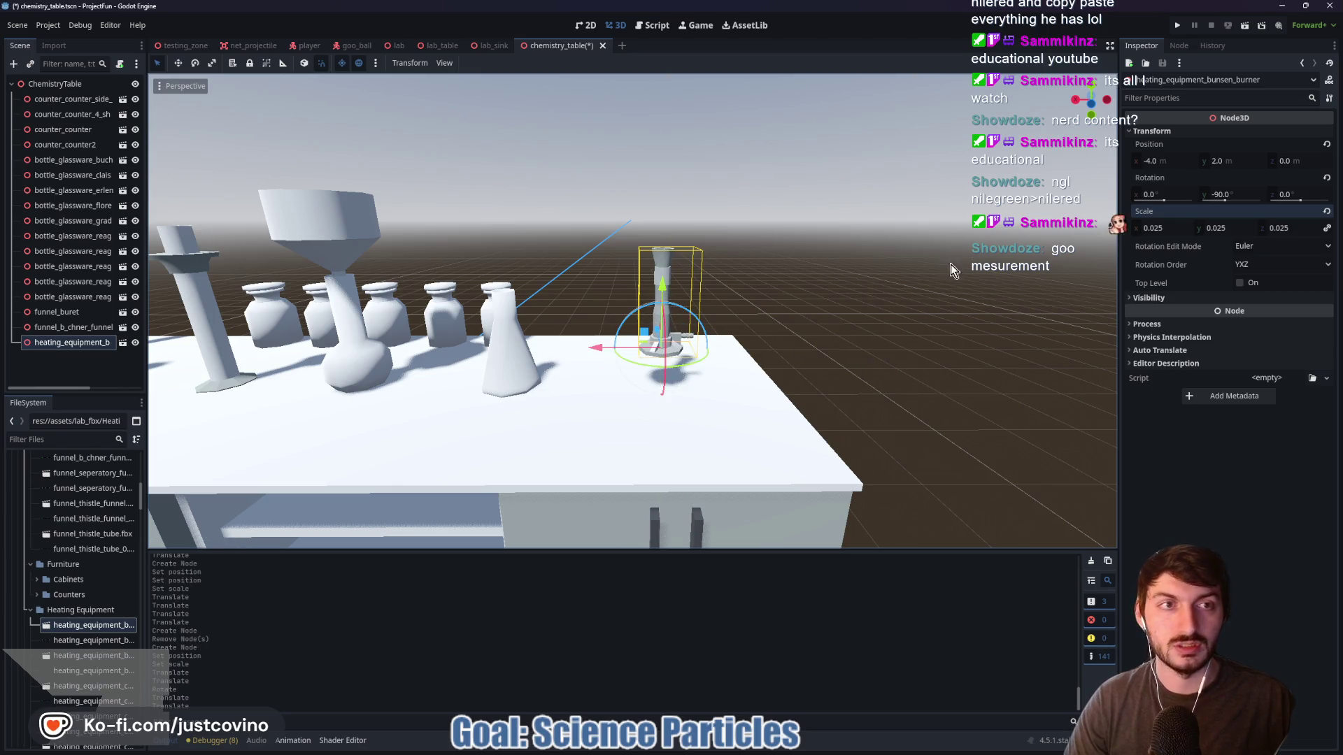
pyautogui.click(1091, 106)
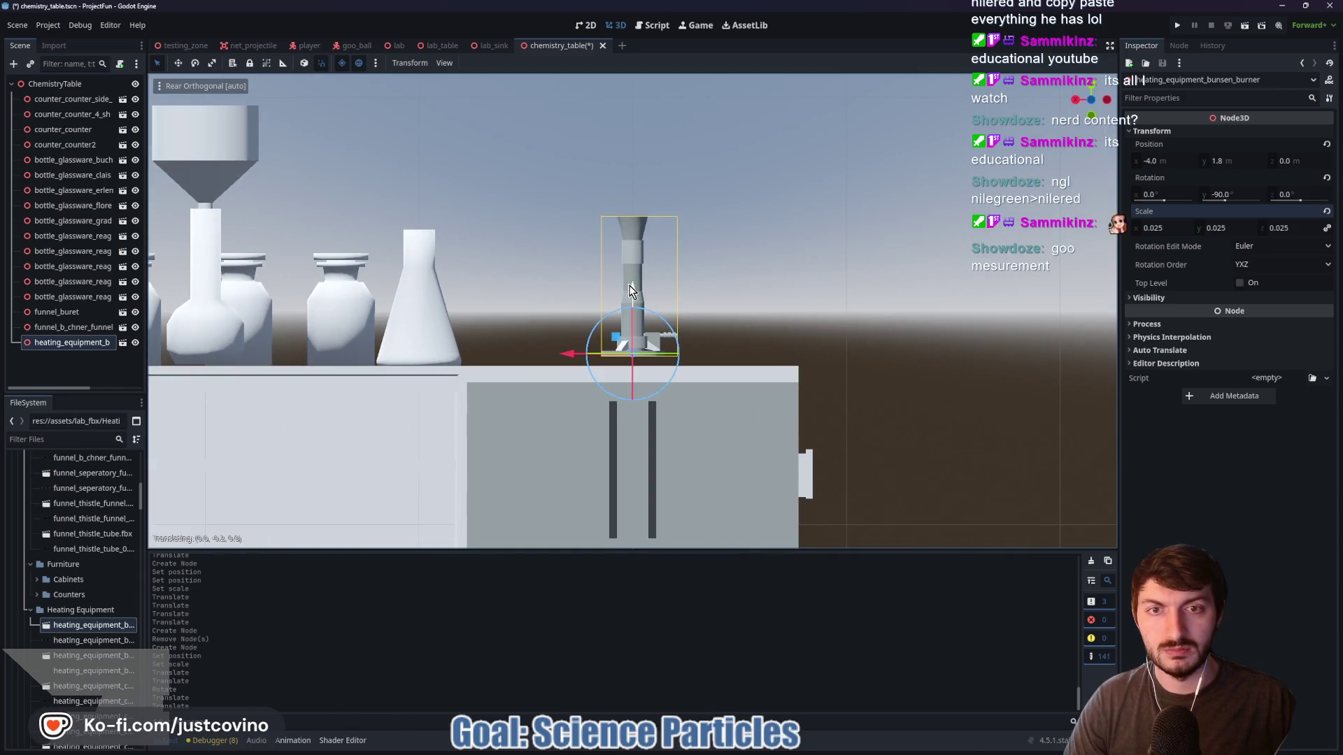
pyautogui.rightClick(632, 299)
pyautogui.press('g')
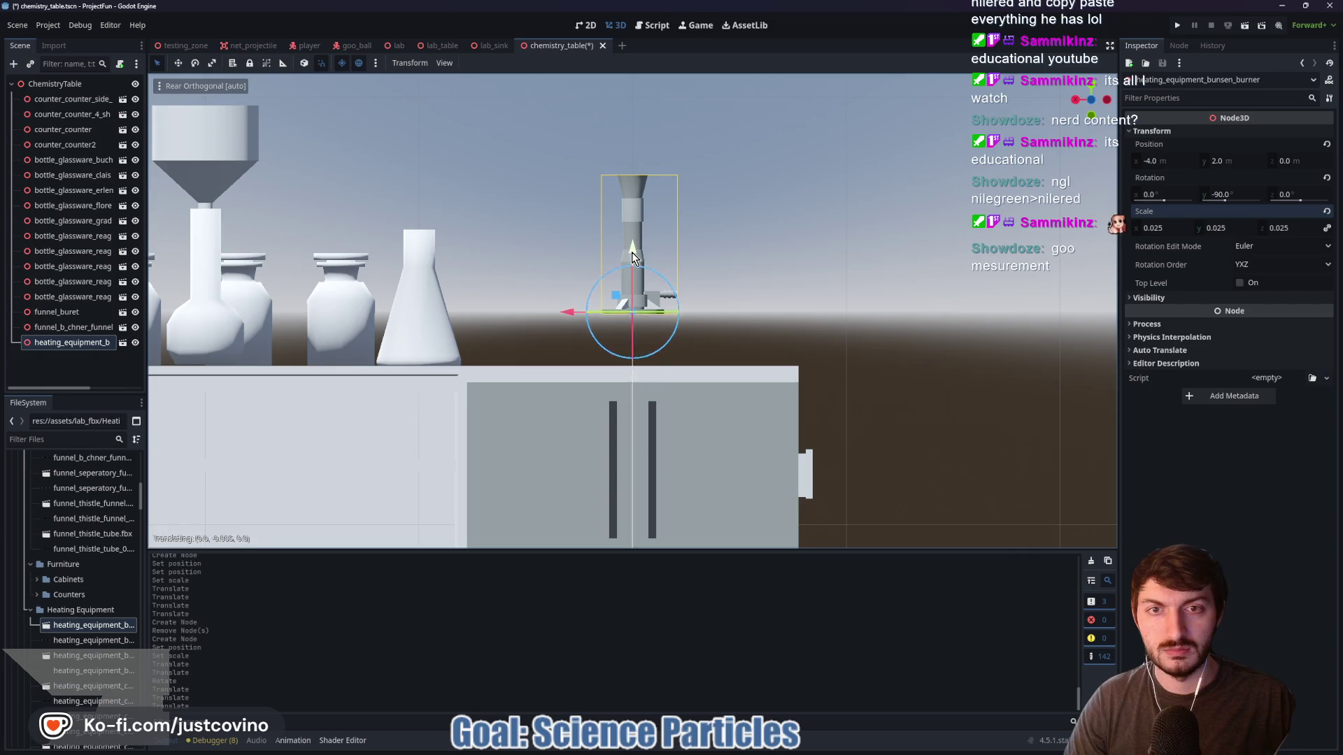
pyautogui.click(632, 301)
pyautogui.moveTo(632, 302)
pyautogui.mouseDown()
pyautogui.moveTo(803, 324)
pyautogui.moveTo(720, 324)
pyautogui.moveTo(784, 321)
pyautogui.moveTo(820, 369)
pyautogui.mouseUp()
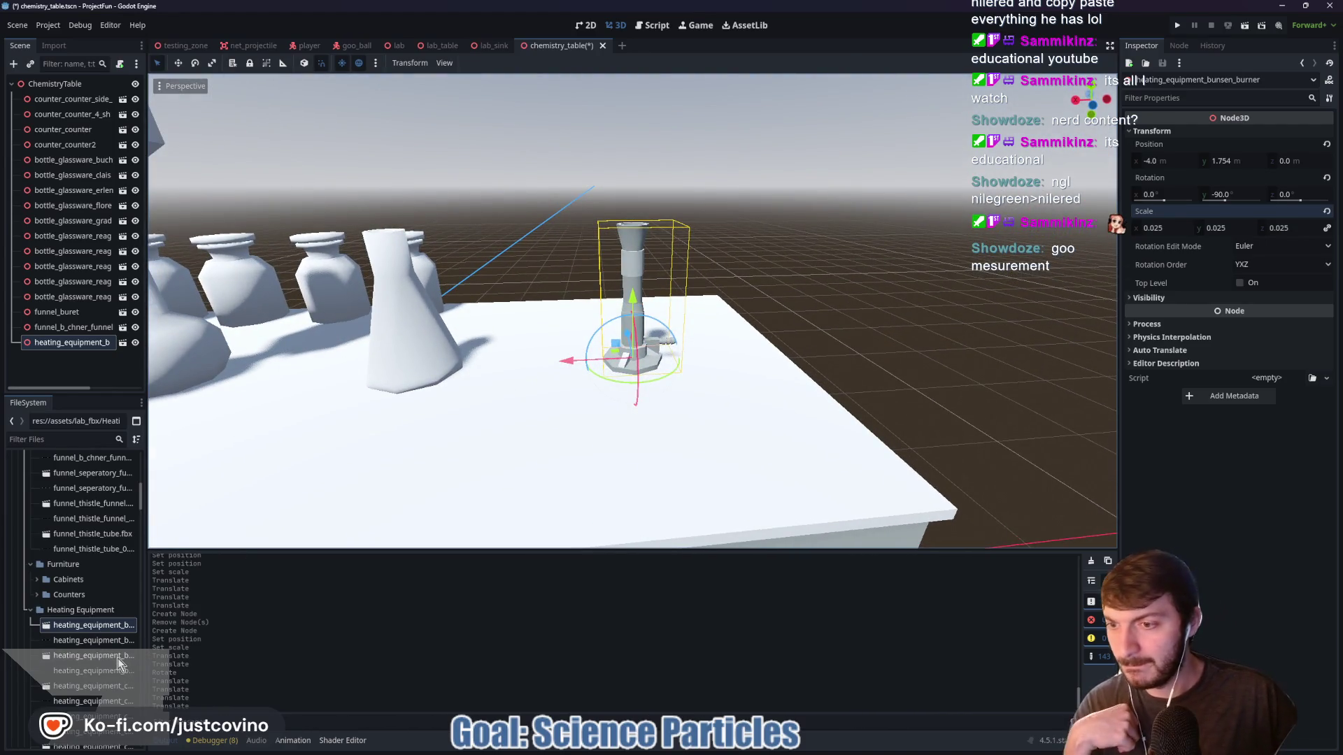
# Add bunsen_burner_003.fbx to the scene and lower the iron stand onto the table
pyautogui.moveTo(118, 660)
pyautogui.mouseDown()
pyautogui.moveTo(143, 615)
pyautogui.moveTo(839, 256)
pyautogui.mouseUp()
pyautogui.scroll(-10, 867, 273)
pyautogui.scroll(10, 842, 340)
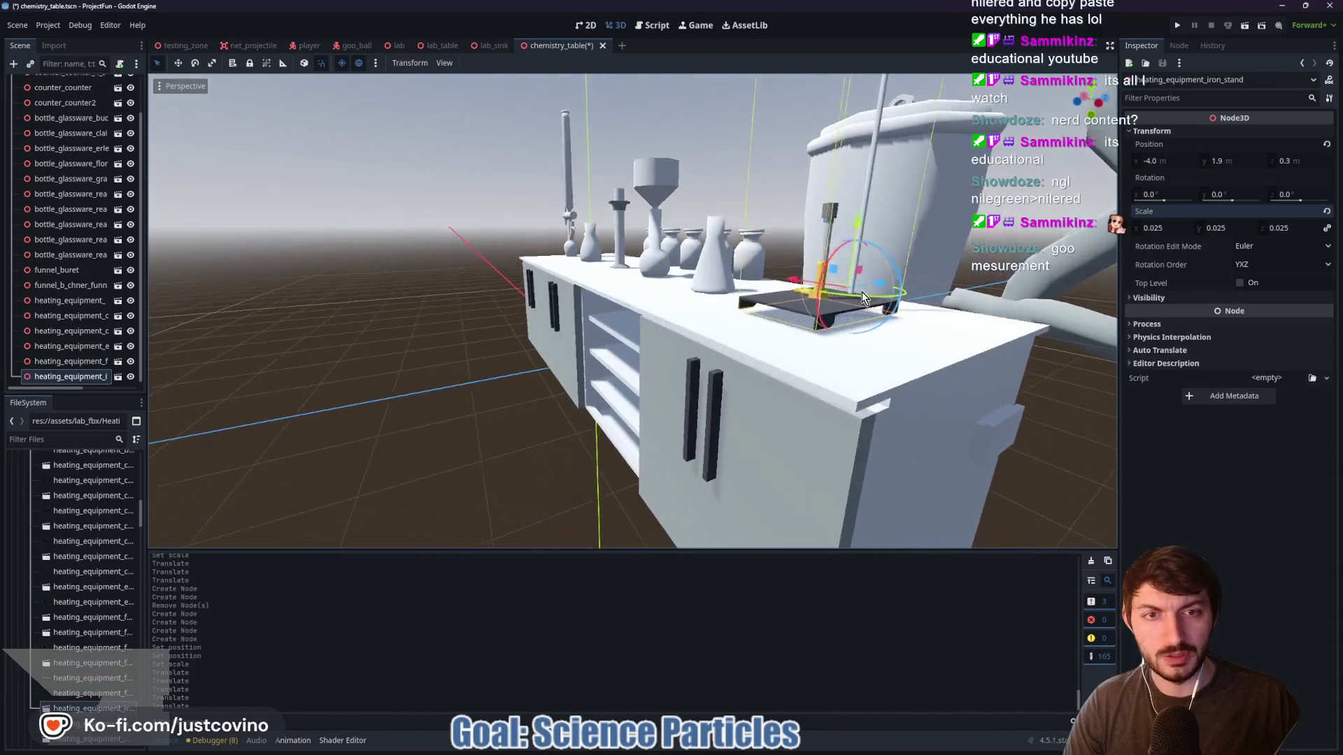
pyautogui.scroll(5, 842, 294)
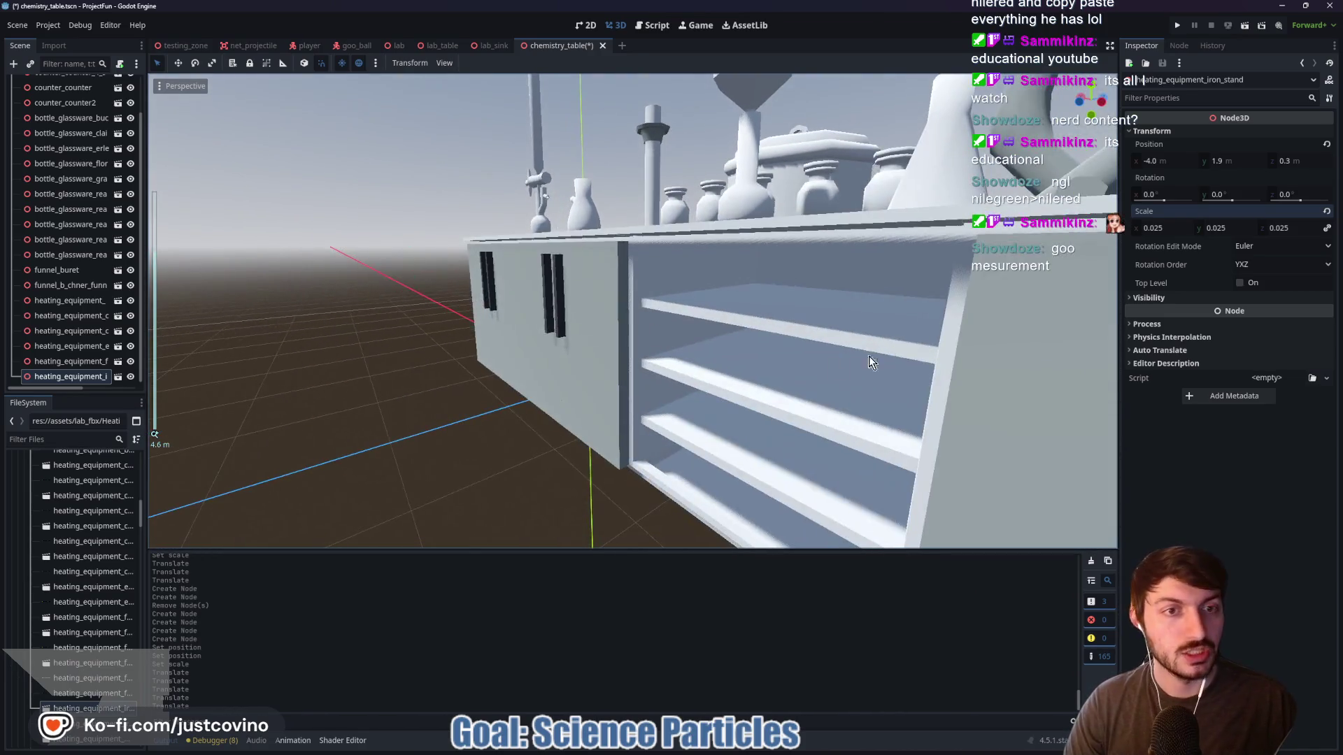
pyautogui.moveTo(869, 355)
pyautogui.mouseDown()
pyautogui.moveTo(672, 359)
pyautogui.moveTo(578, 380)
pyautogui.moveTo(613, 365)
pyautogui.mouseUp()
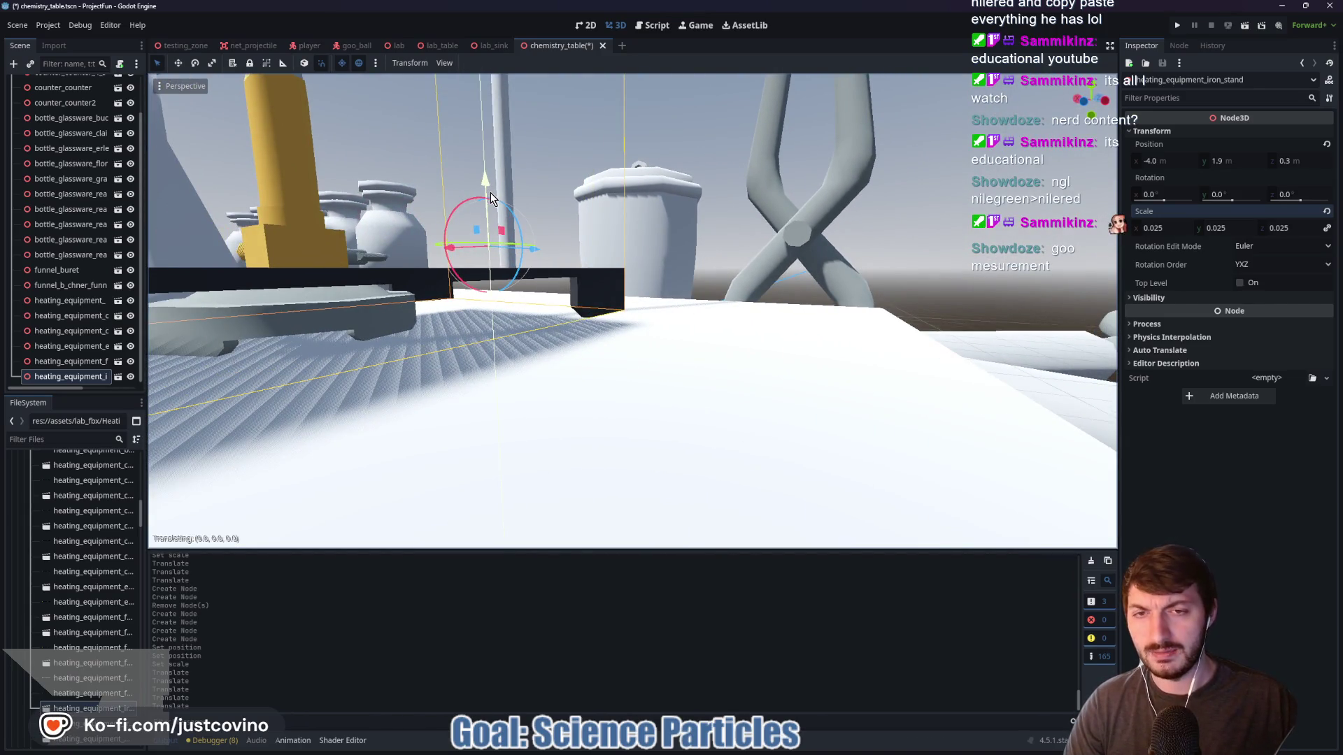
pyautogui.click(480, 180)
pyautogui.moveTo(485, 179); pyautogui.dragTo(486, 193)
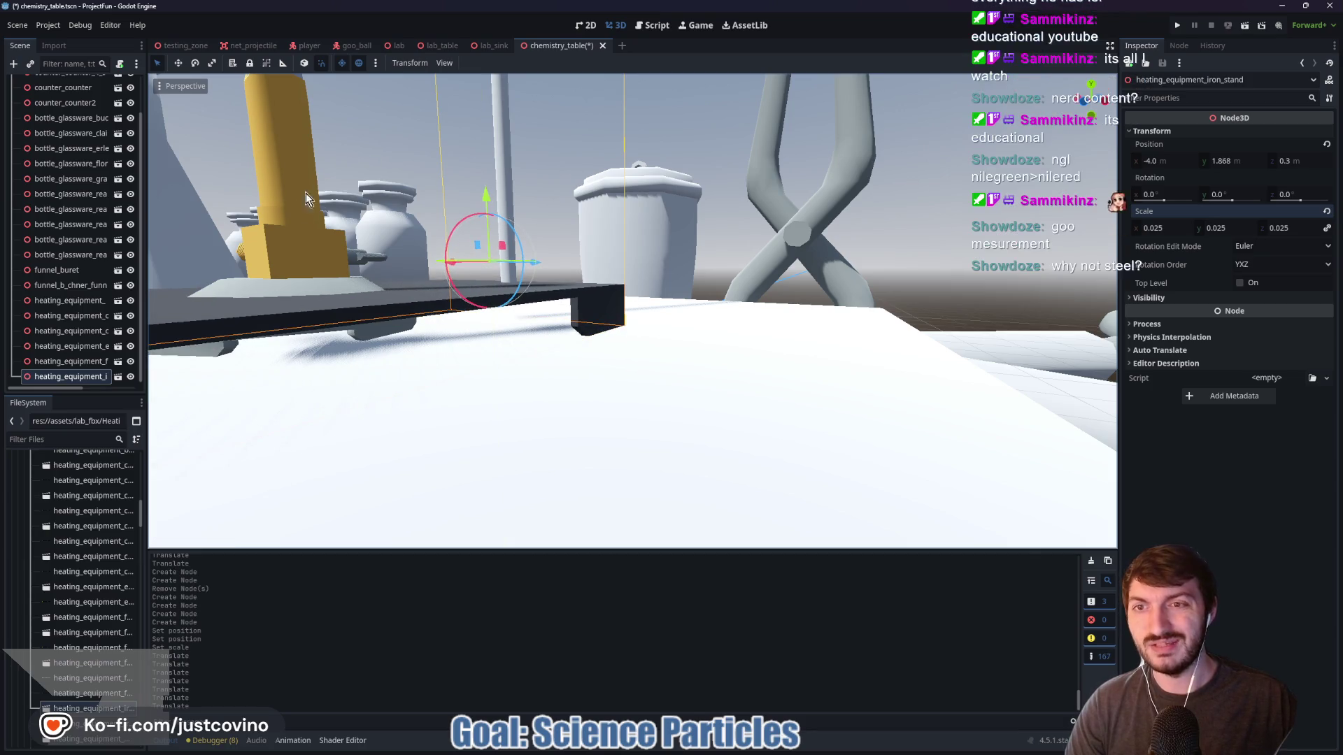
# Raise the yellow Bunsen burner onto the iron stand's plate and check it from several angles
pyautogui.click(318, 236)
pyautogui.scroll(-5, 415, 261)
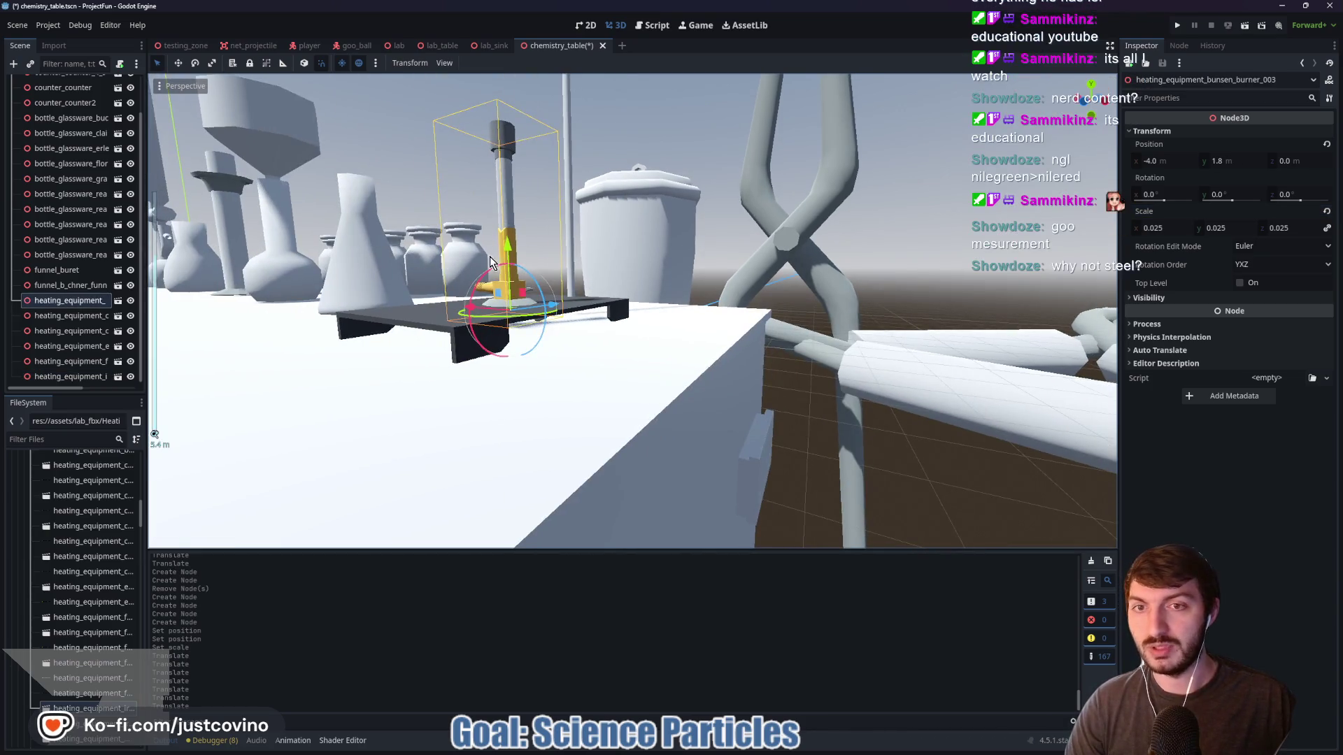
pyautogui.moveTo(507, 246)
pyautogui.mouseDown()
pyautogui.moveTo(504, 222)
pyautogui.moveTo(508, 234)
pyautogui.mouseUp()
pyautogui.scroll(3, 589, 271)
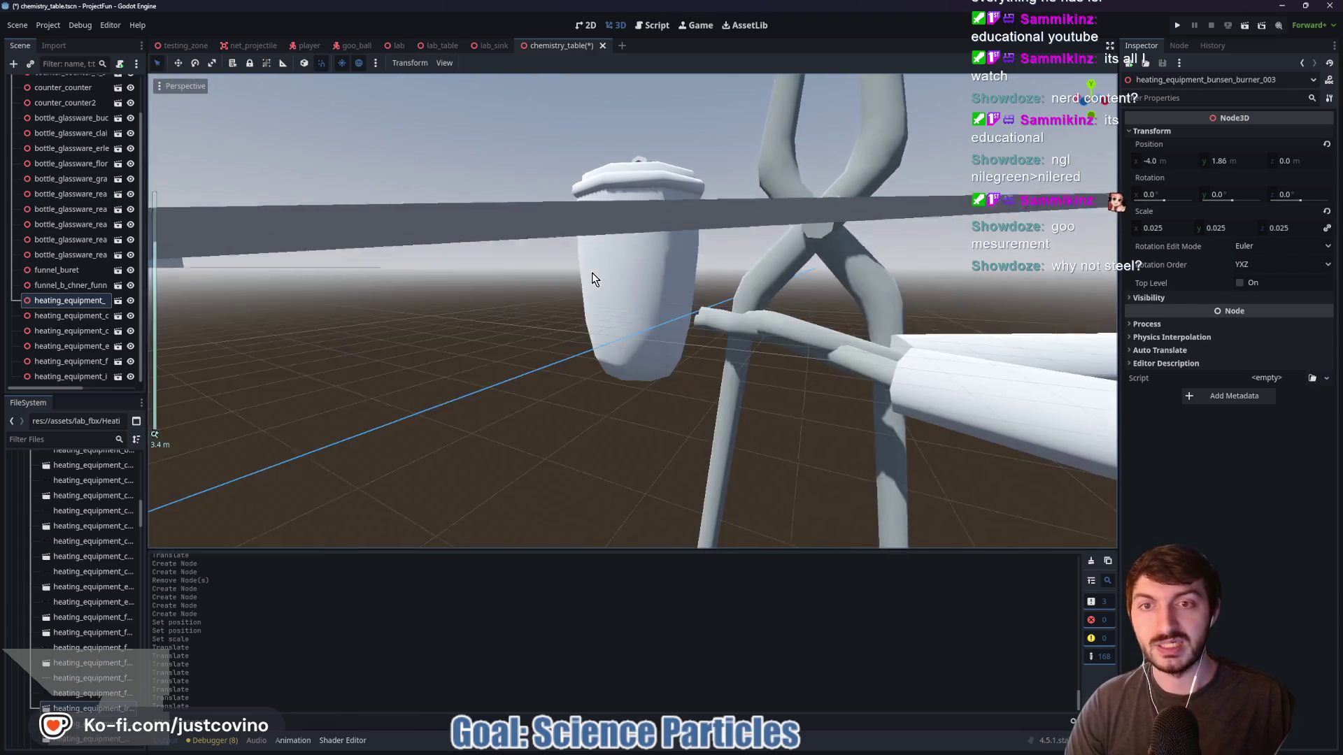
pyautogui.press('f')
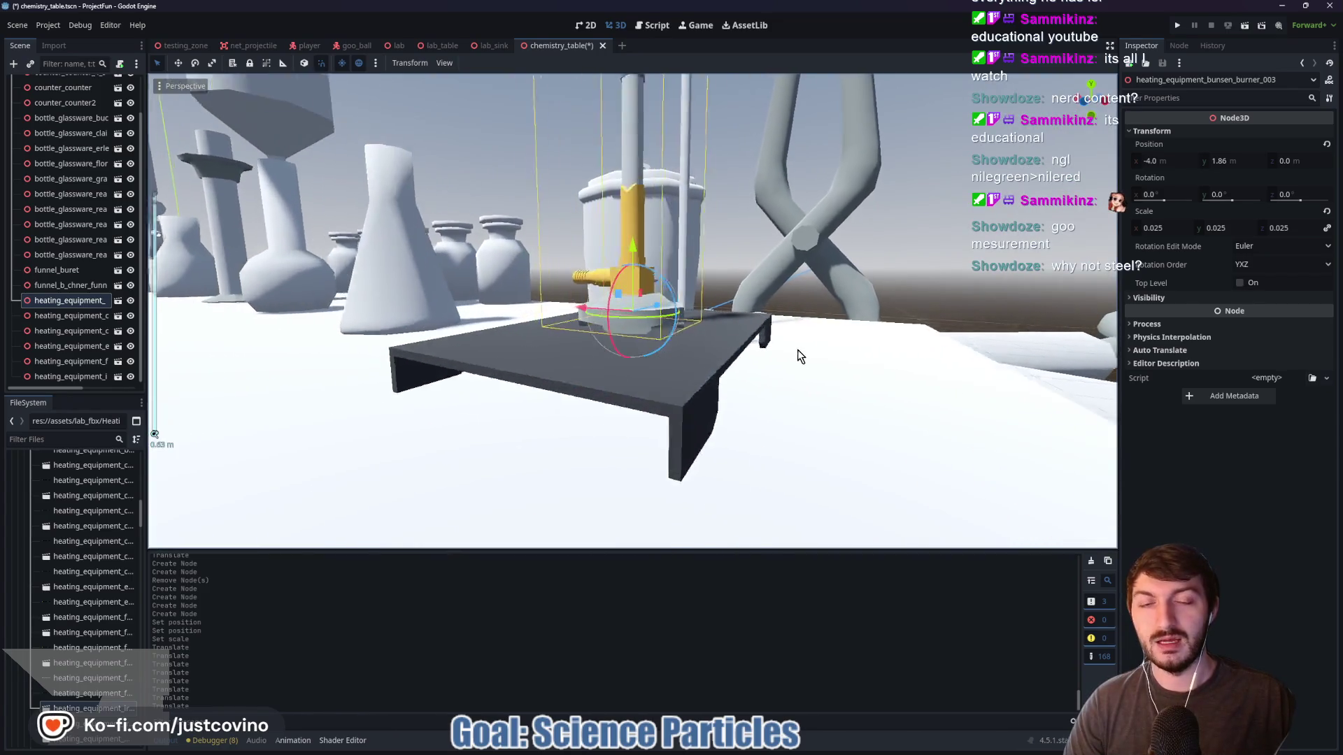
pyautogui.moveTo(773, 362); pyautogui.dragTo(677, 382)
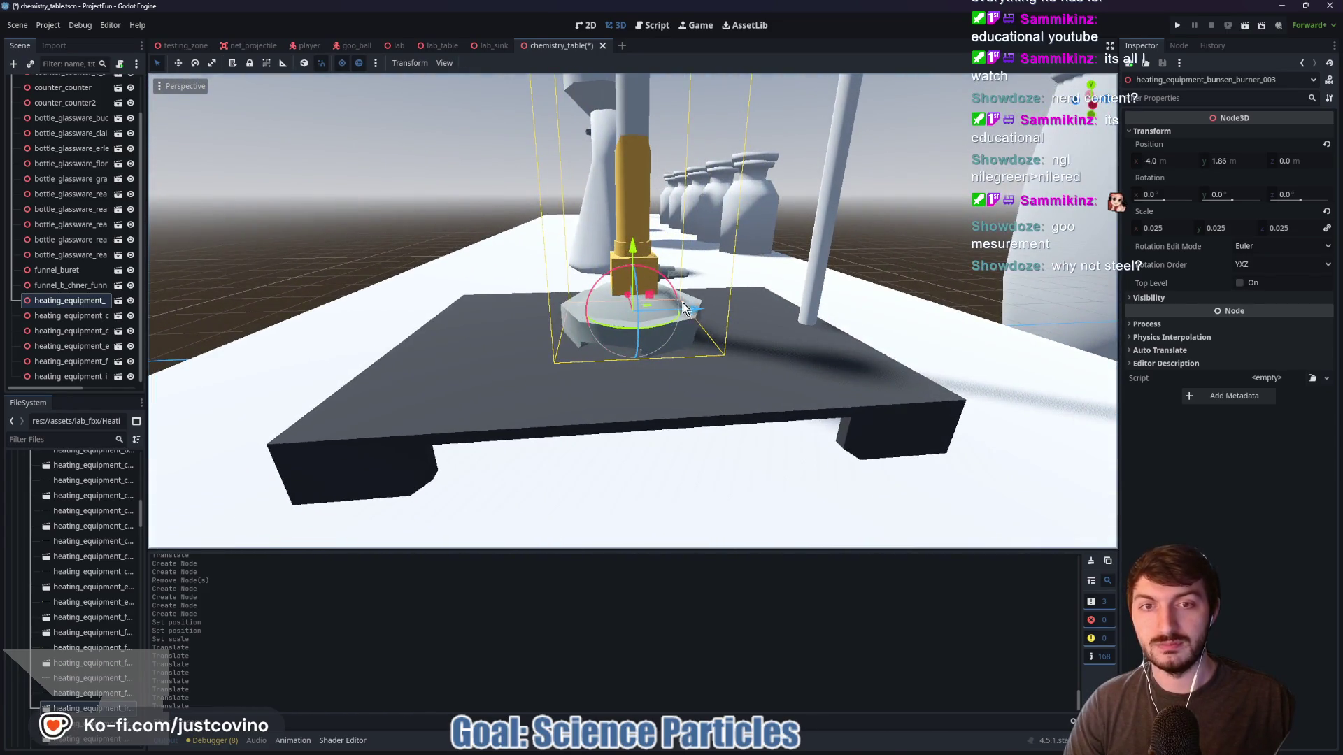
pyautogui.moveTo(831, 325)
pyautogui.mouseDown()
pyautogui.moveTo(594, 313)
pyautogui.moveTo(489, 291)
pyautogui.mouseUp()
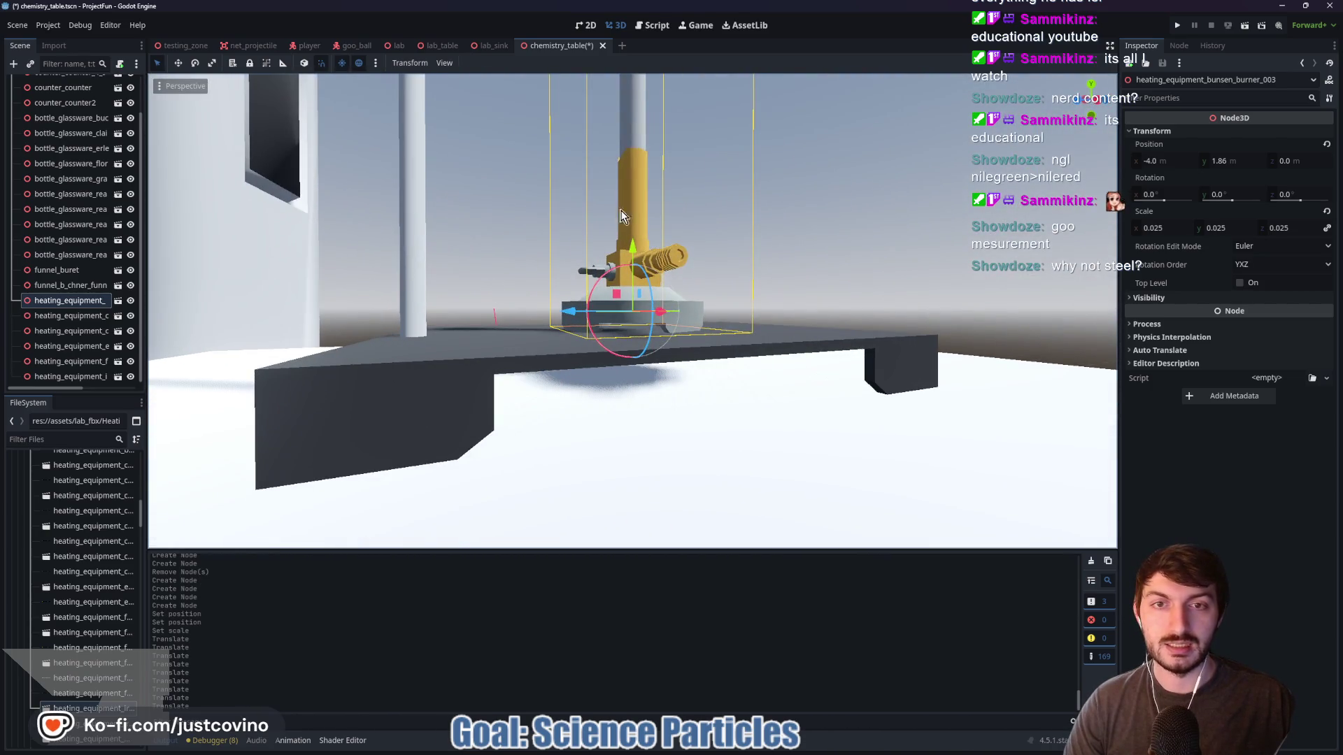
pyautogui.moveTo(805, 270)
pyautogui.mouseDown()
pyautogui.moveTo(749, 296)
pyautogui.moveTo(607, 305)
pyautogui.moveTo(818, 309)
pyautogui.moveTo(699, 317)
pyautogui.mouseUp()
pyautogui.scroll(-5, 793, 308)
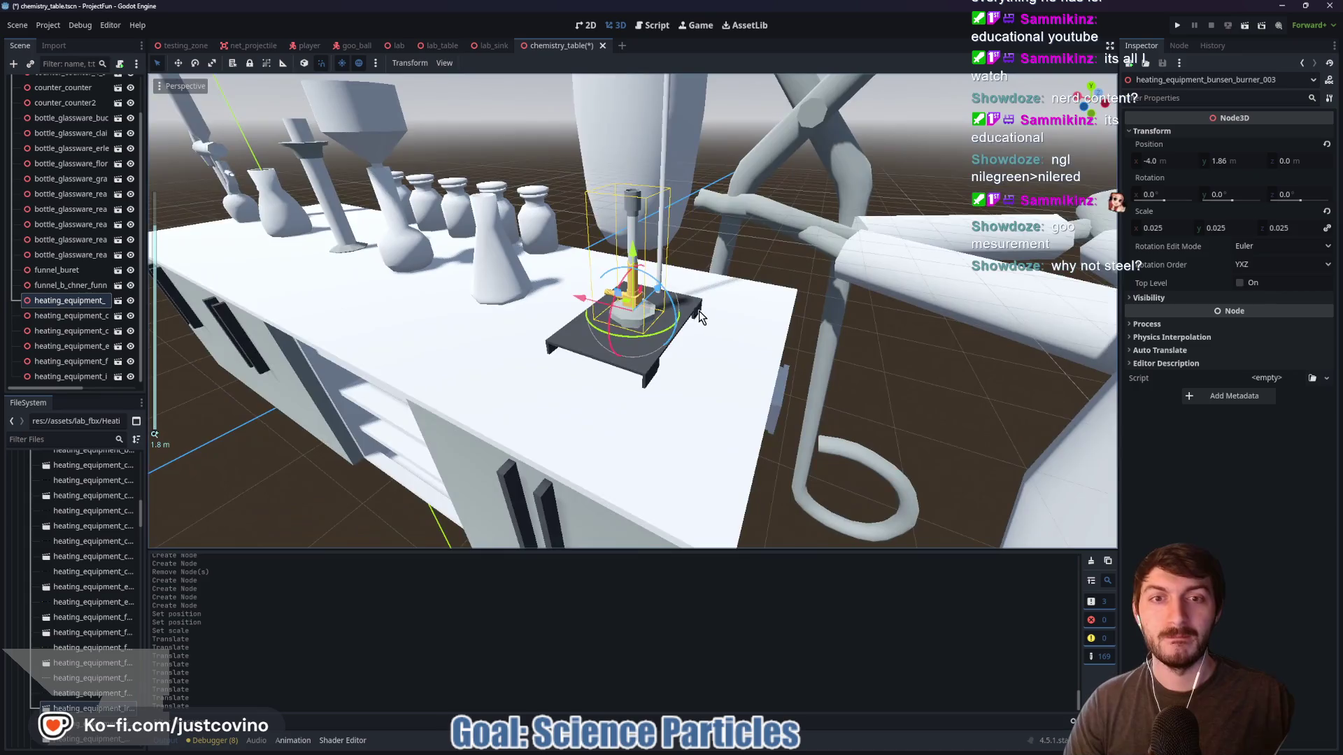
pyautogui.scroll(-5, 775, 308)
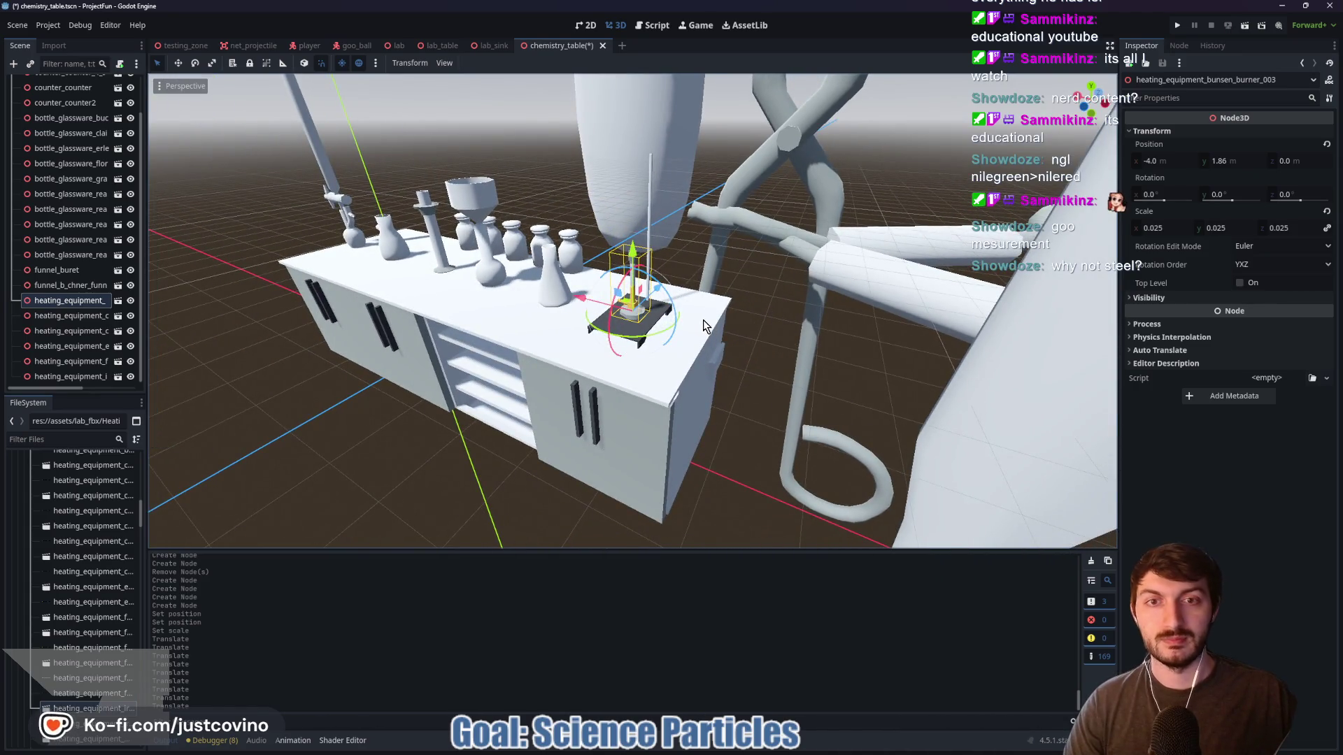
pyautogui.scroll(5, 773, 313)
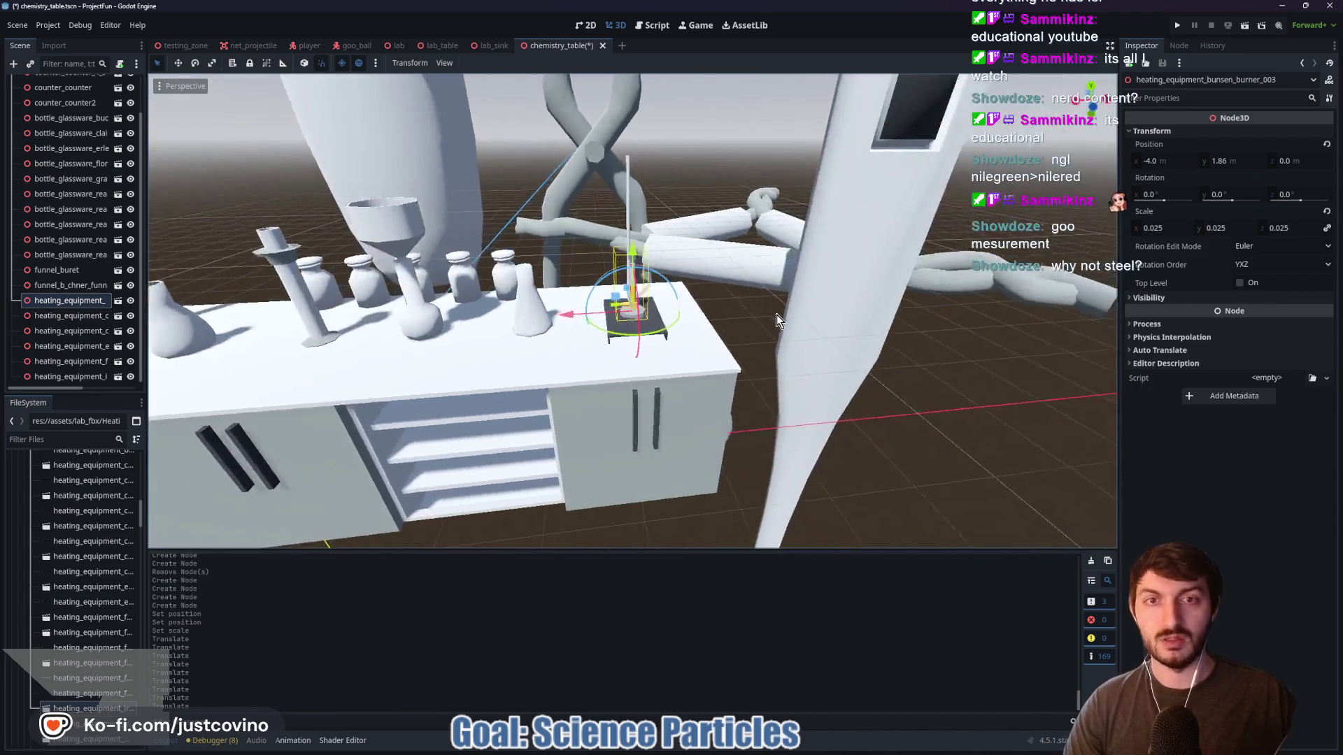
pyautogui.click(832, 258)
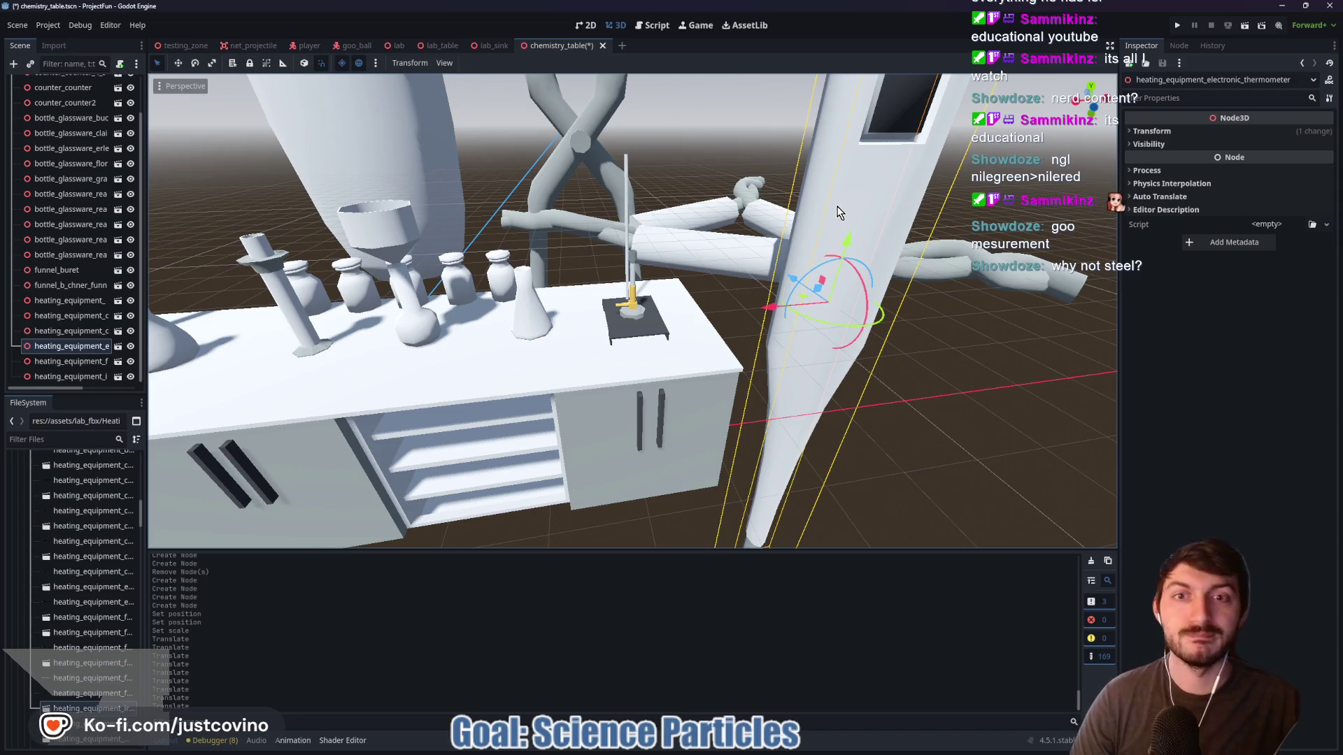
# Set the electronic thermometer's X and Z position to 0 and its scale to 0.025
pyautogui.click(1147, 132)
pyautogui.click(1173, 160)
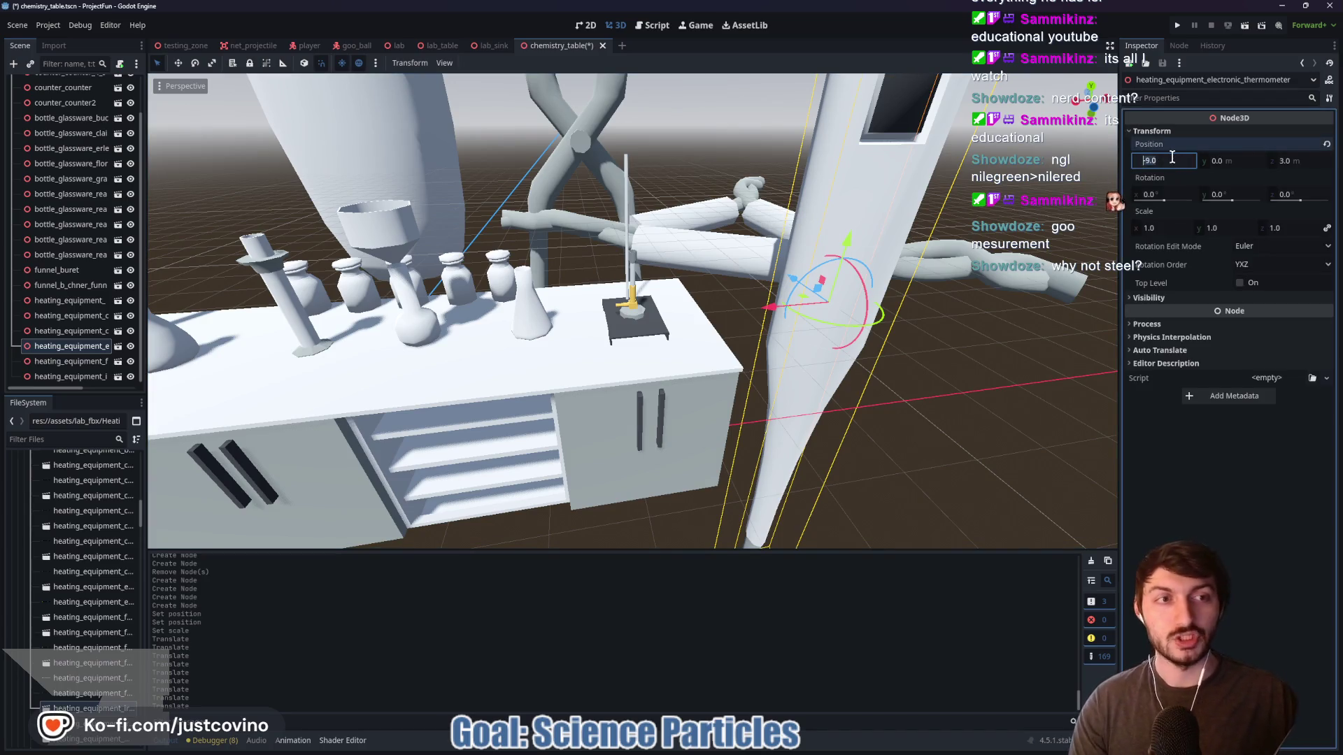
pyautogui.write('0')
pyautogui.press('Tab')
pyautogui.press('Tab')
pyautogui.write('0')
pyautogui.press('Tab')
pyautogui.press('Tab')
pyautogui.press('Tab')
pyautogui.press('Tab')
pyautogui.write('0.025')
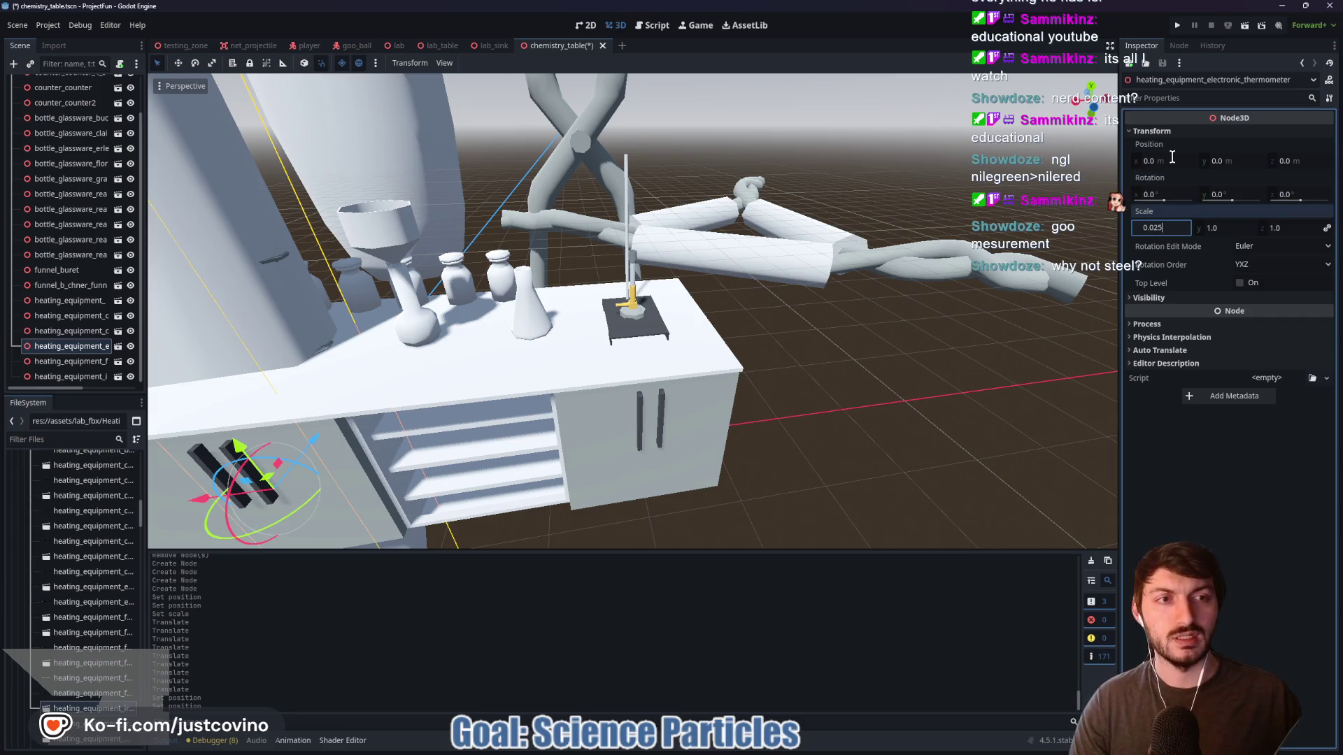
pyautogui.press('Return')
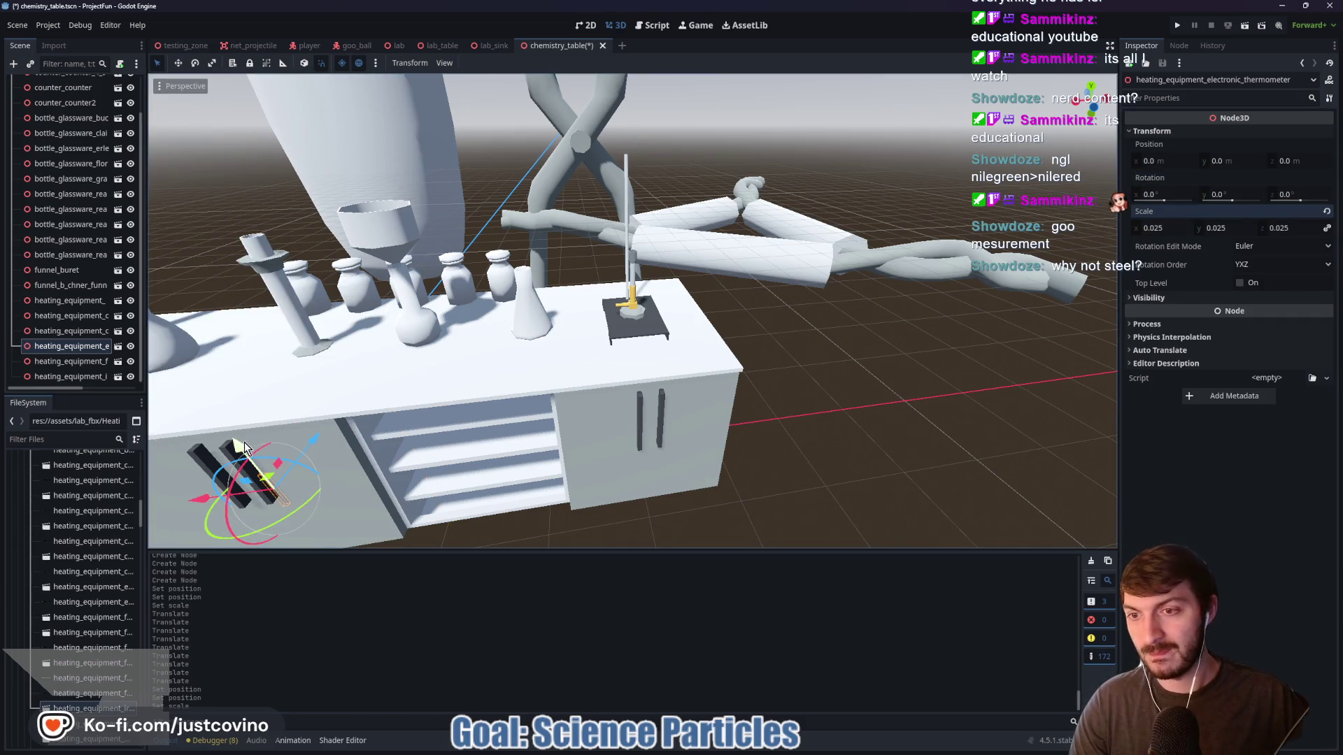
# Move the thermometer up and along X onto the table beside the burner stand
pyautogui.moveTo(235, 413); pyautogui.dragTo(342, 344)
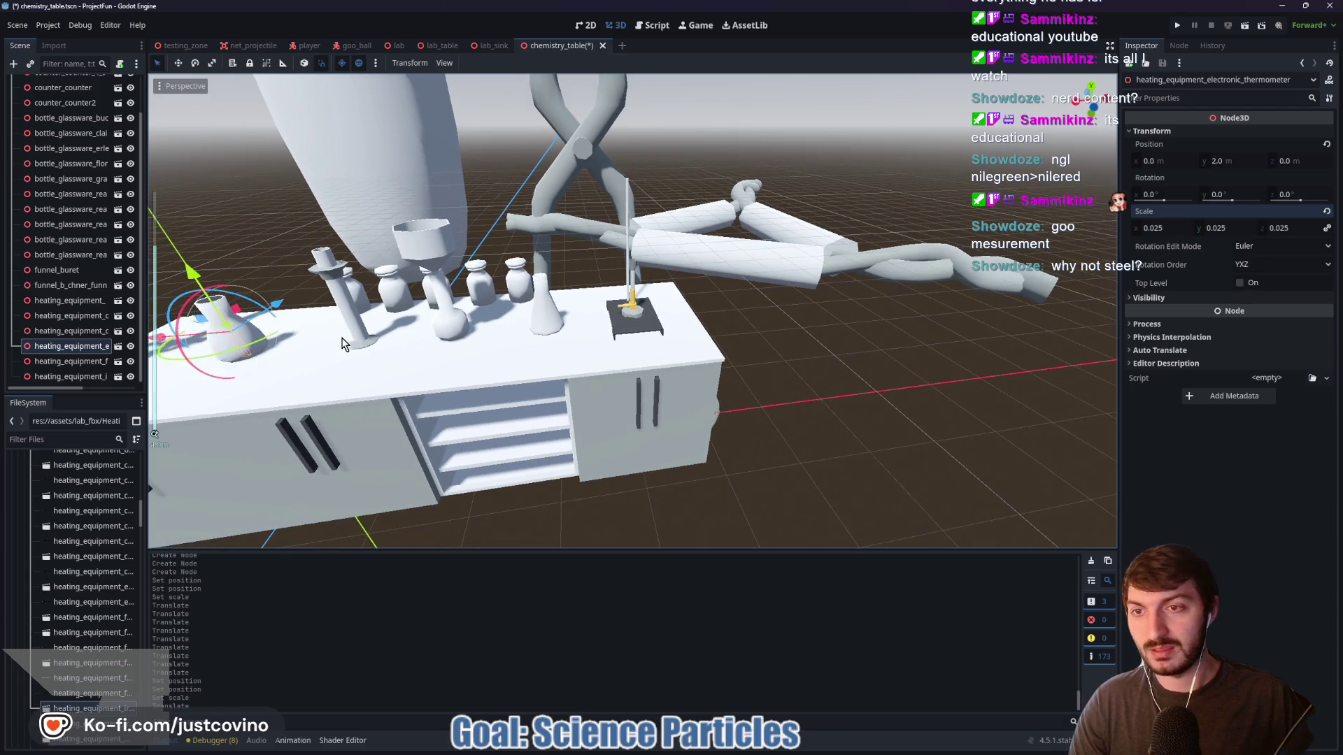
pyautogui.moveTo(159, 340); pyautogui.dragTo(543, 337)
pyautogui.scroll(3, 679, 313)
pyautogui.moveTo(678, 313)
pyautogui.mouseDown()
pyautogui.moveTo(729, 338)
pyautogui.moveTo(654, 336)
pyautogui.mouseUp()
pyautogui.moveTo(619, 282); pyautogui.dragTo(632, 281)
pyautogui.rightClick(632, 281)
# Rotate the thermometer 90° about X and 150° about Y to lay it flat
pyautogui.press('r')
pyautogui.press('x')
pyautogui.click(642, 279)
pyautogui.press('r')
pyautogui.press('y')
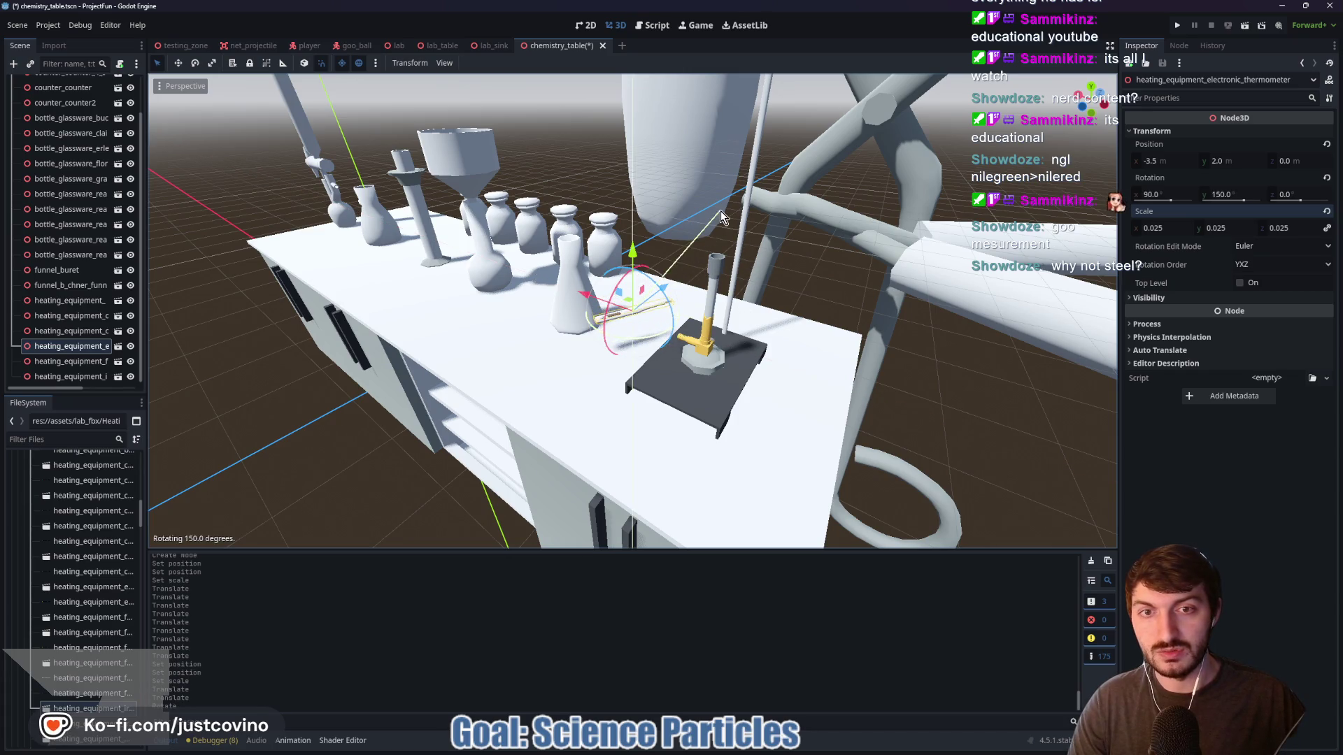
pyautogui.click(715, 209)
pyautogui.moveTo(648, 345); pyautogui.dragTo(638, 341)
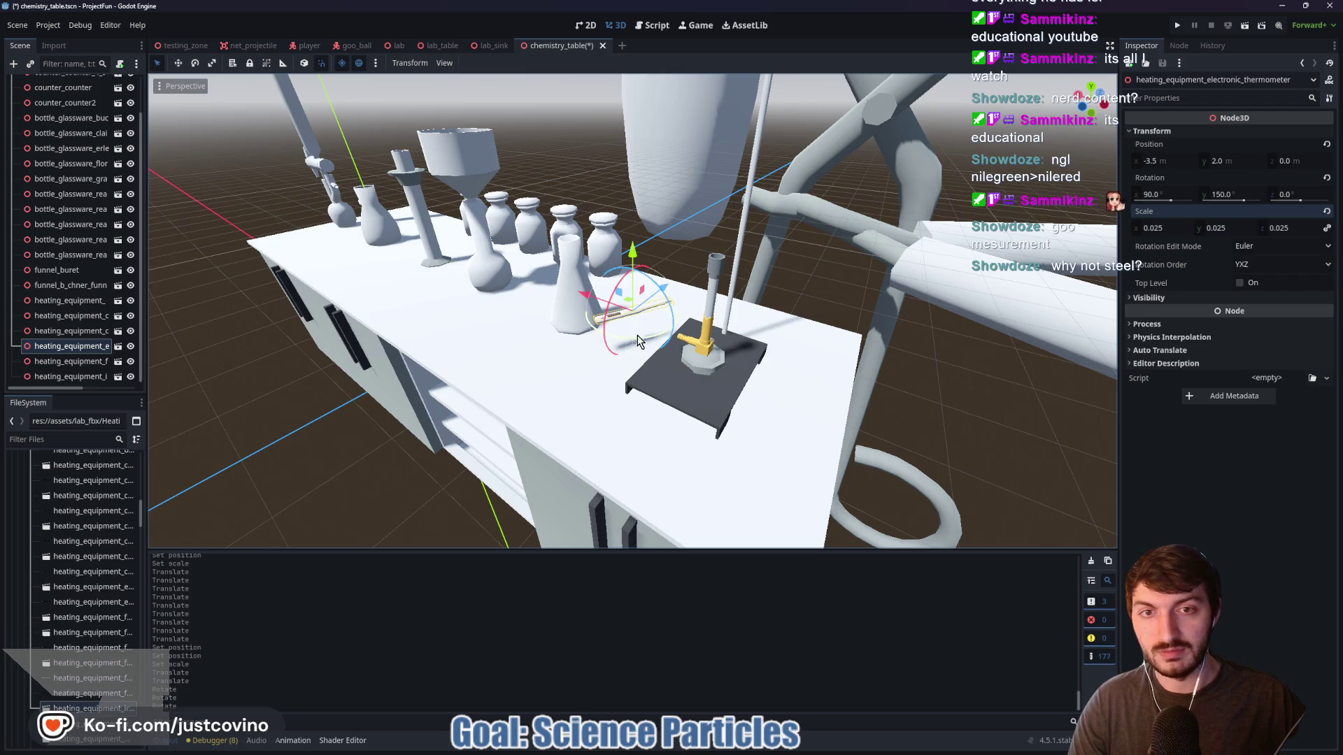
# Lower the thermometer to rest on the tabletop at -3.5, 1.757, 0
pyautogui.moveTo(632, 252)
pyautogui.mouseDown()
pyautogui.moveTo(651, 350)
pyautogui.moveTo(674, 384)
pyautogui.mouseUp()
pyautogui.scroll(3, 674, 384)
pyautogui.moveTo(633, 329); pyautogui.dragTo(637, 316)
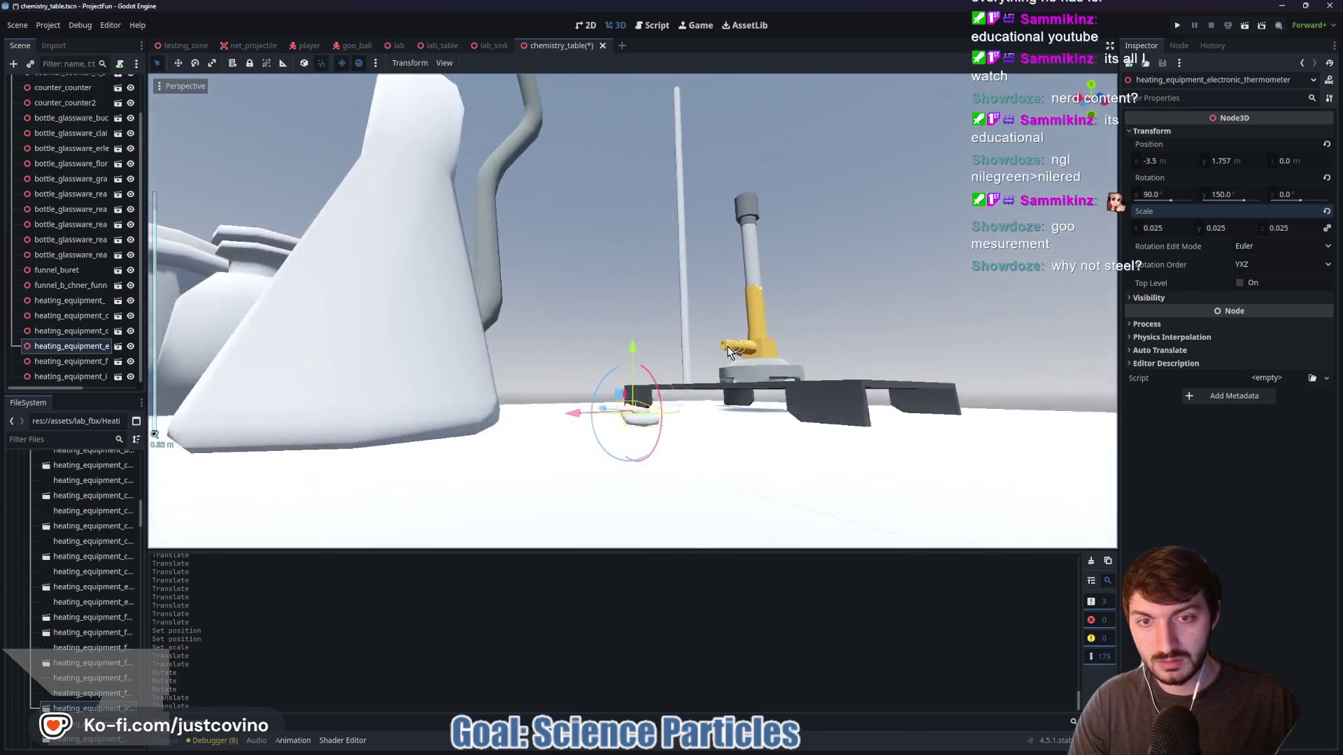
pyautogui.moveTo(728, 346)
pyautogui.mouseDown()
pyautogui.moveTo(699, 417)
pyautogui.moveTo(790, 344)
pyautogui.moveTo(746, 342)
pyautogui.moveTo(770, 341)
pyautogui.mouseUp()
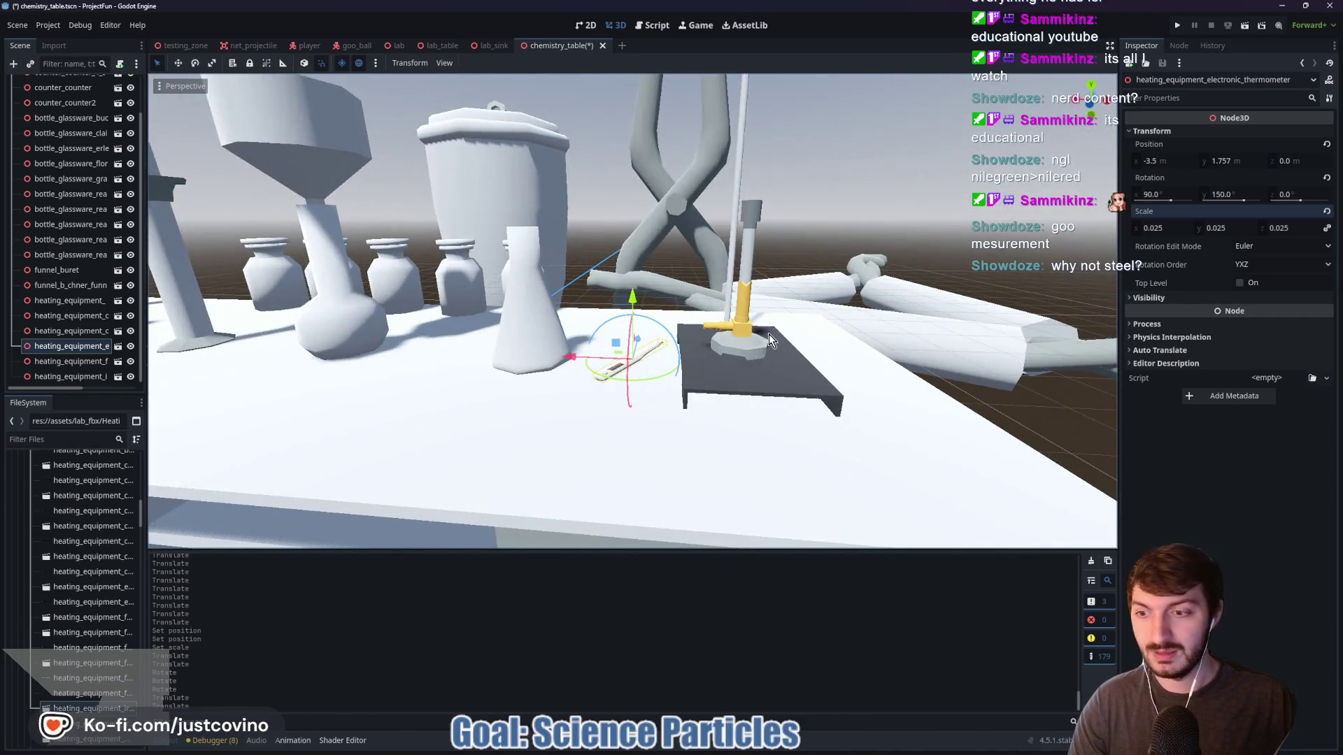
pyautogui.click(952, 332)
# Zero the clay triangle's X position and scale it to 0.025 on all axes
pyautogui.click(1151, 130)
pyautogui.click(1162, 161)
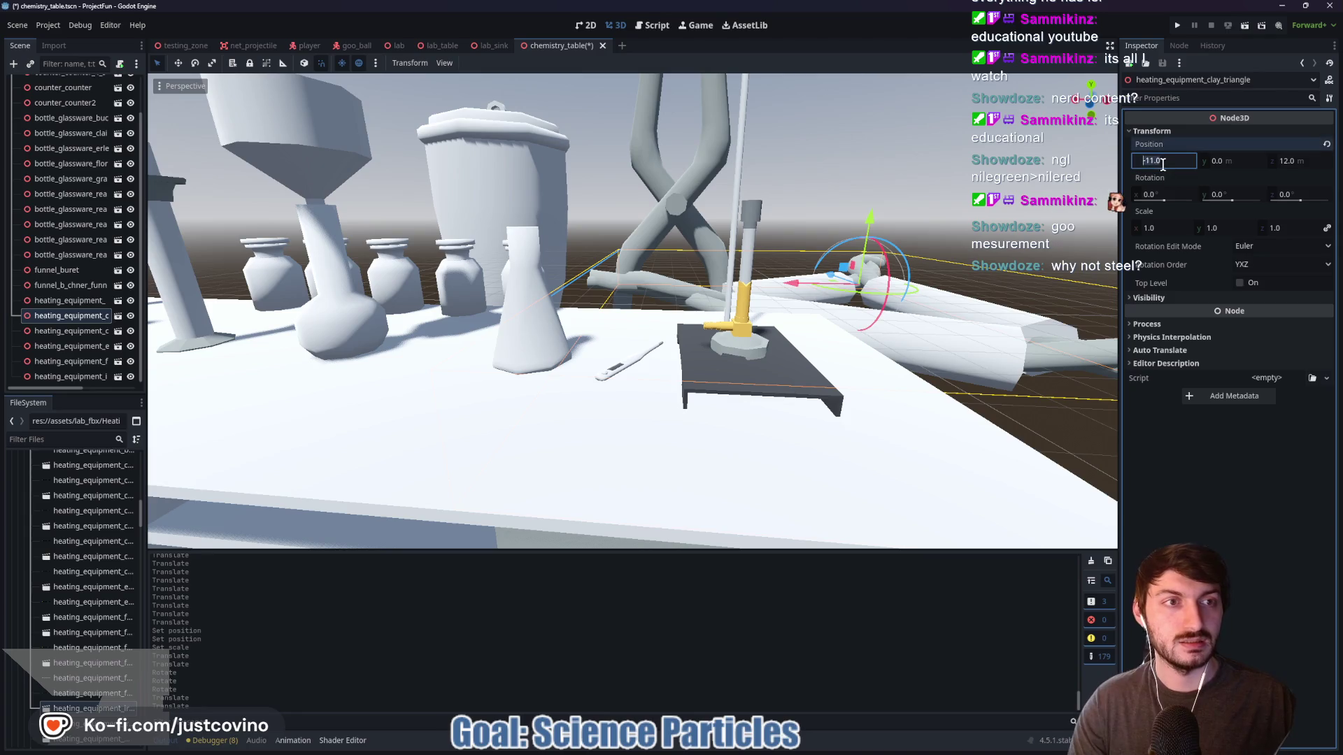
pyautogui.press('Tab')
pyautogui.press('Tab')
pyautogui.press('Tab')
pyautogui.press('Tab')
pyautogui.press('Tab')
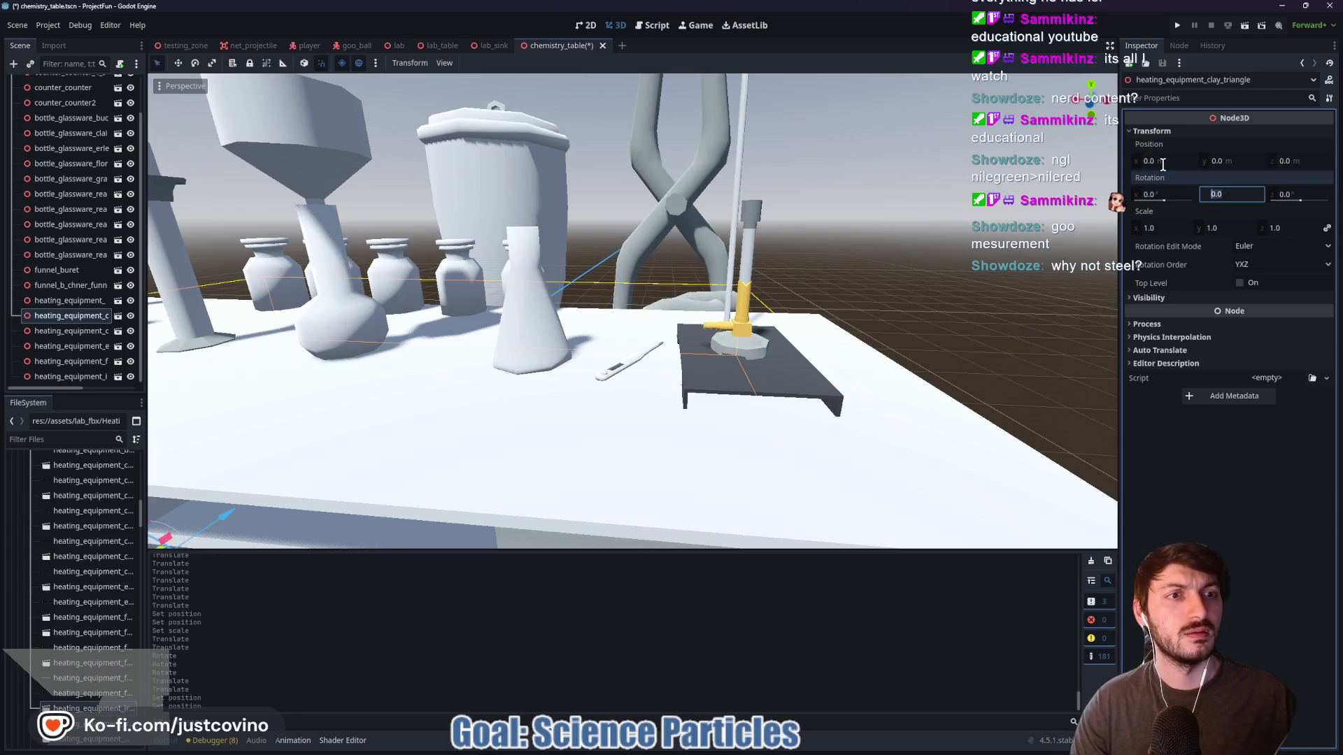
pyautogui.write('0.025')
pyautogui.press('Return')
# Raise the clay triangle above the table and lower it onto the Bunsen burner
pyautogui.press('f')
pyautogui.scroll(-8, 649, 378)
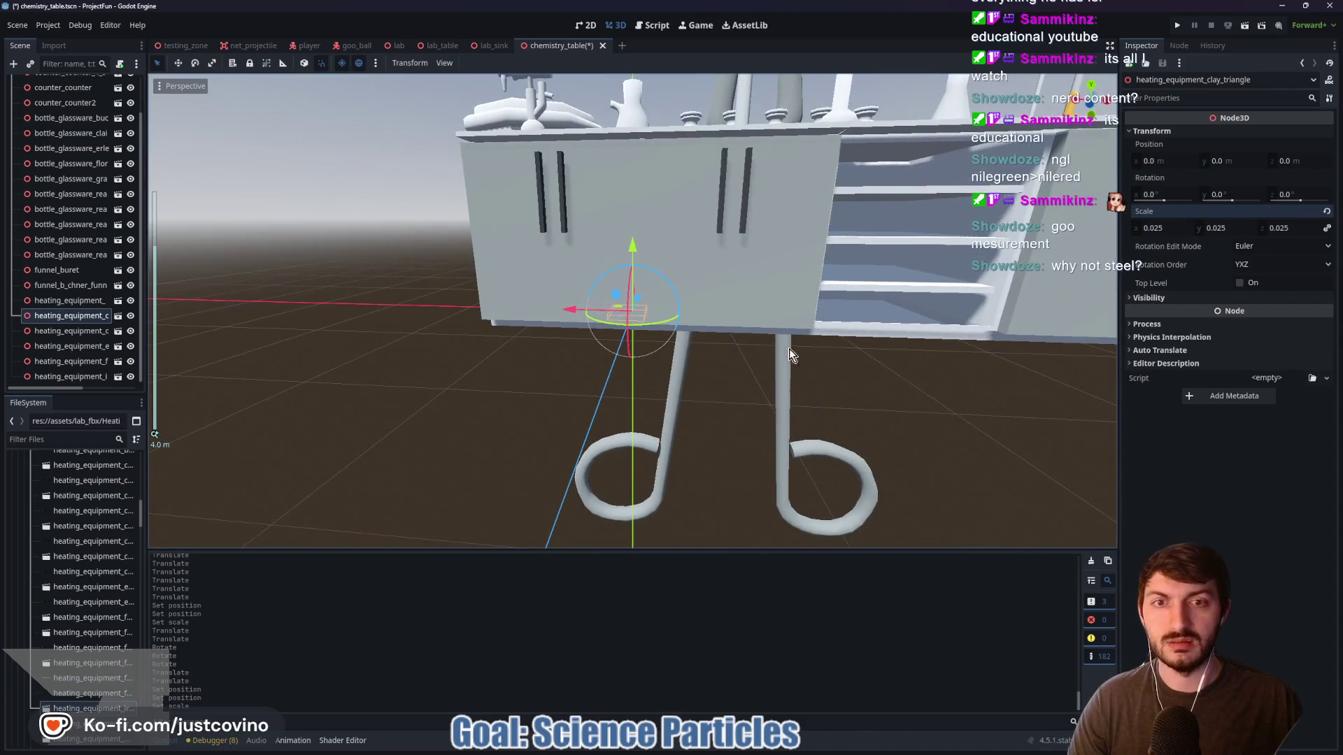
pyautogui.moveTo(350, 409)
pyautogui.mouseDown()
pyautogui.moveTo(270, 219)
pyautogui.moveTo(631, 240)
pyautogui.mouseUp()
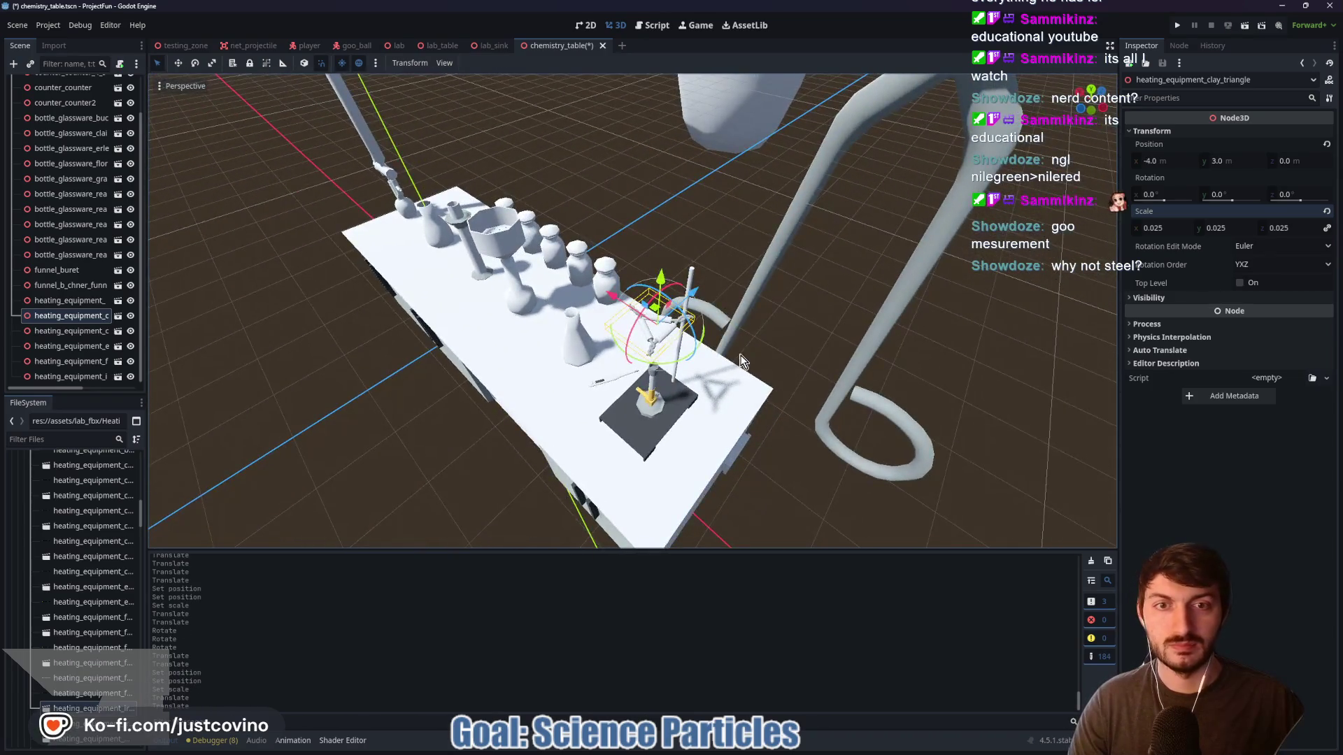
pyautogui.scroll(5, 716, 354)
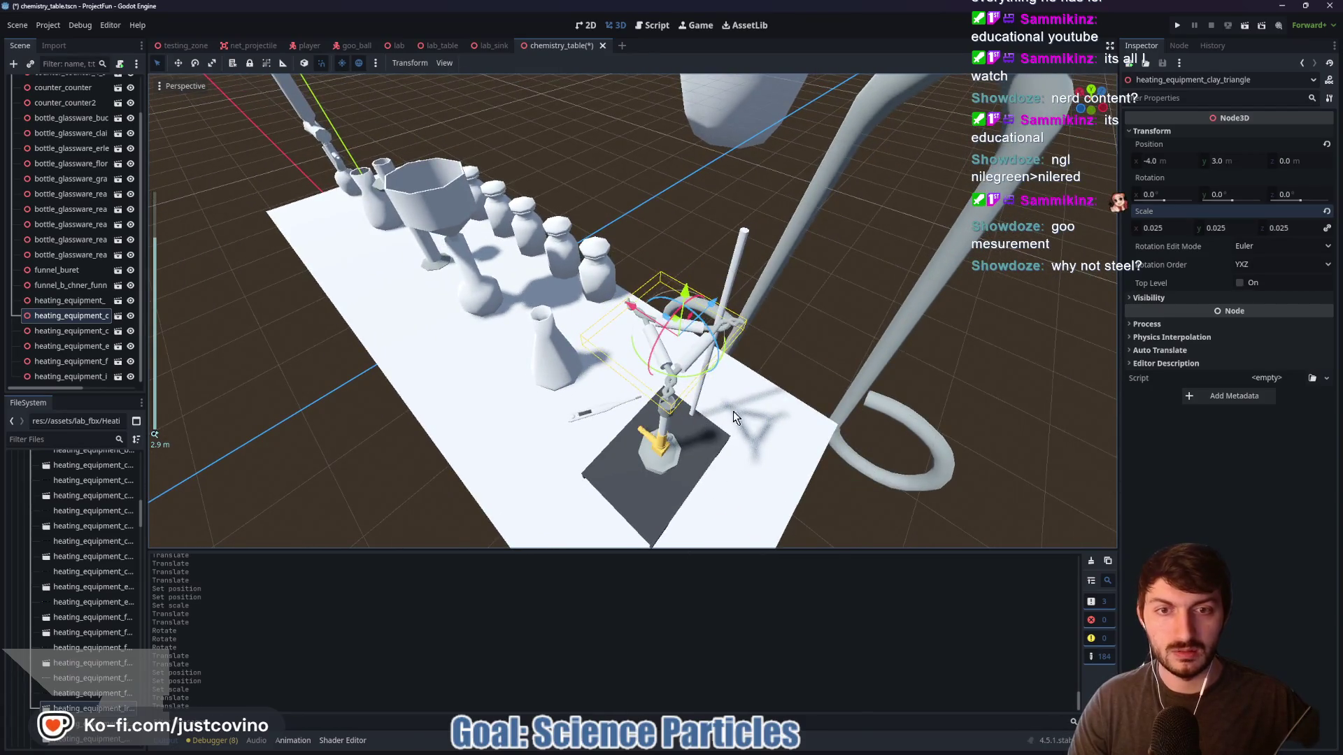
pyautogui.scroll(2, 733, 411)
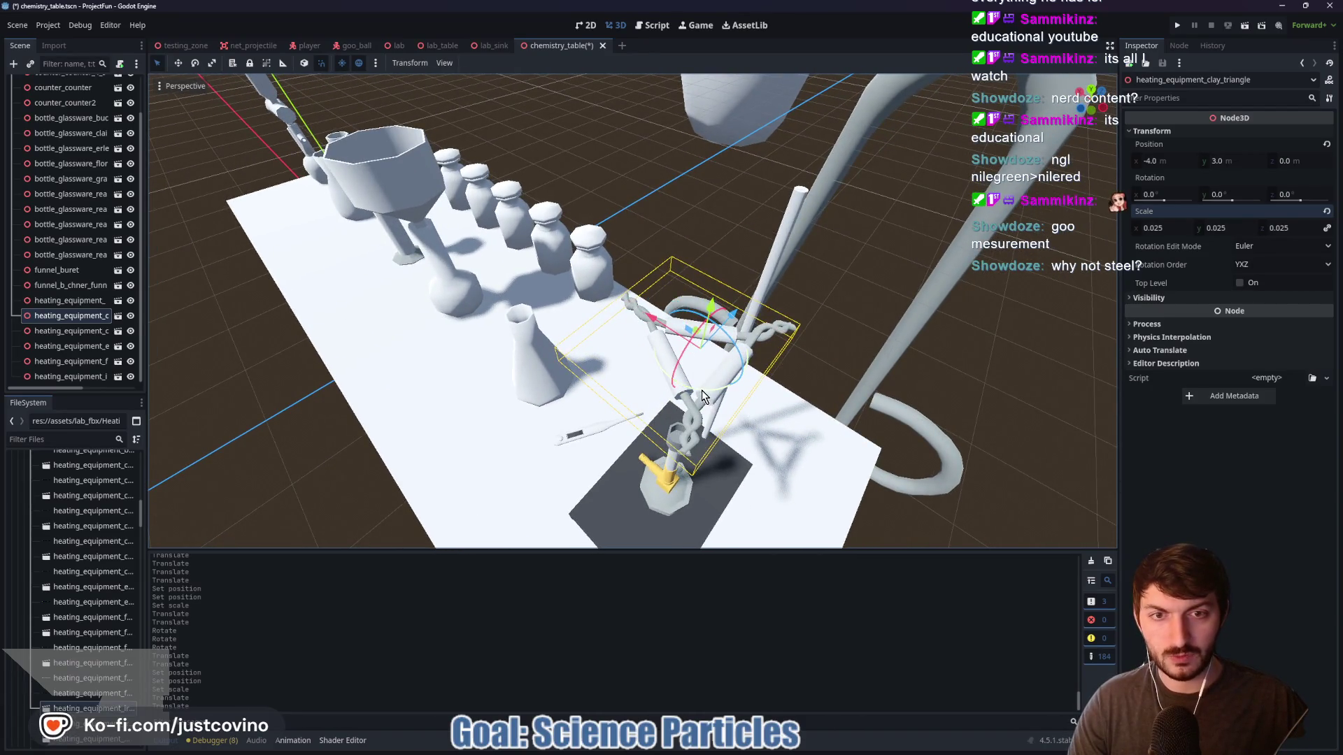
pyautogui.moveTo(705, 317); pyautogui.dragTo(709, 343)
pyautogui.moveTo(708, 399)
pyautogui.mouseDown()
pyautogui.moveTo(704, 435)
pyautogui.moveTo(700, 377)
pyautogui.moveTo(703, 400)
pyautogui.moveTo(706, 388)
pyautogui.mouseUp()
pyautogui.scroll(5, 822, 417)
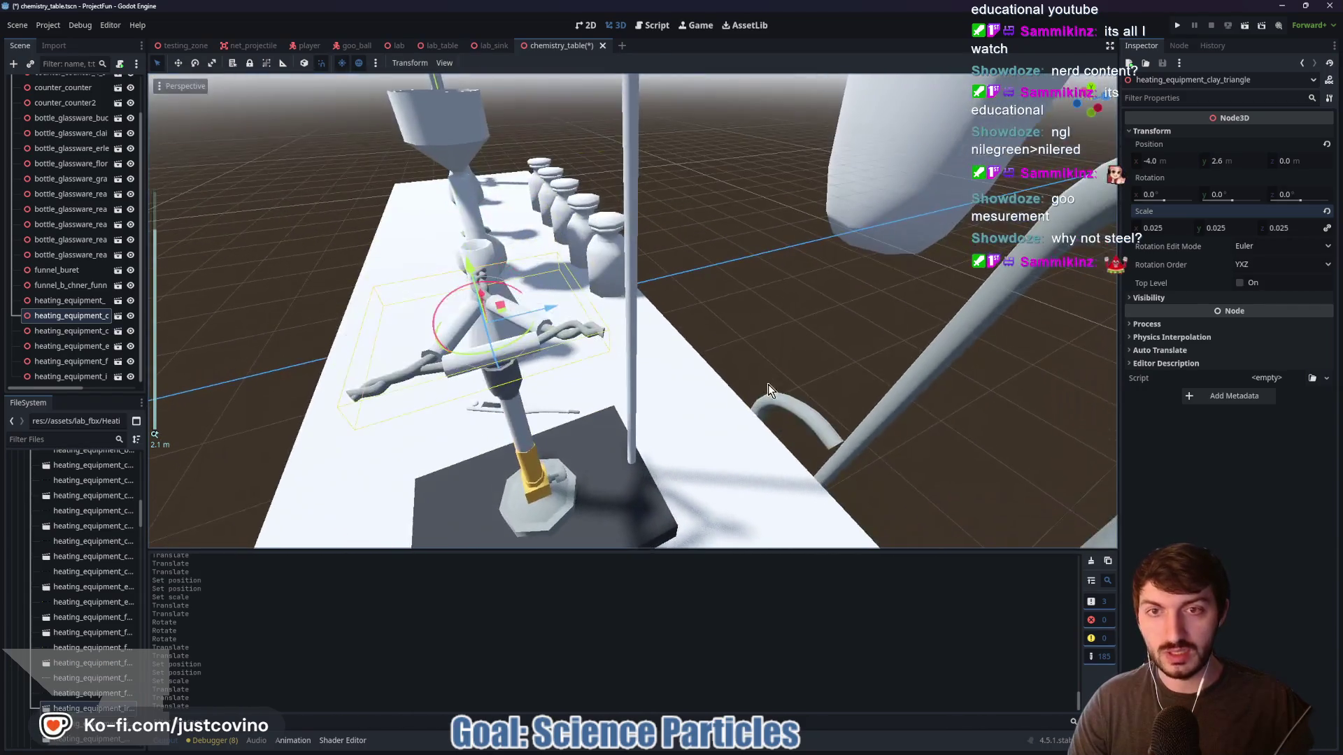
# Rotate the clay triangle 30° about Y and shift it 0.1 along Z
pyautogui.moveTo(515, 349); pyautogui.dragTo(535, 331)
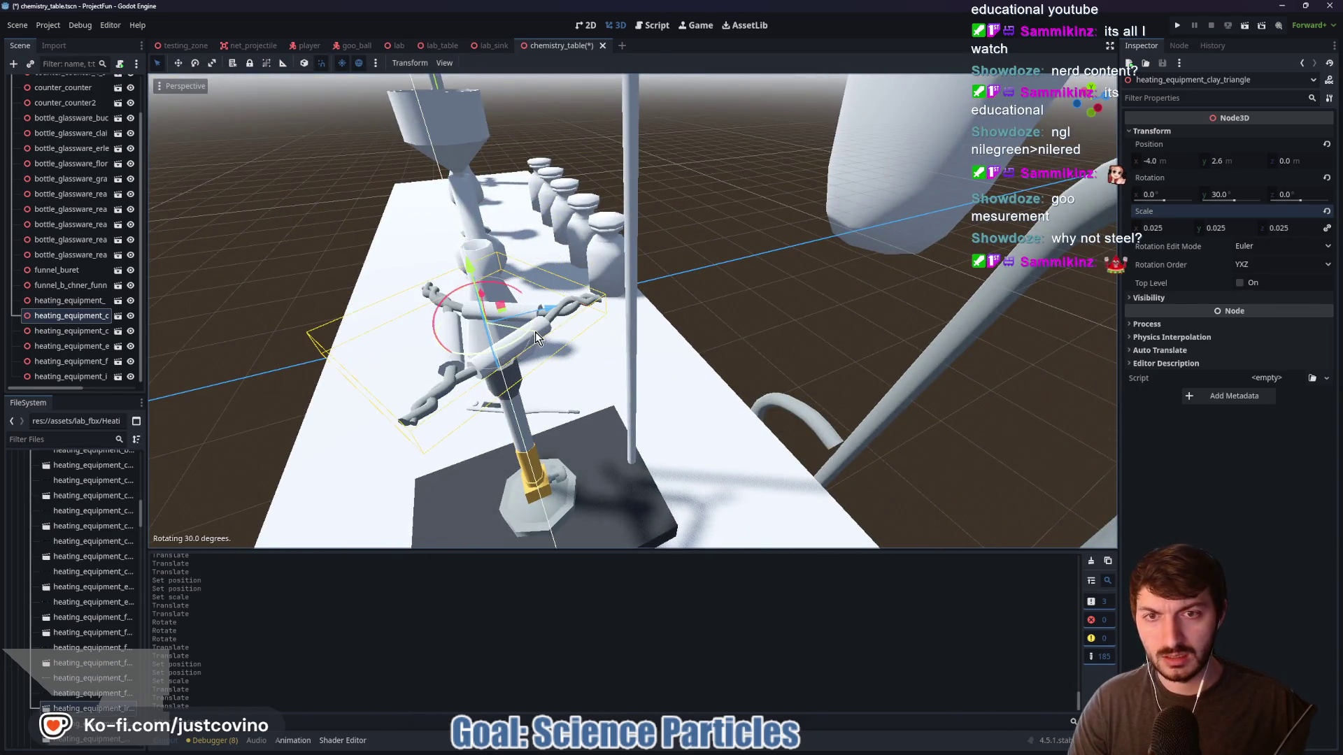
pyautogui.press('g')
pyautogui.press('z')
pyautogui.click(580, 307)
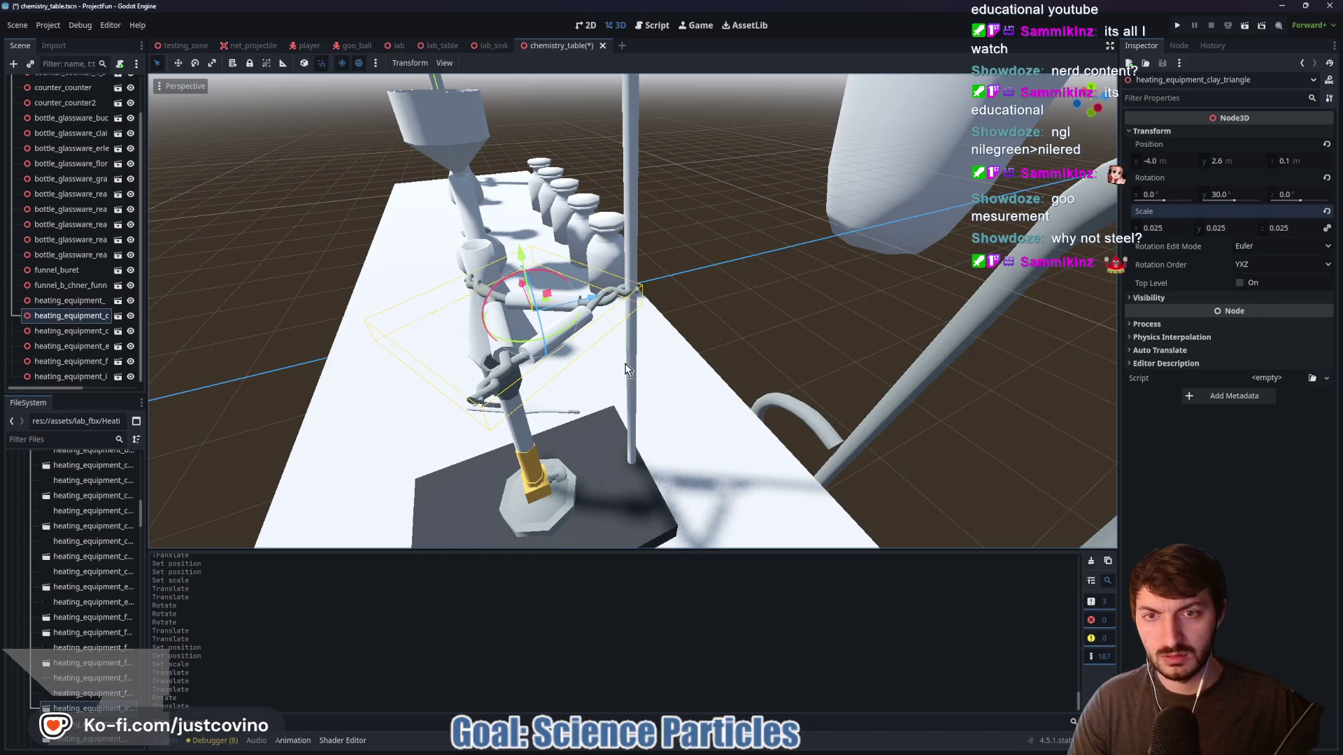
pyautogui.moveTo(663, 371)
pyautogui.mouseDown()
pyautogui.moveTo(638, 370)
pyautogui.moveTo(747, 378)
pyautogui.moveTo(887, 362)
pyautogui.moveTo(662, 367)
pyautogui.mouseUp()
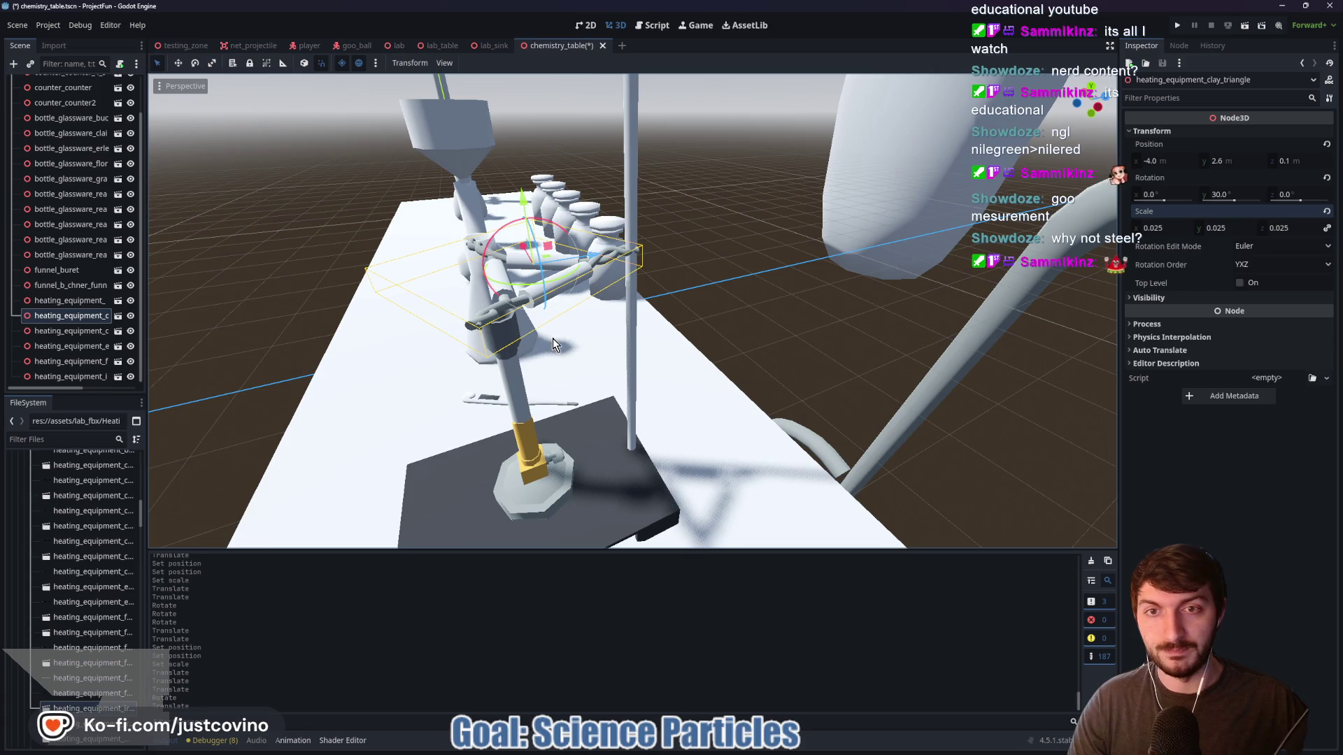
# Move the Bunsen burner 0.1 along Z
pyautogui.click(531, 483)
pyautogui.moveTo(600, 464)
pyautogui.mouseDown()
pyautogui.moveTo(708, 425)
pyautogui.moveTo(1034, 354)
pyautogui.moveTo(944, 354)
pyautogui.moveTo(931, 333)
pyautogui.moveTo(870, 335)
pyautogui.moveTo(1027, 355)
pyautogui.moveTo(833, 342)
pyautogui.mouseUp()
pyautogui.click(961, 371)
# Reset the forceps' X and Z position to 0 and scale them to 0.025
pyautogui.click(750, 216)
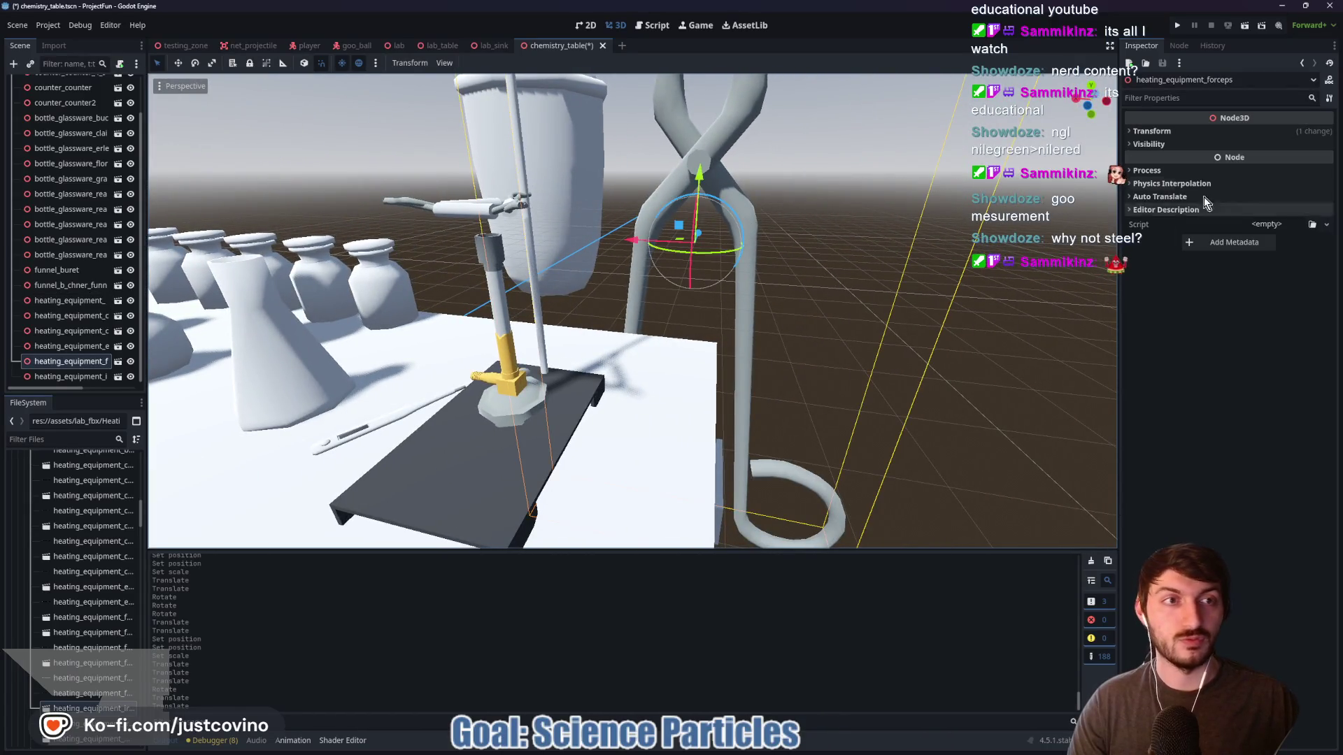
pyautogui.click(1161, 130)
pyautogui.click(1168, 161)
pyautogui.write('0')
pyautogui.press('Tab')
pyautogui.press('Tab')
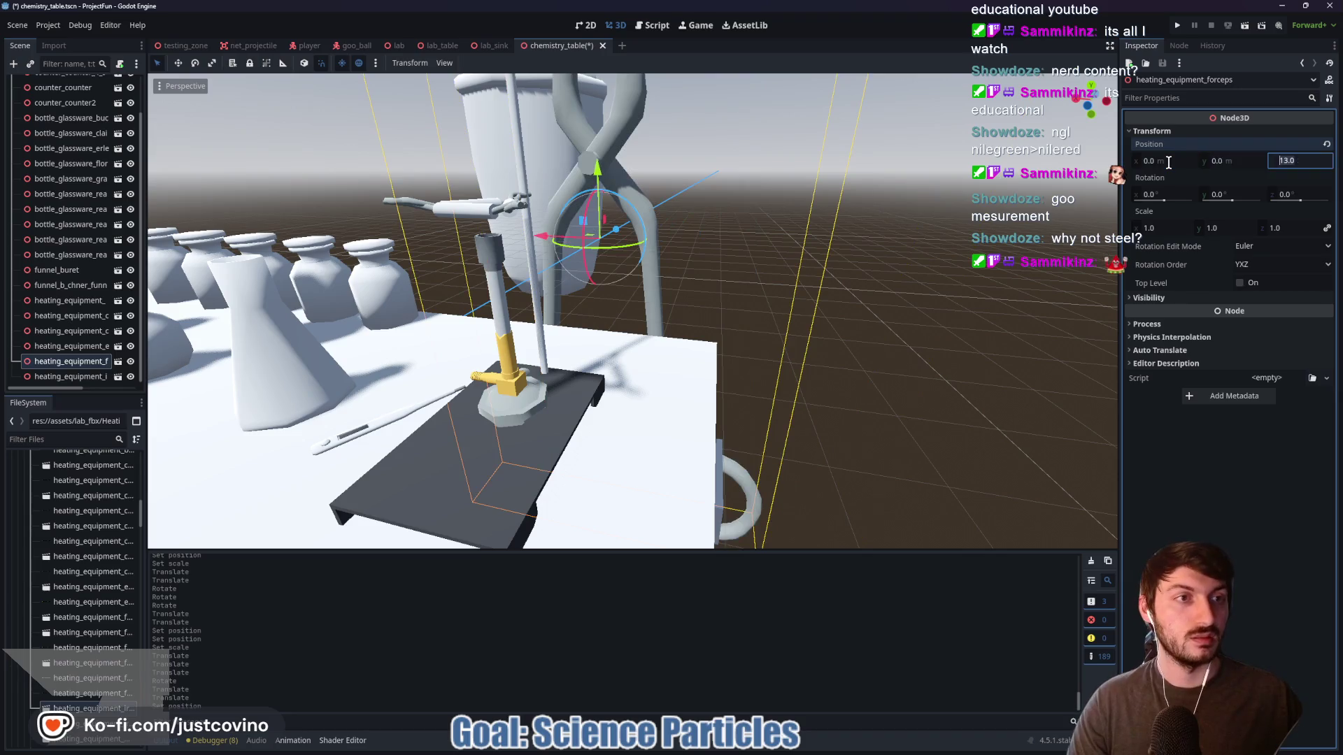
pyautogui.write('0')
pyautogui.press('Return')
pyautogui.click(1166, 227)
pyautogui.write('0.')
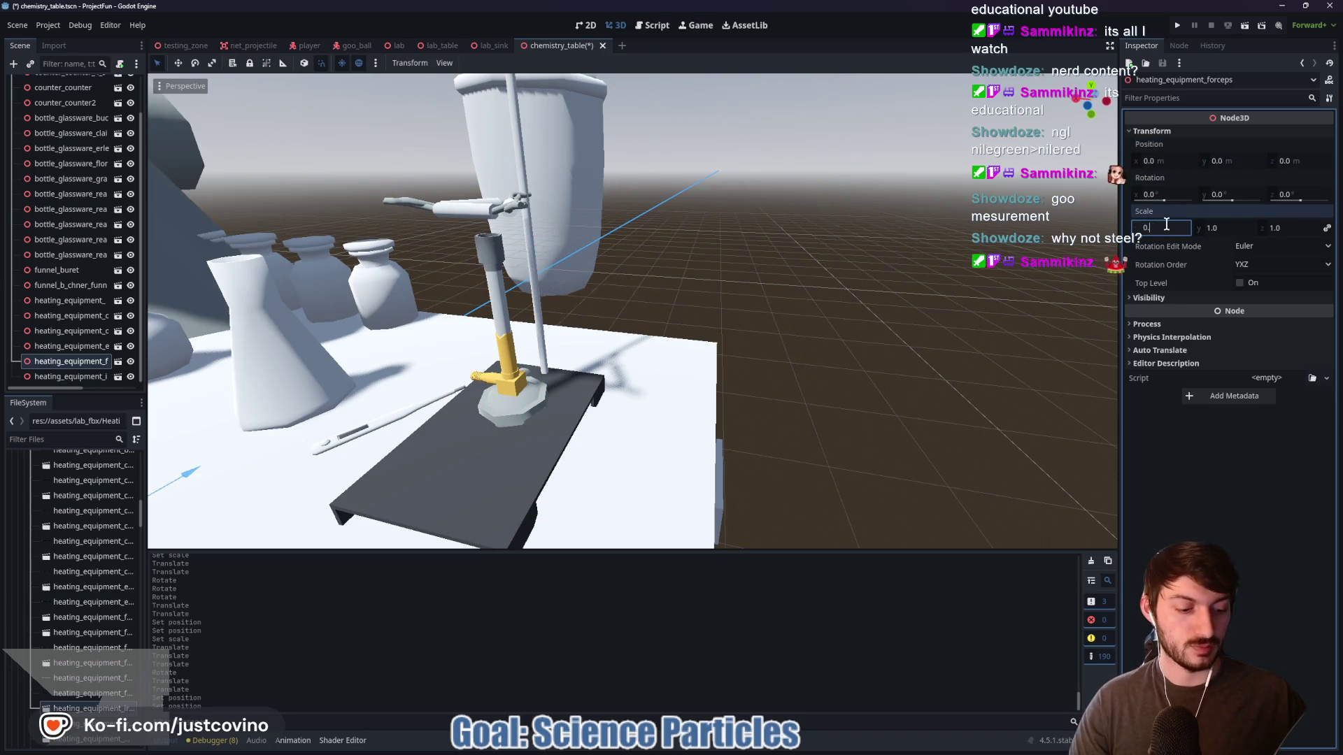
pyautogui.press('Return')
# Lift the forceps to table height and bring them forward along Z
pyautogui.scroll(-5, 623, 394)
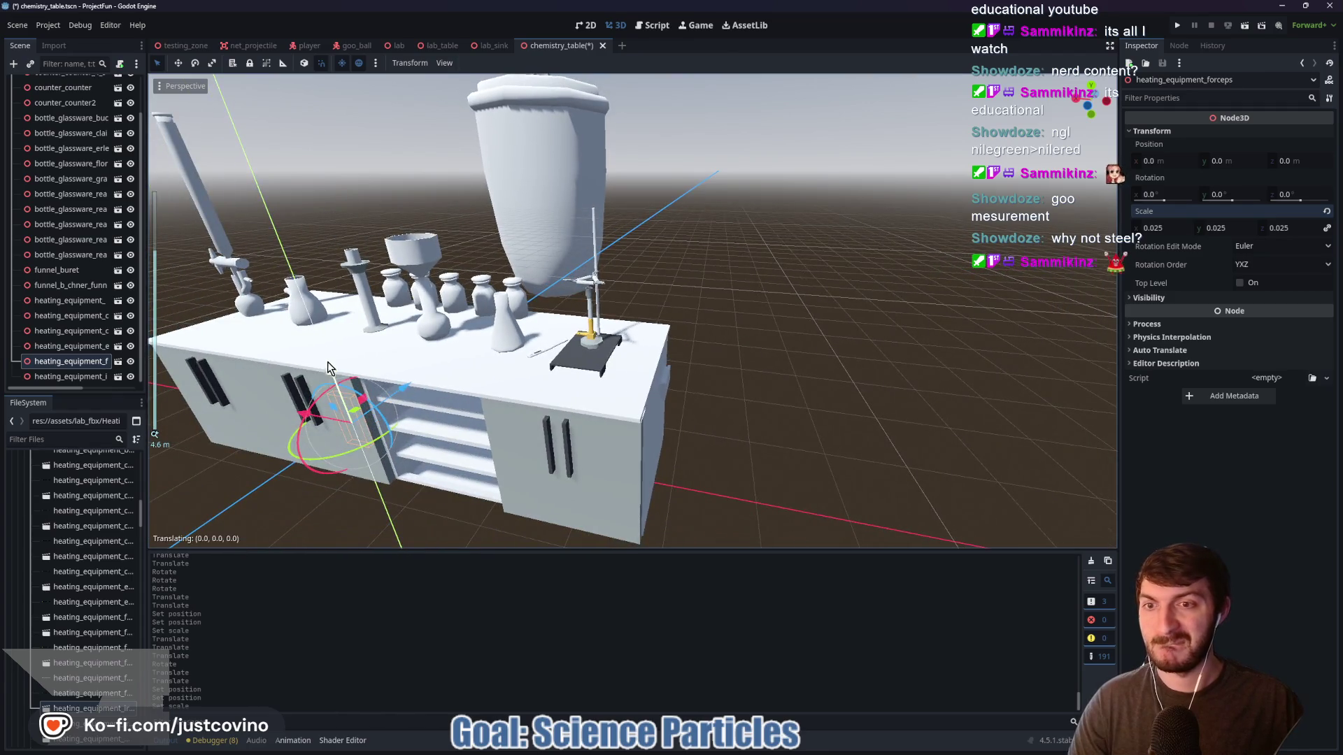
pyautogui.moveTo(348, 406)
pyautogui.mouseDown()
pyautogui.moveTo(312, 371)
pyautogui.moveTo(316, 277)
pyautogui.moveTo(258, 299)
pyautogui.moveTo(377, 329)
pyautogui.moveTo(440, 364)
pyautogui.mouseUp()
pyautogui.moveTo(537, 310)
pyautogui.mouseDown()
pyautogui.moveTo(467, 375)
pyautogui.moveTo(477, 369)
pyautogui.mouseUp()
pyautogui.moveTo(538, 415)
pyautogui.mouseDown()
pyautogui.moveTo(615, 409)
pyautogui.moveTo(742, 350)
pyautogui.moveTo(287, 397)
pyautogui.mouseUp()
pyautogui.scroll(5, 665, 406)
# Shift the Erlenmeyer flask toward the table edge
pyautogui.click(755, 329)
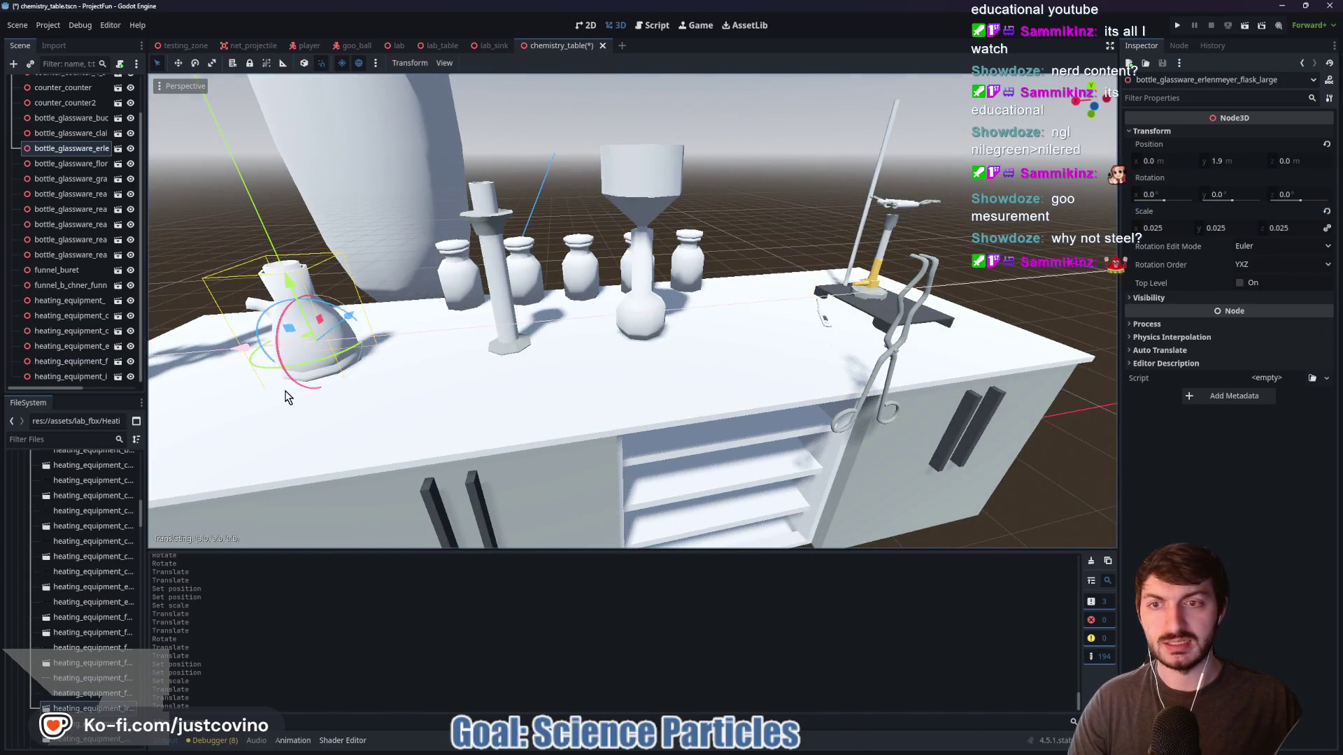
pyautogui.click(105, 381)
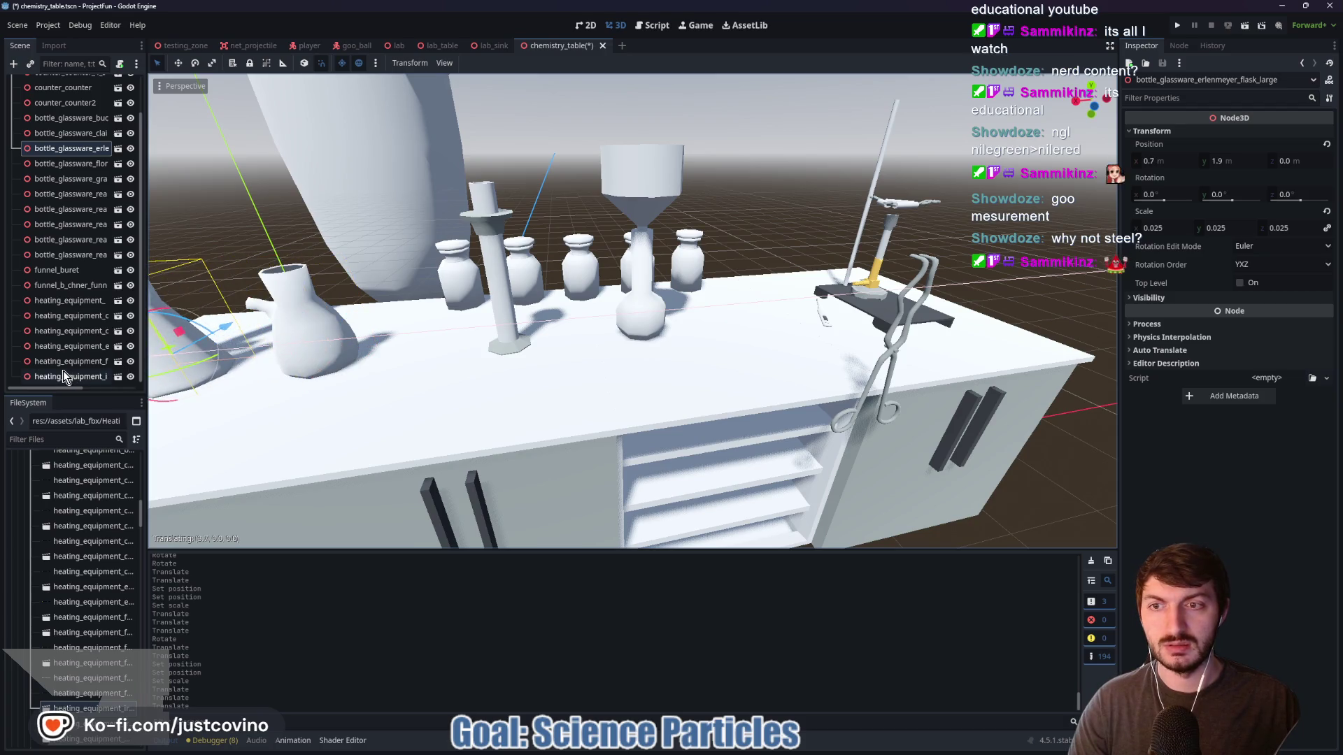
pyautogui.click(956, 366)
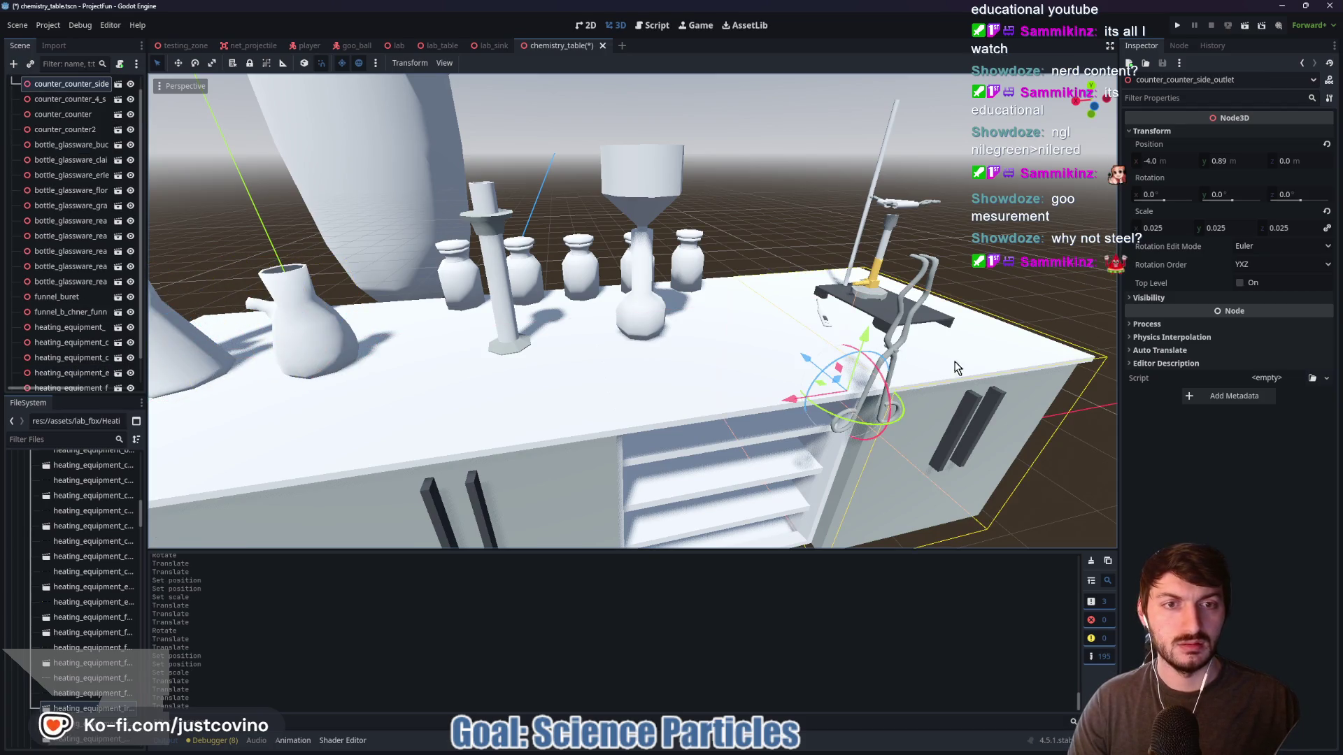
# Tip the forceps -90° on X and lay them flat on the tabletop
pyautogui.click(902, 347)
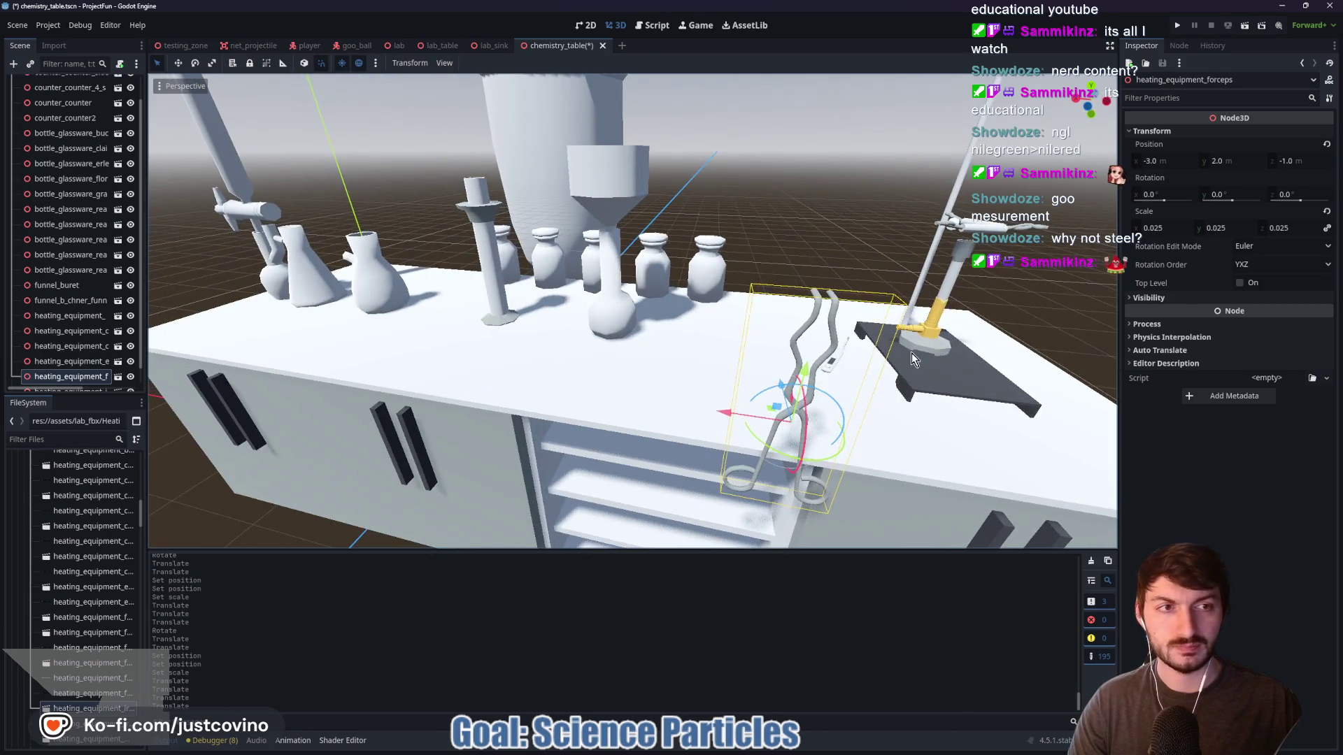
pyautogui.moveTo(805, 428)
pyautogui.mouseDown()
pyautogui.moveTo(798, 463)
pyautogui.moveTo(814, 433)
pyautogui.moveTo(876, 401)
pyautogui.moveTo(815, 378)
pyautogui.moveTo(781, 402)
pyautogui.mouseUp()
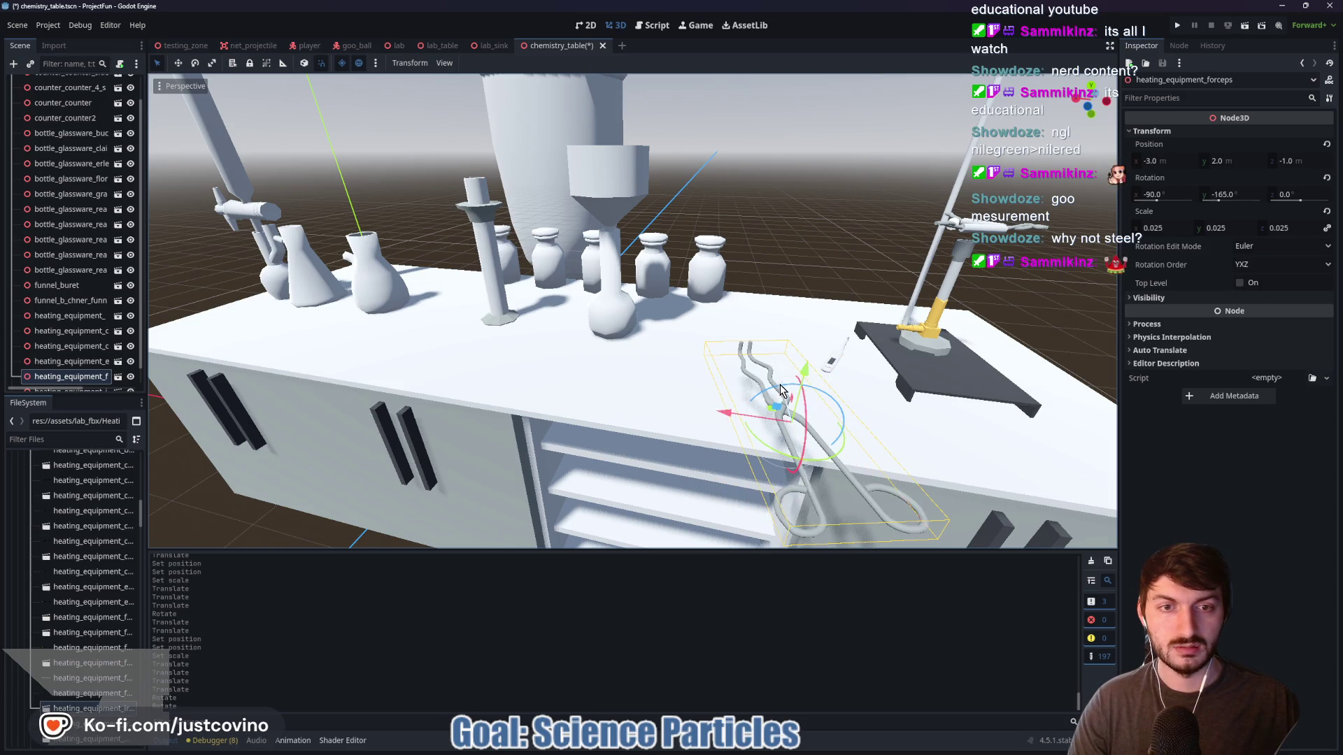
pyautogui.moveTo(774, 345); pyautogui.dragTo(771, 274)
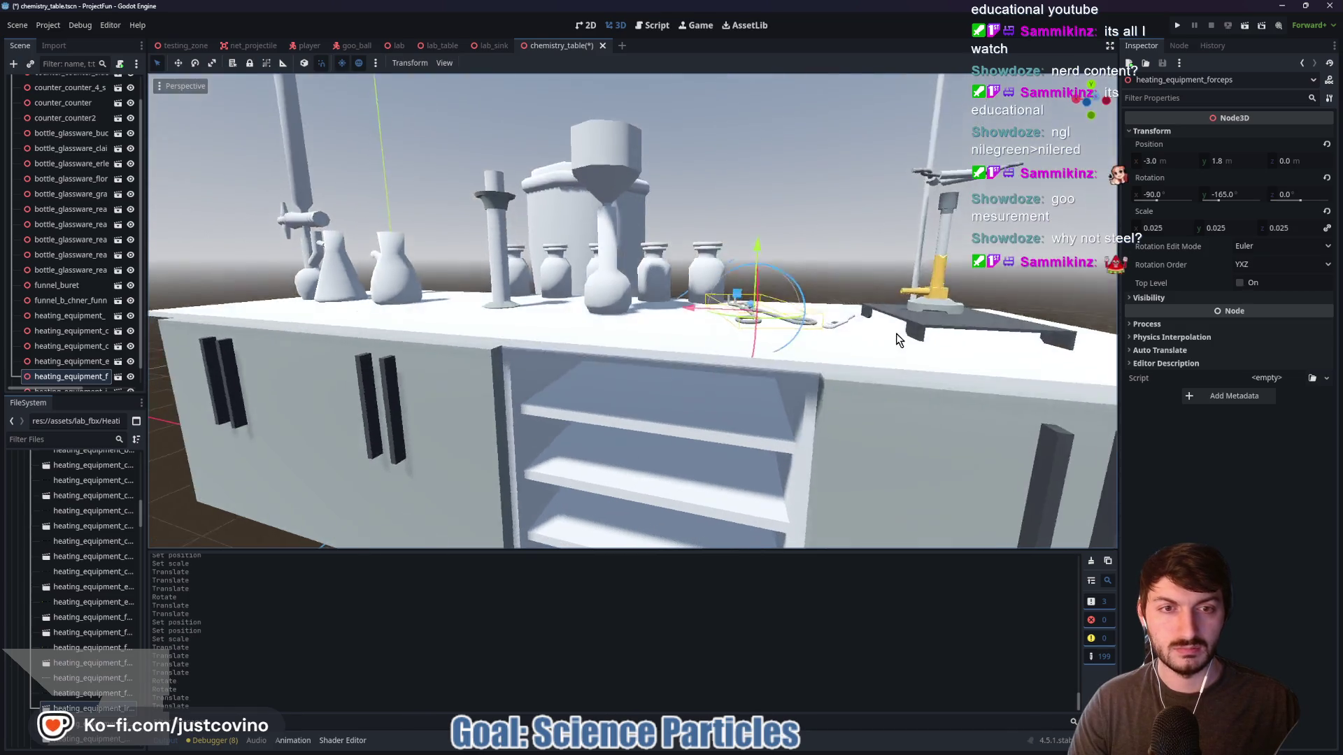
pyautogui.moveTo(742, 229); pyautogui.dragTo(745, 240)
pyautogui.click(1060, 307)
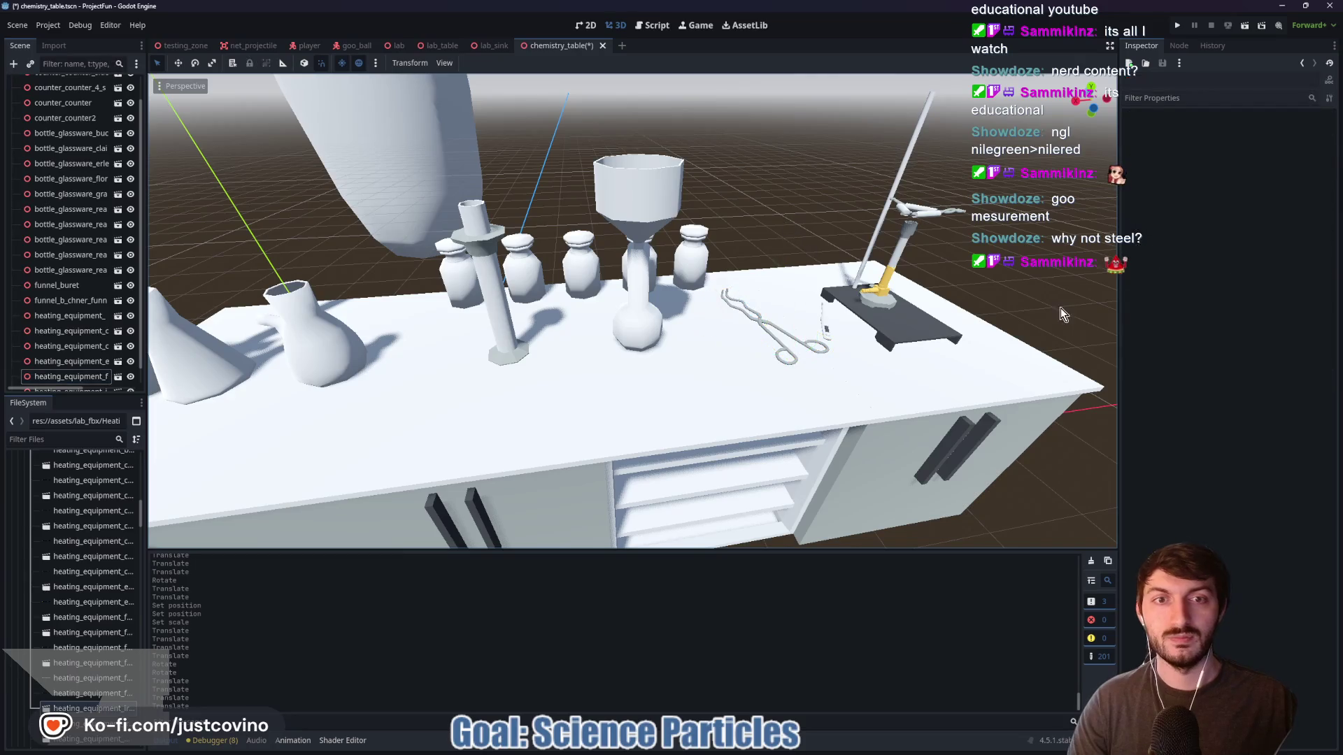
pyautogui.moveTo(925, 312); pyautogui.dragTo(811, 309)
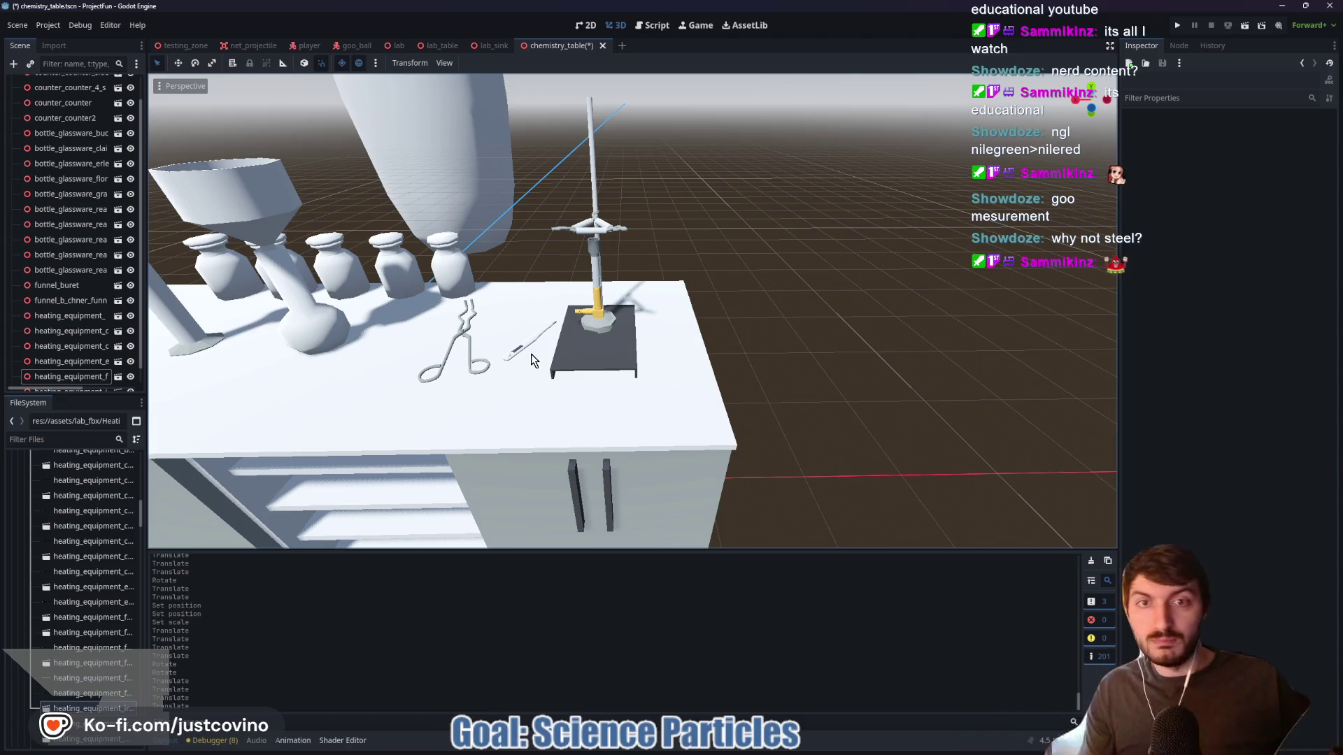
# Reset the crucible's X and Z position to 0 and scale it to 0.025
pyautogui.click(433, 137)
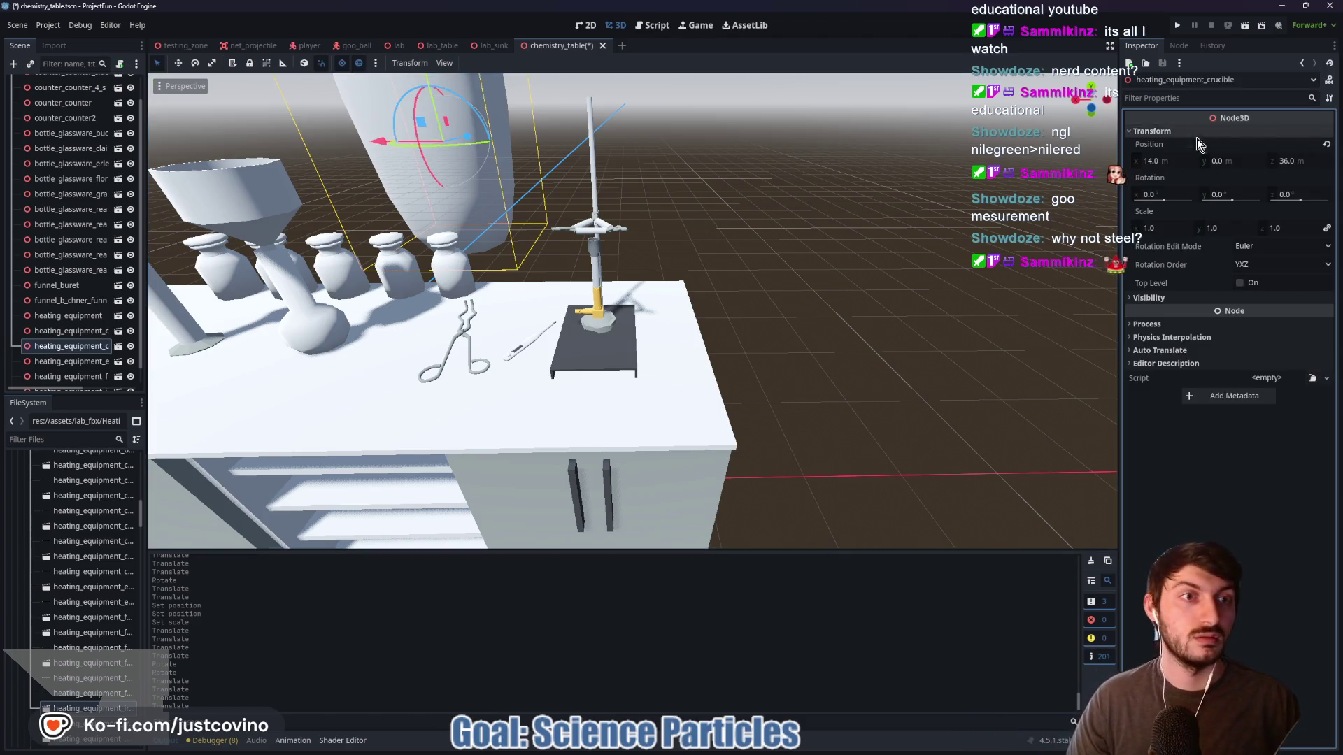
pyautogui.click(1166, 159)
pyautogui.write('0')
pyautogui.press('Tab')
pyautogui.press('Tab')
pyautogui.write('0')
pyautogui.press('Tab')
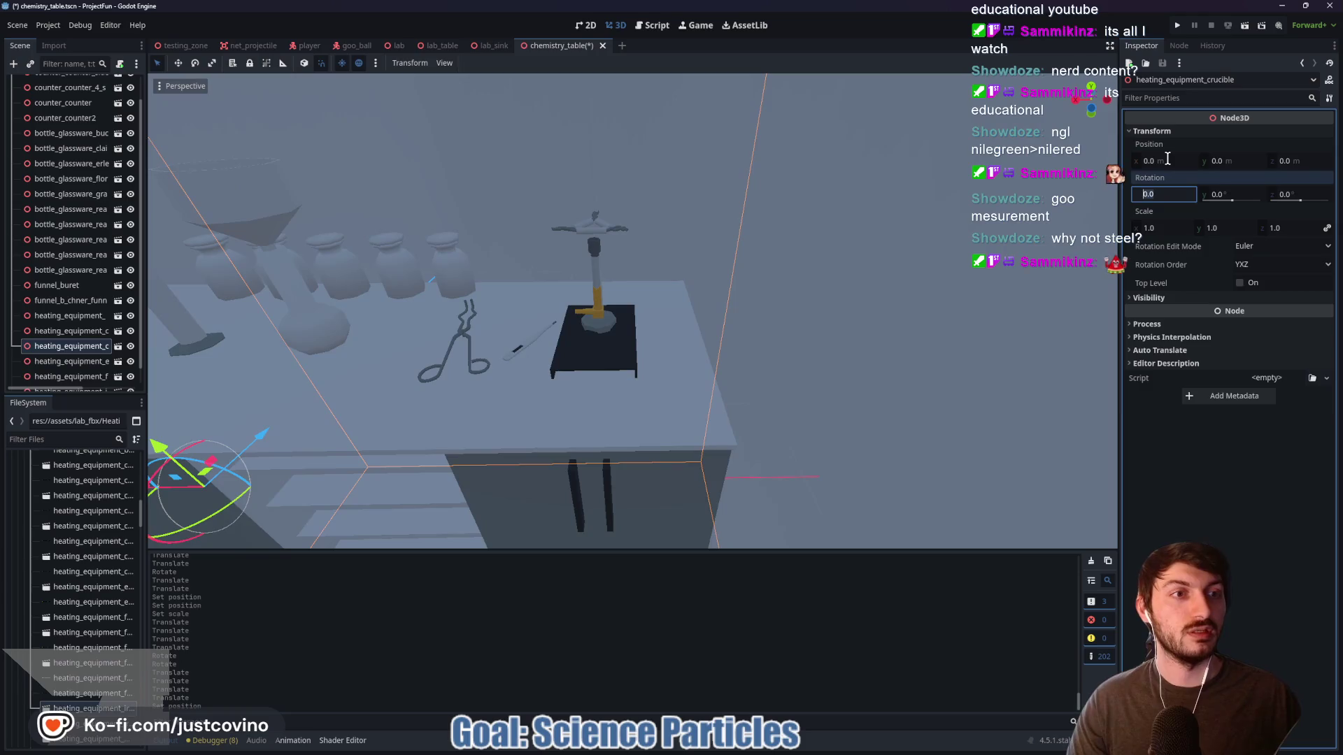
pyautogui.click(1172, 229)
pyautogui.write('0.025')
pyautogui.press('Return')
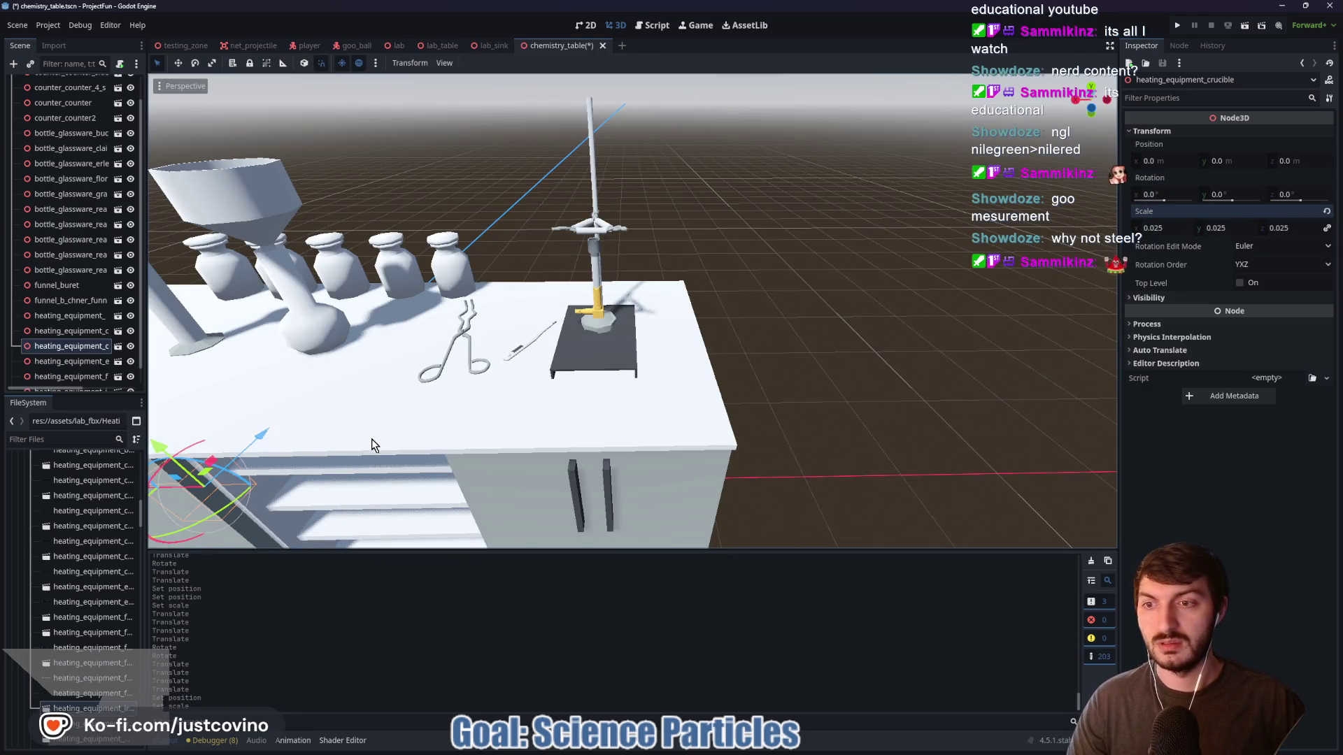
# Move the crucible to X -4.0, raise it onto the tabletop, and set Z to 0.7
pyautogui.moveTo(245, 451); pyautogui.dragTo(563, 451)
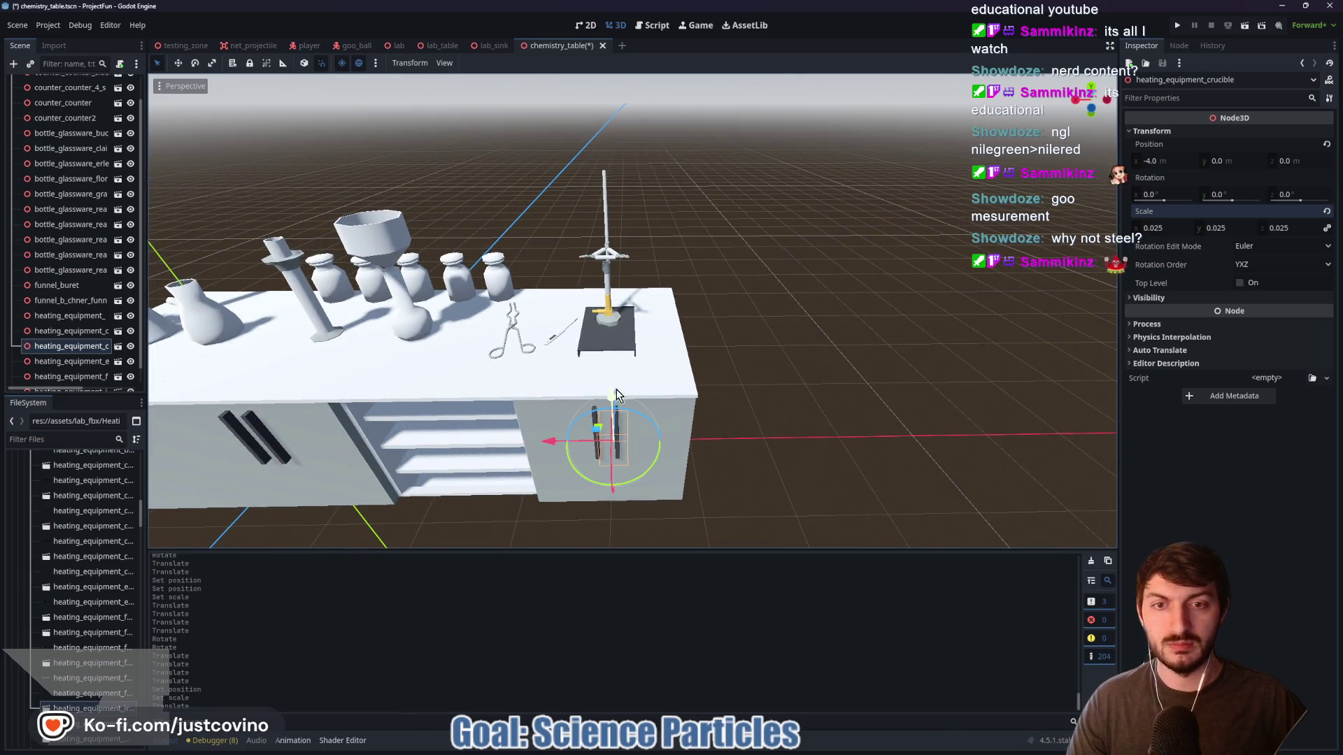
pyautogui.moveTo(611, 404); pyautogui.dragTo(594, 242)
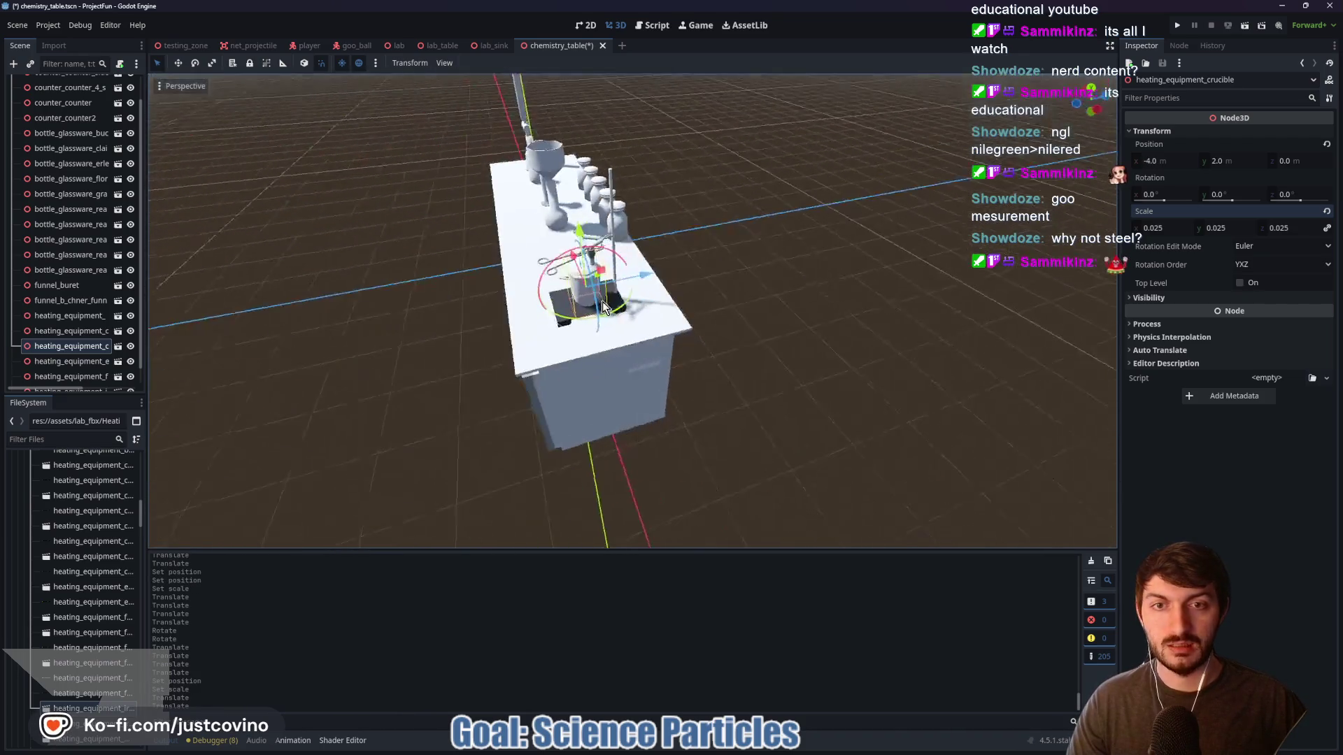
pyautogui.moveTo(641, 281); pyautogui.dragTo(690, 273)
pyautogui.moveTo(741, 263); pyautogui.dragTo(715, 262)
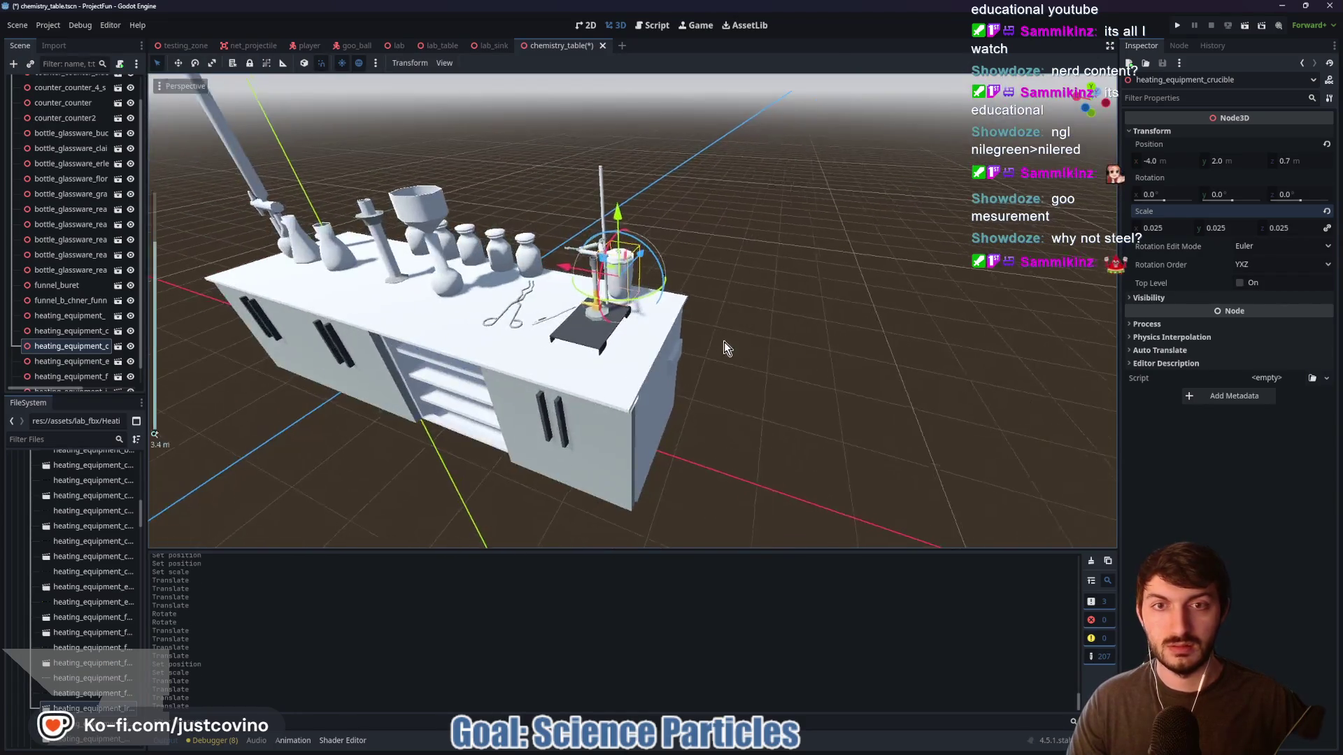
# Slide the crucible beside the burner stand at -3.3, 2.0, 0.3
pyautogui.scroll(-5, 724, 348)
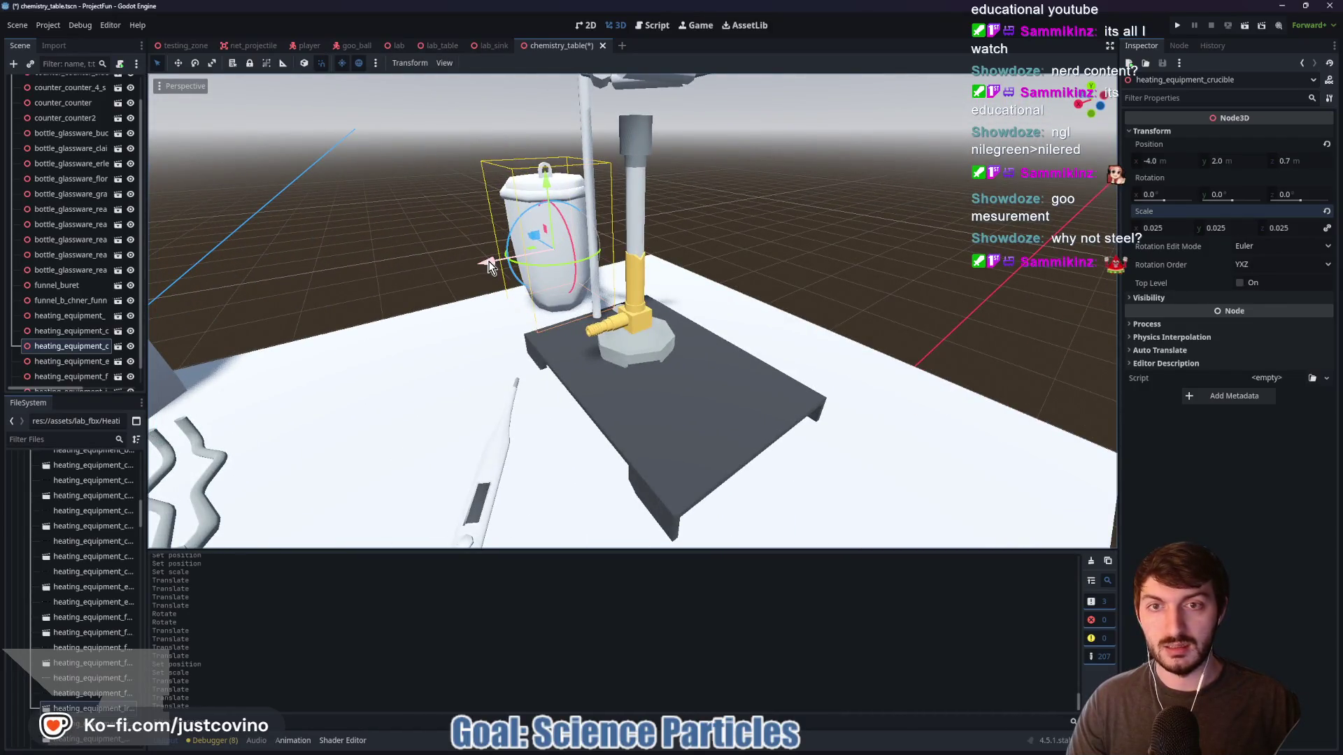
pyautogui.moveTo(490, 265)
pyautogui.mouseDown()
pyautogui.moveTo(292, 325)
pyautogui.moveTo(447, 375)
pyautogui.moveTo(300, 331)
pyautogui.moveTo(359, 331)
pyautogui.mouseUp()
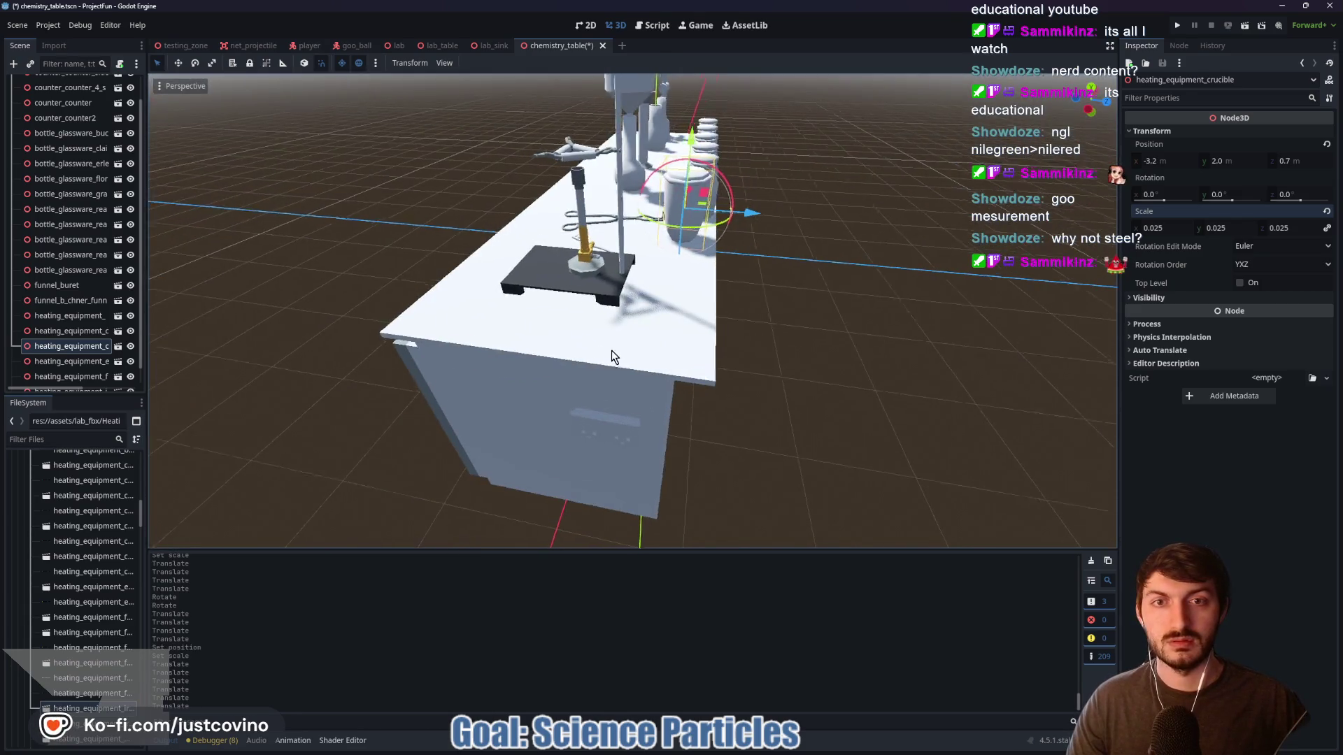
pyautogui.scroll(5, 611, 351)
pyautogui.moveTo(363, 300); pyautogui.dragTo(351, 302)
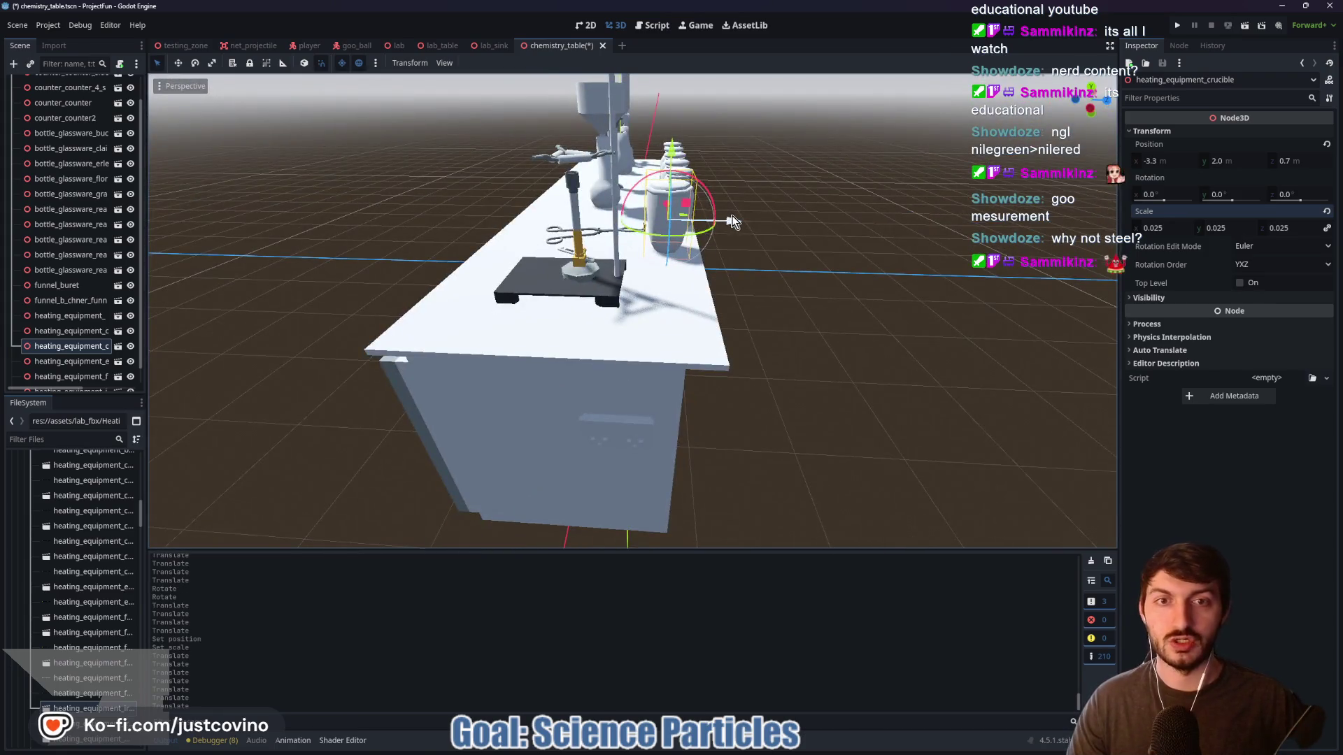
pyautogui.moveTo(731, 221); pyautogui.dragTo(549, 338)
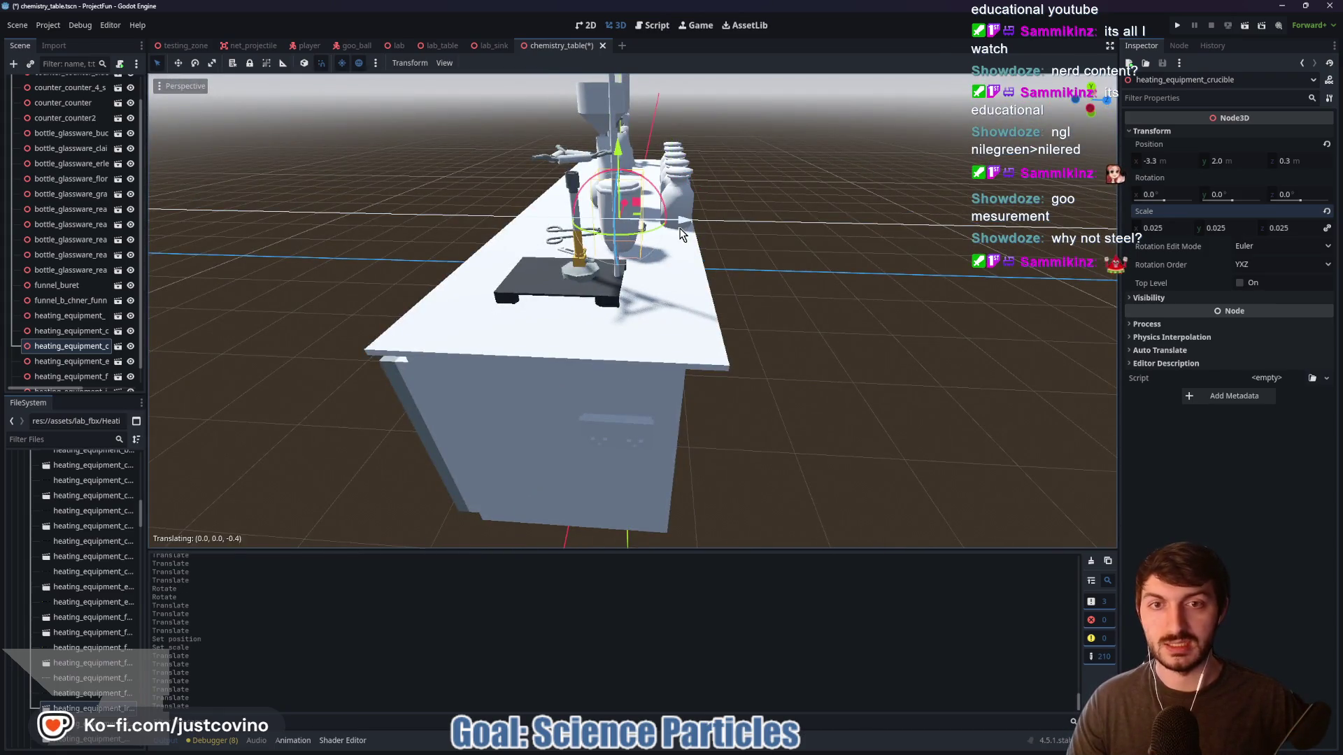
pyautogui.scroll(5, 803, 324)
pyautogui.scroll(-3, 657, 375)
pyautogui.click(855, 303)
pyautogui.scroll(-3, 825, 307)
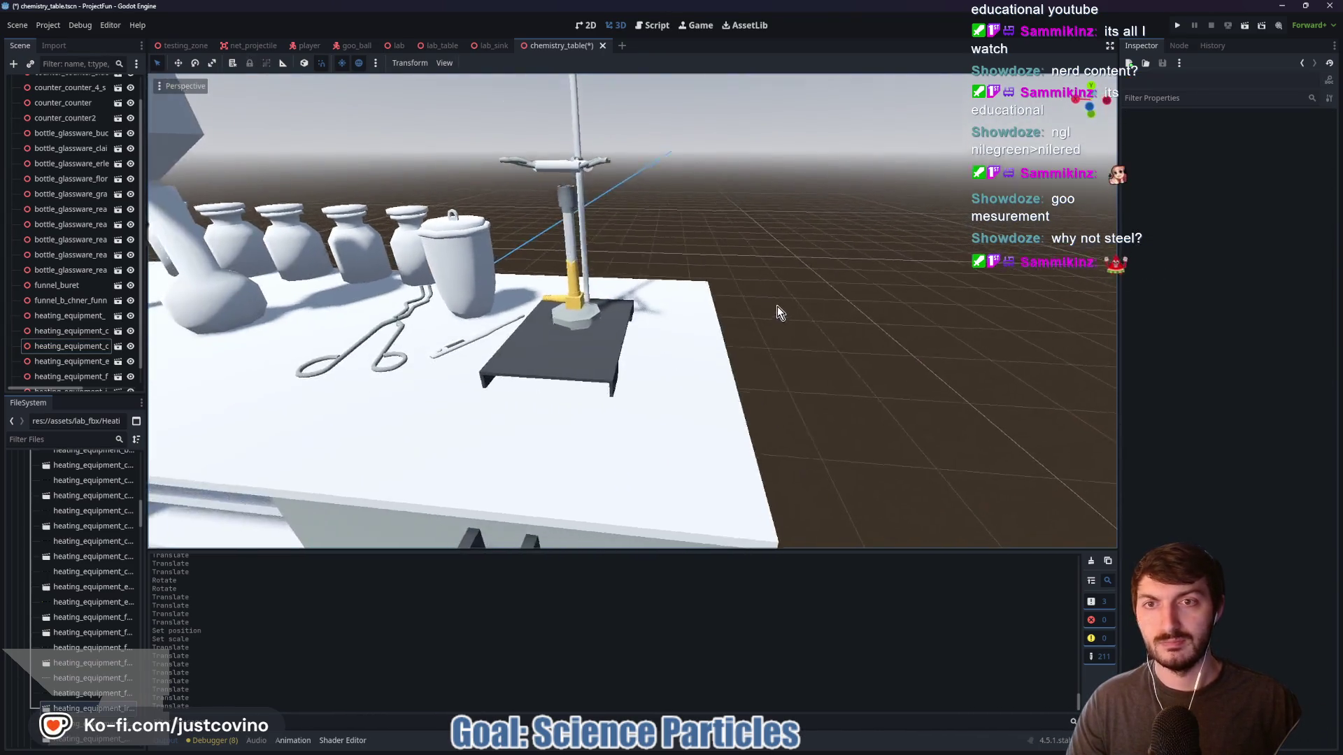
pyautogui.scroll(-4, 777, 306)
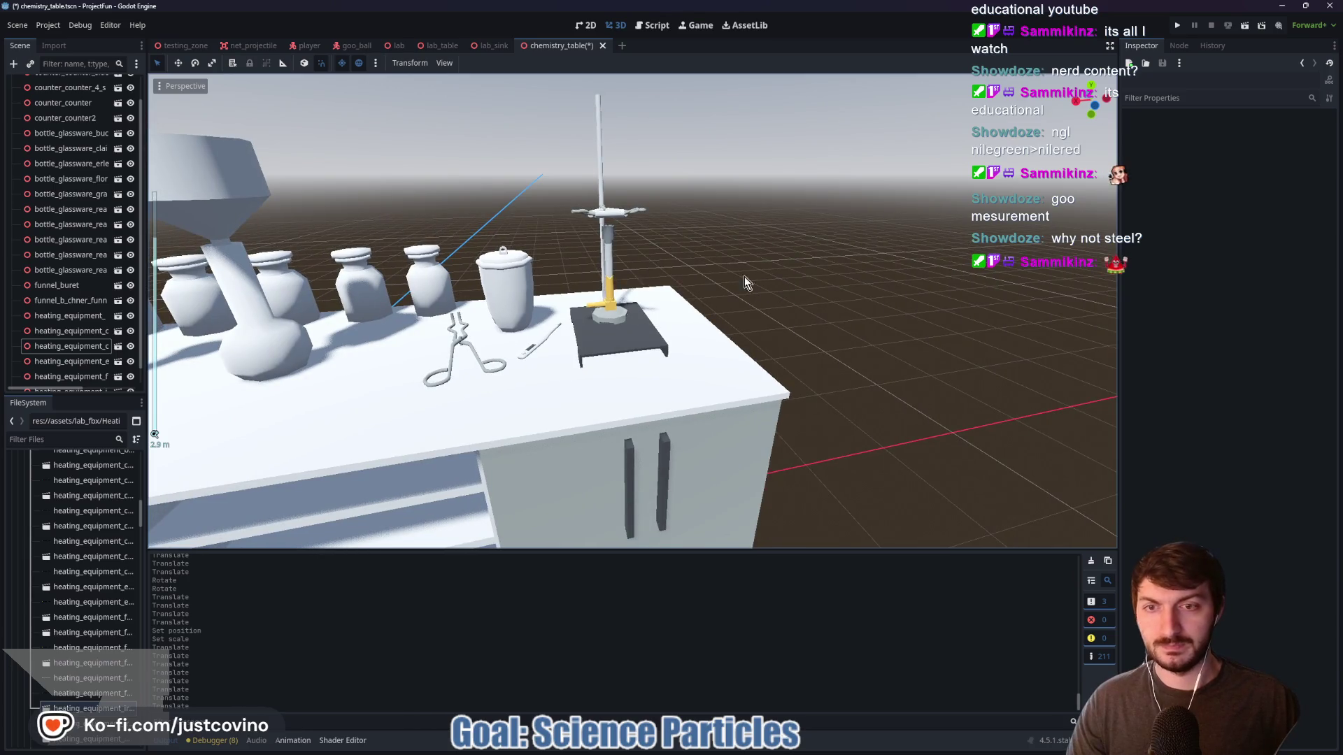
pyautogui.scroll(-5, 91, 601)
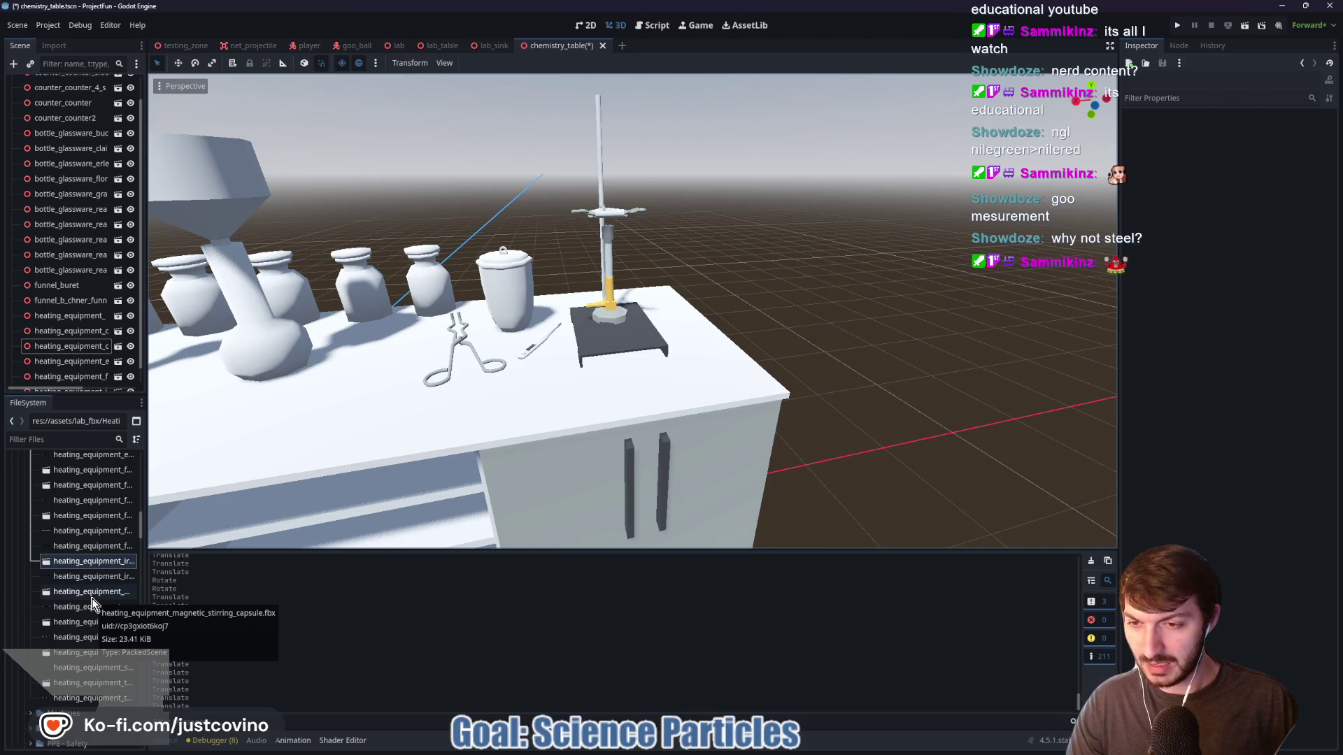
# Add heating_equipment_magnetic_stirring_capsule.fbx and heating_equipment_ring_stand.fbx to the 3D scene
pyautogui.moveTo(91, 593)
pyautogui.mouseDown()
pyautogui.moveTo(719, 383)
pyautogui.moveTo(844, 324)
pyautogui.mouseUp()
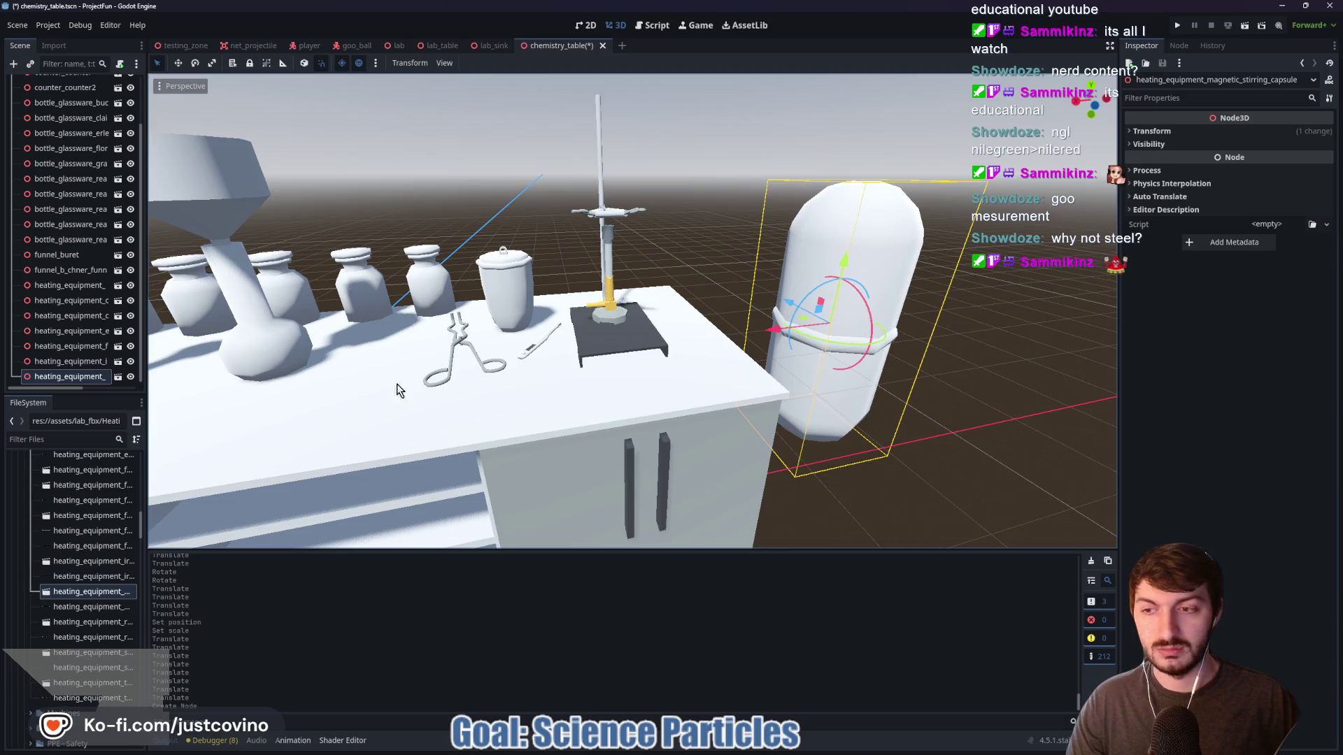
pyautogui.click(68, 628)
pyautogui.moveTo(65, 627)
pyautogui.mouseDown()
pyautogui.moveTo(652, 396)
pyautogui.moveTo(700, 336)
pyautogui.moveTo(684, 206)
pyautogui.mouseUp()
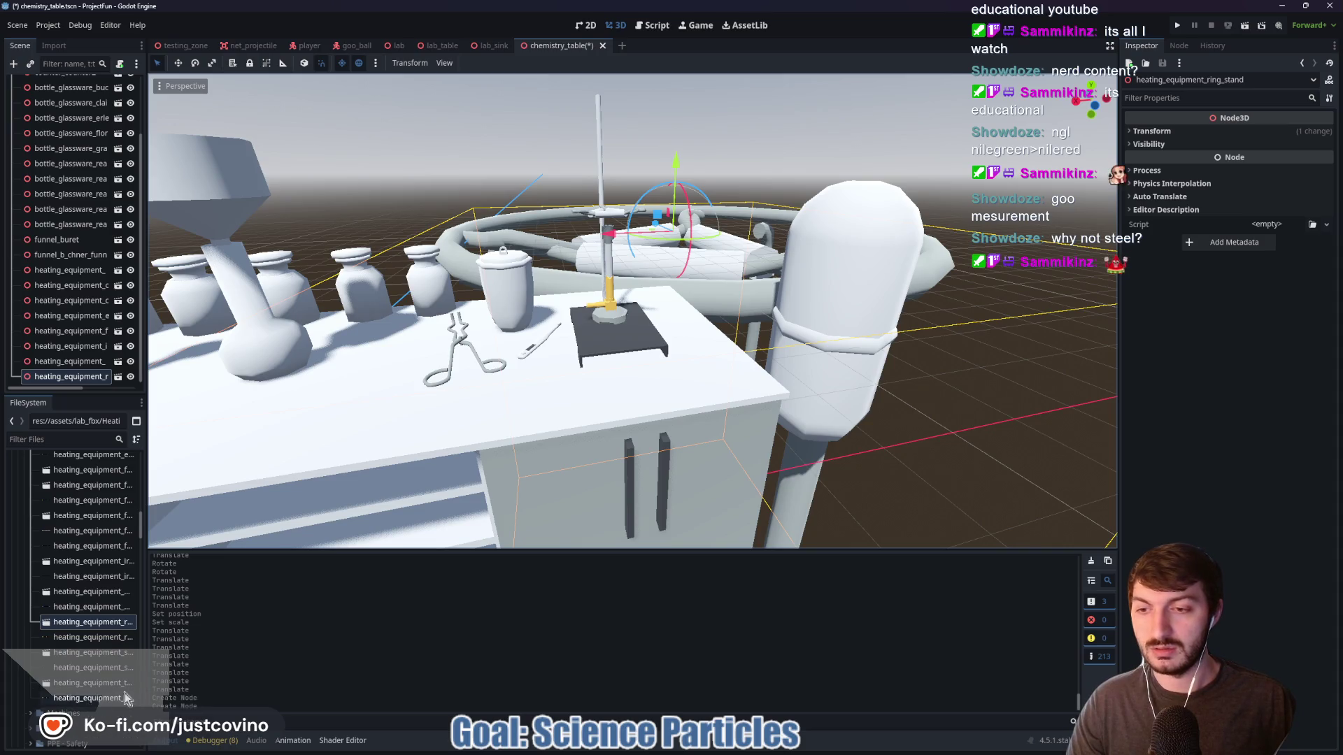
# Delete the magnetic stirring capsule from the scene
pyautogui.click(874, 372)
pyautogui.press('Delete')
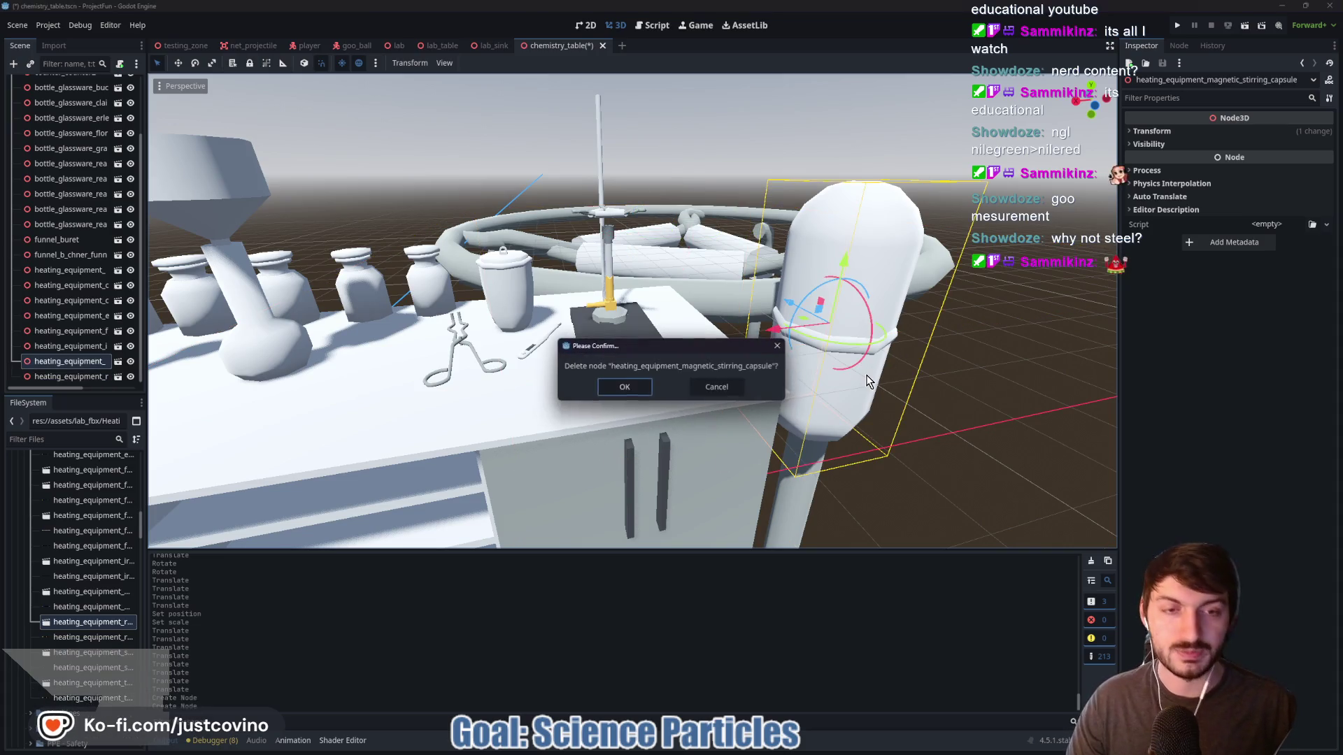
pyautogui.click(633, 385)
# Reset the ring stand's position to 0 and scale it to 0.025
pyautogui.scroll(-1, 902, 390)
pyautogui.moveTo(902, 390)
pyautogui.mouseDown()
pyautogui.moveTo(837, 400)
pyautogui.moveTo(866, 401)
pyautogui.moveTo(846, 307)
pyautogui.mouseUp()
pyautogui.click(847, 306)
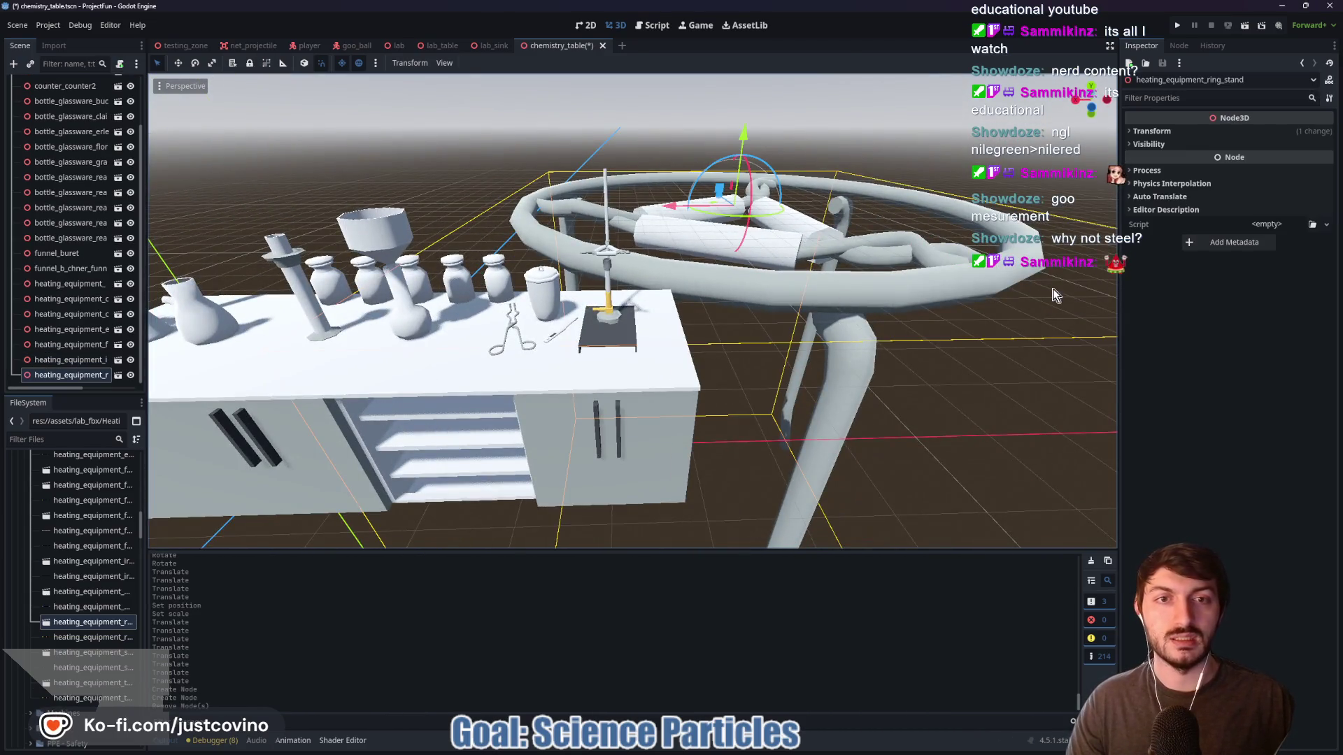
pyautogui.click(1192, 132)
pyautogui.click(1173, 160)
pyautogui.write('0')
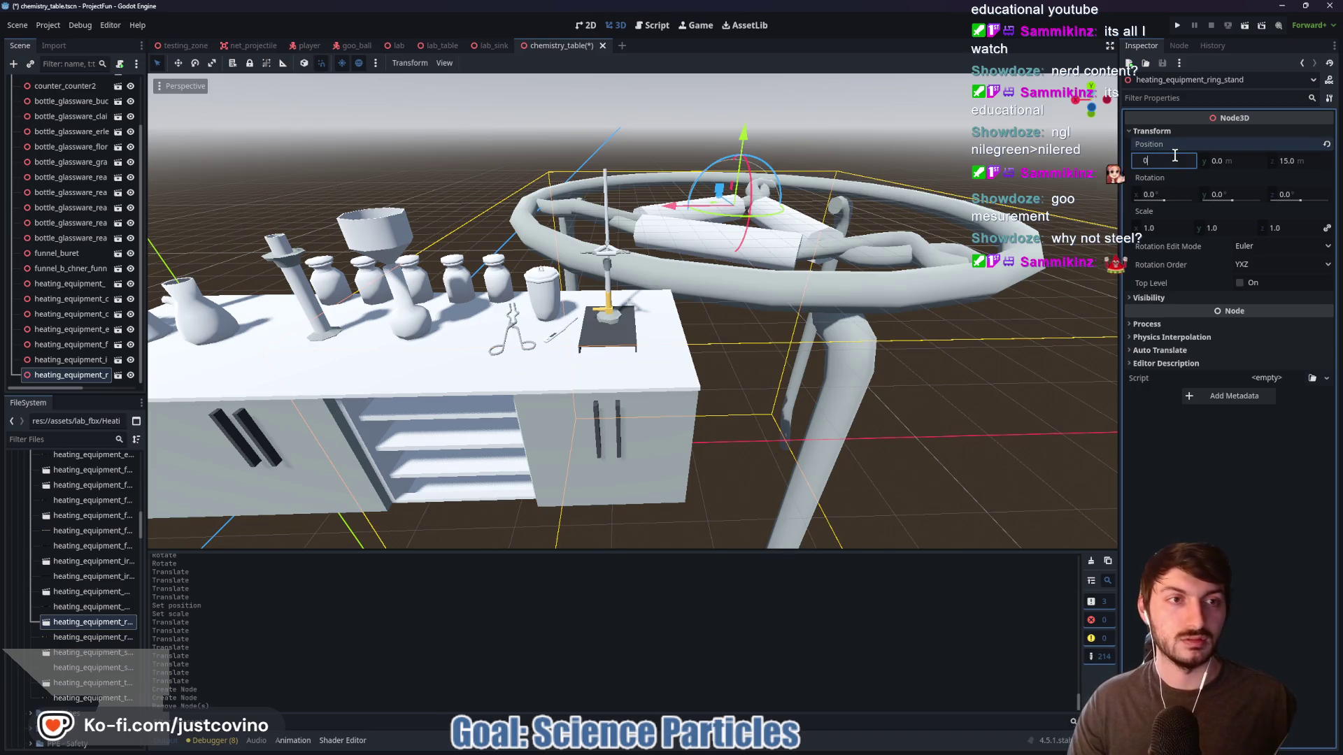
pyautogui.press('Tab')
pyautogui.press('Tab')
pyautogui.write('0')
pyautogui.press('Tab')
pyautogui.press('Tab')
pyautogui.press('Tab')
pyautogui.press('Tab')
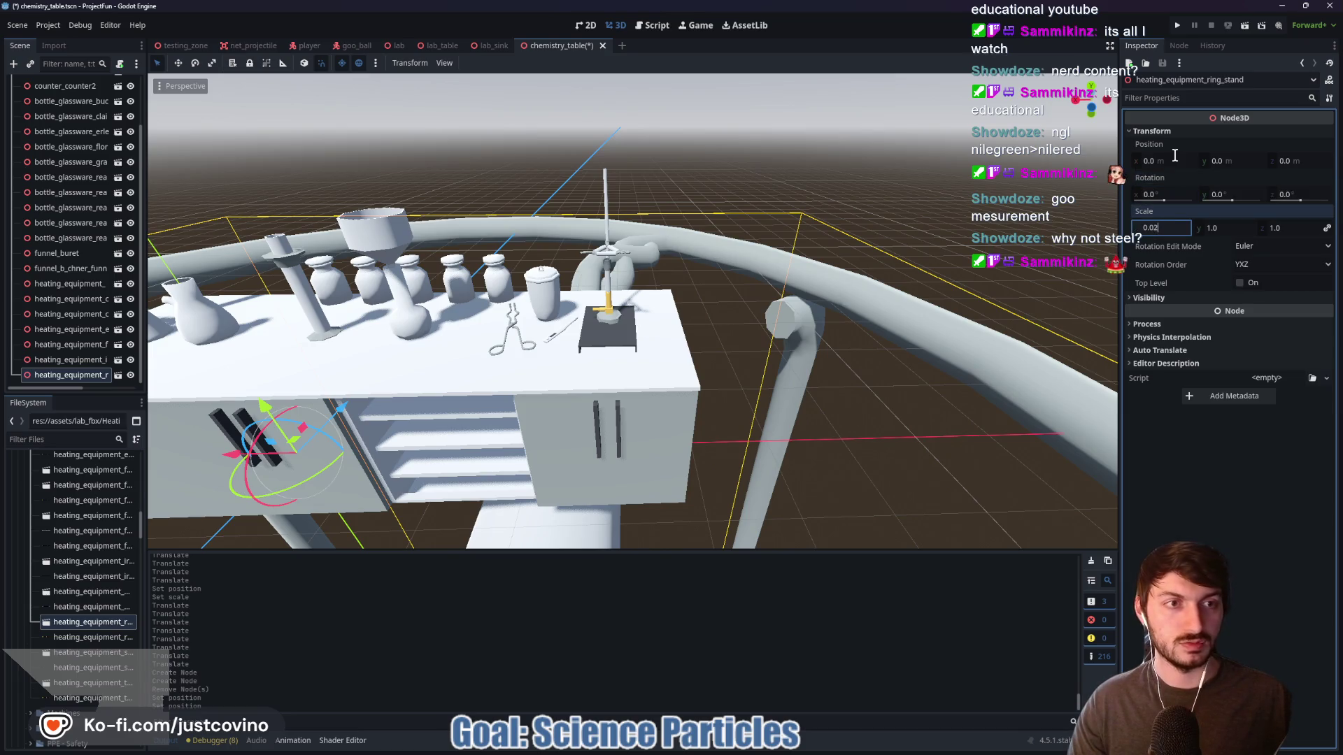
pyautogui.write('5')
pyautogui.press('Return')
# Lift the ring stand onto the tabletop at -4.0, 2.0, 0 around the burner
pyautogui.moveTo(263, 404)
pyautogui.mouseDown()
pyautogui.moveTo(292, 319)
pyautogui.moveTo(552, 320)
pyautogui.mouseUp()
pyautogui.scroll(-2, 329, 333)
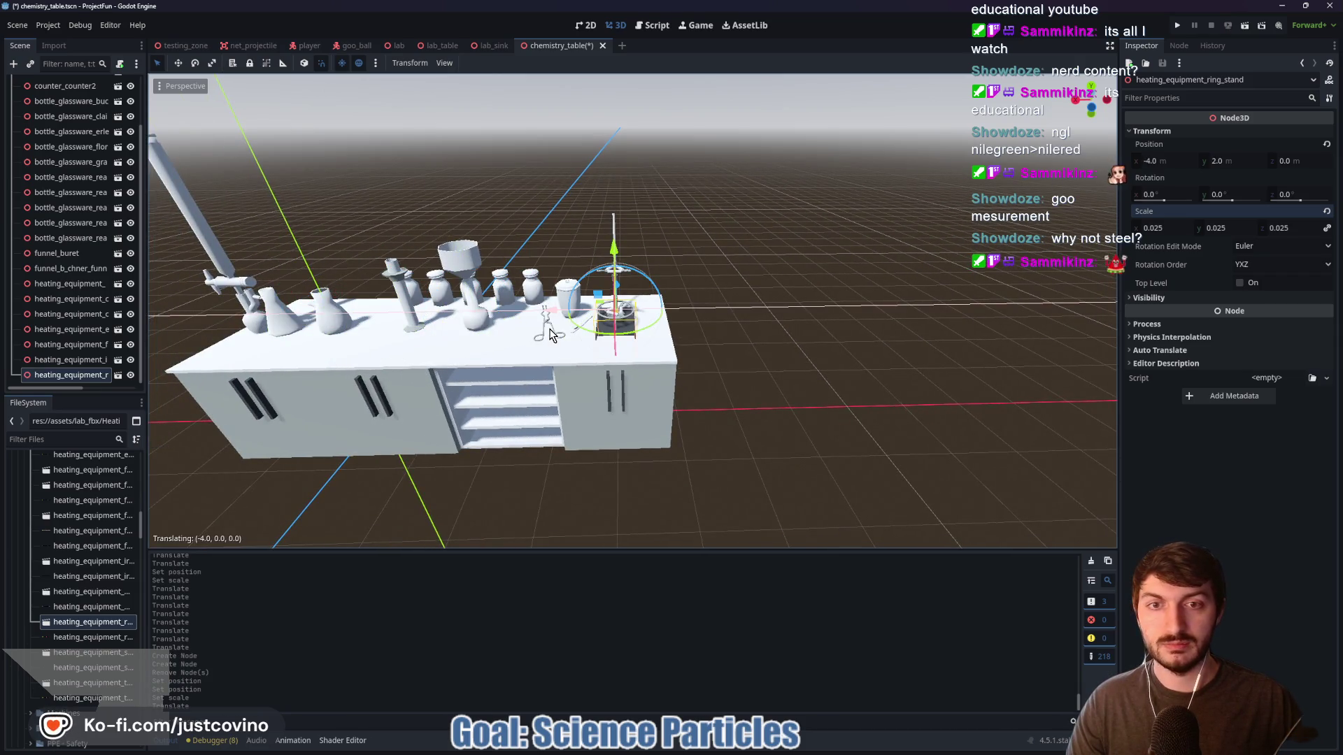
pyautogui.scroll(5, 812, 316)
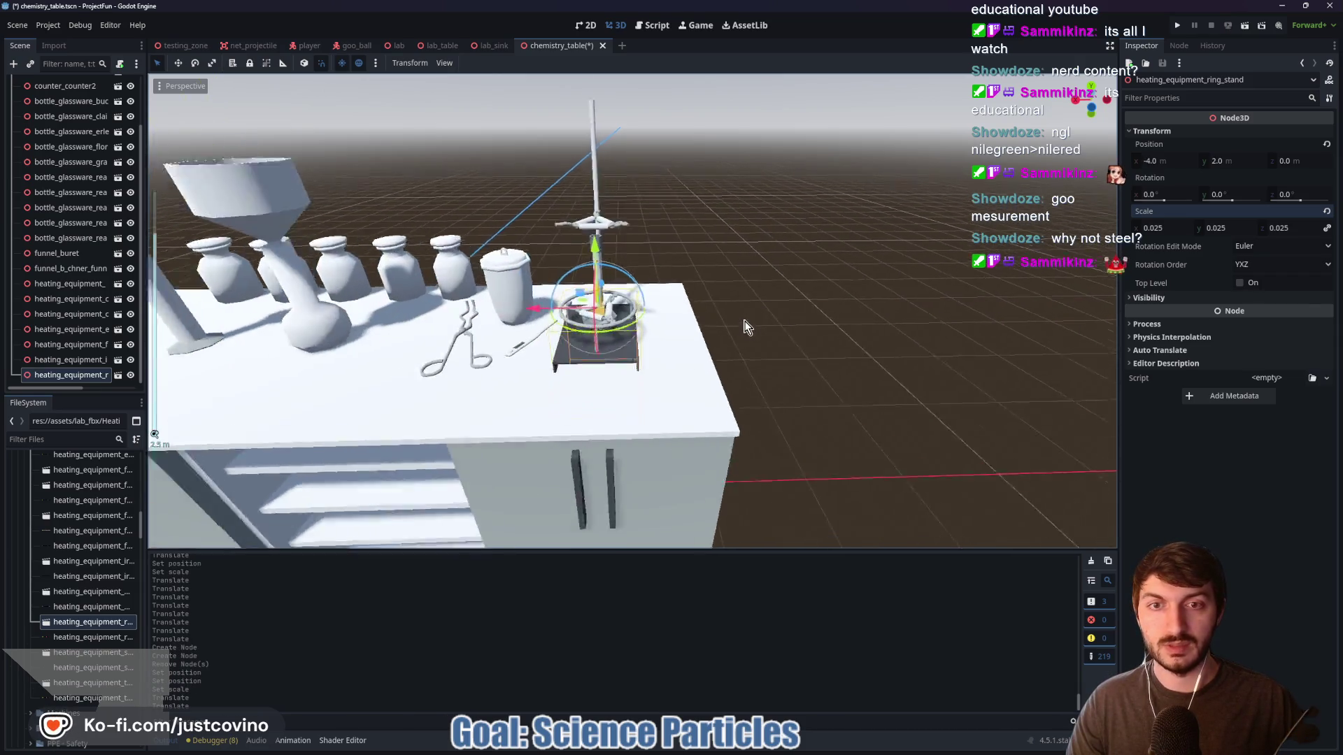
pyautogui.moveTo(813, 316)
pyautogui.mouseDown()
pyautogui.moveTo(737, 312)
pyautogui.moveTo(744, 323)
pyautogui.moveTo(875, 315)
pyautogui.moveTo(731, 344)
pyautogui.mouseUp()
pyautogui.click(640, 126)
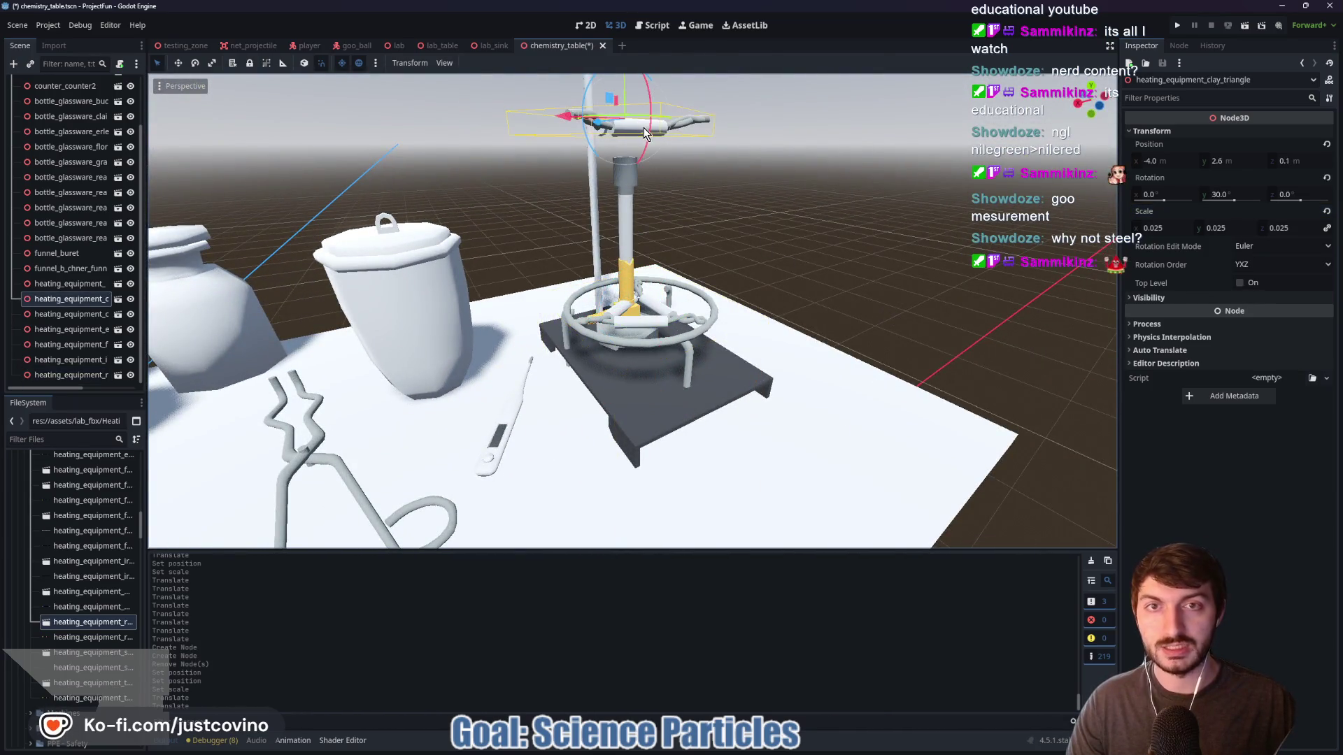
# Delete the clay triangle from the scene
pyautogui.press('Delete')
pyautogui.click(647, 388)
pyautogui.moveTo(680, 358)
pyautogui.mouseDown()
pyautogui.moveTo(744, 338)
pyautogui.moveTo(531, 347)
pyautogui.mouseUp()
# Raise the ring stand higher and rotate it about its vertical axis
pyautogui.click(546, 350)
pyautogui.click(519, 363)
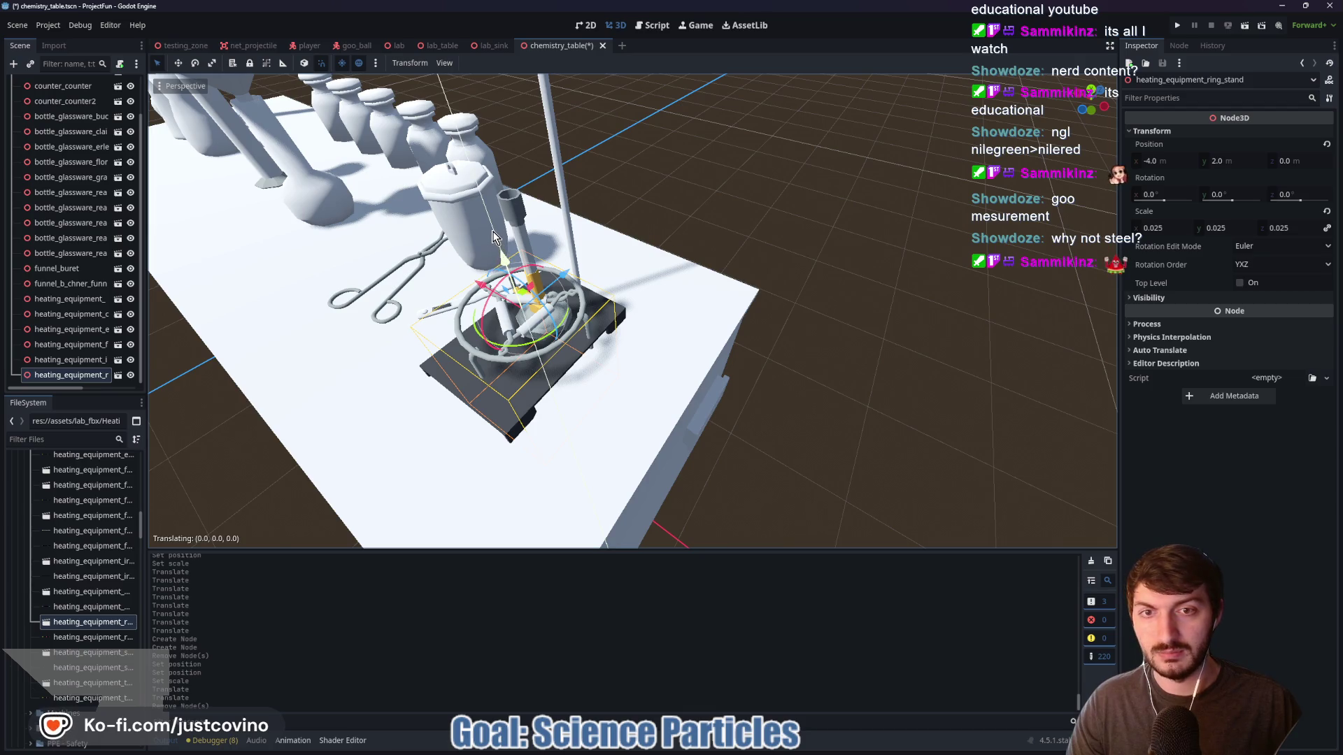
pyautogui.moveTo(485, 202); pyautogui.dragTo(451, 119)
pyautogui.scroll(5, 691, 207)
pyautogui.moveTo(646, 329)
pyautogui.mouseDown()
pyautogui.moveTo(762, 341)
pyautogui.moveTo(768, 400)
pyautogui.moveTo(794, 411)
pyautogui.mouseUp()
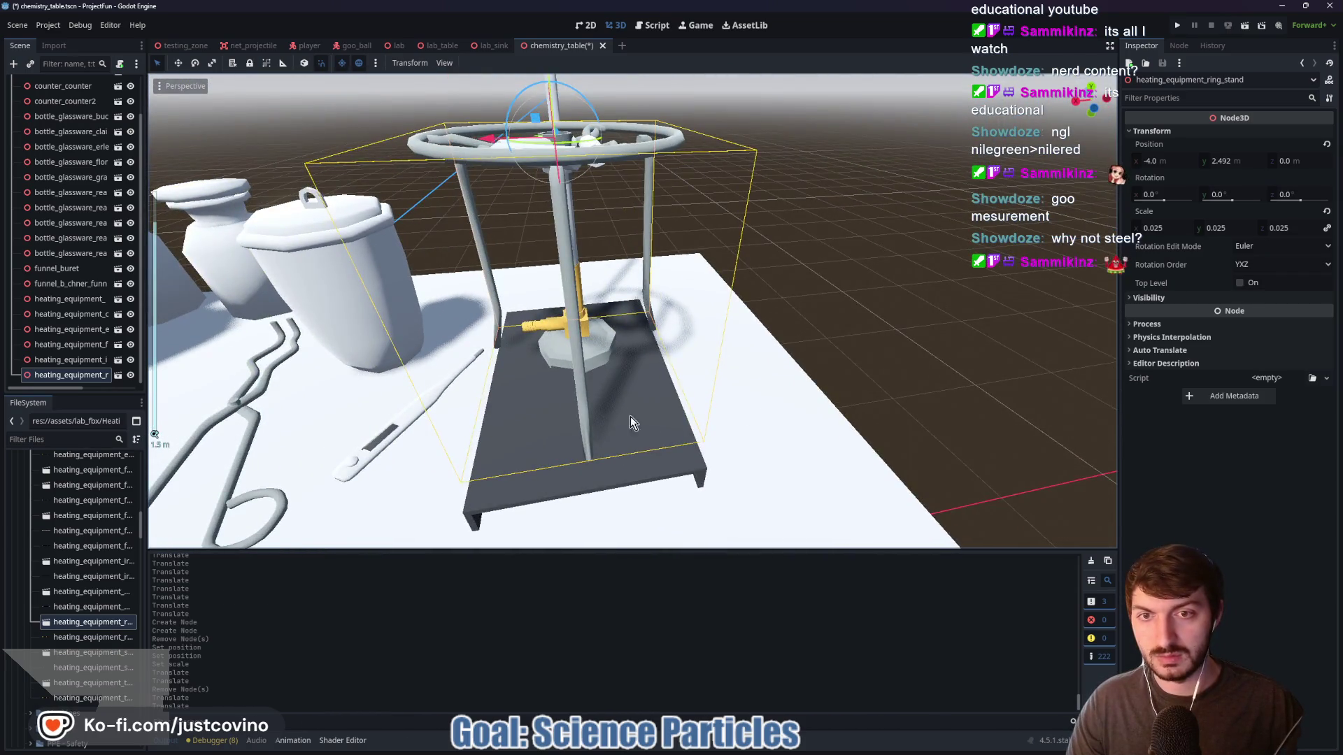
pyautogui.moveTo(580, 137)
pyautogui.mouseDown()
pyautogui.moveTo(661, 103)
pyautogui.moveTo(640, 151)
pyautogui.moveTo(595, 178)
pyautogui.moveTo(539, 187)
pyautogui.moveTo(502, 137)
pyautogui.moveTo(521, 140)
pyautogui.moveTo(508, 145)
pyautogui.mouseUp()
pyautogui.moveTo(655, 131)
pyautogui.mouseDown()
pyautogui.moveTo(767, 186)
pyautogui.moveTo(691, 214)
pyautogui.mouseUp()
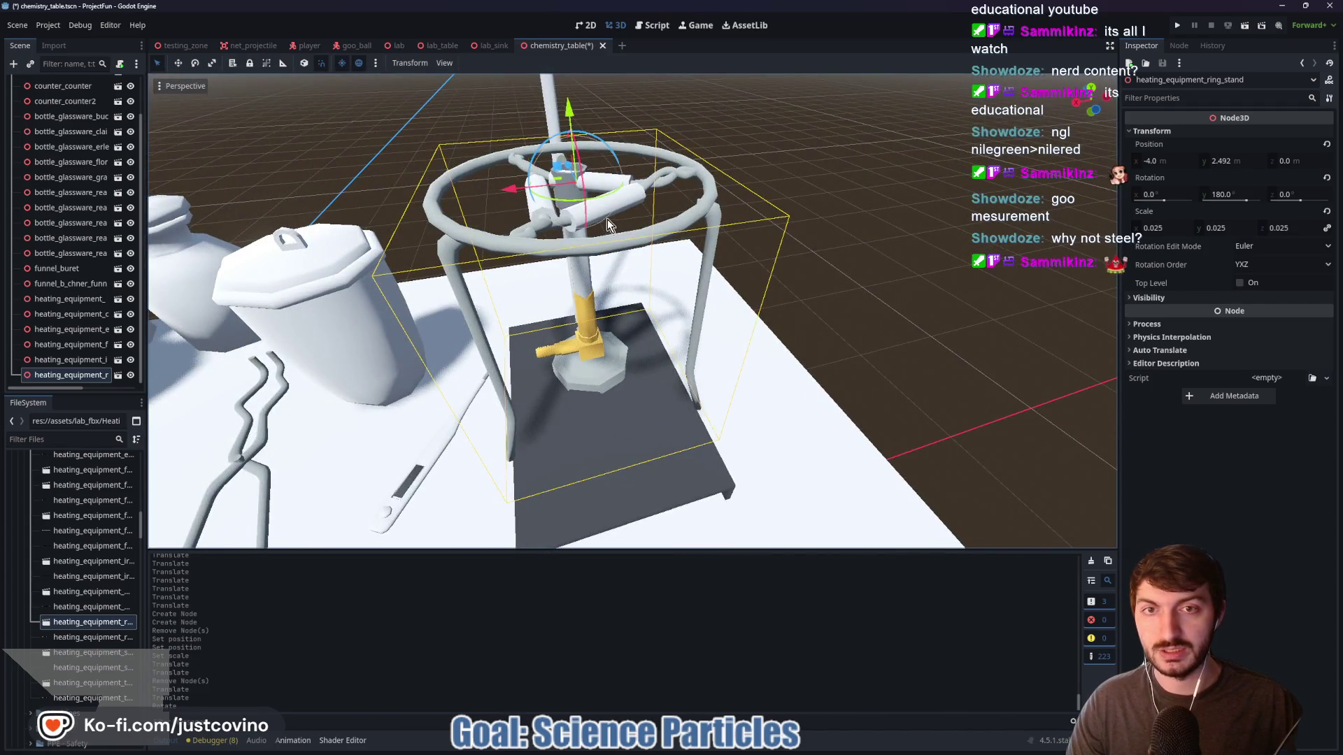
pyautogui.moveTo(612, 194)
pyautogui.mouseDown()
pyautogui.moveTo(526, 215)
pyautogui.moveTo(451, 163)
pyautogui.moveTo(518, 186)
pyautogui.mouseUp()
pyautogui.moveTo(778, 175)
pyautogui.mouseDown()
pyautogui.moveTo(639, 180)
pyautogui.moveTo(530, 133)
pyautogui.mouseUp()
# Shift the ring stand slightly in depth, lower it a bit, and nudge it along X
pyautogui.moveTo(425, 164)
pyautogui.mouseDown()
pyautogui.moveTo(375, 183)
pyautogui.moveTo(481, 167)
pyautogui.moveTo(433, 133)
pyautogui.mouseUp()
pyautogui.moveTo(463, 193)
pyautogui.mouseDown()
pyautogui.moveTo(473, 267)
pyautogui.moveTo(601, 234)
pyautogui.mouseUp()
pyautogui.moveTo(581, 70); pyautogui.dragTo(571, 113)
pyautogui.moveTo(773, 224)
pyautogui.mouseDown()
pyautogui.moveTo(711, 240)
pyautogui.moveTo(781, 250)
pyautogui.moveTo(564, 273)
pyautogui.mouseUp()
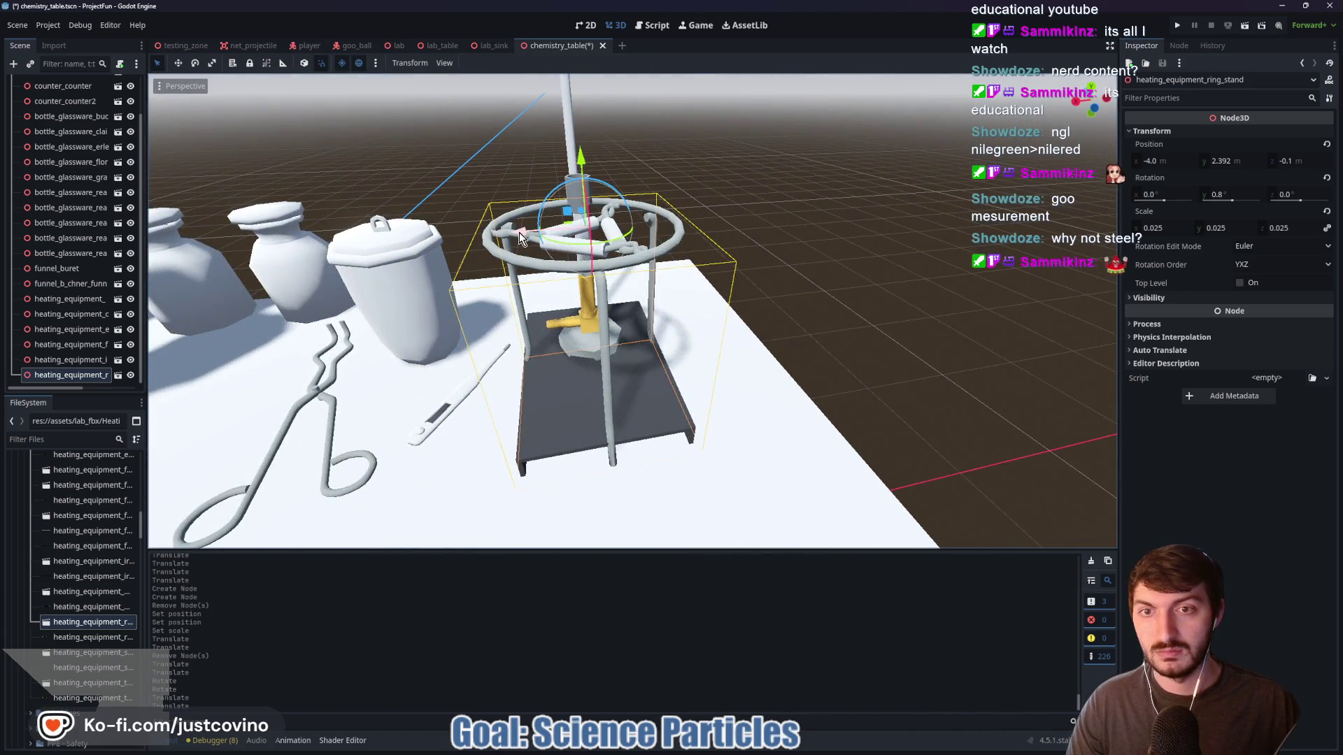
pyautogui.moveTo(519, 233); pyautogui.dragTo(516, 238)
# Return the ring stand to zero depth and lower it slightly over the burner
pyautogui.scroll(-3, 769, 258)
pyautogui.moveTo(770, 258)
pyautogui.mouseDown()
pyautogui.moveTo(686, 253)
pyautogui.moveTo(770, 249)
pyautogui.mouseUp()
pyautogui.scroll(6, 744, 285)
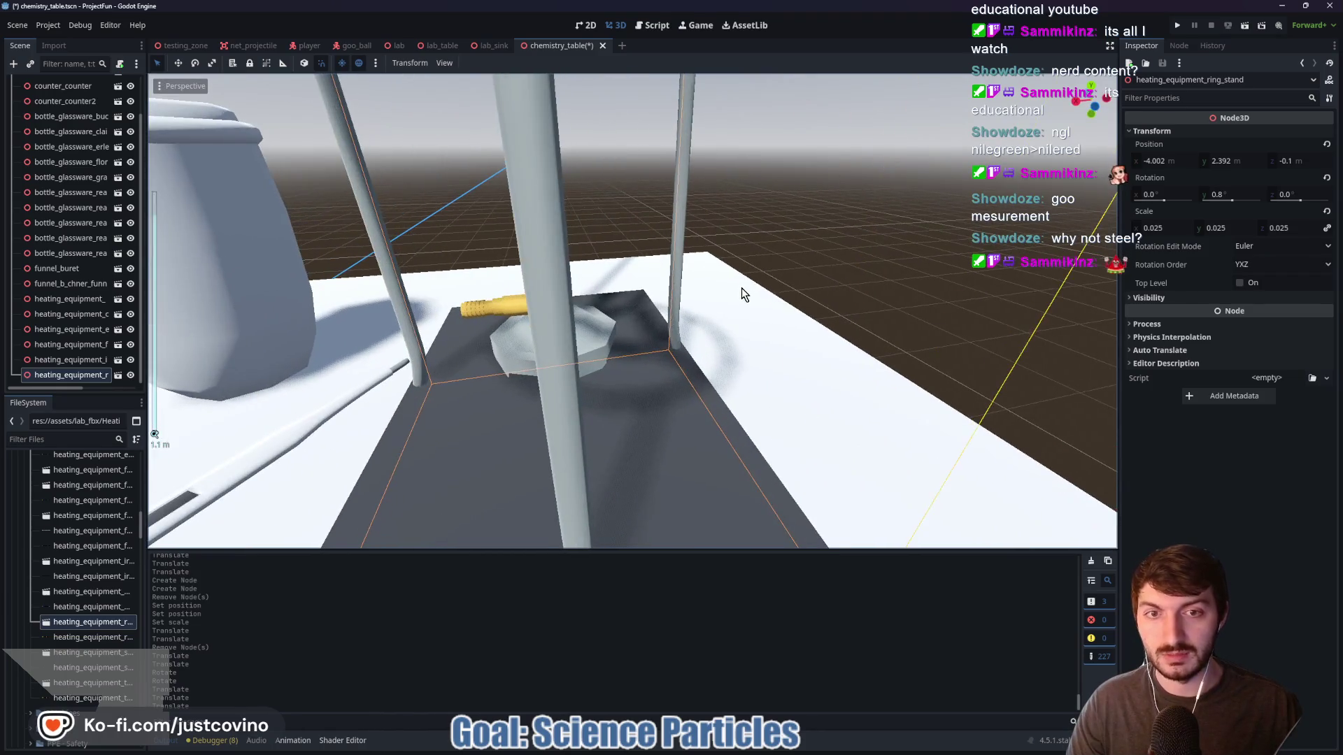
pyautogui.scroll(-5, 744, 295)
pyautogui.moveTo(743, 295)
pyautogui.mouseDown()
pyautogui.moveTo(797, 279)
pyautogui.moveTo(731, 249)
pyautogui.mouseUp()
pyautogui.scroll(3, 798, 280)
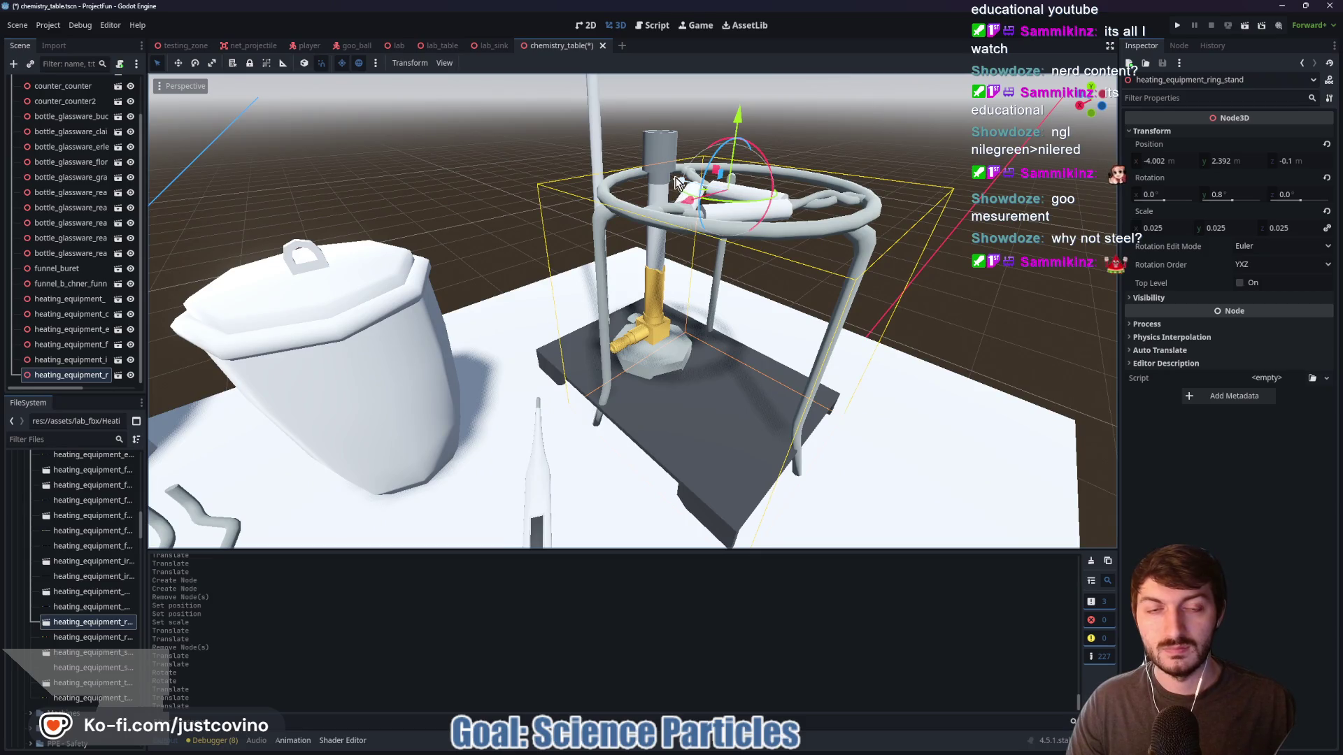
pyautogui.moveTo(676, 176); pyautogui.dragTo(665, 177)
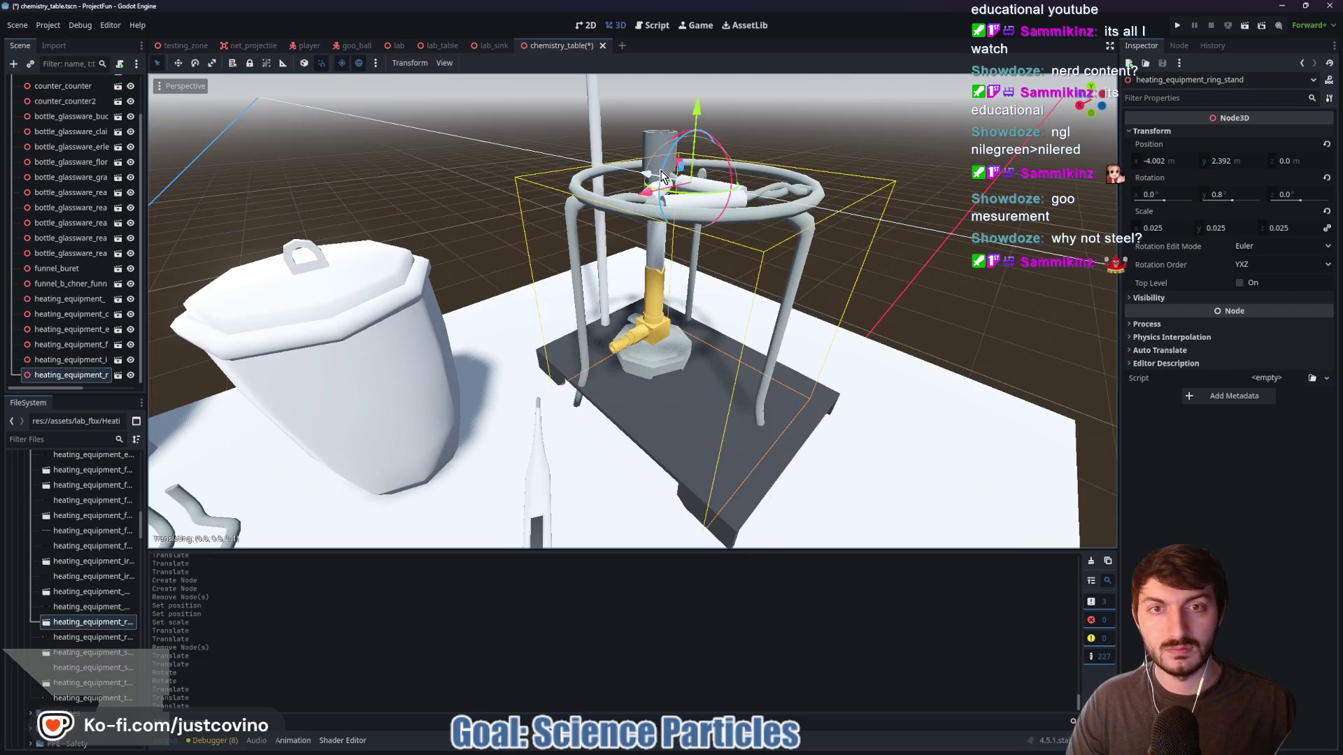
pyautogui.moveTo(784, 217)
pyautogui.mouseDown()
pyautogui.moveTo(832, 239)
pyautogui.moveTo(807, 201)
pyautogui.moveTo(779, 194)
pyautogui.moveTo(853, 192)
pyautogui.moveTo(859, 217)
pyautogui.moveTo(769, 219)
pyautogui.mouseUp()
pyautogui.moveTo(761, 165)
pyautogui.mouseDown()
pyautogui.moveTo(565, 142)
pyautogui.moveTo(565, 65)
pyautogui.moveTo(565, 94)
pyautogui.mouseUp()
pyautogui.moveTo(627, 141)
pyautogui.mouseDown()
pyautogui.moveTo(719, 235)
pyautogui.moveTo(686, 239)
pyautogui.moveTo(774, 264)
pyautogui.moveTo(863, 247)
pyautogui.moveTo(615, 260)
pyautogui.moveTo(772, 267)
pyautogui.moveTo(677, 325)
pyautogui.mouseUp()
# Nudge the Bunsen burner into place beneath the ring stand
pyautogui.click(615, 261)
pyautogui.press('g')
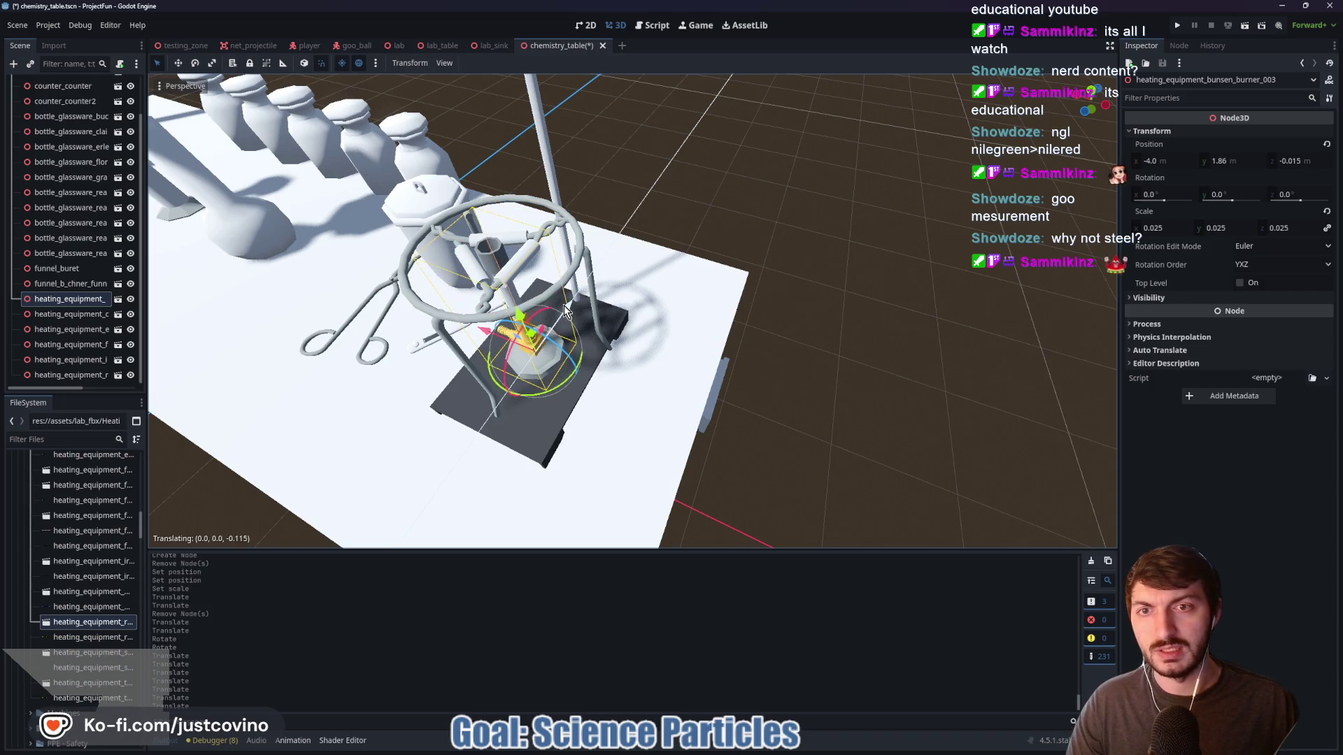
pyautogui.click(874, 308)
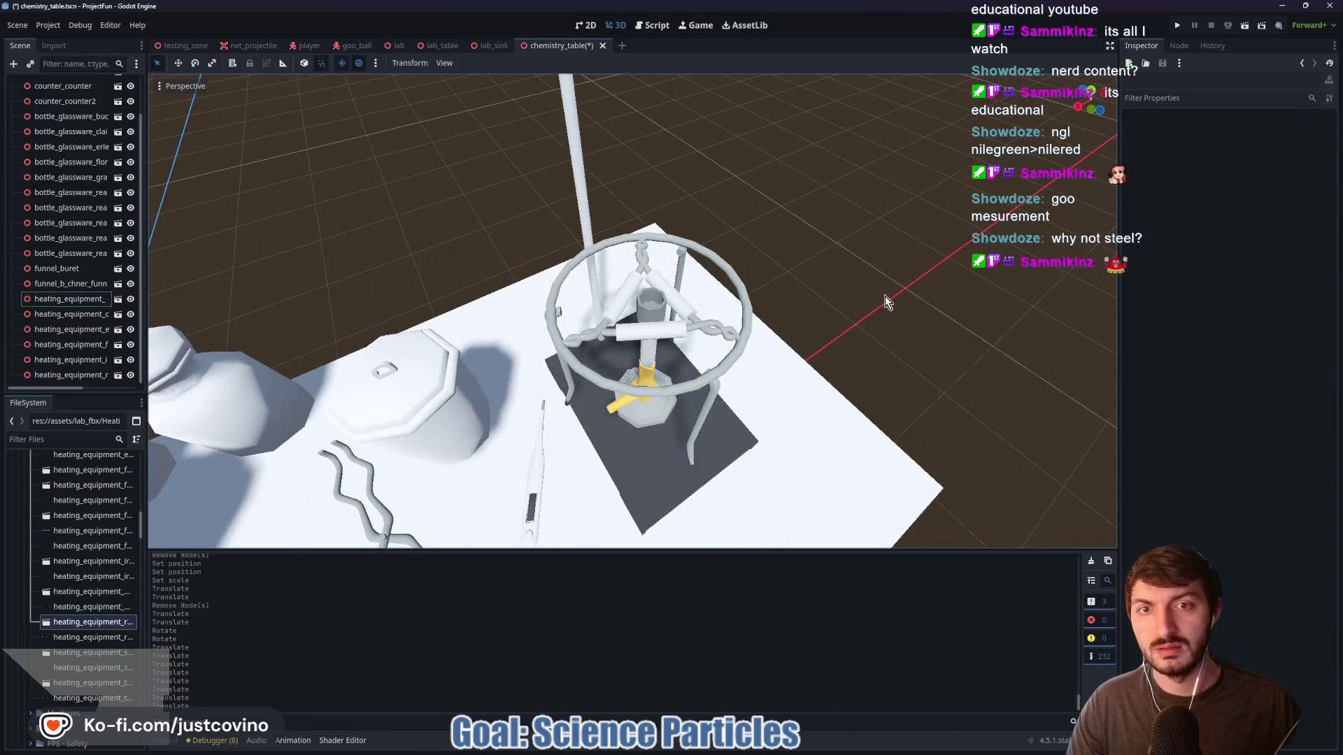
# Expand the Misc asset folder and add its low-poly brush model to the scene
pyautogui.scroll(-2, 855, 263)
pyautogui.scroll(-6, 839, 261)
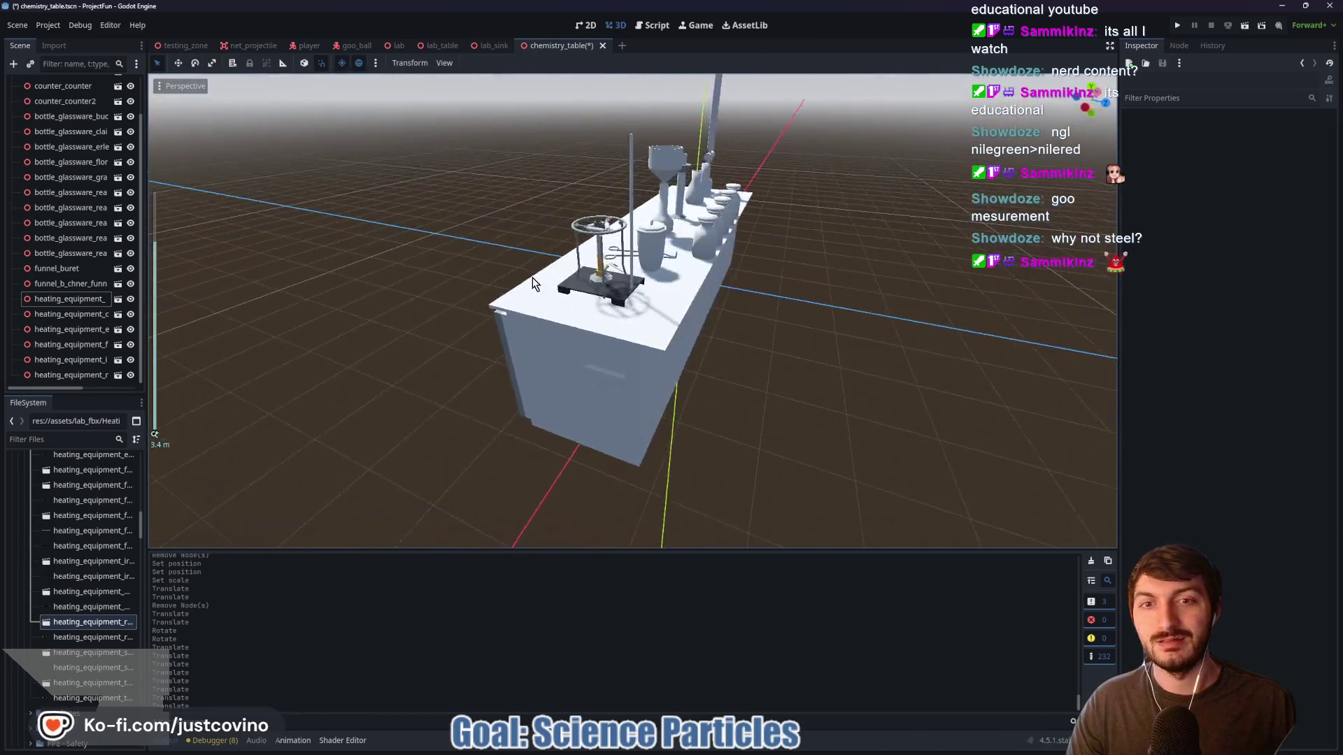
pyautogui.scroll(5, 736, 280)
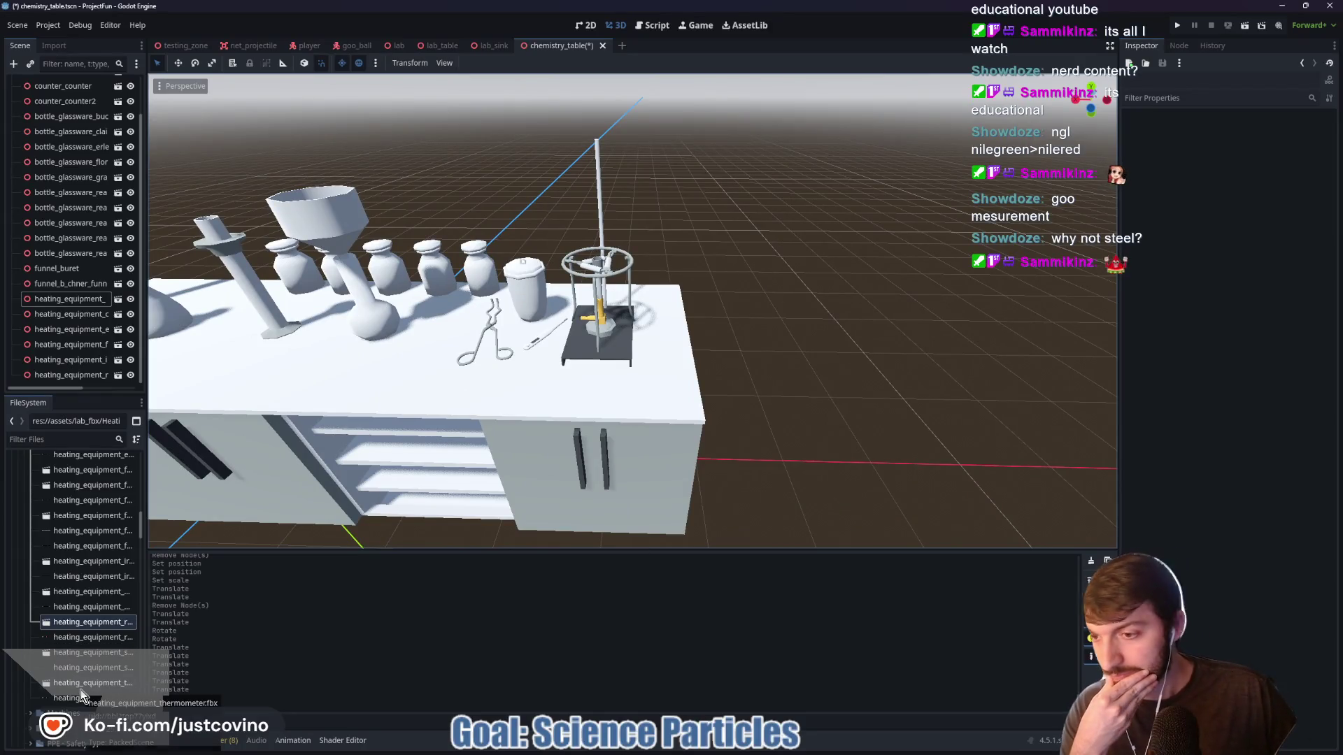
pyautogui.scroll(-3, 81, 689)
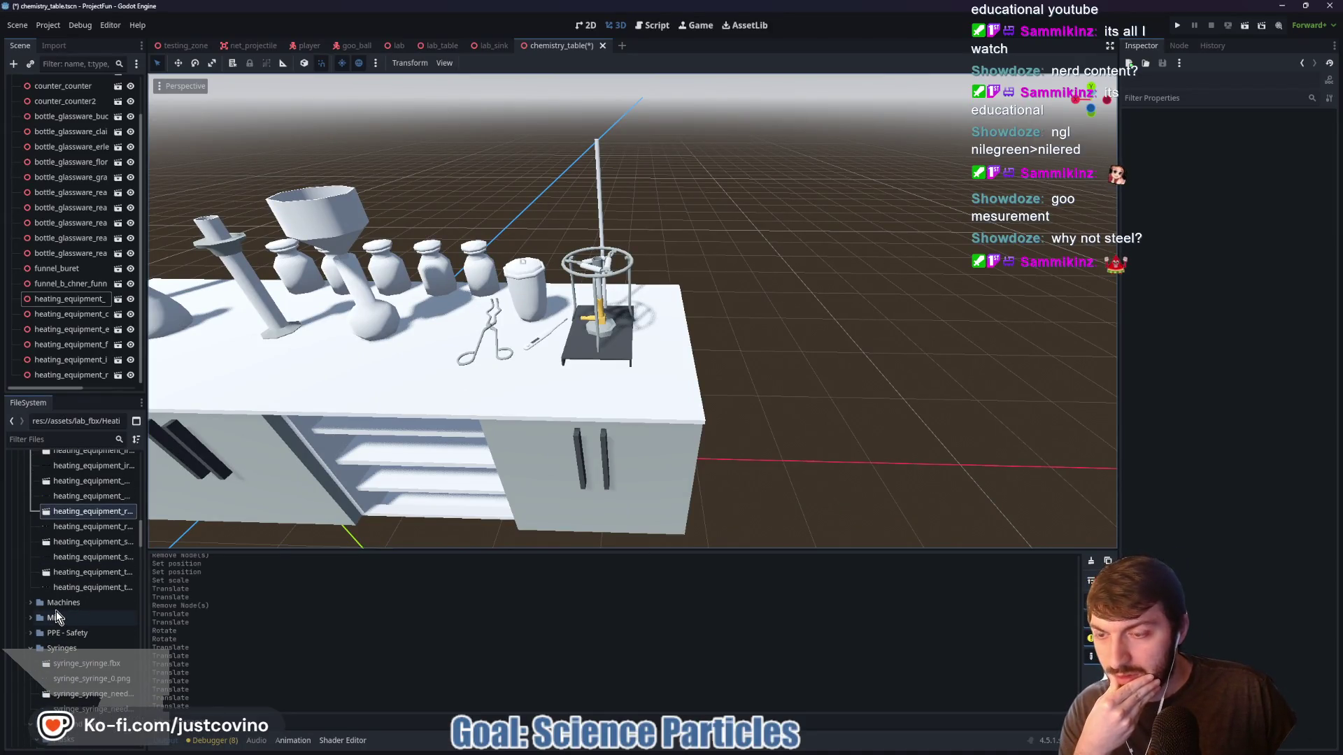
pyautogui.moveTo(386, 494)
pyautogui.mouseDown()
pyautogui.moveTo(472, 442)
pyautogui.moveTo(499, 448)
pyautogui.moveTo(409, 472)
pyautogui.moveTo(578, 478)
pyautogui.moveTo(468, 477)
pyautogui.mouseUp()
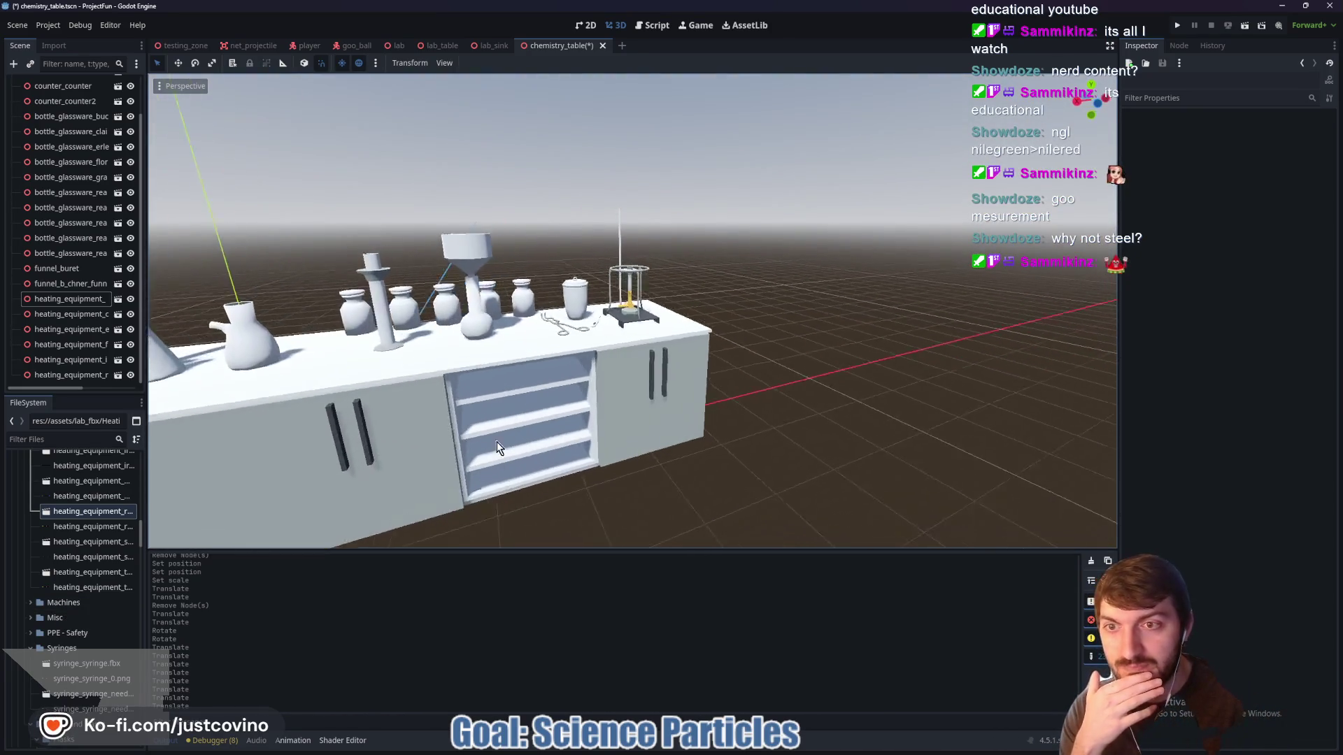
pyautogui.scroll(-2, 503, 442)
pyautogui.scroll(1, 362, 484)
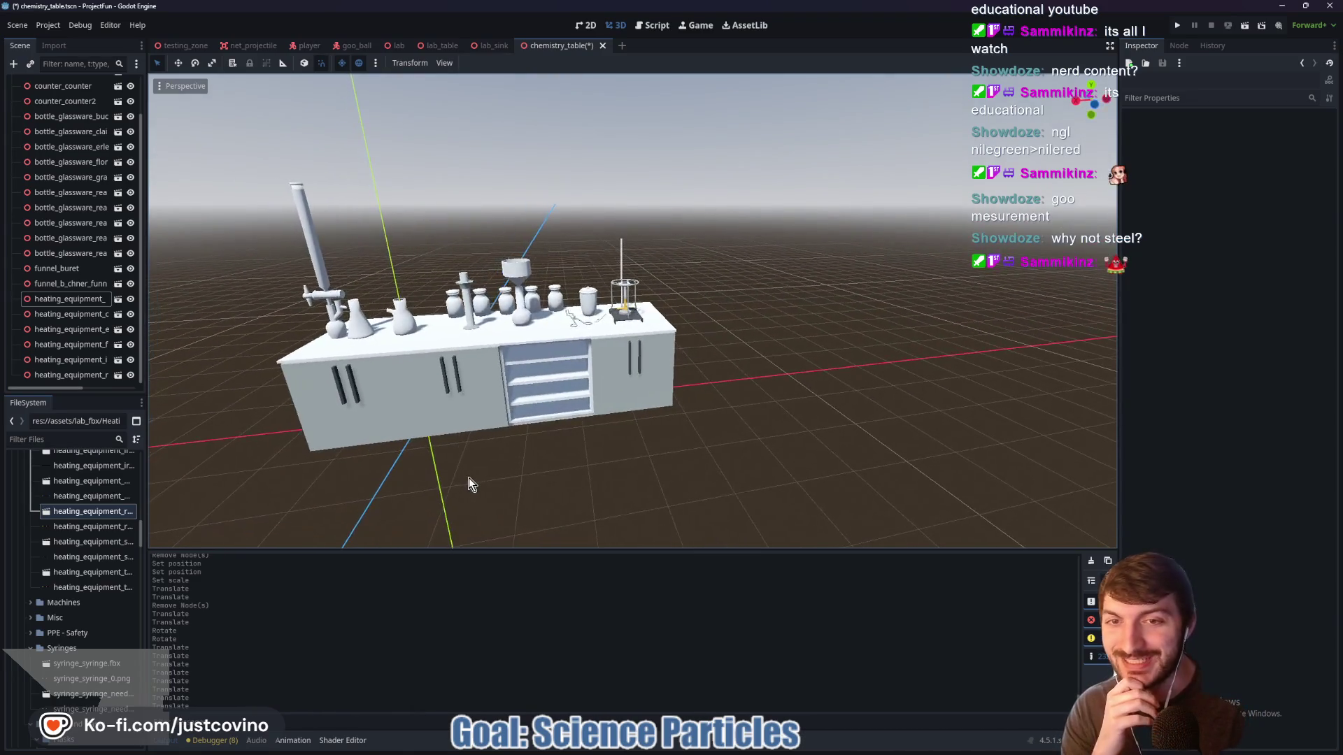
pyautogui.click(76, 619)
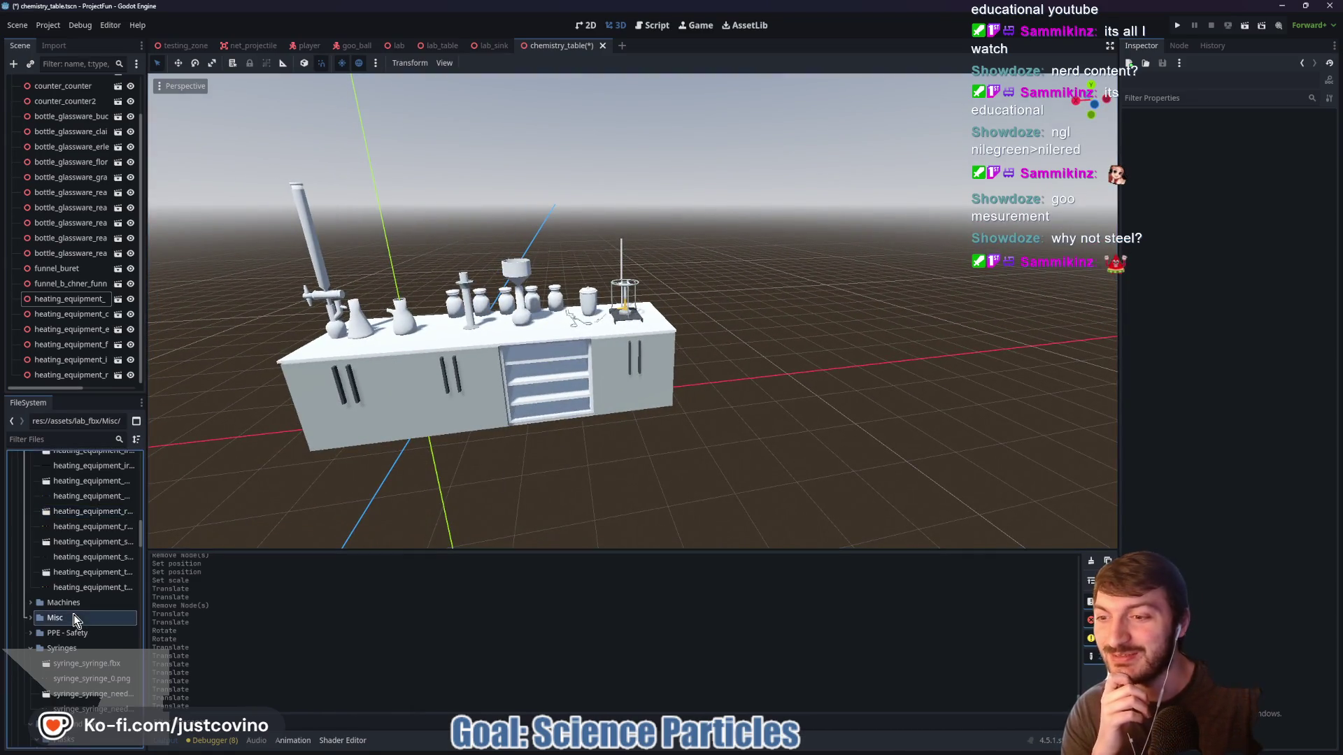
pyautogui.click(28, 618)
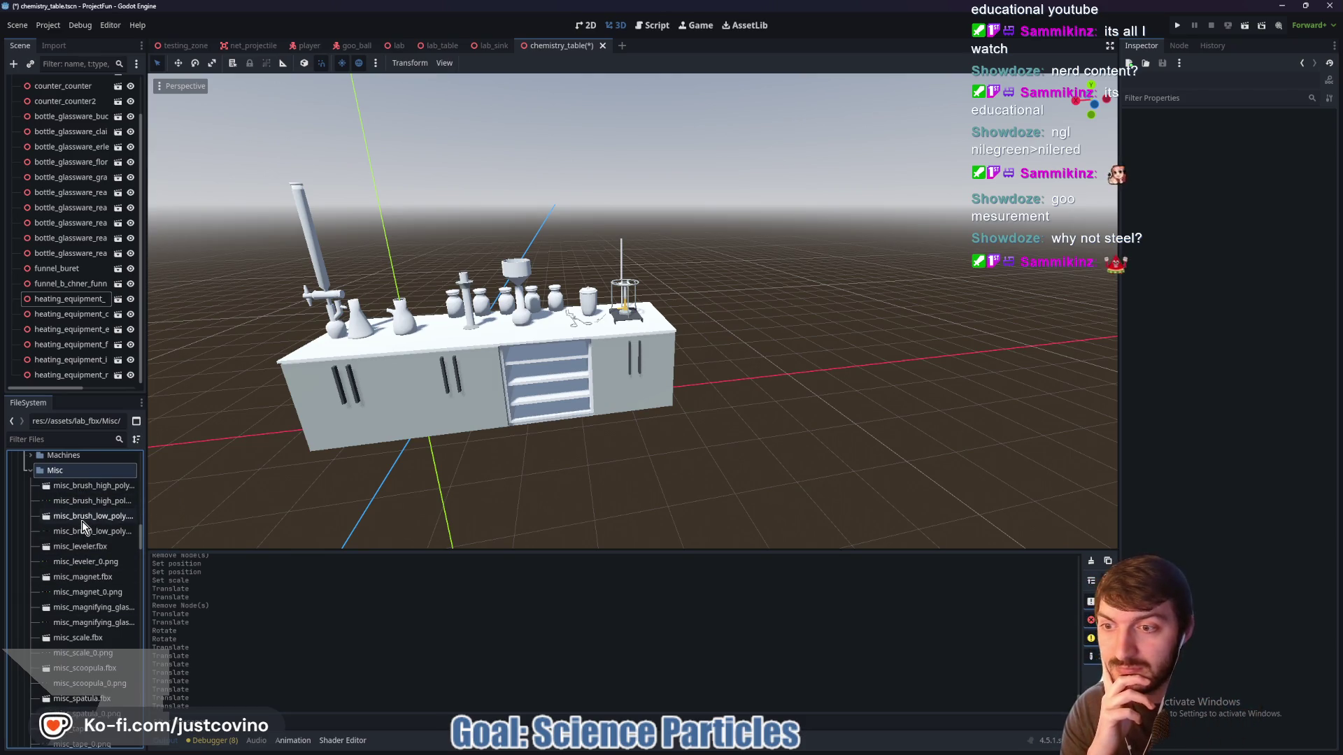
pyautogui.moveTo(82, 526)
pyautogui.mouseDown()
pyautogui.moveTo(585, 390)
pyautogui.moveTo(803, 405)
pyautogui.mouseUp()
# Try adding the high-poly brush and leveler models, then delete them and the low-poly brush
pyautogui.scroll(-3, 901, 407)
pyautogui.scroll(-6, 900, 407)
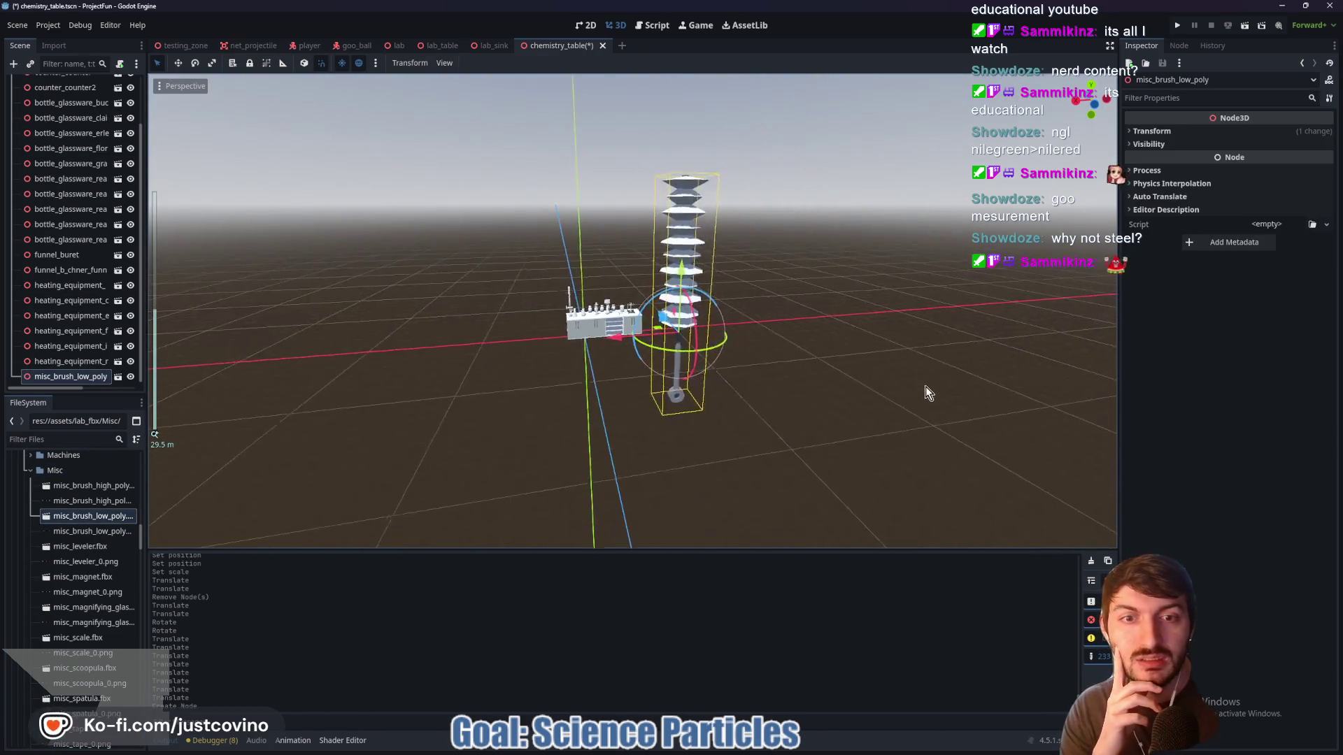
pyautogui.moveTo(91, 484)
pyautogui.mouseDown()
pyautogui.moveTo(668, 392)
pyautogui.moveTo(773, 388)
pyautogui.mouseUp()
pyautogui.press('Delete')
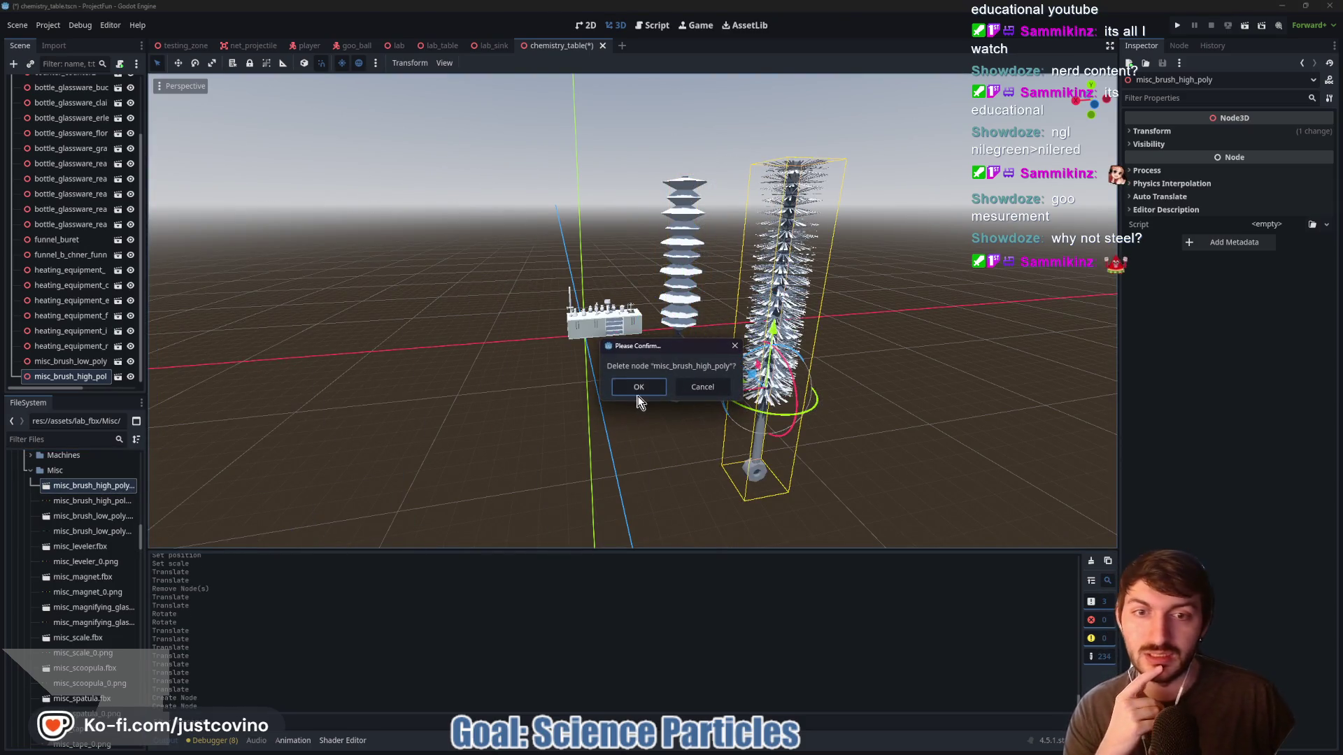
pyautogui.click(639, 390)
pyautogui.moveTo(94, 547)
pyautogui.mouseDown()
pyautogui.moveTo(489, 490)
pyautogui.moveTo(740, 319)
pyautogui.moveTo(724, 366)
pyautogui.mouseUp()
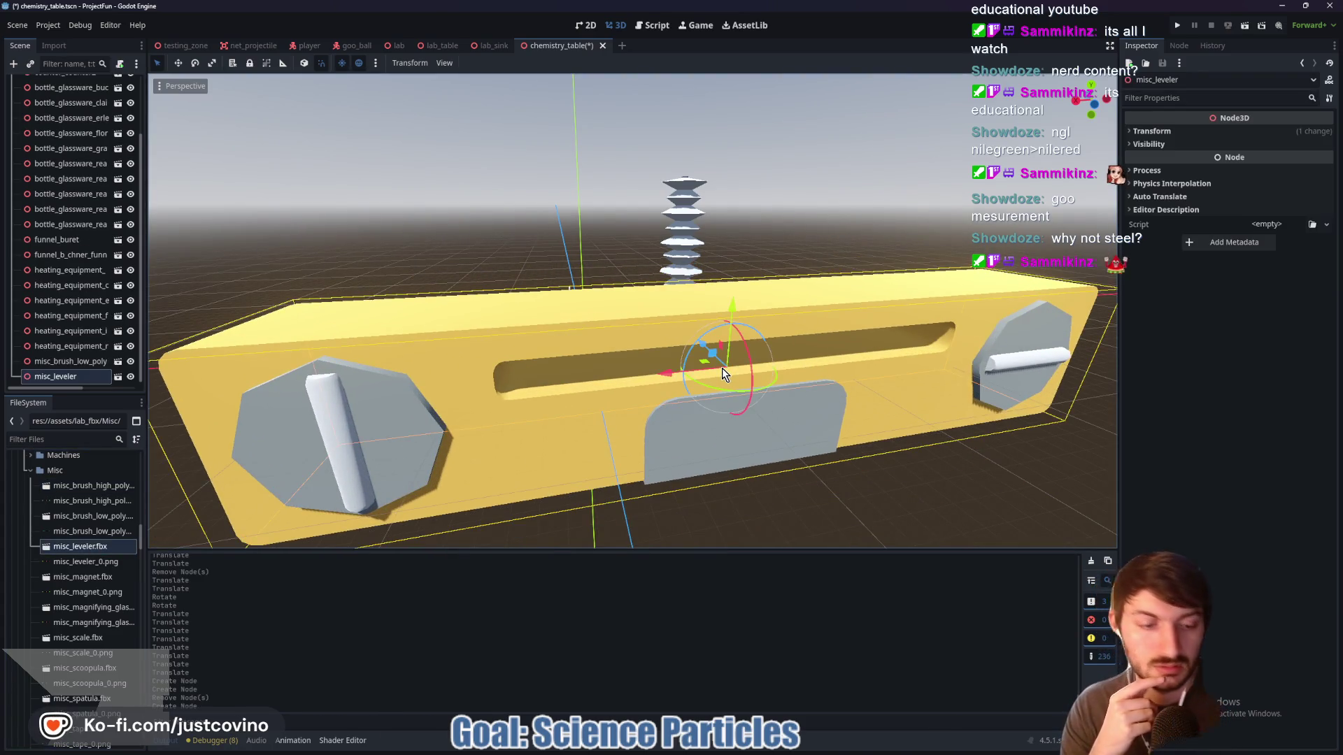
pyautogui.press('Delete')
pyautogui.click(656, 395)
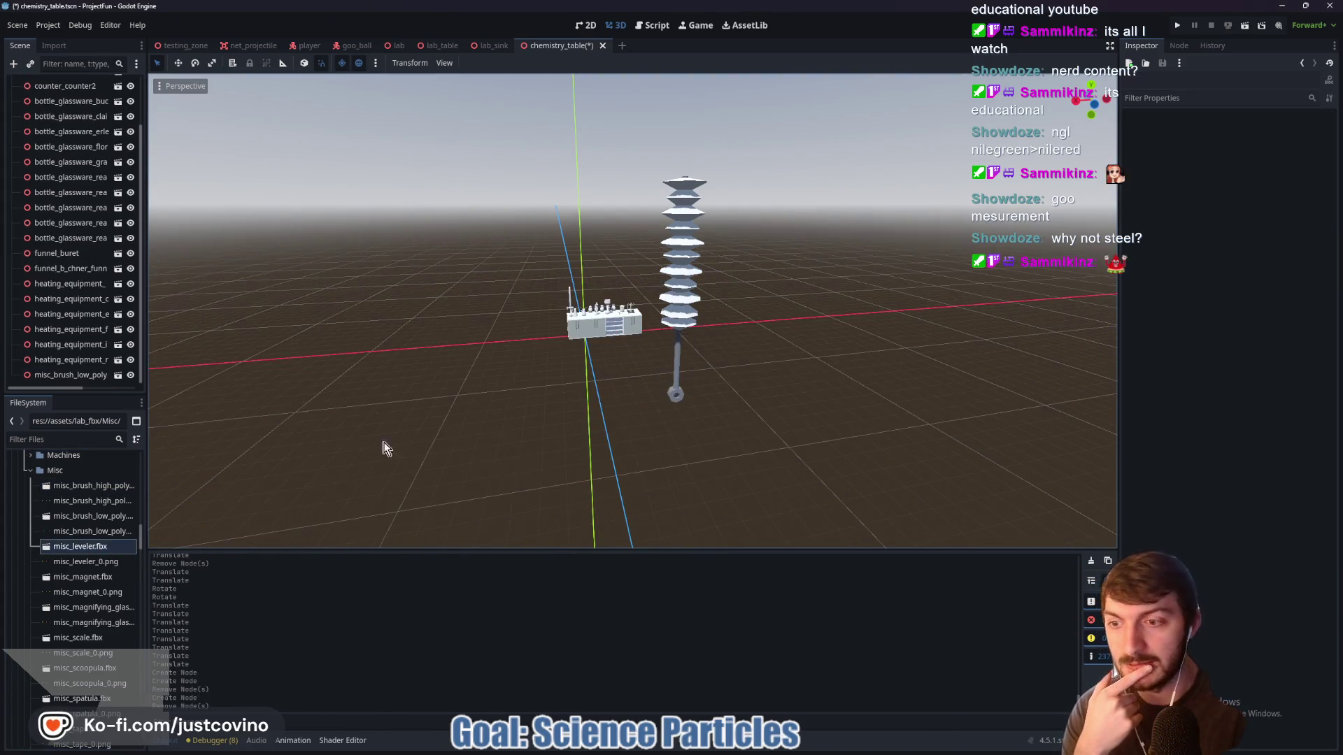
pyautogui.click(692, 343)
pyautogui.press('Delete')
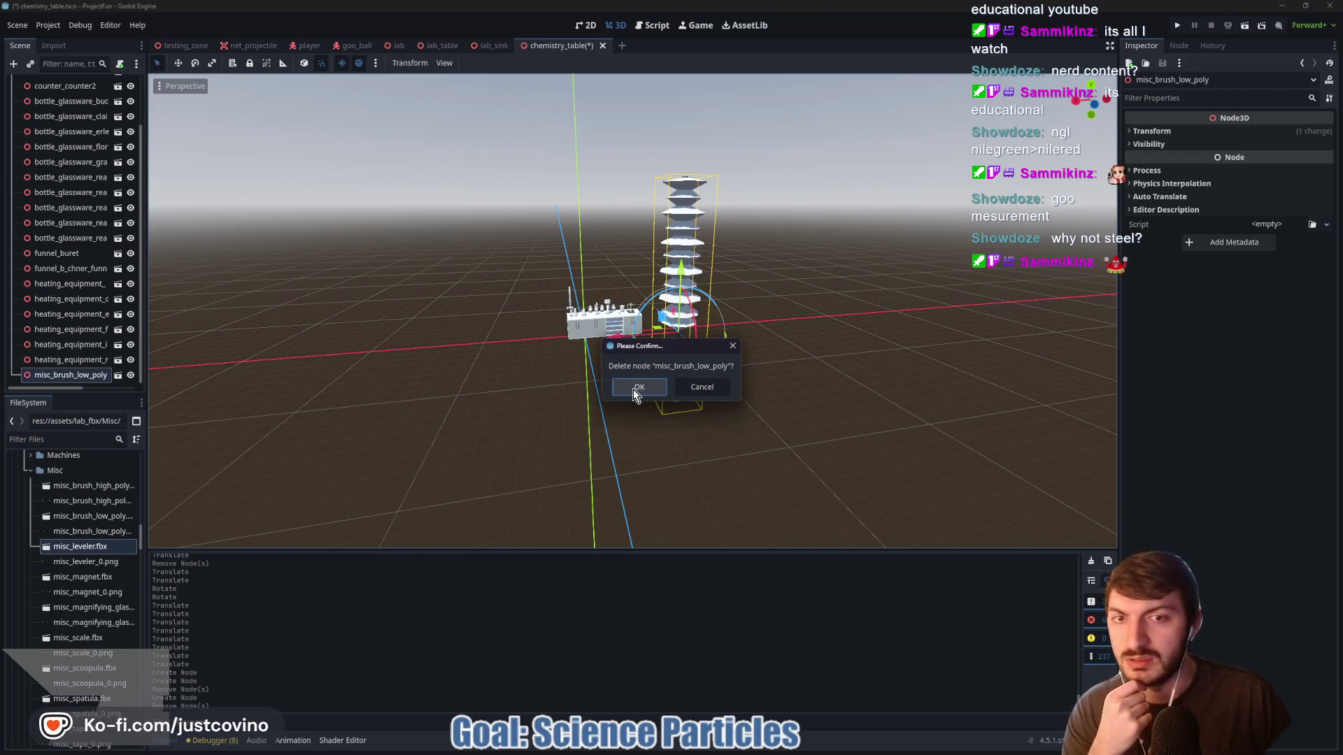
pyautogui.click(635, 388)
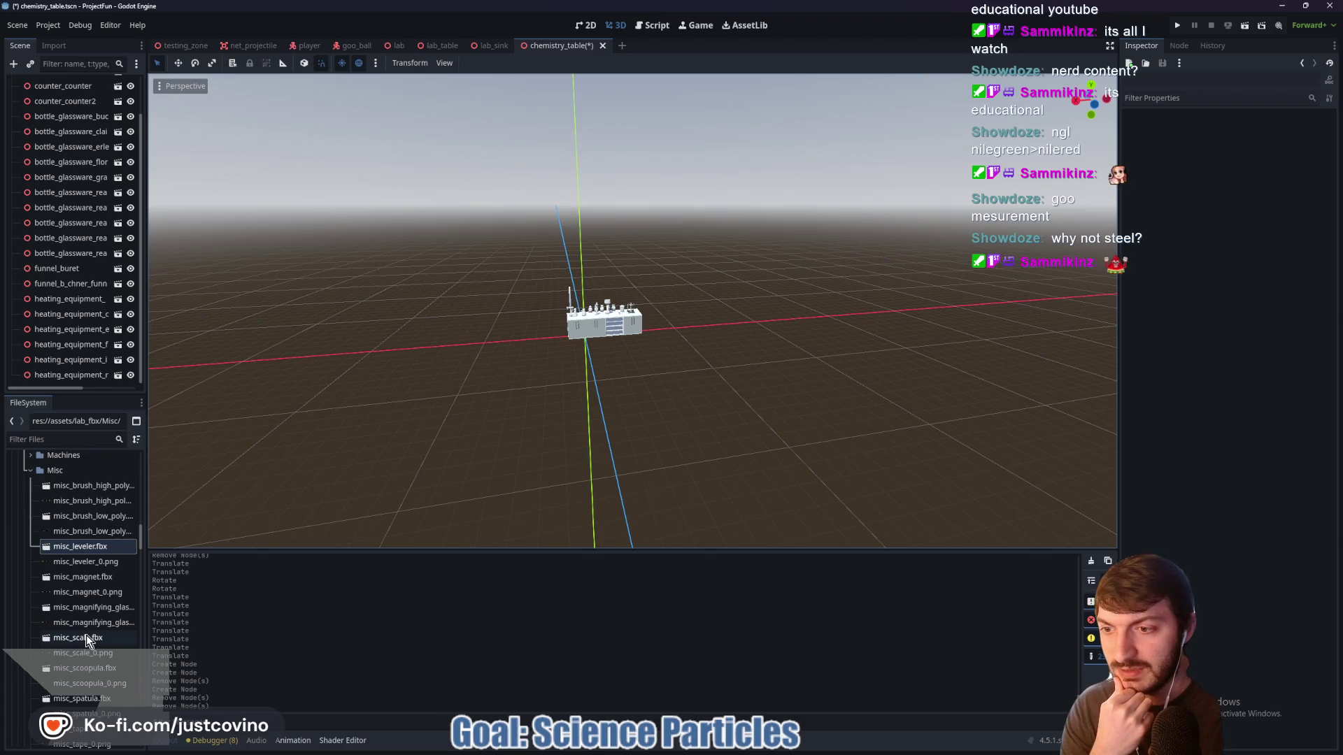
# Try and delete the scoopula and spatula models, then drag misc_tuning_fork.fbx into the scene
pyautogui.scroll(-2, 89, 641)
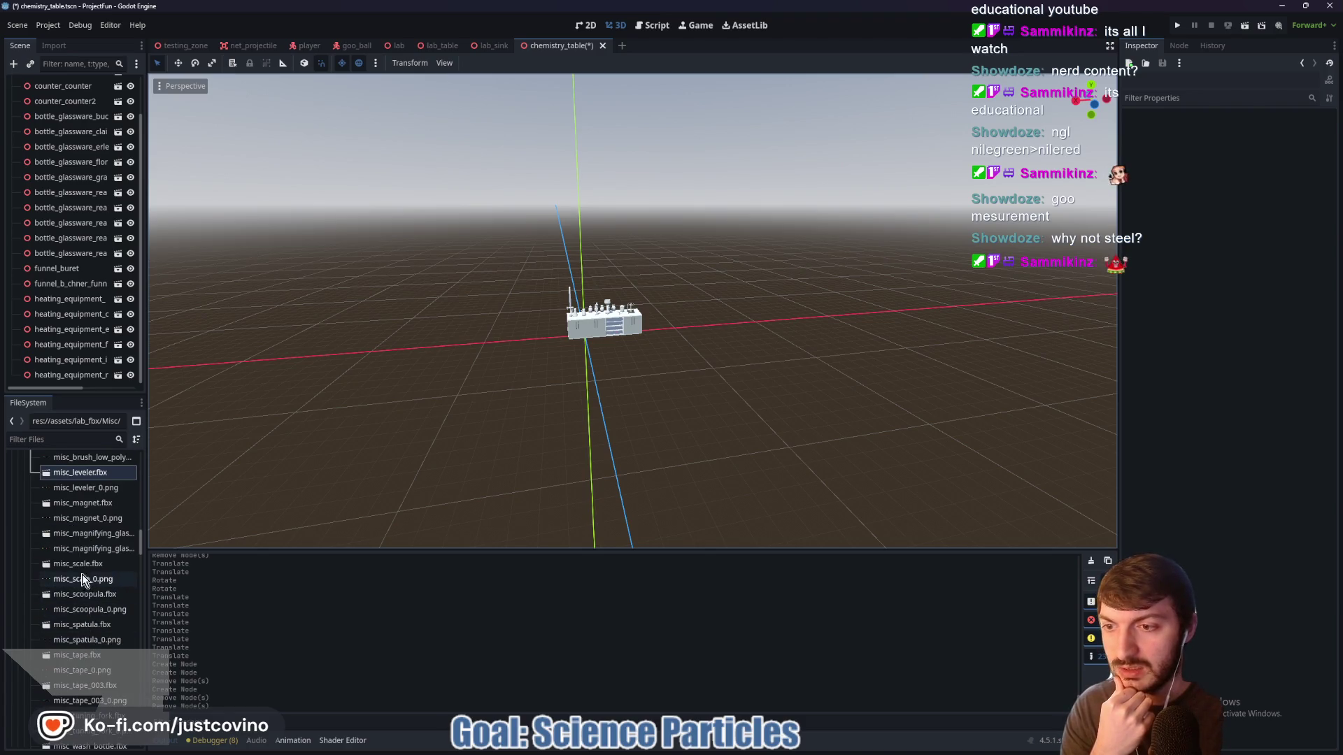
pyautogui.click(79, 596)
pyautogui.moveTo(79, 598)
pyautogui.mouseDown()
pyautogui.moveTo(773, 338)
pyautogui.moveTo(796, 363)
pyautogui.mouseUp()
pyautogui.press('f')
pyautogui.moveTo(817, 412); pyautogui.dragTo(731, 430)
pyautogui.press('Delete')
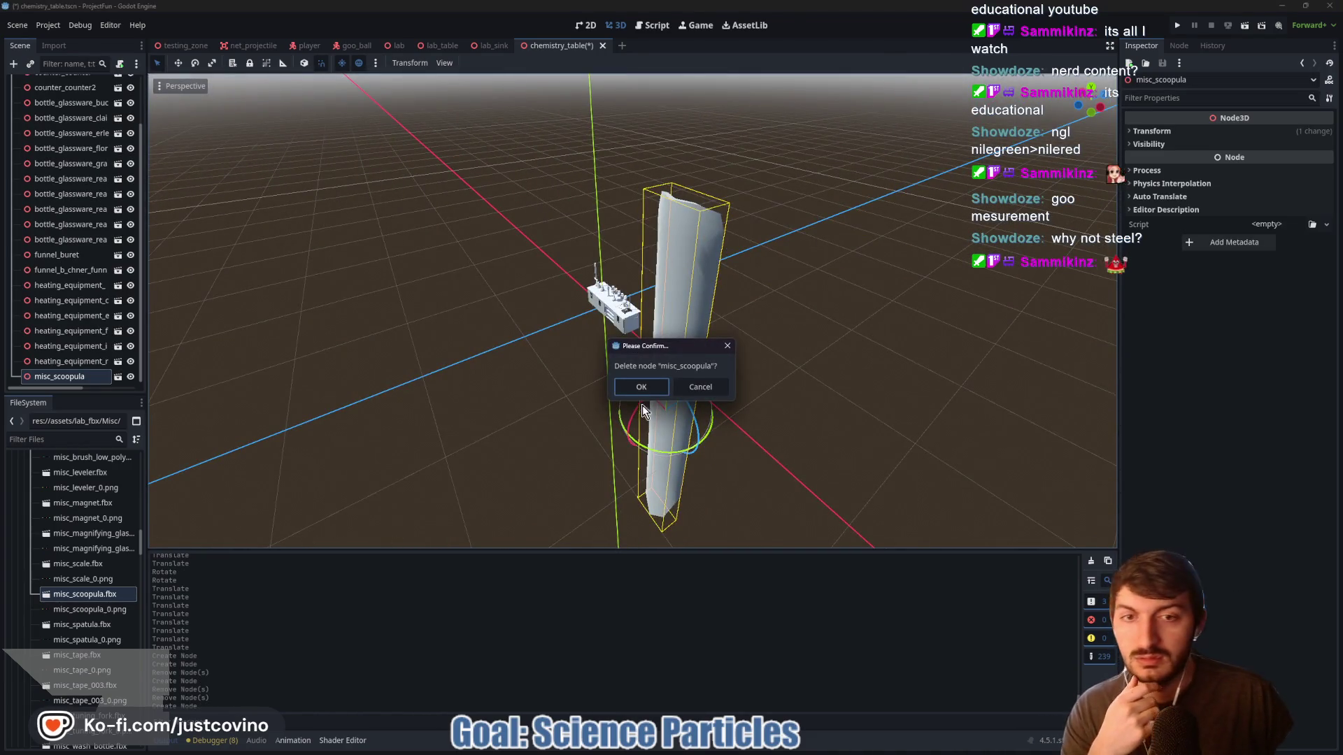
pyautogui.click(640, 387)
pyautogui.moveTo(98, 627); pyautogui.dragTo(696, 353)
pyautogui.press('Delete')
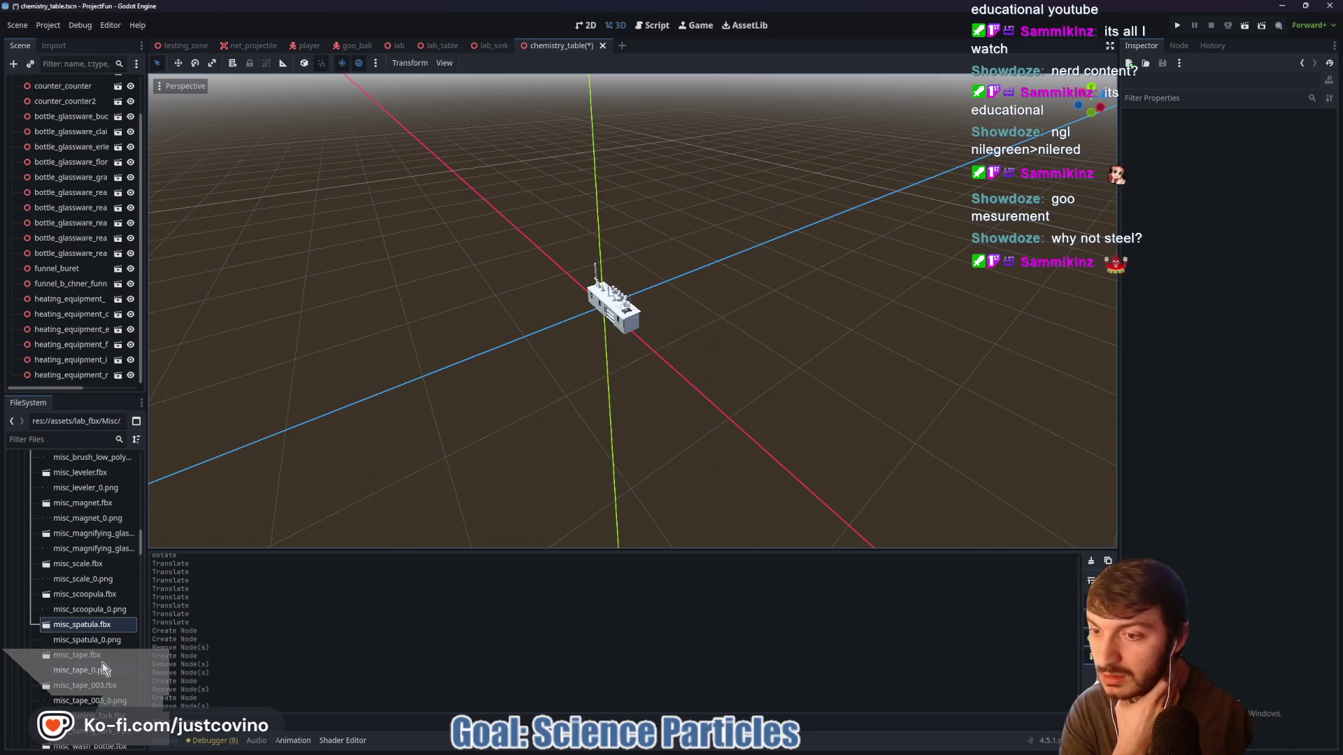
pyautogui.scroll(-2, 103, 666)
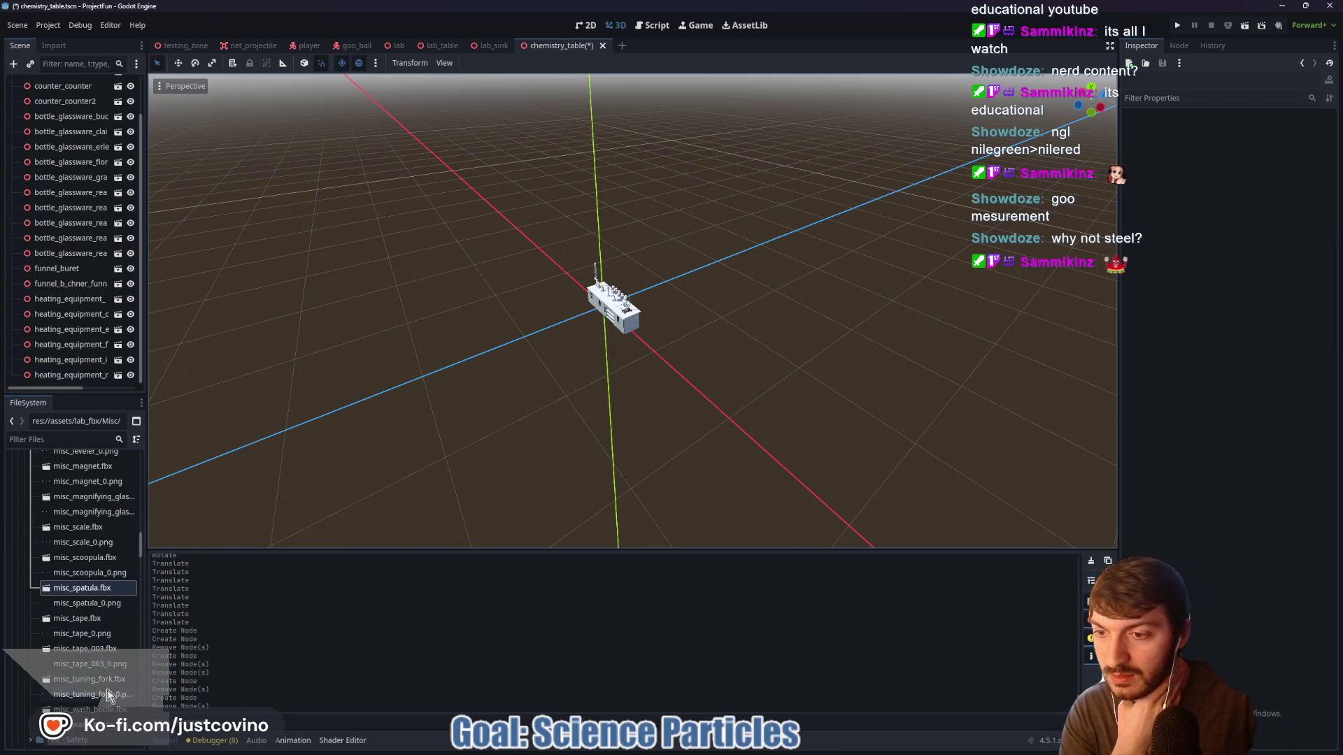
pyautogui.moveTo(89, 685)
pyautogui.mouseDown()
pyautogui.moveTo(157, 667)
pyautogui.moveTo(692, 399)
pyautogui.mouseUp()
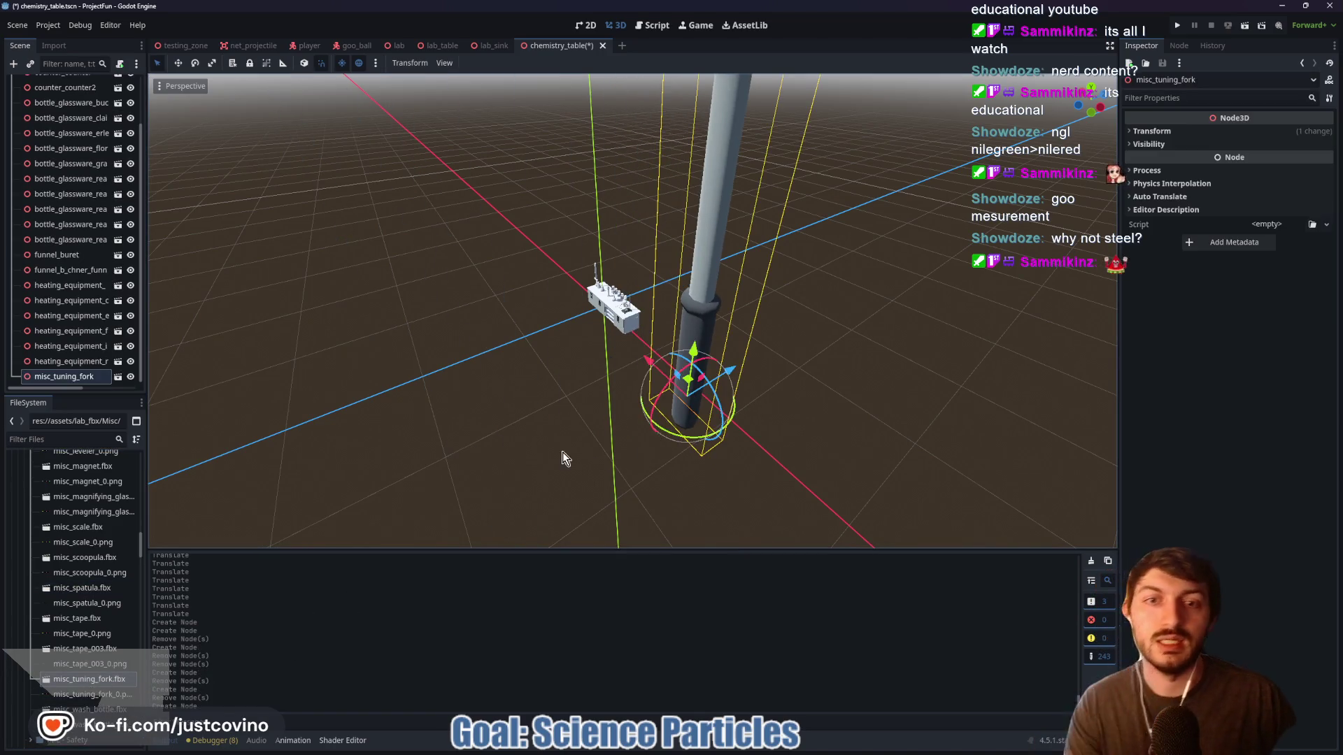
# Set the tuning fork's x and z position to 0 and its scale to 0.025
pyautogui.click(1175, 132)
pyautogui.click(1166, 160)
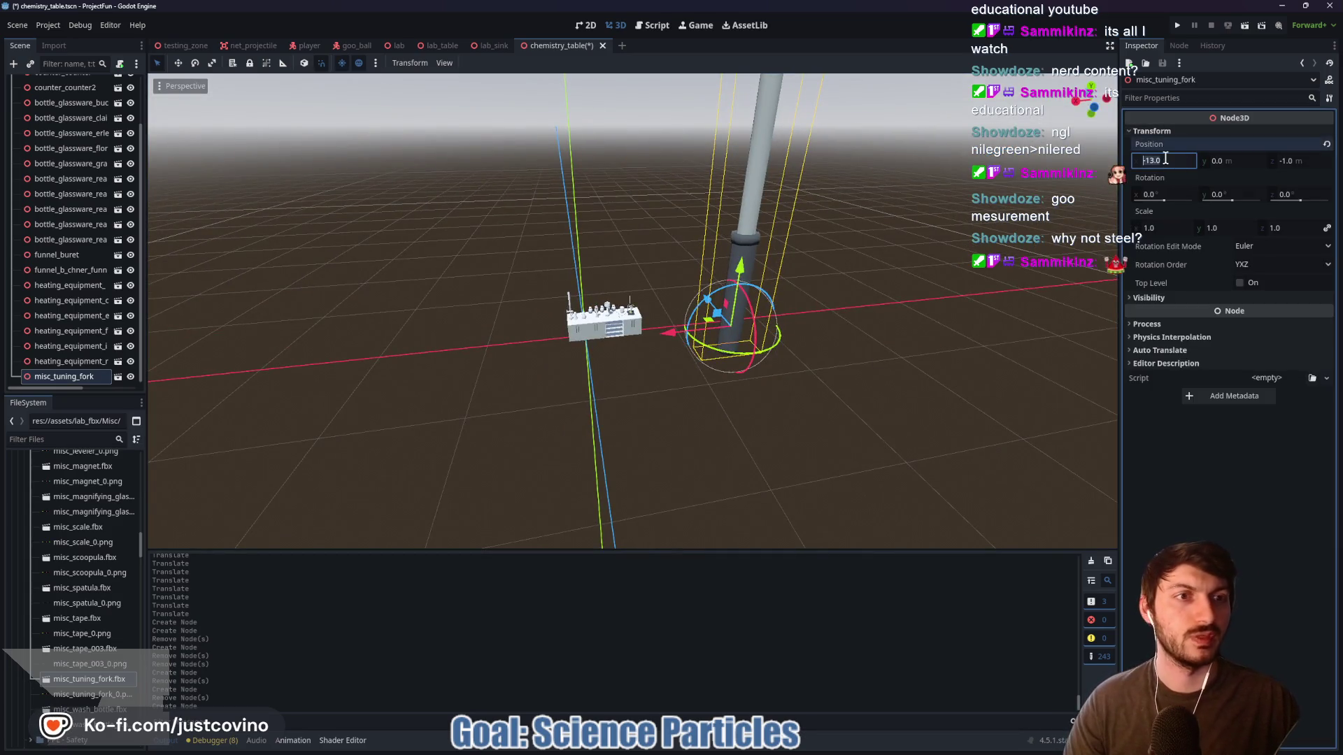
pyautogui.write('0')
pyautogui.press('Tab')
pyautogui.press('Tab')
pyautogui.write('0')
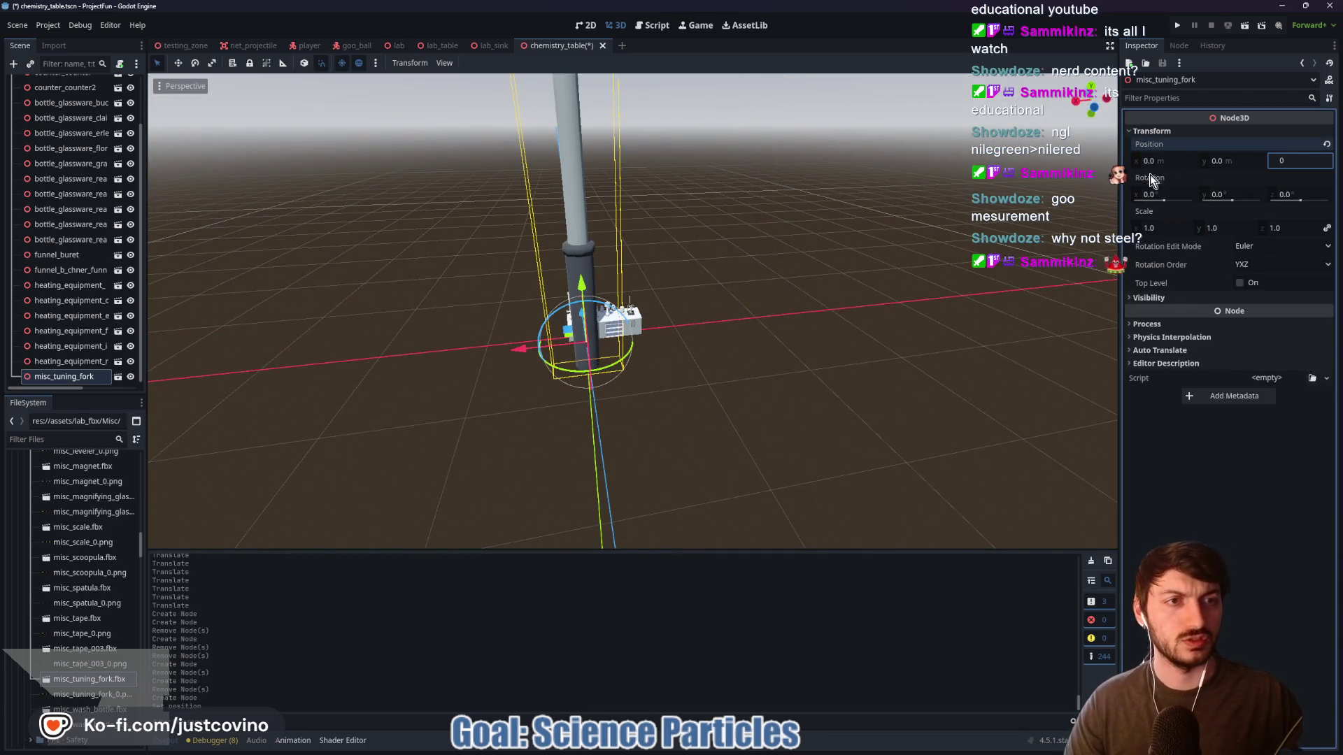
pyautogui.press('Return')
pyautogui.click(1153, 238)
pyautogui.write('0.025')
pyautogui.press('Return')
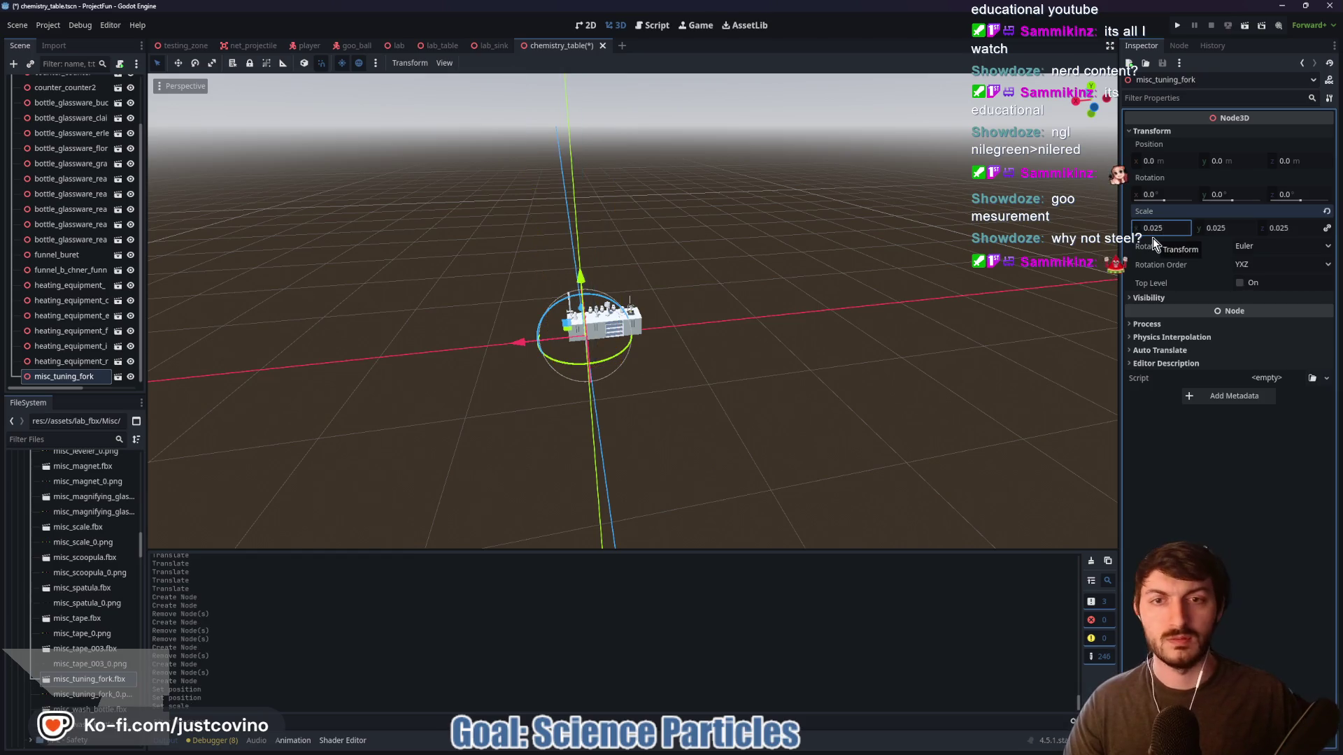
# Raise, rotate around x and slide the tuning fork toward the cabinet's middle shelf
pyautogui.press('f')
pyautogui.scroll(5, 724, 312)
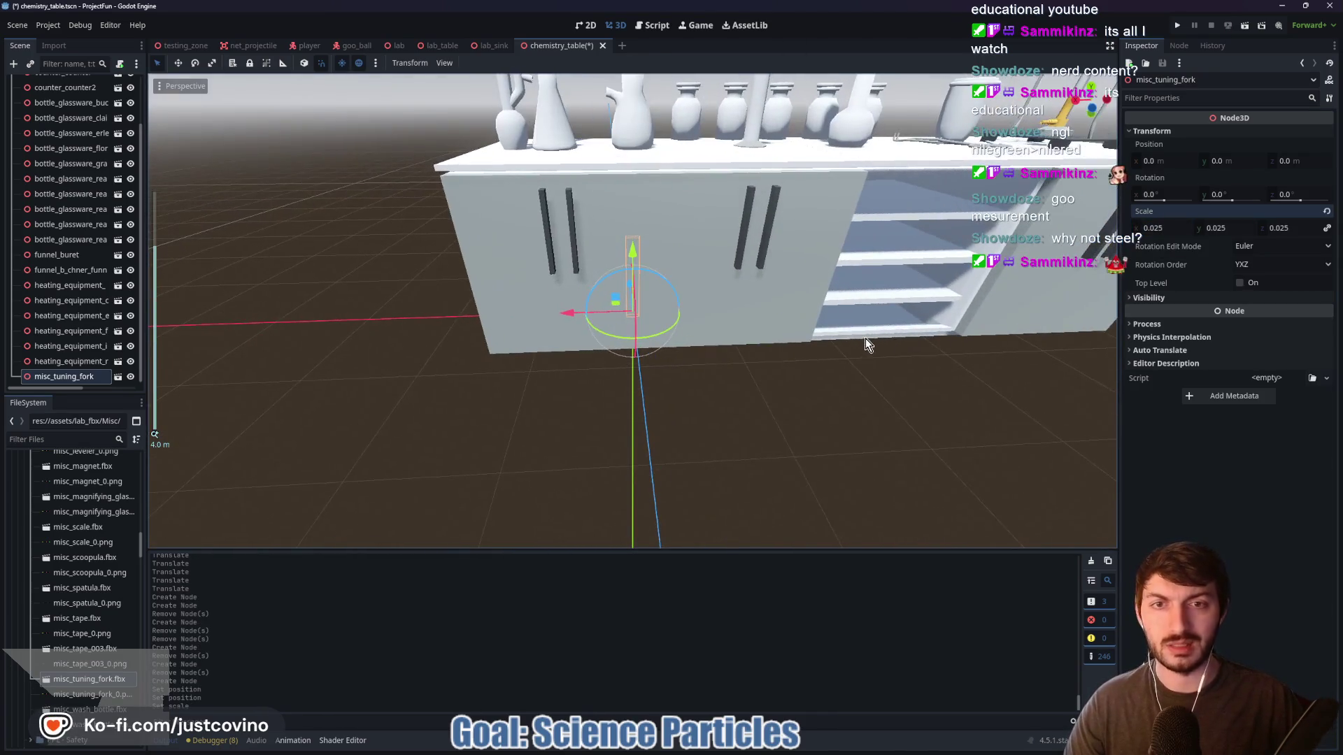
pyautogui.moveTo(556, 322)
pyautogui.mouseDown()
pyautogui.moveTo(829, 301)
pyautogui.moveTo(930, 73)
pyautogui.mouseUp()
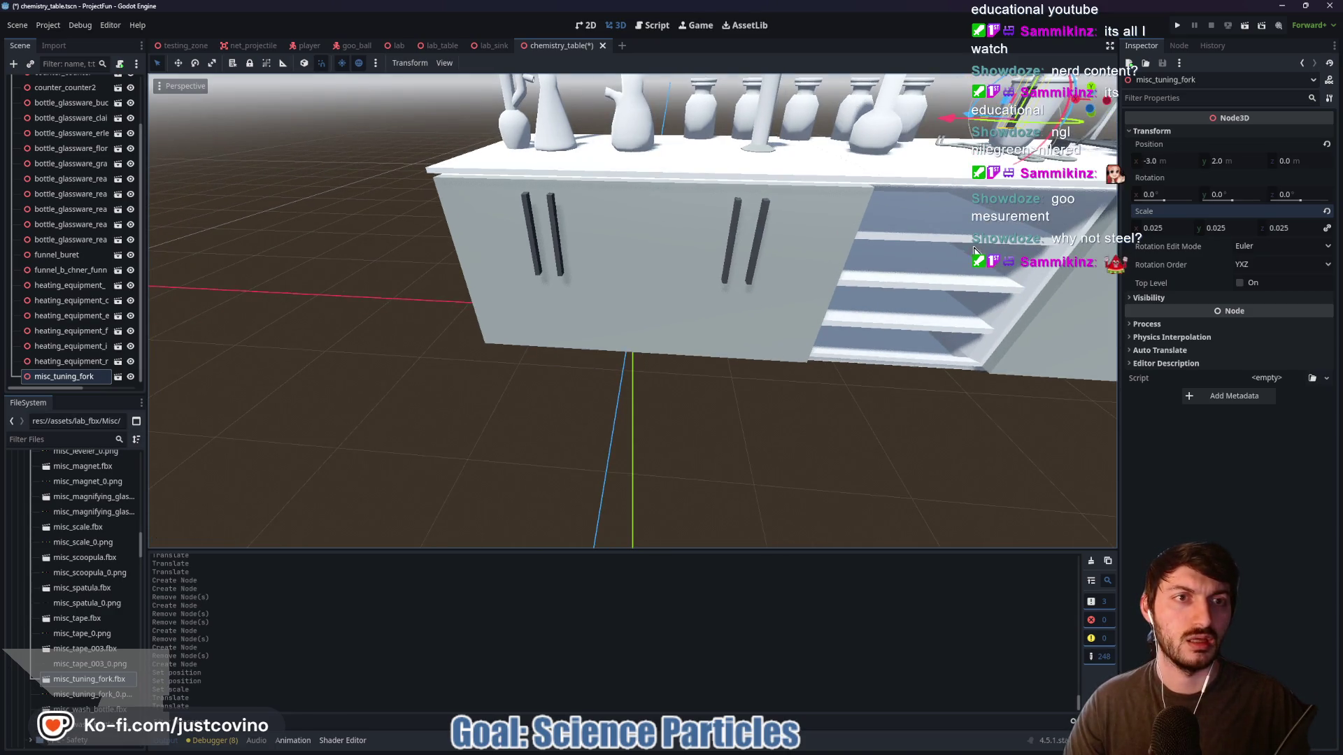
pyautogui.scroll(-6, 1018, 274)
pyautogui.scroll(3, 931, 294)
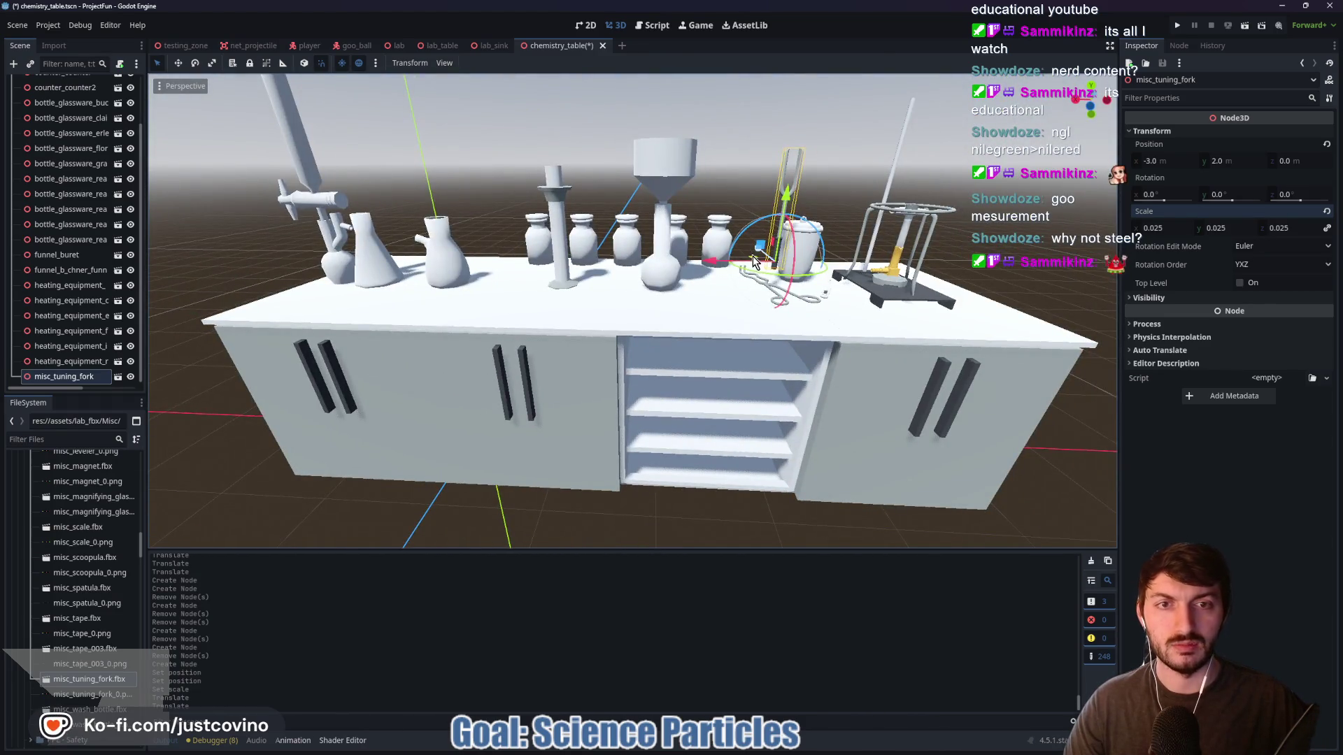
pyautogui.moveTo(760, 246); pyautogui.dragTo(774, 348)
pyautogui.moveTo(1021, 430)
pyautogui.mouseDown()
pyautogui.moveTo(988, 371)
pyautogui.moveTo(882, 253)
pyautogui.mouseUp()
pyautogui.moveTo(905, 413)
pyautogui.mouseDown()
pyautogui.moveTo(714, 381)
pyautogui.moveTo(675, 416)
pyautogui.moveTo(638, 407)
pyautogui.moveTo(605, 361)
pyautogui.mouseUp()
pyautogui.moveTo(273, 213); pyautogui.dragTo(313, 360)
pyautogui.moveTo(425, 414); pyautogui.dragTo(504, 391)
# Lower the tuning fork onto the shelf and turn it 15 degrees around y
pyautogui.moveTo(700, 419)
pyautogui.mouseDown()
pyautogui.moveTo(794, 386)
pyautogui.moveTo(560, 396)
pyautogui.mouseUp()
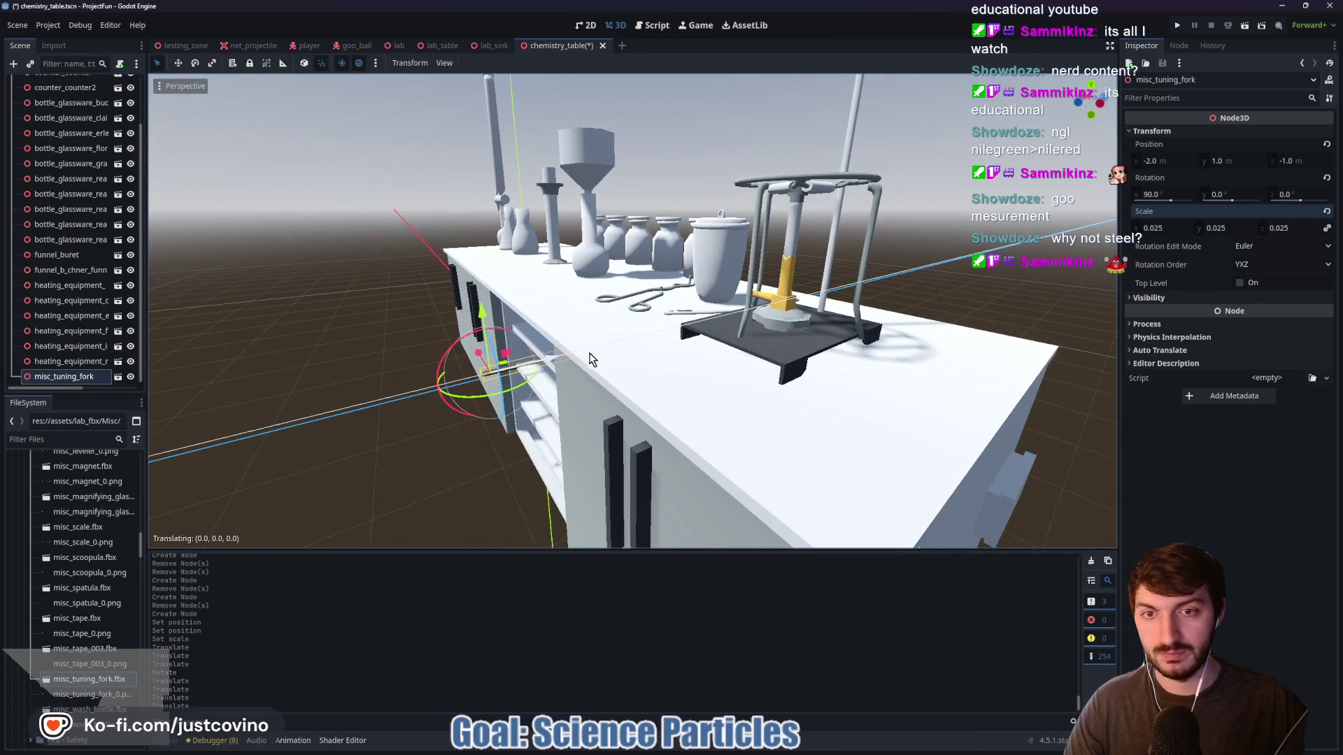
pyautogui.moveTo(565, 355)
pyautogui.mouseDown()
pyautogui.moveTo(645, 420)
pyautogui.moveTo(628, 457)
pyautogui.moveTo(733, 404)
pyautogui.mouseUp()
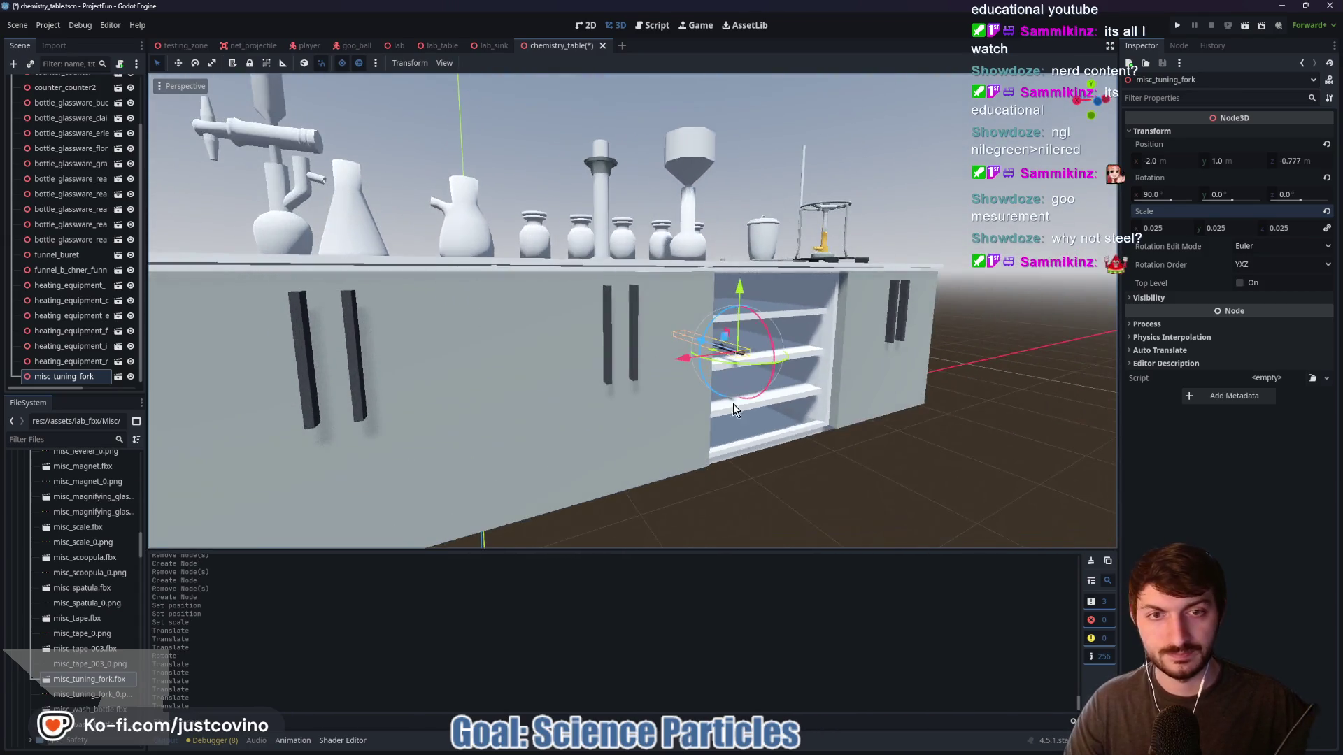
pyautogui.scroll(5, 794, 409)
pyautogui.scroll(-3, 809, 400)
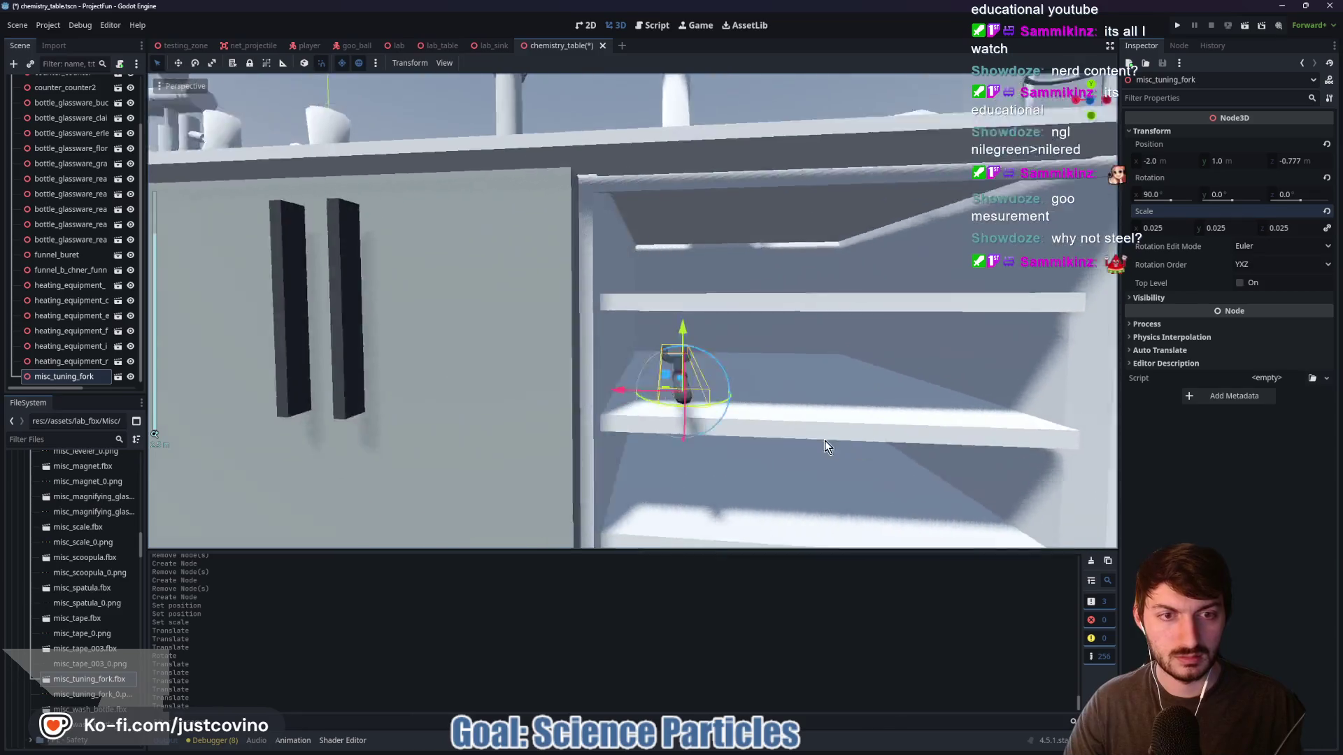
pyautogui.moveTo(825, 448); pyautogui.dragTo(728, 439)
pyautogui.moveTo(449, 317); pyautogui.dragTo(445, 350)
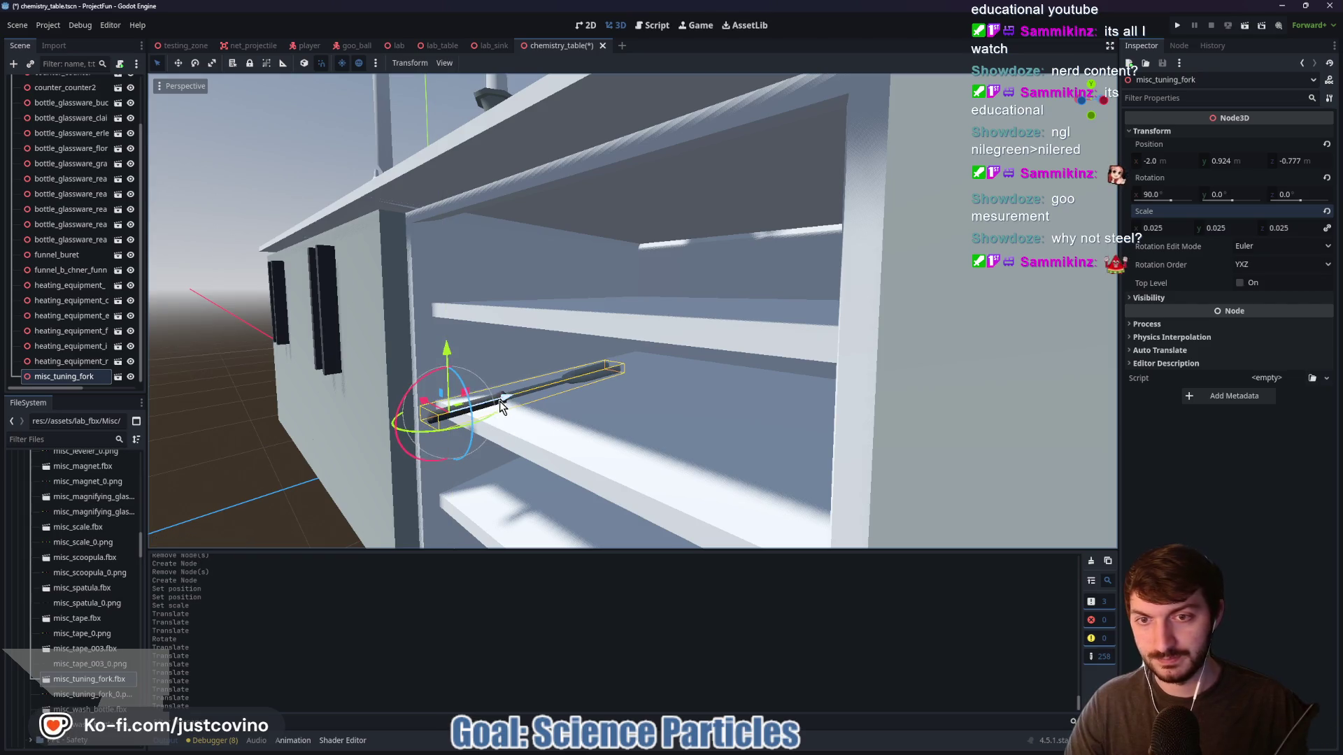
pyautogui.moveTo(447, 435); pyautogui.dragTo(490, 419)
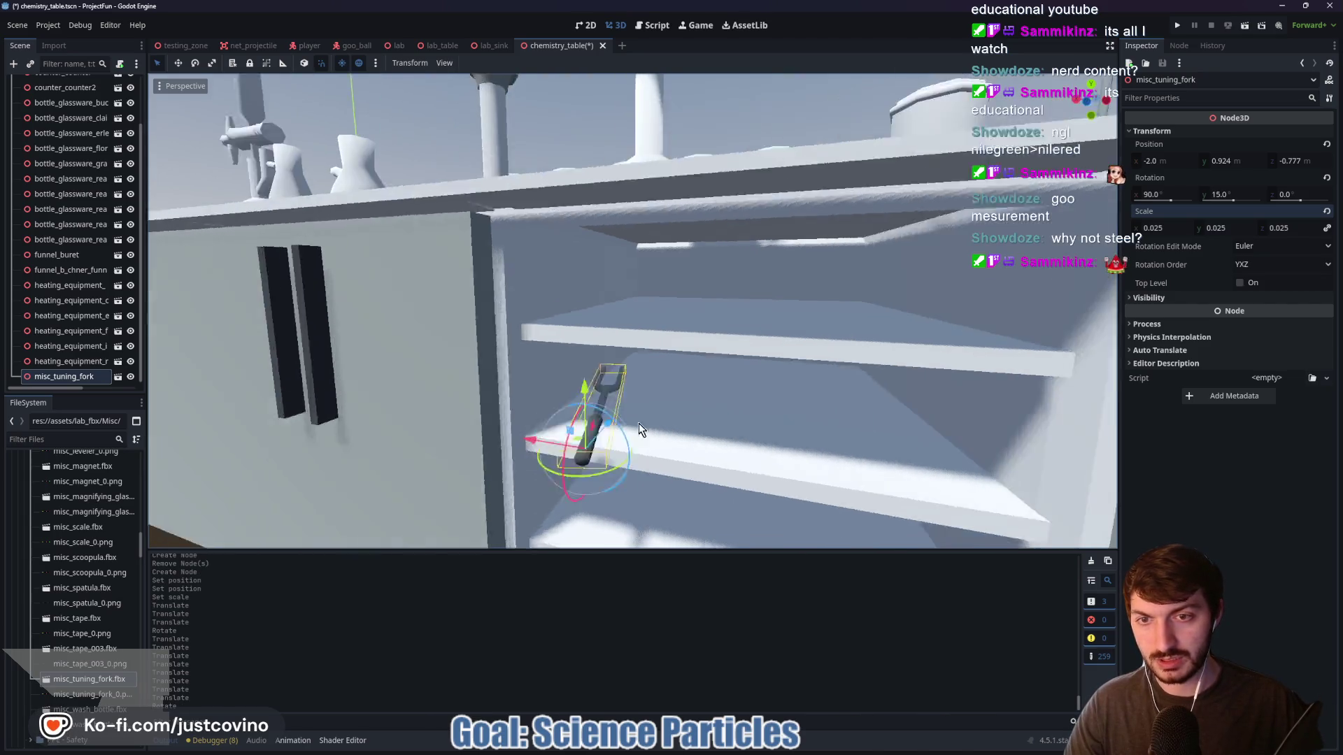
# Deselect the fork, inspect the table from several angles, and select the Büchner flask
pyautogui.moveTo(639, 423)
pyautogui.mouseDown()
pyautogui.moveTo(616, 476)
pyautogui.moveTo(616, 462)
pyautogui.moveTo(778, 461)
pyautogui.moveTo(740, 464)
pyautogui.moveTo(730, 490)
pyautogui.mouseUp()
pyautogui.scroll(-5, 730, 490)
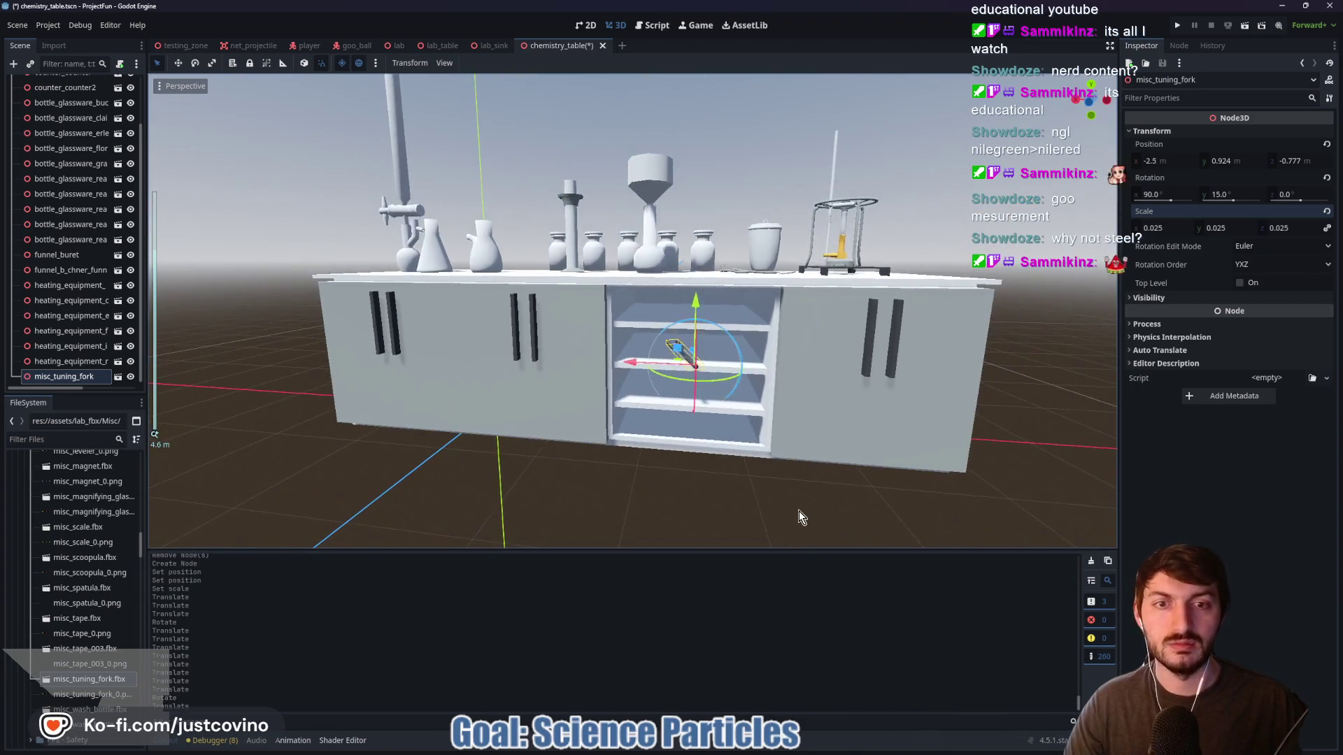
pyautogui.click(799, 510)
pyautogui.moveTo(828, 474)
pyautogui.mouseDown()
pyautogui.moveTo(789, 489)
pyautogui.moveTo(791, 414)
pyautogui.mouseUp()
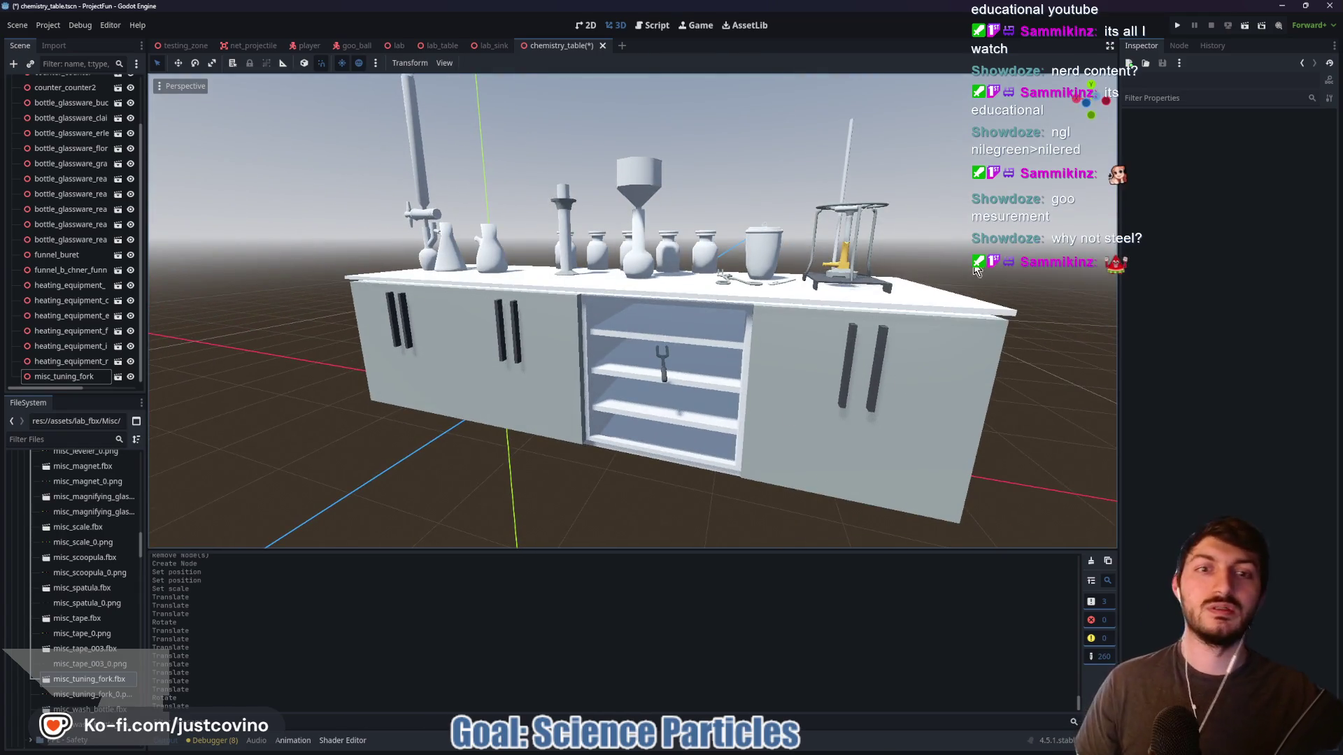
pyautogui.moveTo(719, 178); pyautogui.dragTo(779, 238)
pyautogui.moveTo(859, 211); pyautogui.dragTo(1016, 222)
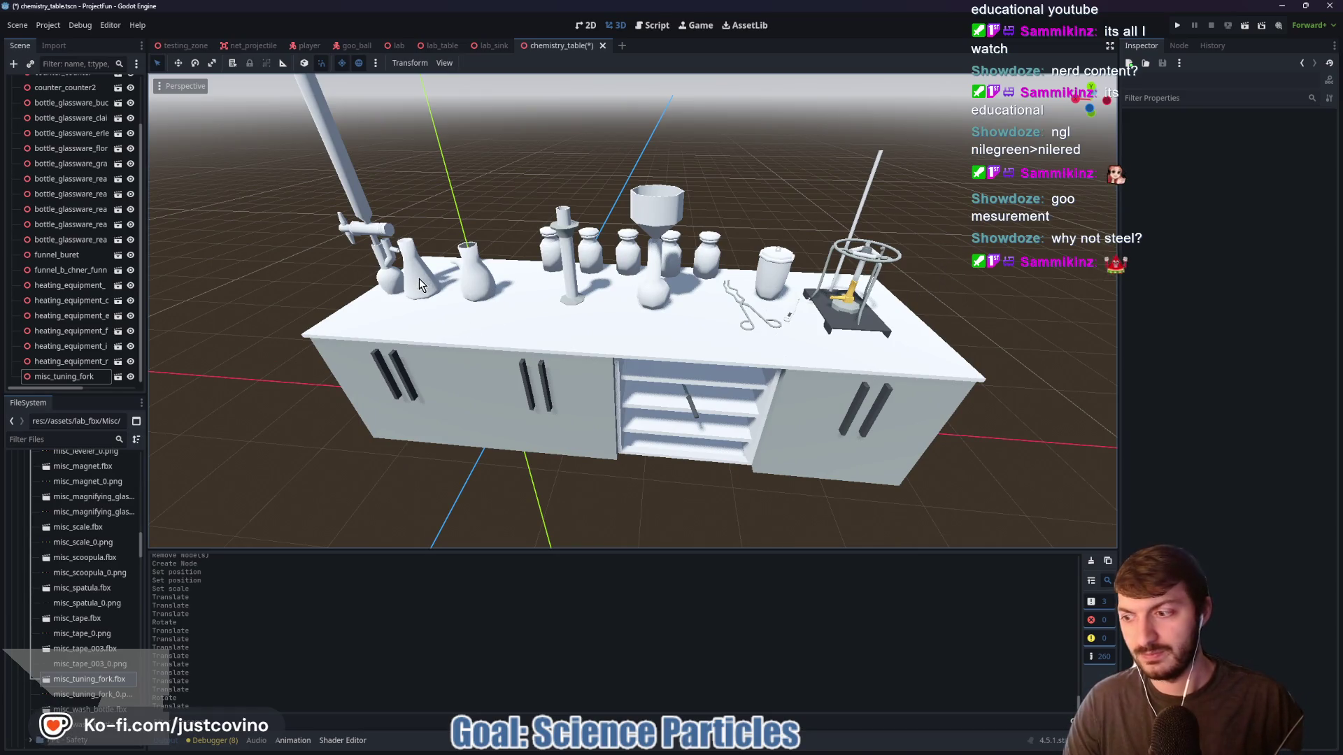
pyautogui.scroll(-5, 91, 659)
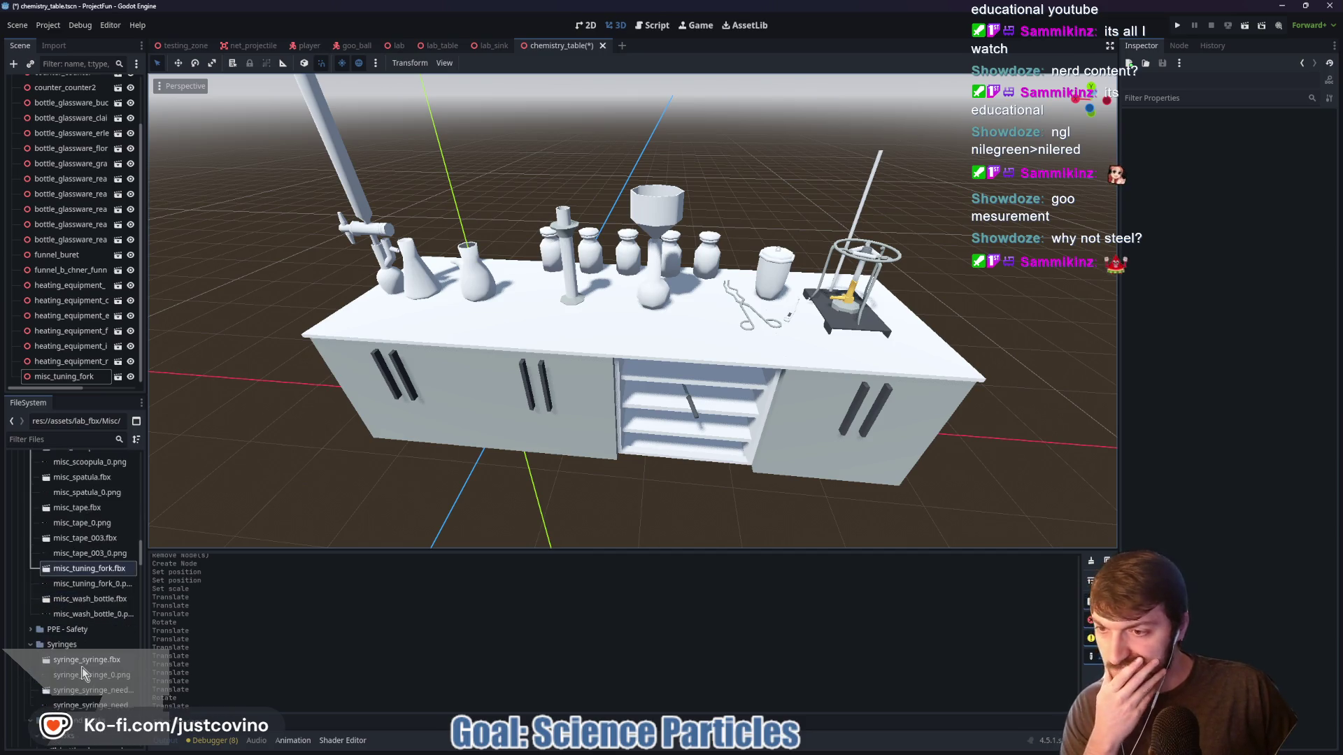
pyautogui.scroll(-4, 81, 670)
pyautogui.scroll(-4, 95, 670)
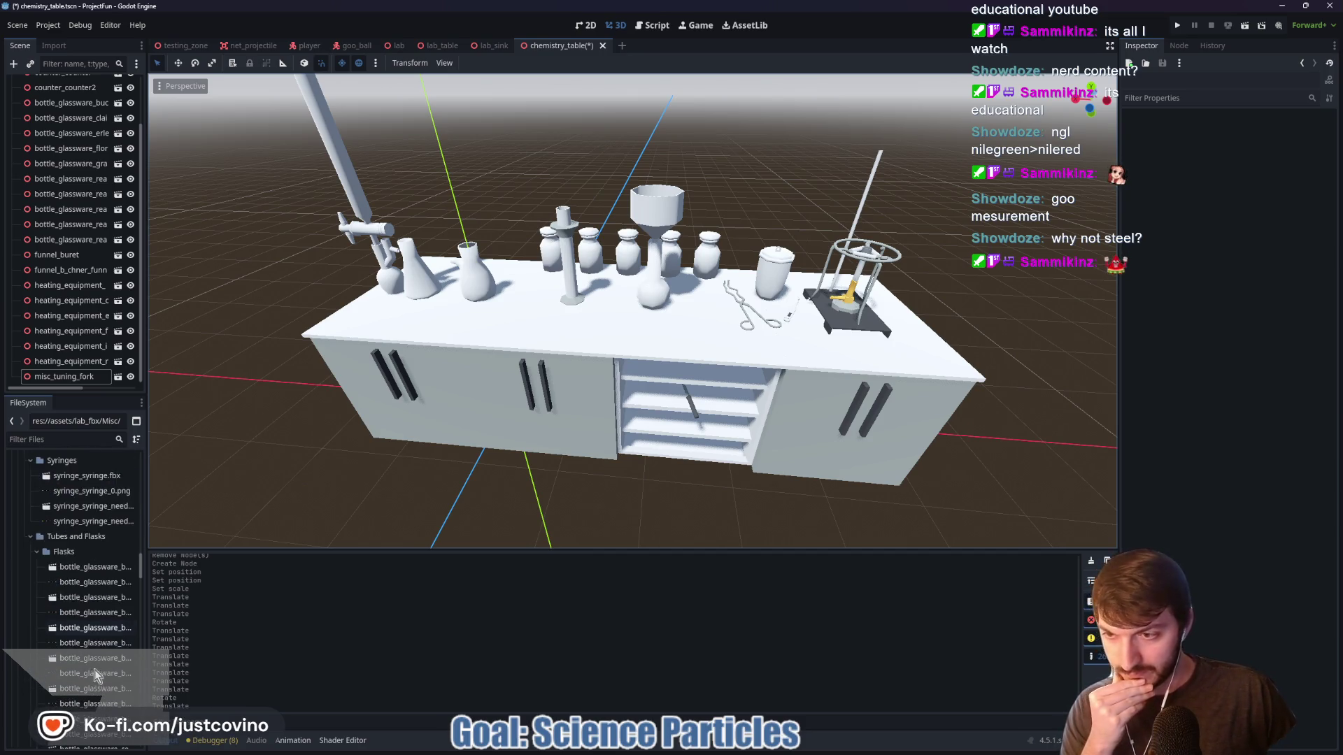
pyautogui.scroll(-7, 96, 587)
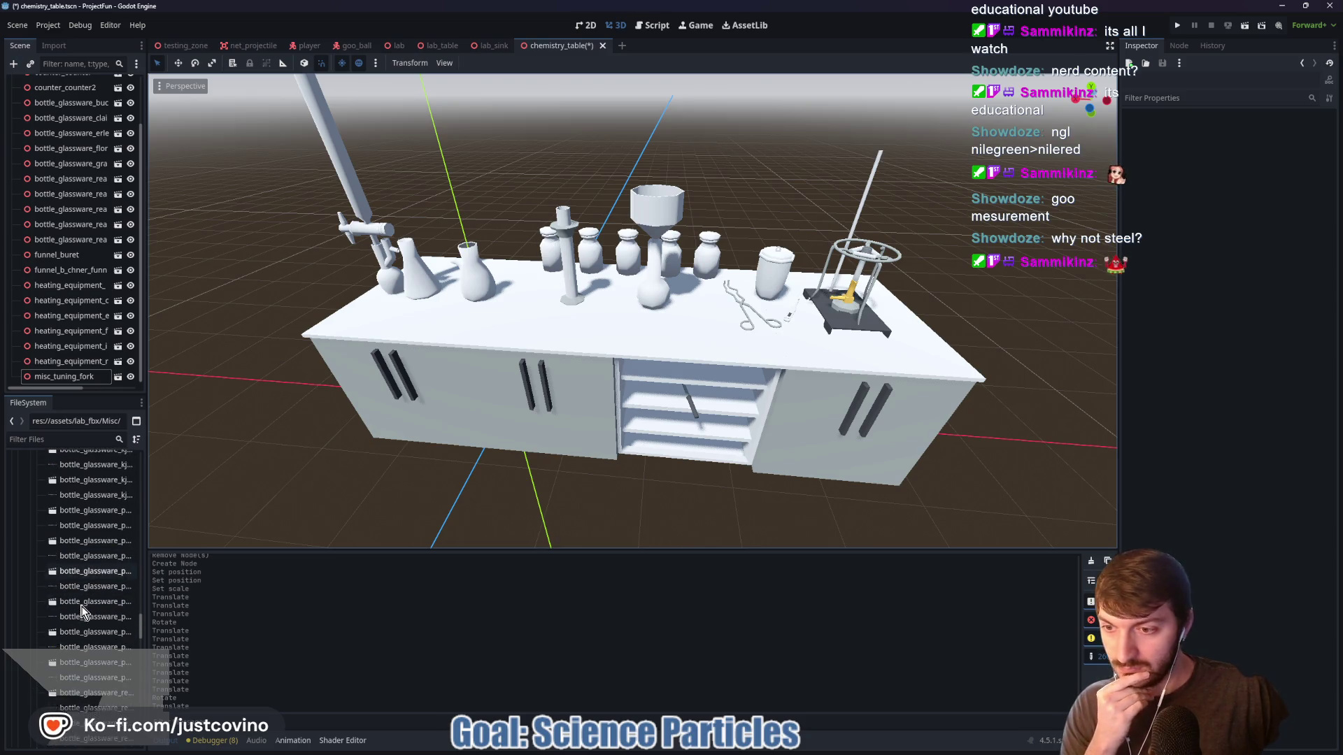
pyautogui.scroll(7, 84, 591)
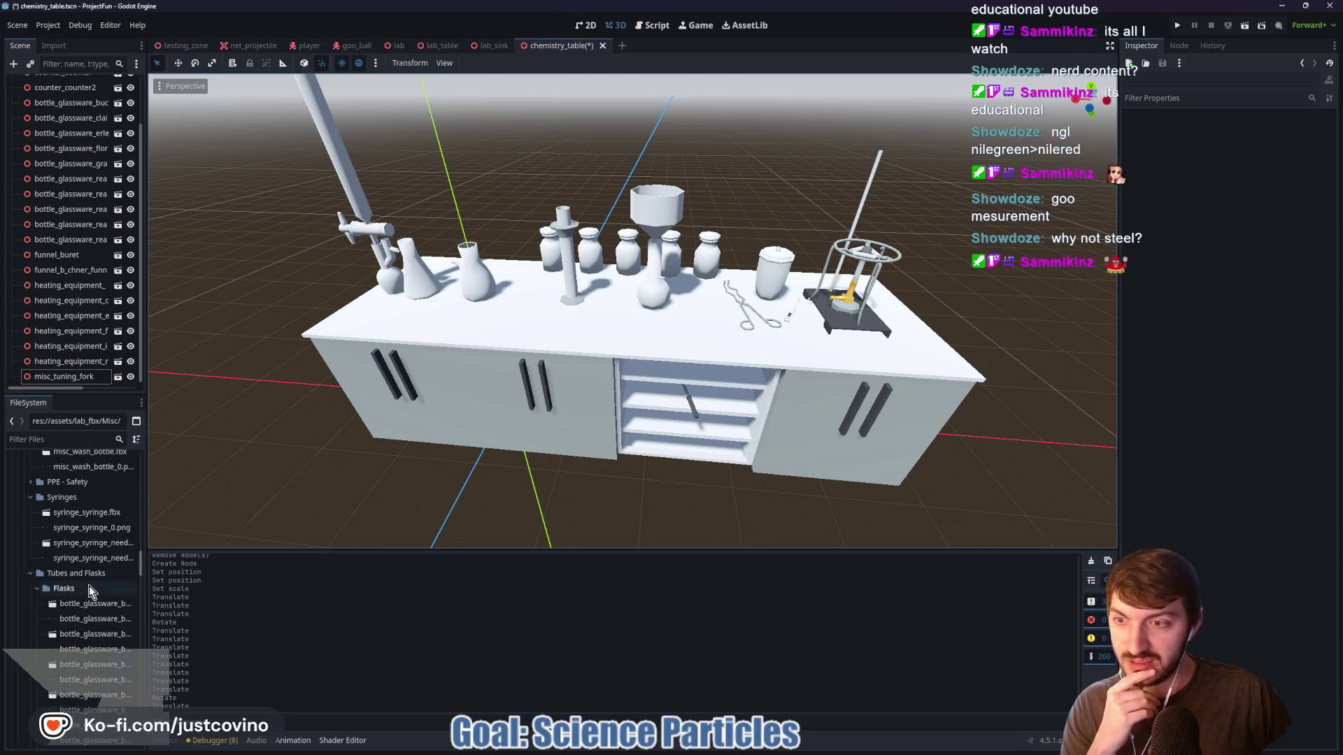
pyautogui.click(476, 276)
pyautogui.moveTo(491, 339)
pyautogui.mouseDown()
pyautogui.moveTo(586, 441)
pyautogui.moveTo(577, 398)
pyautogui.moveTo(555, 381)
pyautogui.moveTo(629, 312)
pyautogui.moveTo(544, 363)
pyautogui.moveTo(511, 332)
pyautogui.moveTo(560, 364)
pyautogui.moveTo(531, 341)
pyautogui.moveTo(535, 364)
pyautogui.mouseUp()
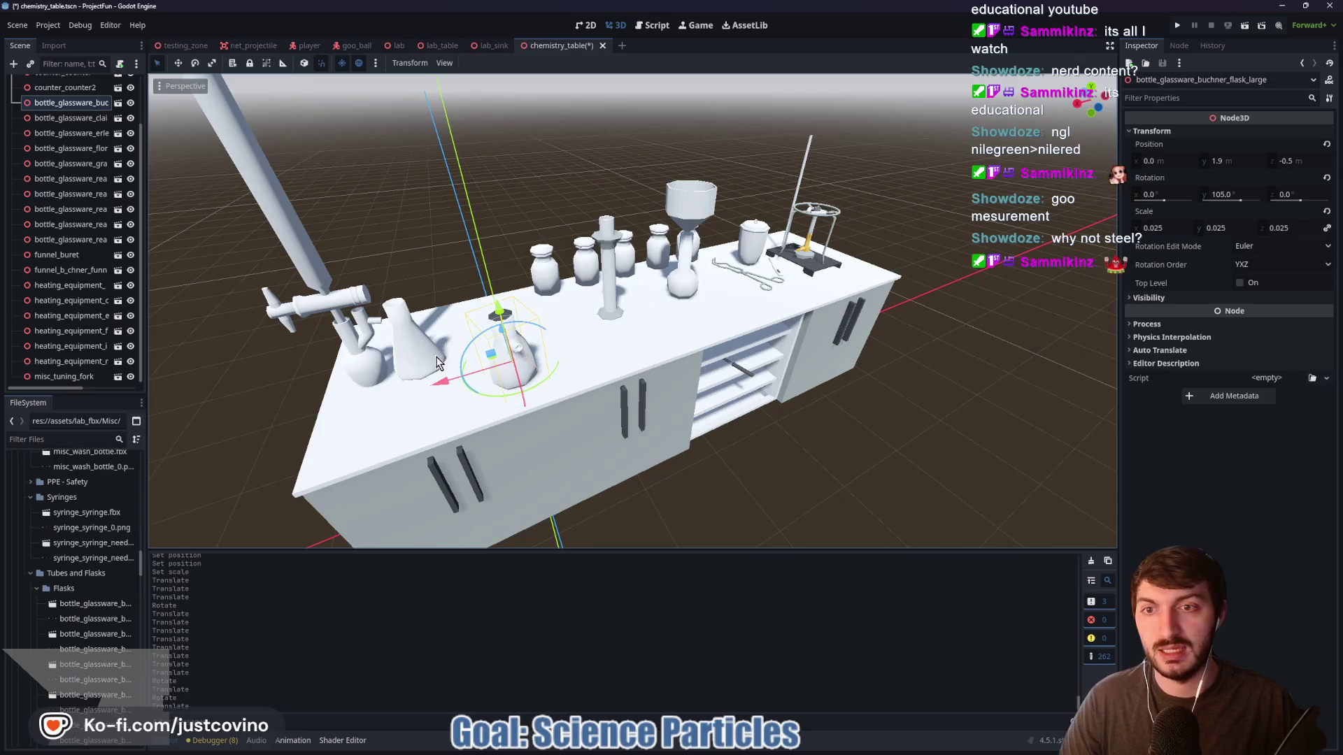
# Reposition the Erlenmeyer flask and move the graduated cylinder to -0.89, 1.864, -0.3
pyautogui.click(428, 381)
pyautogui.moveTo(418, 327)
pyautogui.mouseDown()
pyautogui.moveTo(402, 315)
pyautogui.moveTo(465, 294)
pyautogui.mouseUp()
pyautogui.moveTo(712, 341)
pyautogui.mouseDown()
pyautogui.moveTo(684, 333)
pyautogui.moveTo(659, 297)
pyautogui.mouseUp()
pyautogui.click(572, 295)
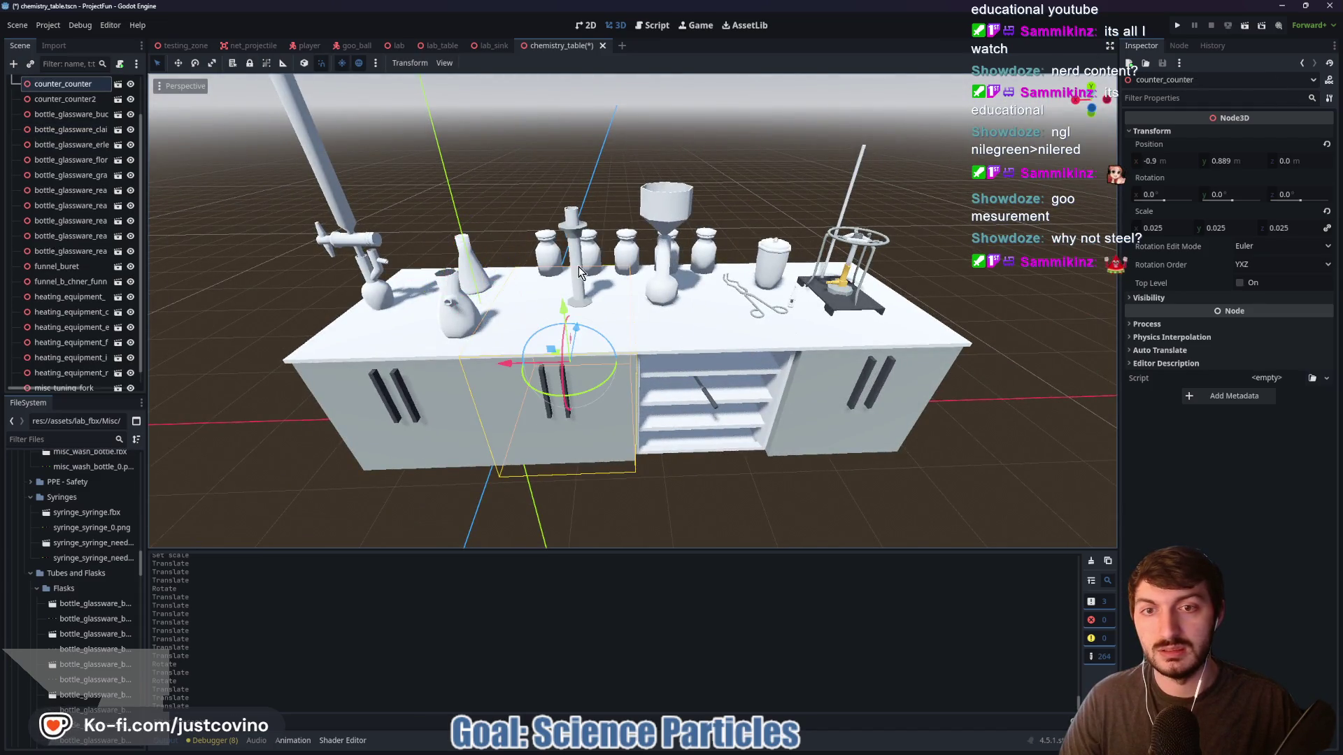
pyautogui.click(579, 272)
pyautogui.moveTo(515, 297); pyautogui.dragTo(495, 293)
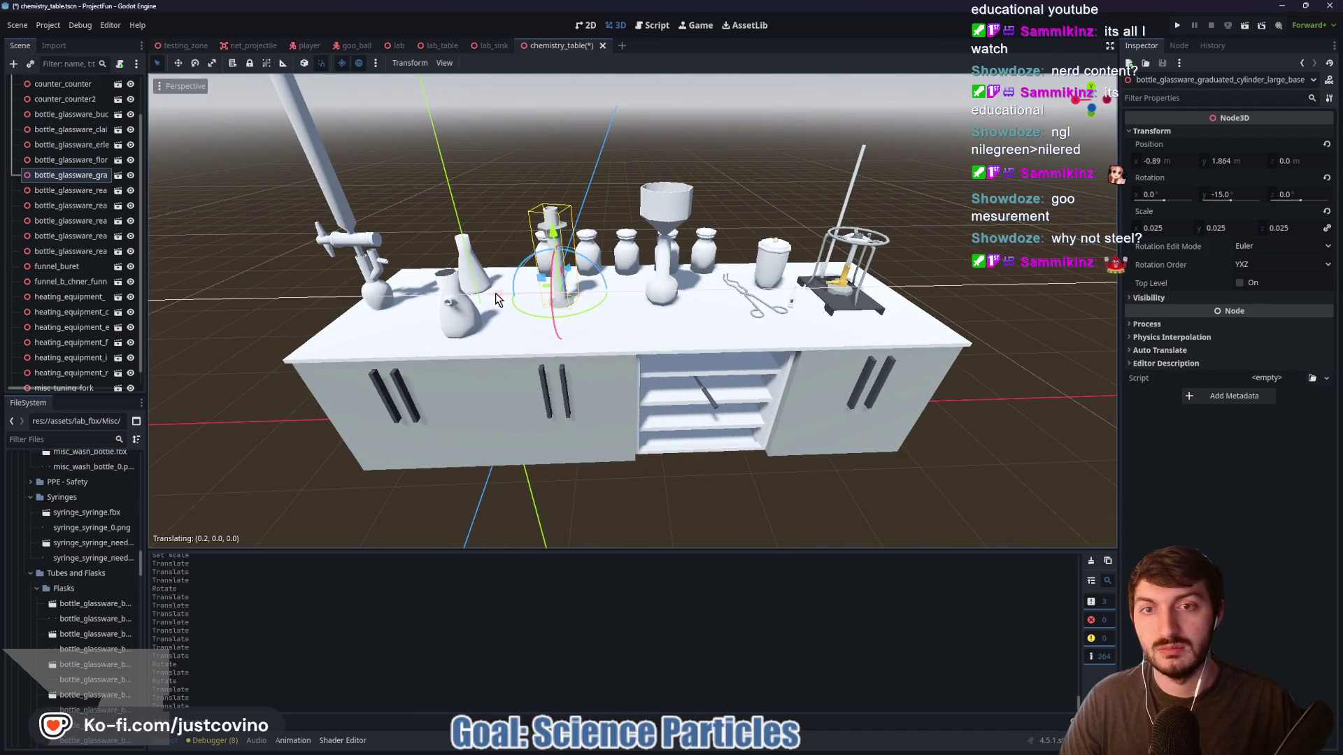
pyautogui.moveTo(574, 277); pyautogui.dragTo(570, 288)
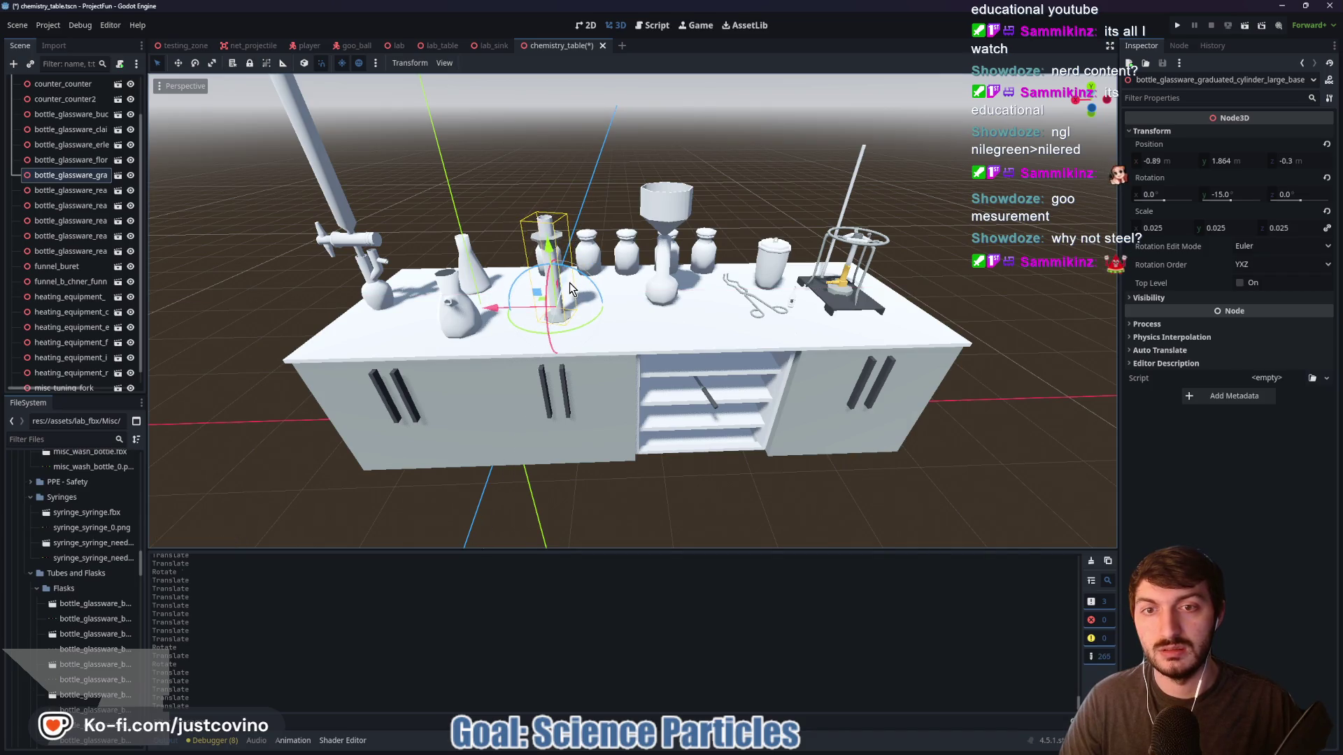
# Shift the Florence flask and Büchner funnel together to a new spot on the table
pyautogui.click(656, 297)
pyautogui.keyDown('shift'); pyautogui.click(677, 226); pyautogui.keyUp('shift')
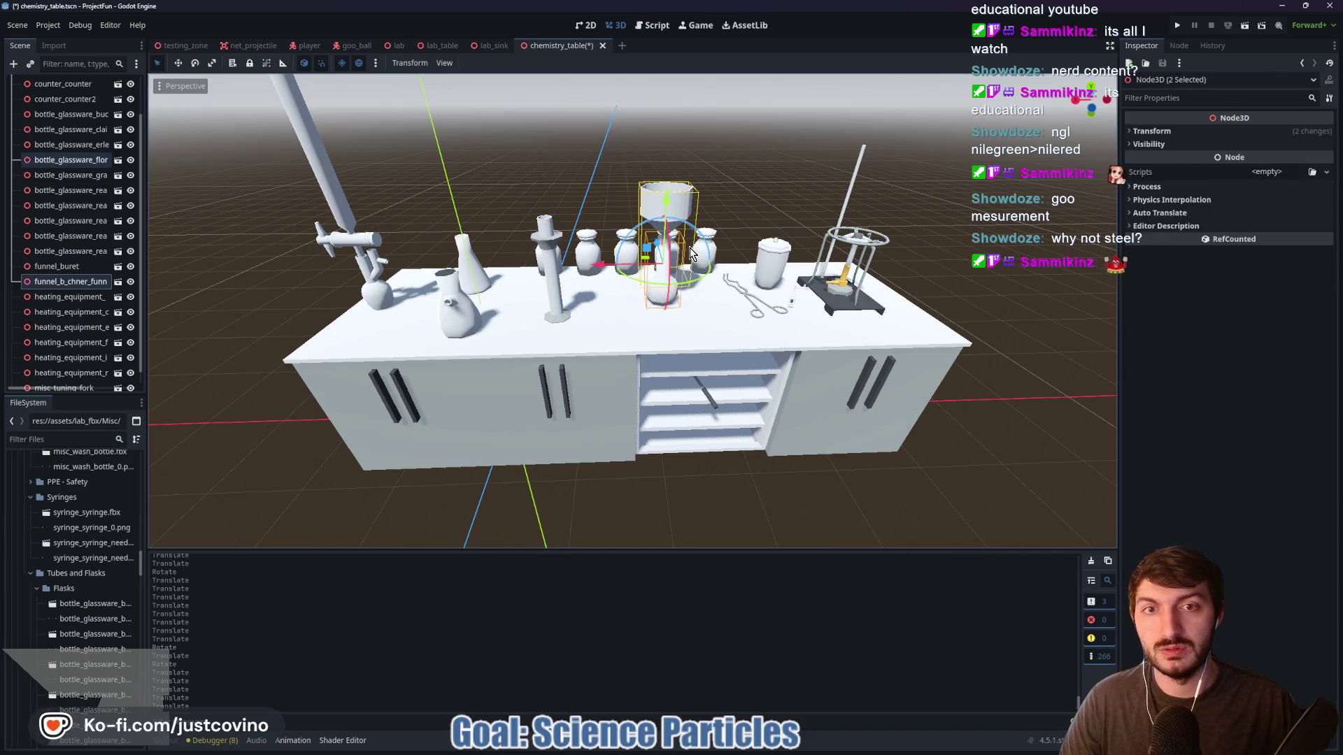
pyautogui.moveTo(662, 250); pyautogui.dragTo(708, 307)
pyautogui.moveTo(705, 232)
pyautogui.mouseDown()
pyautogui.moveTo(781, 225)
pyautogui.moveTo(660, 384)
pyautogui.moveTo(729, 356)
pyautogui.mouseUp()
pyautogui.scroll(-5, 728, 356)
pyautogui.moveTo(887, 338); pyautogui.dragTo(796, 324)
pyautogui.scroll(8, 796, 323)
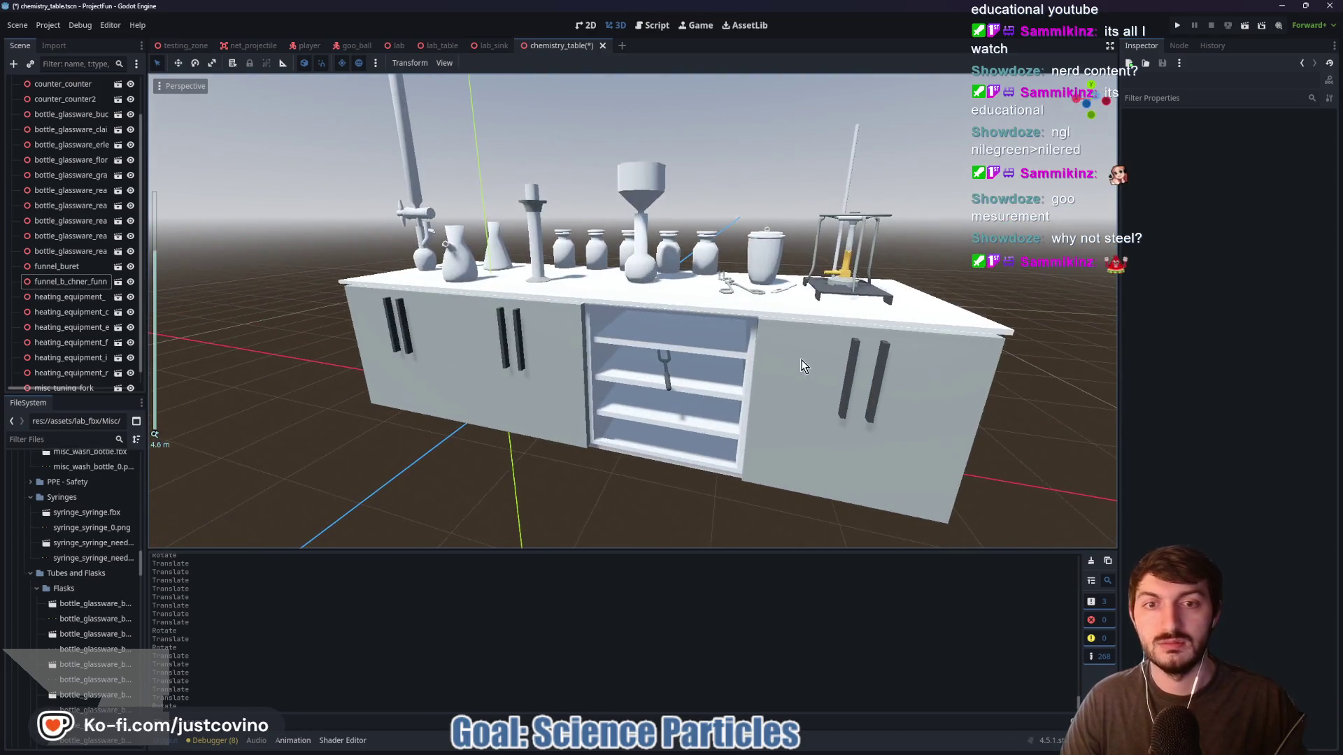
# Save the chemistry table scene and briefly annotate the flask in red, then clear it
pyautogui.hotkey('ctrl', 's')
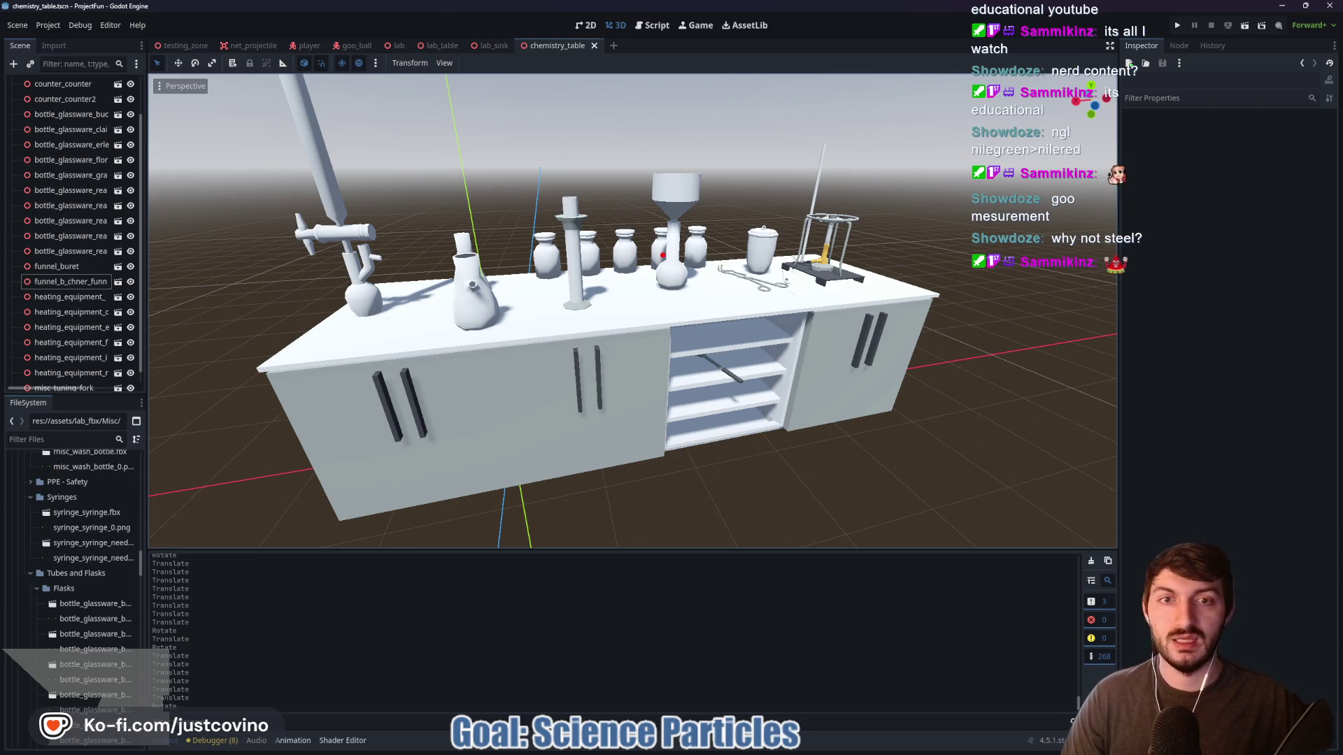
pyautogui.moveTo(461, 238); pyautogui.dragTo(566, 275)
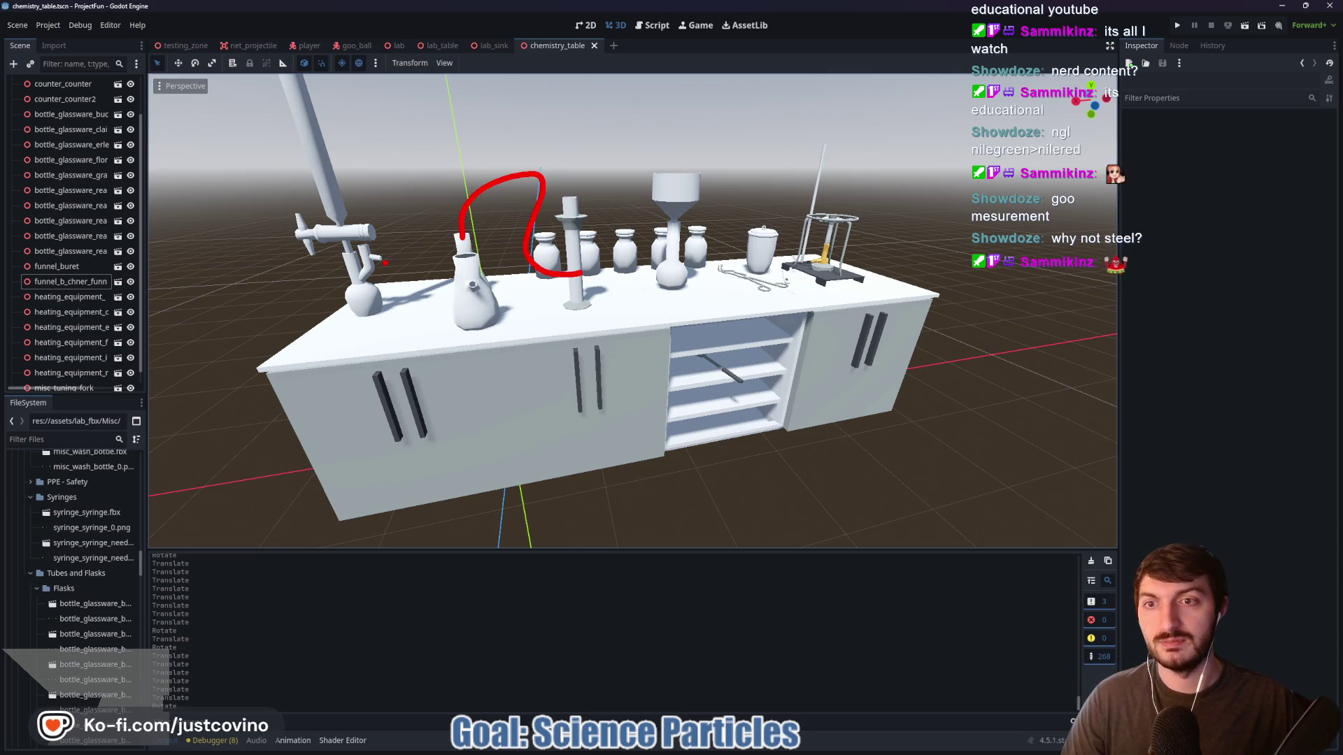
pyautogui.moveTo(451, 208); pyautogui.dragTo(537, 184)
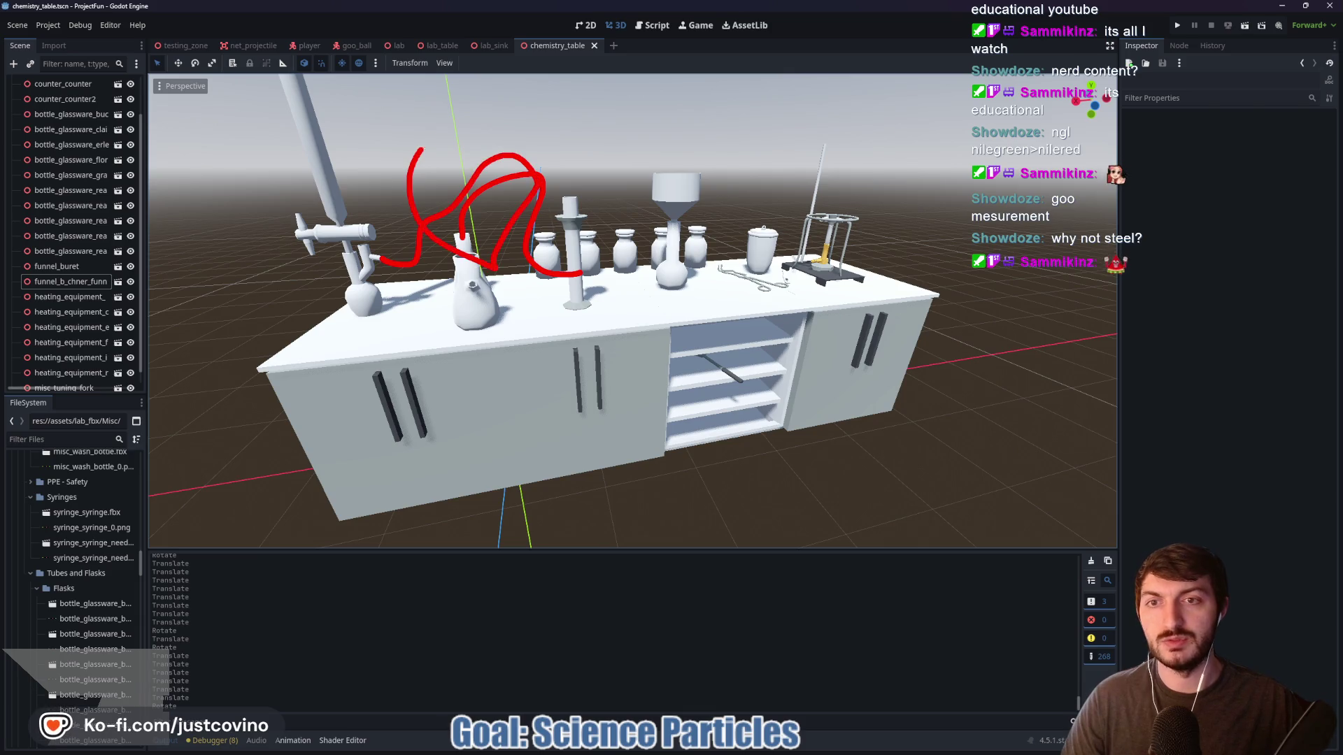
pyautogui.moveTo(422, 148); pyautogui.dragTo(485, 293)
pyautogui.press('Escape')
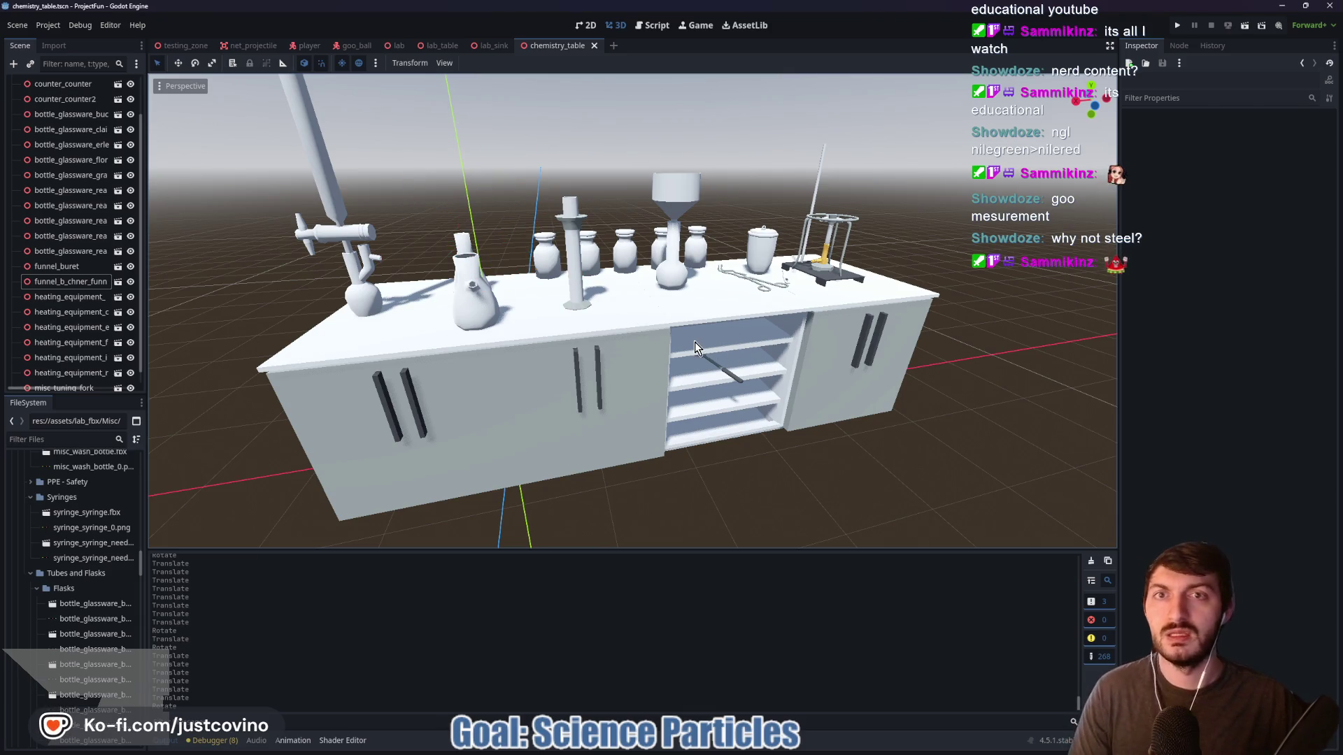
# Collapse Flasks, Tubes and Flasks, Syringes and Misc, expand Machines, and add the desiccator
pyautogui.click(37, 589)
pyautogui.click(30, 574)
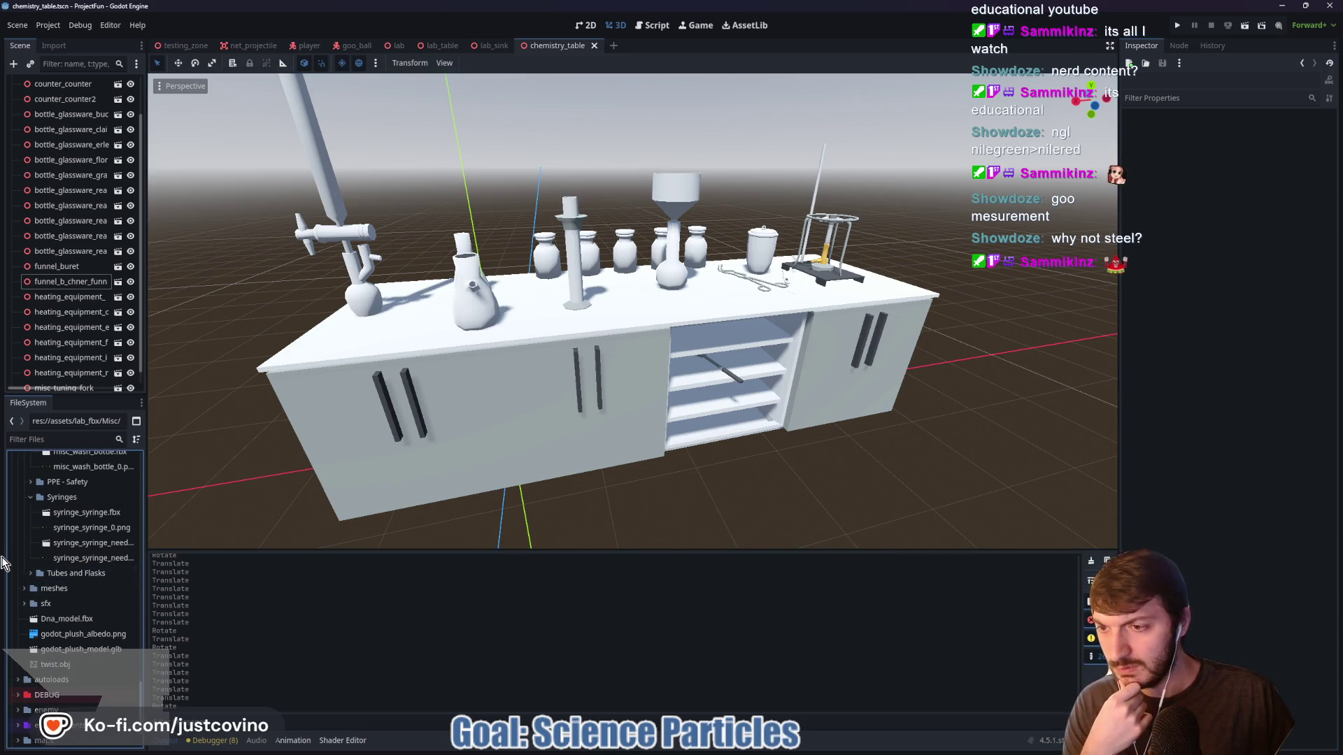
pyautogui.click(31, 497)
pyautogui.scroll(3, 56, 546)
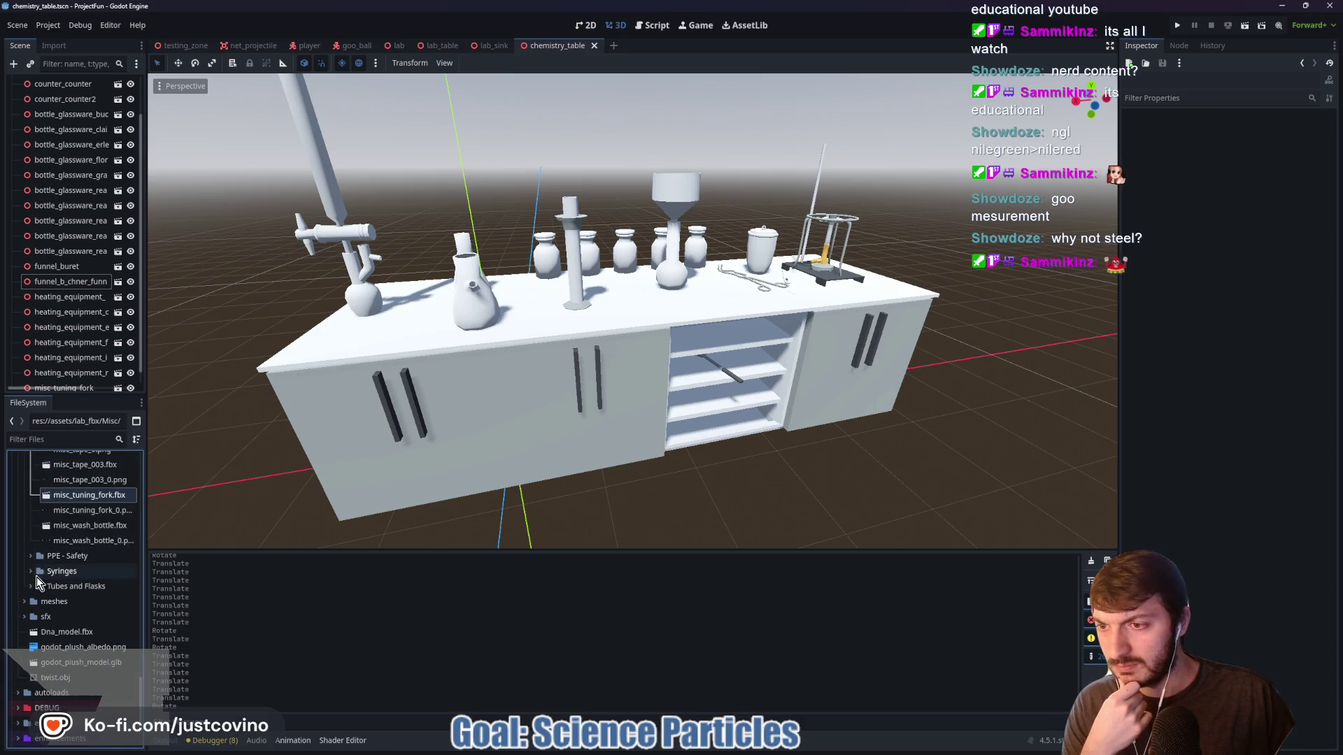
pyautogui.scroll(12, 30, 556)
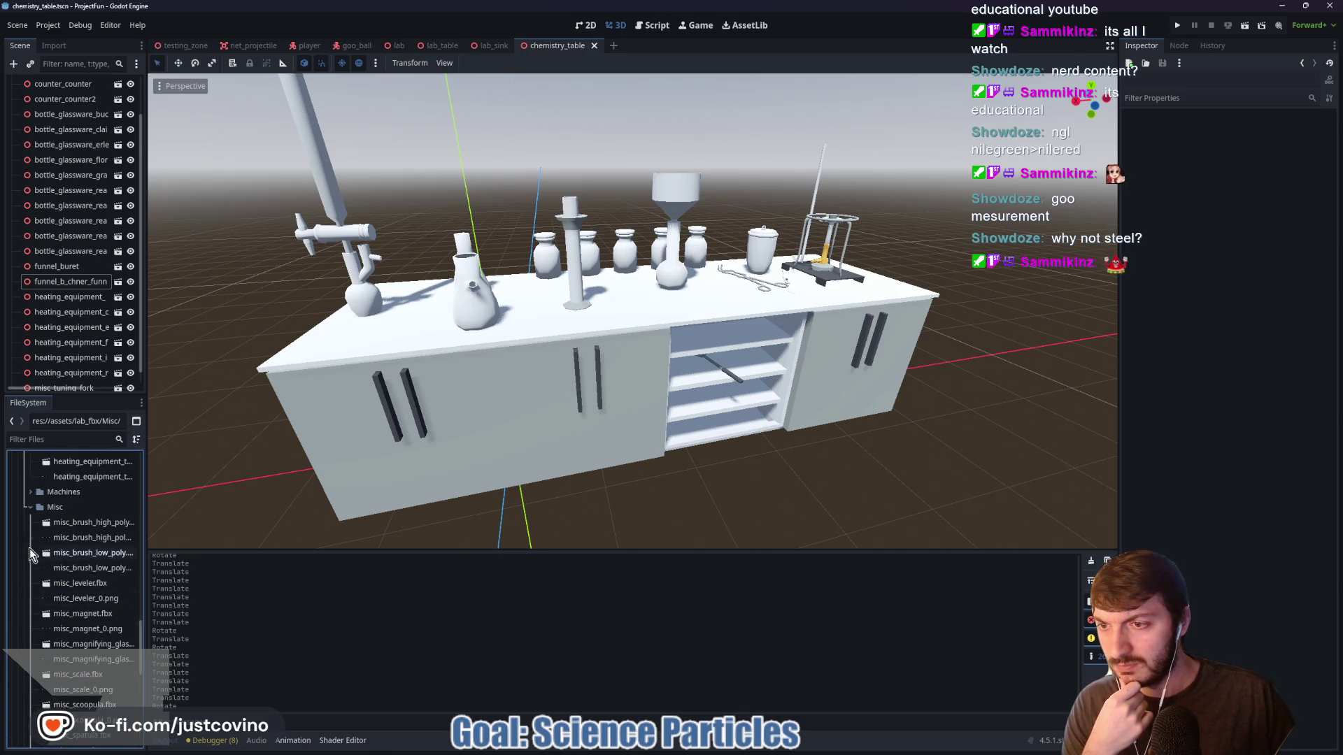
pyautogui.click(30, 507)
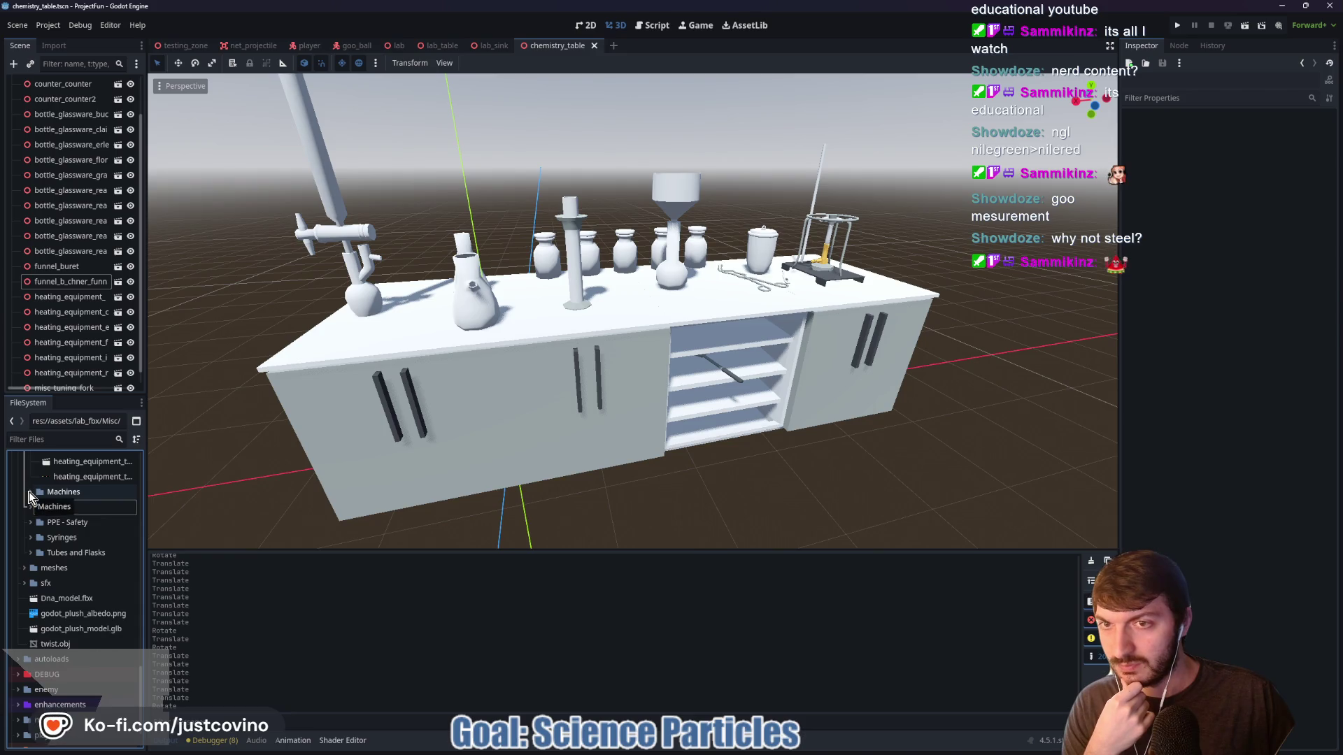
pyautogui.click(29, 492)
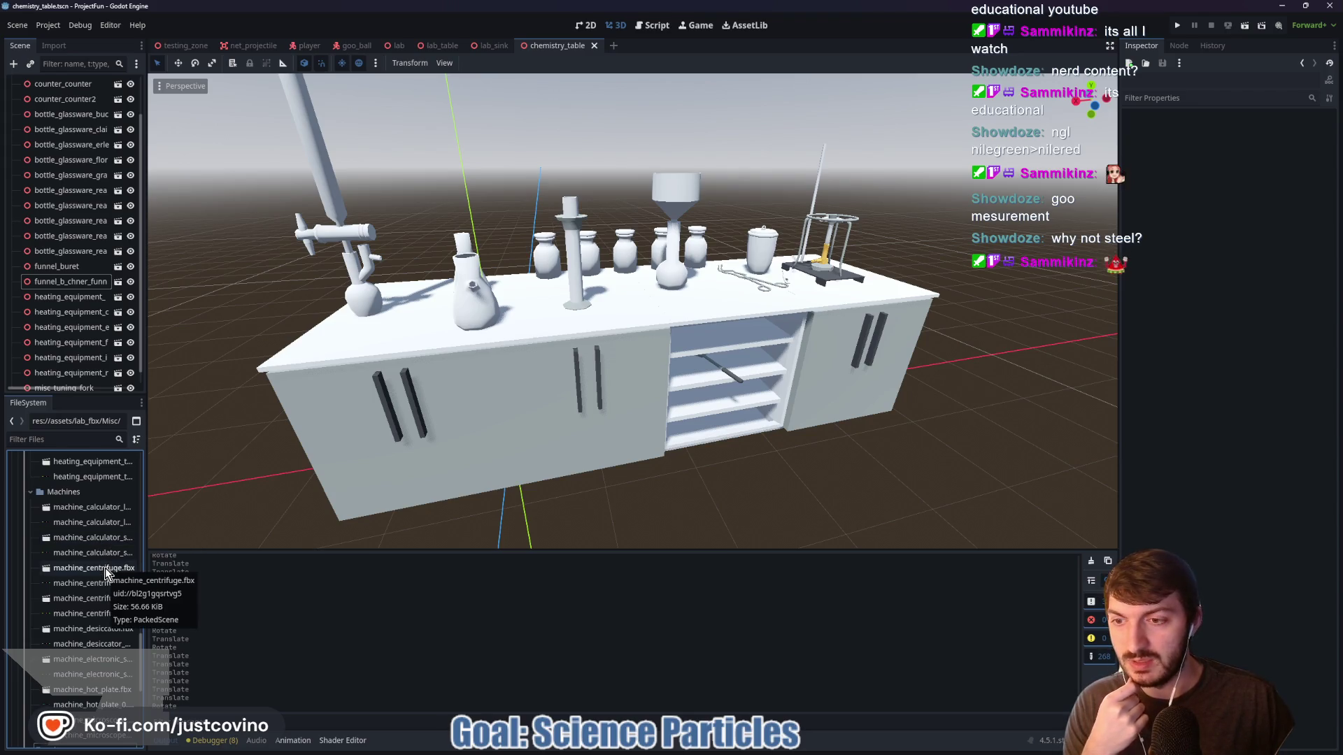
pyautogui.moveTo(105, 629)
pyautogui.mouseDown()
pyautogui.moveTo(764, 405)
pyautogui.moveTo(741, 433)
pyautogui.mouseUp()
# Zero the desiccator's x position and shrink it to 0.025 scale
pyautogui.press('f')
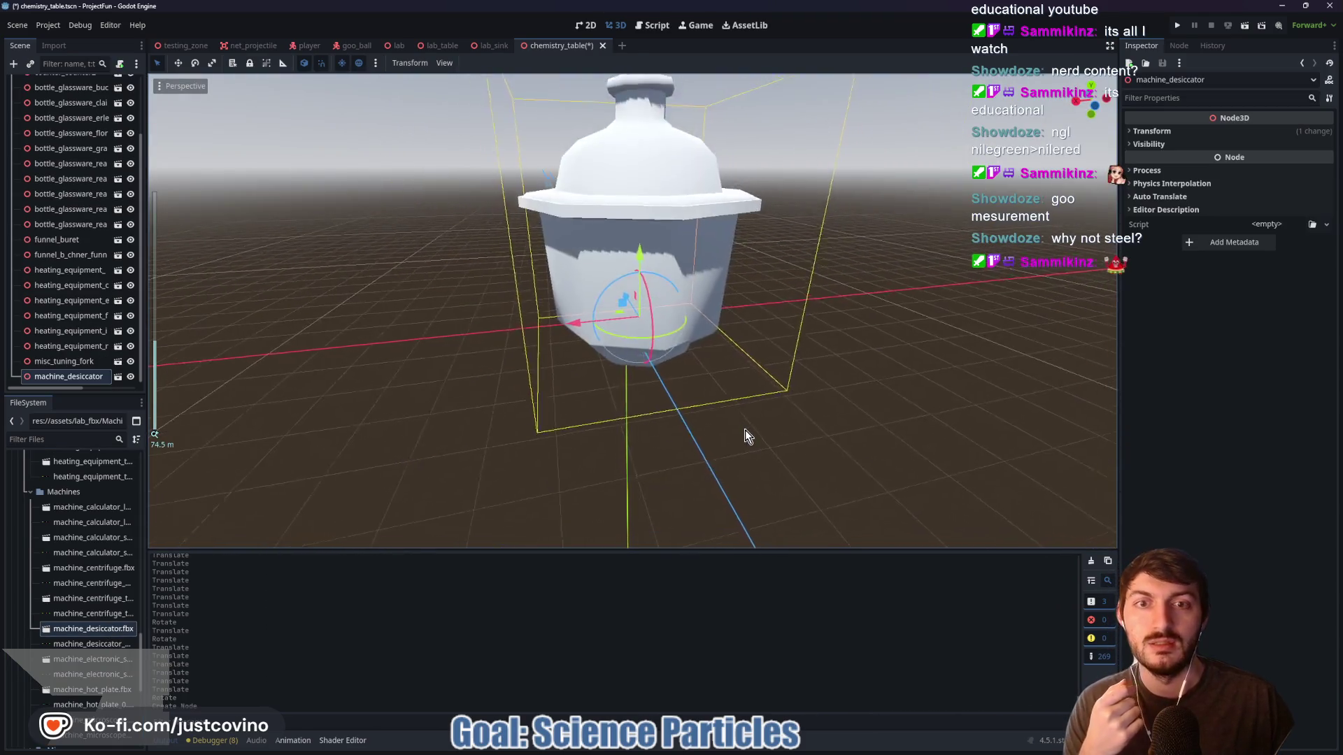
pyautogui.scroll(5, 797, 409)
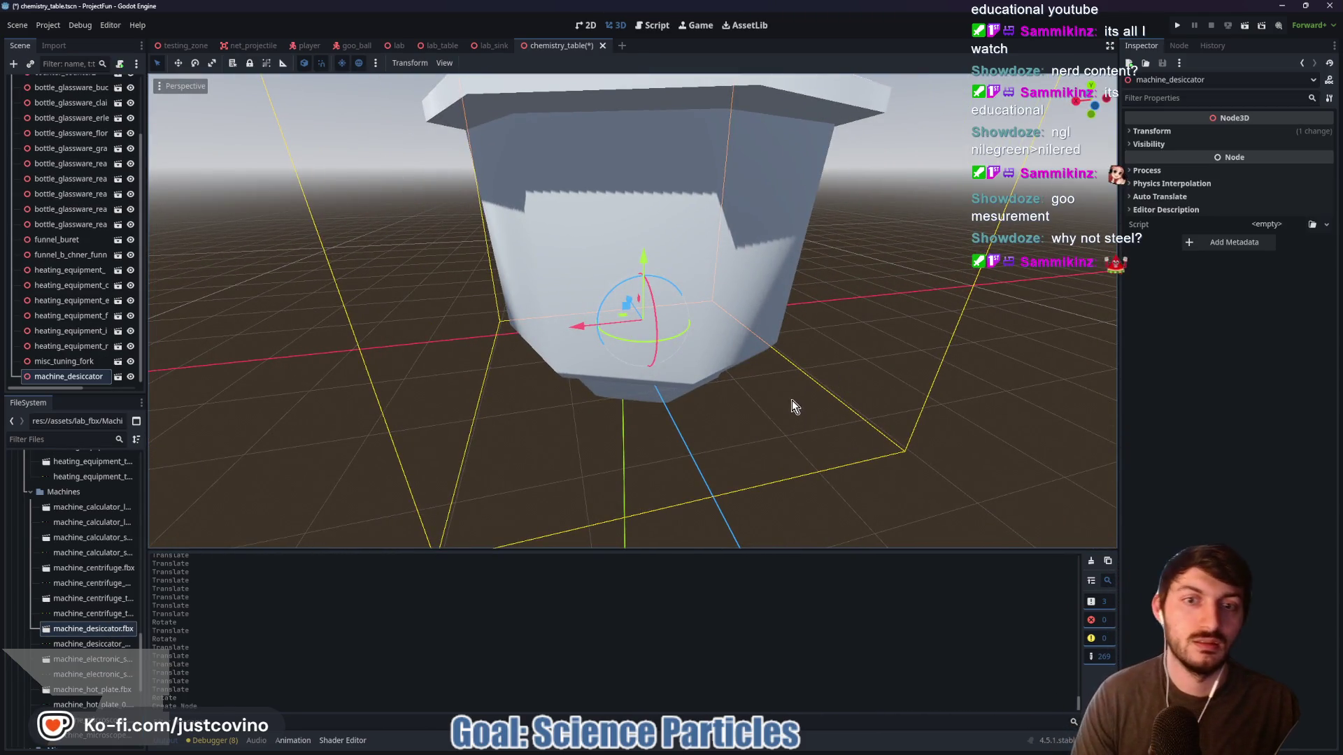
pyautogui.click(1155, 132)
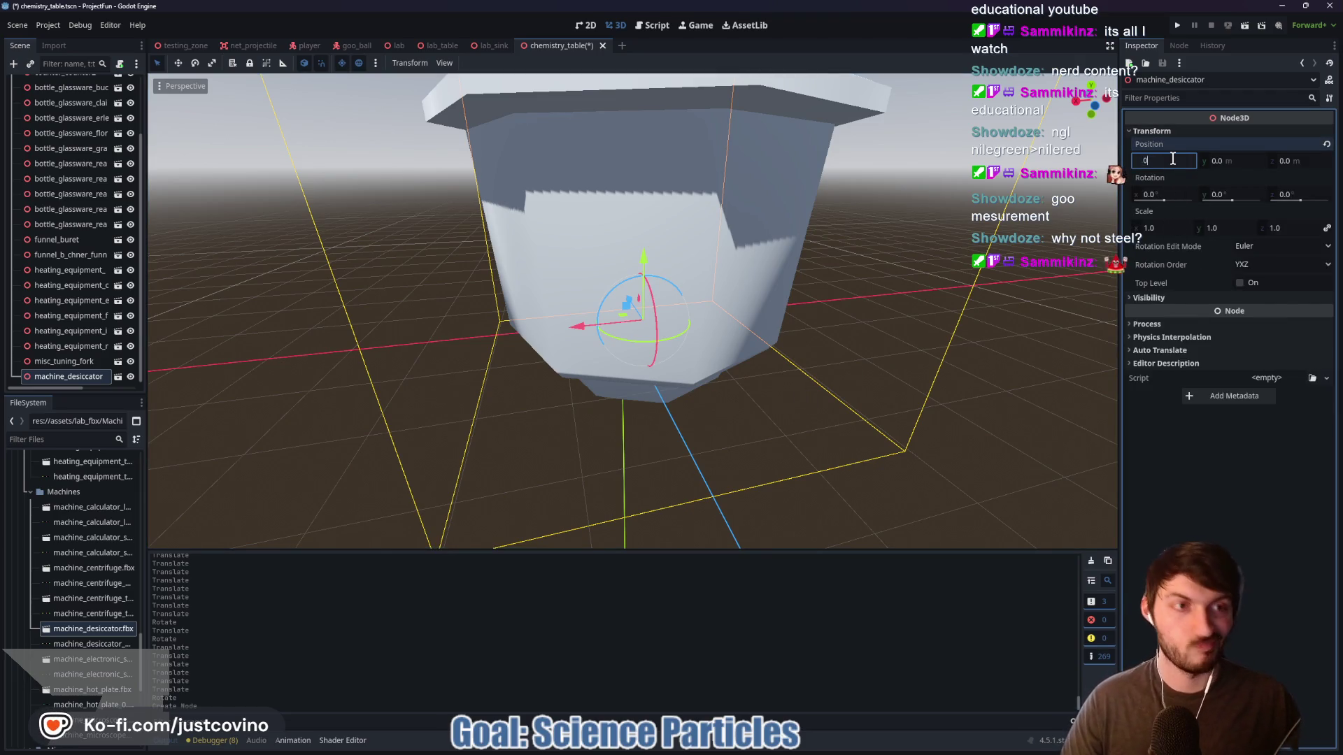
pyautogui.press('Tab')
pyautogui.press('Tab')
pyautogui.write('0')
pyautogui.click(1169, 229)
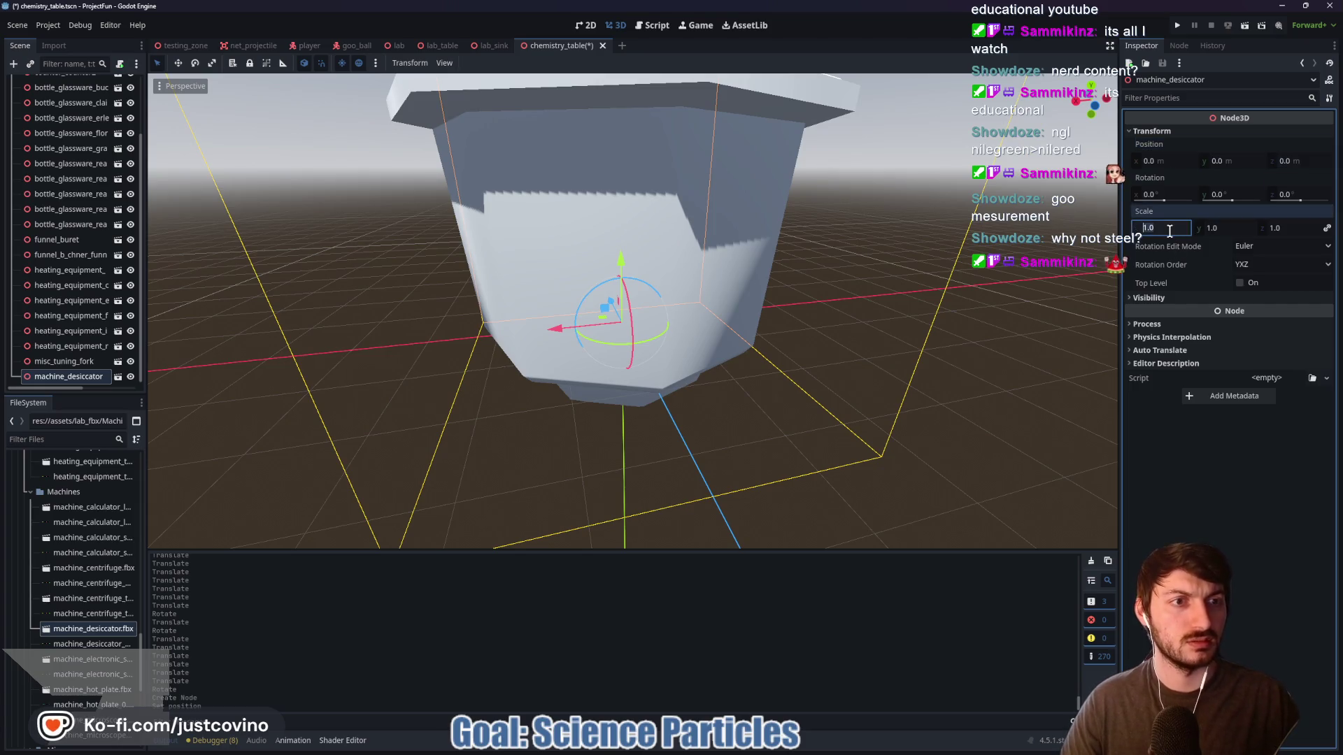
pyautogui.write('025')
pyautogui.press('Return')
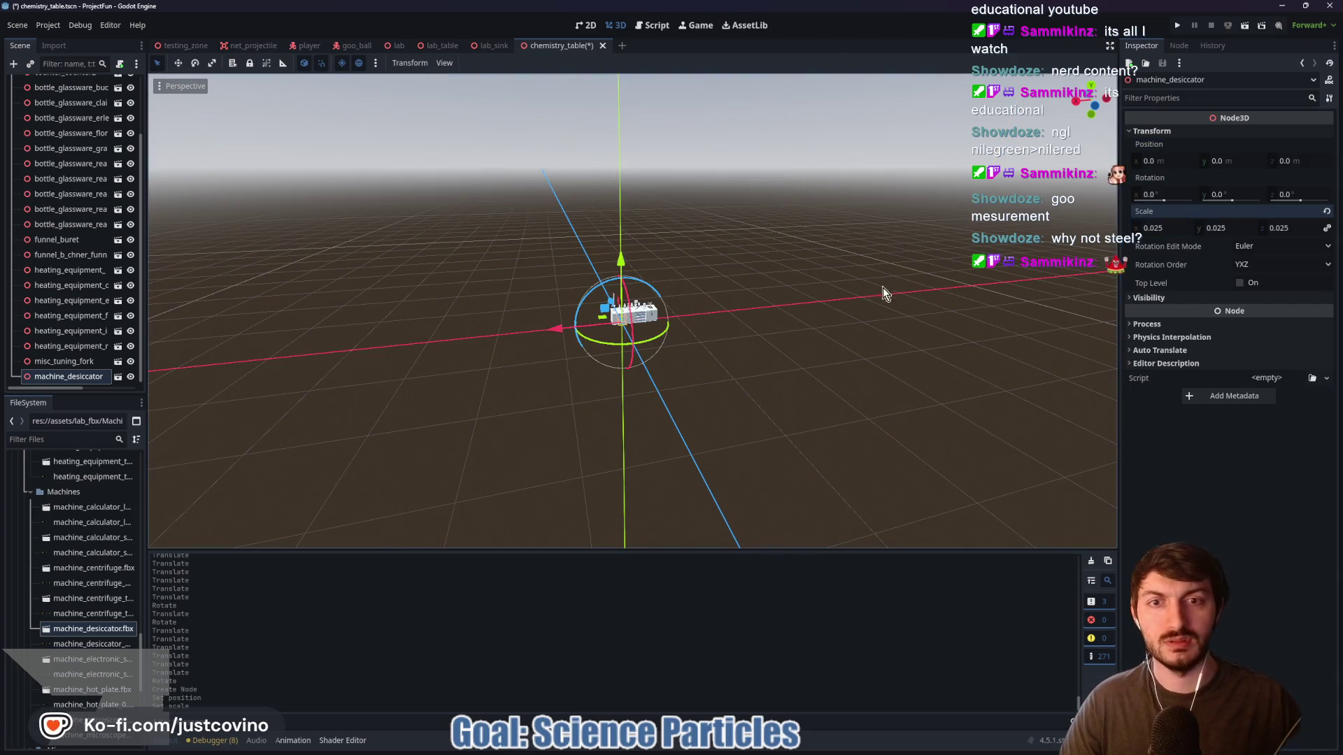
# Raise the desiccator onto the tabletop at height 2.925 and drag in the centrifuge model
pyautogui.scroll(10, 705, 324)
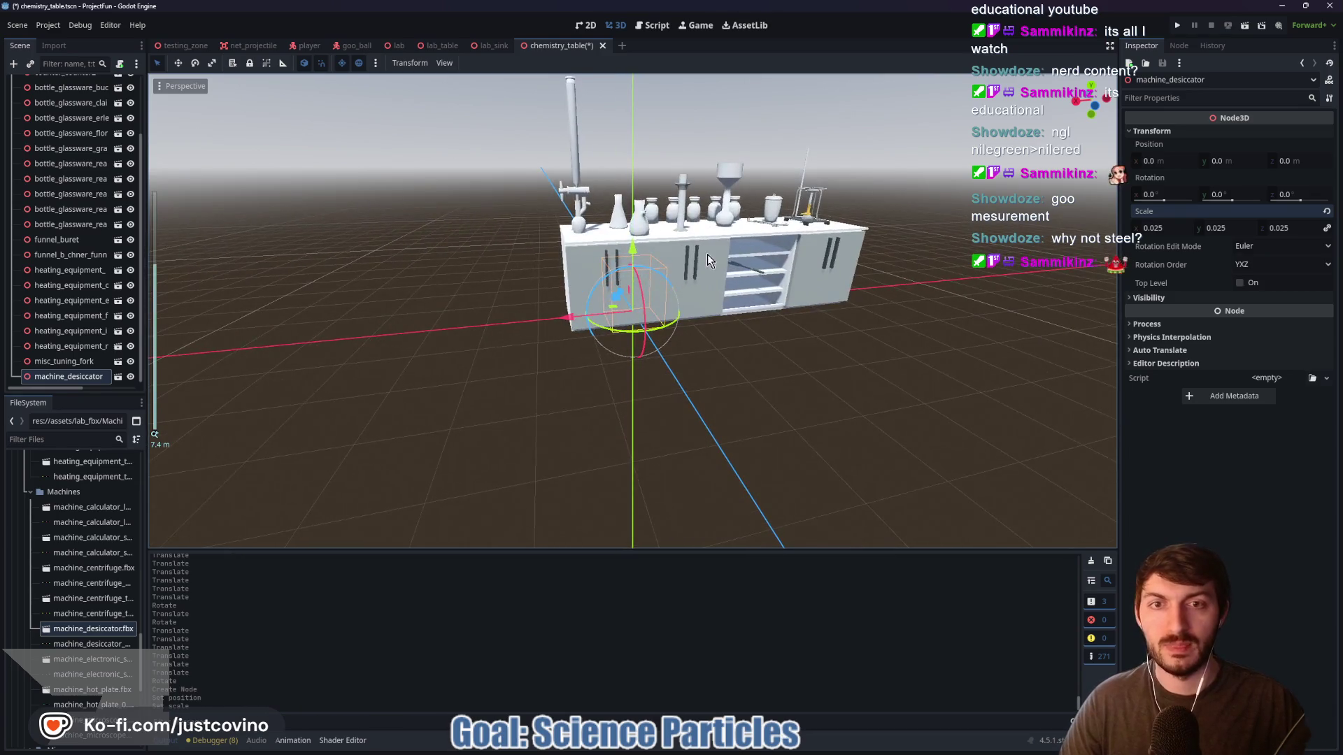
pyautogui.moveTo(633, 251); pyautogui.dragTo(633, 78)
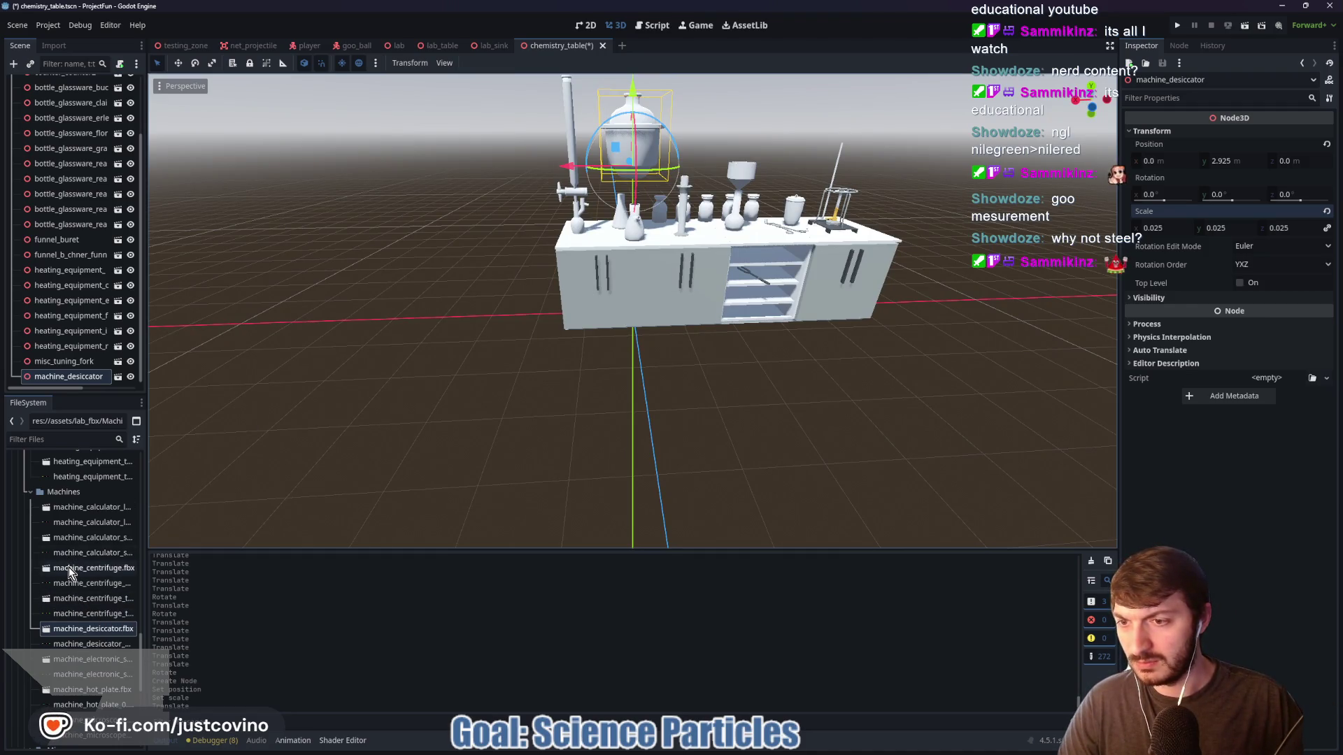
pyautogui.moveTo(68, 568)
pyautogui.mouseDown()
pyautogui.moveTo(636, 438)
pyautogui.moveTo(738, 354)
pyautogui.mouseUp()
# Place the centrifuge at 0, 1.9, 0 on the tabletop with 0.025 scale
pyautogui.click(1163, 162)
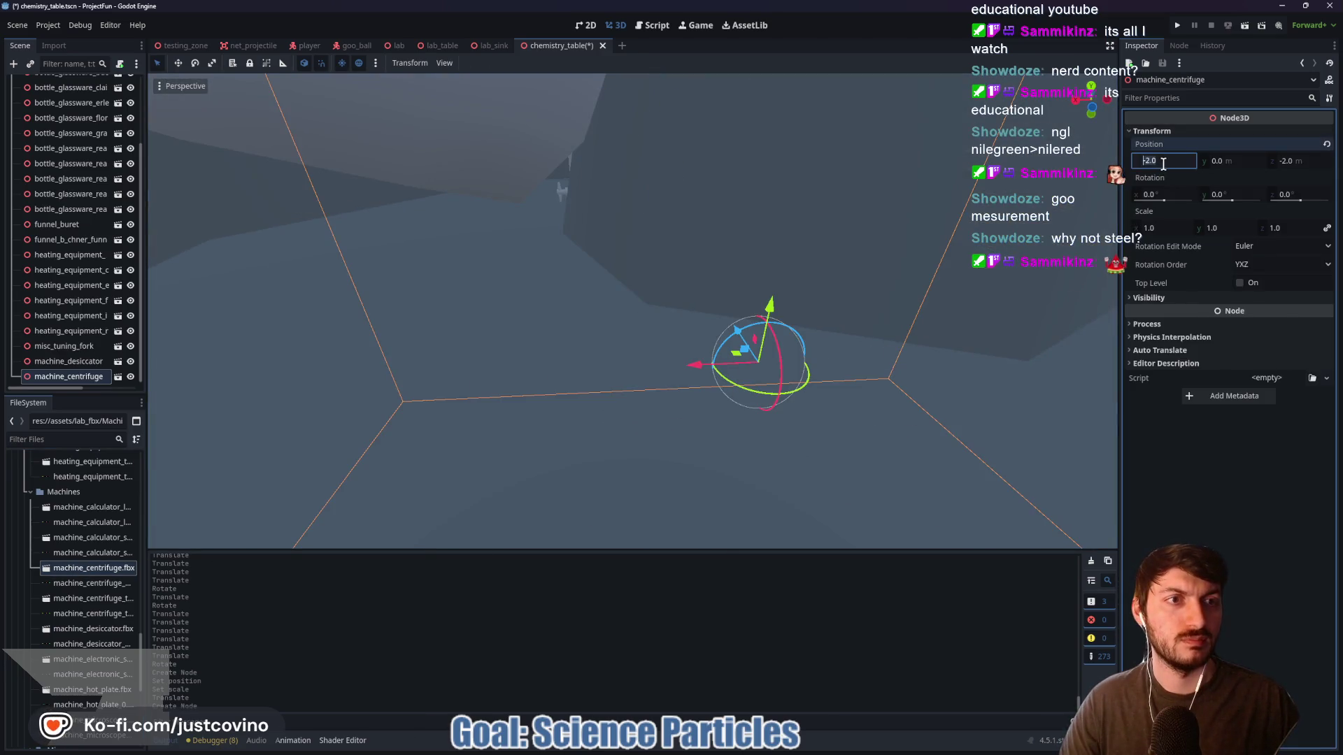
pyautogui.write('0')
pyautogui.press('Tab')
pyautogui.press('Tab')
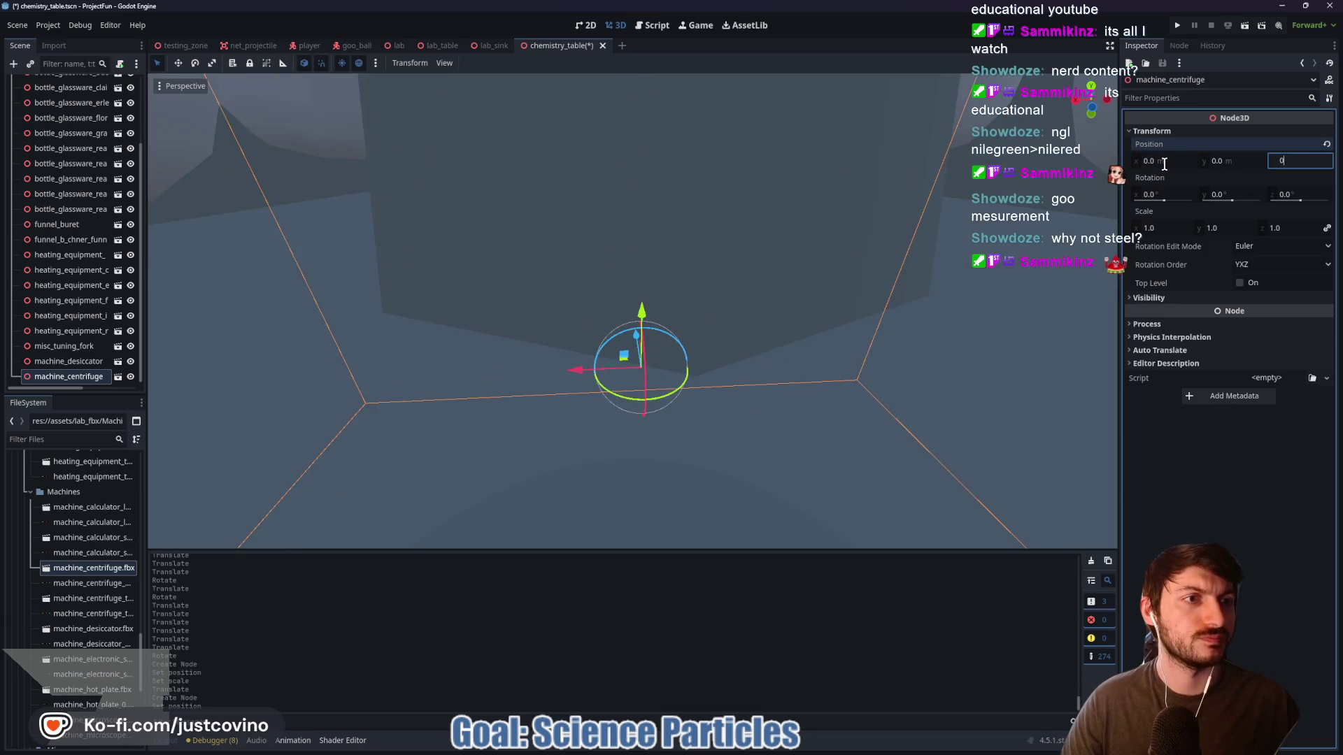
pyautogui.write('0')
pyautogui.press('Tab')
pyautogui.press('Tab')
pyautogui.press('Tab')
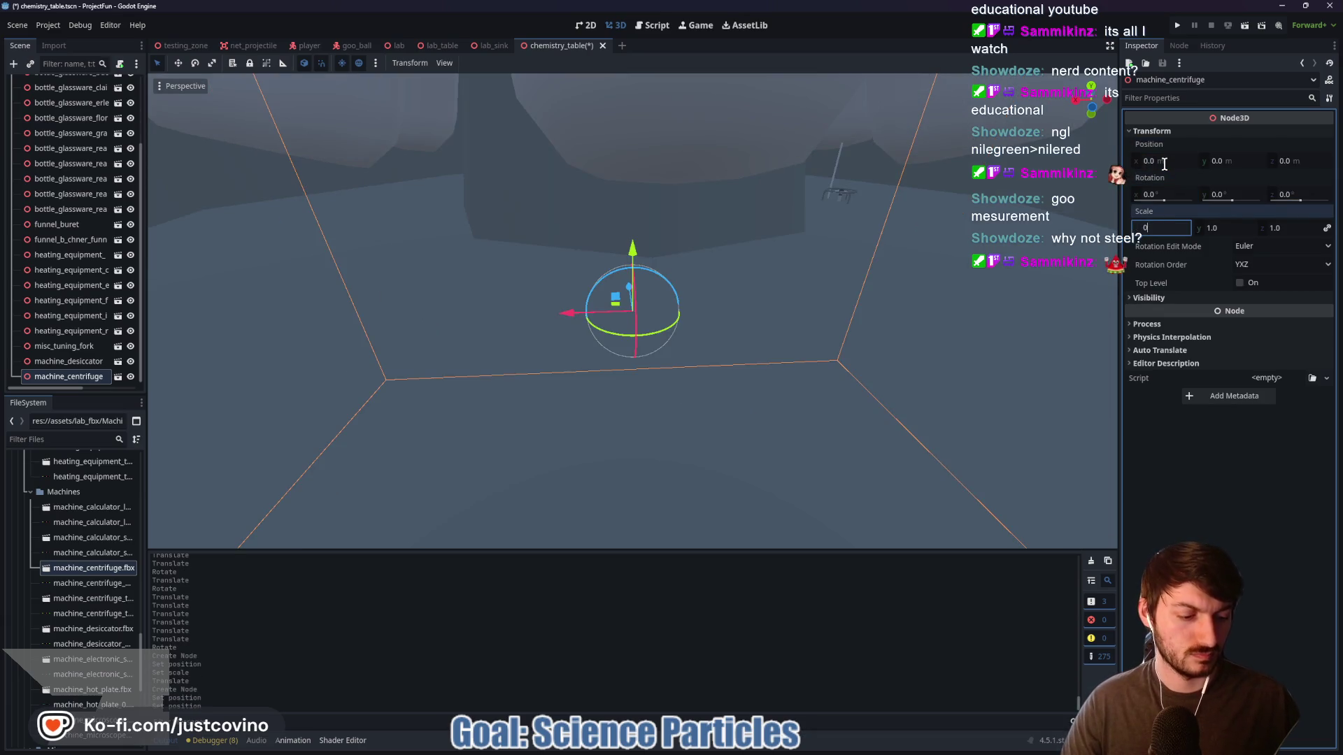
pyautogui.write('.025')
pyautogui.press('Return')
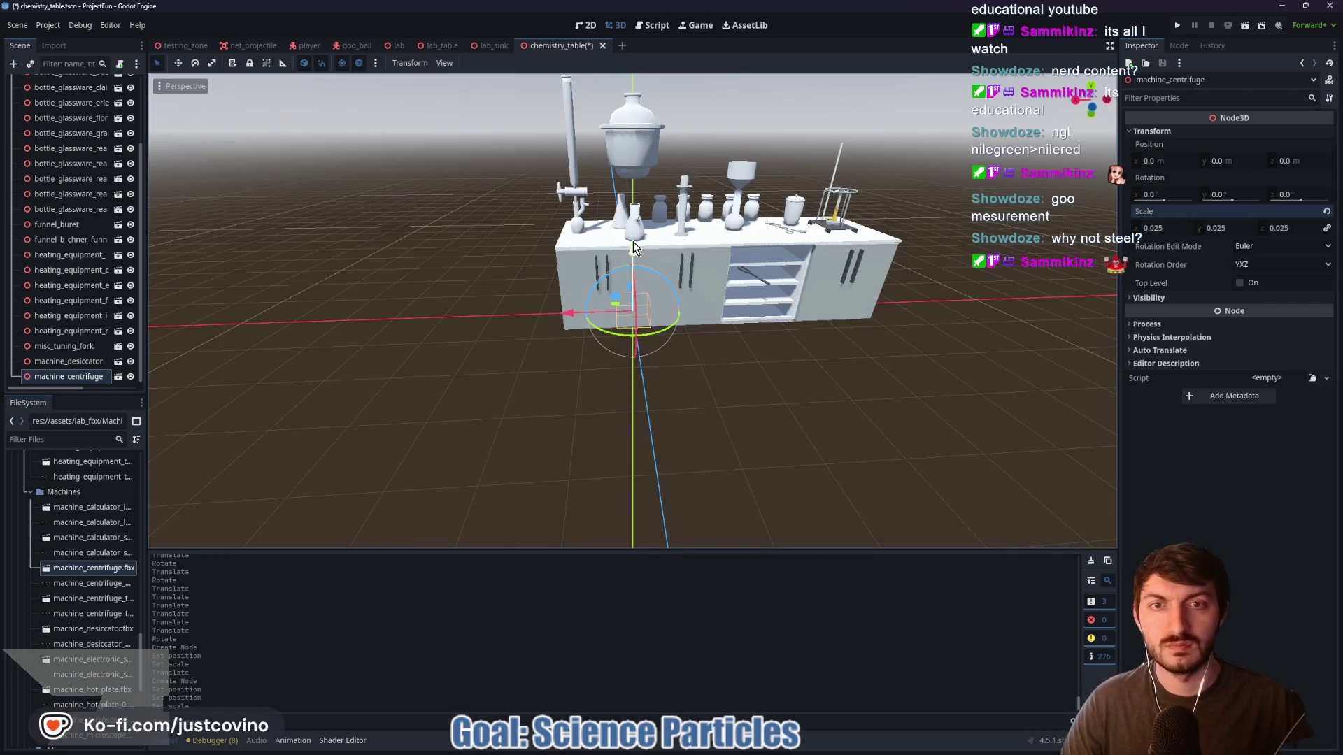
pyautogui.press('pagedown')
# Nudge the large Buchner flask along X to -0.024, 1.9, -0.494 beside the centrifuge
pyautogui.scroll(5, 633, 254)
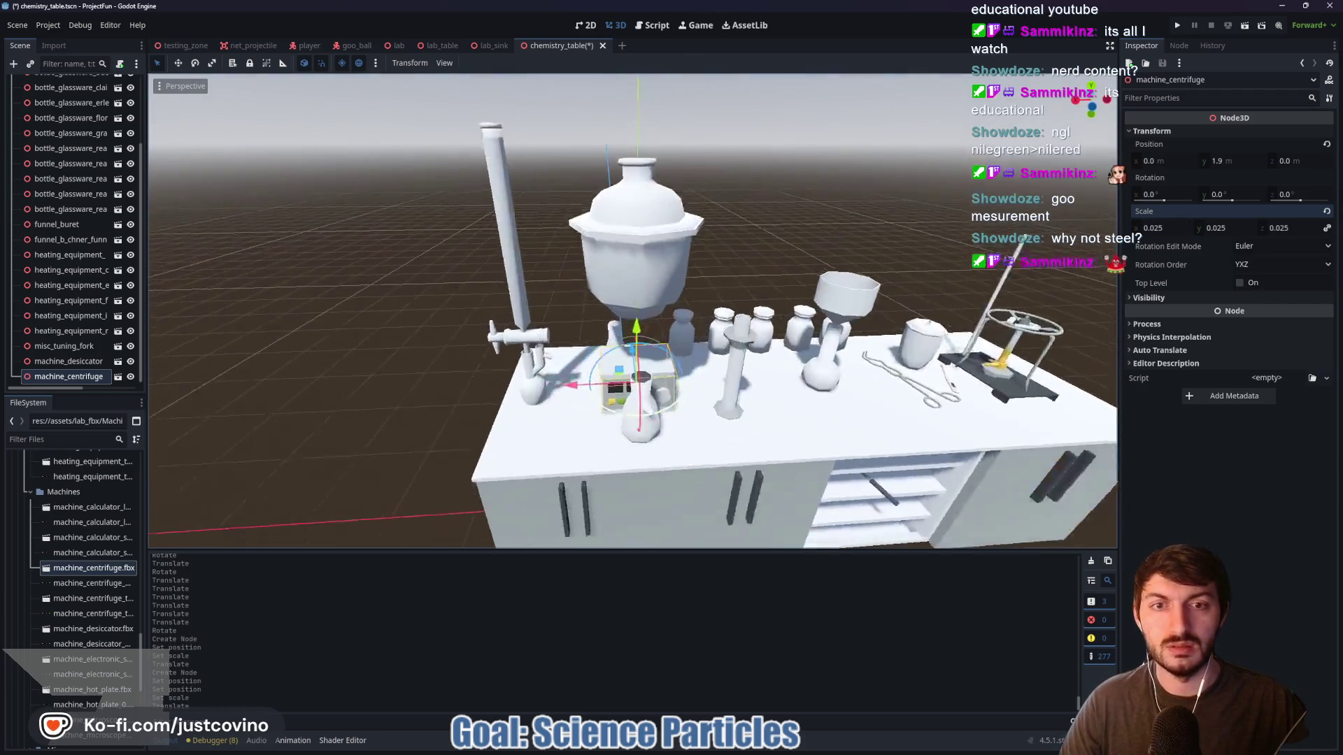
pyautogui.moveTo(629, 307); pyautogui.dragTo(839, 308)
pyautogui.press('f')
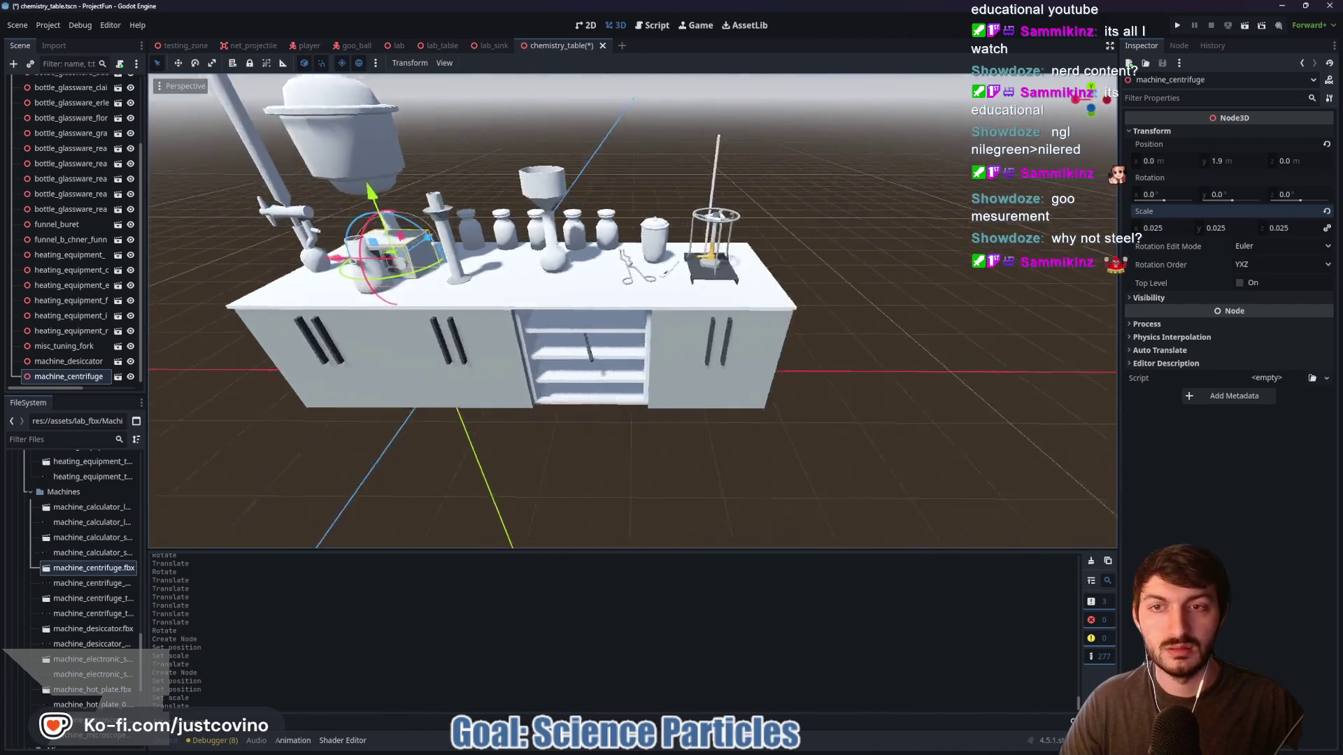
pyautogui.moveTo(630, 308); pyautogui.dragTo(769, 307)
pyautogui.scroll(5, 629, 308)
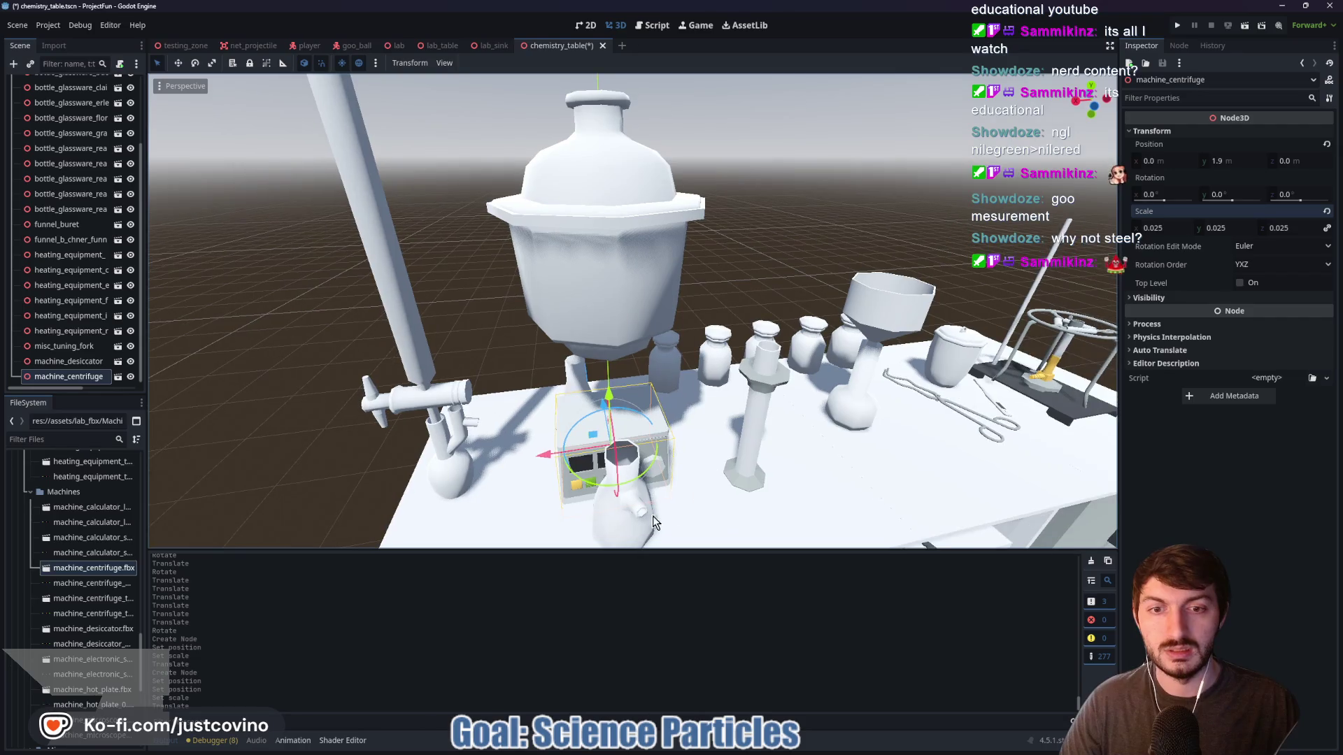
pyautogui.click(632, 537)
pyautogui.scroll(-5, 666, 496)
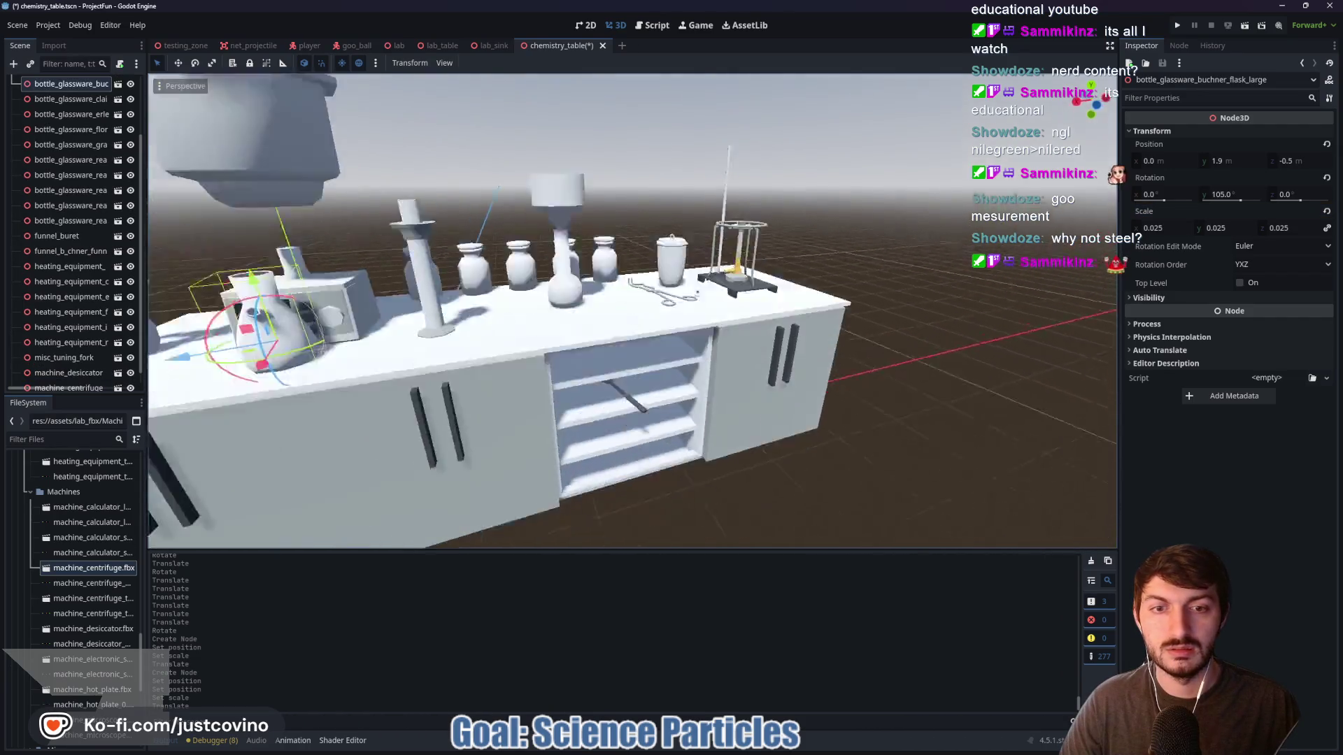
pyautogui.scroll(3, 630, 315)
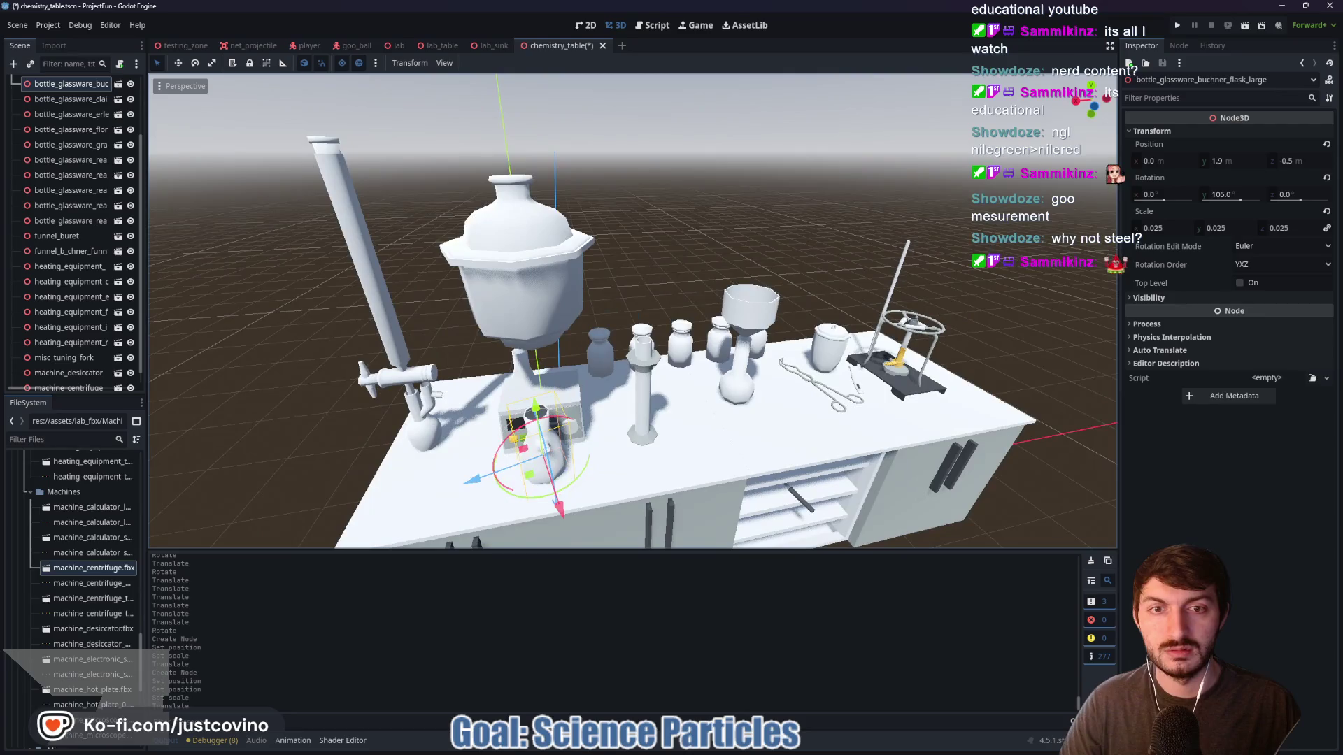
pyautogui.press('g')
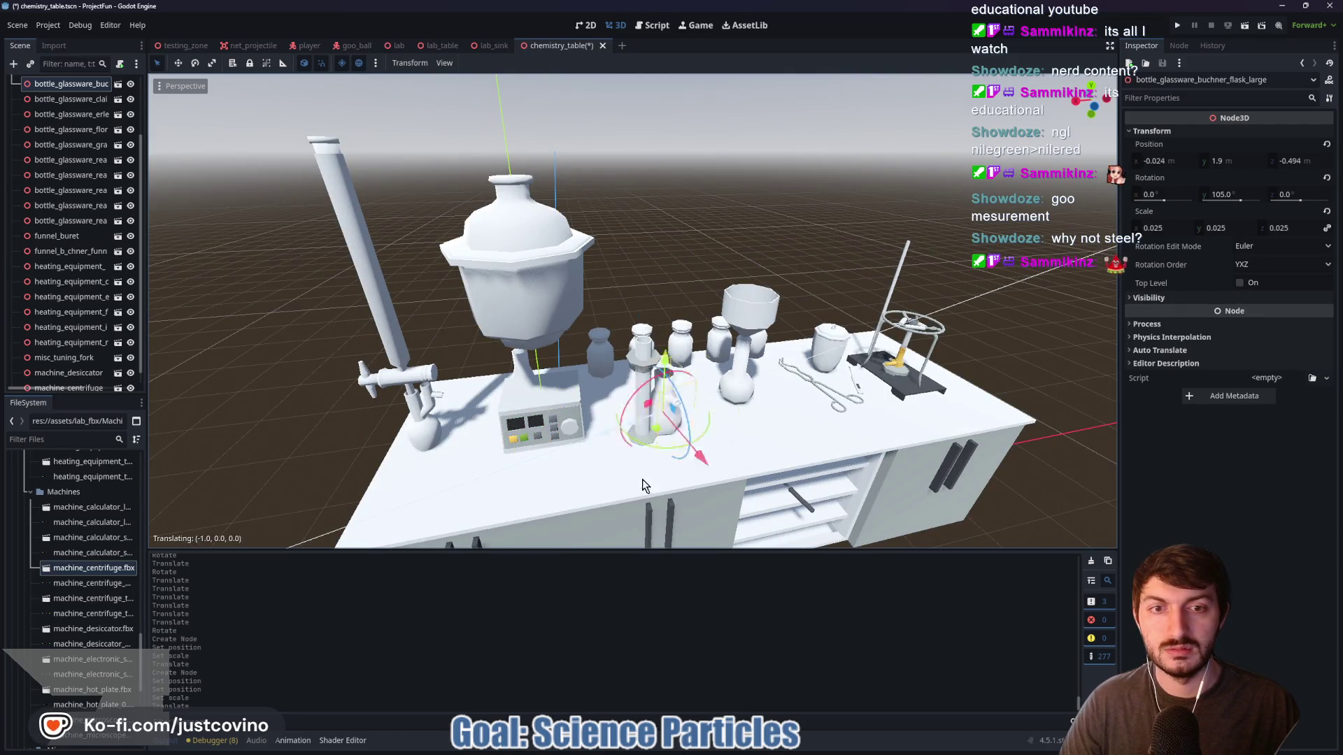